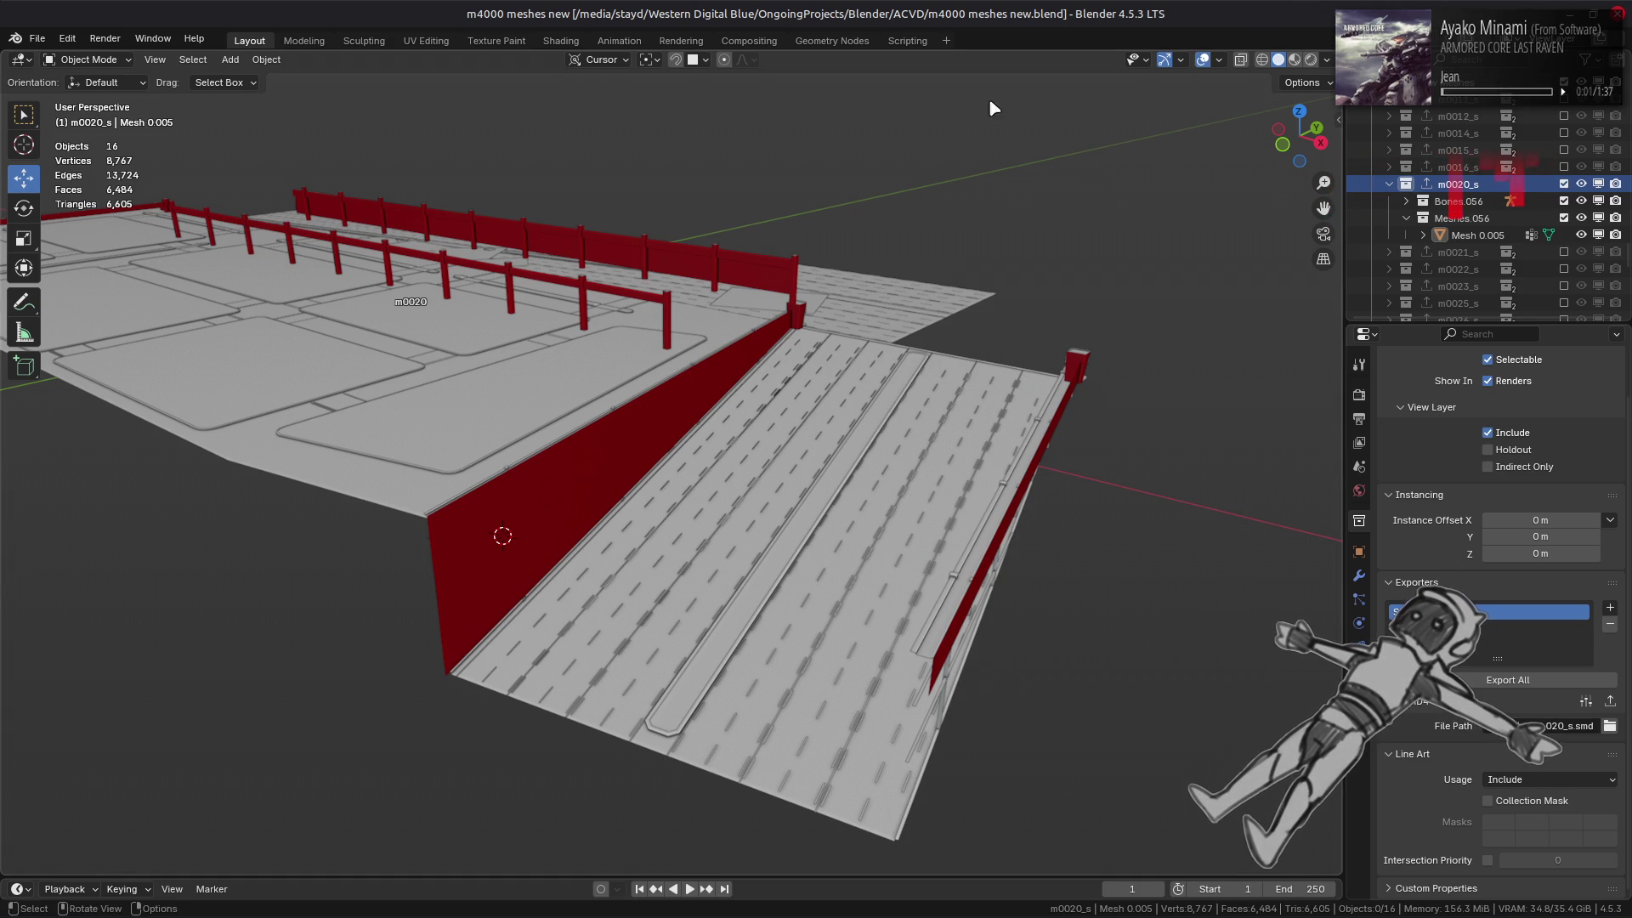
# - Hide the m0020_s shadow meshes and switch the m0020_l1 collection's exclude checkbox
pyautogui.click(1581, 186)
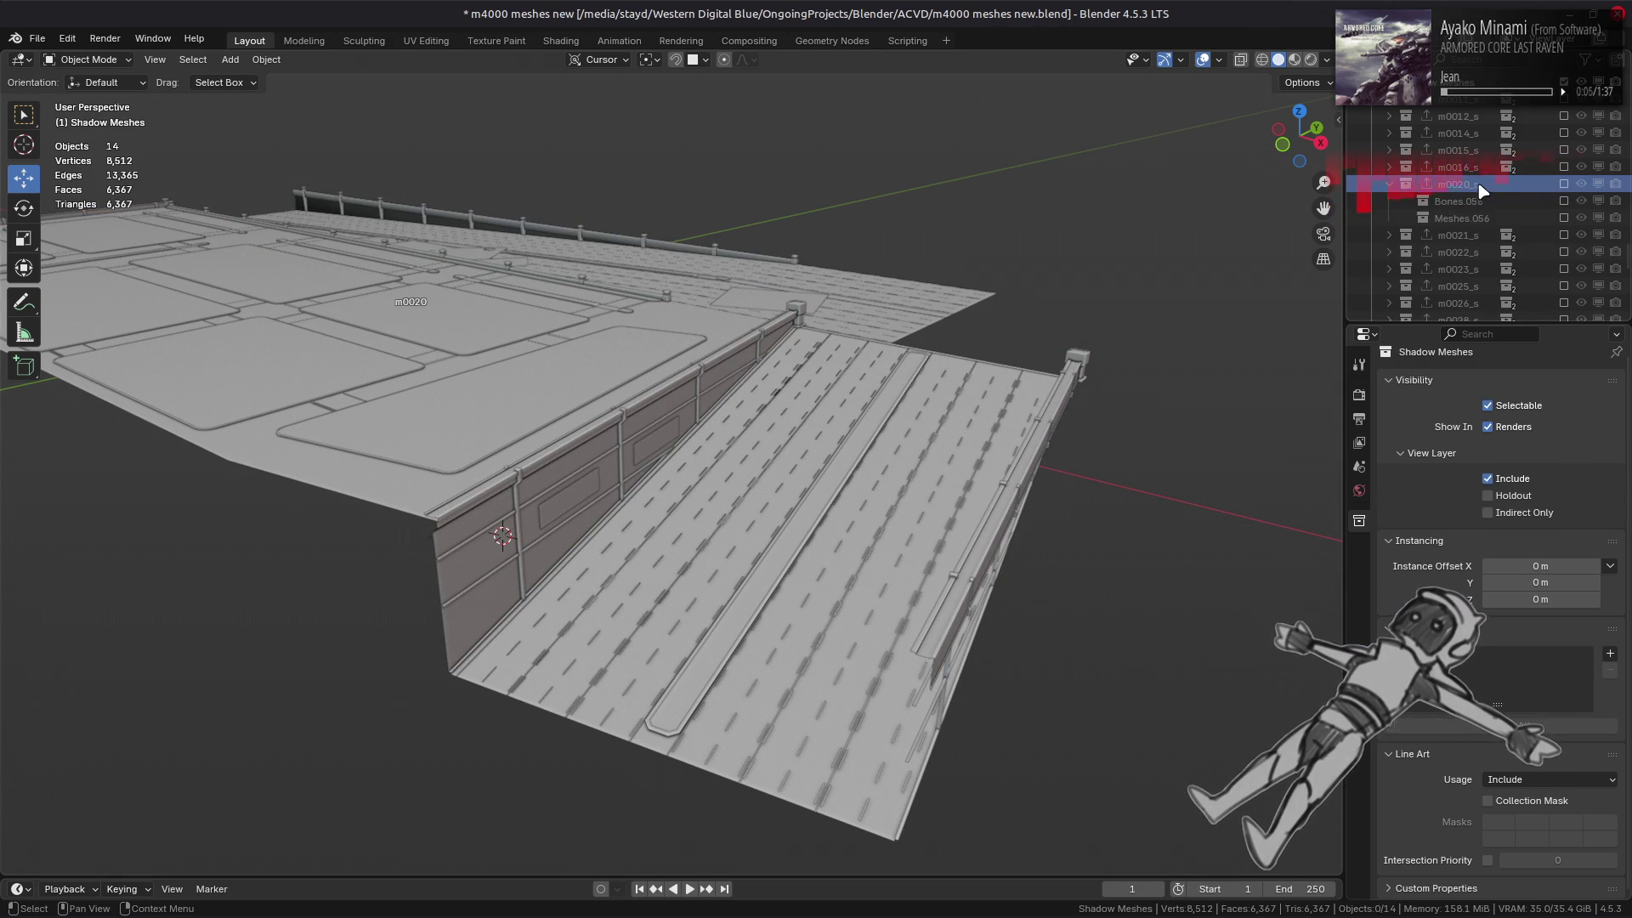
pyautogui.scroll(5, 1513, 196)
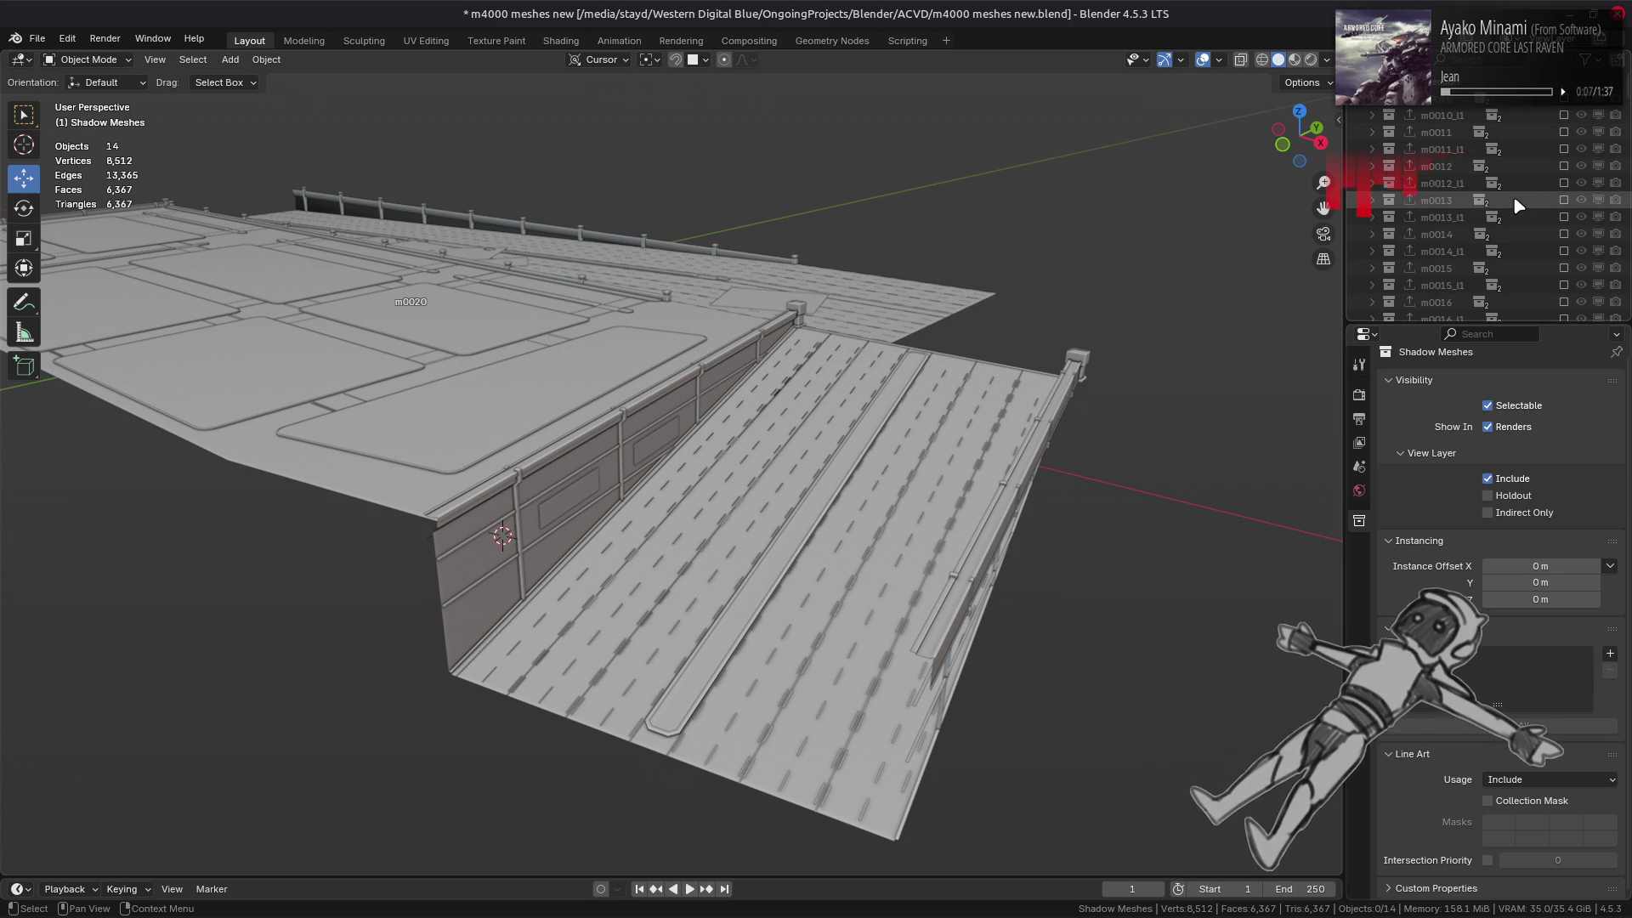
pyautogui.keyDown('ctrl'); pyautogui.click(1564, 183); pyautogui.keyUp('ctrl')
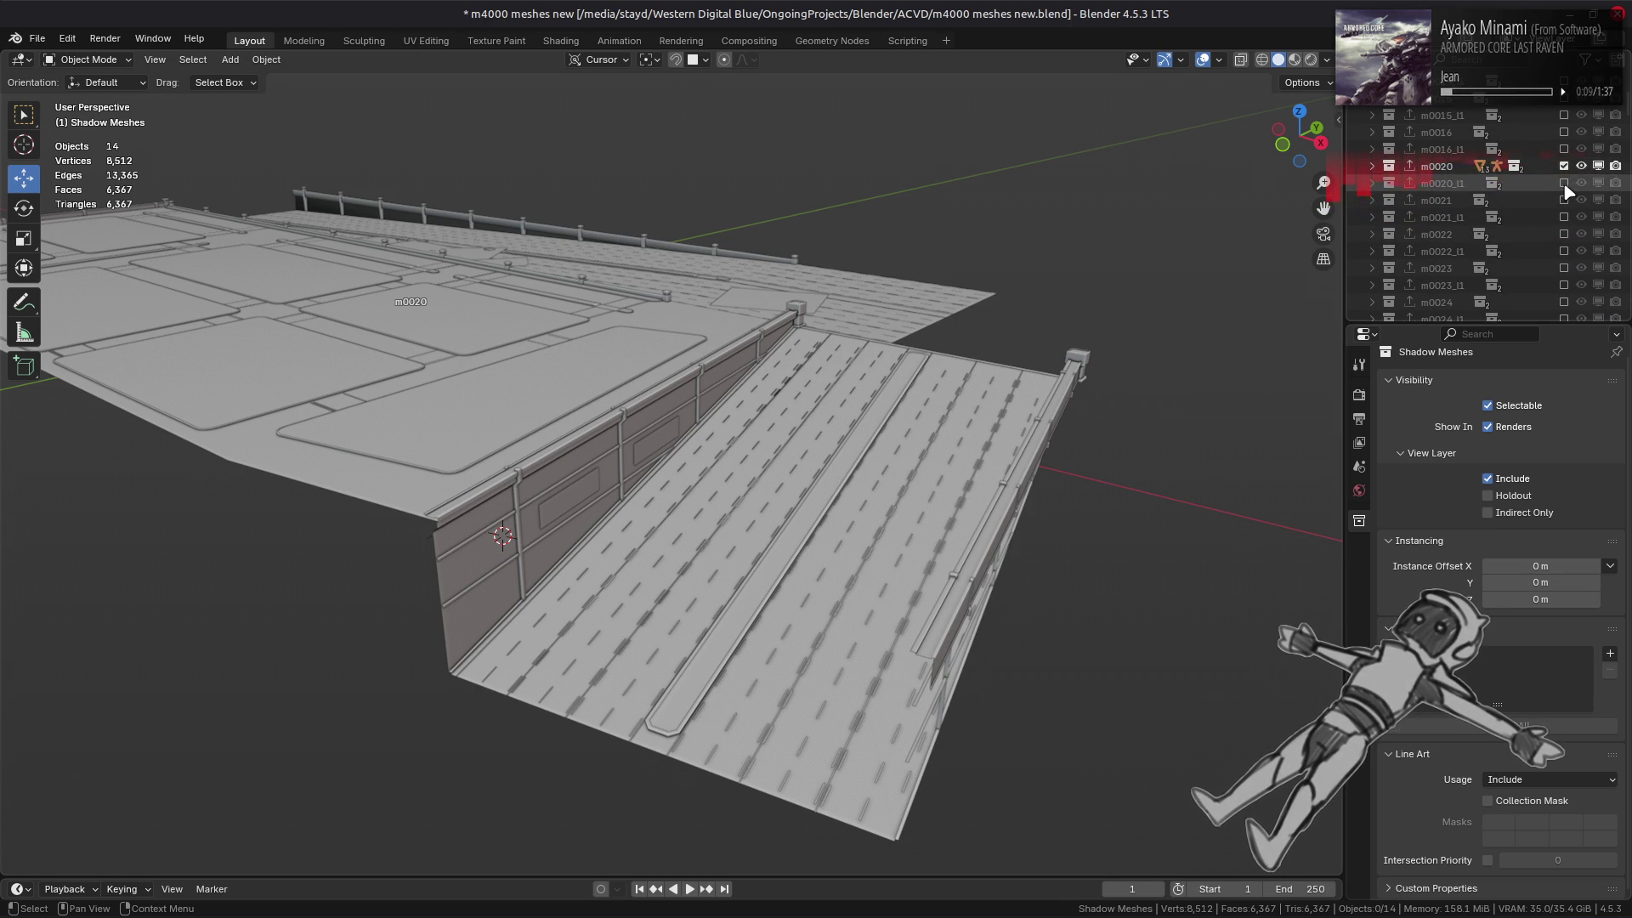
# - Preview the viewport shading with Object colour and then Attribute colouring
pyautogui.click(1326, 59)
pyautogui.click(1323, 319)
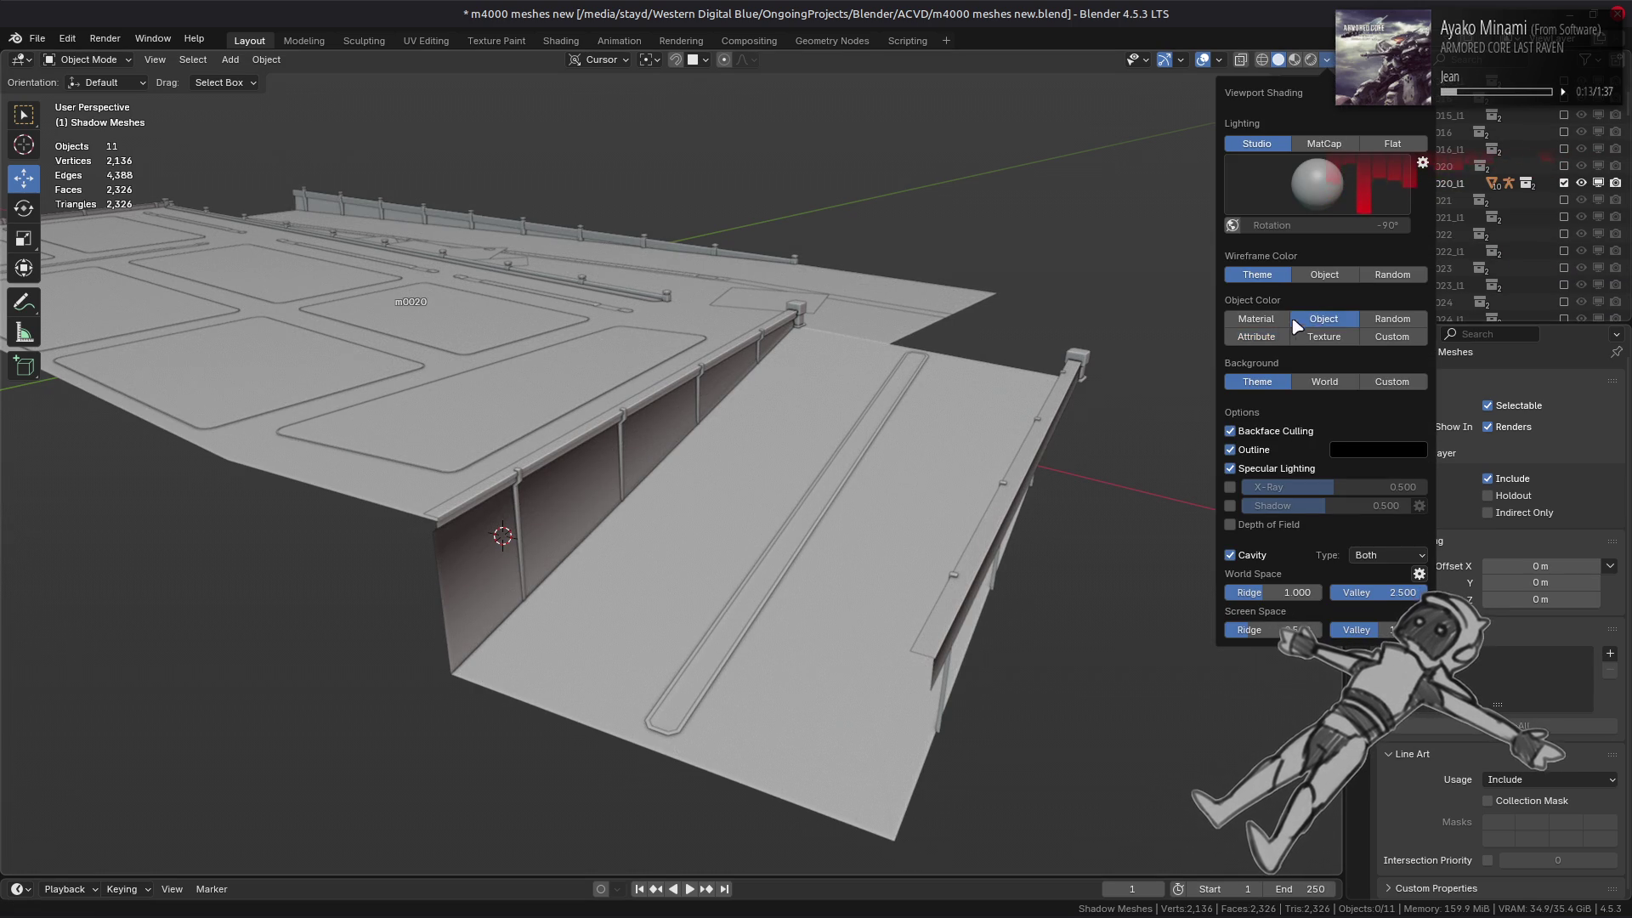
pyautogui.click(1275, 337)
pyautogui.click(1318, 321)
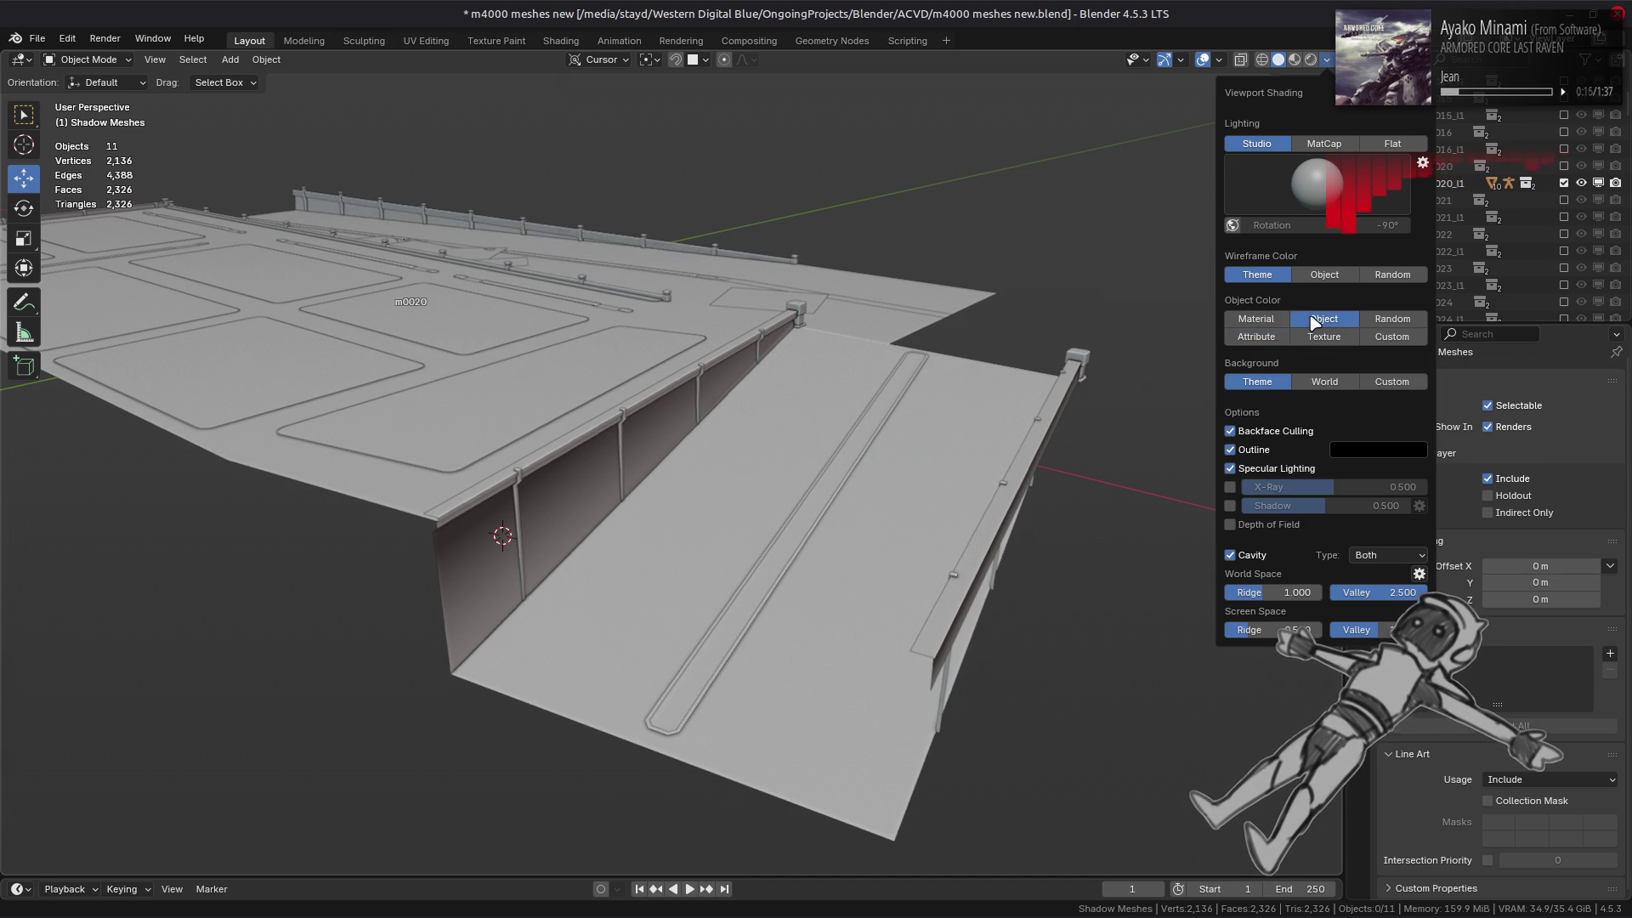
pyautogui.click(1262, 338)
# - Toggle m0020 and m0020_l1 exclusion to compare detail levels, leaving m0020 included
pyautogui.click(1564, 165)
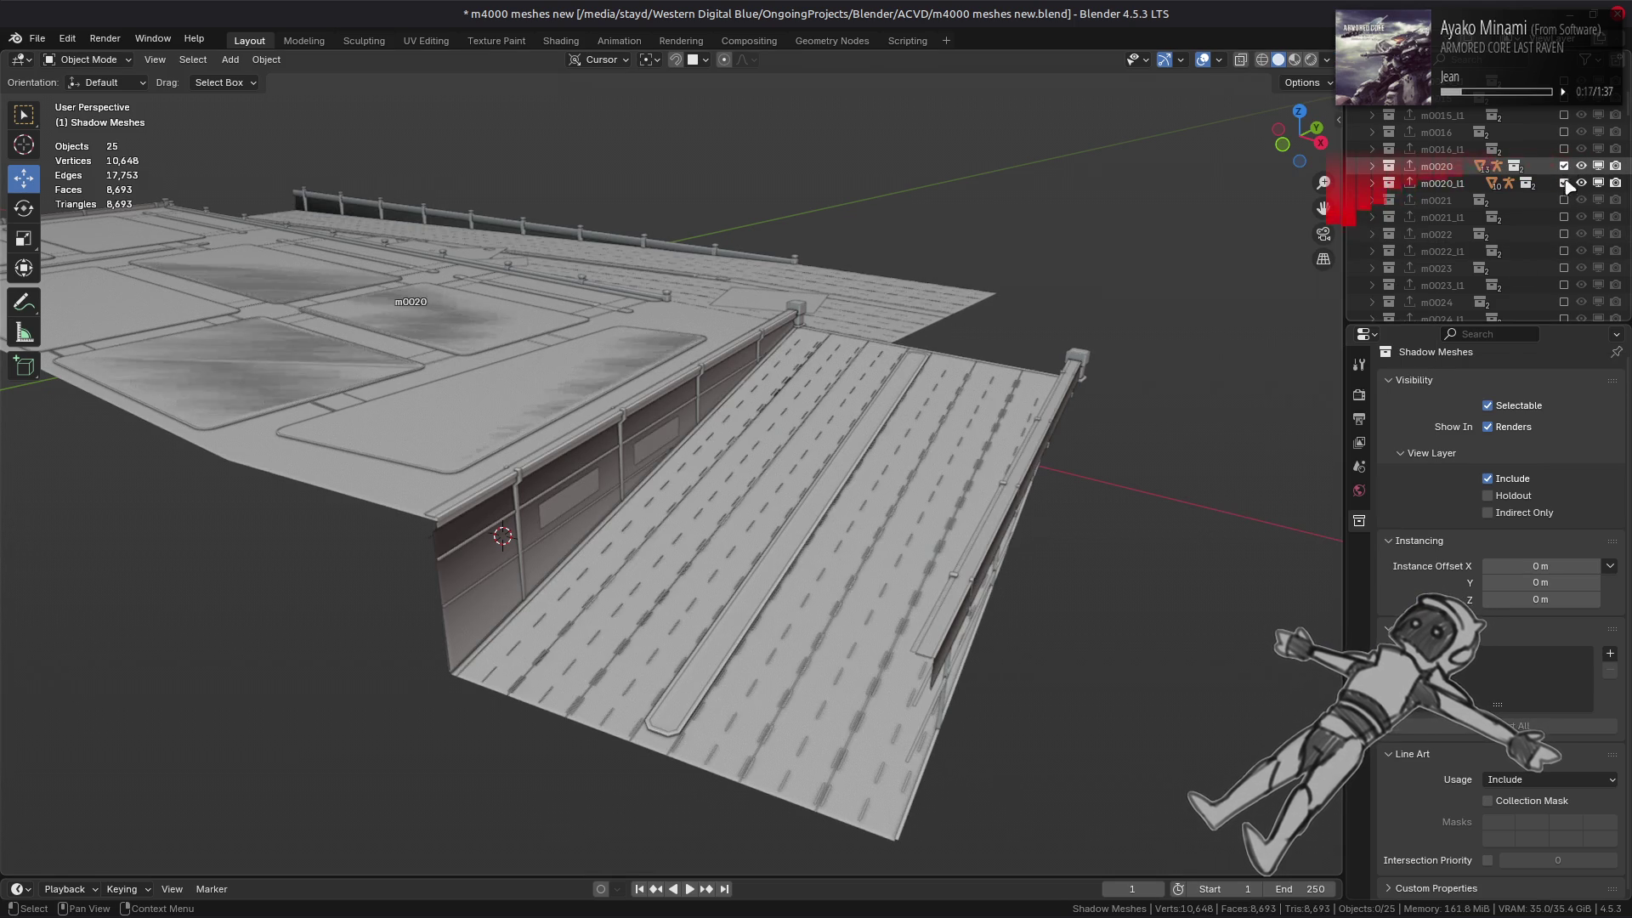
pyautogui.click(1564, 183)
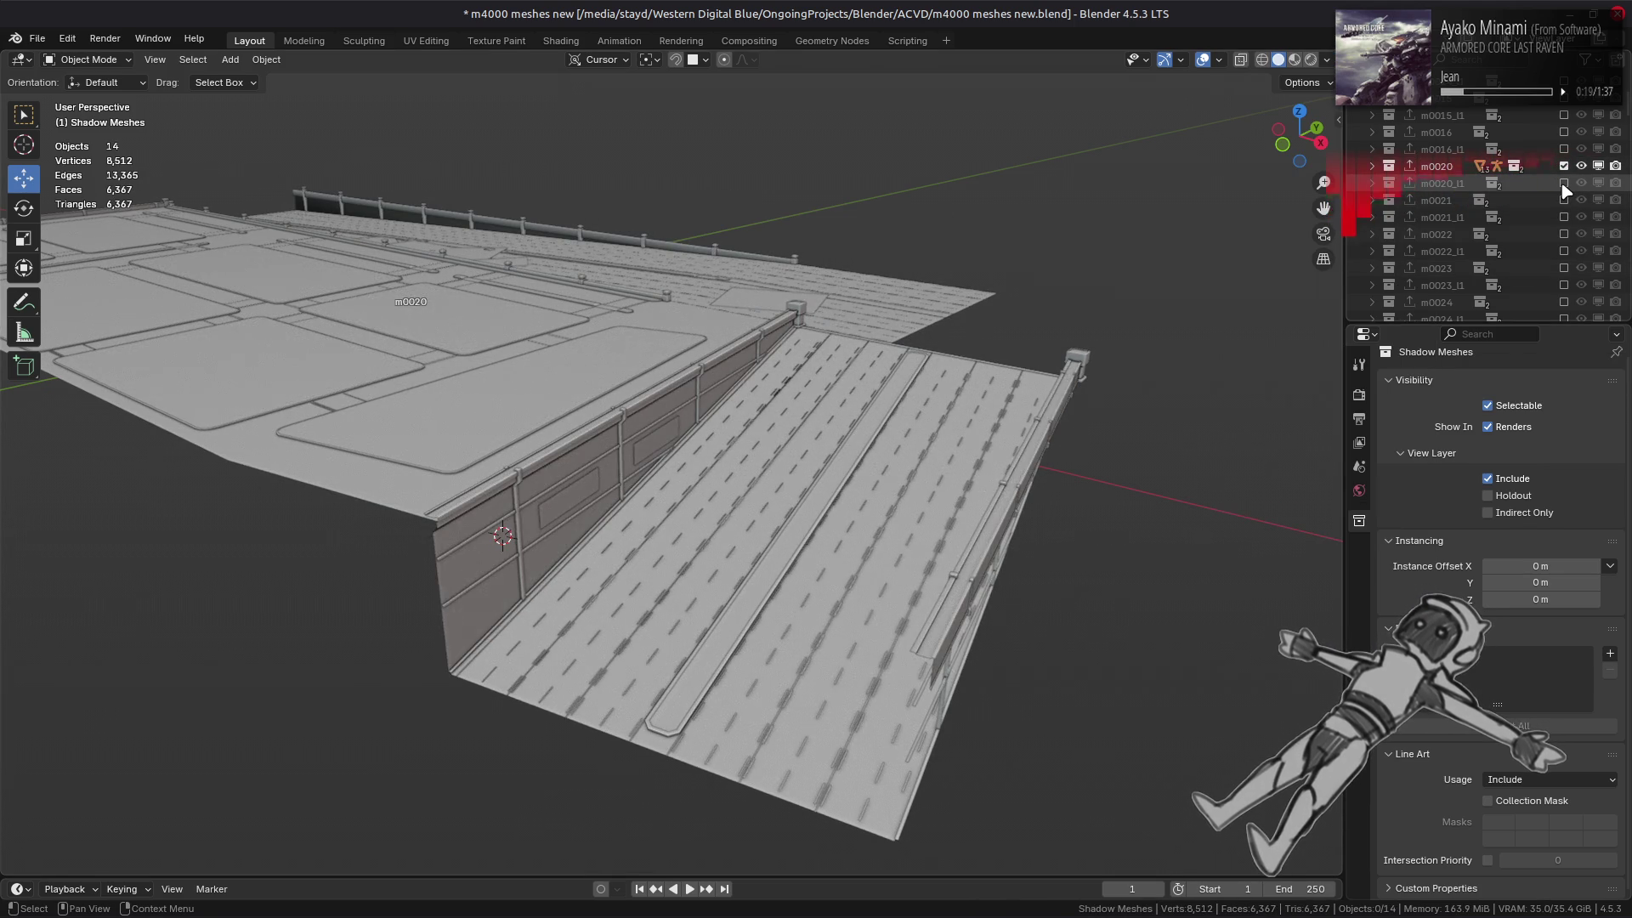
pyautogui.click(1565, 184)
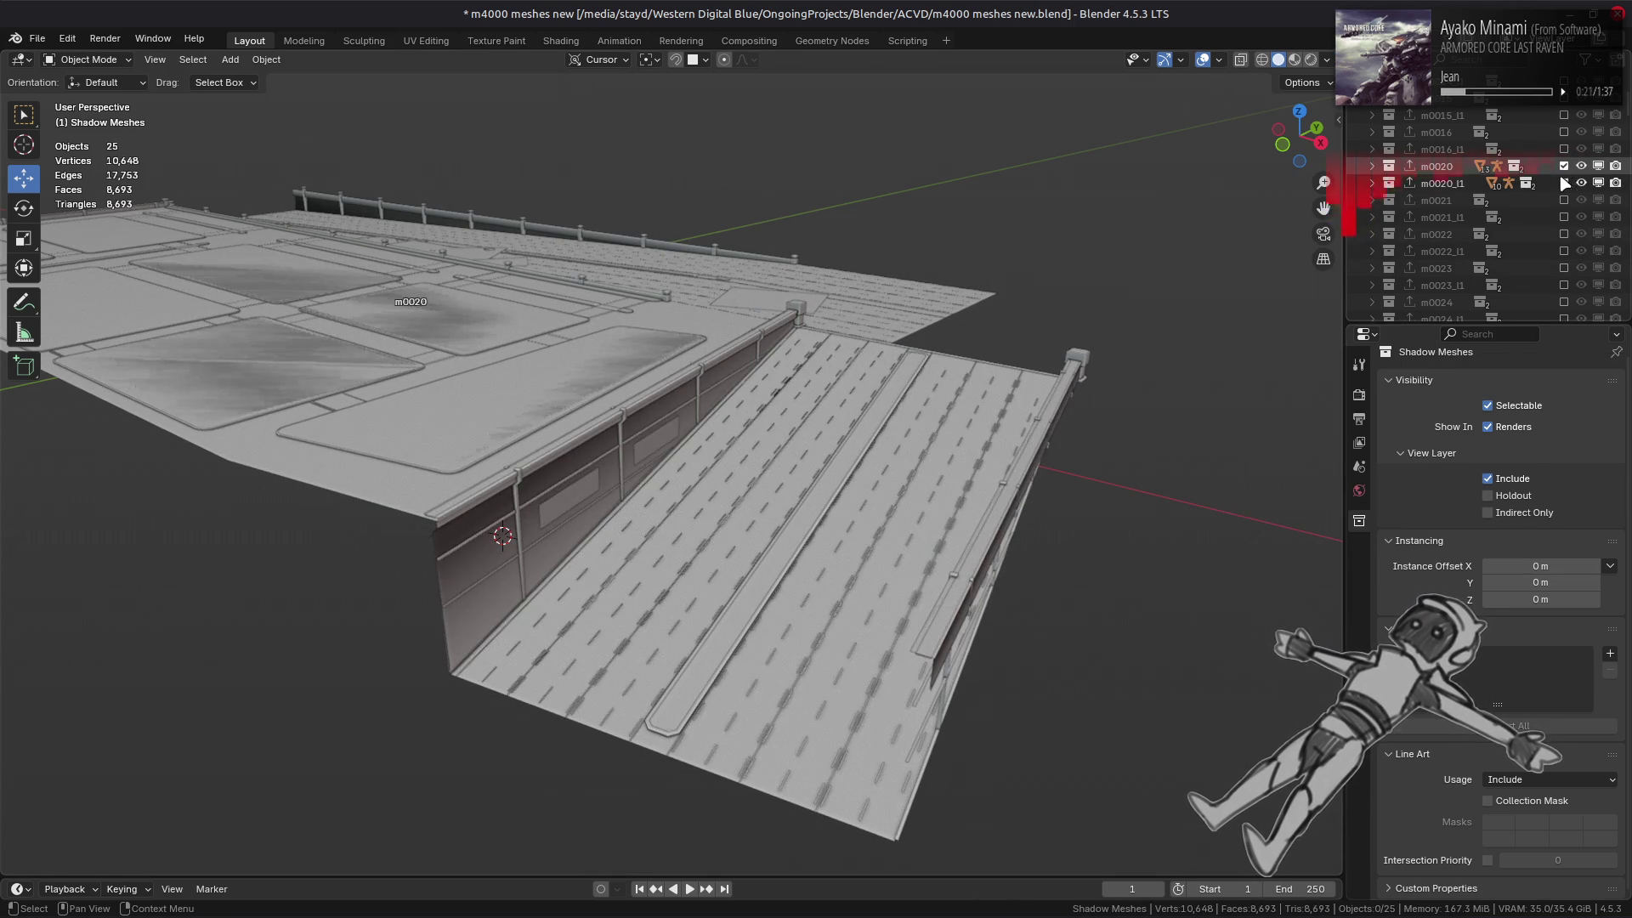
pyautogui.click(1564, 167)
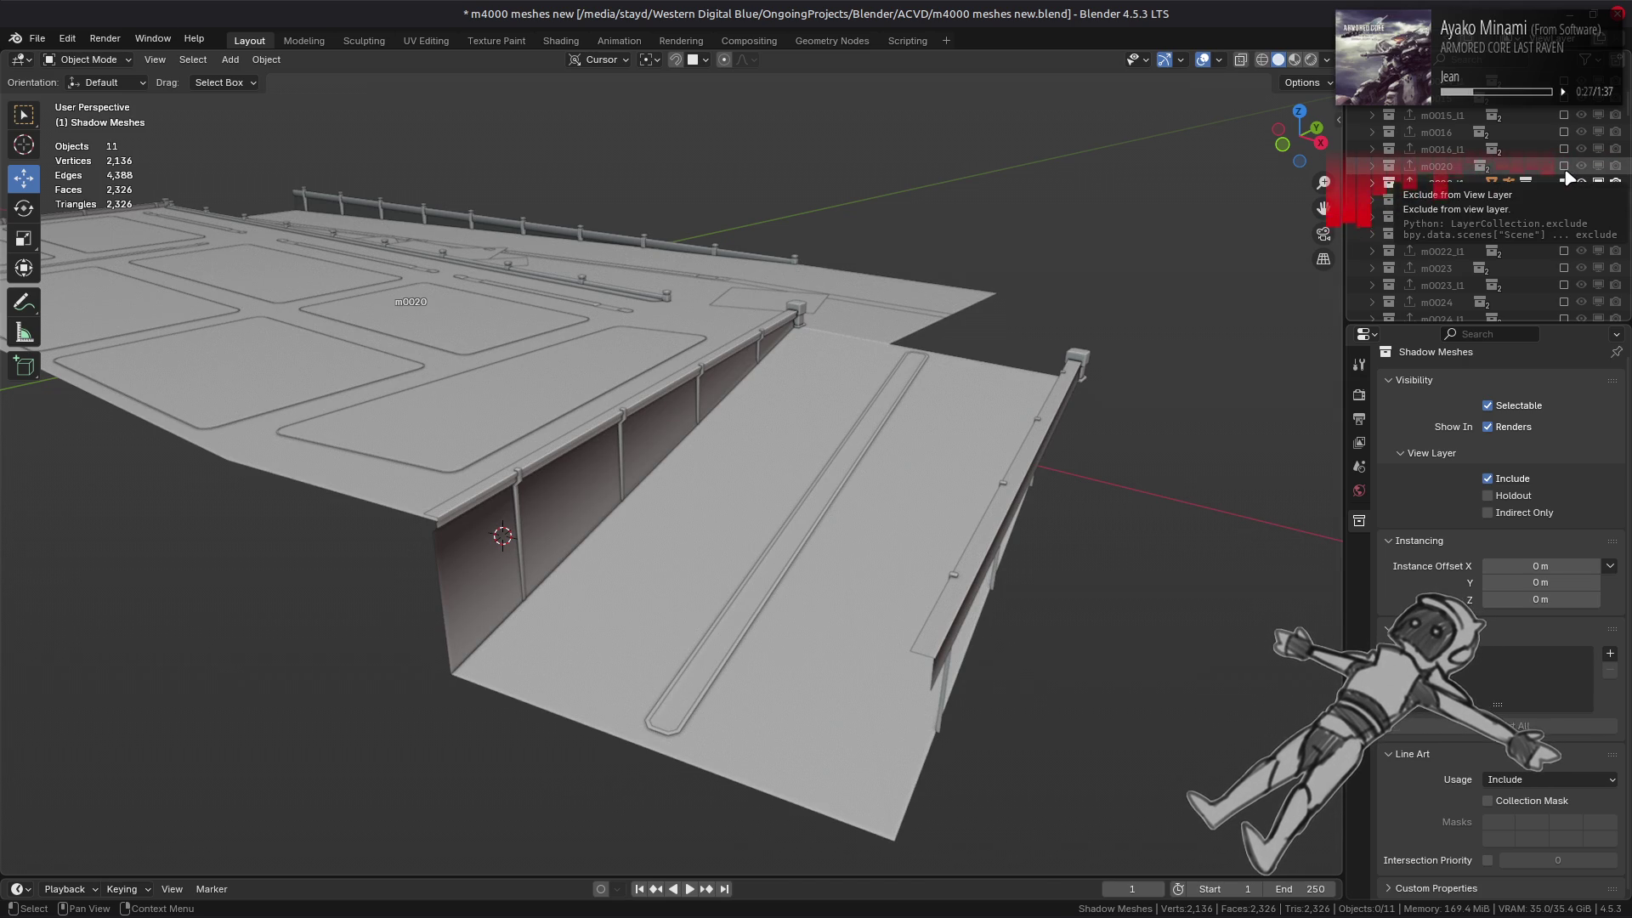
pyautogui.click(1564, 167)
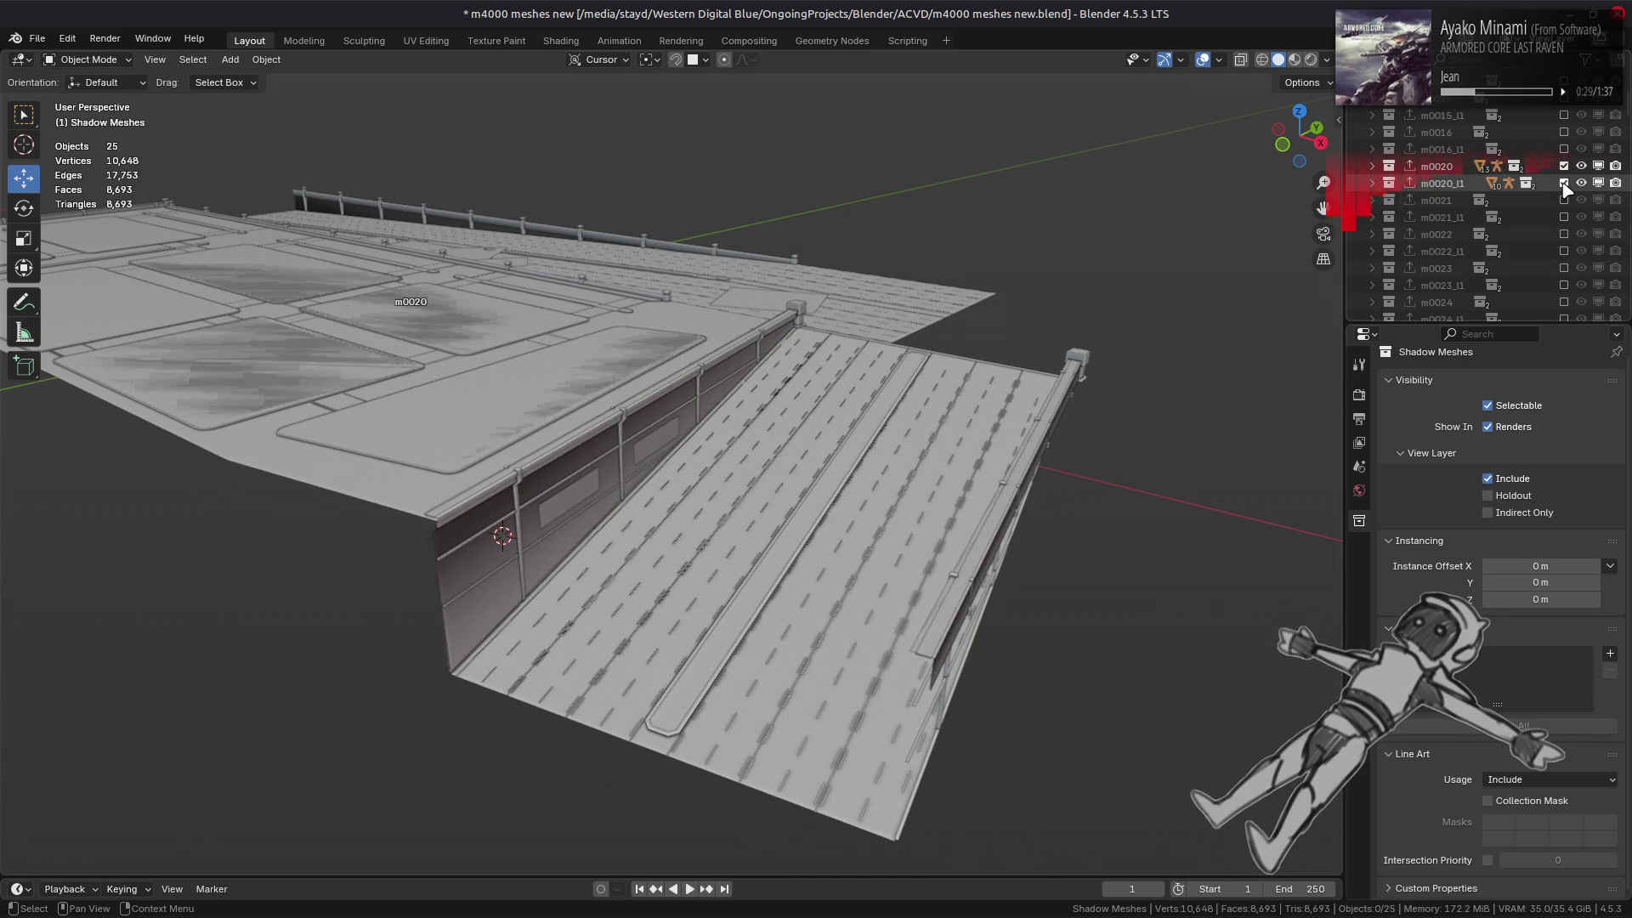
pyautogui.click(1565, 168)
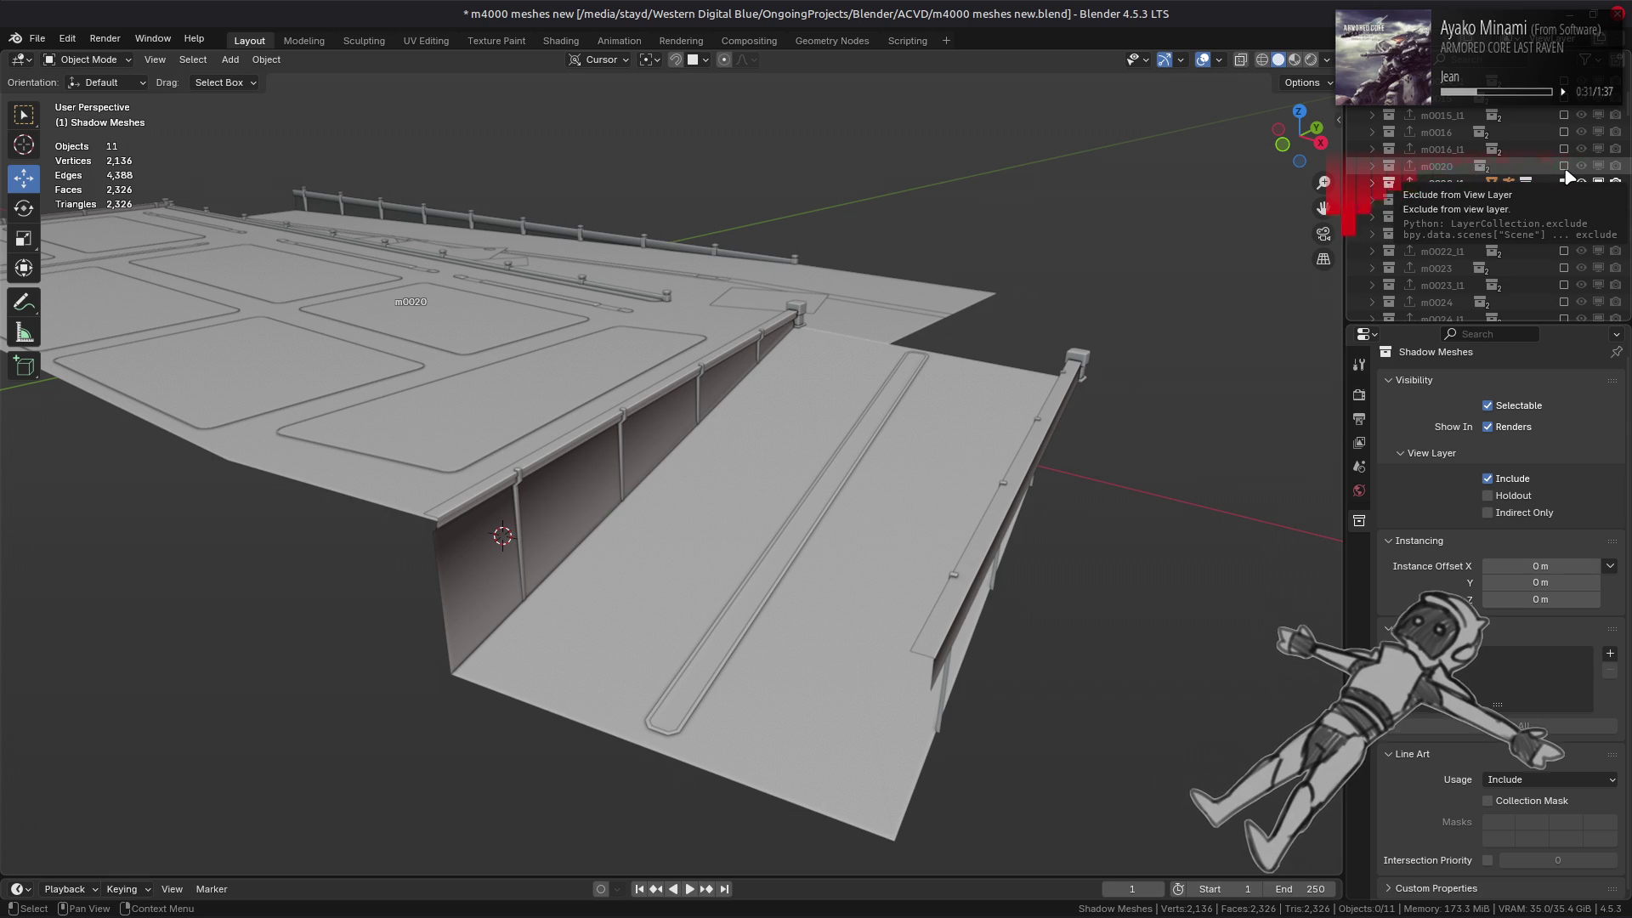
pyautogui.click(1565, 168)
pyautogui.click(1565, 167)
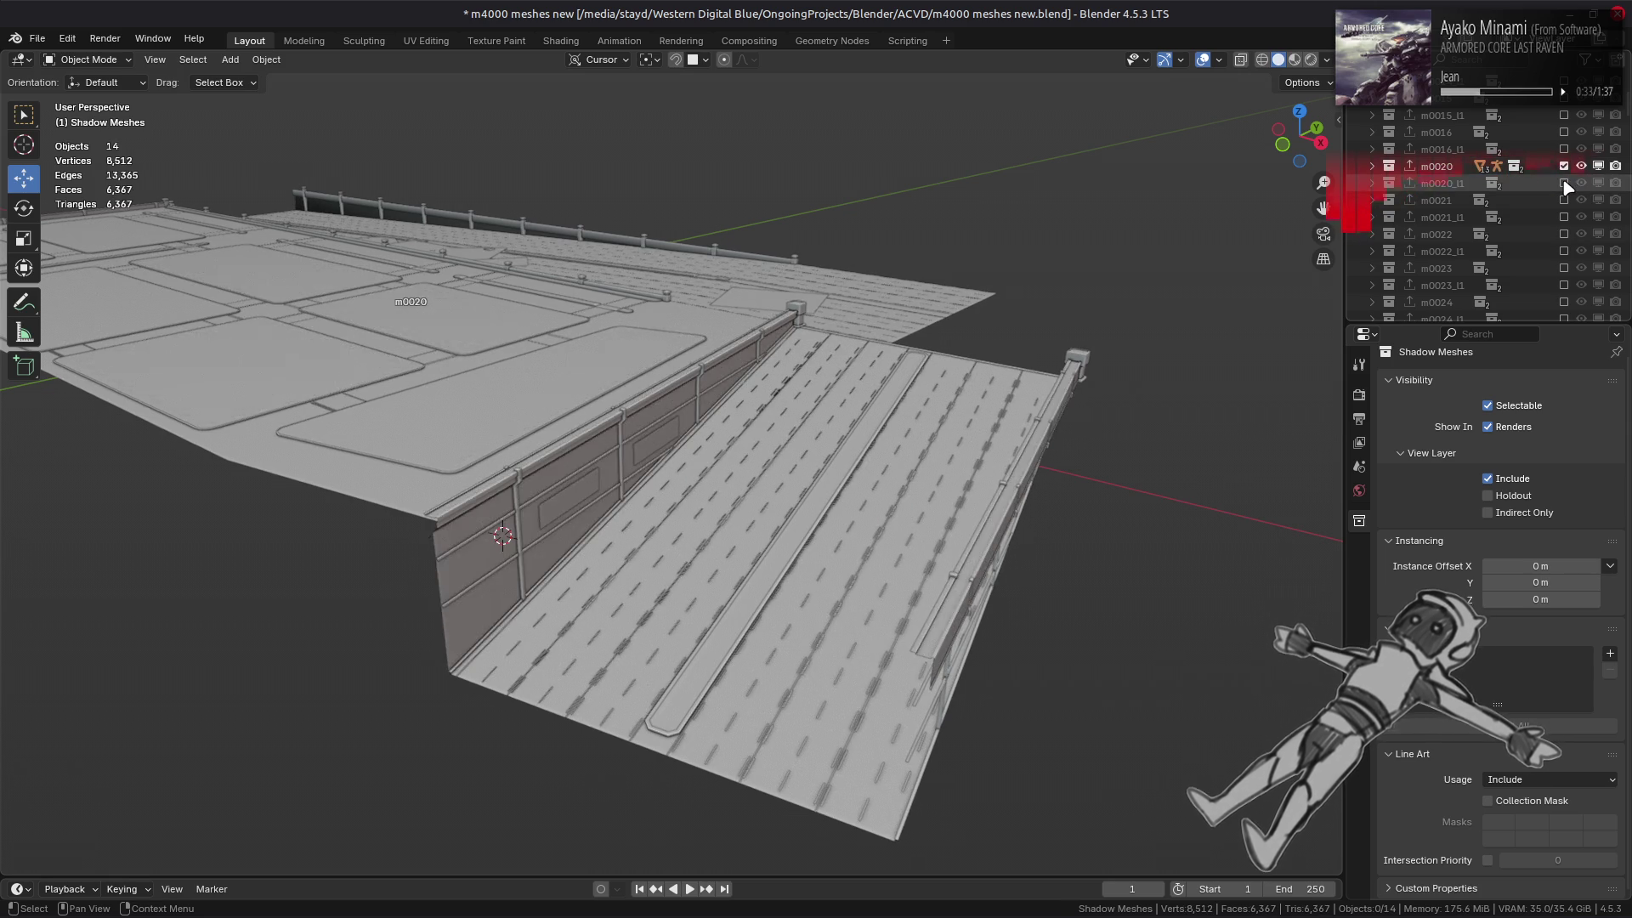
pyautogui.click(1565, 168)
pyautogui.click(1565, 168)
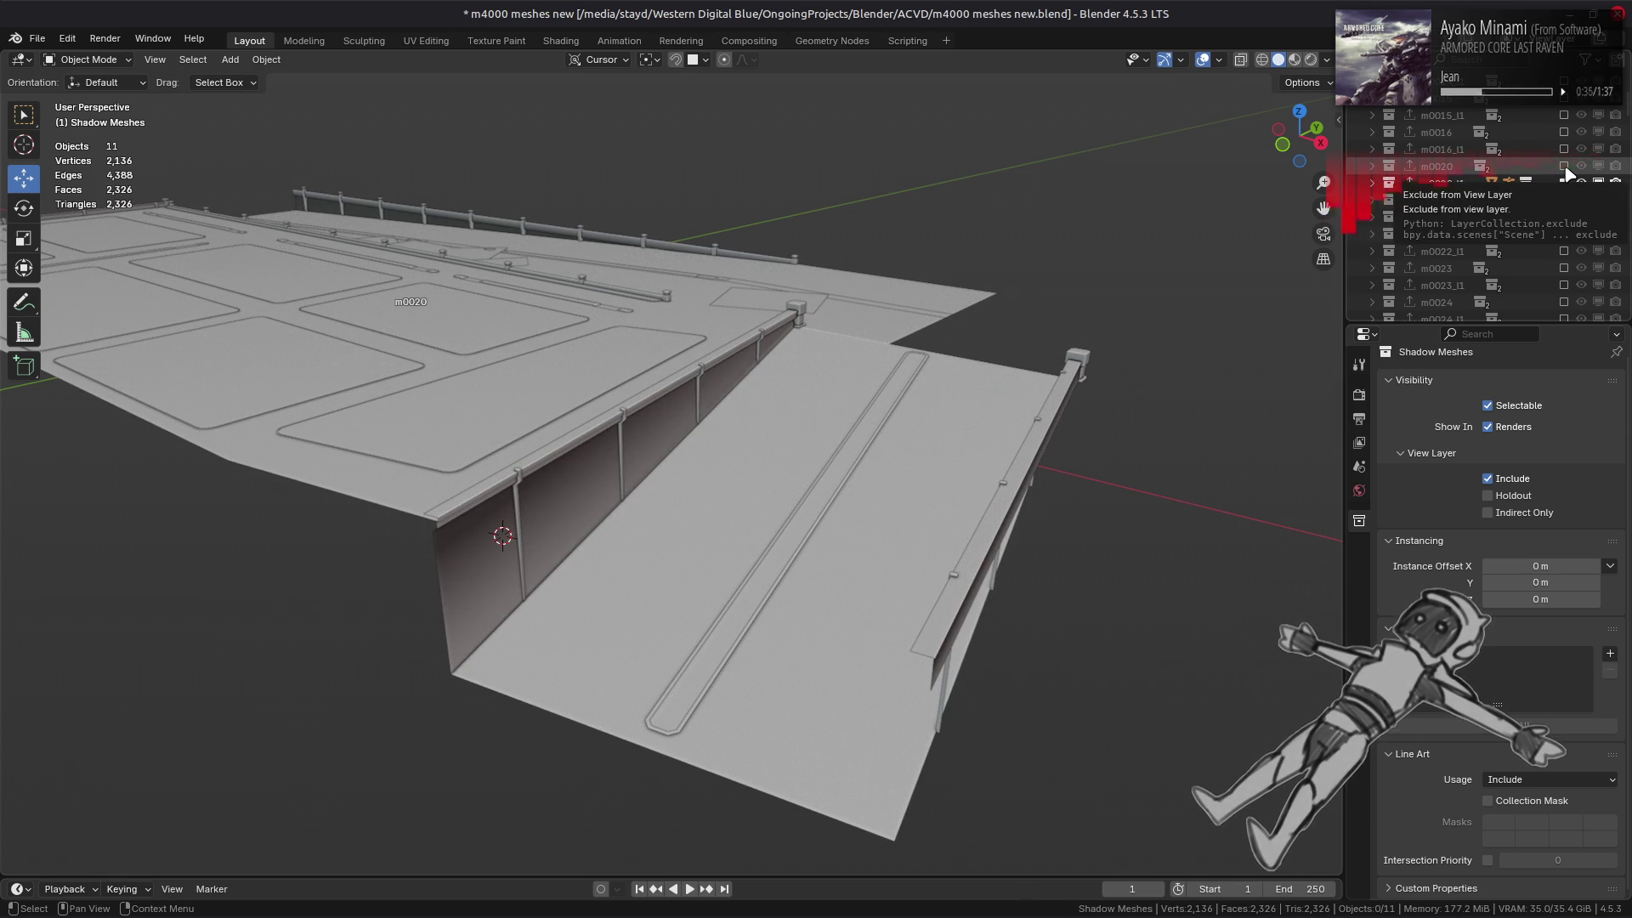
pyautogui.click(1565, 167)
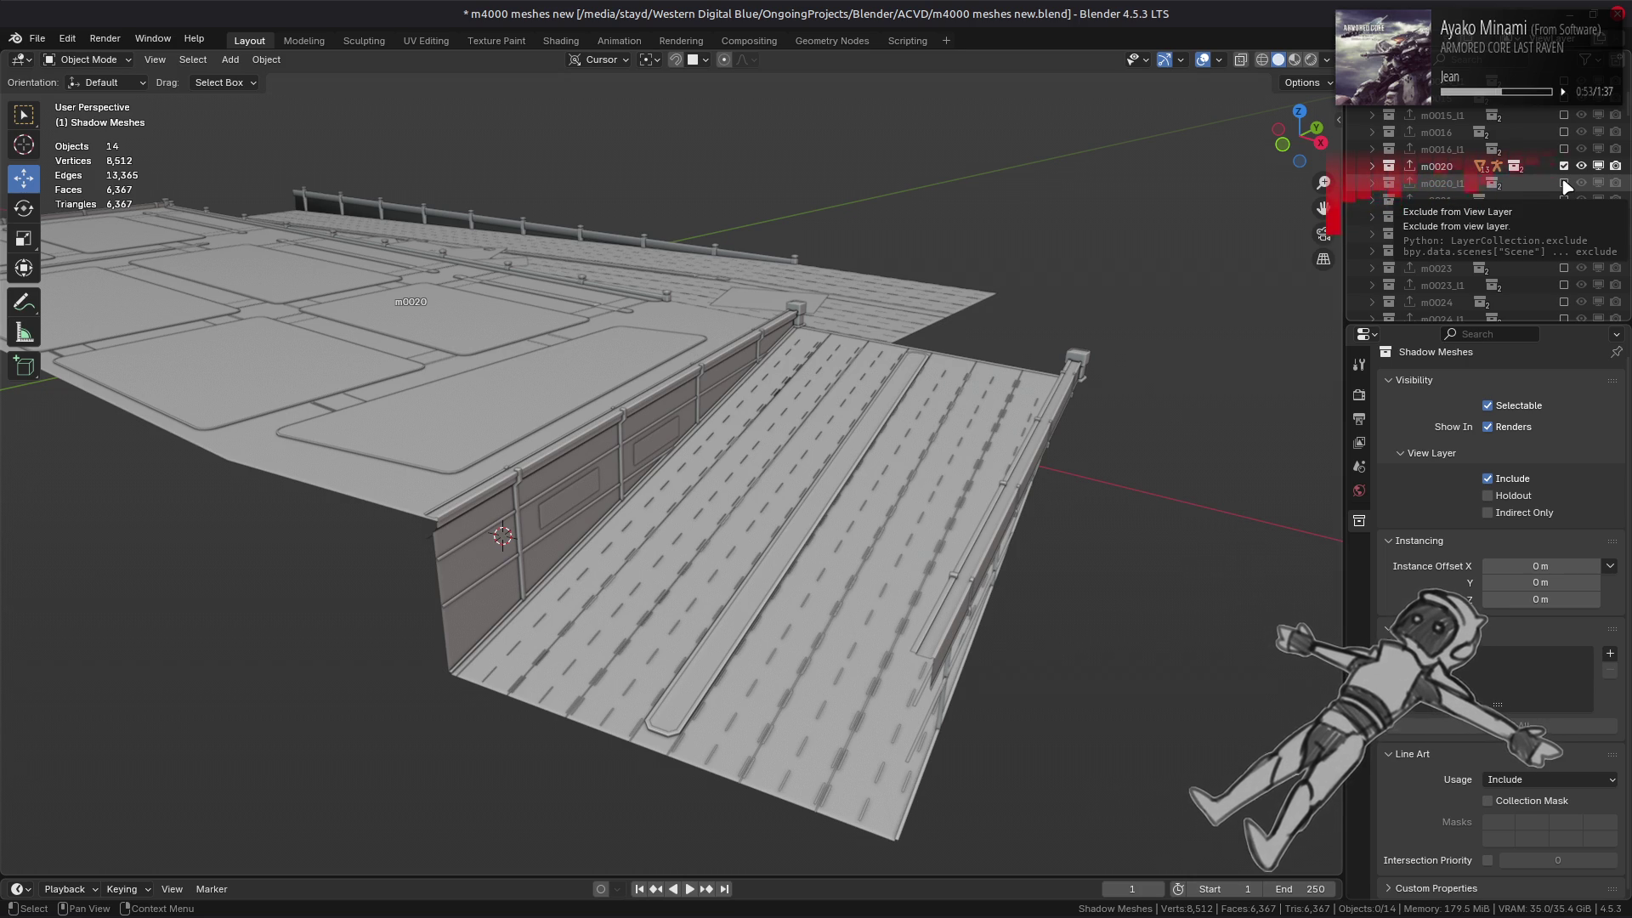
# - Orbit close around the m0020 ramp deck and save m4000 meshes new.blend
pyautogui.moveTo(800, 383)
pyautogui.mouseDown(button='middle')
pyautogui.moveTo(649, 406)
pyautogui.moveTo(508, 466)
pyautogui.moveTo(634, 389)
pyautogui.moveTo(850, 349)
pyautogui.moveTo(492, 448)
pyautogui.moveTo(718, 410)
pyautogui.moveTo(572, 422)
pyautogui.moveTo(734, 383)
pyautogui.mouseUp(button='middle')
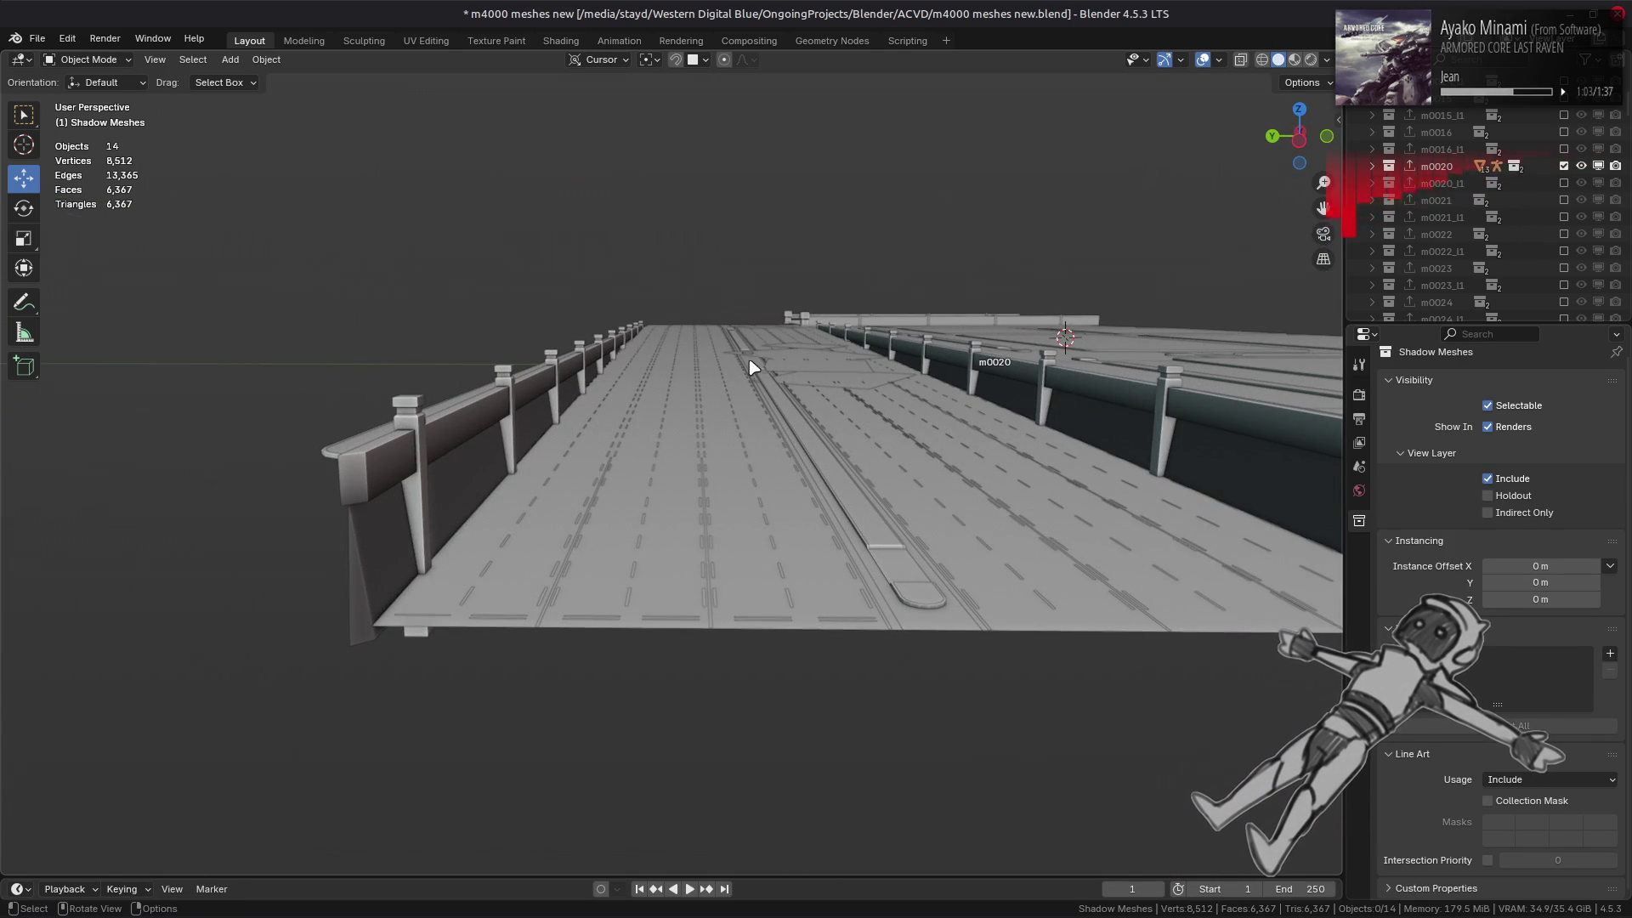
pyautogui.scroll(2, 748, 365)
pyautogui.moveTo(736, 385)
pyautogui.mouseDown(button='middle')
pyautogui.moveTo(717, 383)
pyautogui.moveTo(776, 382)
pyautogui.mouseUp(button='middle')
pyautogui.hotkey('ctrl', 's')
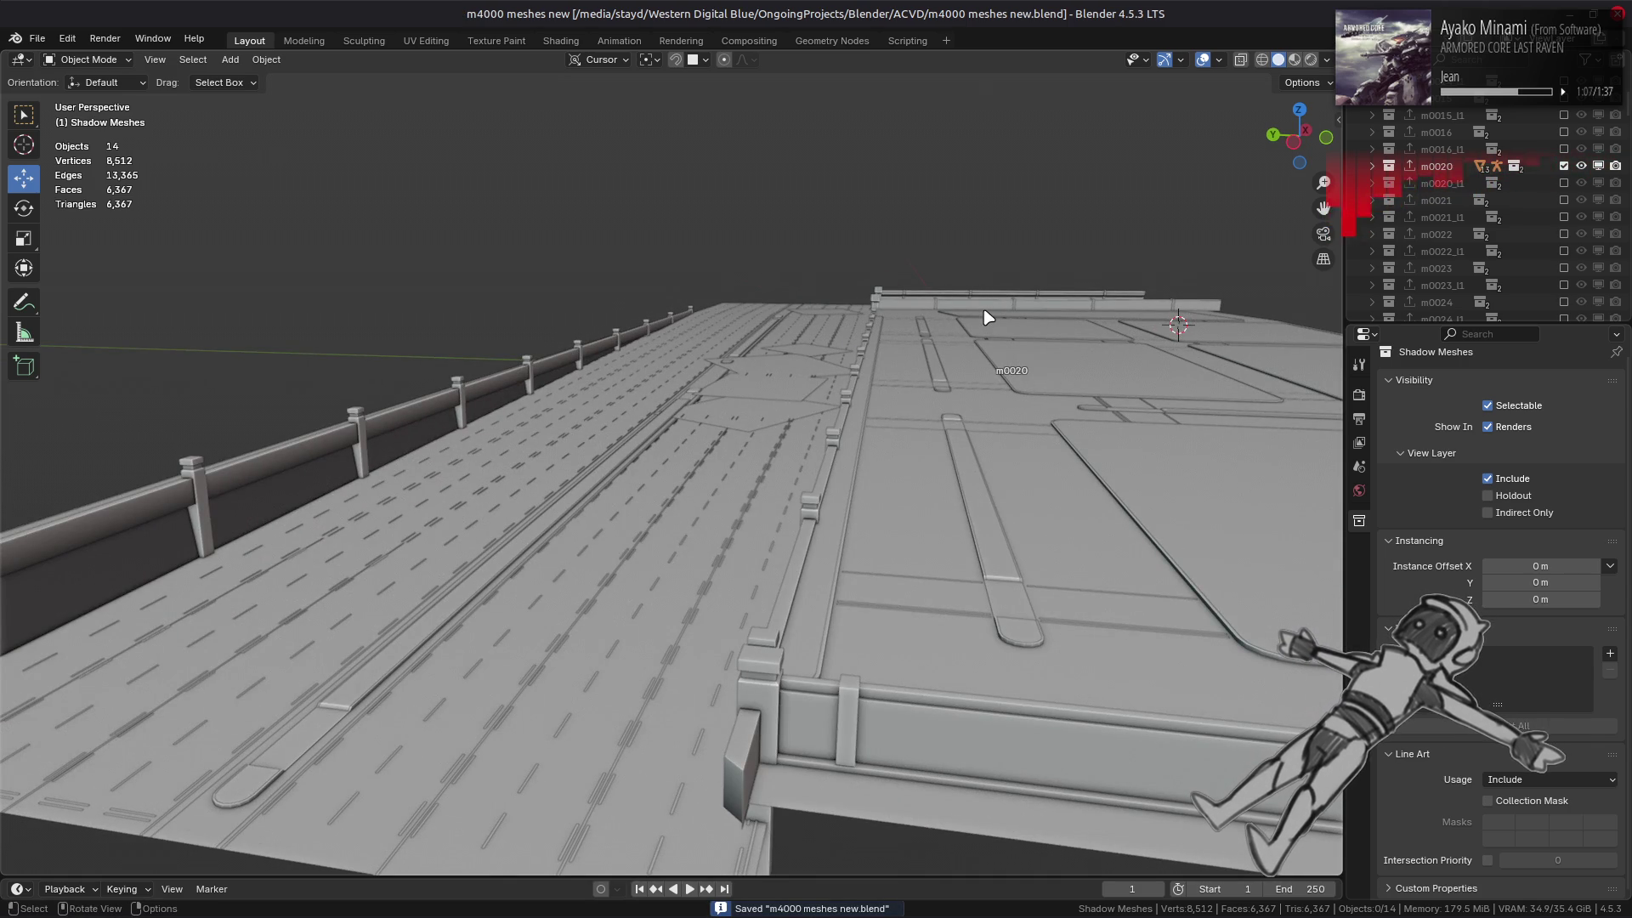
pyautogui.moveTo(986, 317)
pyautogui.mouseDown(button='middle')
pyautogui.moveTo(991, 372)
pyautogui.moveTo(955, 400)
pyautogui.moveTo(954, 366)
pyautogui.mouseUp(button='middle')
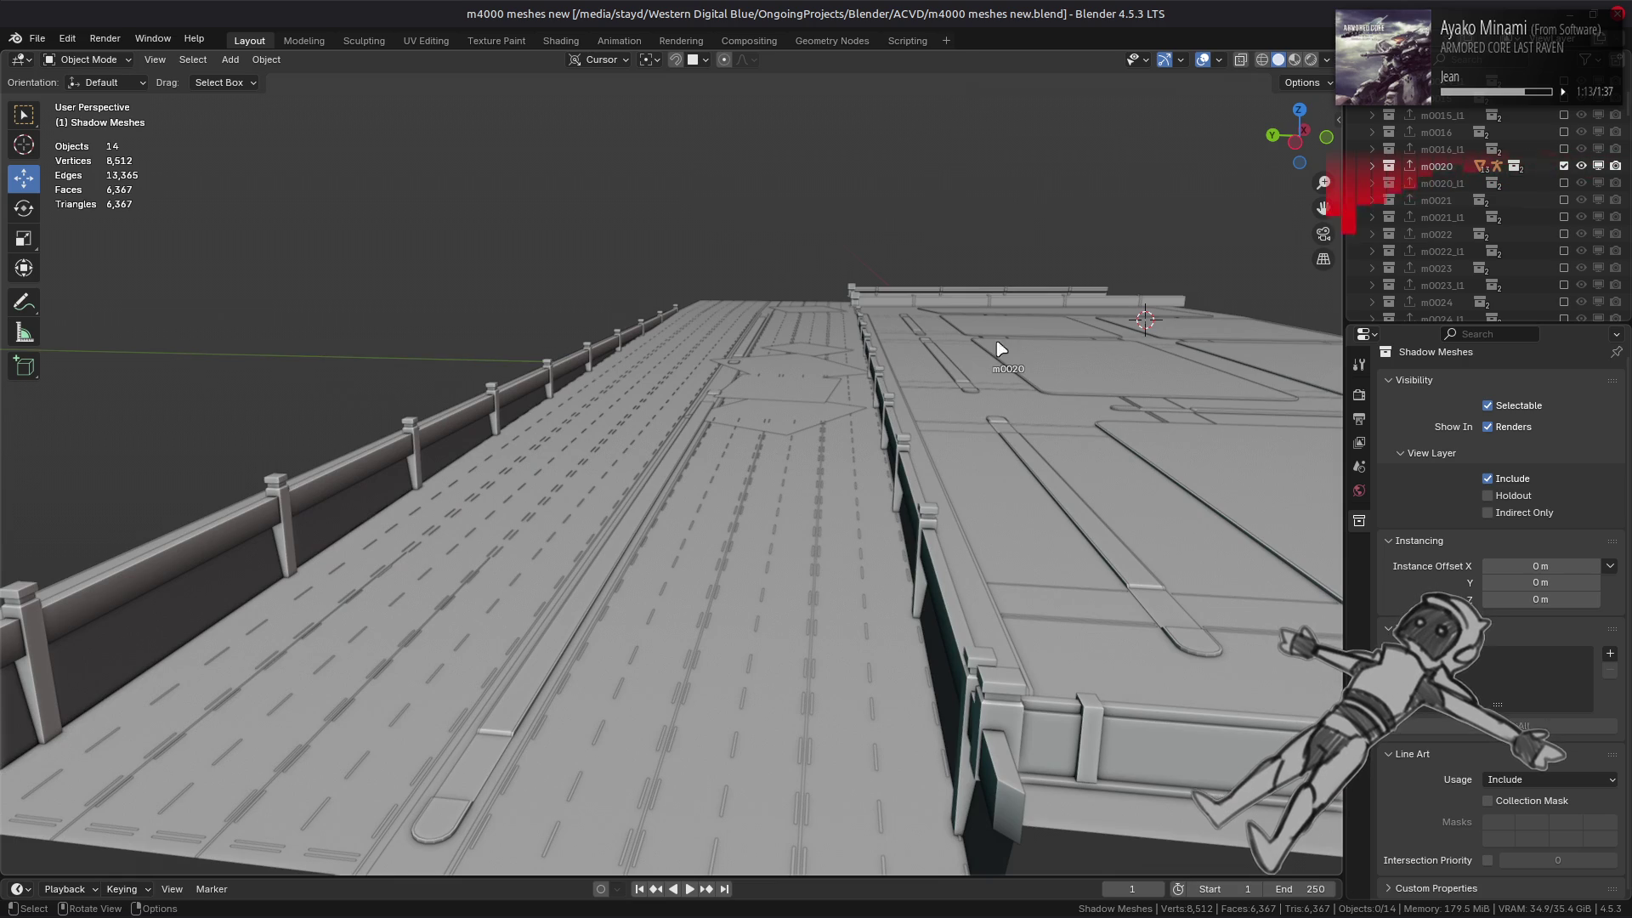
# - Exclude m0020 and preview the m0021, m0022, m0023 and m0024 collections one by one
pyautogui.click(1564, 165)
pyautogui.click(1565, 200)
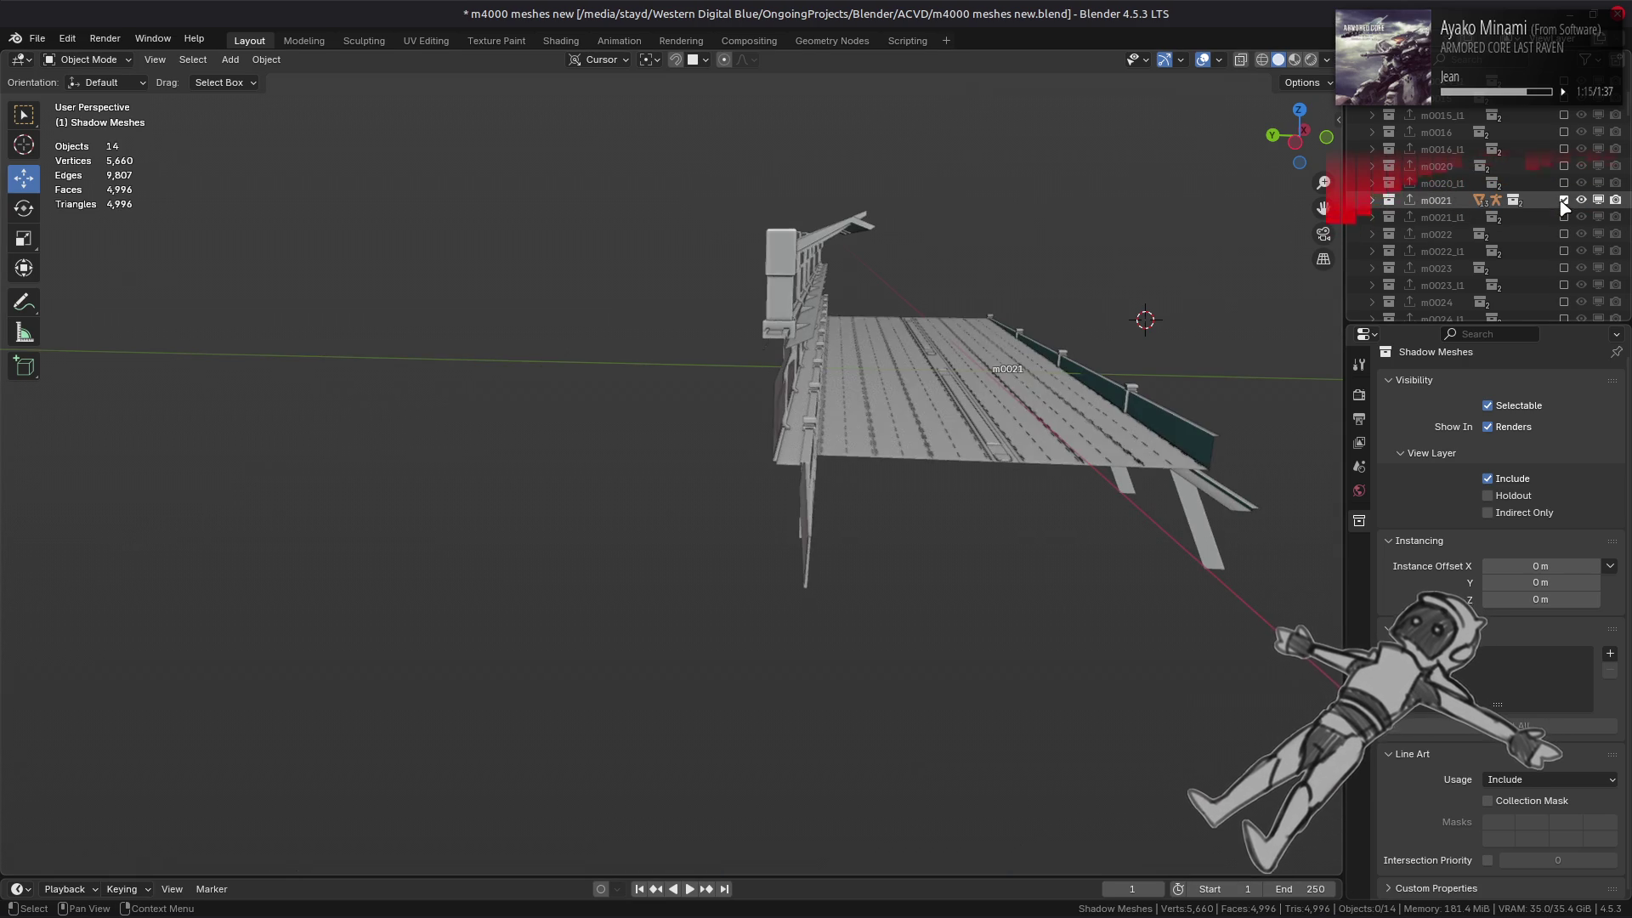
pyautogui.moveTo(1086, 292)
pyautogui.mouseDown(button='middle')
pyautogui.moveTo(952, 316)
pyautogui.moveTo(901, 306)
pyautogui.moveTo(840, 330)
pyautogui.mouseUp(button='middle')
pyautogui.click(1565, 200)
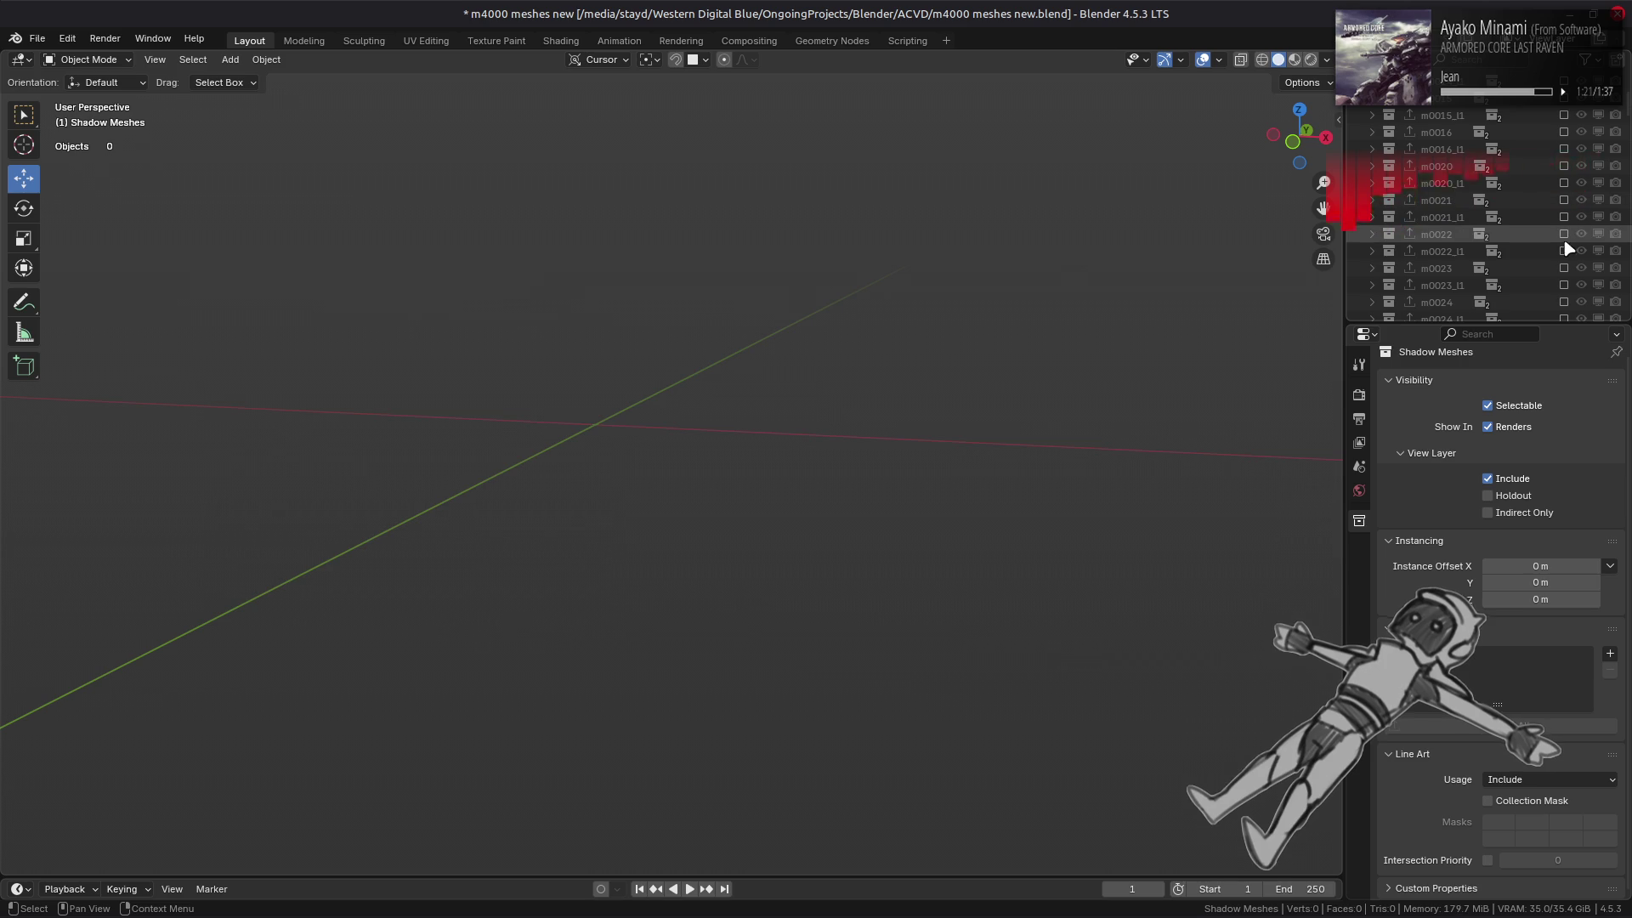
pyautogui.click(1565, 233)
pyautogui.moveTo(1003, 302); pyautogui.dragTo(986, 326, button='middle')
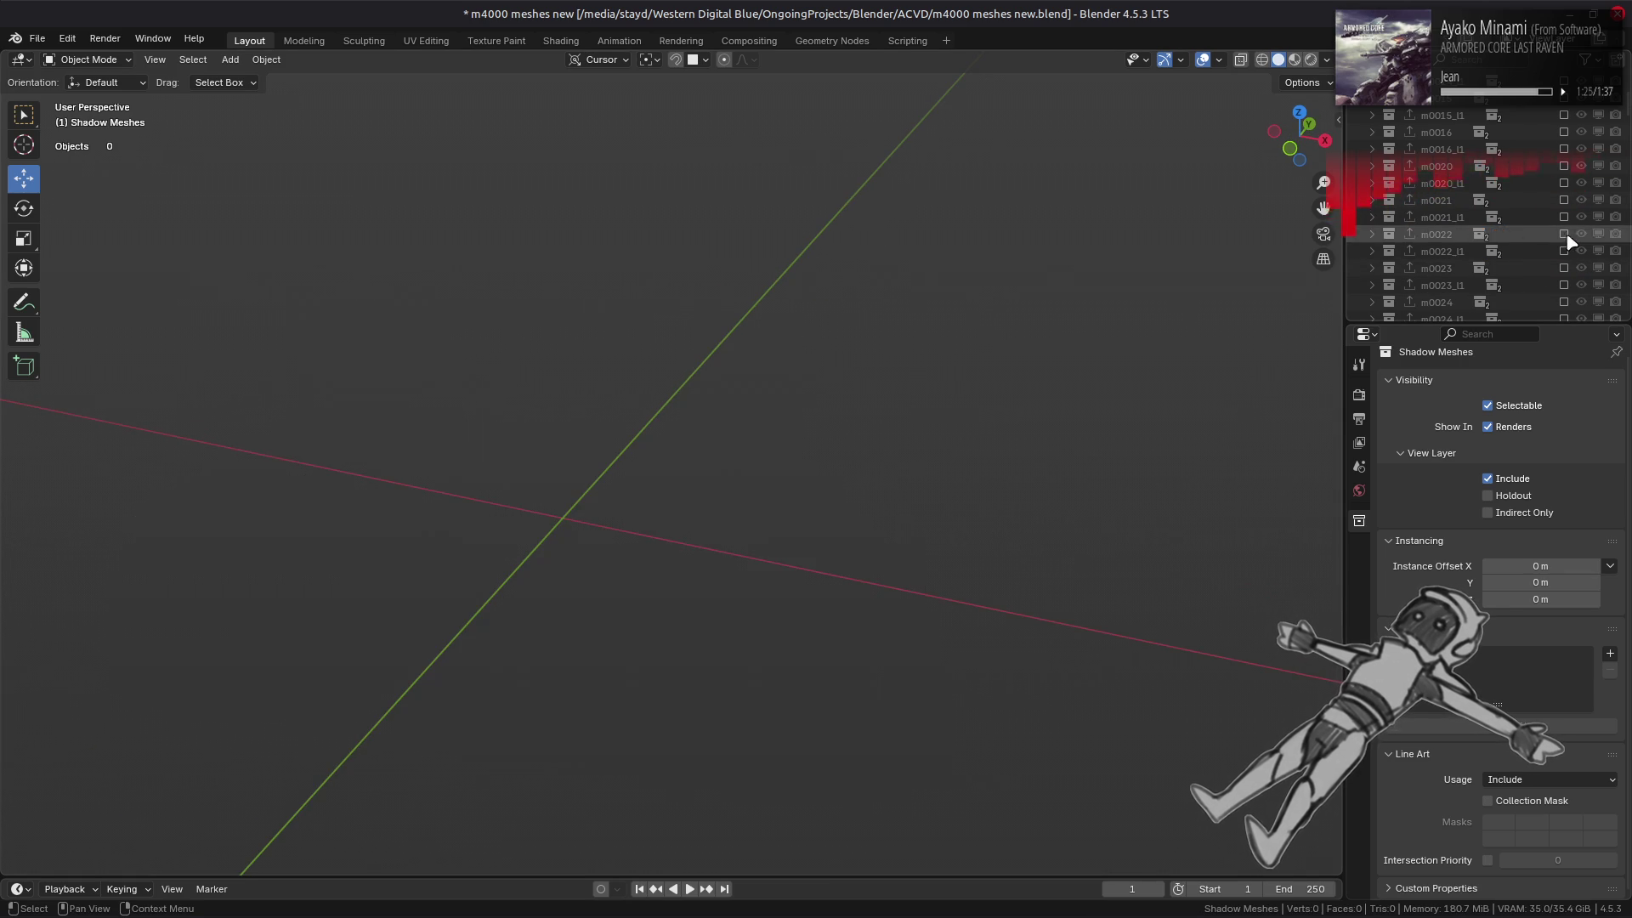
pyautogui.click(1564, 234)
pyautogui.click(1564, 268)
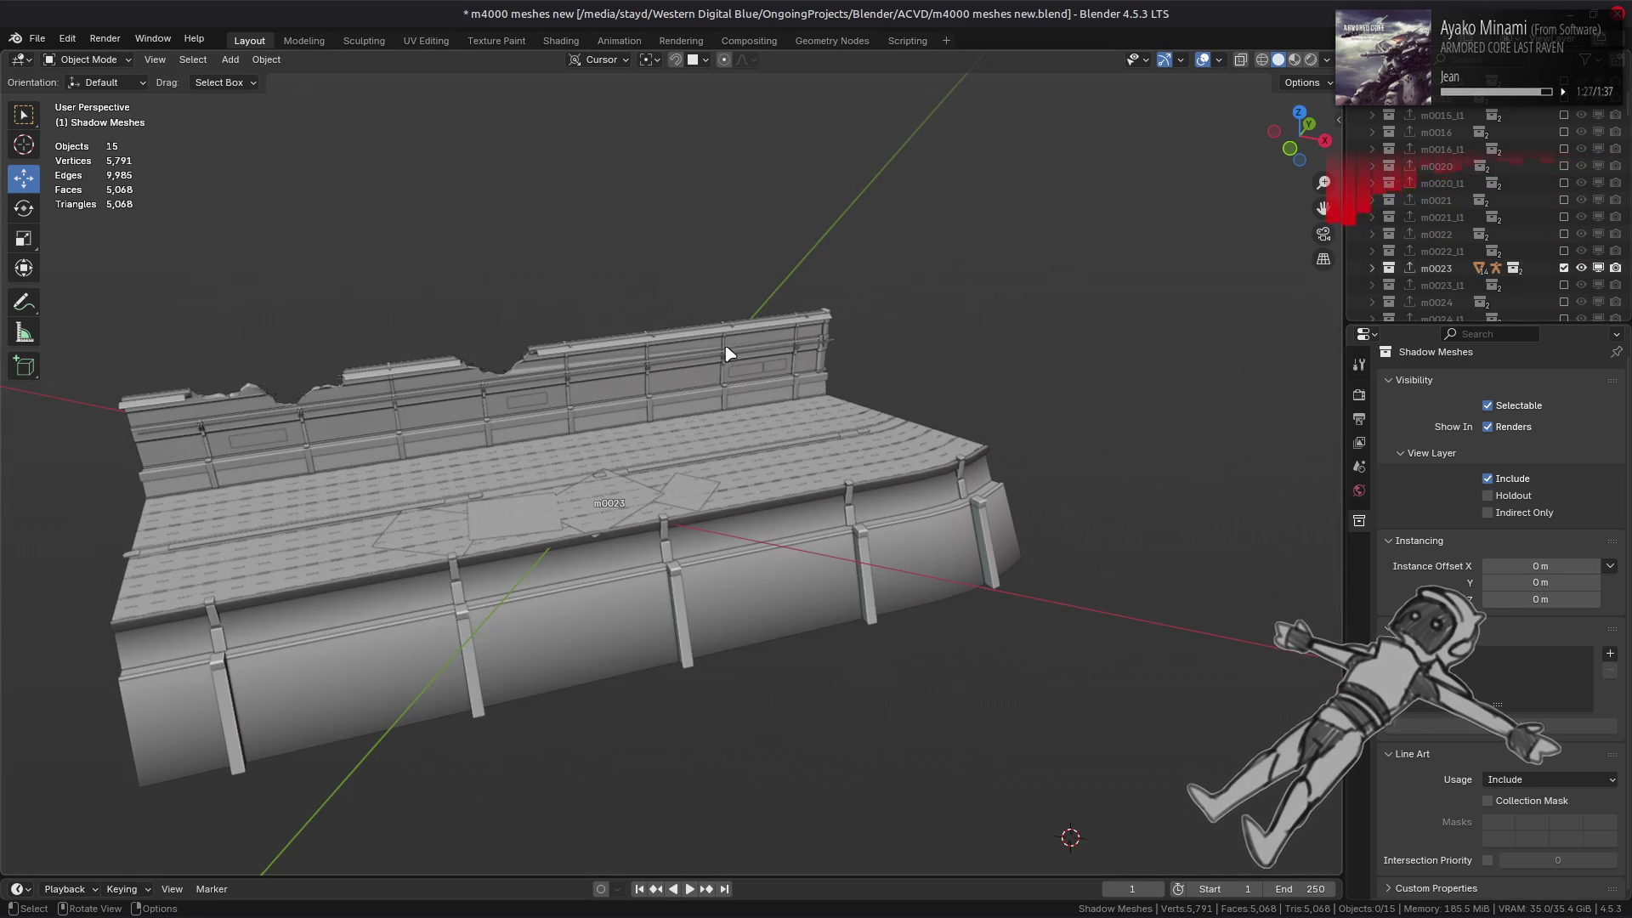
pyautogui.click(1564, 268)
pyautogui.click(1564, 302)
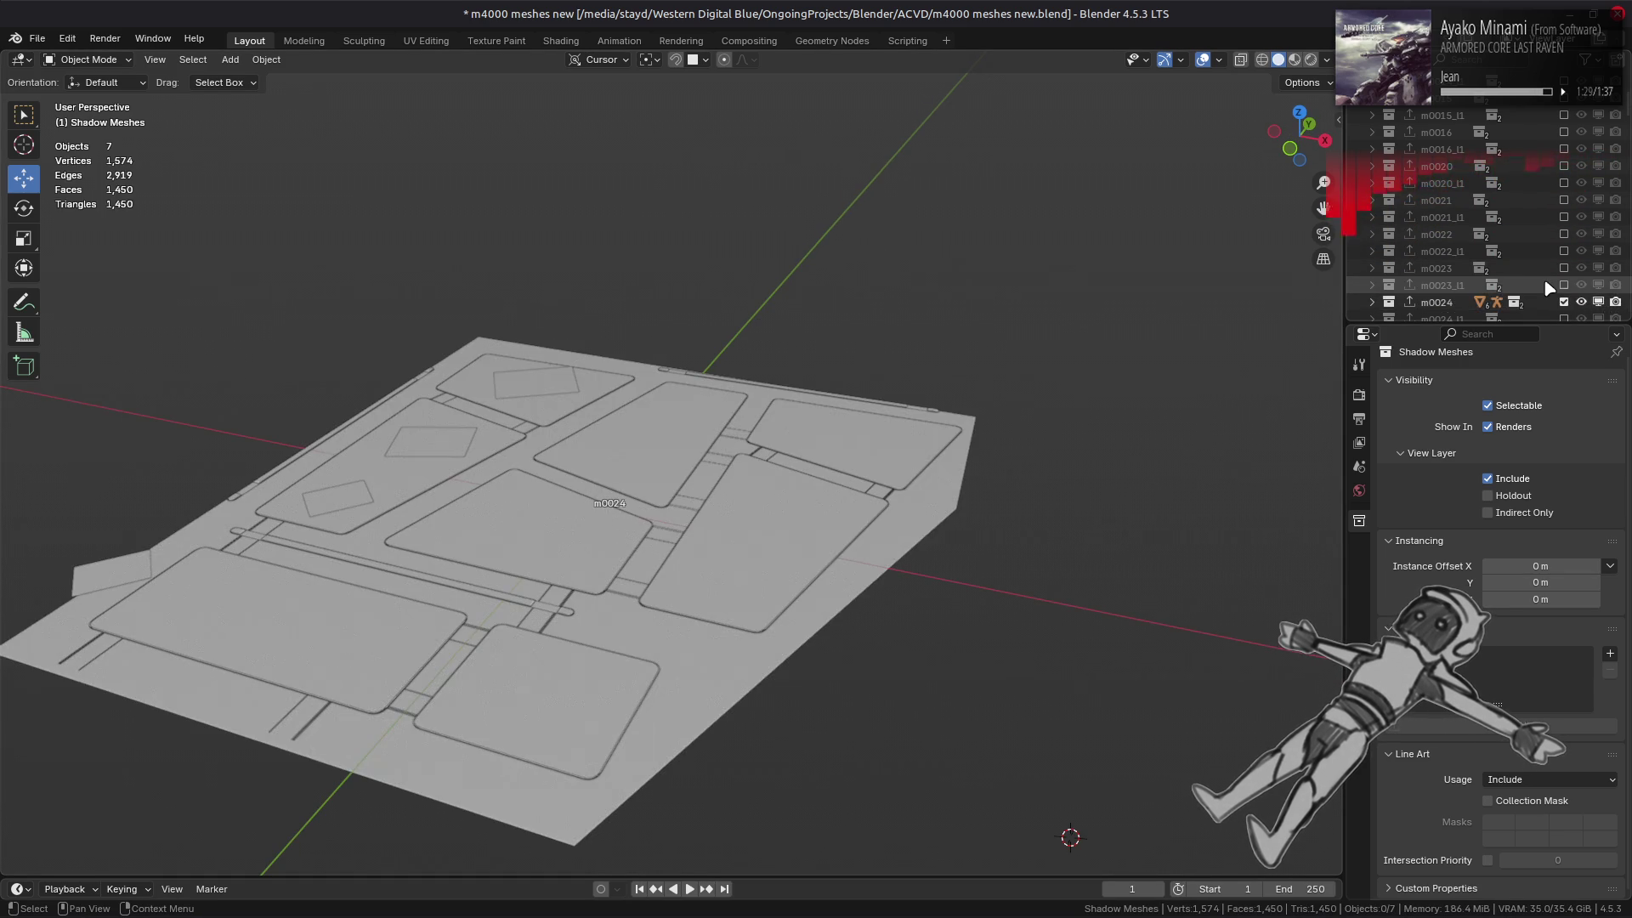
pyautogui.scroll(-2, 1566, 289)
pyautogui.click(1564, 236)
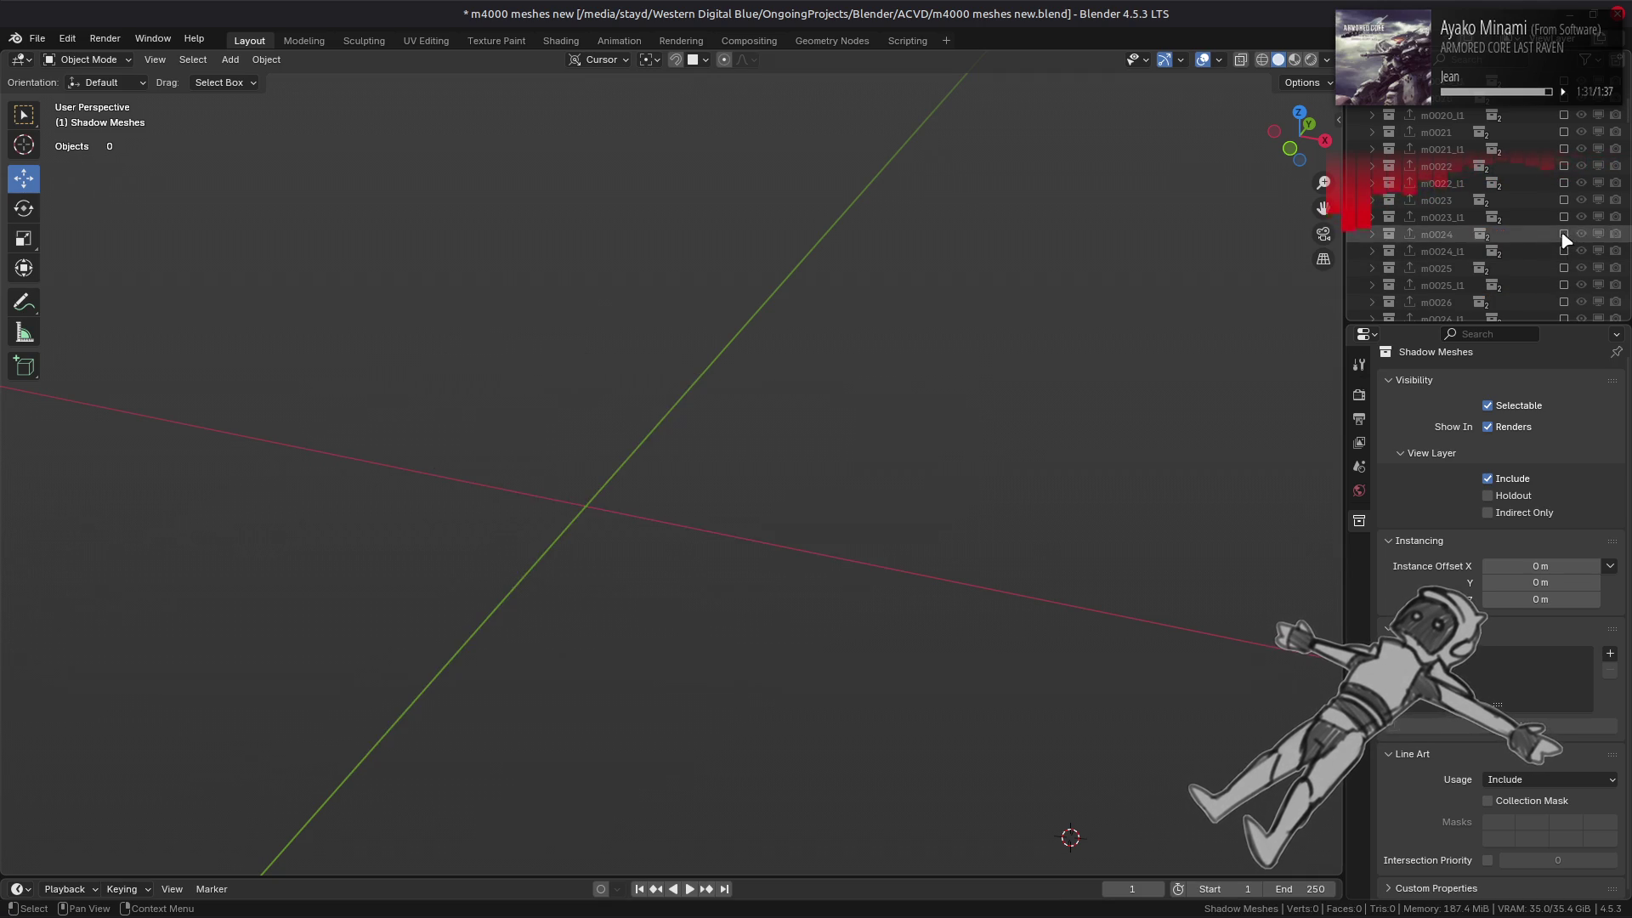
# - Compare m0025 with m0025_l1, keep only m0025_l1 included, and expand it
pyautogui.click(1564, 268)
pyautogui.click(1564, 267)
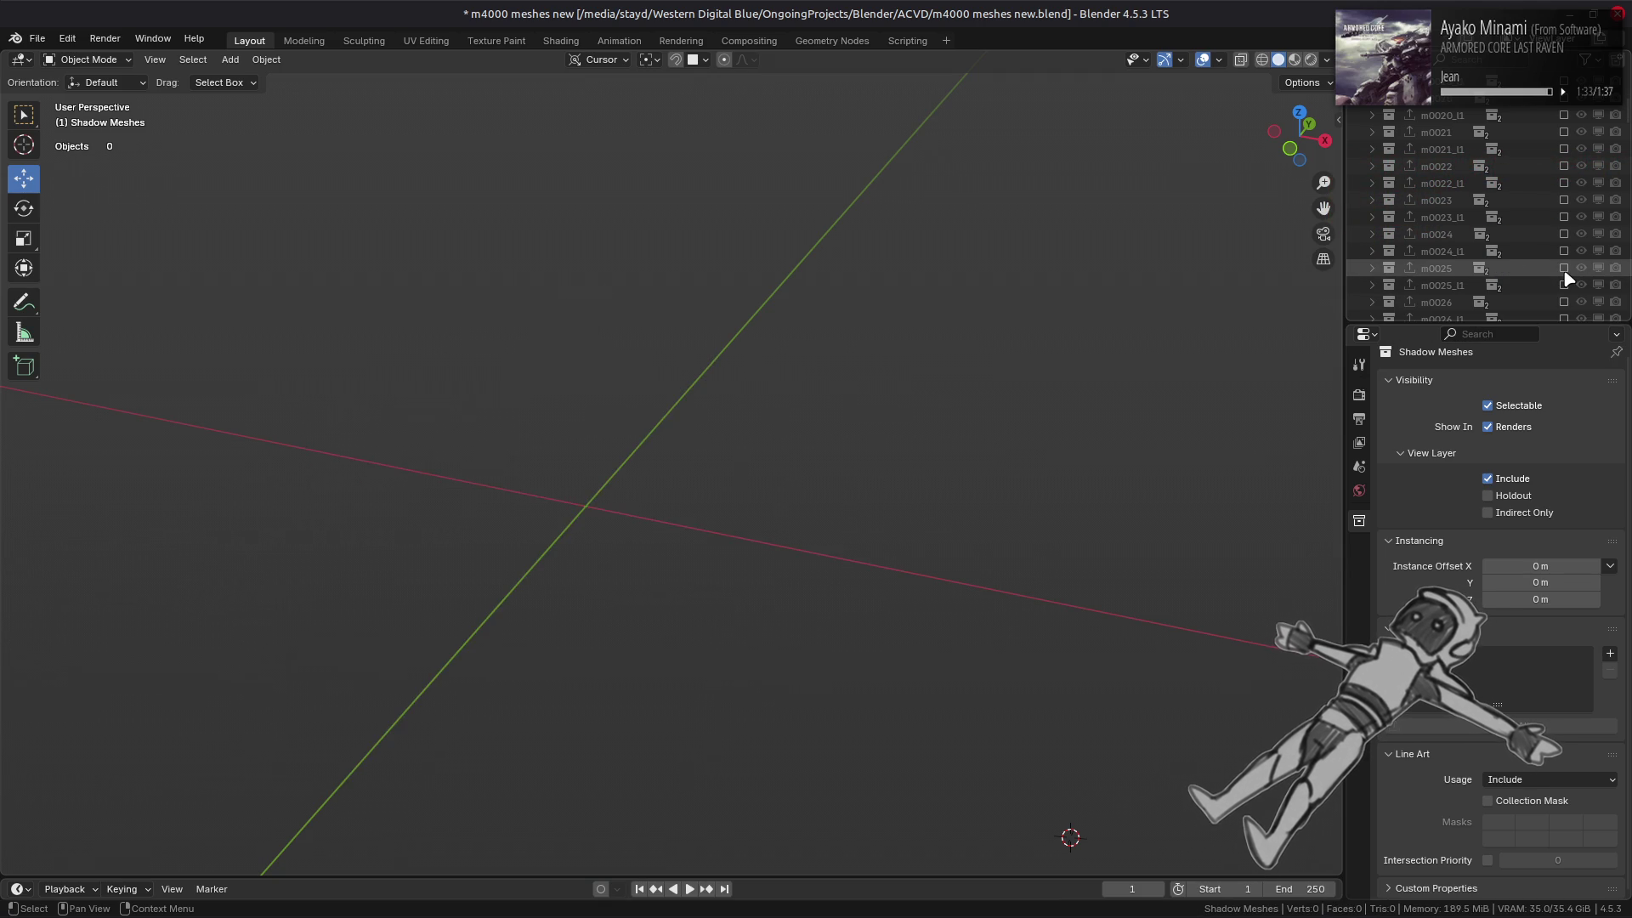
pyautogui.click(1564, 268)
pyautogui.moveTo(1236, 320)
pyautogui.mouseDown(button='middle')
pyautogui.moveTo(686, 325)
pyautogui.moveTo(1028, 353)
pyautogui.mouseUp(button='middle')
pyautogui.scroll(2, 1028, 352)
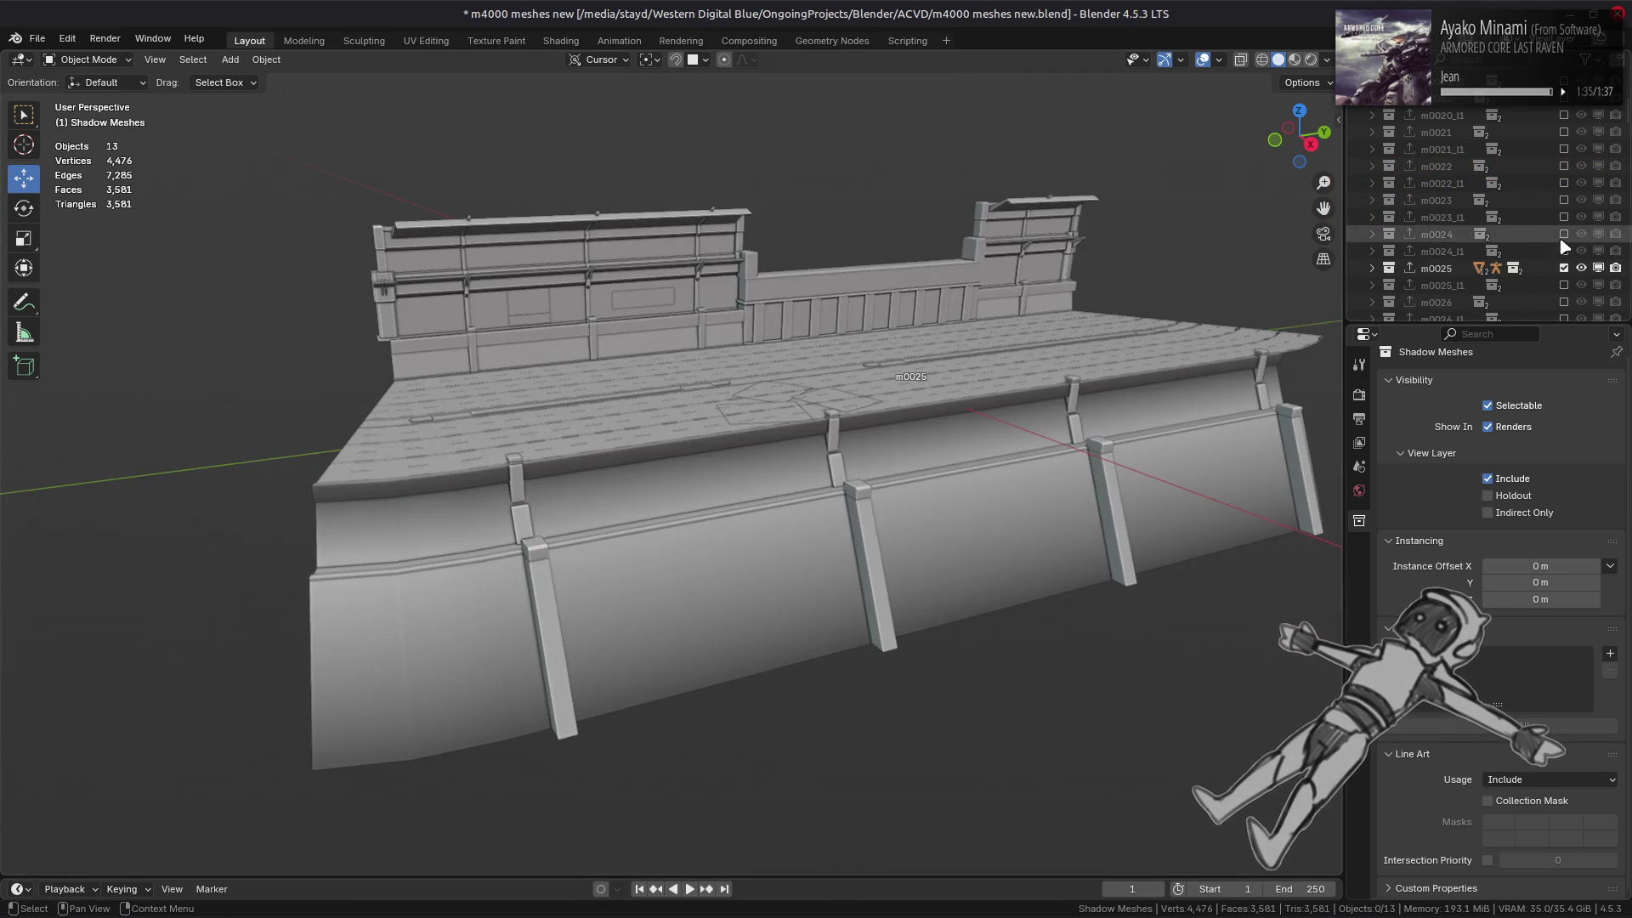
pyautogui.click(1564, 285)
pyautogui.click(1564, 267)
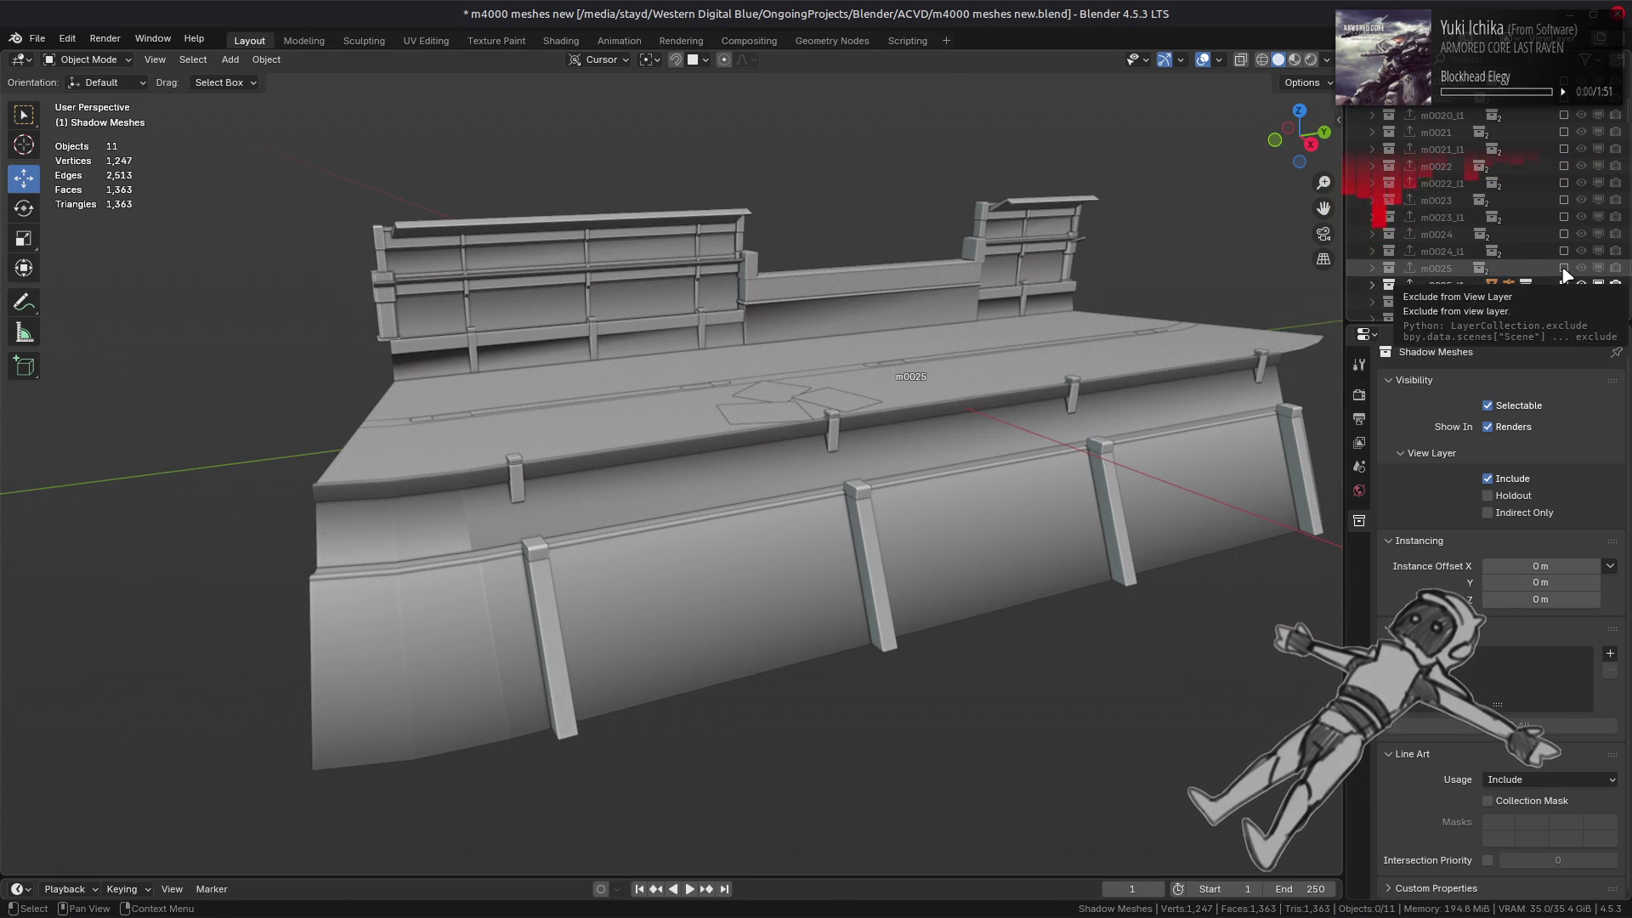
pyautogui.click(1564, 268)
pyautogui.click(1564, 285)
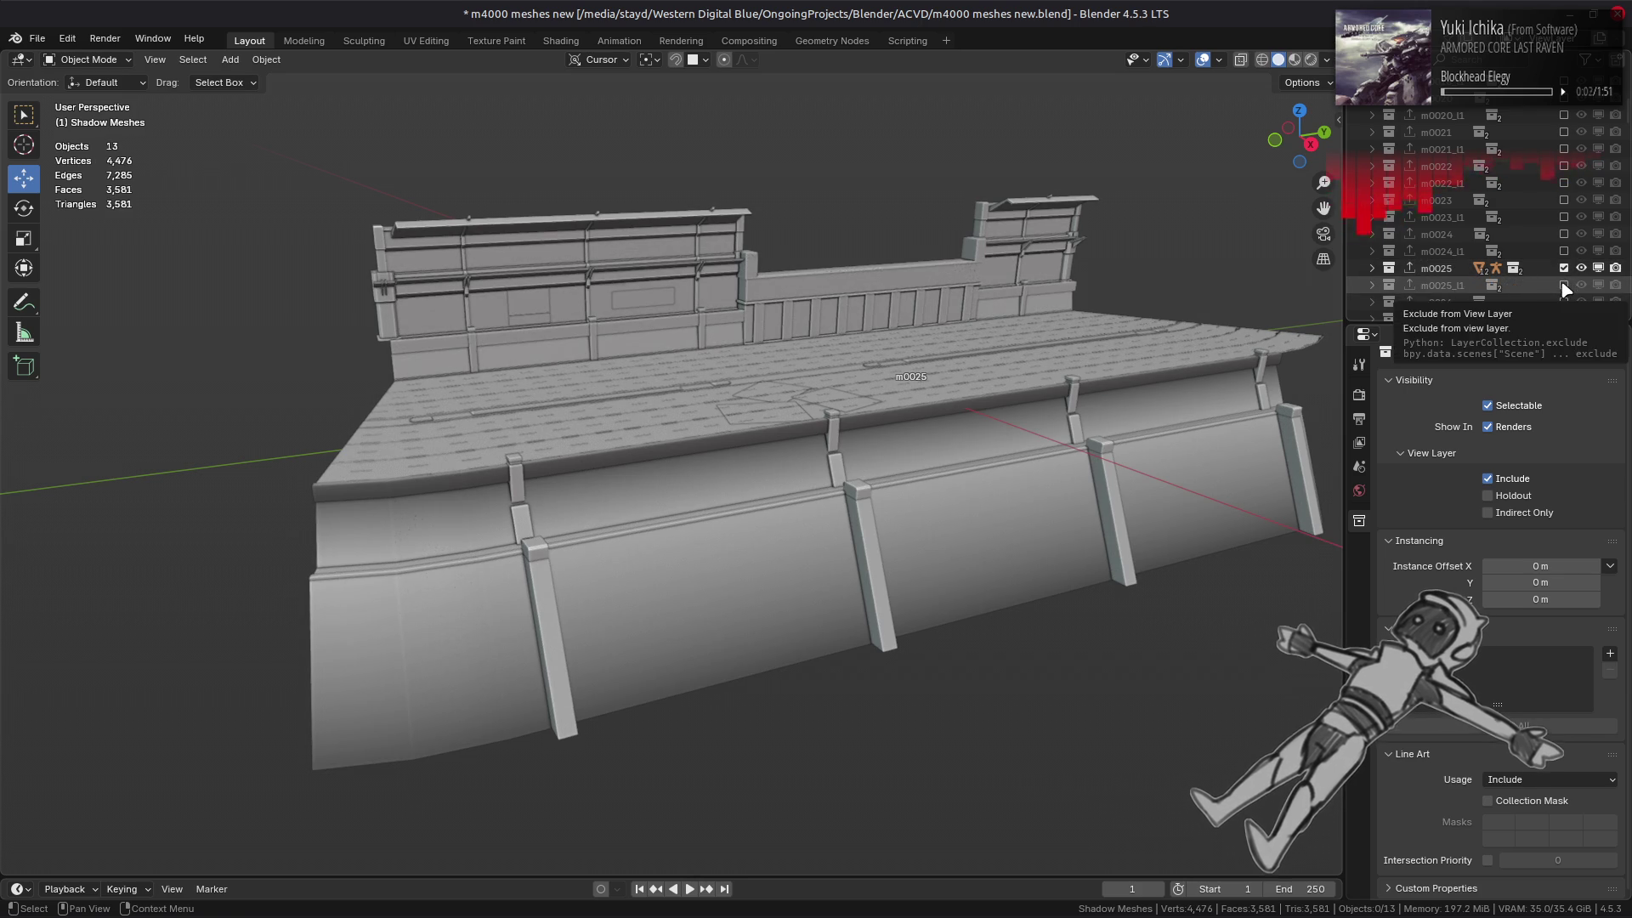
pyautogui.click(1564, 284)
pyautogui.click(1564, 267)
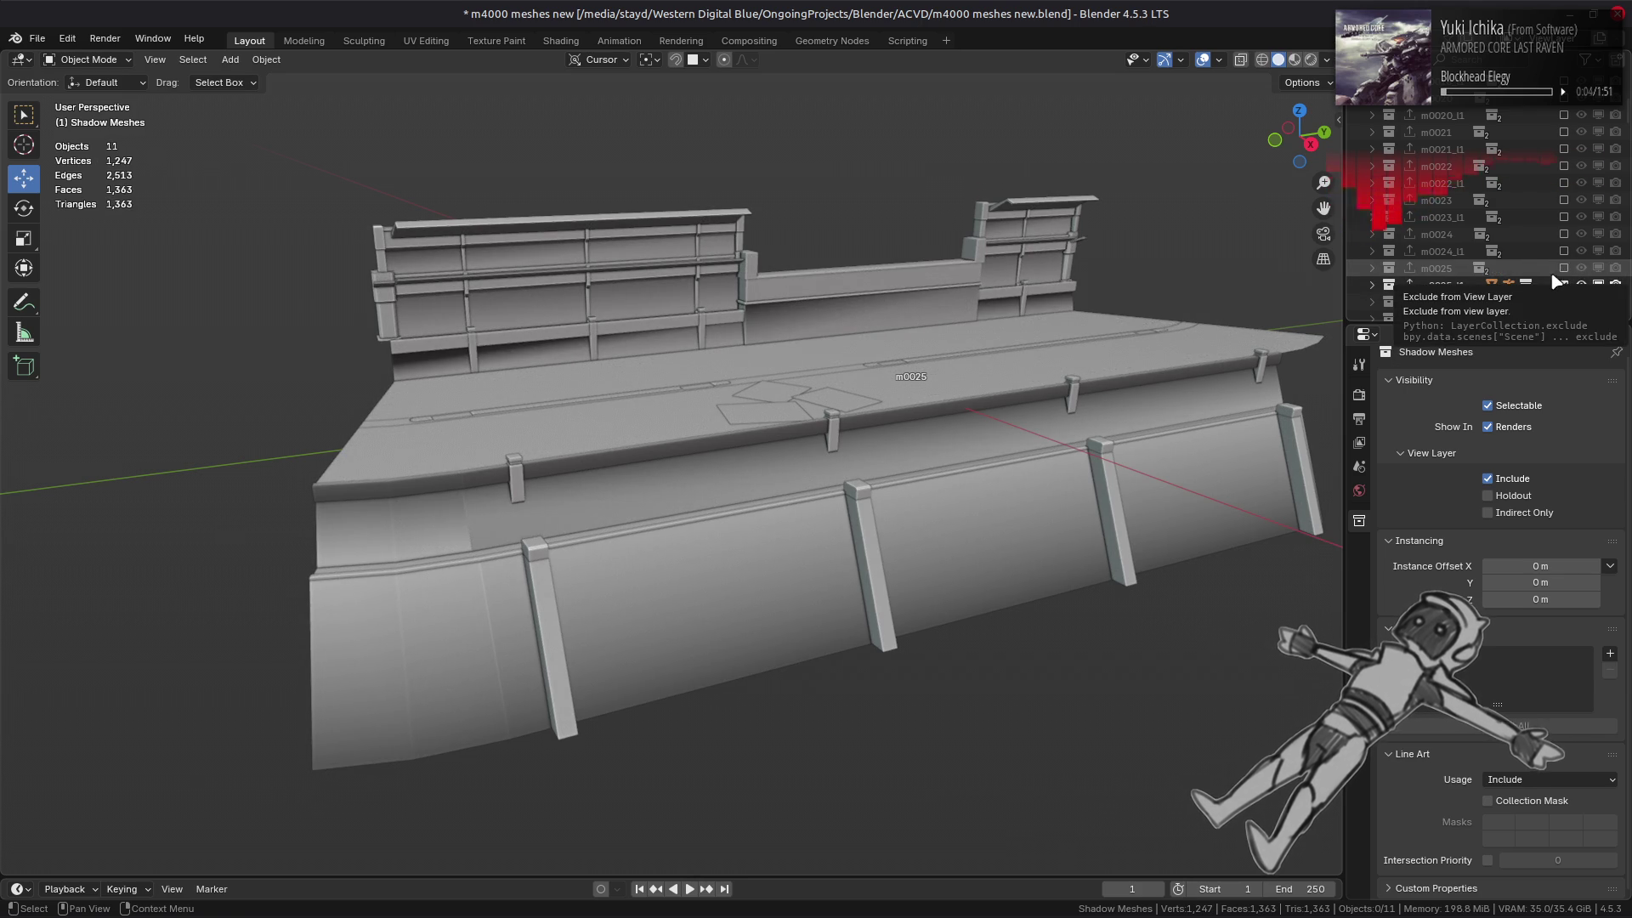
pyautogui.scroll(-3, 1445, 213)
pyautogui.click(1372, 182)
# - Expand Meshes.025 and its materials, then select Mesh 0 through Mesh 9 LOD0.025
pyautogui.click(1389, 217)
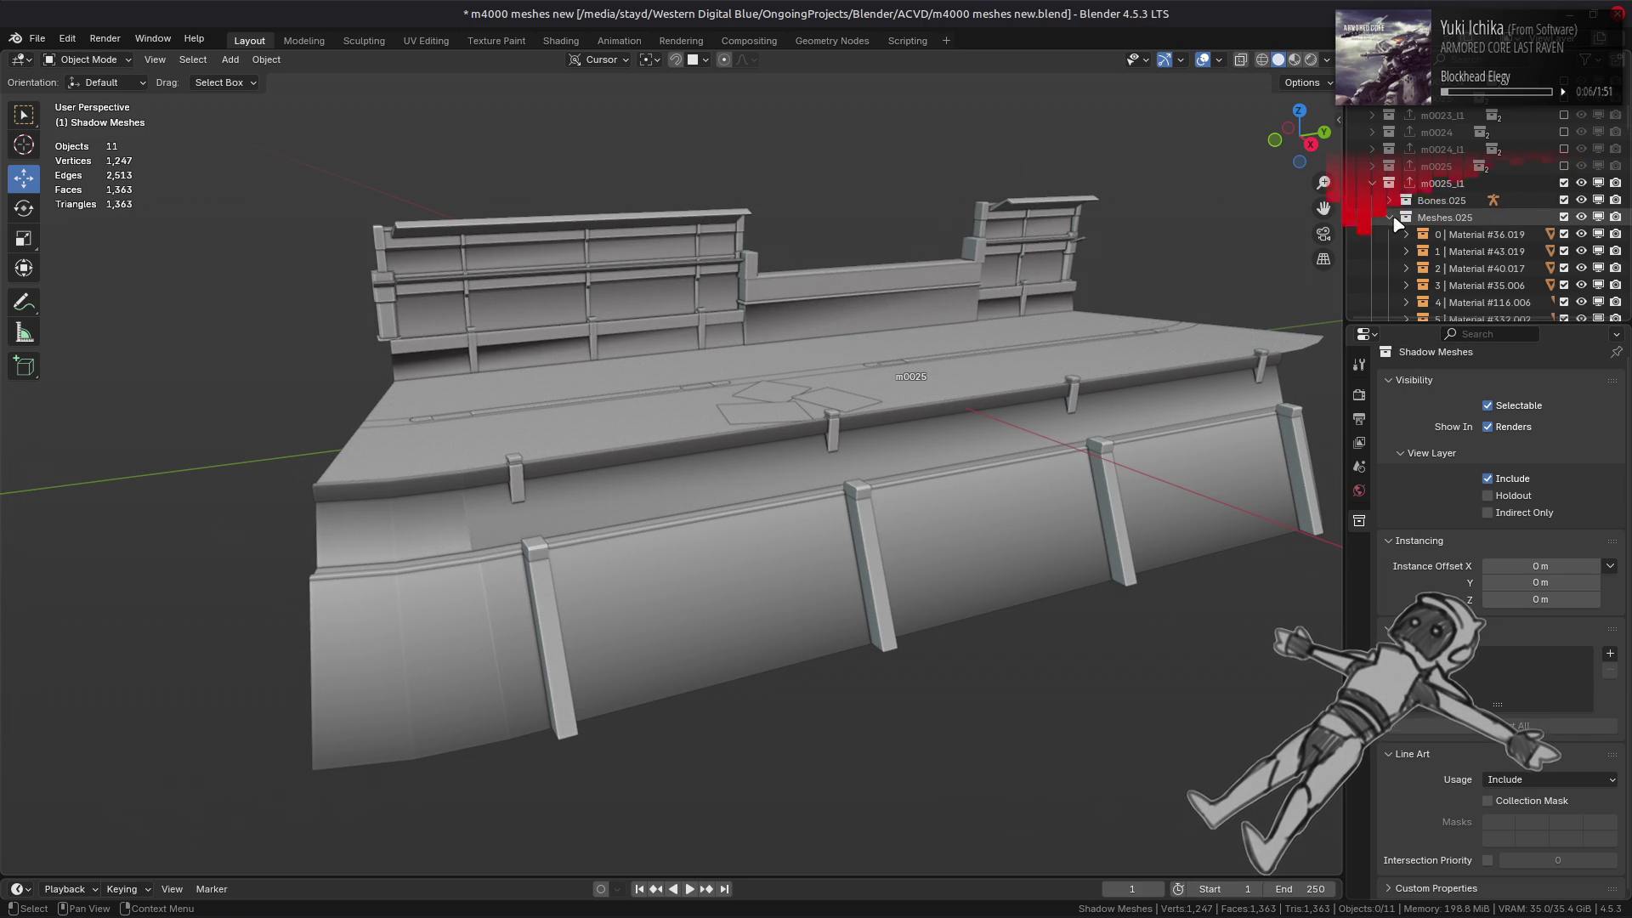
pyautogui.scroll(-4, 1411, 252)
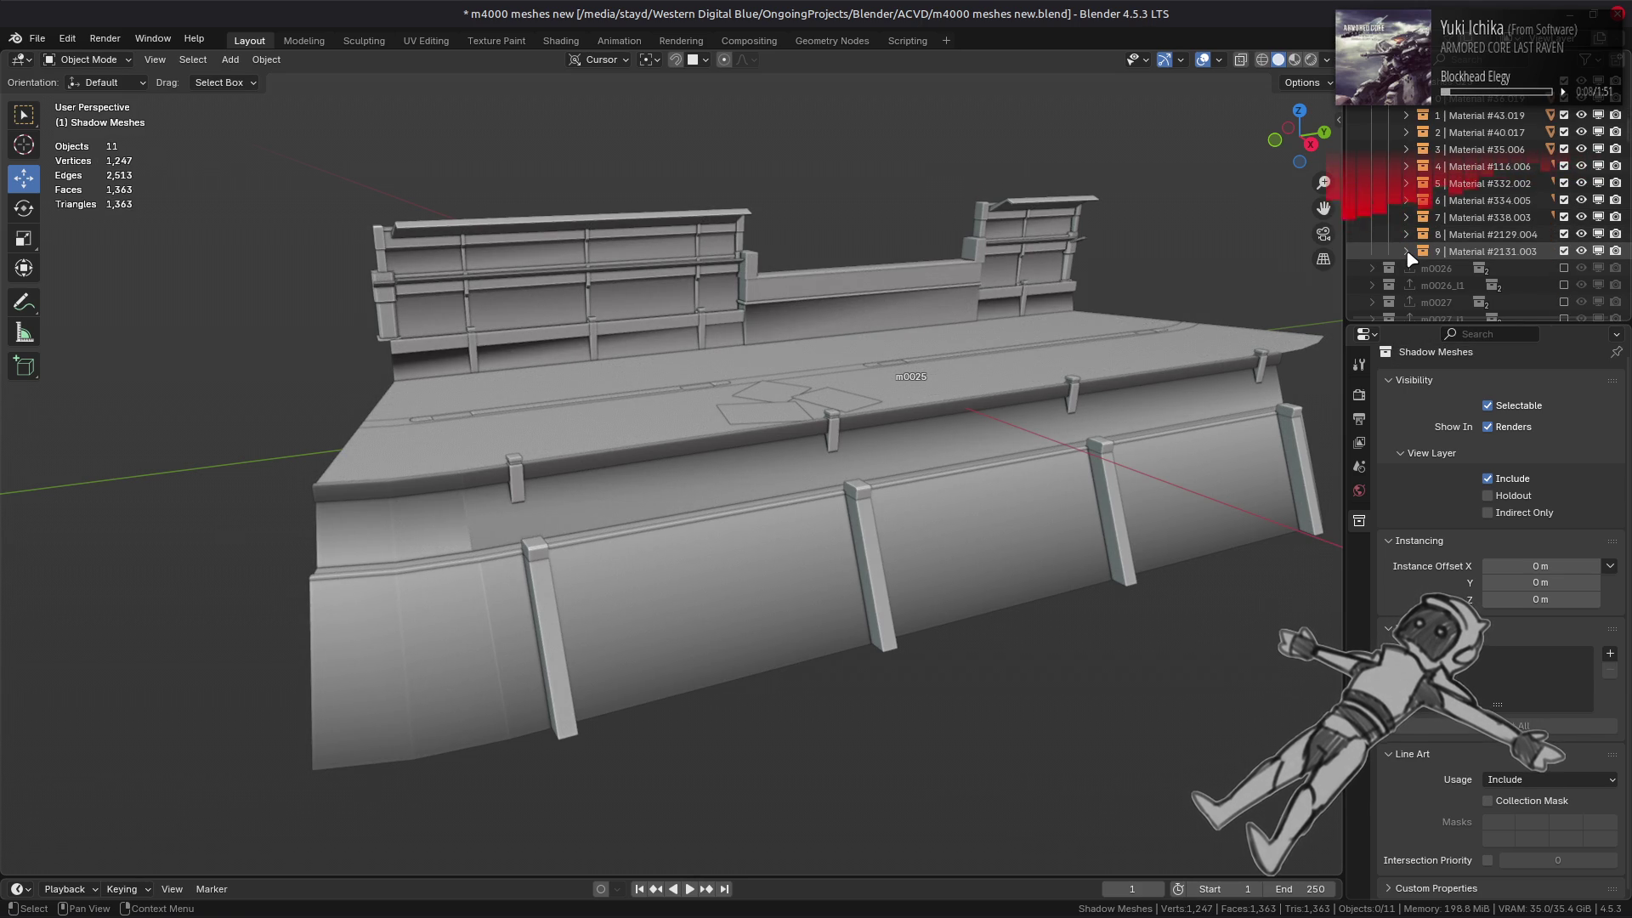
pyautogui.moveTo(1407, 234); pyautogui.dragTo(1407, 165)
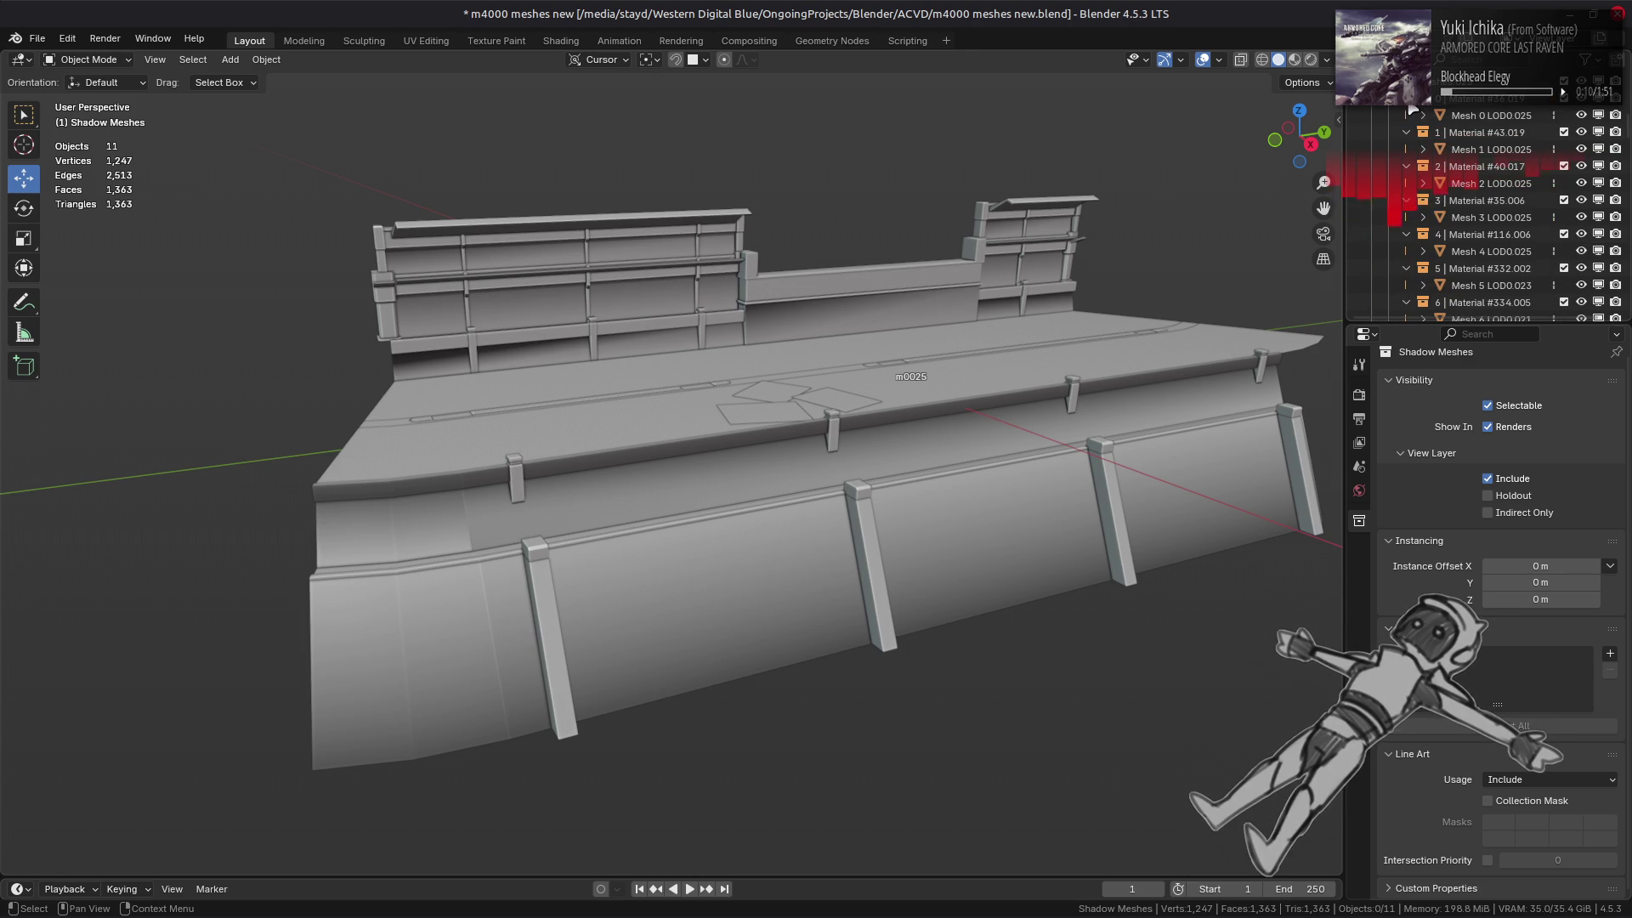
pyautogui.click(1487, 114)
pyautogui.scroll(-1, 1487, 170)
pyautogui.scroll(4, 1058, 327)
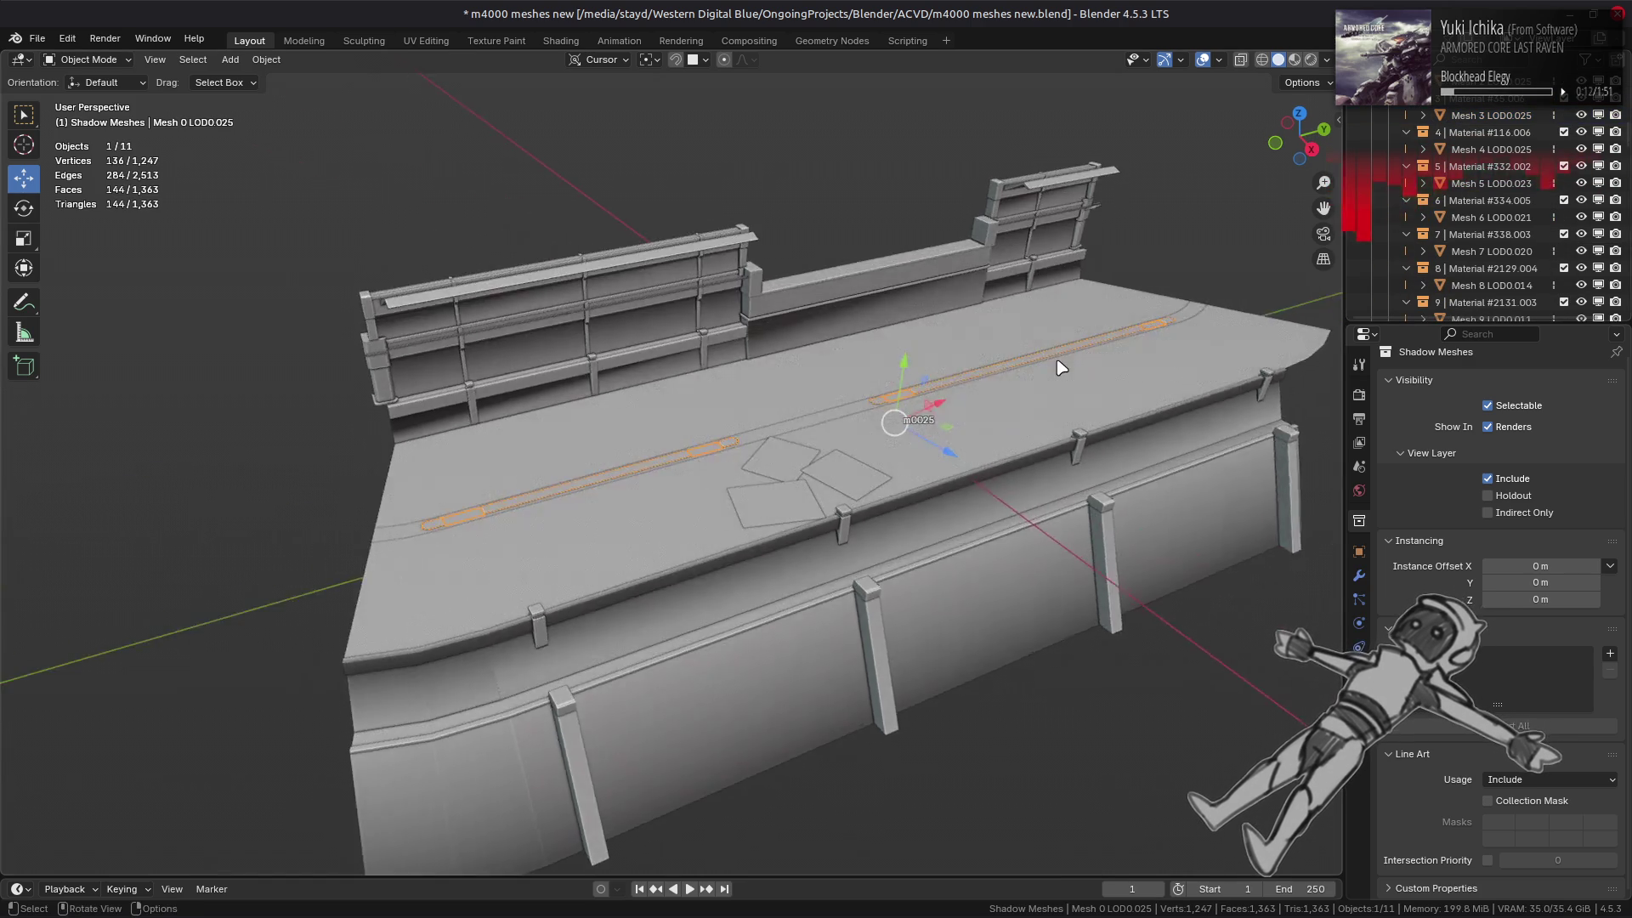
pyautogui.scroll(-2, 1467, 306)
pyautogui.keyDown('shift'); pyautogui.click(1466, 288); pyautogui.keyUp('shift')
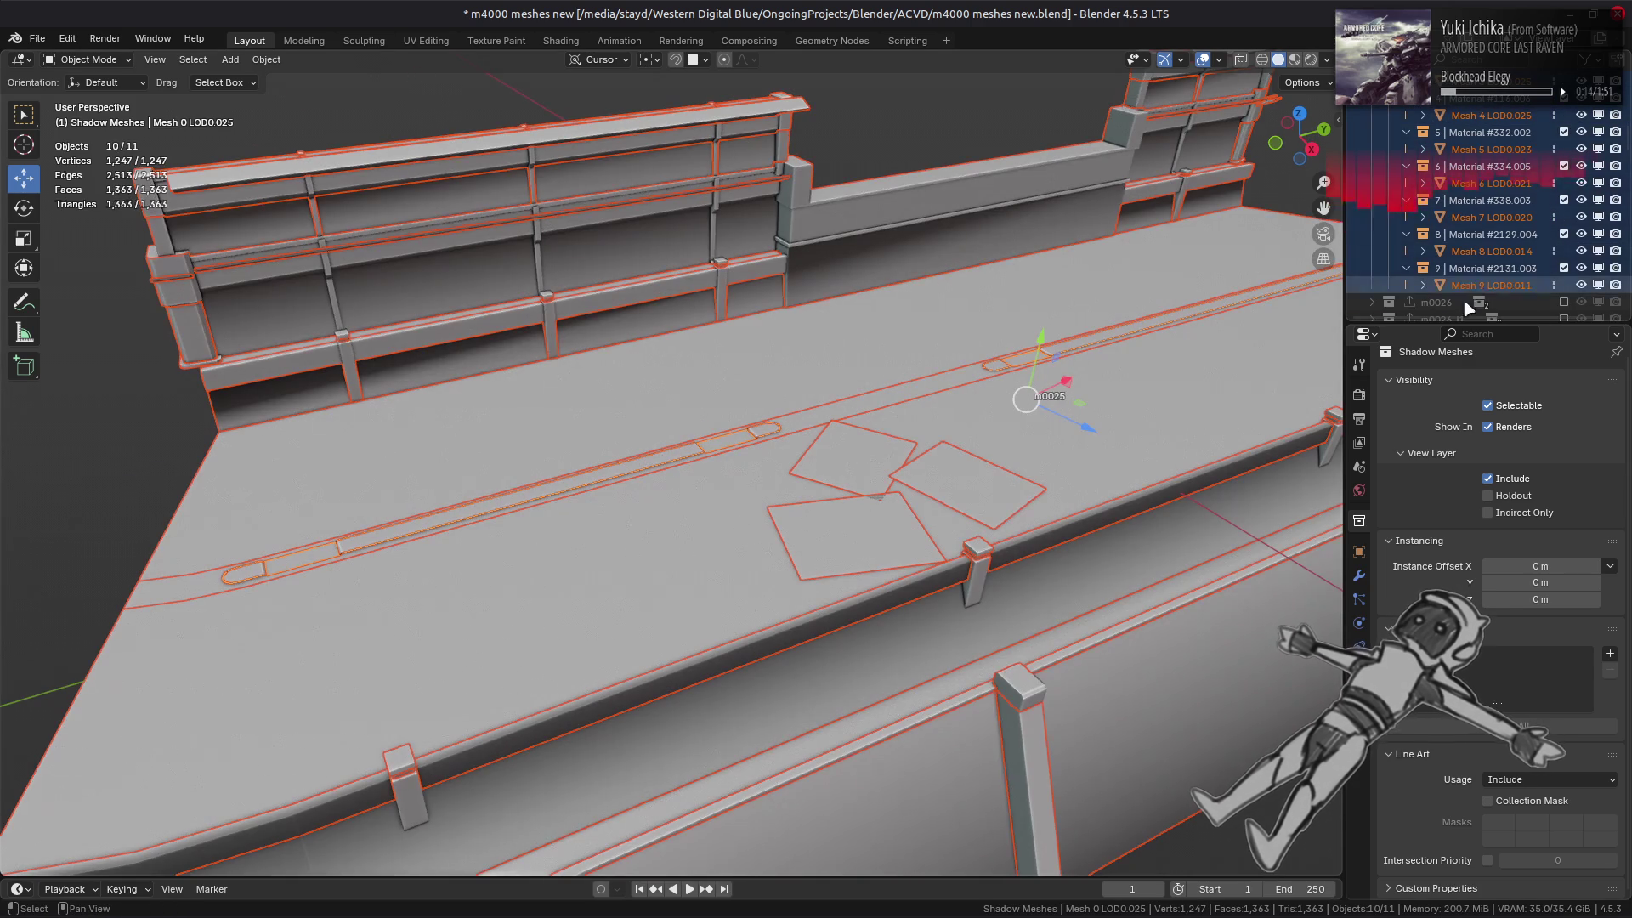
# - Add a Weighted Normal modifier with Corner Angle and Keep Sharp, copied to all selected parts
pyautogui.click(1359, 575)
pyautogui.click(1522, 391)
pyautogui.moveTo(1412, 393)
pyautogui.click(1244, 406)
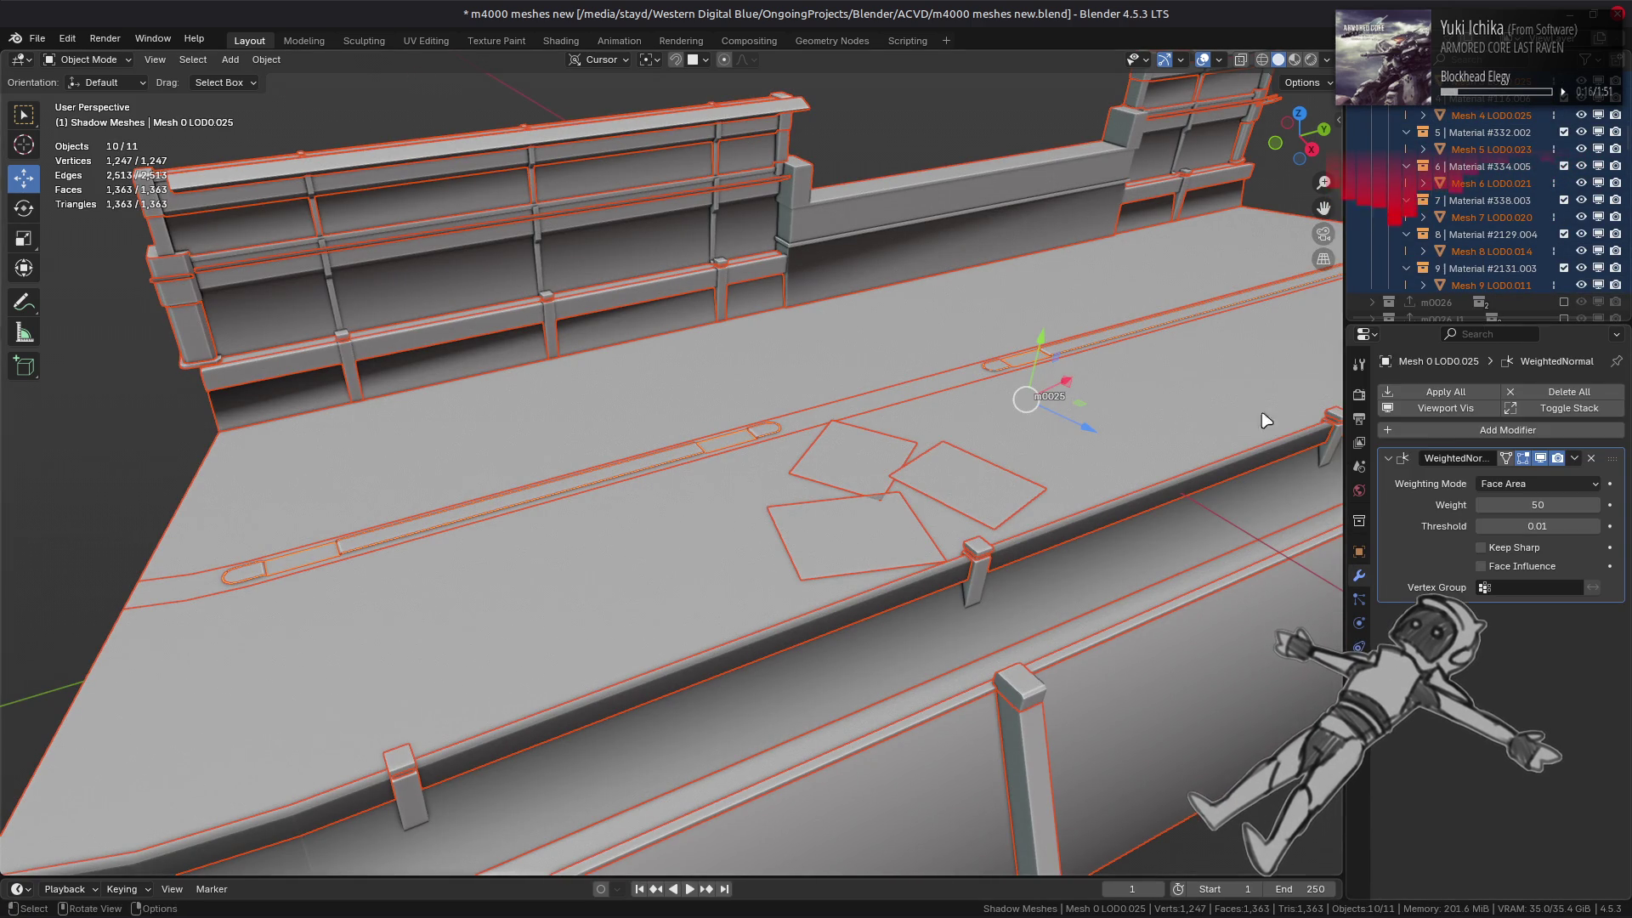
pyautogui.click(1522, 484)
pyautogui.click(1522, 520)
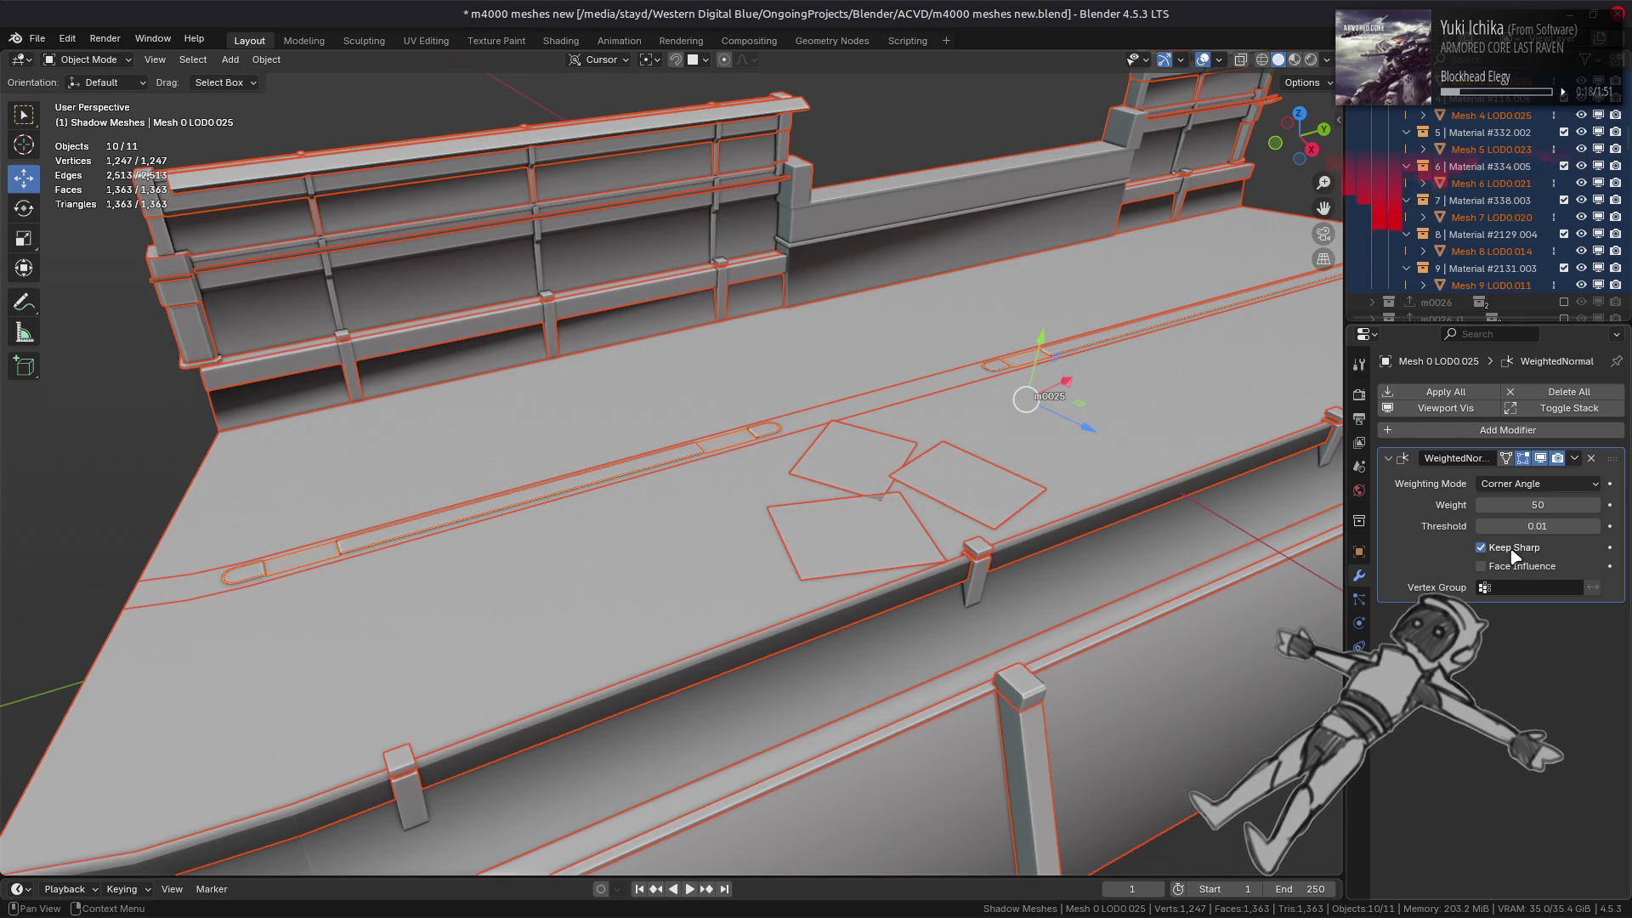
pyautogui.click(1574, 458)
pyautogui.click(1551, 514)
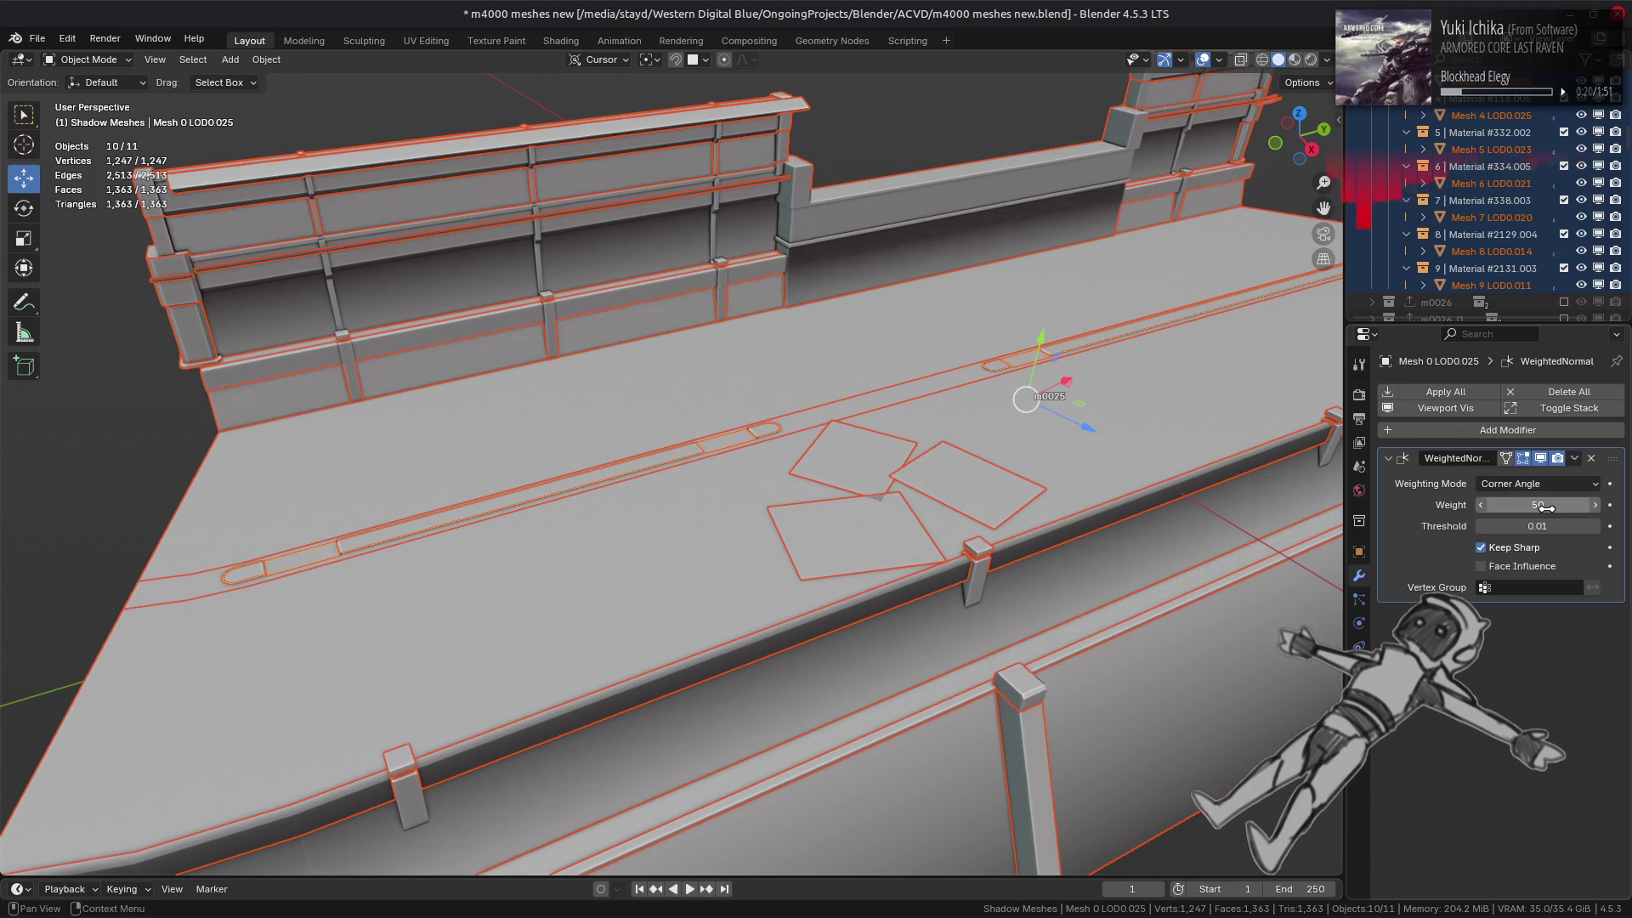
pyautogui.moveTo(1038, 430); pyautogui.dragTo(1039, 394, button='middle')
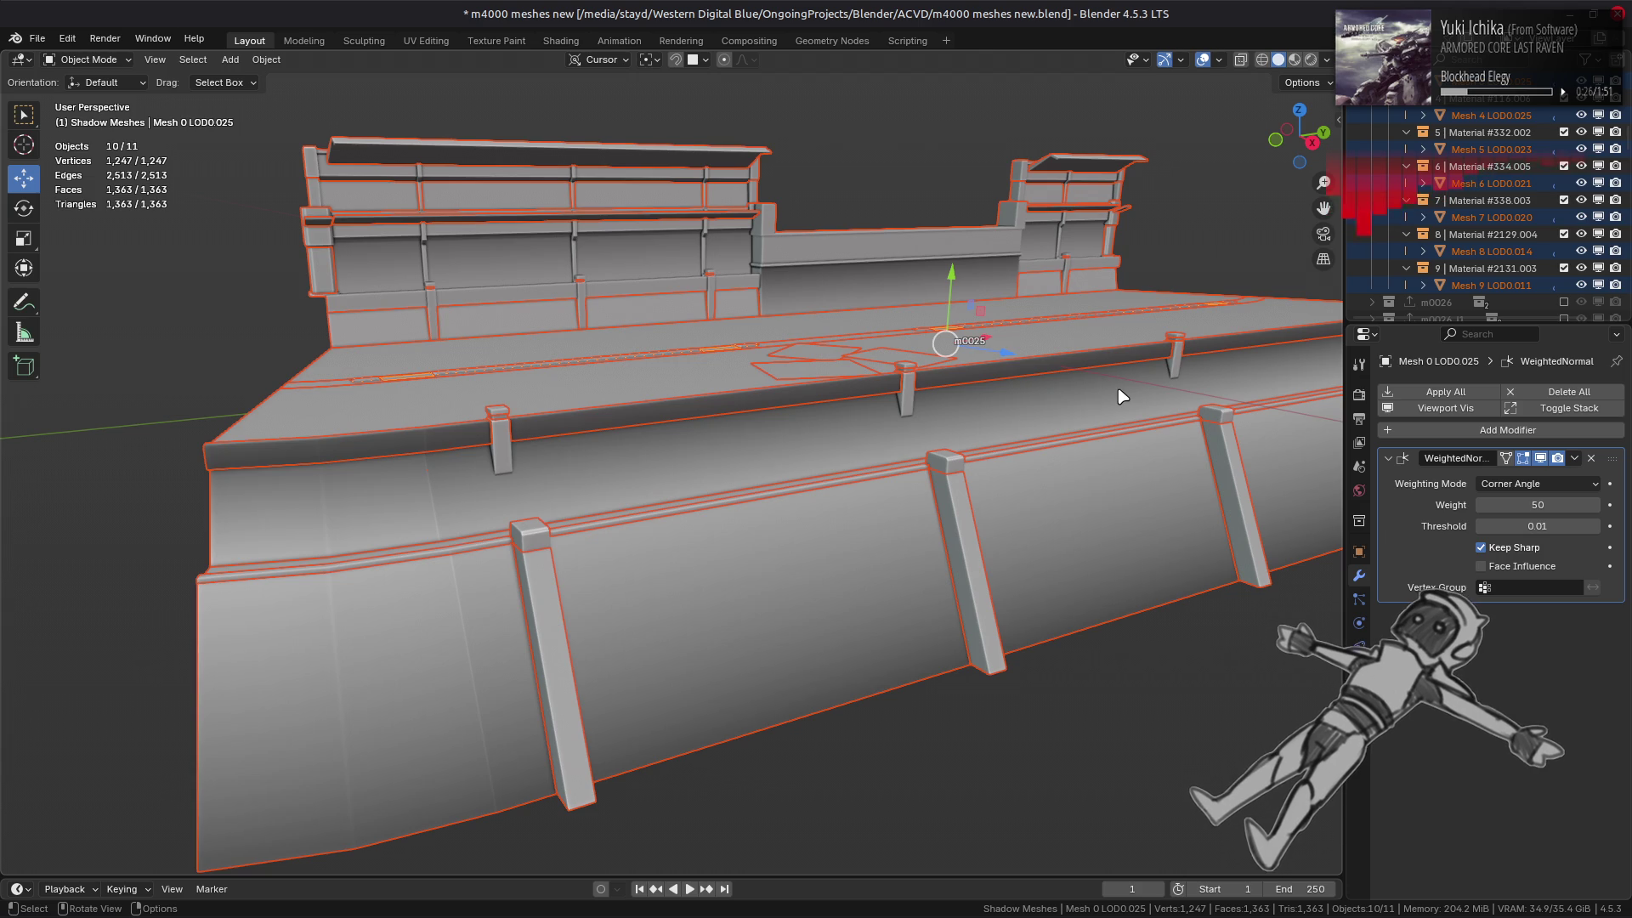
# - Edit Mesh 3 LOD0.025 and mark an edge on the railing's underside as sharp
pyautogui.click(776, 281)
pyautogui.press('Tab')
pyautogui.press('KP_Decimal')
pyautogui.scroll(10, 620, 489)
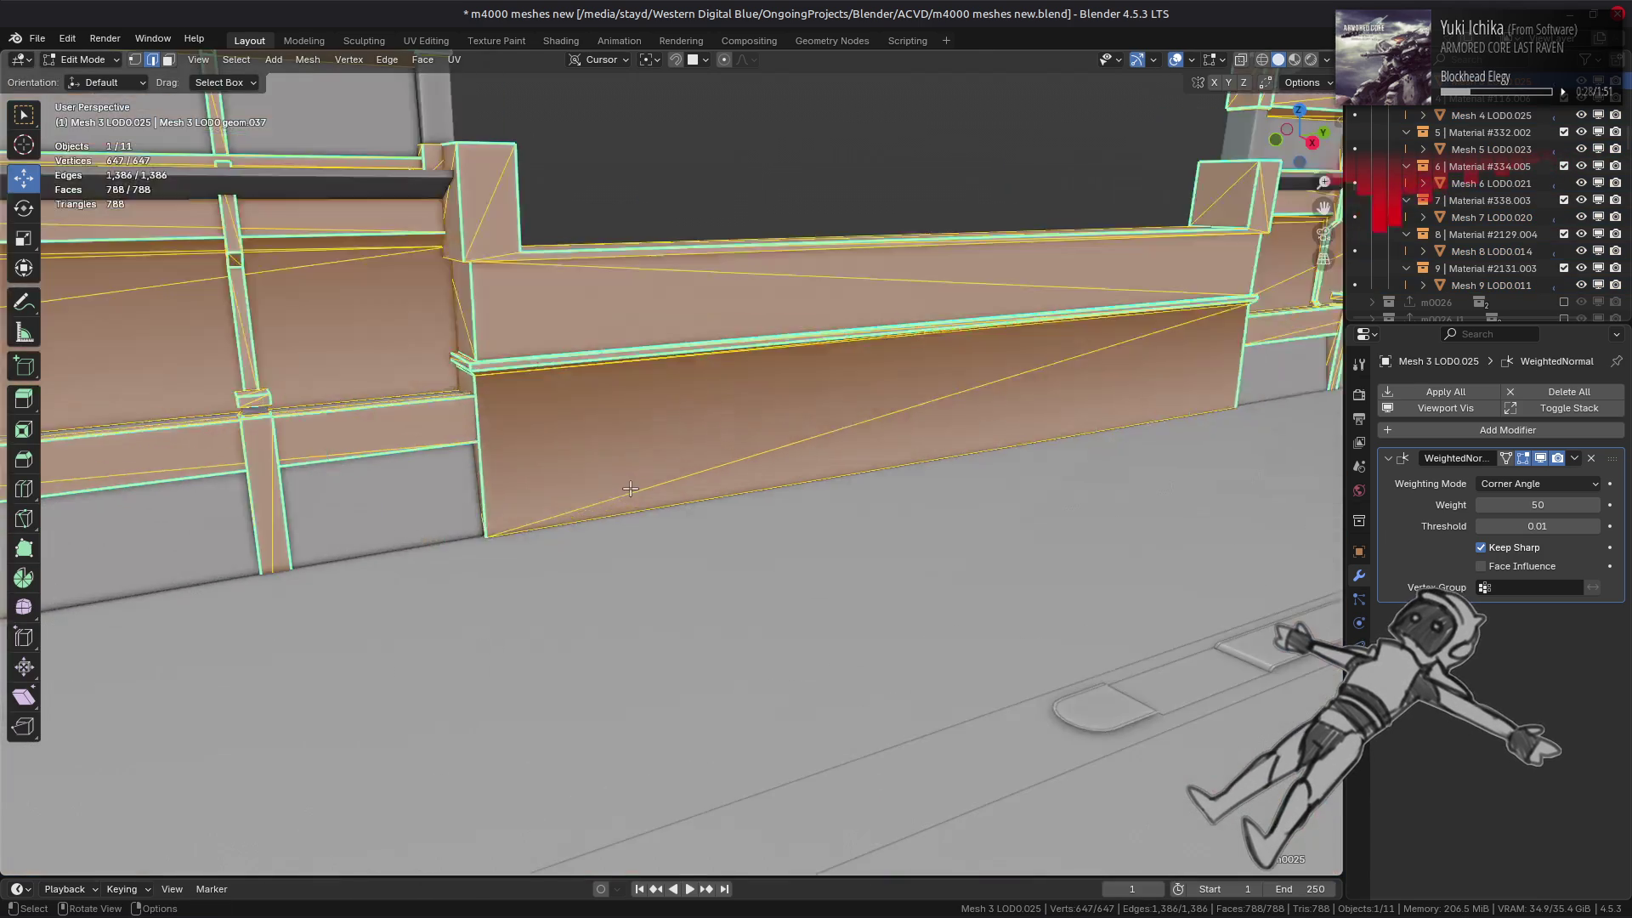
pyautogui.moveTo(620, 489); pyautogui.dragTo(646, 213, button='middle')
pyautogui.click(646, 212)
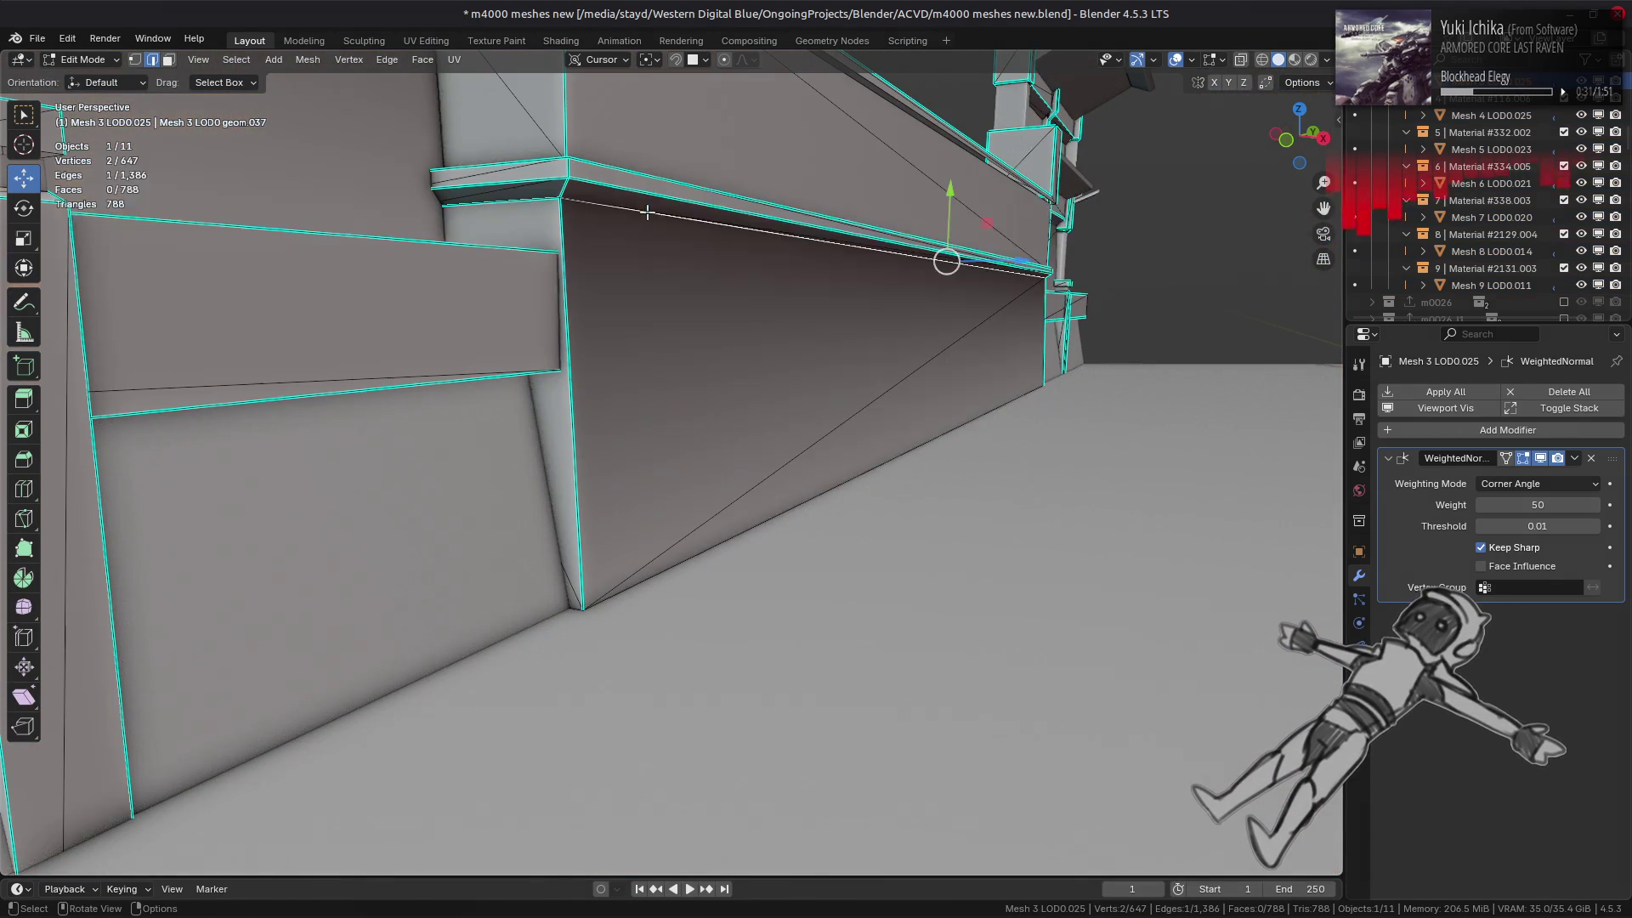
pyautogui.rightClick(842, 415)
pyautogui.click(744, 708)
pyautogui.hotkey('alt', 'a')
# - Mark another railing wall edge sharp and select an upper beam edge for marking
pyautogui.moveTo(744, 707)
pyautogui.mouseDown(button='middle')
pyautogui.moveTo(729, 284)
pyautogui.moveTo(626, 403)
pyautogui.moveTo(957, 446)
pyautogui.mouseUp(button='middle')
pyautogui.click(595, 350)
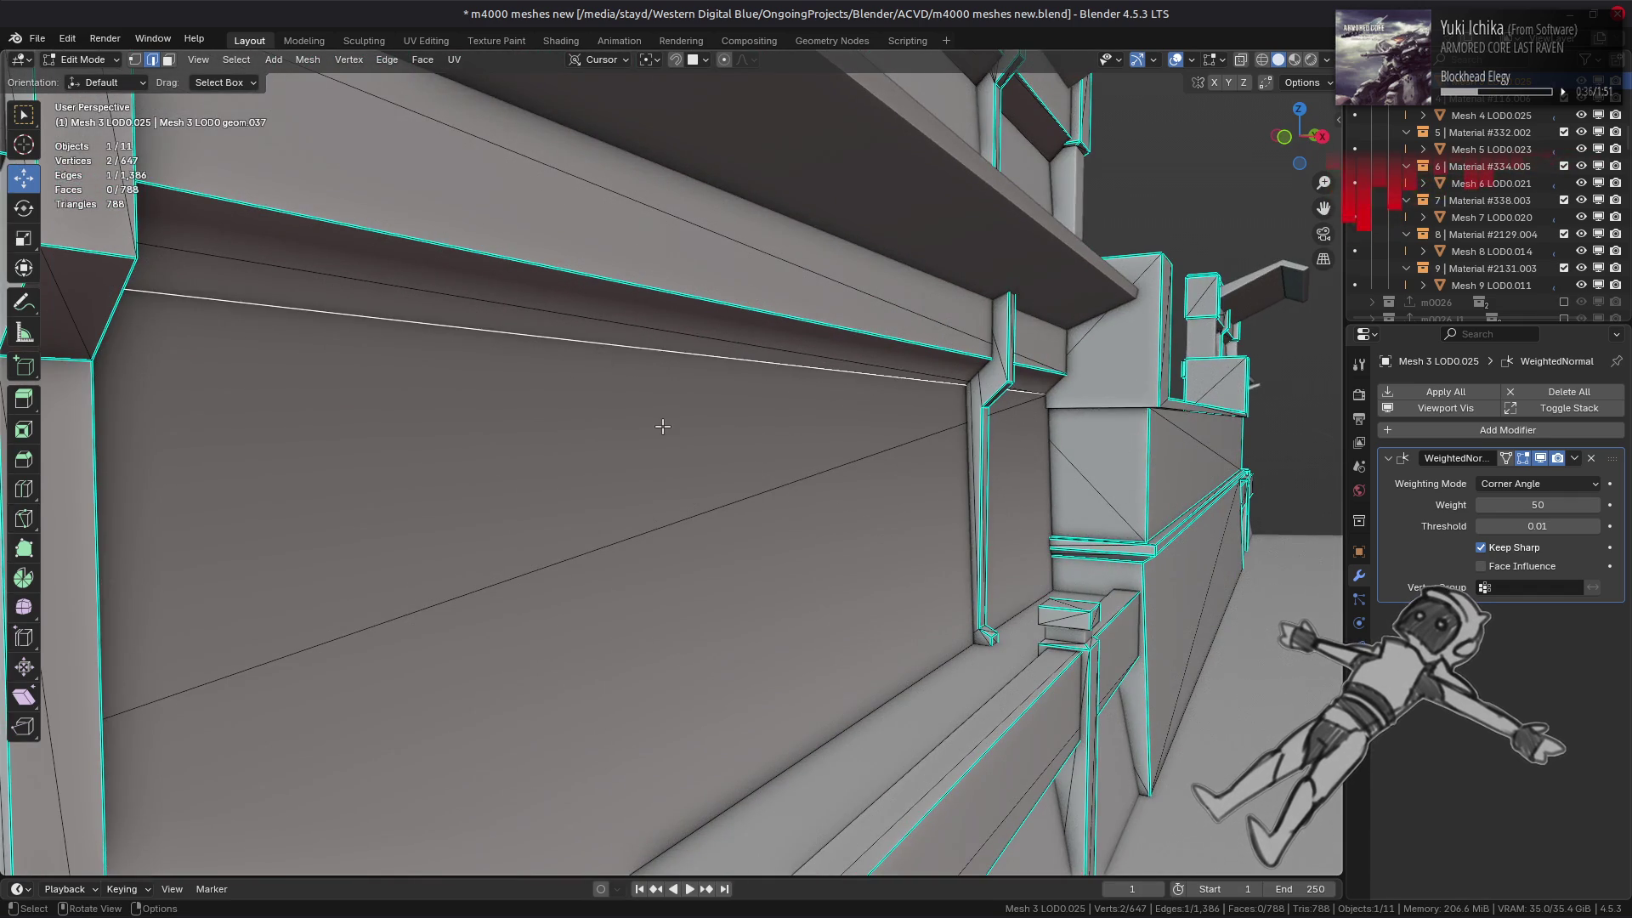
pyautogui.scroll(-3, 659, 425)
pyautogui.rightClick(705, 457)
pyautogui.click(761, 459)
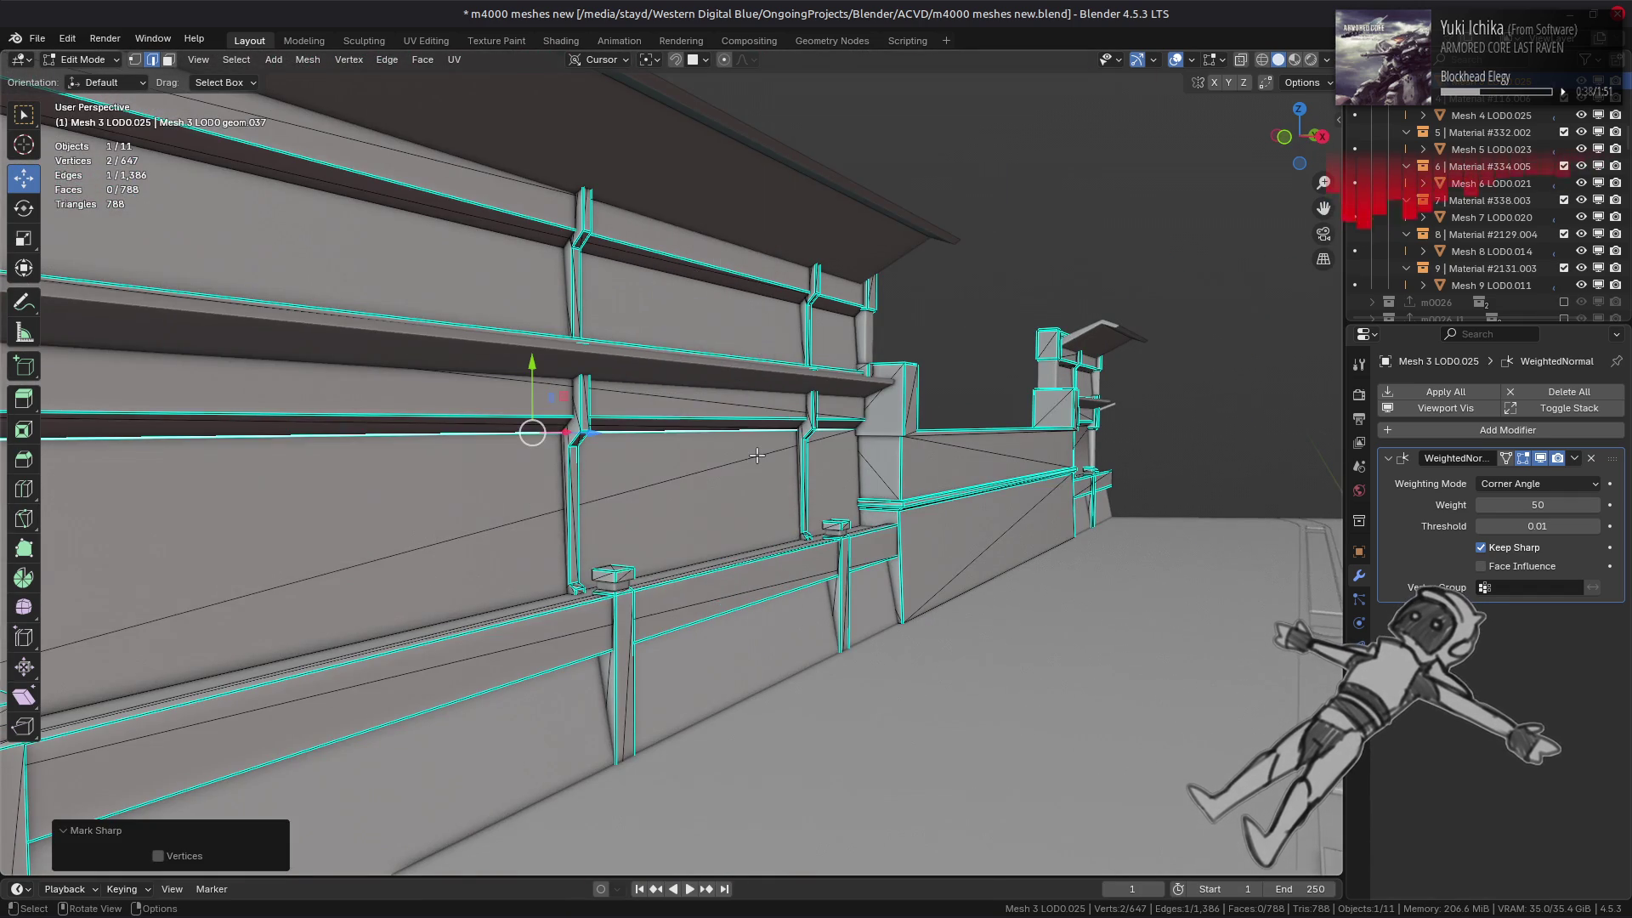
pyautogui.scroll(-4, 807, 469)
pyautogui.hotkey('alt', 'a')
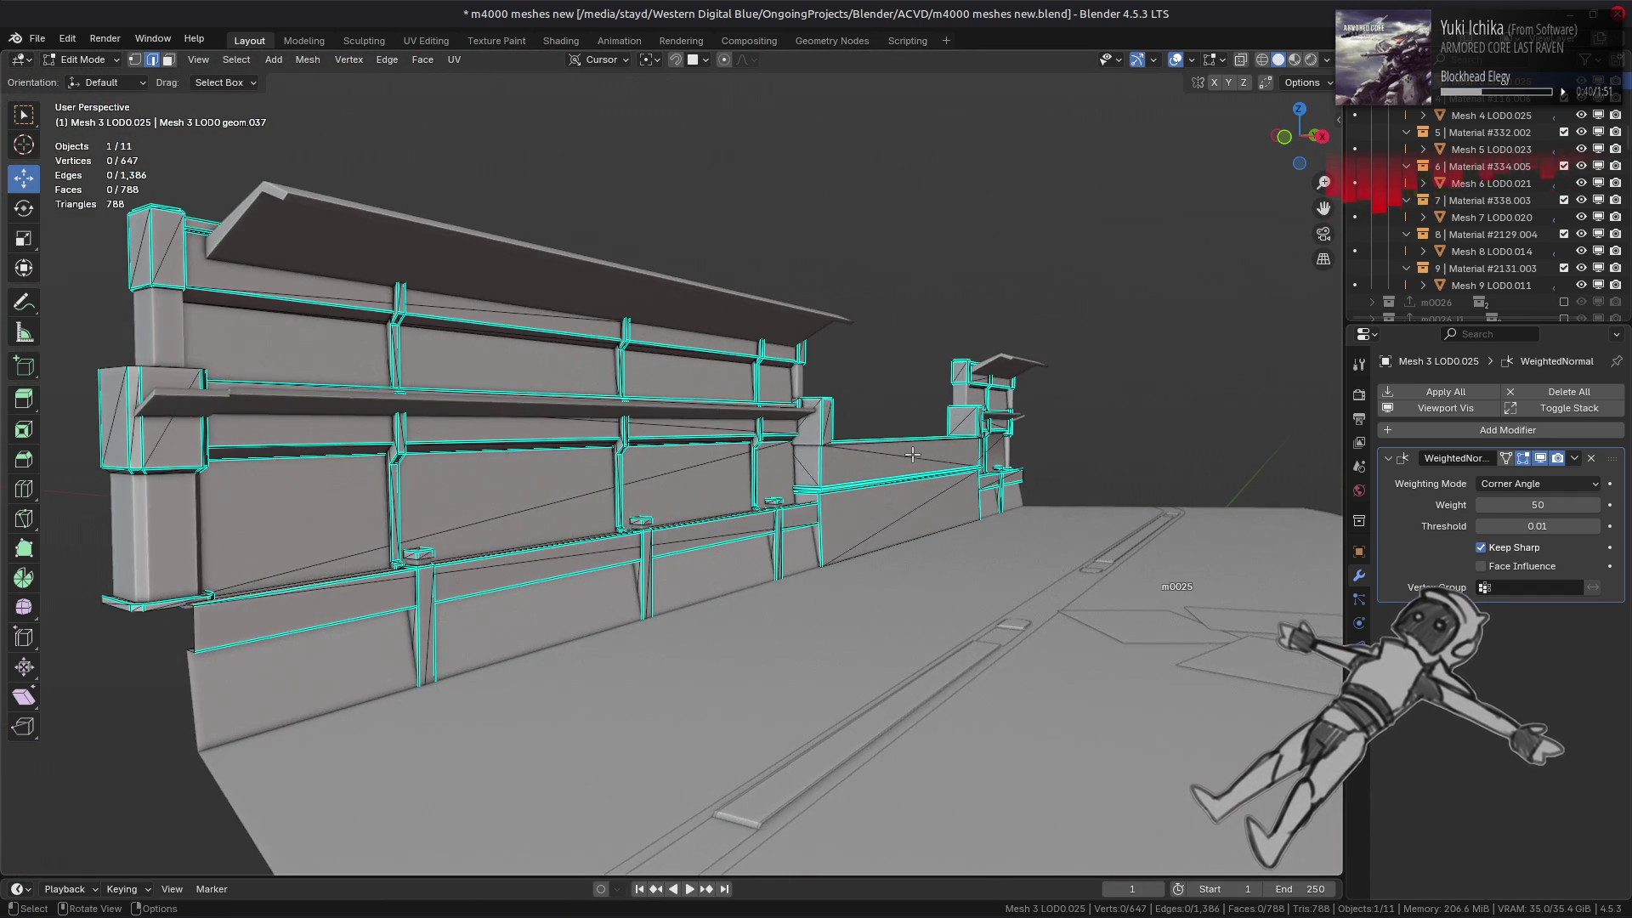
pyautogui.moveTo(912, 454); pyautogui.dragTo(870, 364, button='middle')
pyautogui.scroll(2, 830, 336)
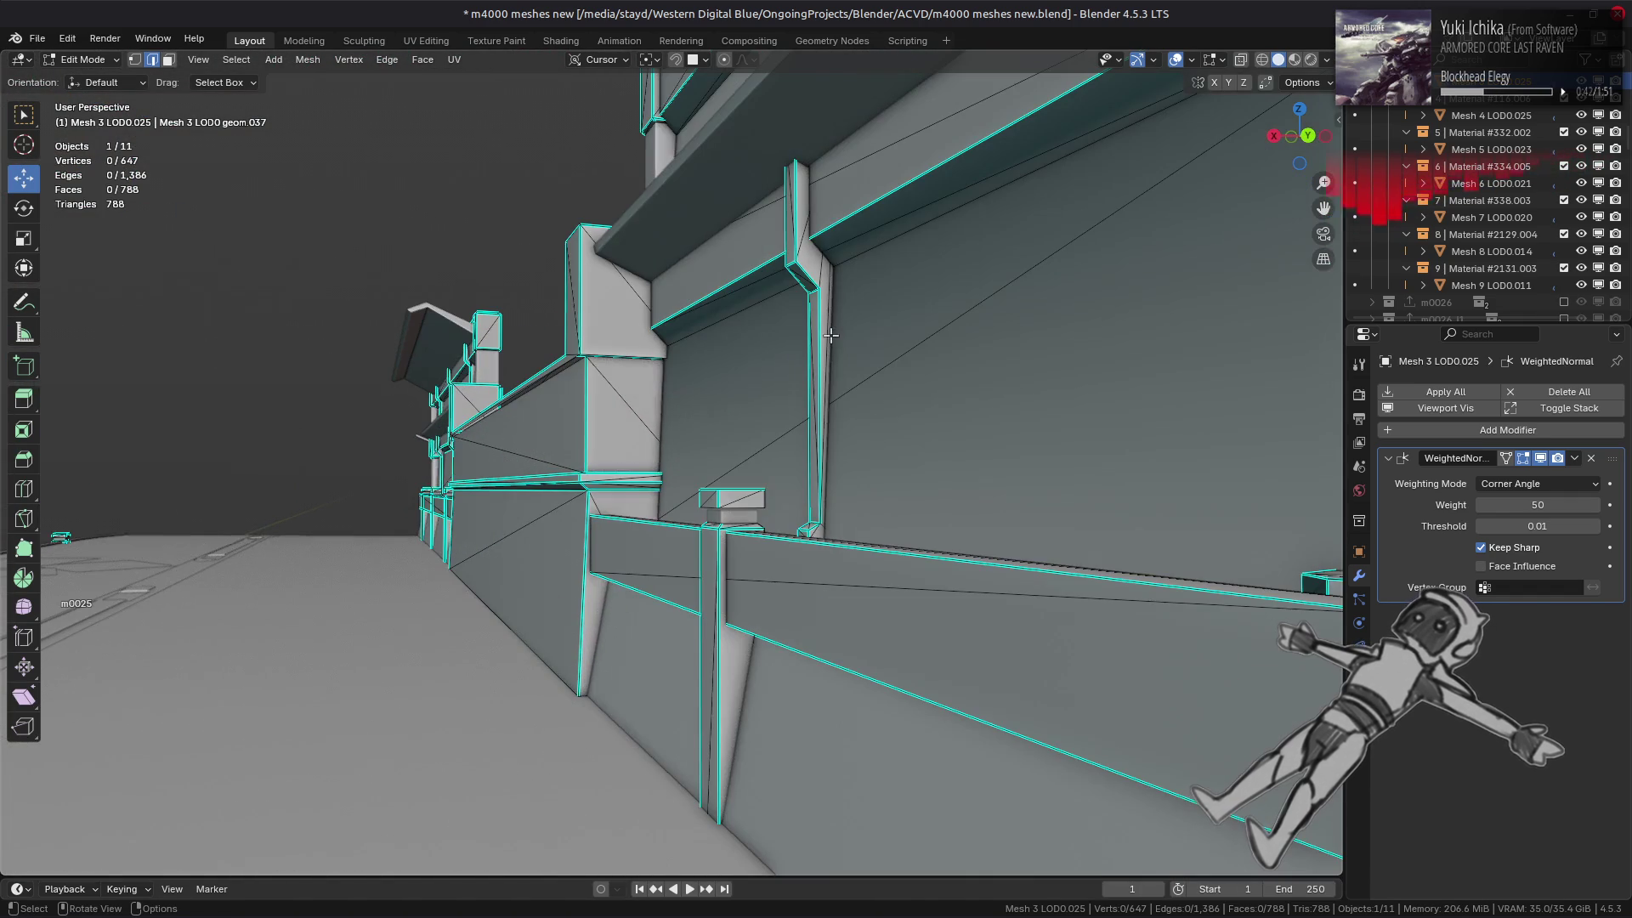
pyautogui.click(838, 265)
pyautogui.rightClick(639, 469)
# - Leave Edit Mode on the railing mesh and deselect all objects
pyautogui.hotkey('alt', 'a')
pyautogui.moveTo(640, 454); pyautogui.dragTo(668, 456, button='middle')
pyautogui.press('Tab')
pyautogui.scroll(-5, 667, 463)
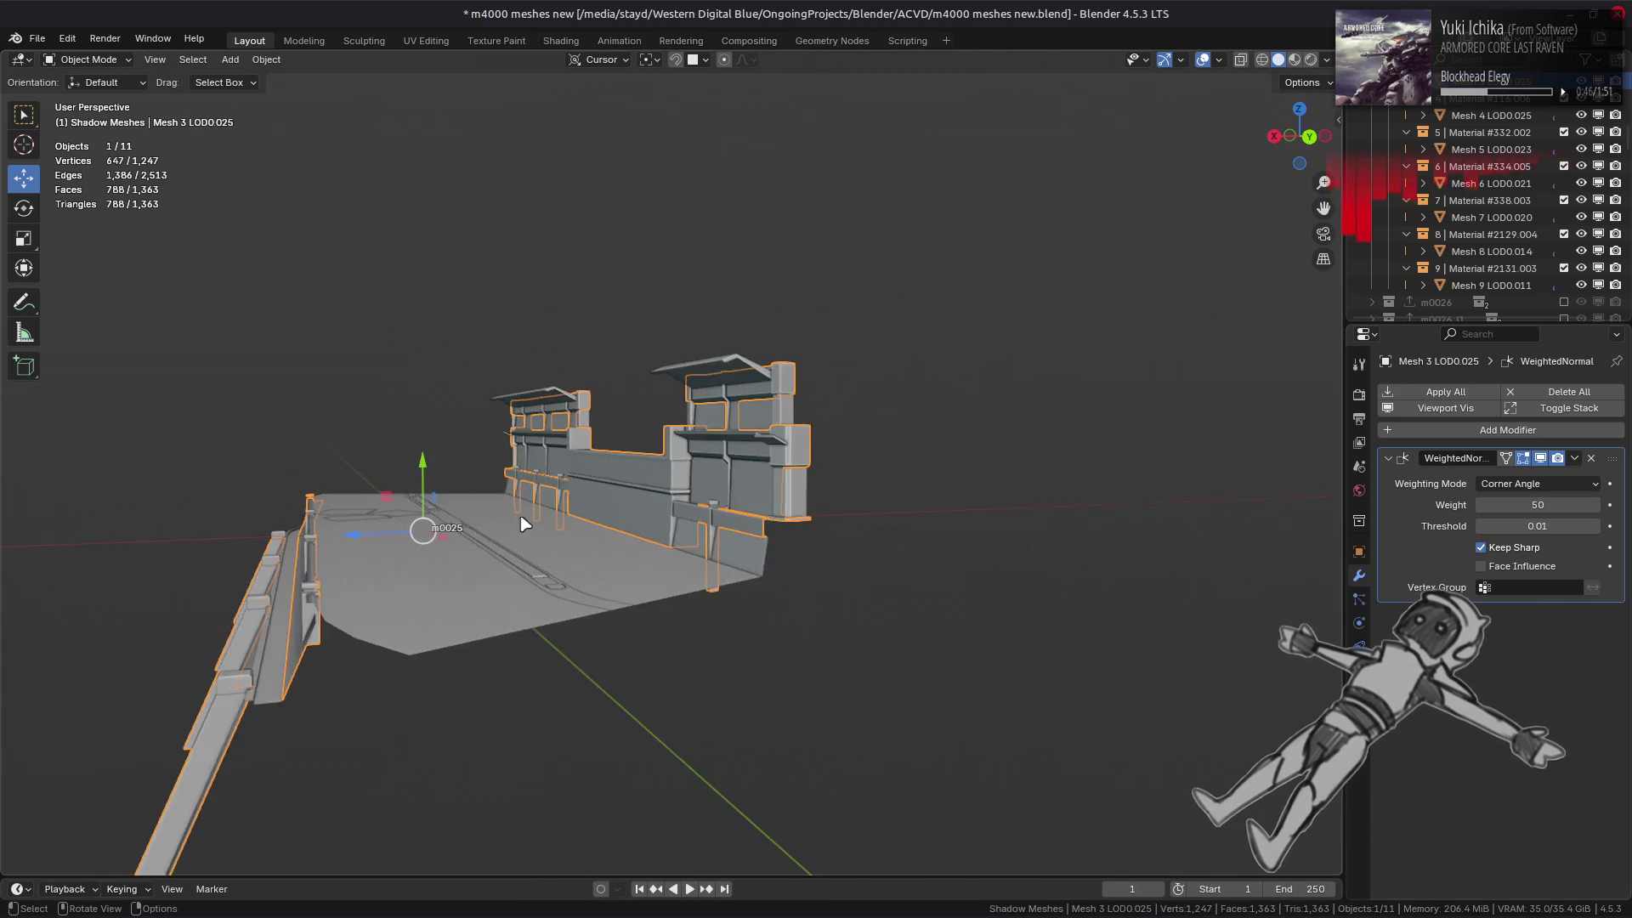
pyautogui.moveTo(521, 518); pyautogui.dragTo(692, 554, button='middle')
pyautogui.scroll(3, 668, 474)
pyautogui.hotkey('alt', 'a')
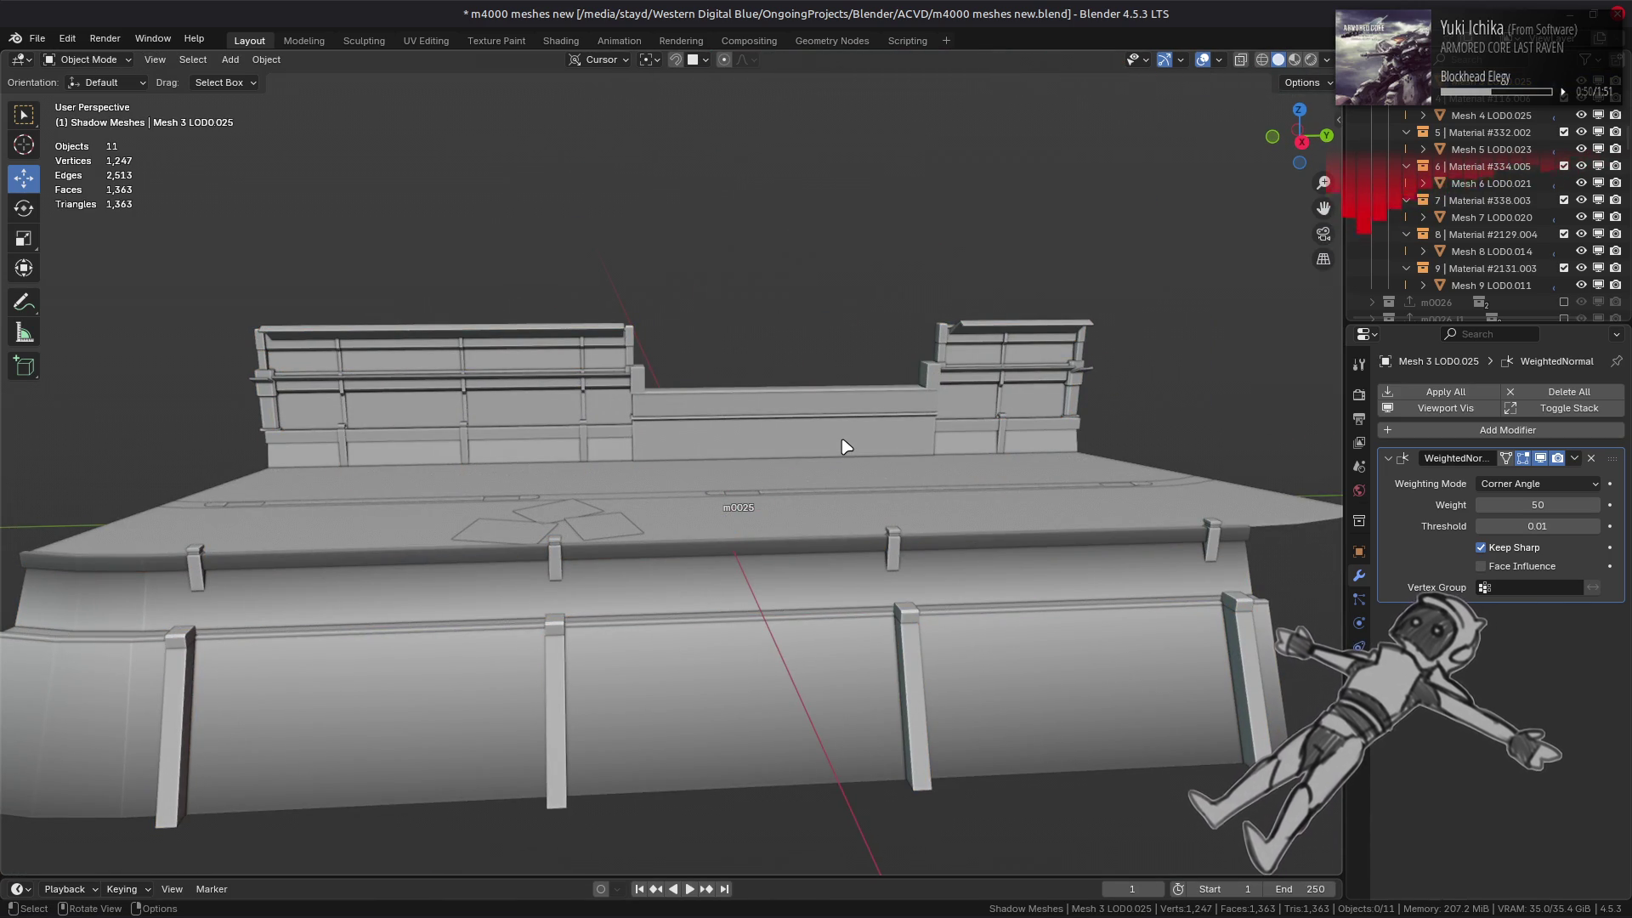
pyautogui.moveTo(571, 487)
pyautogui.mouseDown(button='middle')
pyautogui.moveTo(627, 503)
pyautogui.moveTo(586, 375)
pyautogui.mouseUp(button='middle')
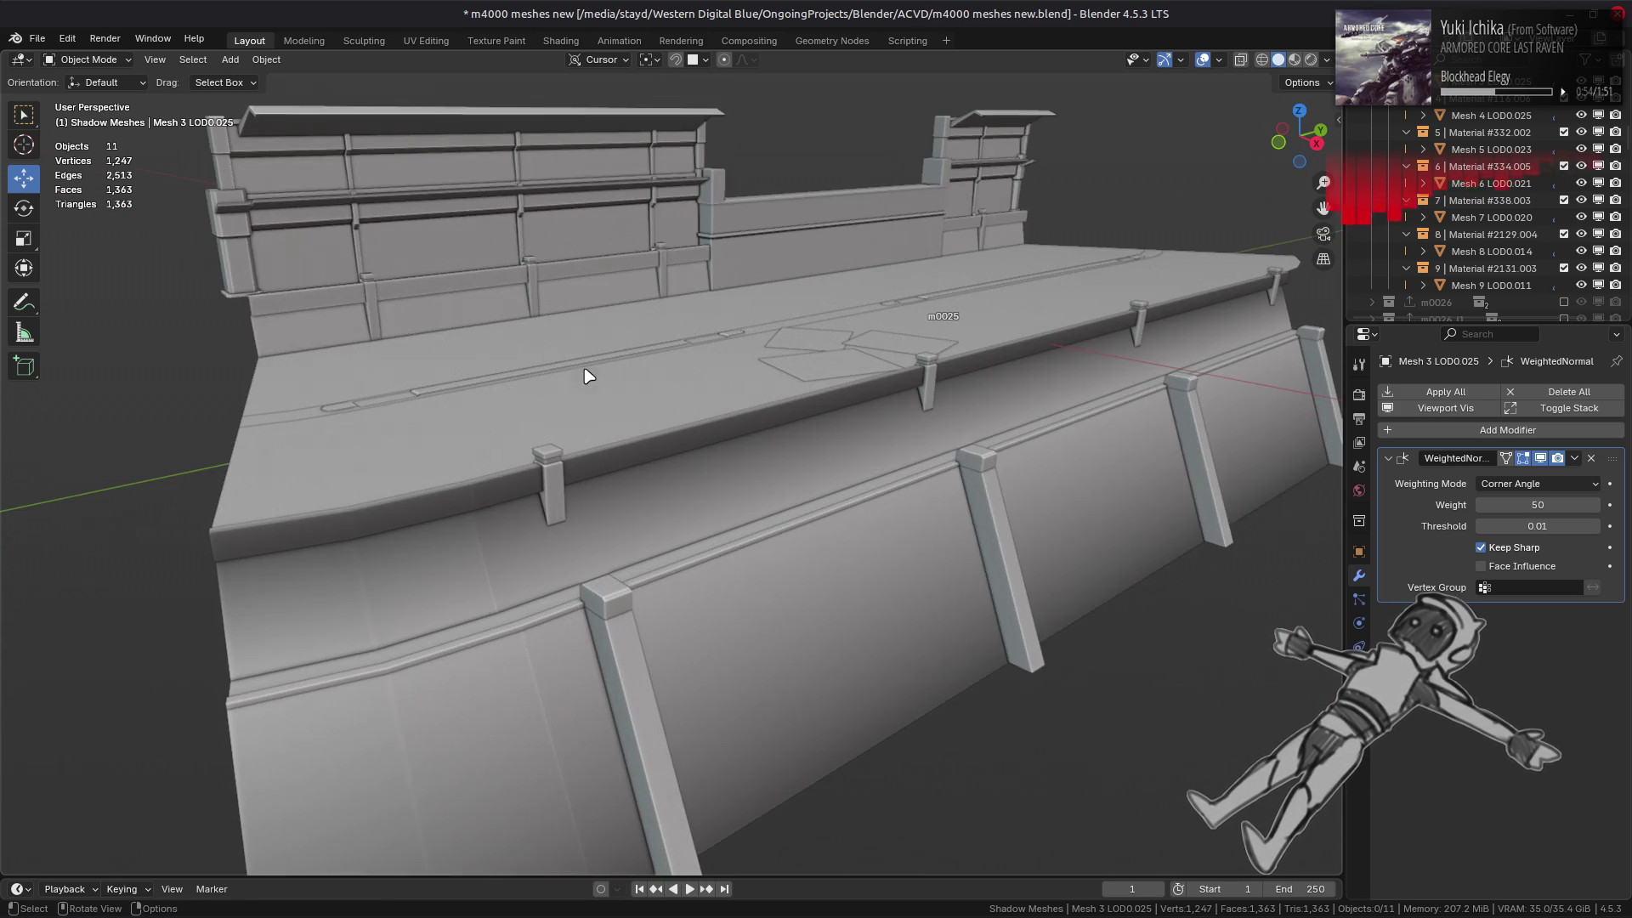
# - Edit Mesh 4 LOD0.025 in face mode, moving a triangle face about 2.5 m along X
pyautogui.click(731, 656)
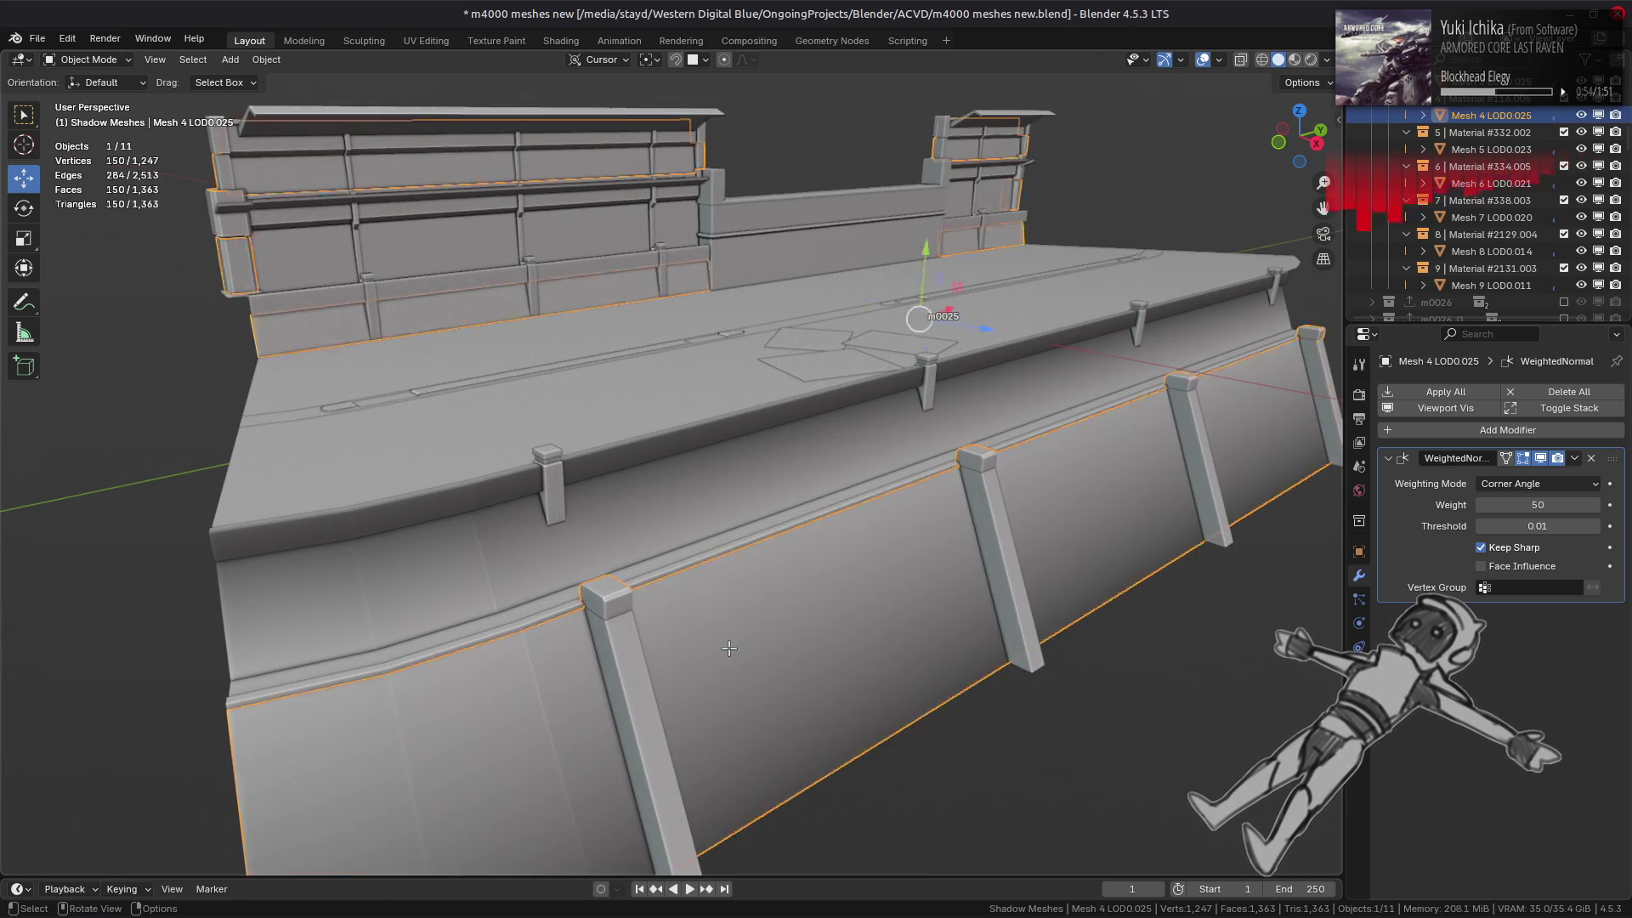
pyautogui.press('Tab')
pyautogui.scroll(3, 717, 603)
pyautogui.scroll(2, 716, 603)
pyautogui.press('3')
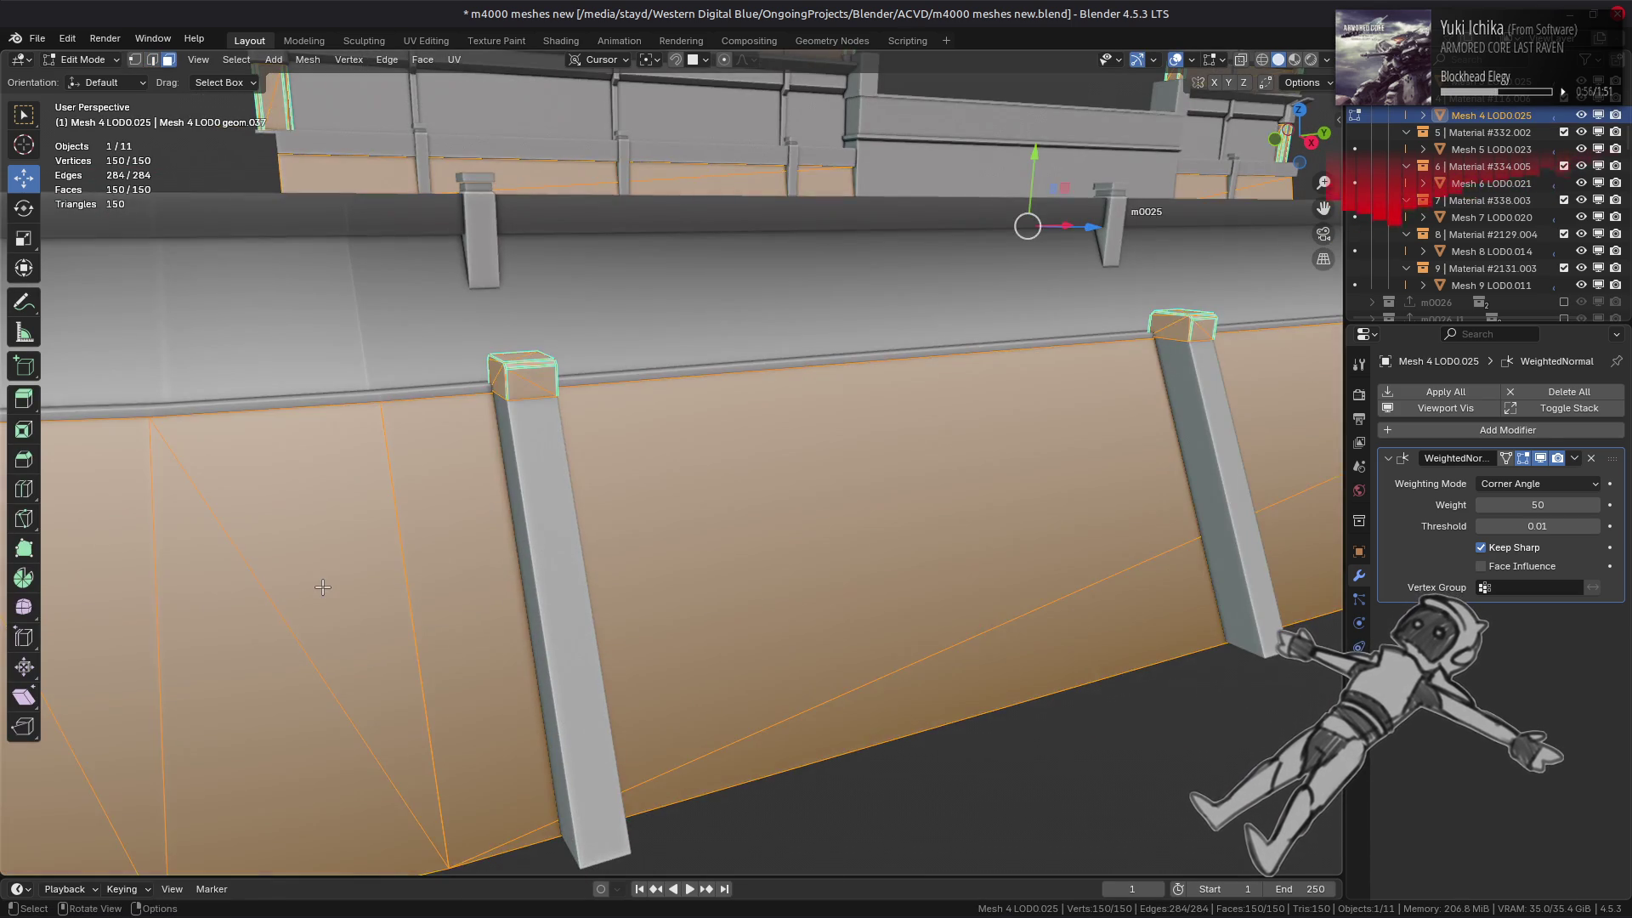
pyautogui.click(230, 451)
pyautogui.moveTo(370, 630); pyautogui.dragTo(322, 631)
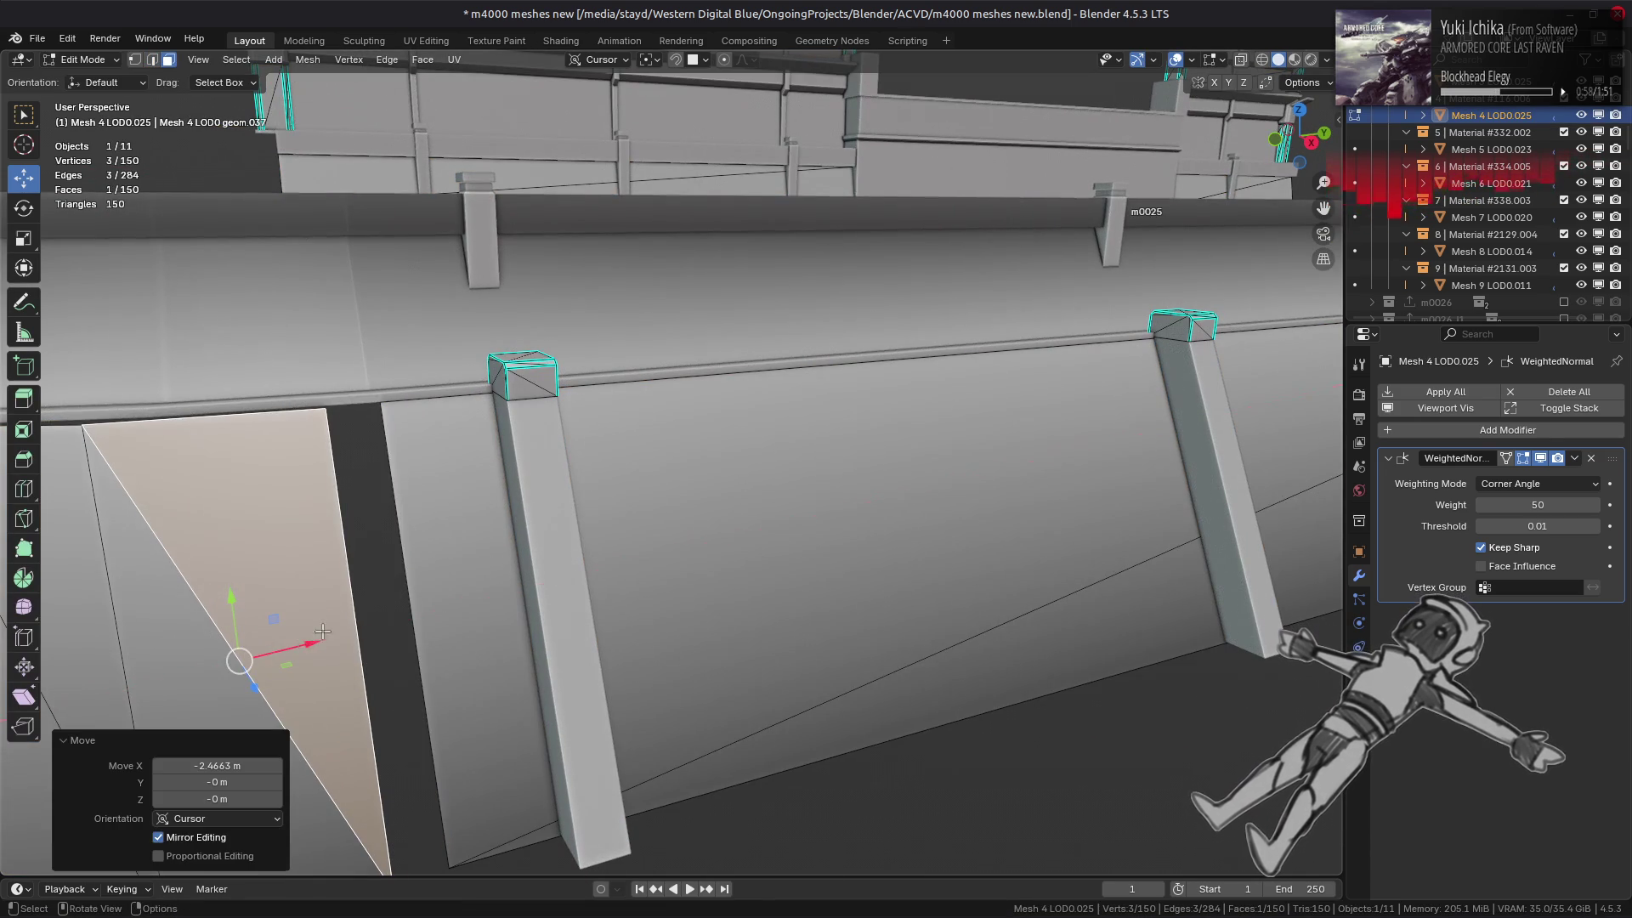
pyautogui.keyDown('shift'); pyautogui.moveTo(358, 606); pyautogui.dragTo(801, 405, button='middle'); pyautogui.keyUp('shift')
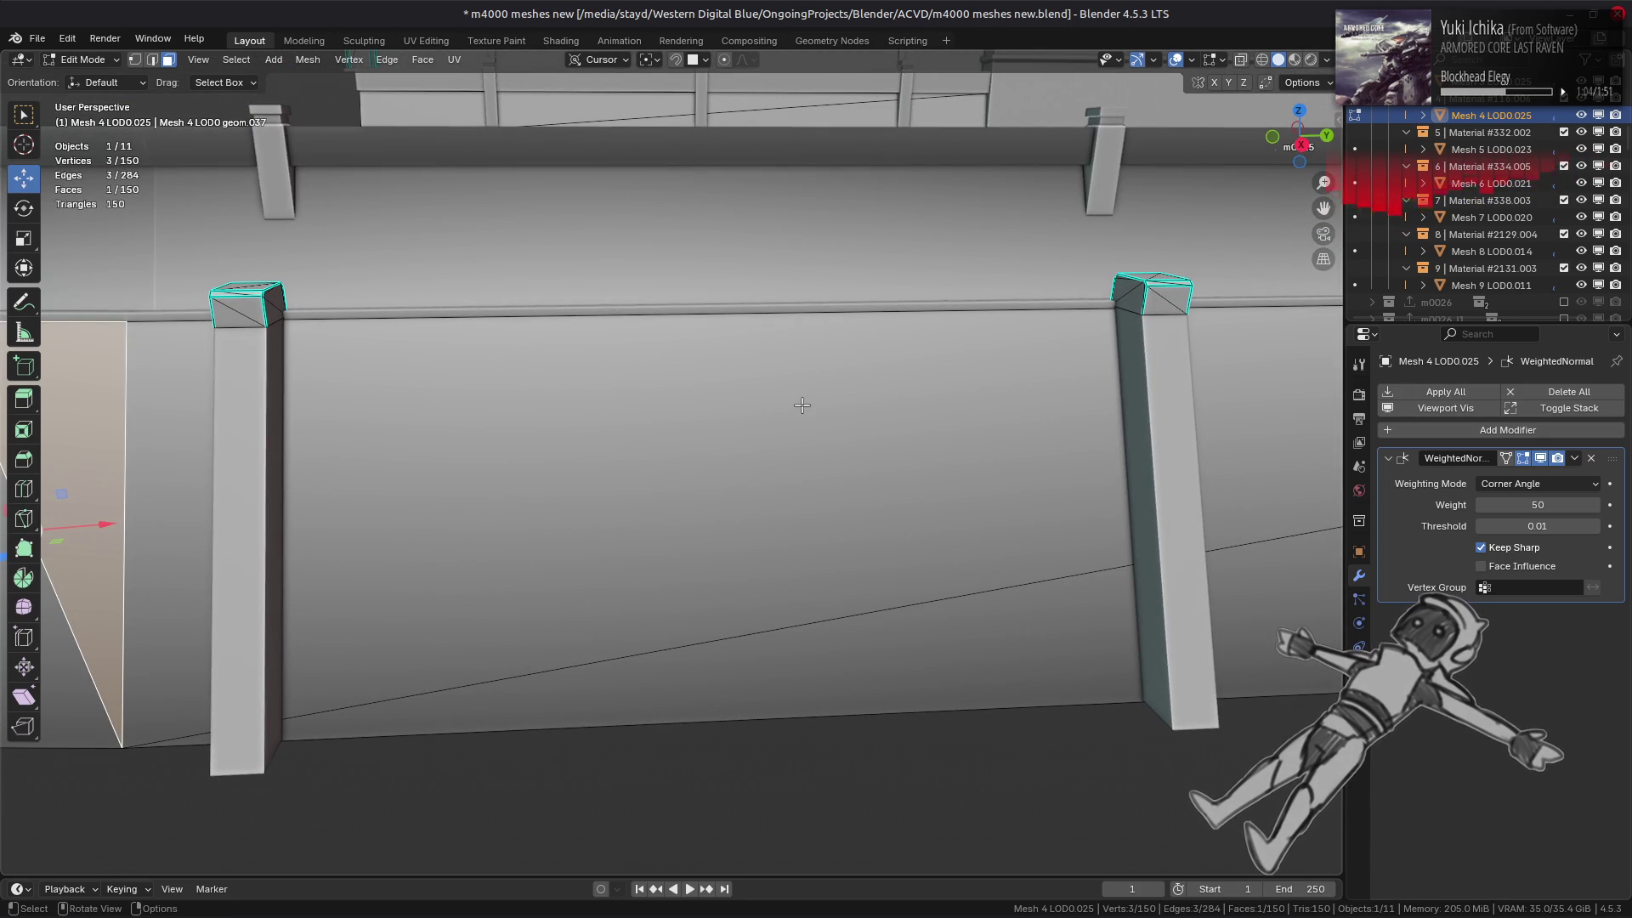
pyautogui.keyDown('shift'); pyautogui.moveTo(792, 407); pyautogui.dragTo(1046, 550, button='middle'); pyautogui.keyUp('shift')
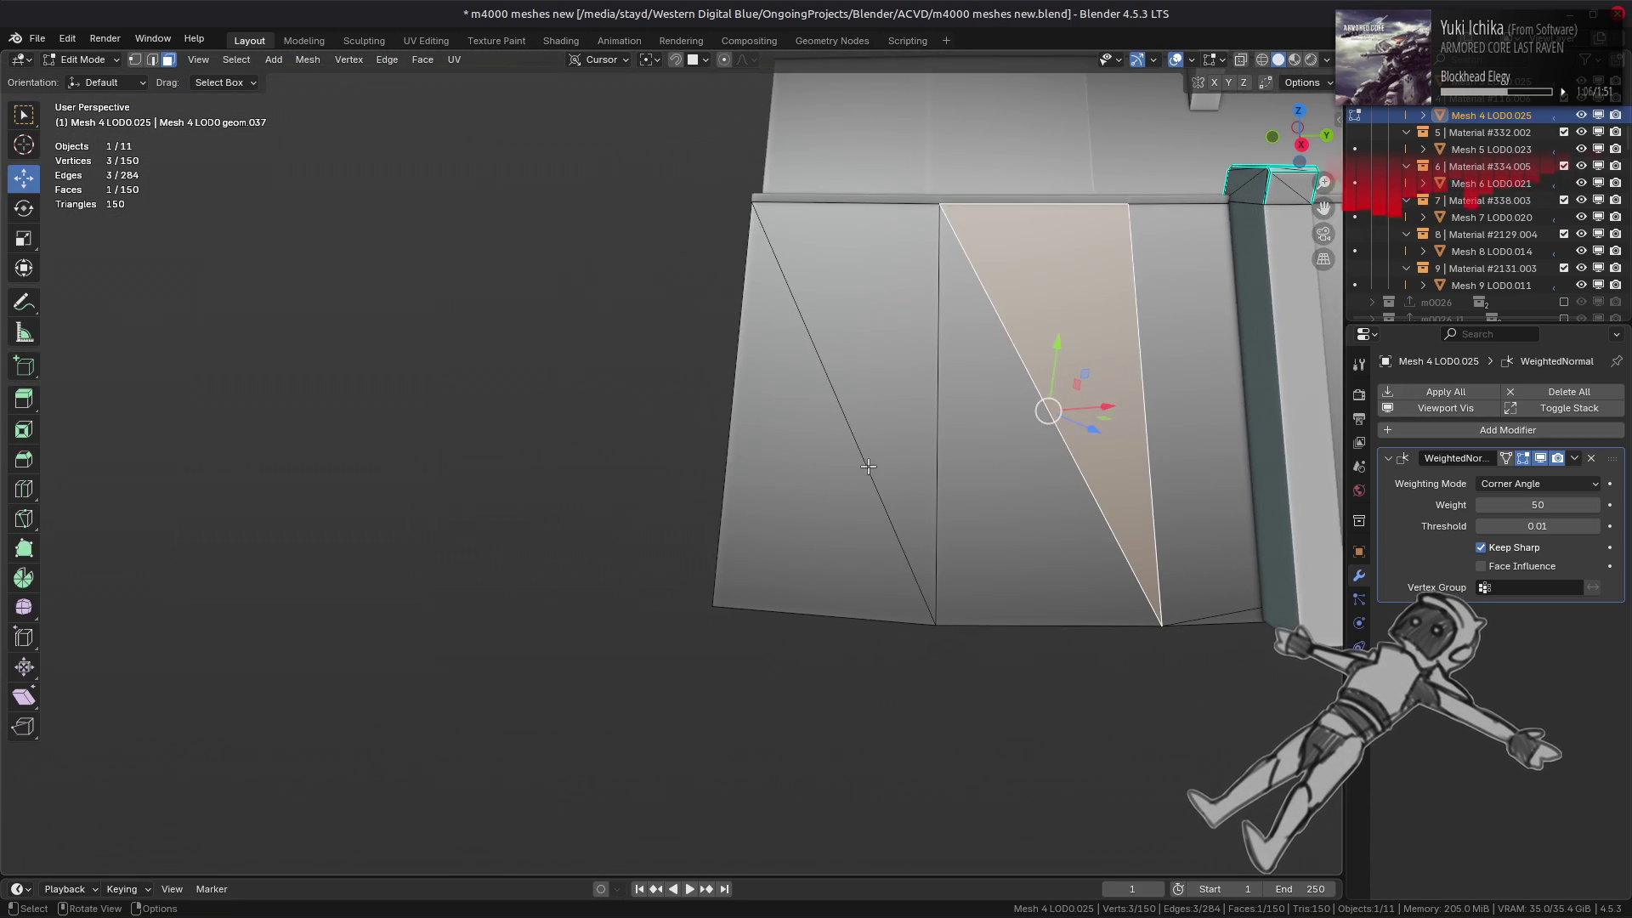
# - Select the wall-corner vertex, reveal hidden geometry, and merge the overlapping vertices
pyautogui.click(1132, 592)
pyautogui.press('KP_Decimal')
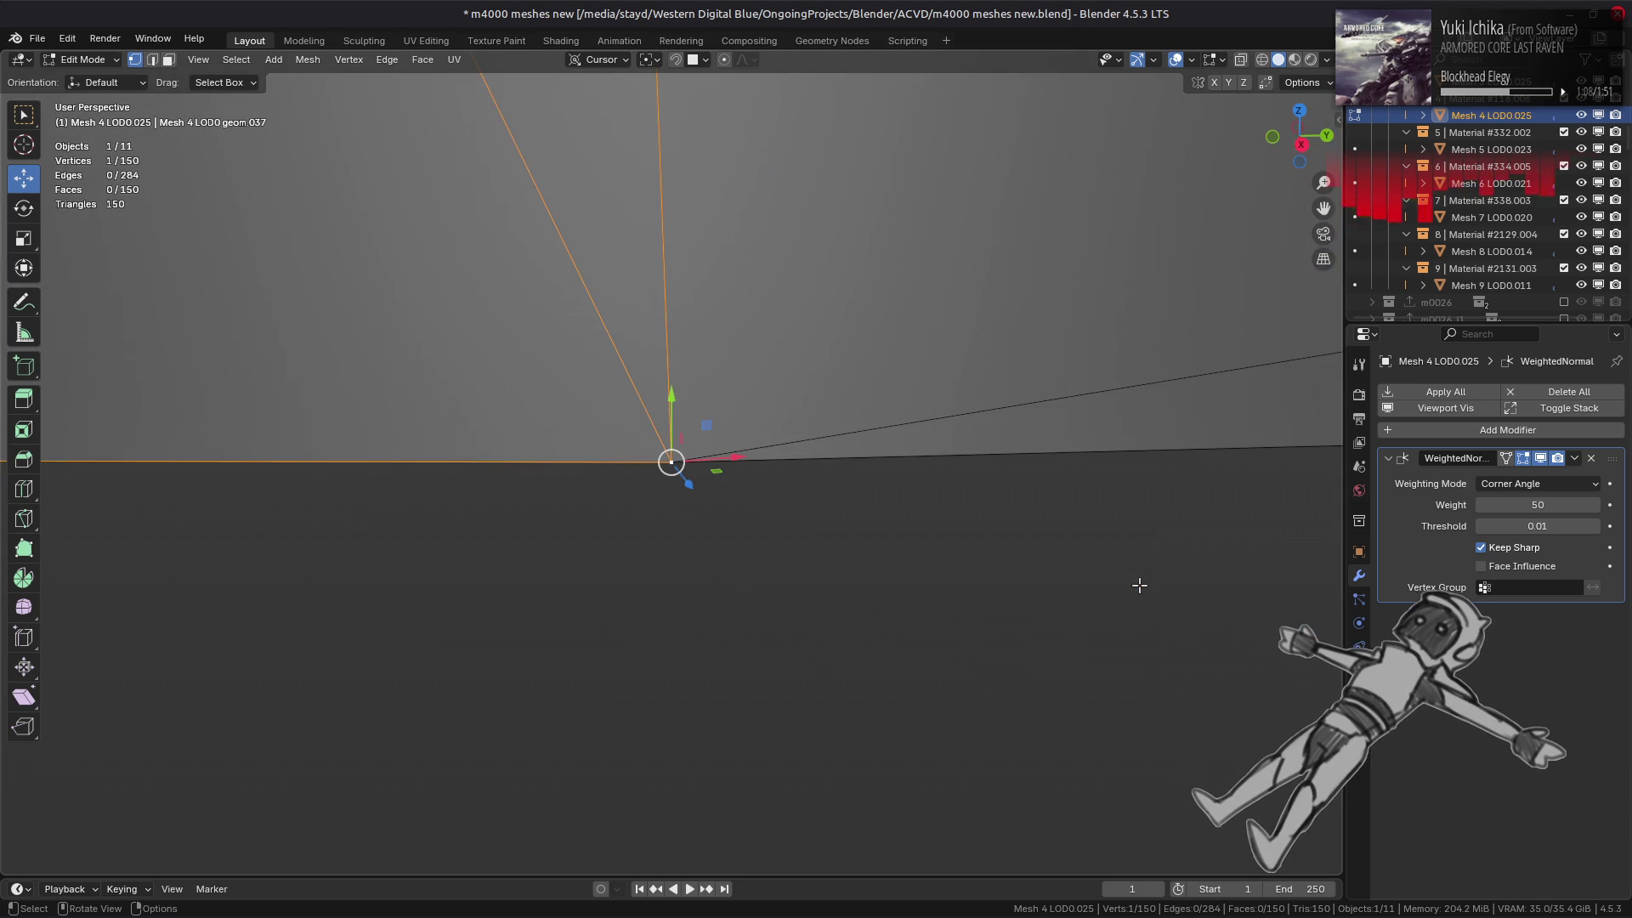
pyautogui.moveTo(649, 397); pyautogui.dragTo(670, 463, button='middle')
pyautogui.keyDown('shift'); pyautogui.click(703, 456); pyautogui.keyUp('shift')
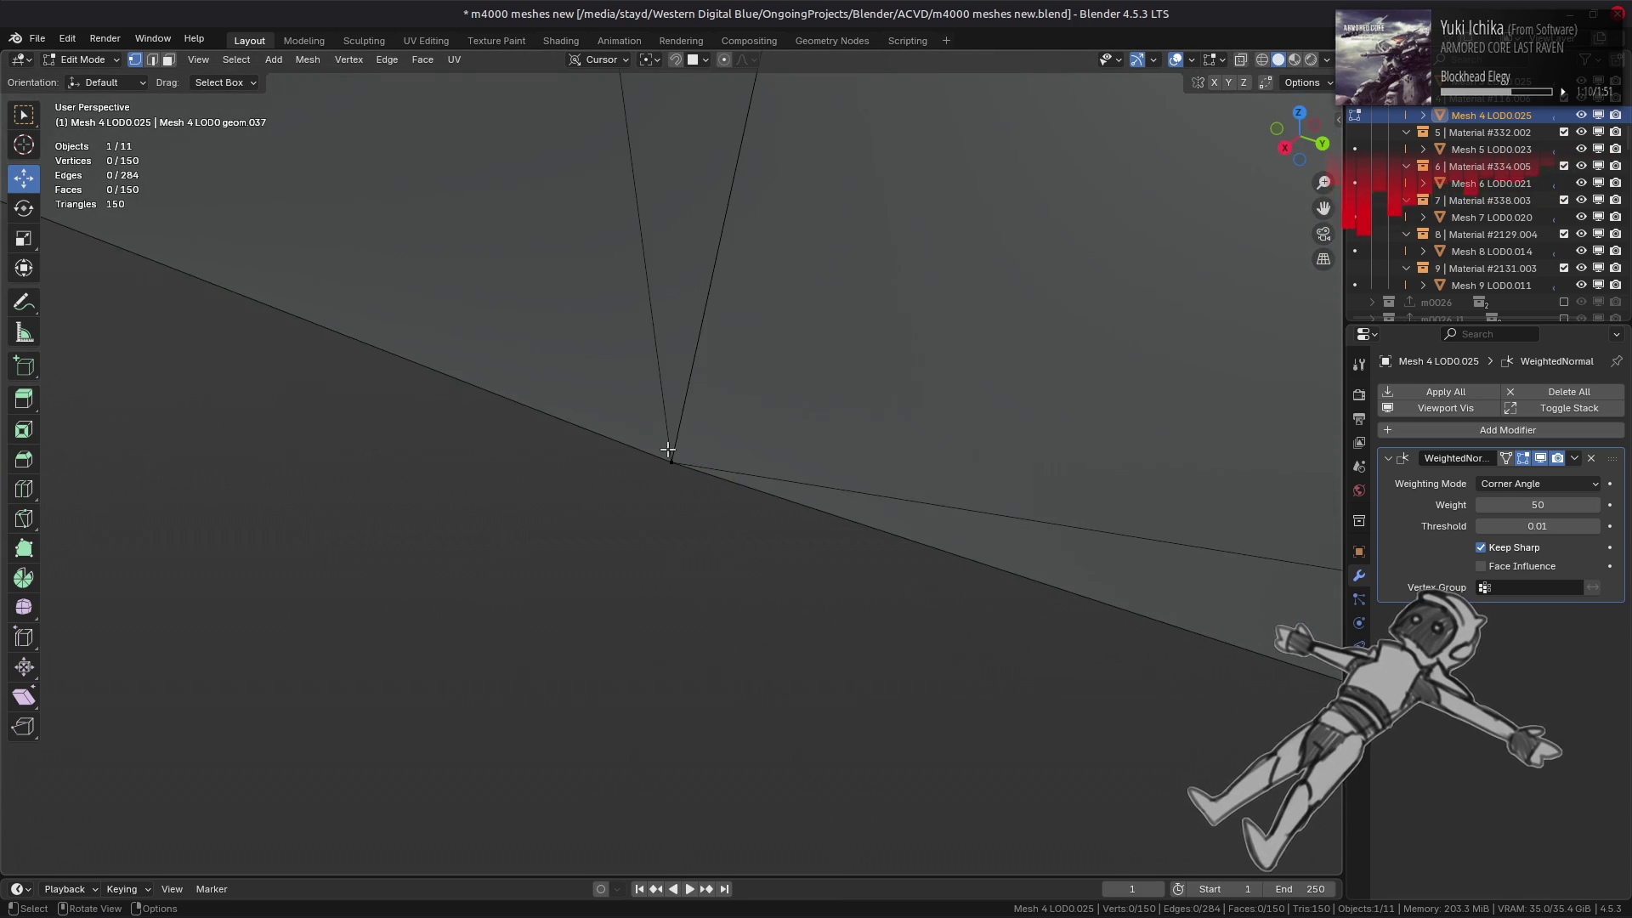
pyautogui.click(668, 450)
pyautogui.hotkey('alt', 'h')
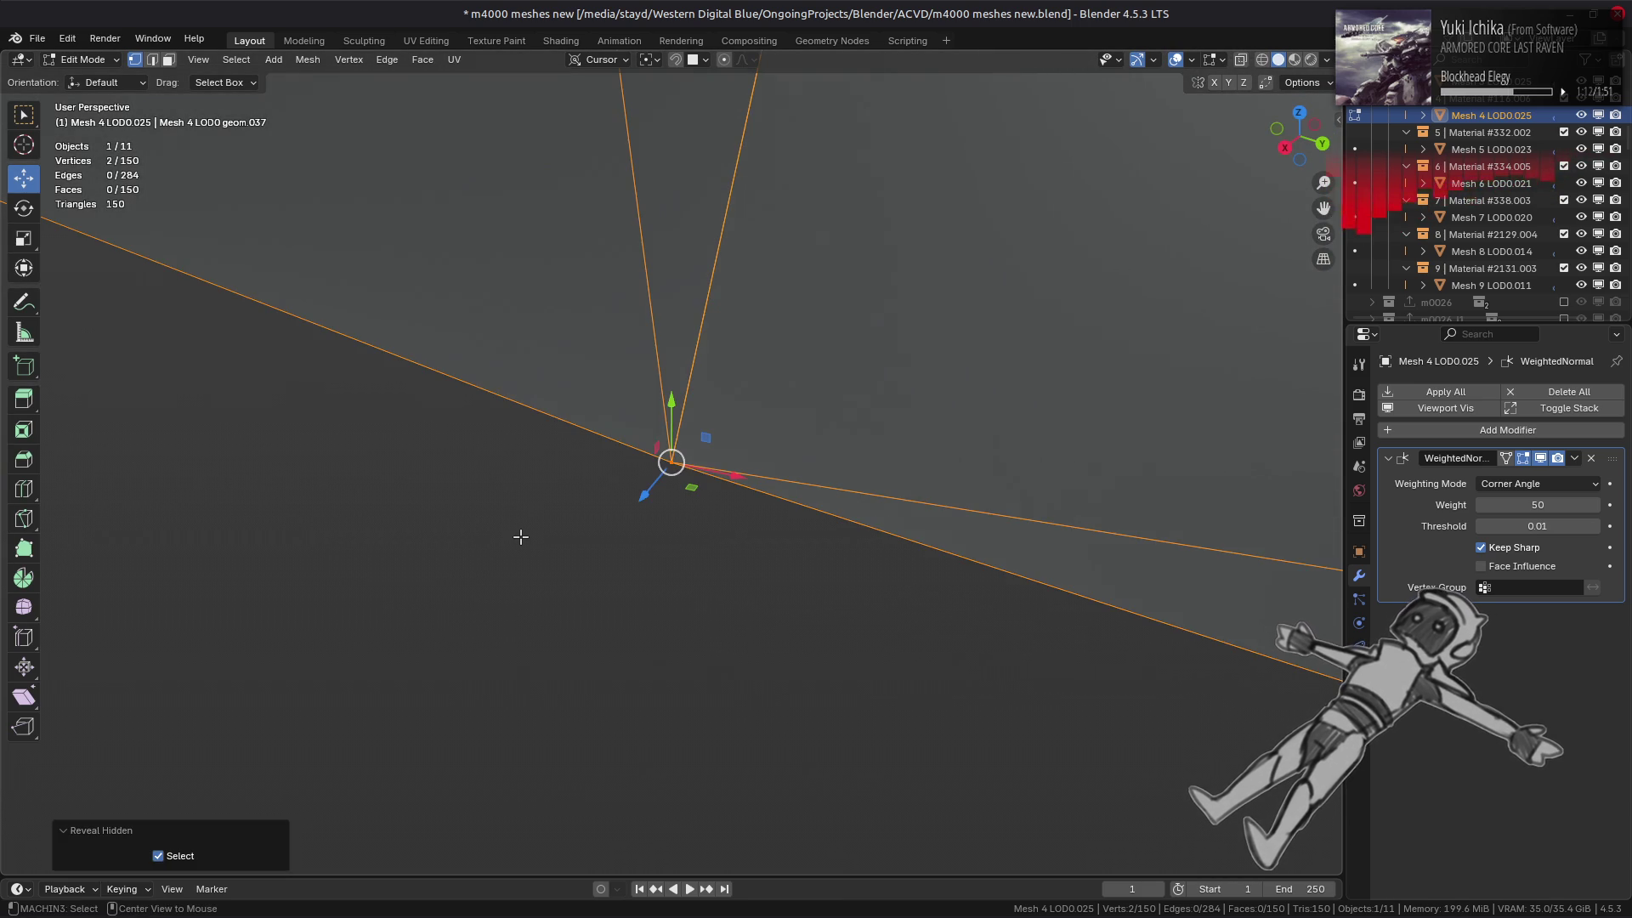
pyautogui.hotkey('ctrl', 'v')
pyautogui.moveTo(510, 828)
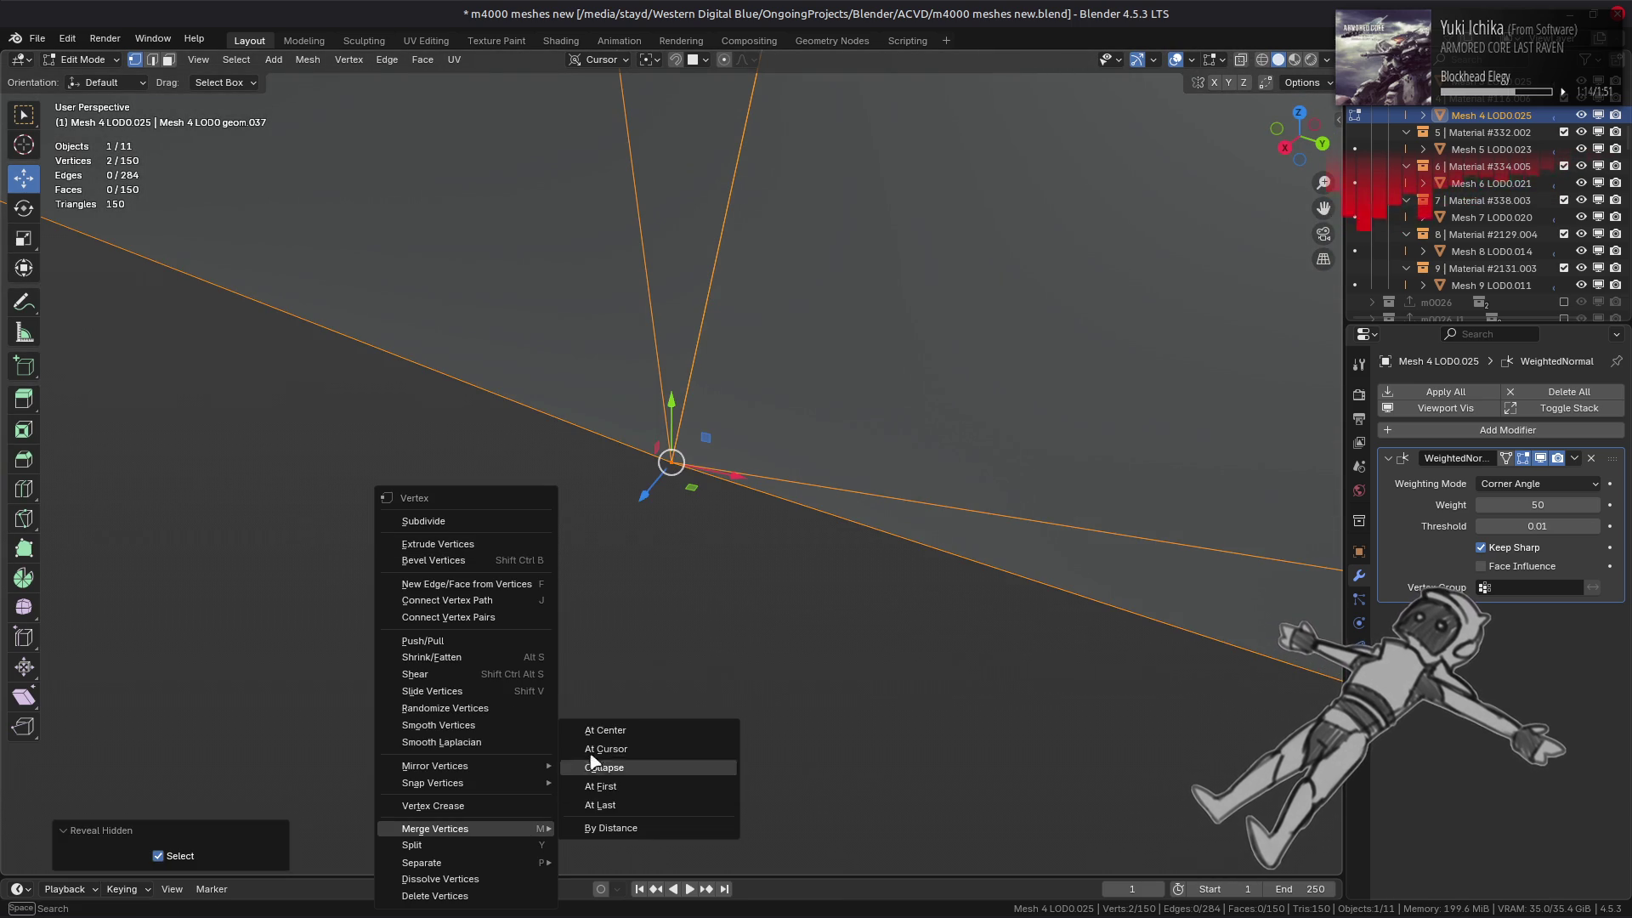
pyautogui.click(619, 785)
# - Merge another overlapping vertex on the ledge and inspect the repaired surface
pyautogui.moveTo(669, 420); pyautogui.dragTo(689, 356, button='middle')
pyautogui.keyDown('shift'); pyautogui.scroll(3, 689, 357); pyautogui.keyUp('shift')
pyautogui.keyDown('shift'); pyautogui.scroll(2, 690, 356); pyautogui.keyUp('shift')
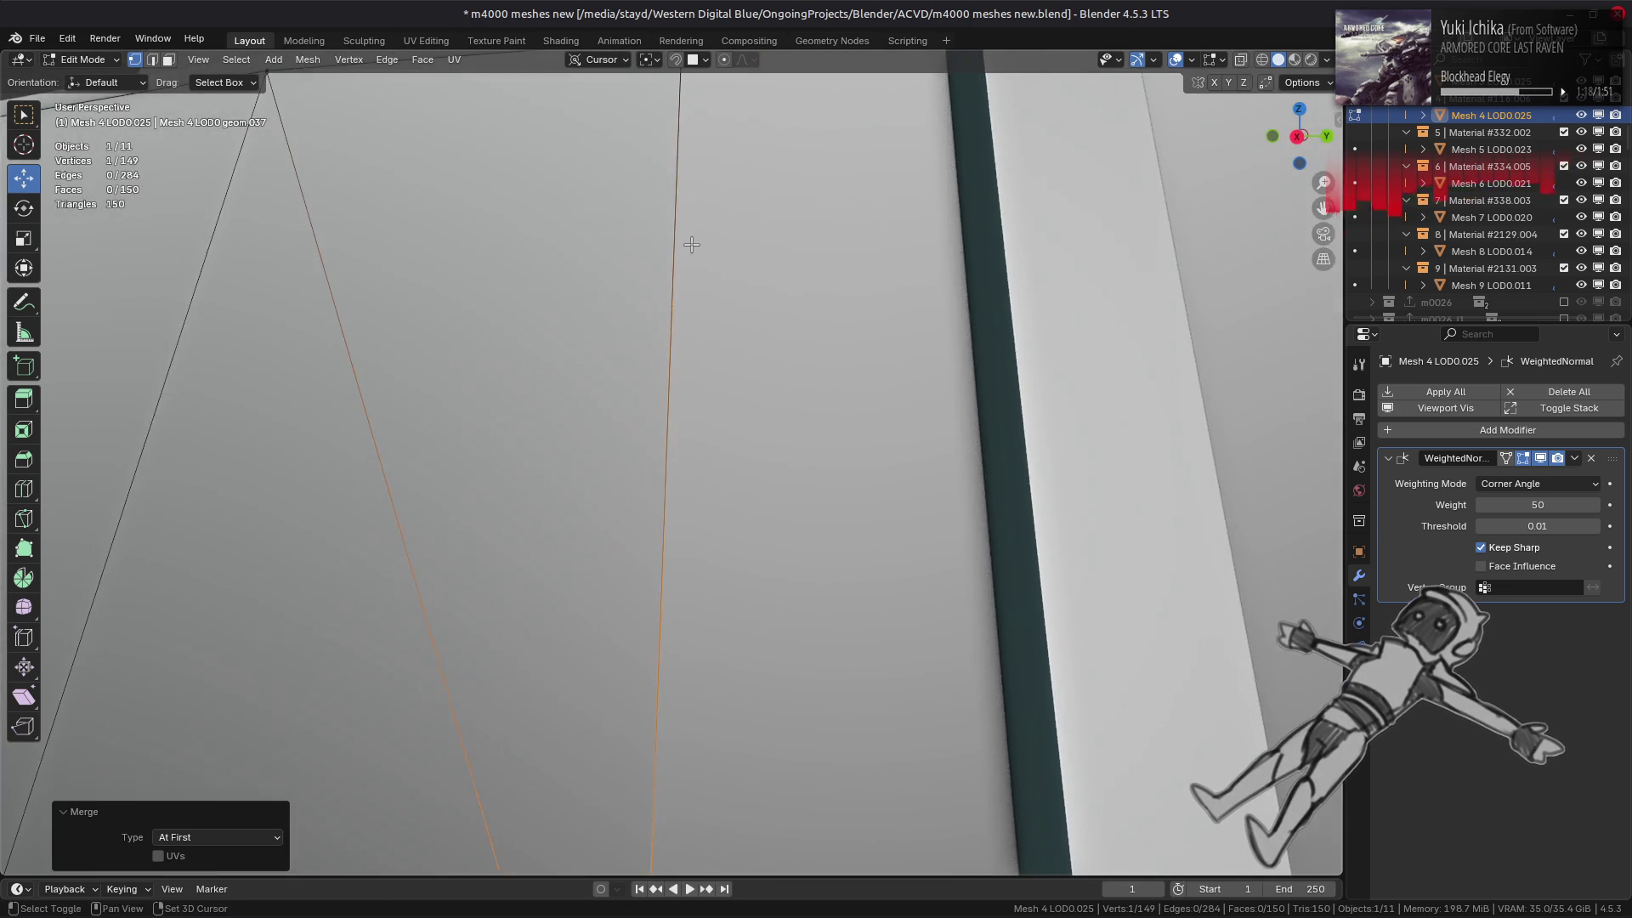
pyautogui.scroll(-4, 689, 244)
pyautogui.click(685, 310)
pyautogui.press('KP_Decimal')
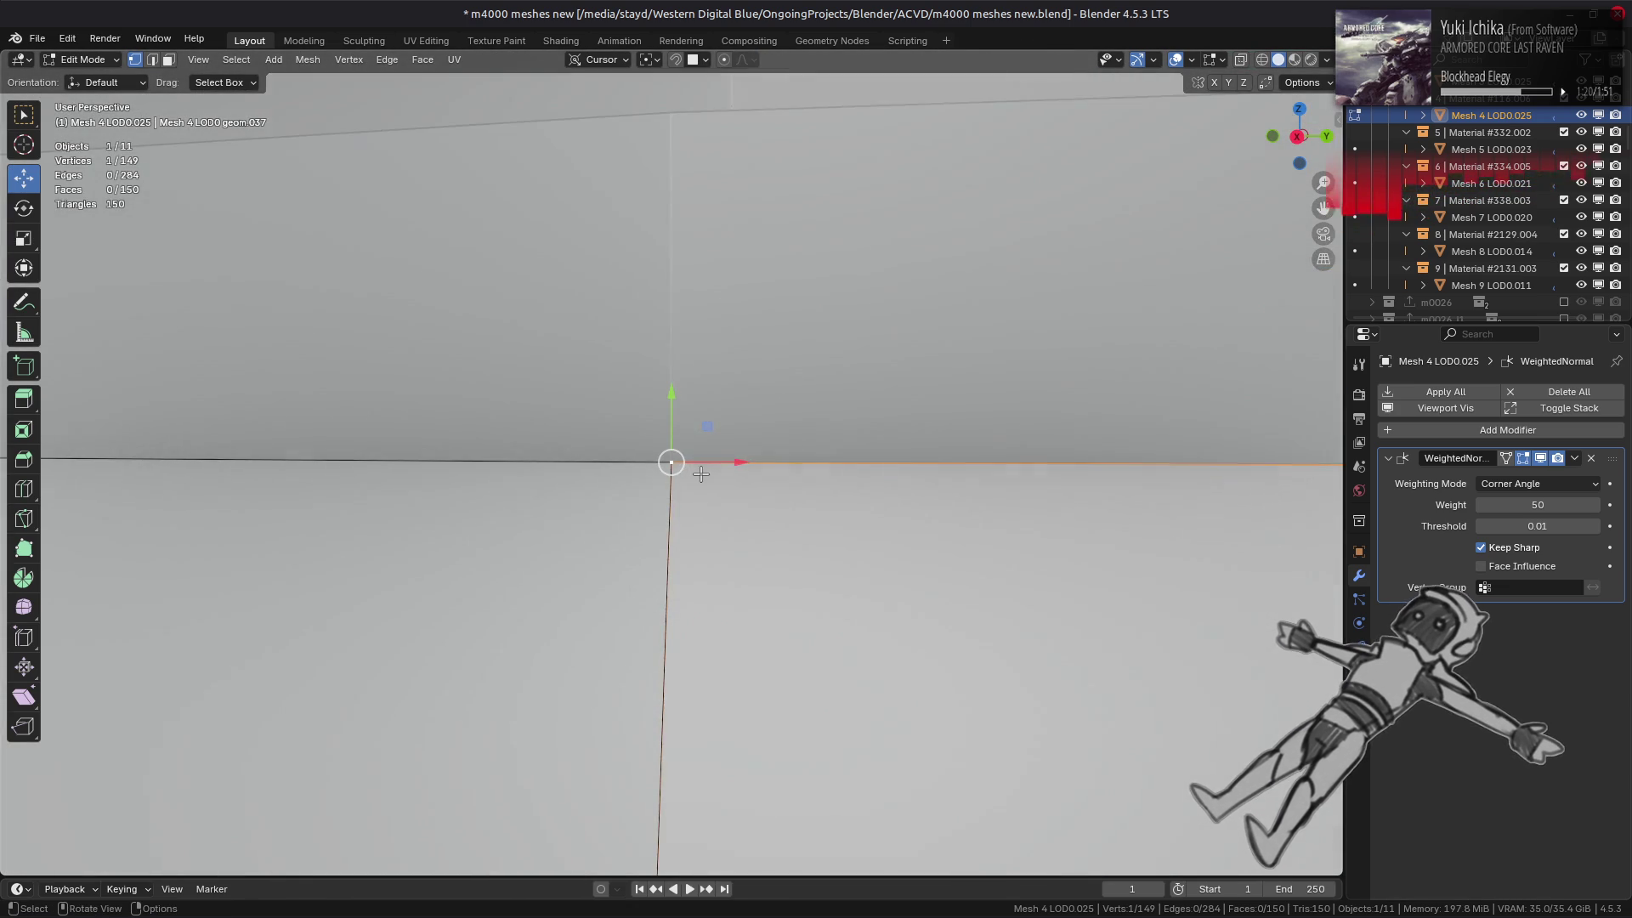
pyautogui.moveTo(683, 311); pyautogui.dragTo(676, 489, button='middle')
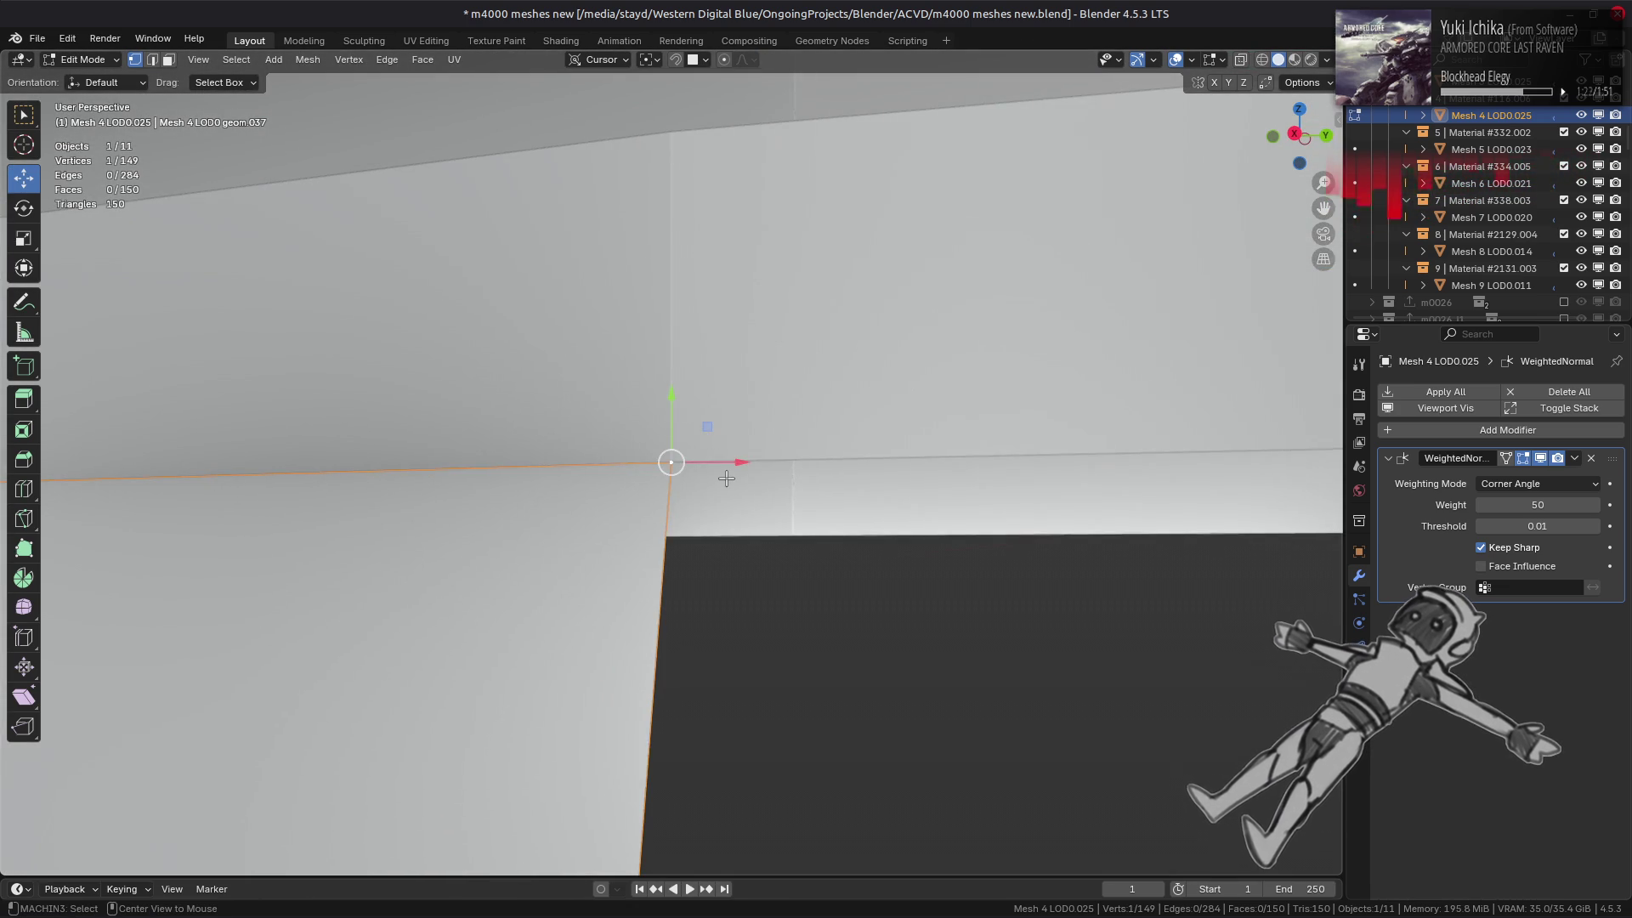
pyautogui.rightClick(595, 529)
pyautogui.click(729, 583)
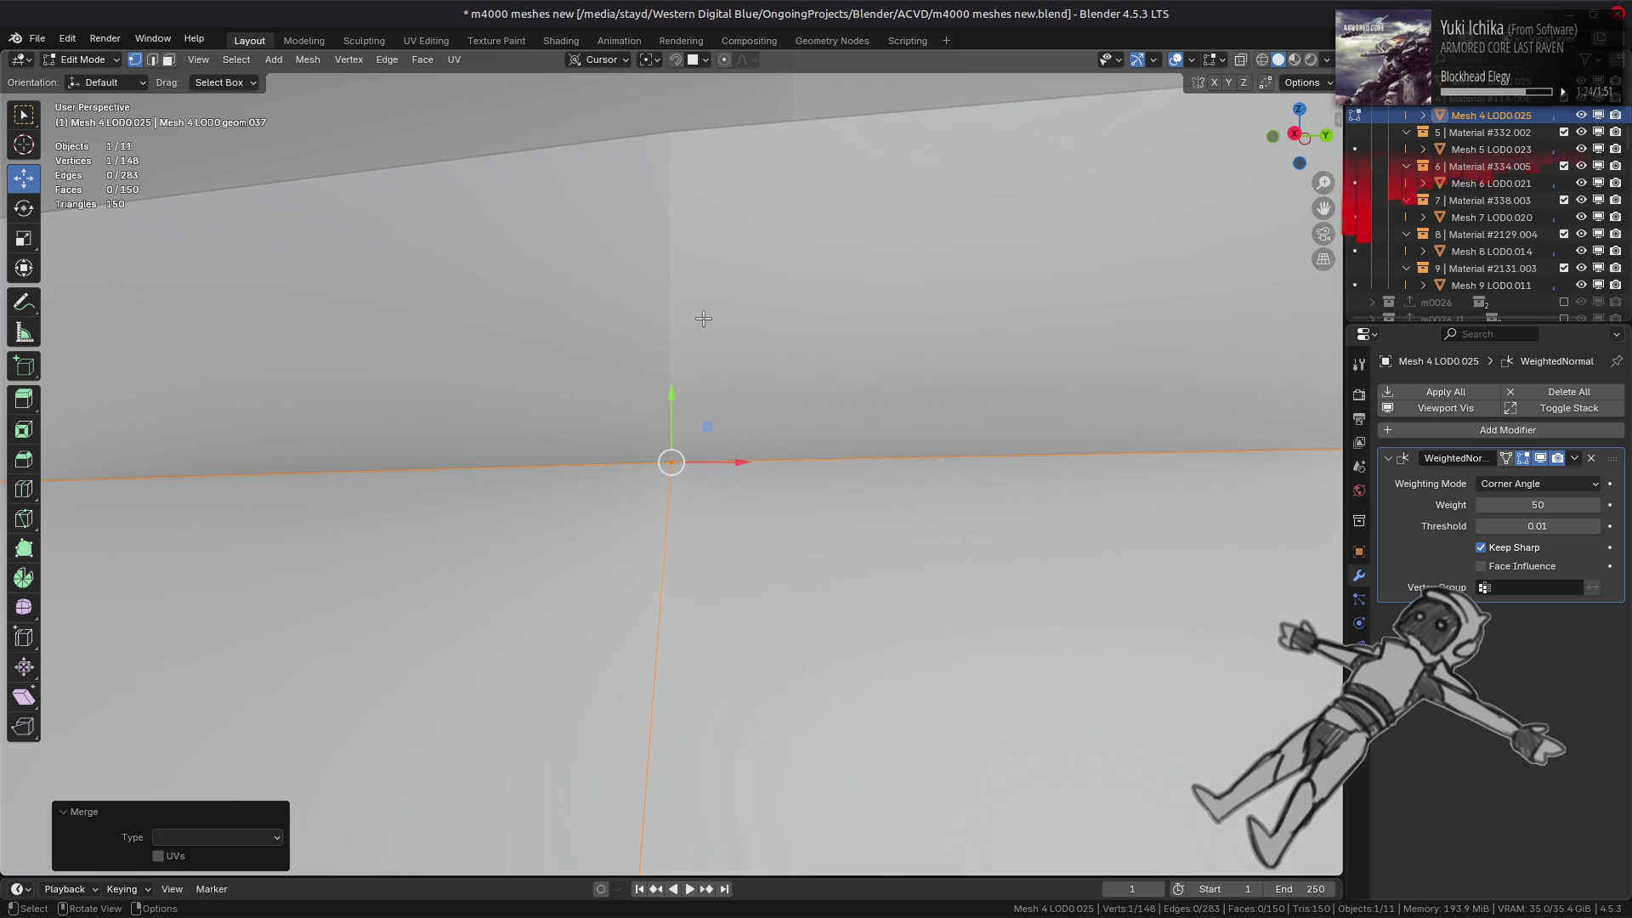
pyautogui.click(703, 318)
pyautogui.scroll(-3, 703, 318)
pyautogui.moveTo(703, 317)
pyautogui.mouseDown(button='middle')
pyautogui.moveTo(709, 482)
pyautogui.moveTo(667, 524)
pyautogui.moveTo(682, 548)
pyautogui.moveTo(677, 422)
pyautogui.mouseUp(button='middle')
pyautogui.scroll(-3, 708, 498)
# - Switch to editing Mesh 6 LOD0.021 and merge the first coincident vertex pair on its ledge seam
pyautogui.press('Tab')
pyautogui.click(667, 524)
pyautogui.press('Tab')
pyautogui.scroll(5, 671, 540)
pyautogui.click(682, 554)
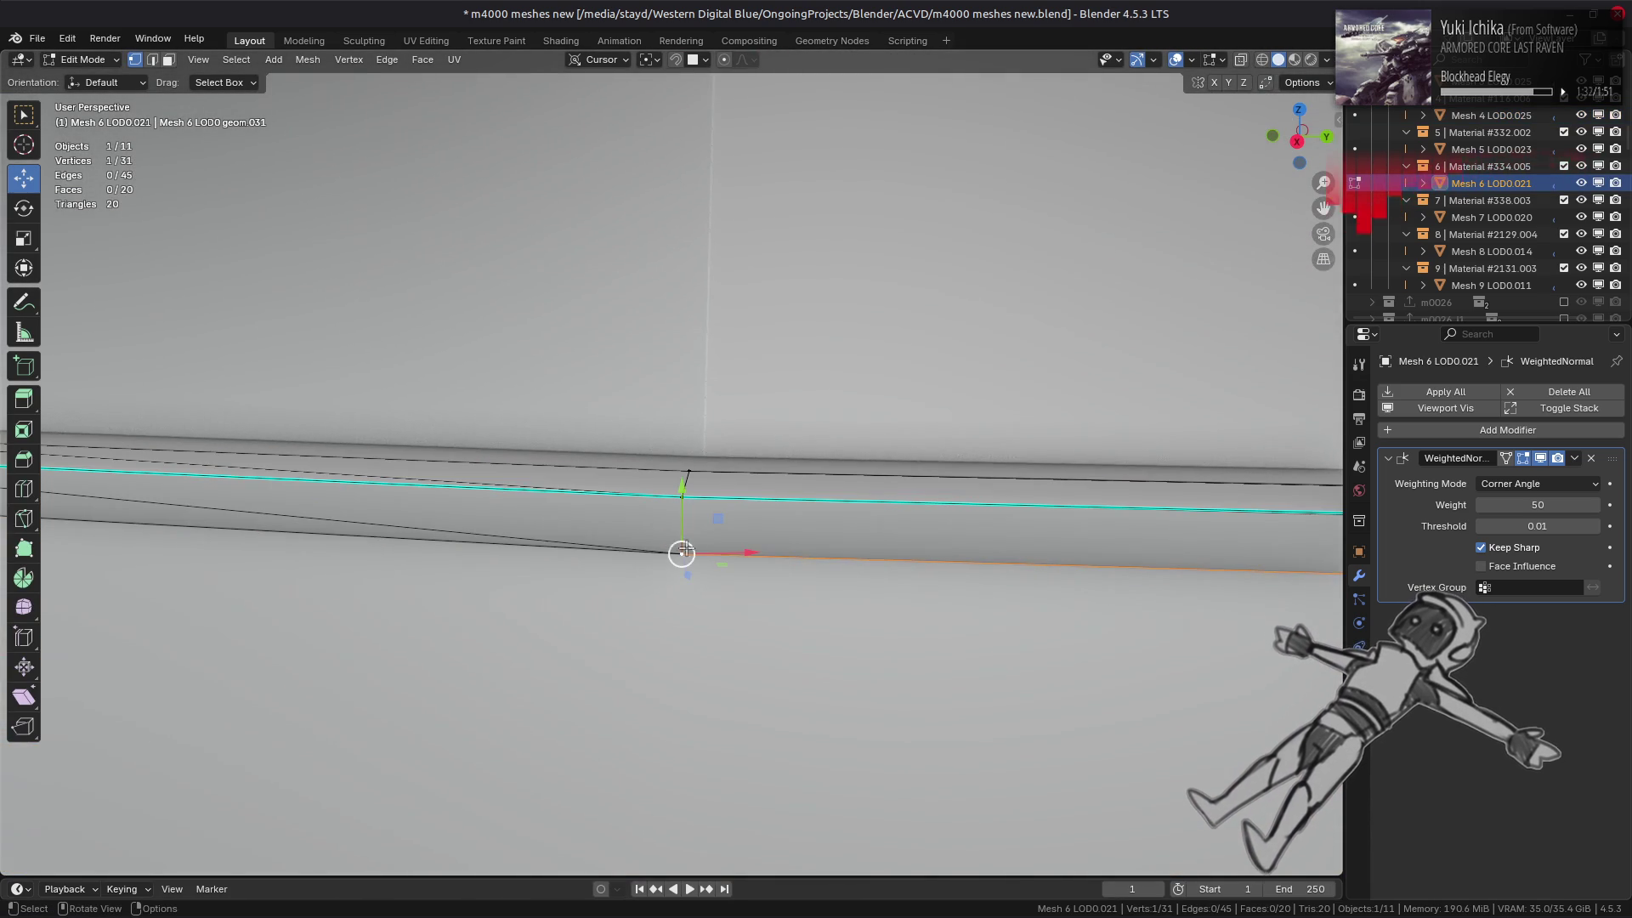
pyautogui.moveTo(682, 553)
pyautogui.mouseDown(button='middle')
pyautogui.moveTo(685, 476)
pyautogui.moveTo(637, 484)
pyautogui.moveTo(639, 564)
pyautogui.mouseUp(button='middle')
pyautogui.press('h')
pyautogui.click(633, 568)
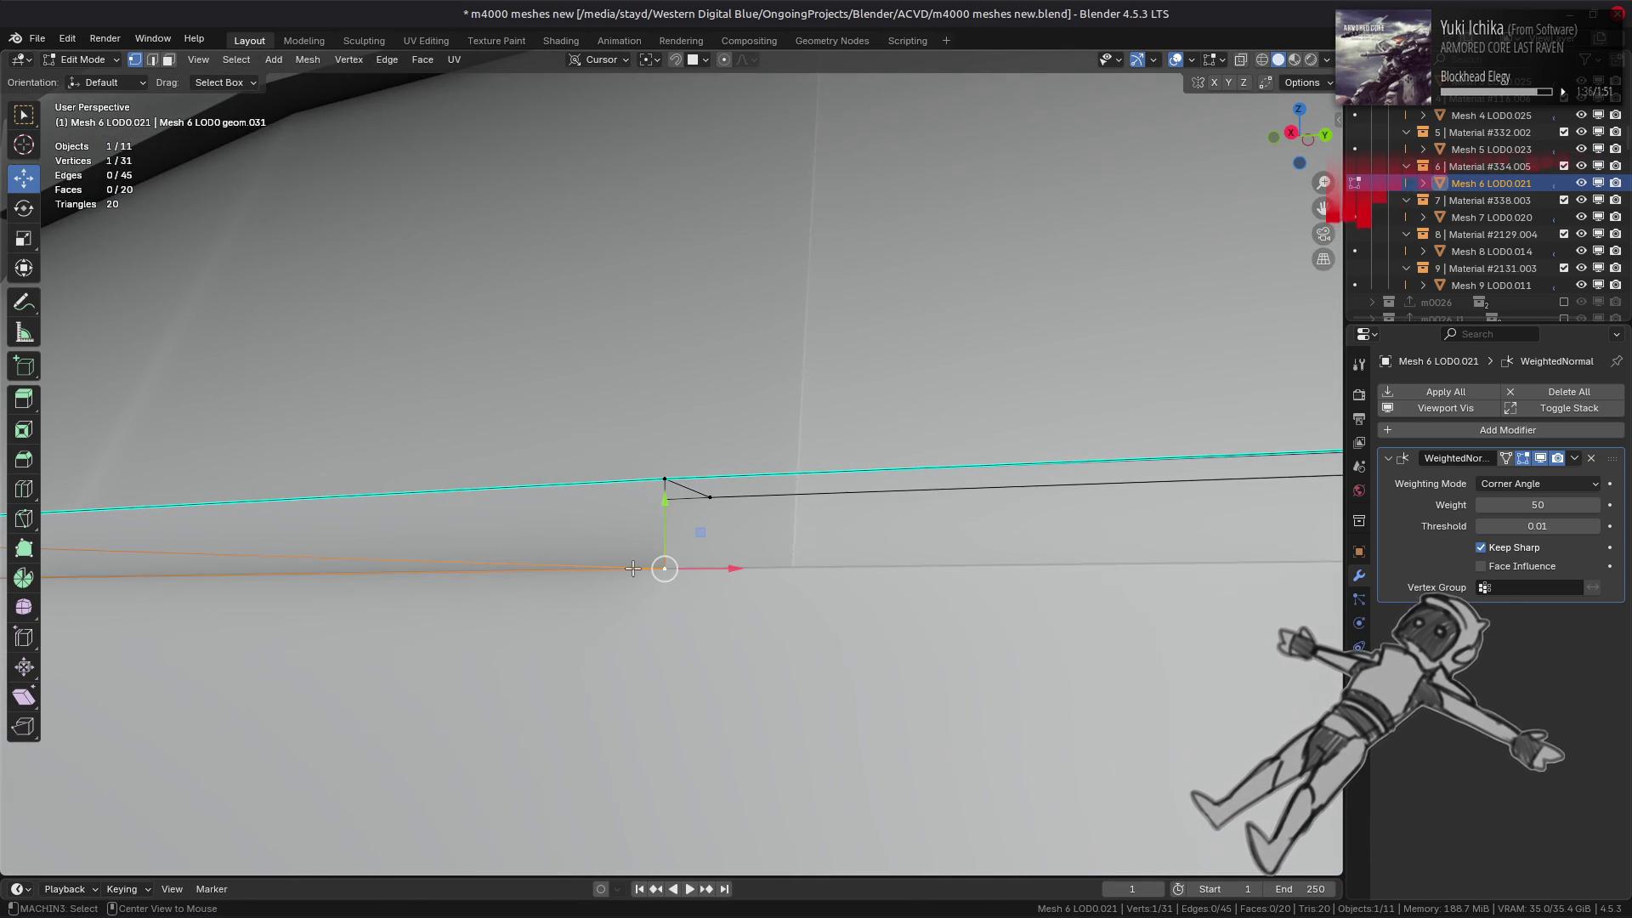
pyautogui.keyDown('shift'); pyautogui.click(633, 568); pyautogui.keyUp('shift')
pyautogui.rightClick(636, 574)
pyautogui.moveTo(636, 576)
pyautogui.click(723, 644)
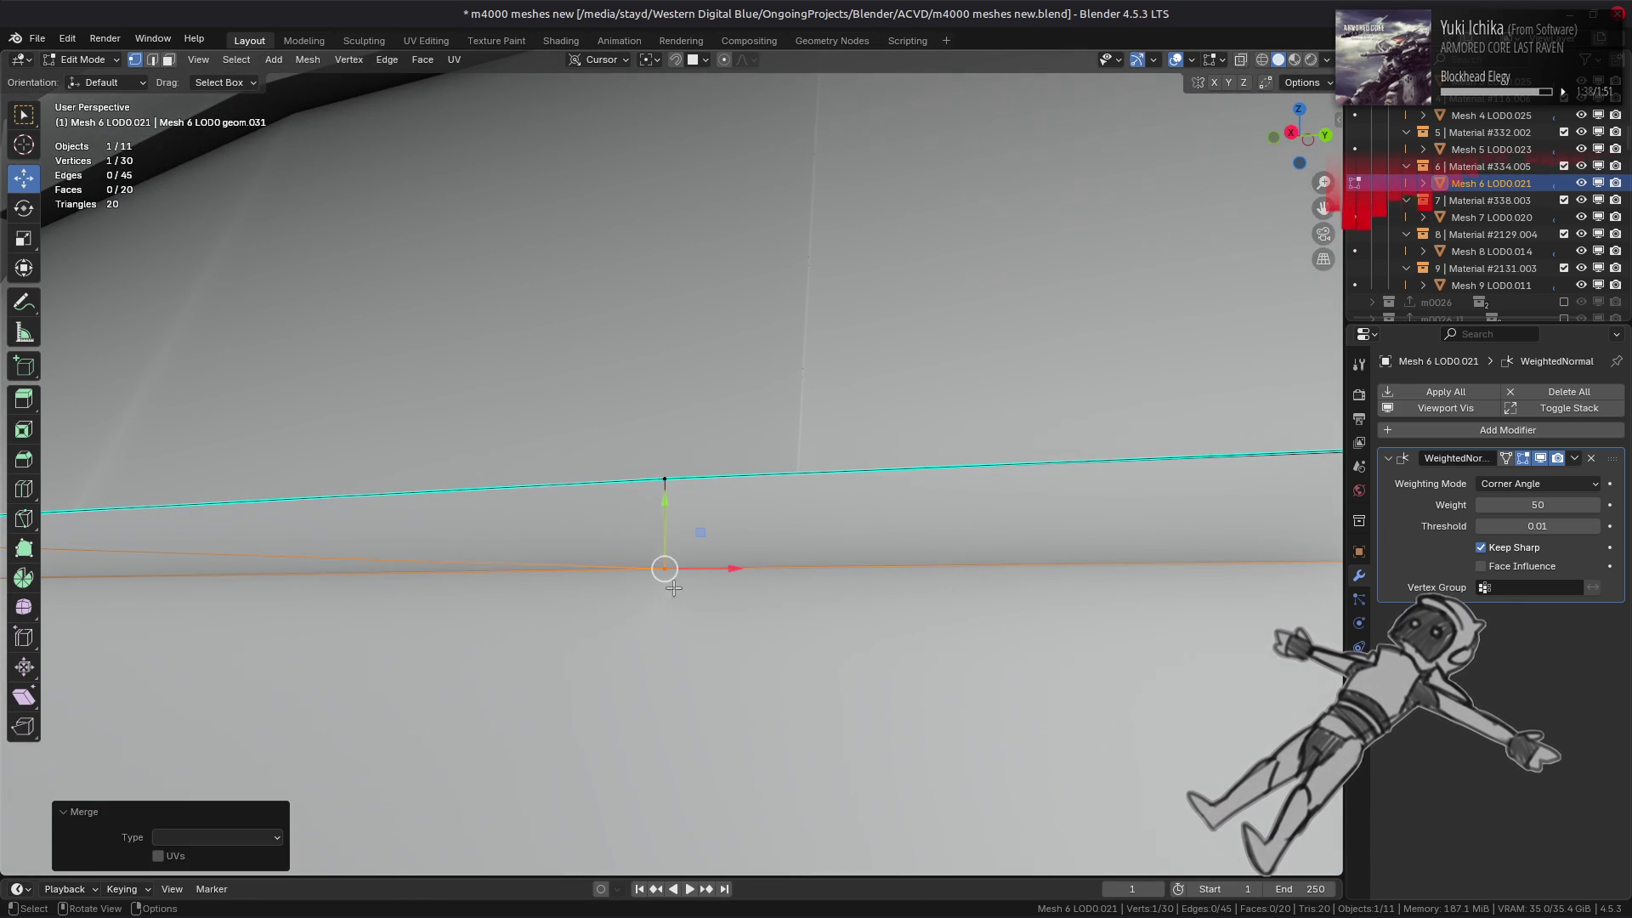
# - Merge a second overlapping vertex pair on Mesh 6's ledge seam, using hide and reveal to reach it
pyautogui.click(664, 479)
pyautogui.press('h')
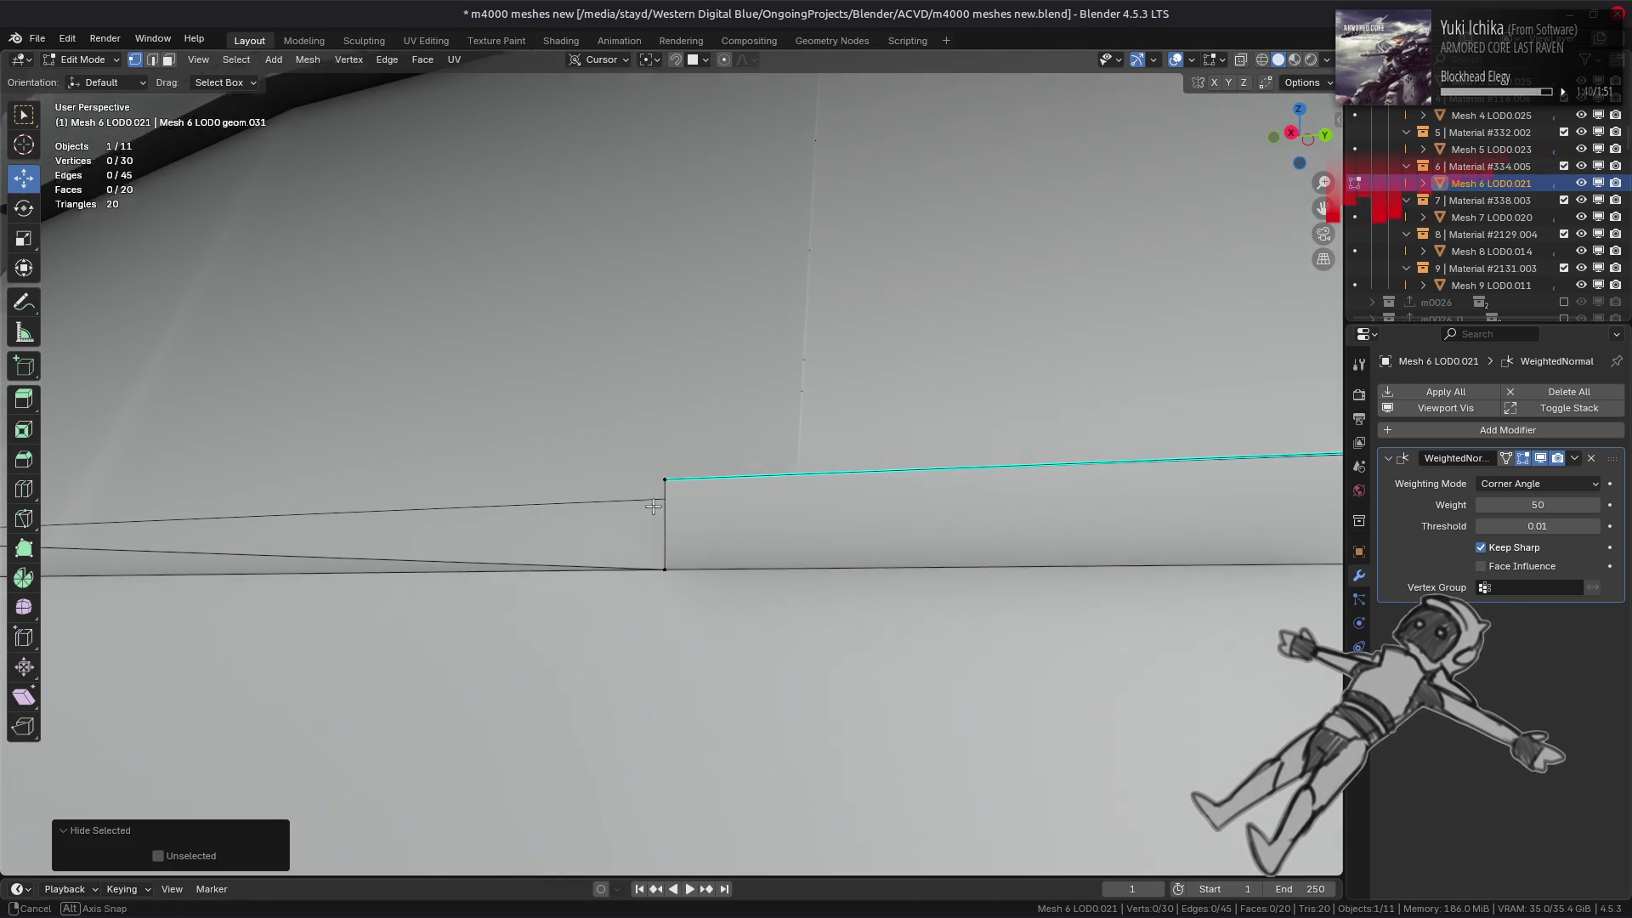
pyautogui.moveTo(663, 485); pyautogui.dragTo(661, 543, button='middle')
pyautogui.click(673, 526)
pyautogui.hotkey('alt', 'h')
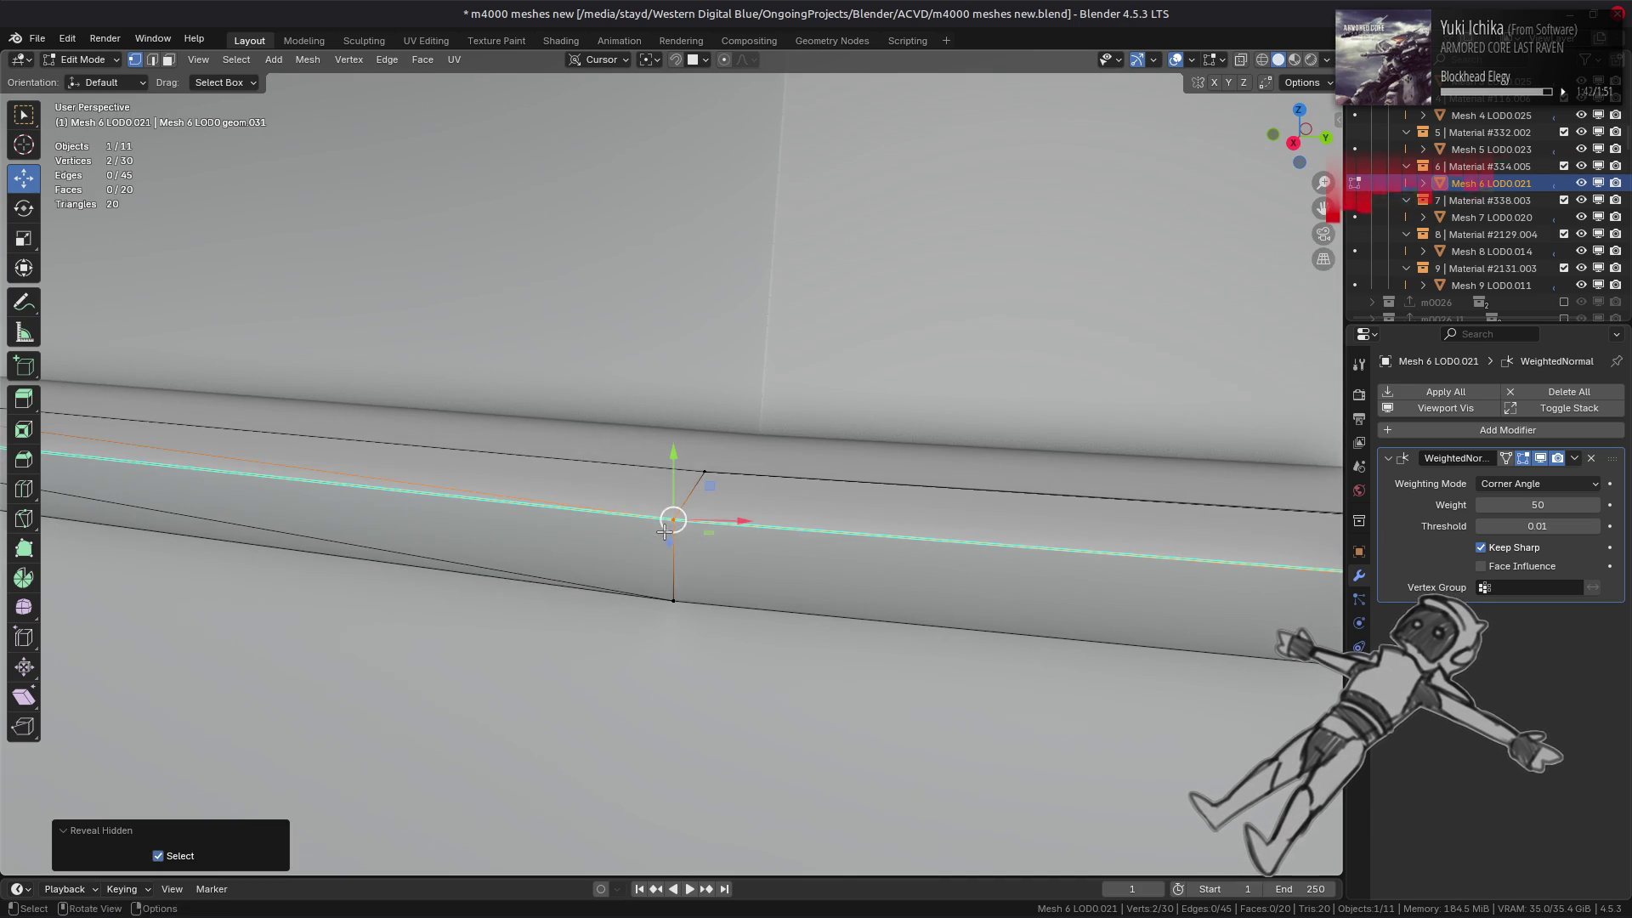
pyautogui.rightClick(666, 532)
pyautogui.moveTo(667, 533)
pyautogui.click(747, 591)
# - Merge the next seam vertex along Mesh 6's ledge into one
pyautogui.moveTo(729, 530); pyautogui.dragTo(449, 540, button='middle')
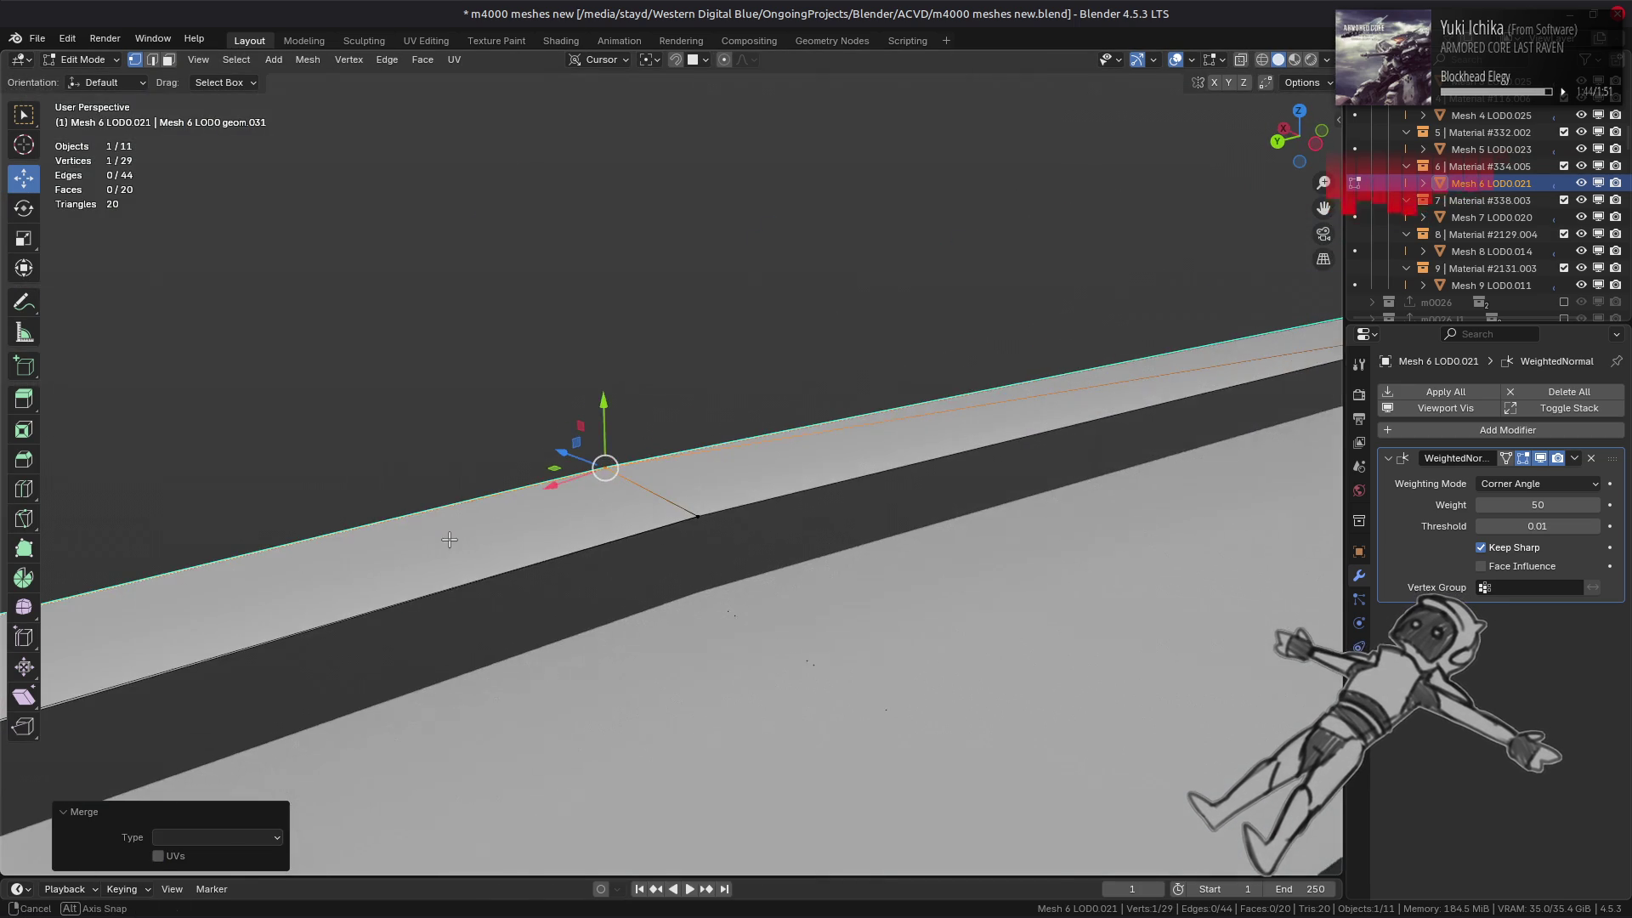
pyautogui.moveTo(699, 521); pyautogui.dragTo(670, 525, button='middle')
pyautogui.click(672, 527)
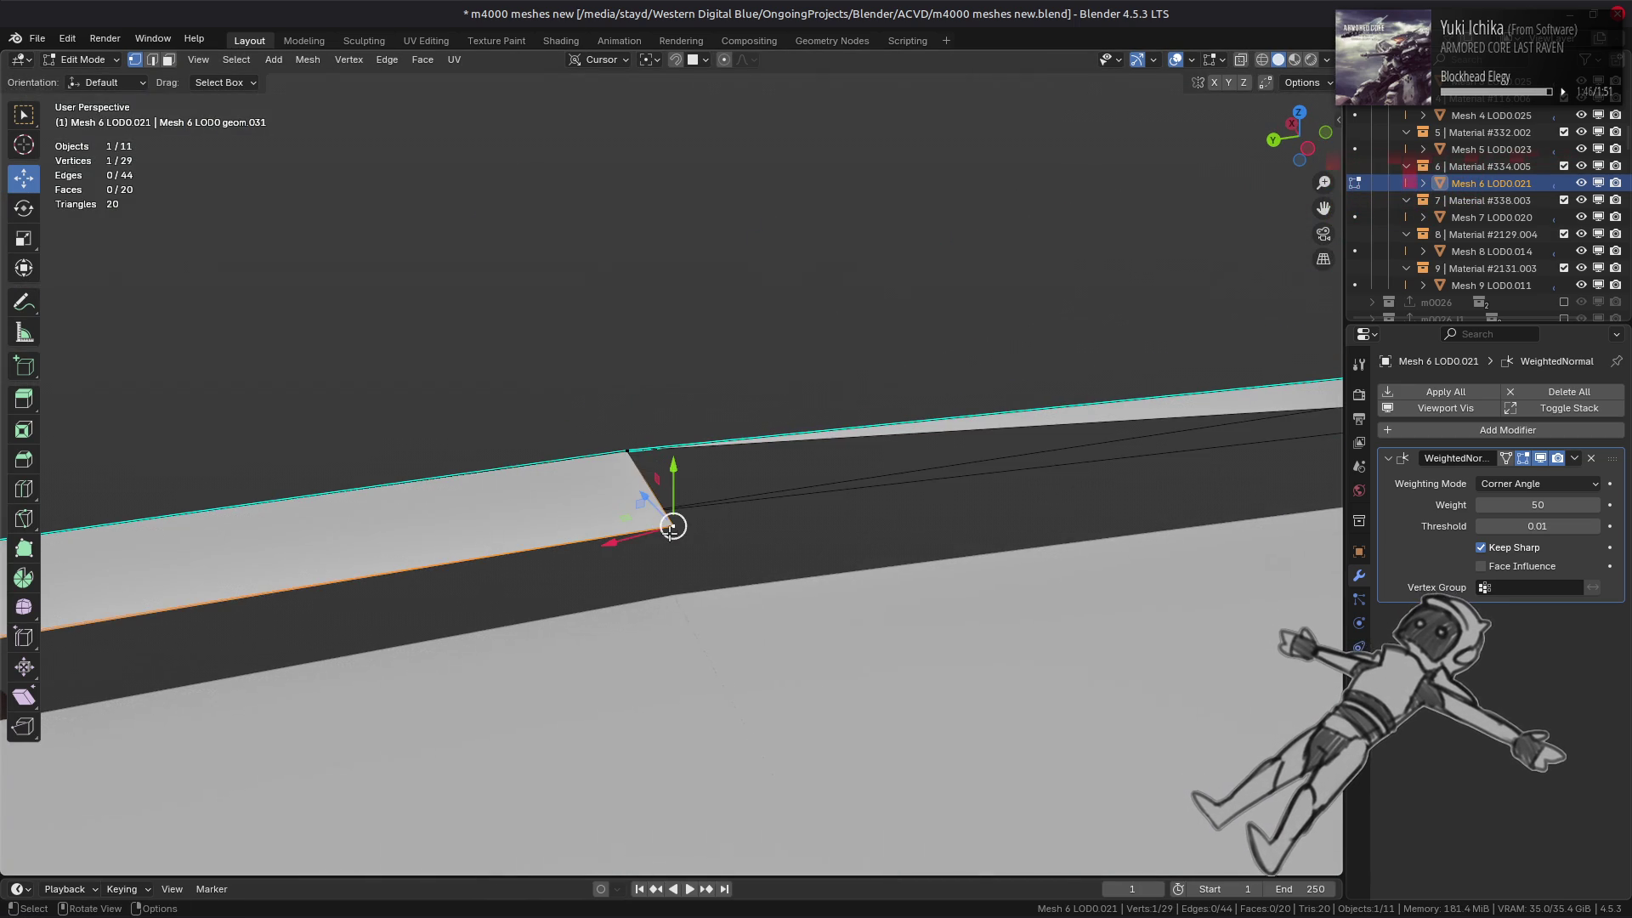
pyautogui.rightClick(703, 550)
pyautogui.moveTo(705, 555)
pyautogui.click(789, 607)
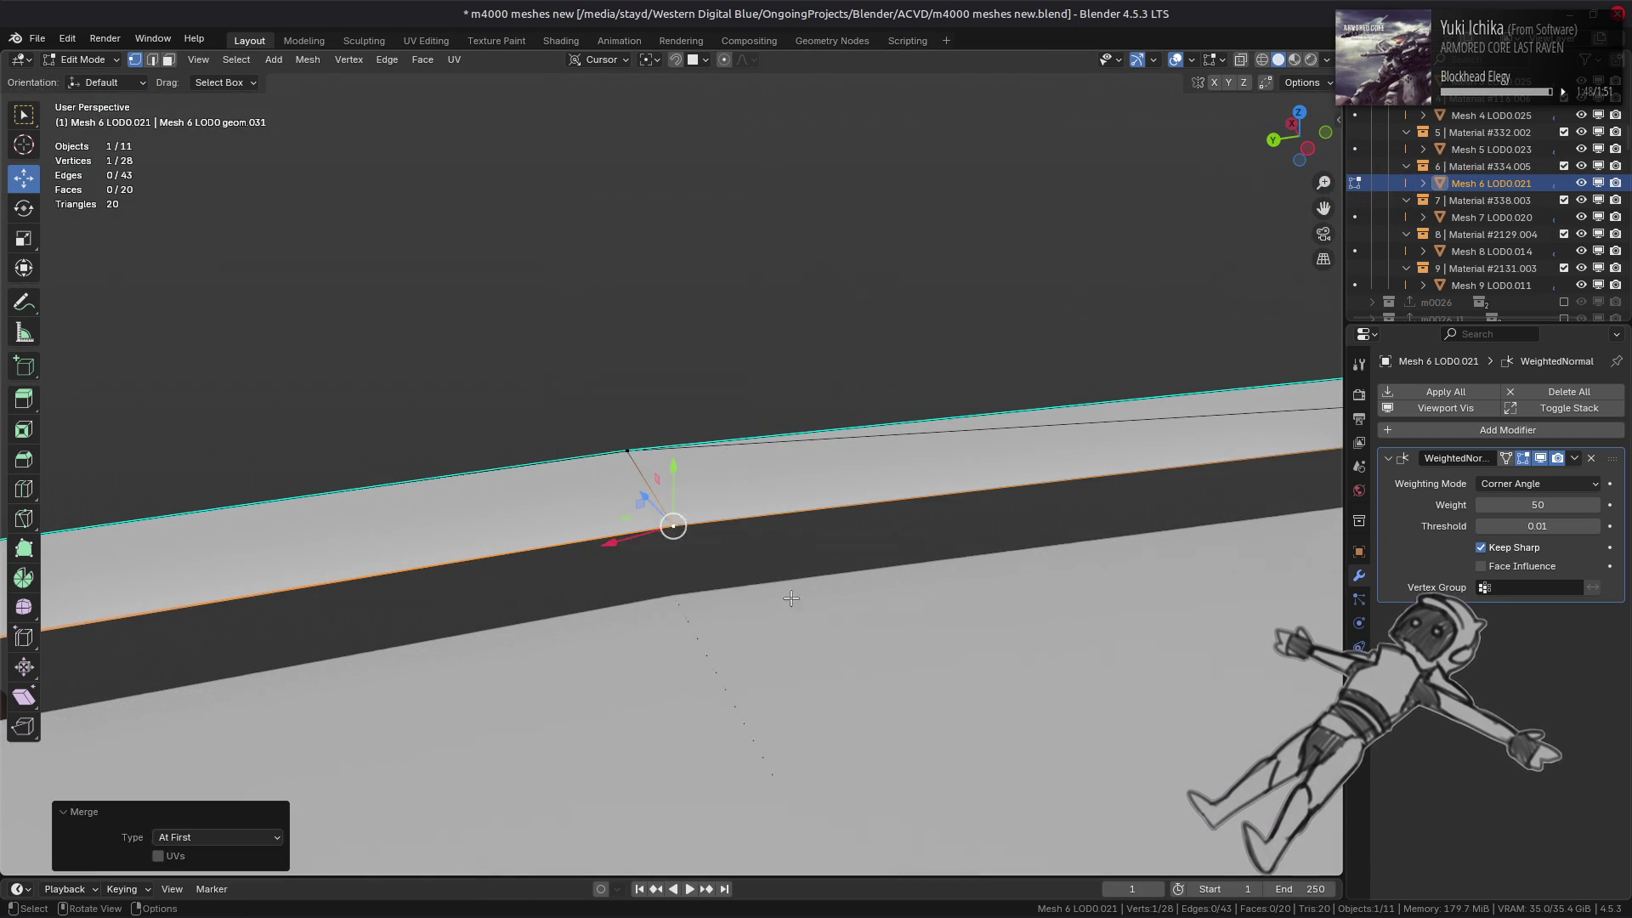
pyautogui.moveTo(650, 498)
pyautogui.mouseDown(button='middle')
pyautogui.moveTo(706, 493)
pyautogui.moveTo(690, 500)
pyautogui.mouseUp(button='middle')
# - On Mesh 1 LOD0.025, nudge a ledge vertex and merge it with its overlapping vertex At First
pyautogui.hotkey('alt', 'q')
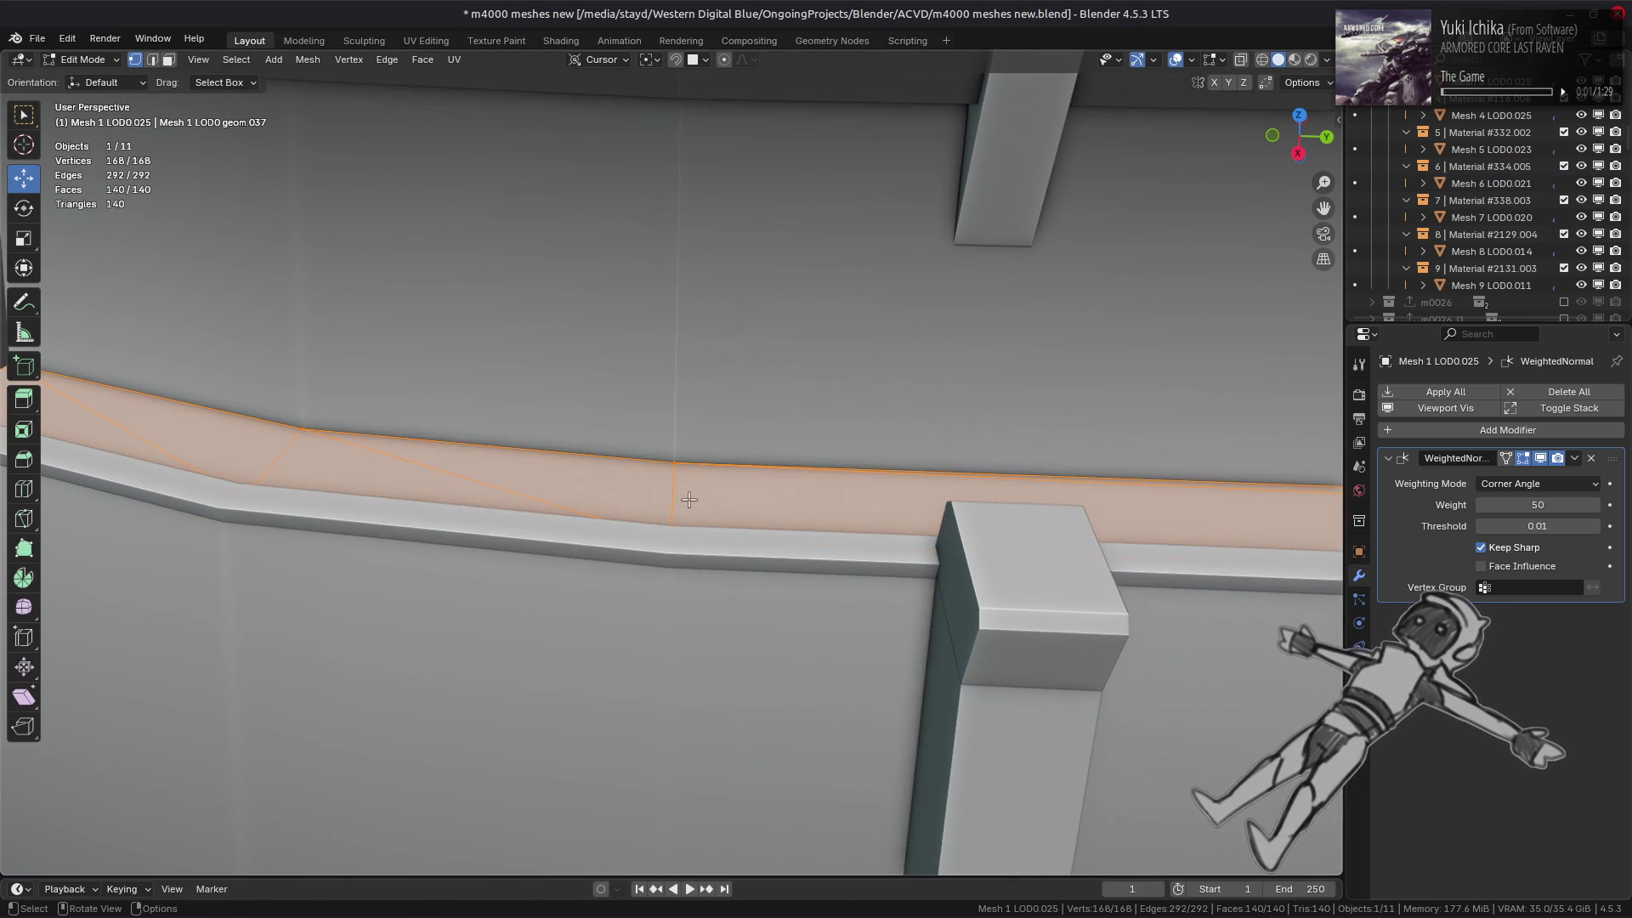
pyautogui.click(678, 514)
pyautogui.scroll(2, 679, 514)
pyautogui.press('g')
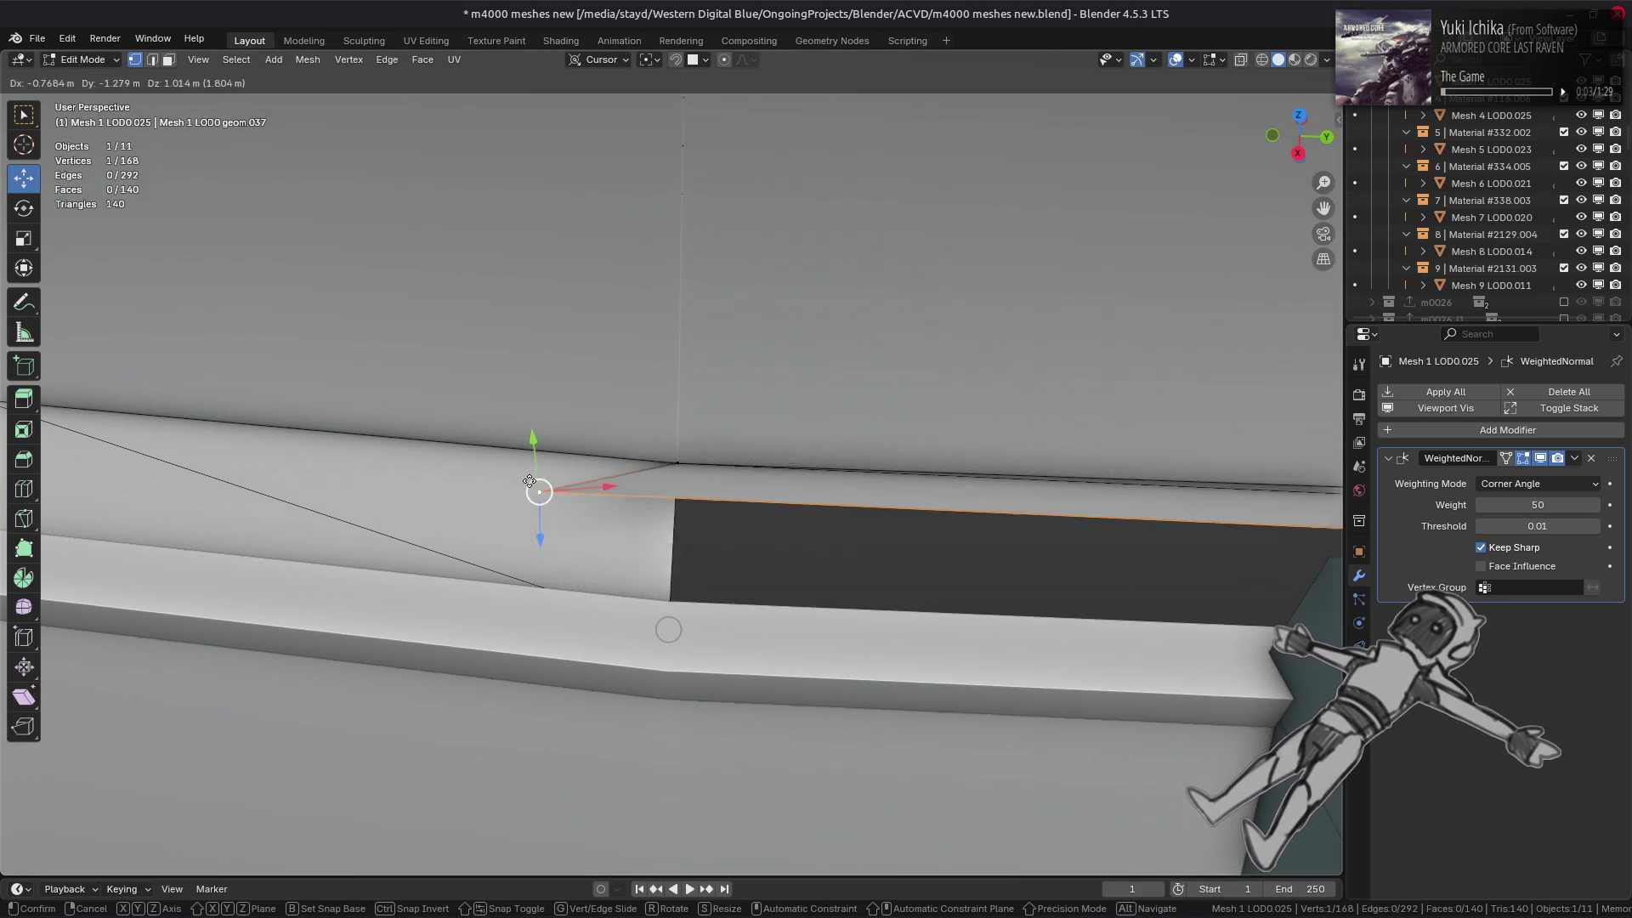
pyautogui.click(594, 512)
pyautogui.moveTo(594, 513)
pyautogui.mouseDown(button='middle')
pyautogui.moveTo(493, 523)
pyautogui.moveTo(696, 477)
pyautogui.mouseUp(button='middle')
pyautogui.keyDown('shift'); pyautogui.click(650, 418); pyautogui.keyUp('shift')
pyautogui.rightClick(748, 492)
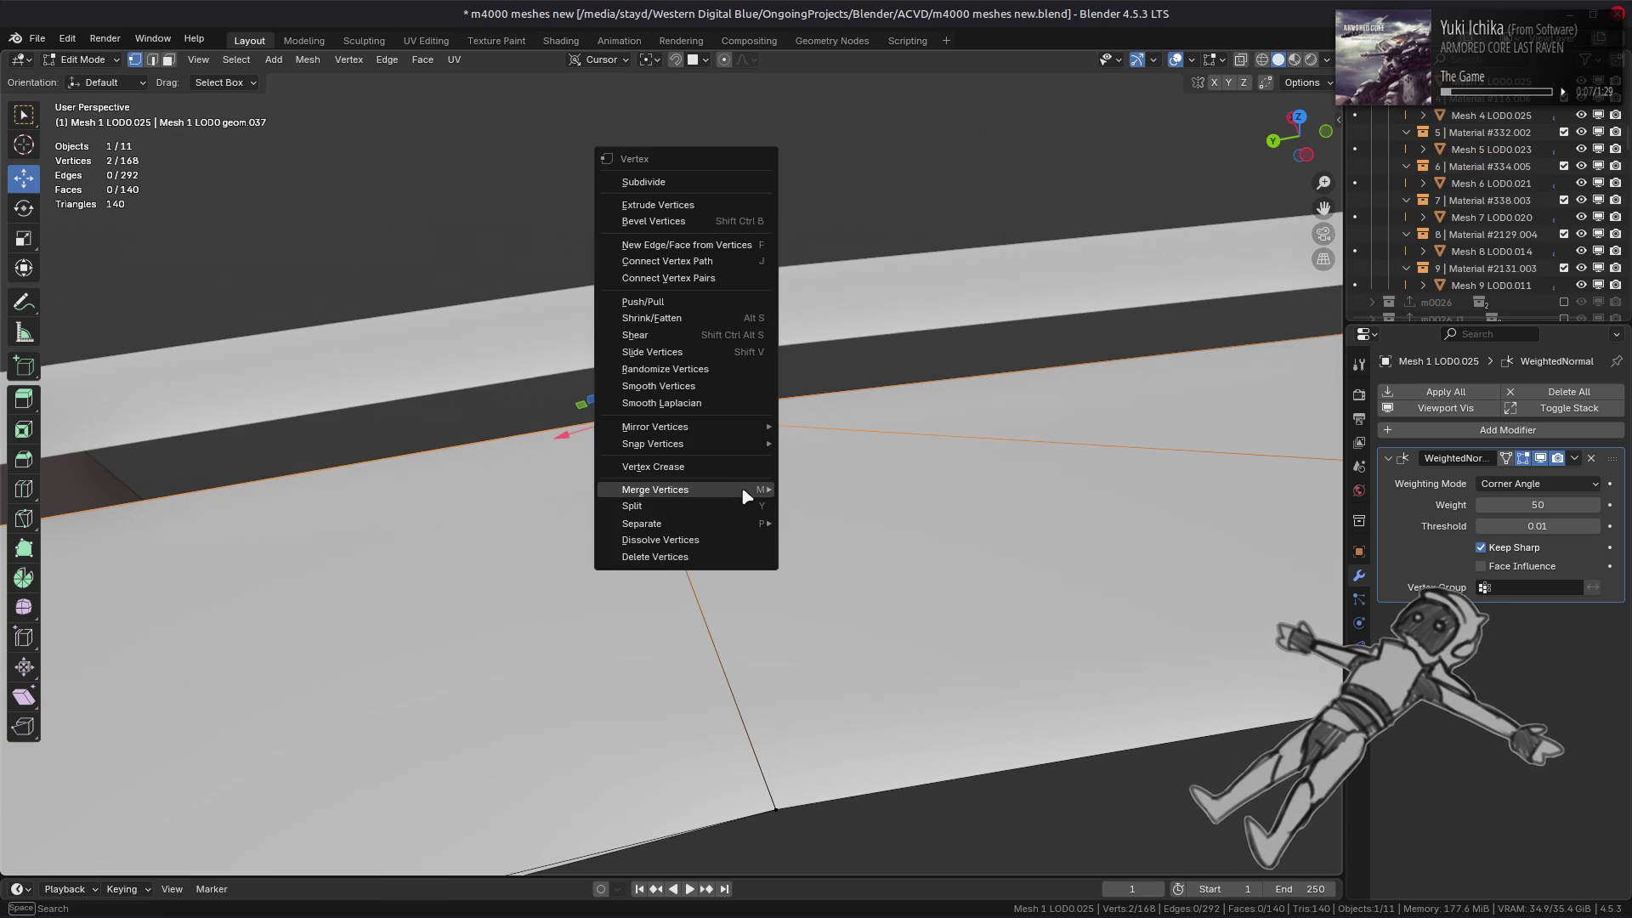
pyautogui.moveTo(770, 491)
pyautogui.click(853, 546)
# - Merge Mesh 1's bottom corner vertices At First, leaving it at 166 vertices
pyautogui.click(787, 809)
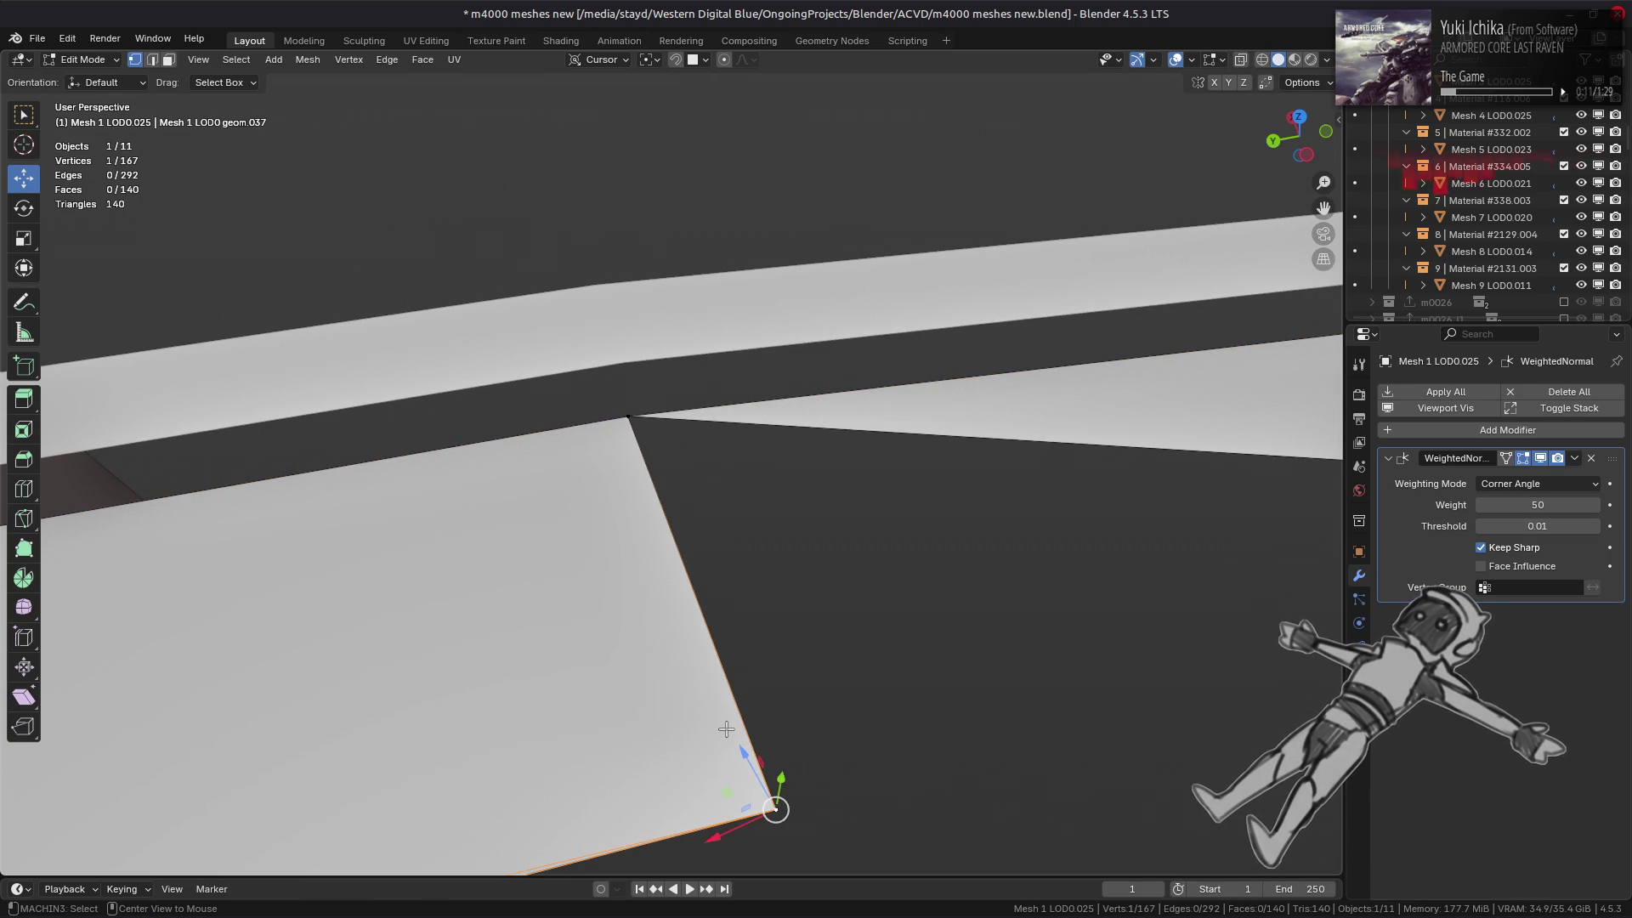
pyautogui.rightClick(721, 727)
pyautogui.moveTo(765, 727)
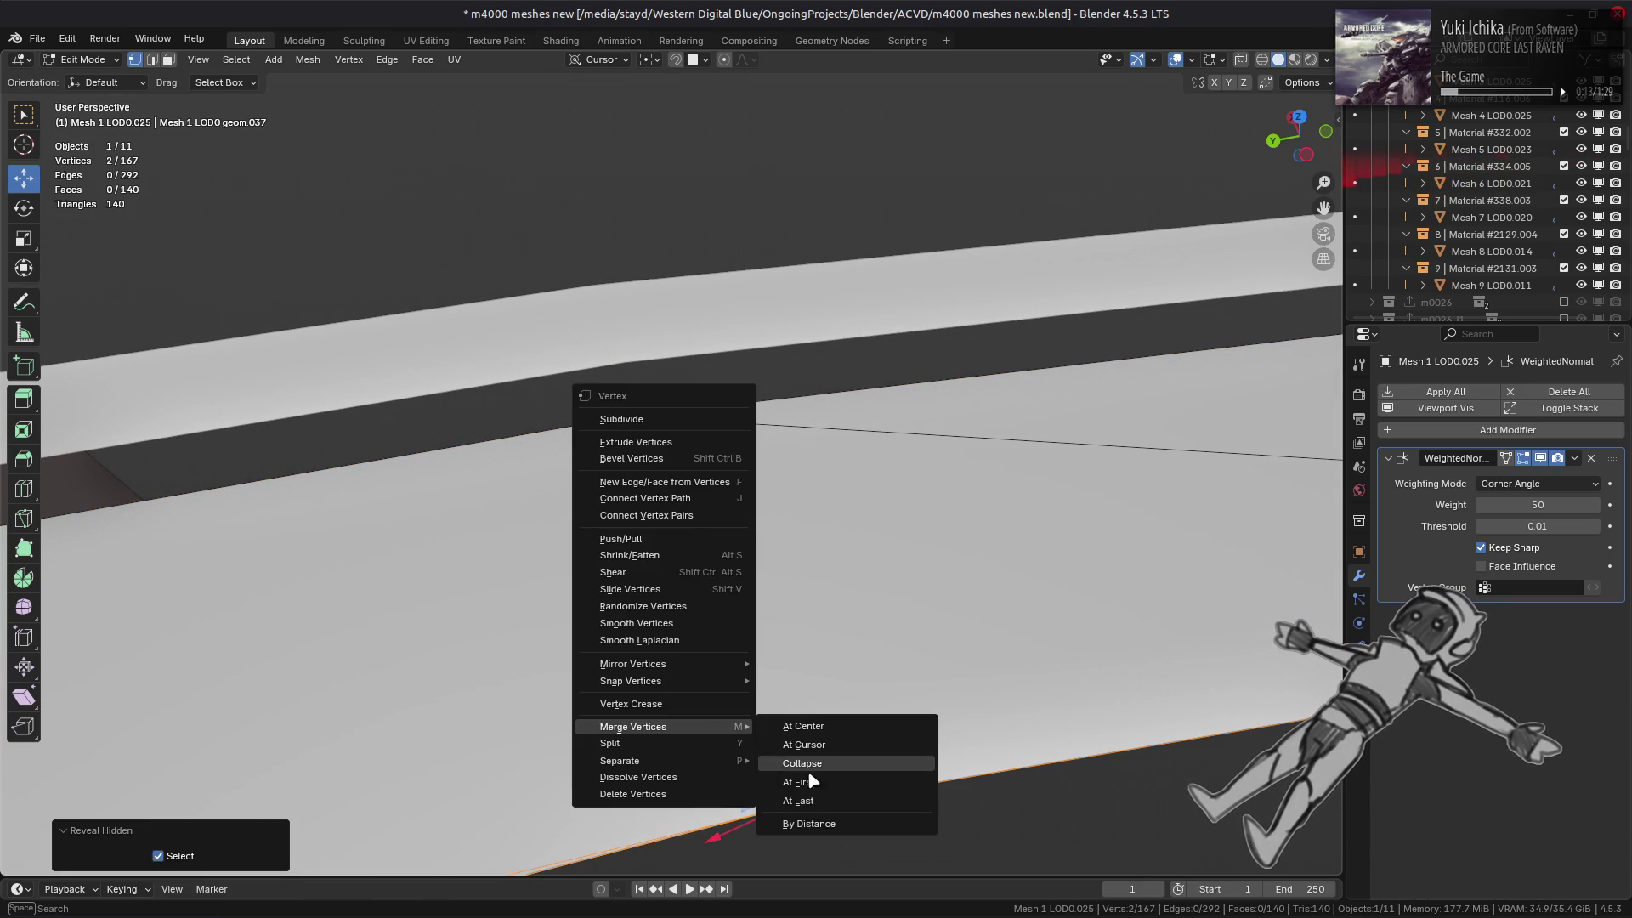
pyautogui.click(850, 780)
pyautogui.click(722, 605)
pyautogui.moveTo(714, 594)
pyautogui.mouseDown(button='middle')
pyautogui.moveTo(944, 535)
pyautogui.moveTo(823, 522)
pyautogui.mouseUp(button='middle')
# - Switch to Mesh 3 LOD0.025 and merge a wall corner vertex pair At Last
pyautogui.press('Tab')
pyautogui.click(802, 522)
pyautogui.press('Tab')
pyautogui.scroll(4, 802, 522)
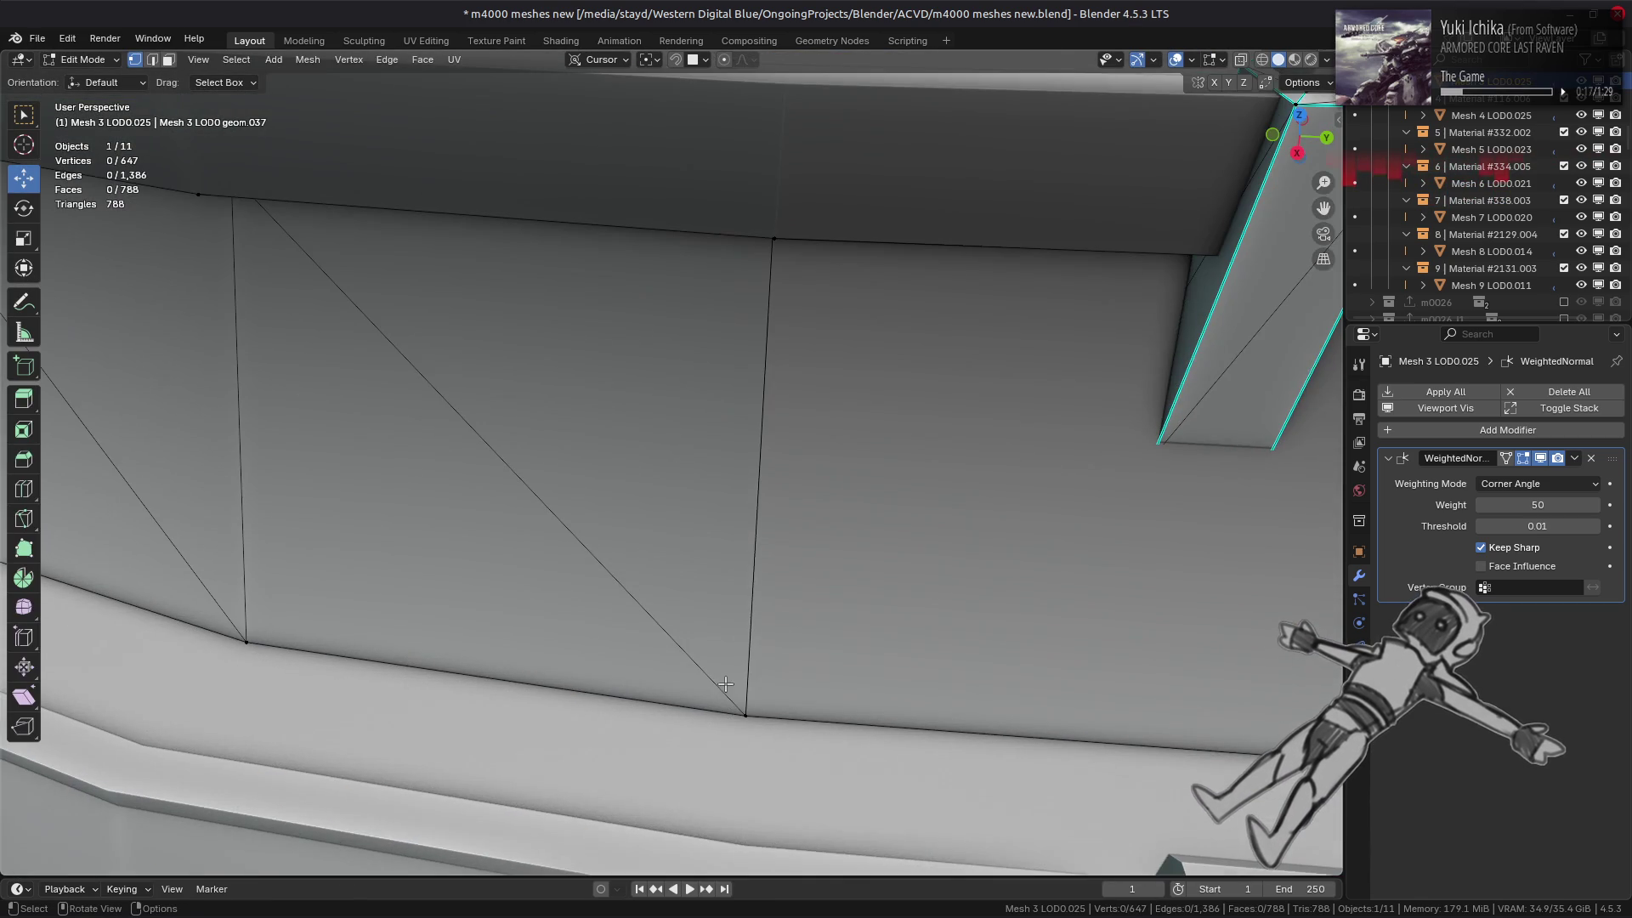
pyautogui.click(745, 716)
pyautogui.moveTo(813, 673); pyautogui.dragTo(680, 575, button='middle')
pyautogui.press('h')
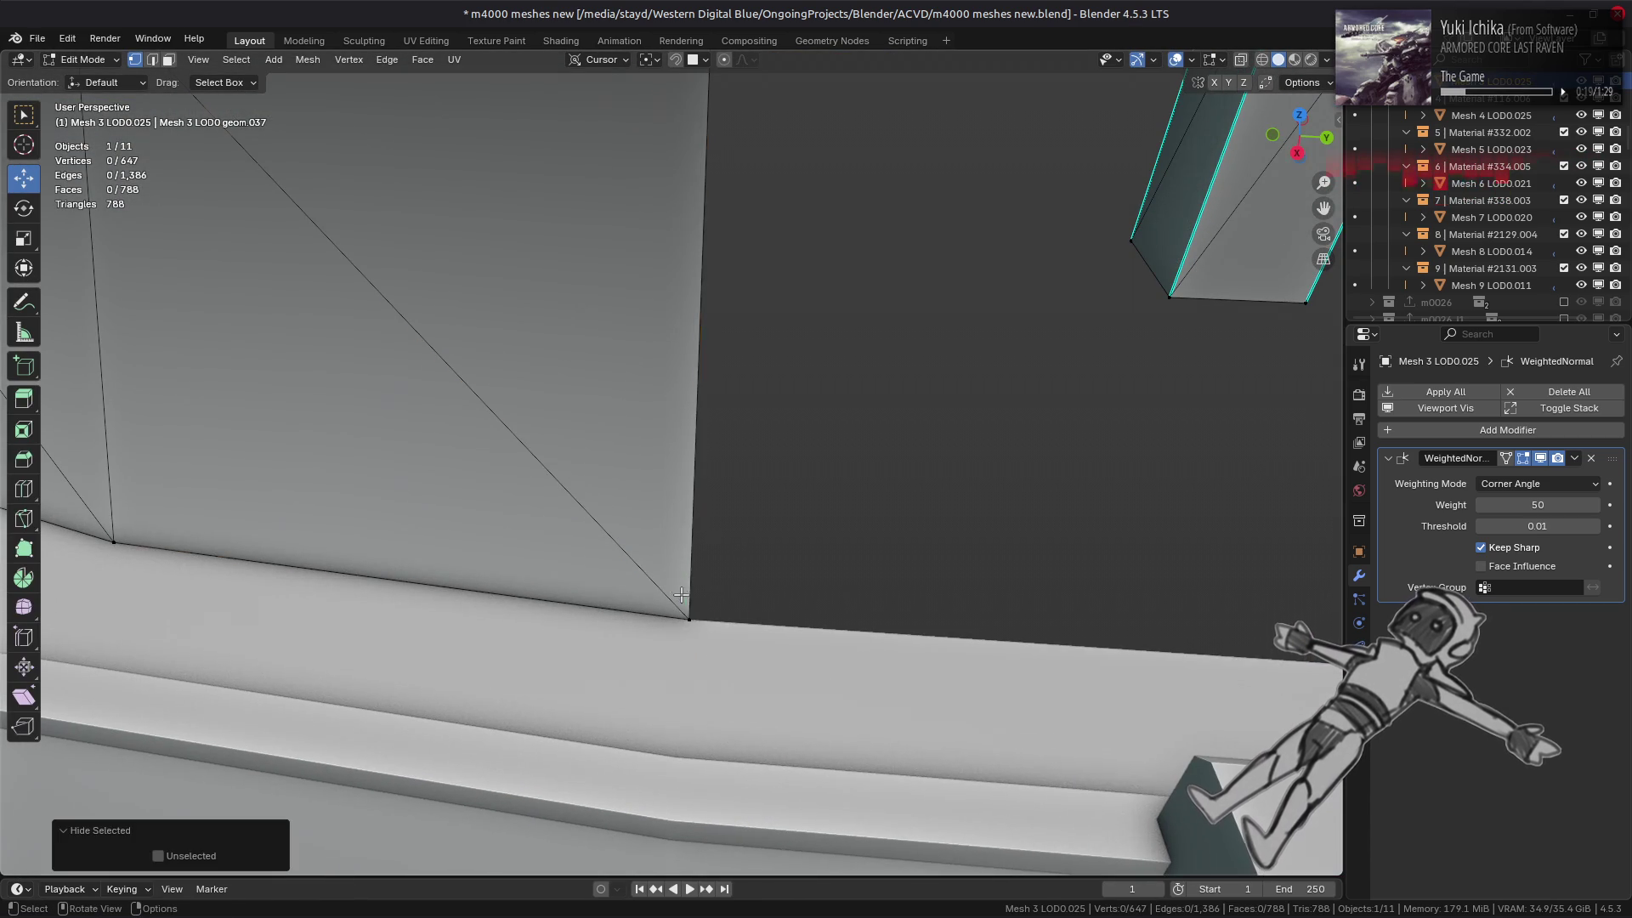
pyautogui.hotkey('alt', 'h')
pyautogui.rightClick(681, 595)
pyautogui.moveTo(681, 594)
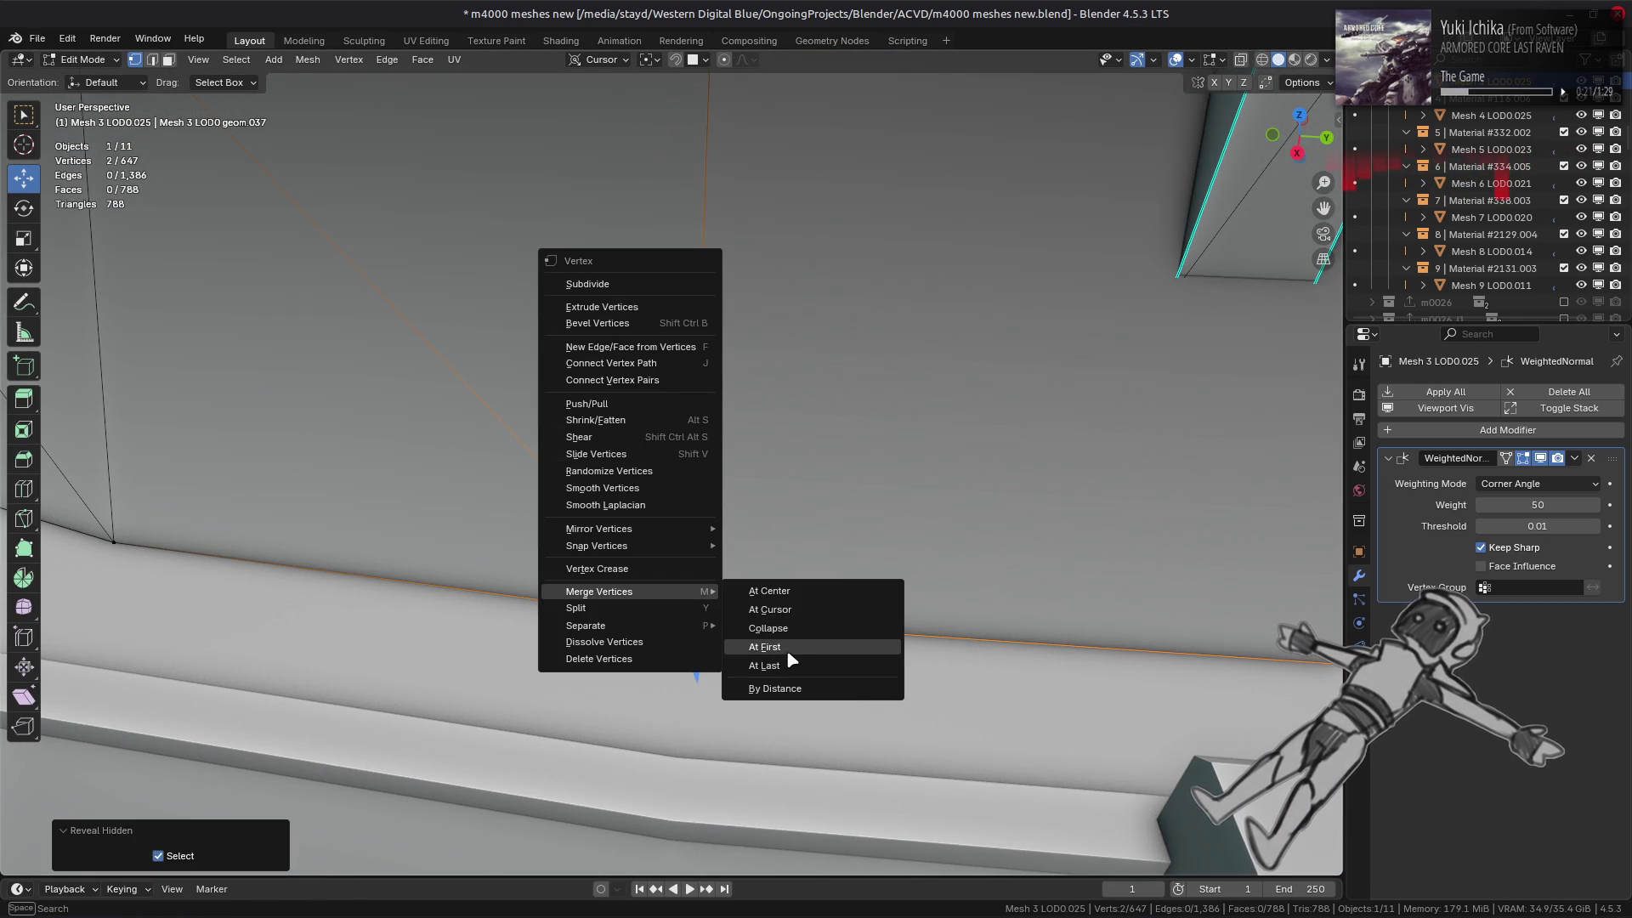
pyautogui.click(789, 663)
# - Merge the edge-corner vertex near the dark band with the vertex behind it At Last
pyautogui.moveTo(789, 663)
pyautogui.mouseDown(button='middle')
pyautogui.moveTo(667, 458)
pyautogui.moveTo(692, 400)
pyautogui.mouseUp(button='middle')
pyautogui.press('a')
pyautogui.hotkey('alt', 'a')
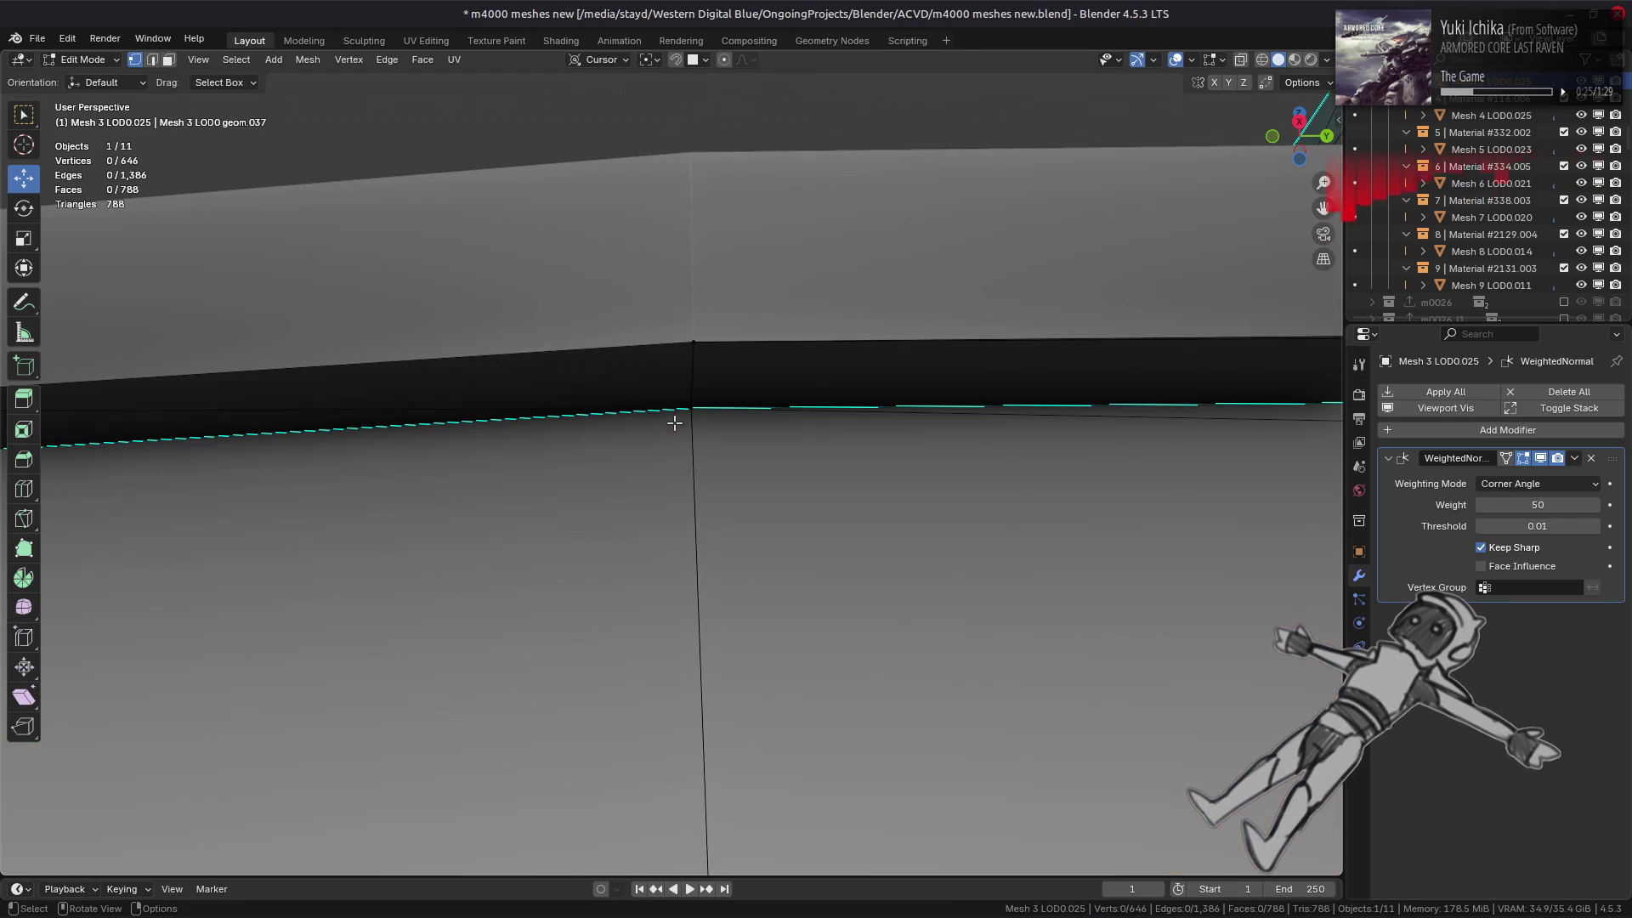
pyautogui.click(674, 423)
pyautogui.press('h')
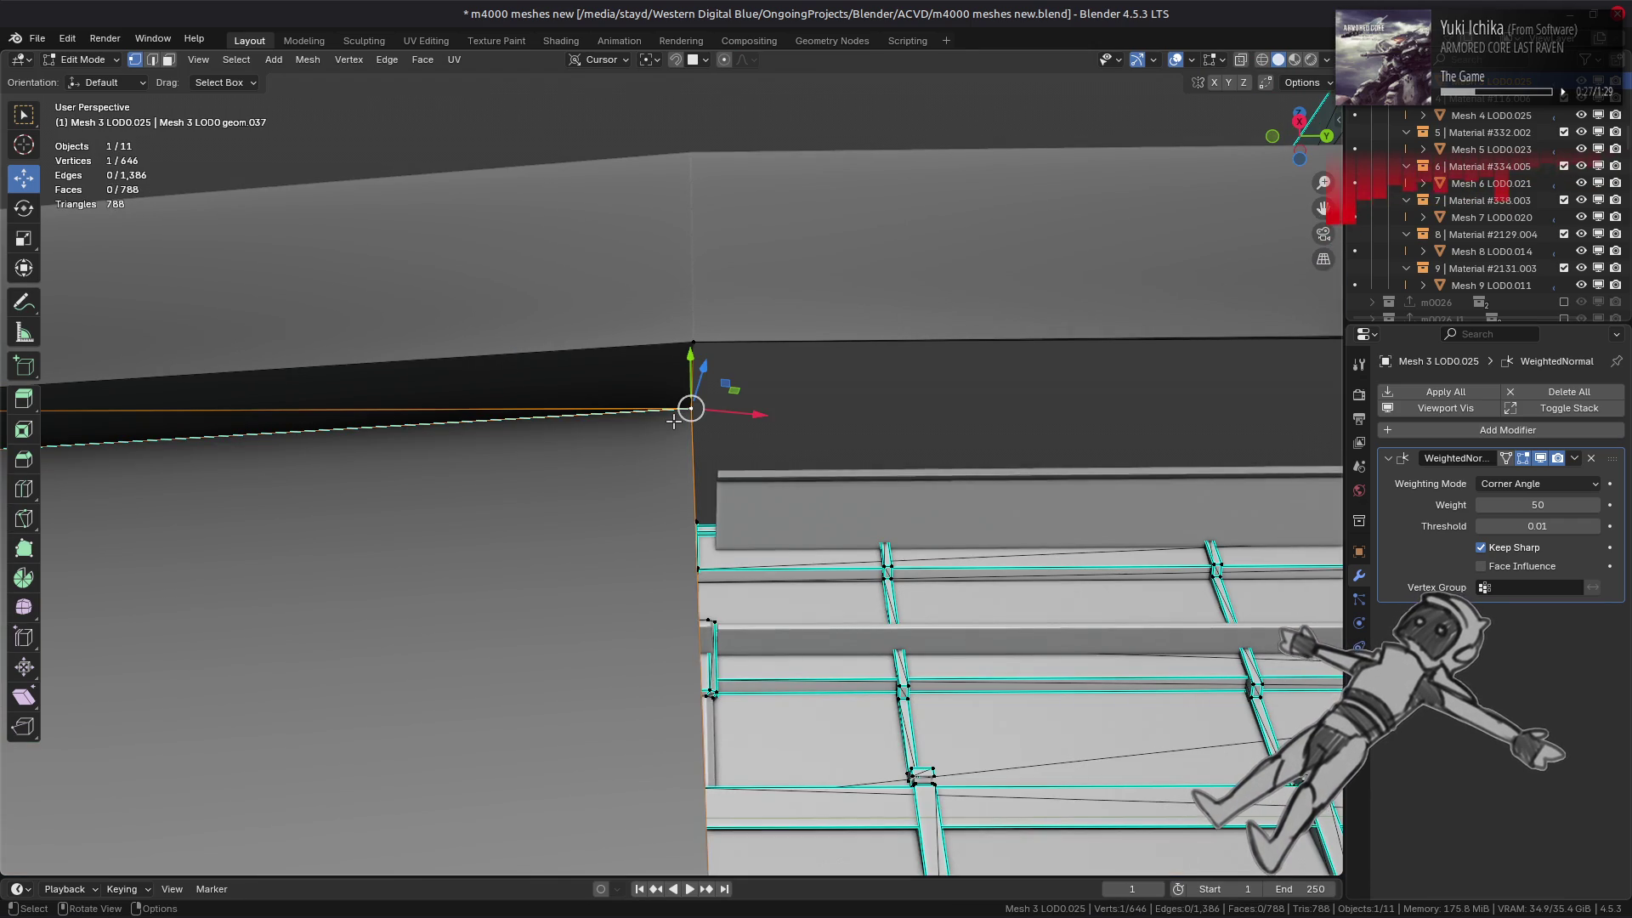
pyautogui.hotkey('alt', 'h')
pyautogui.rightClick(583, 467)
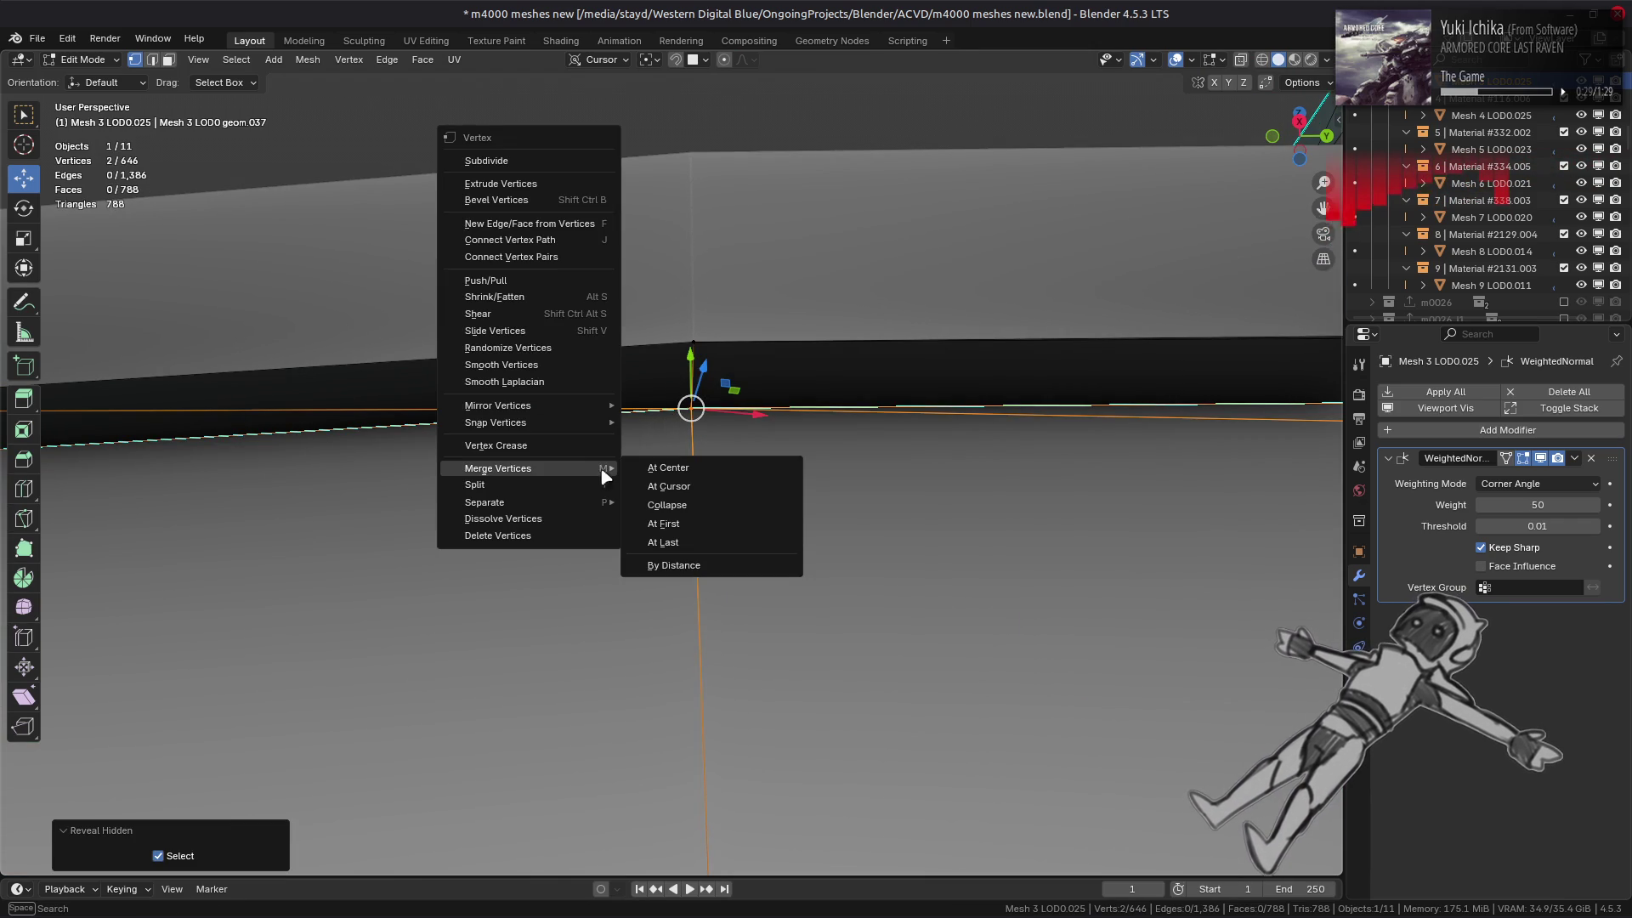
pyautogui.click(731, 551)
# - Merge the lower seam vertex pair onto the first vertex
pyautogui.click(676, 366)
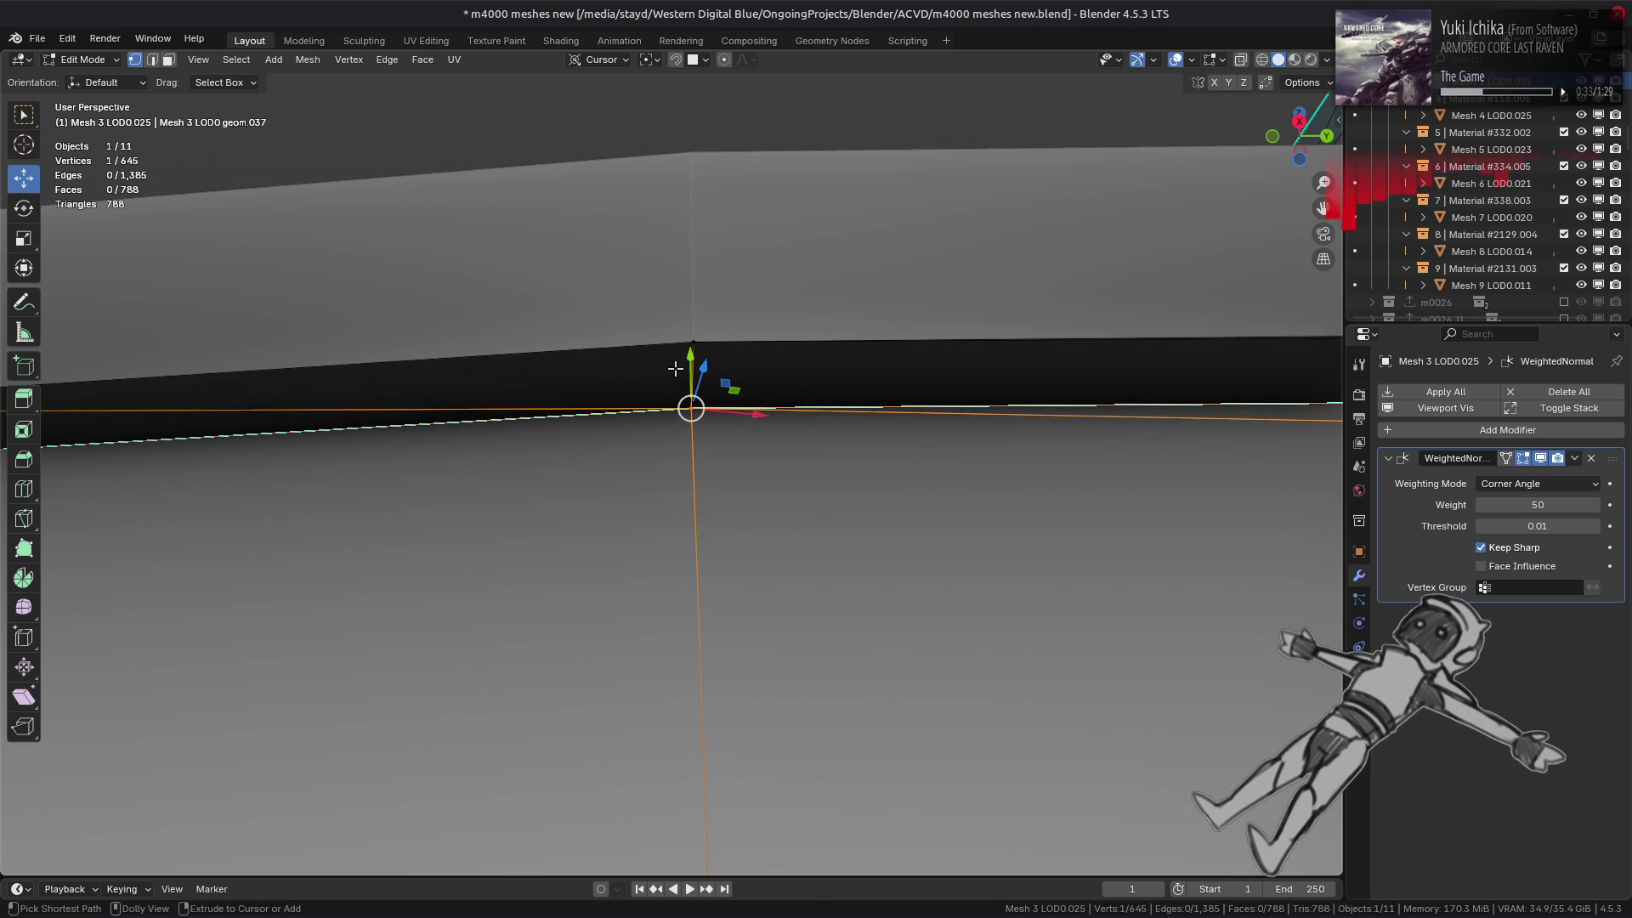
pyautogui.hotkey('ctrl', 'z')
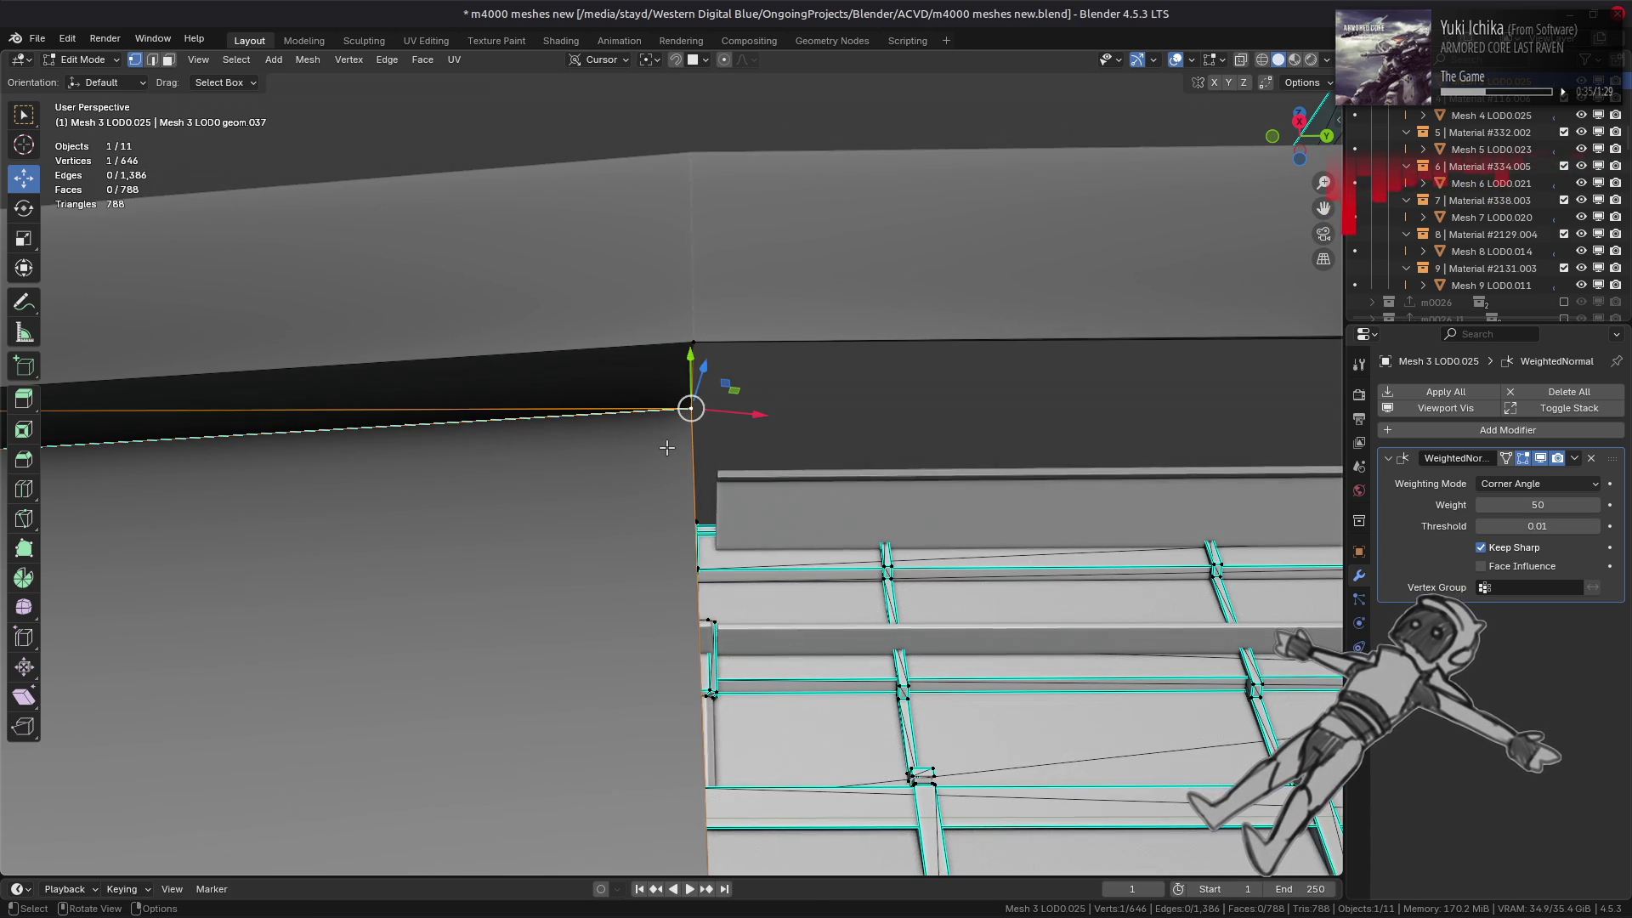
pyautogui.hotkey('alt', 'h')
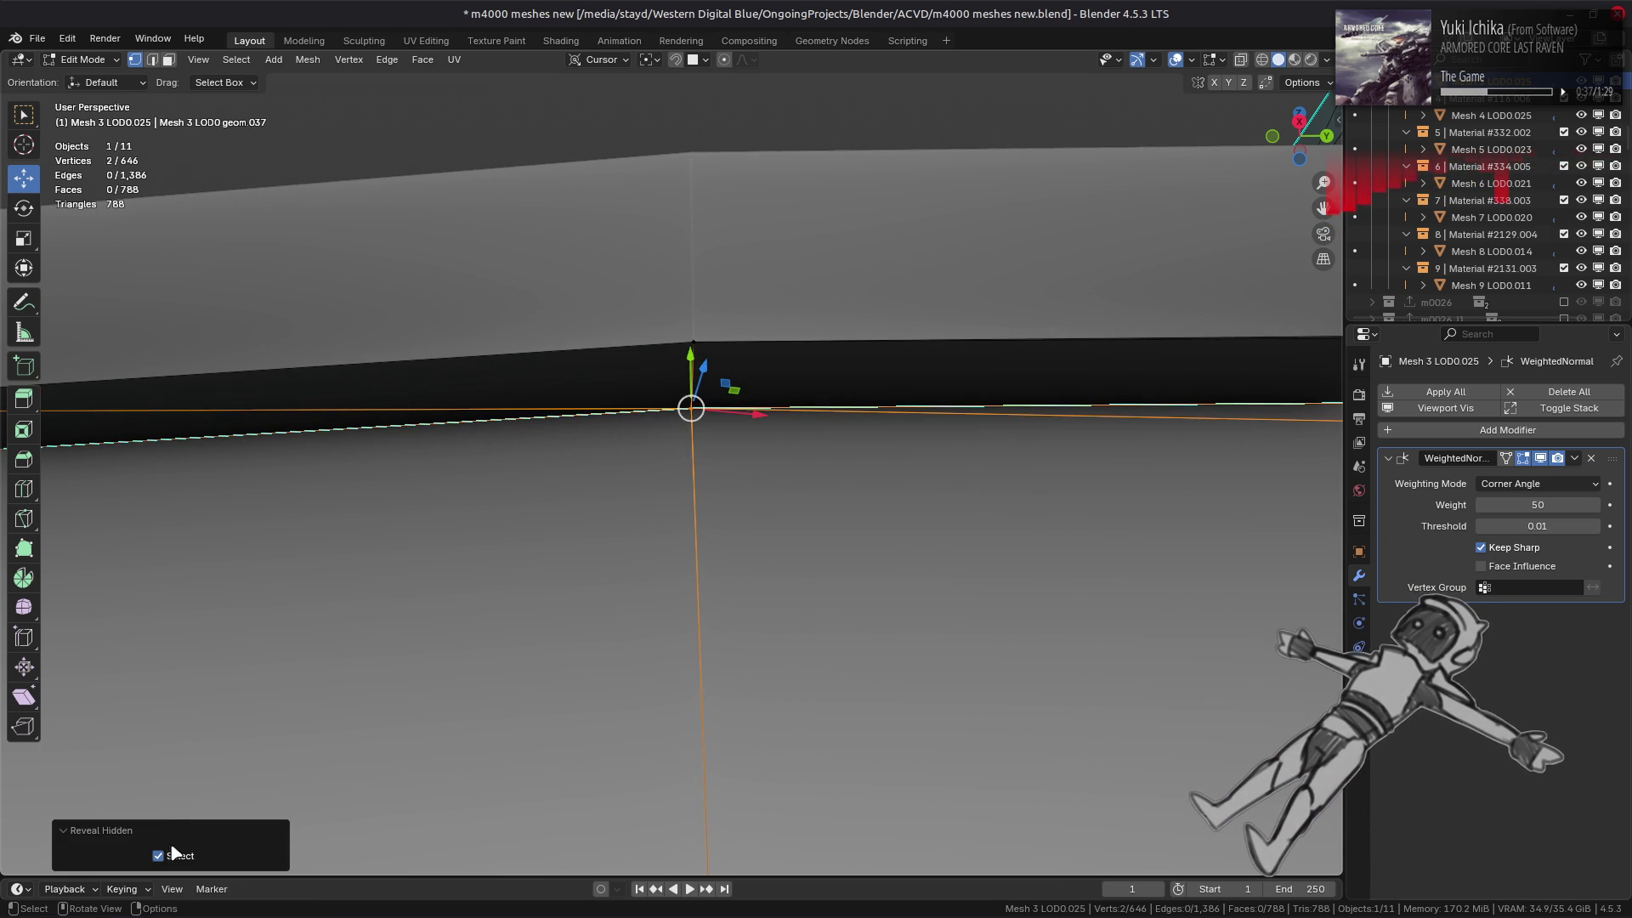
pyautogui.rightClick(449, 548)
pyautogui.moveTo(442, 550)
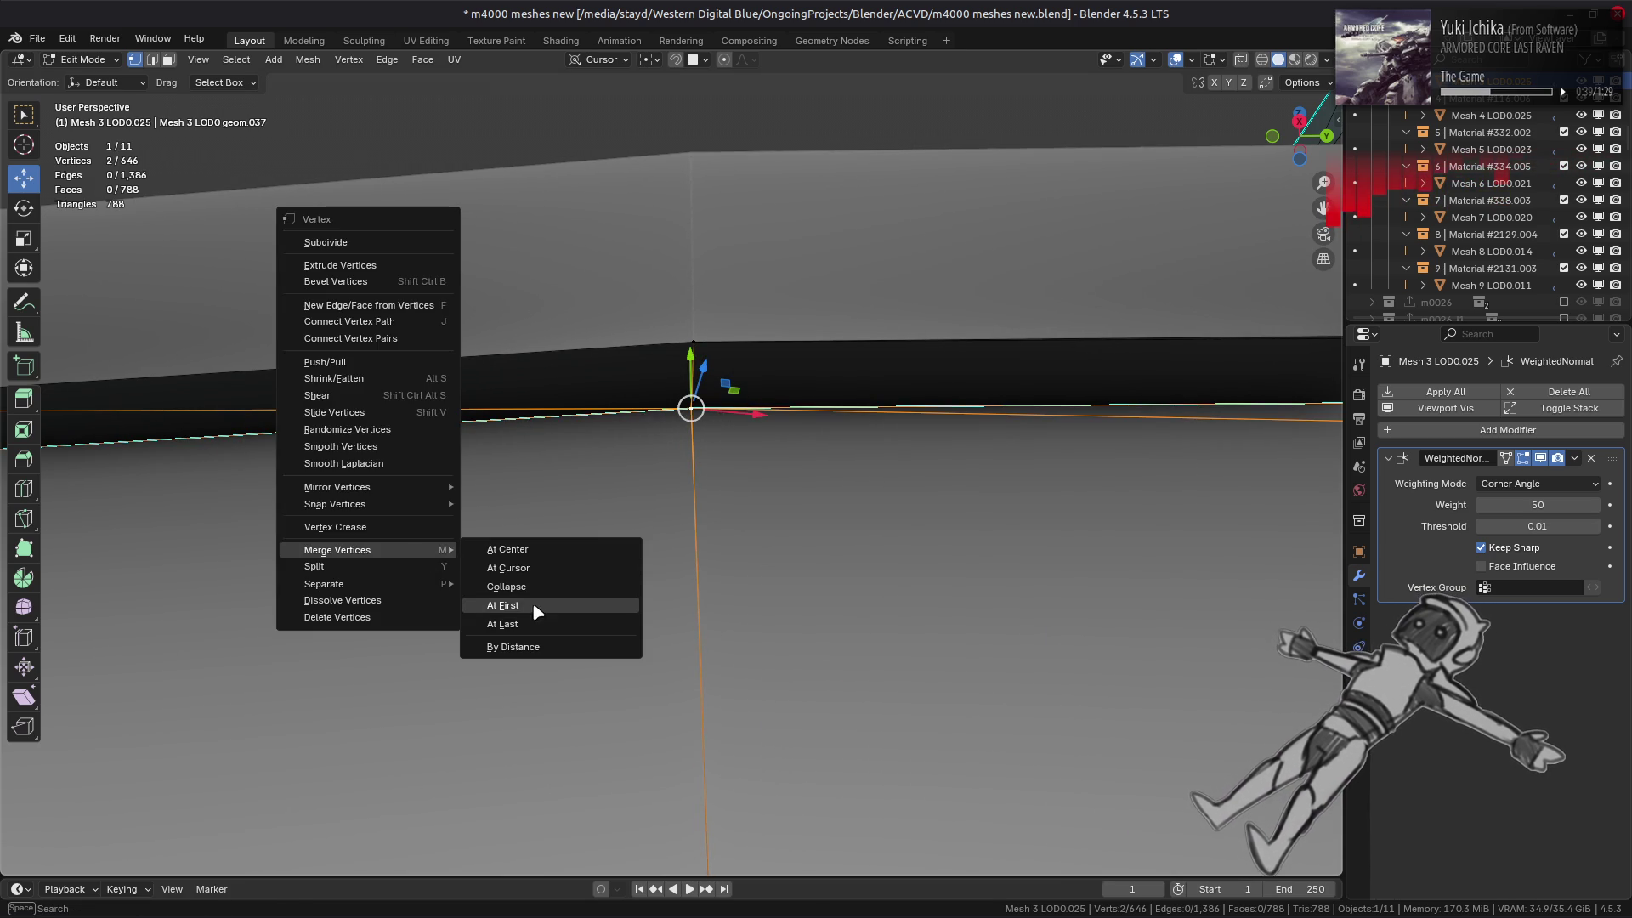
pyautogui.click(535, 606)
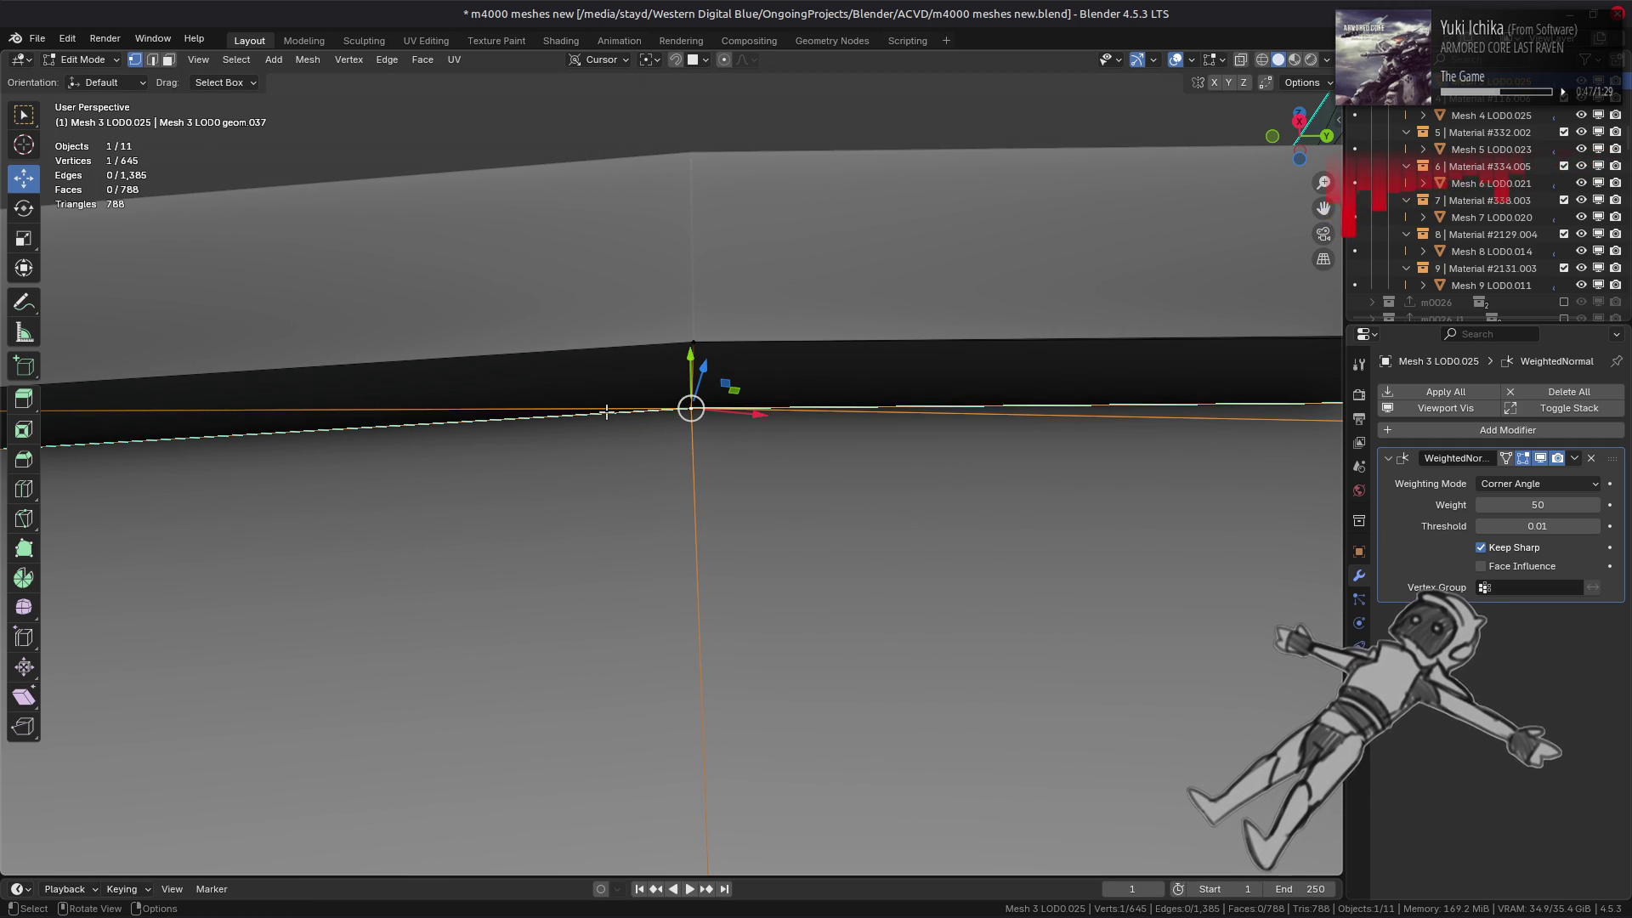
# - Try an At Last merge on the upper seam pair, undo it, then switch to Mesh 5 LOD0.023
pyautogui.hotkey('alt', 'a')
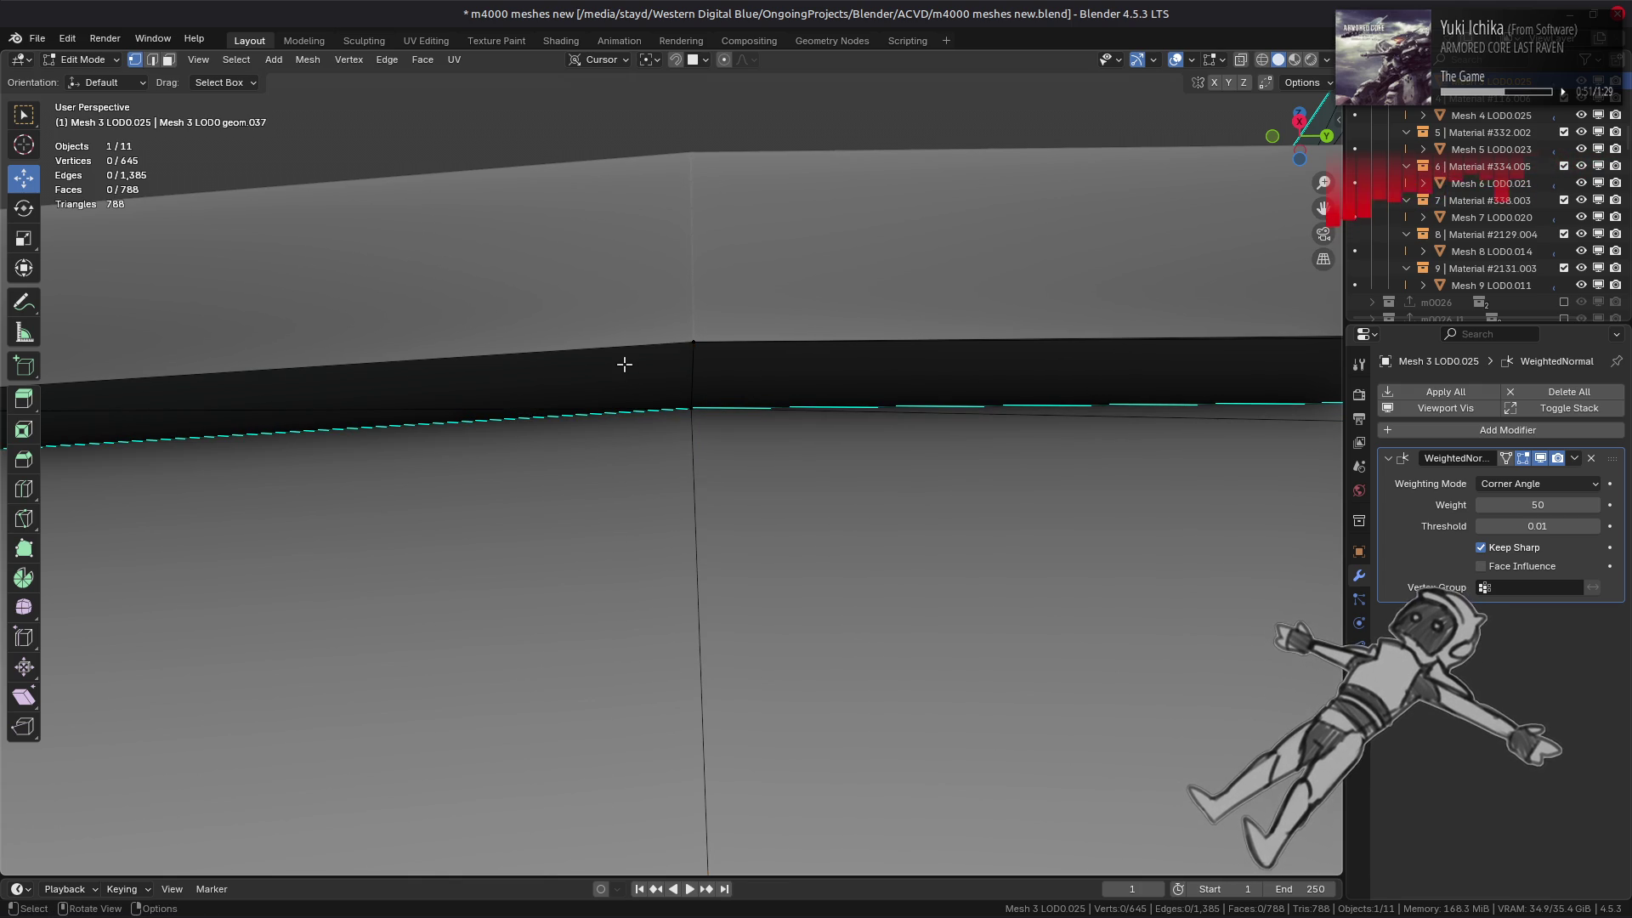
pyautogui.click(680, 346)
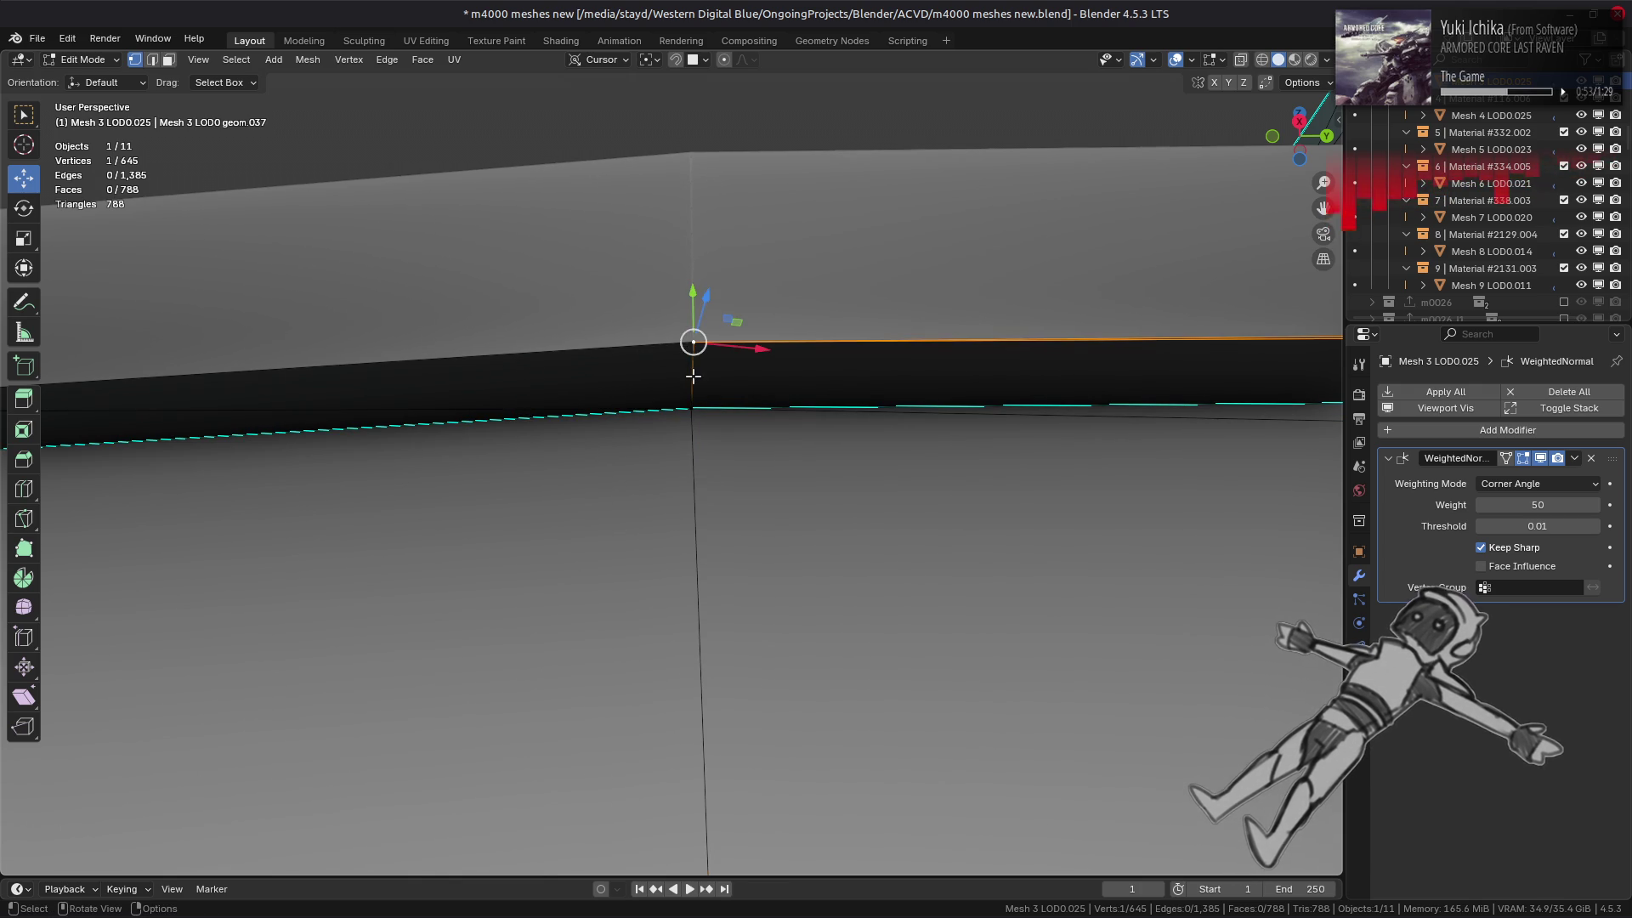
pyautogui.hotkey('alt', 'h')
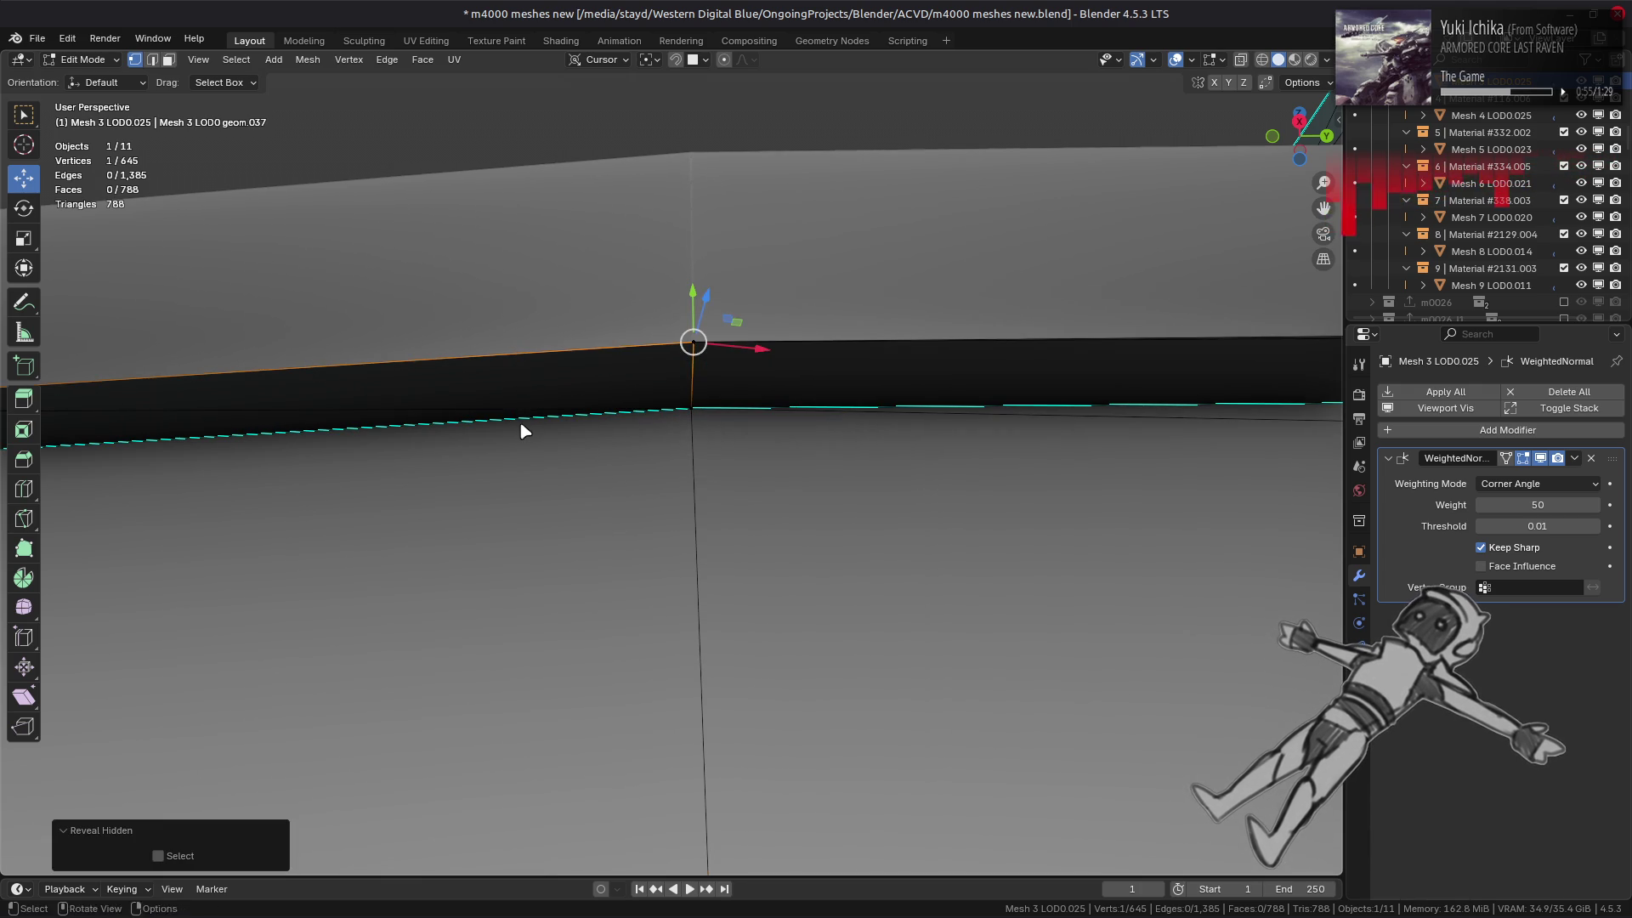
pyautogui.rightClick(522, 427)
pyautogui.keyDown('shift'); pyautogui.click(710, 351); pyautogui.keyUp('shift')
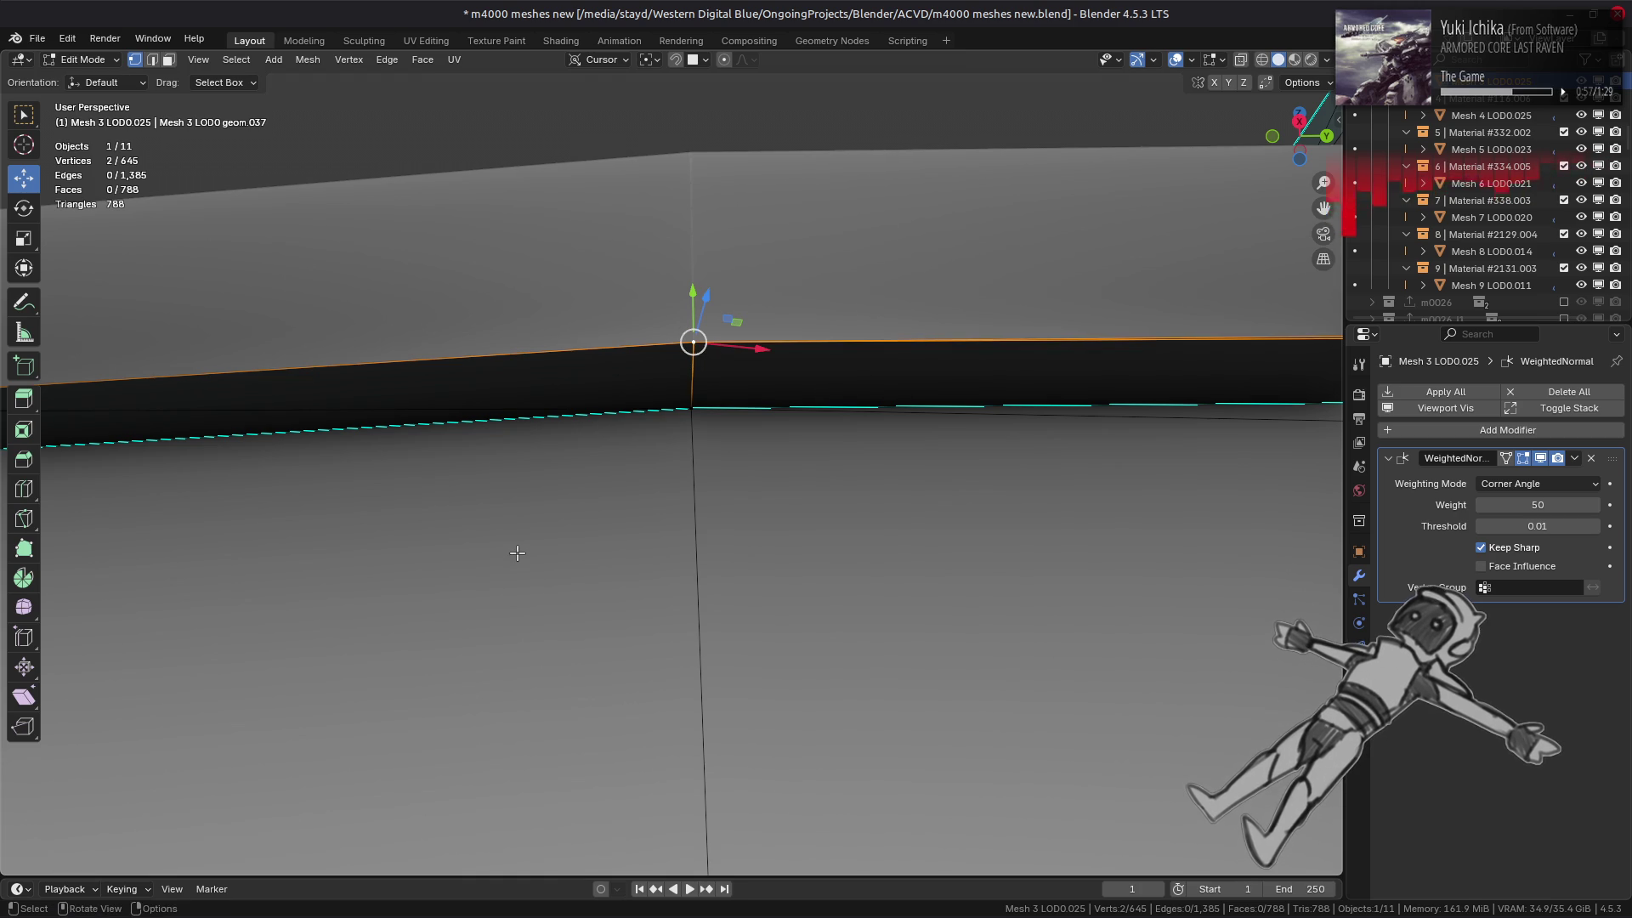
pyautogui.rightClick(521, 557)
pyautogui.moveTo(521, 563)
pyautogui.click(612, 626)
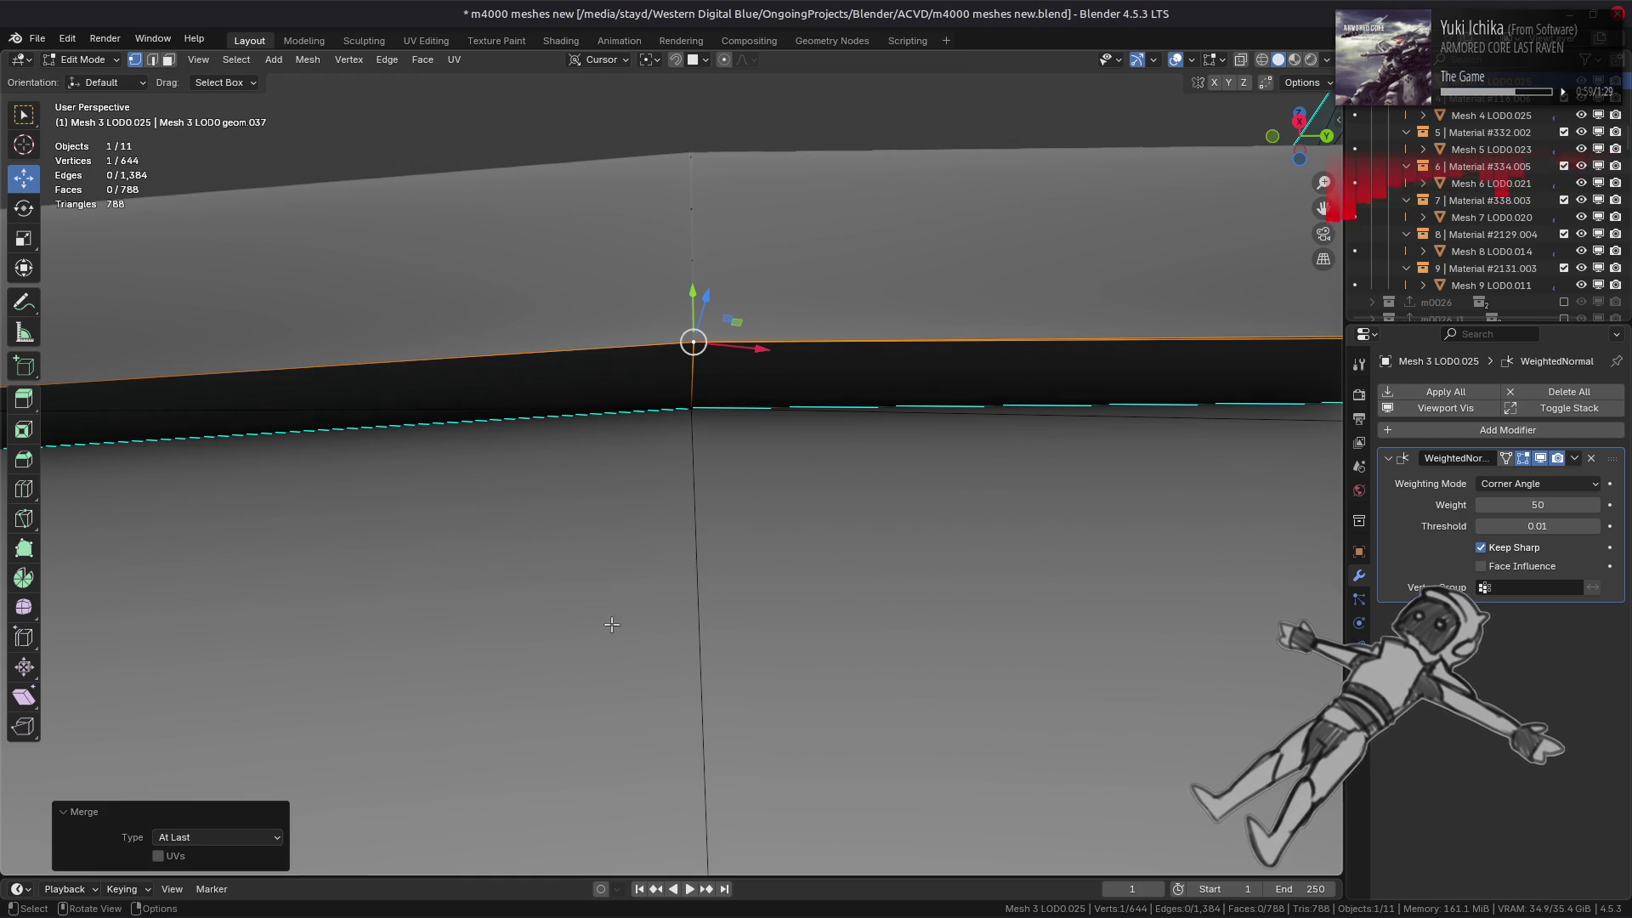
pyautogui.hotkey('ctrl', 'z')
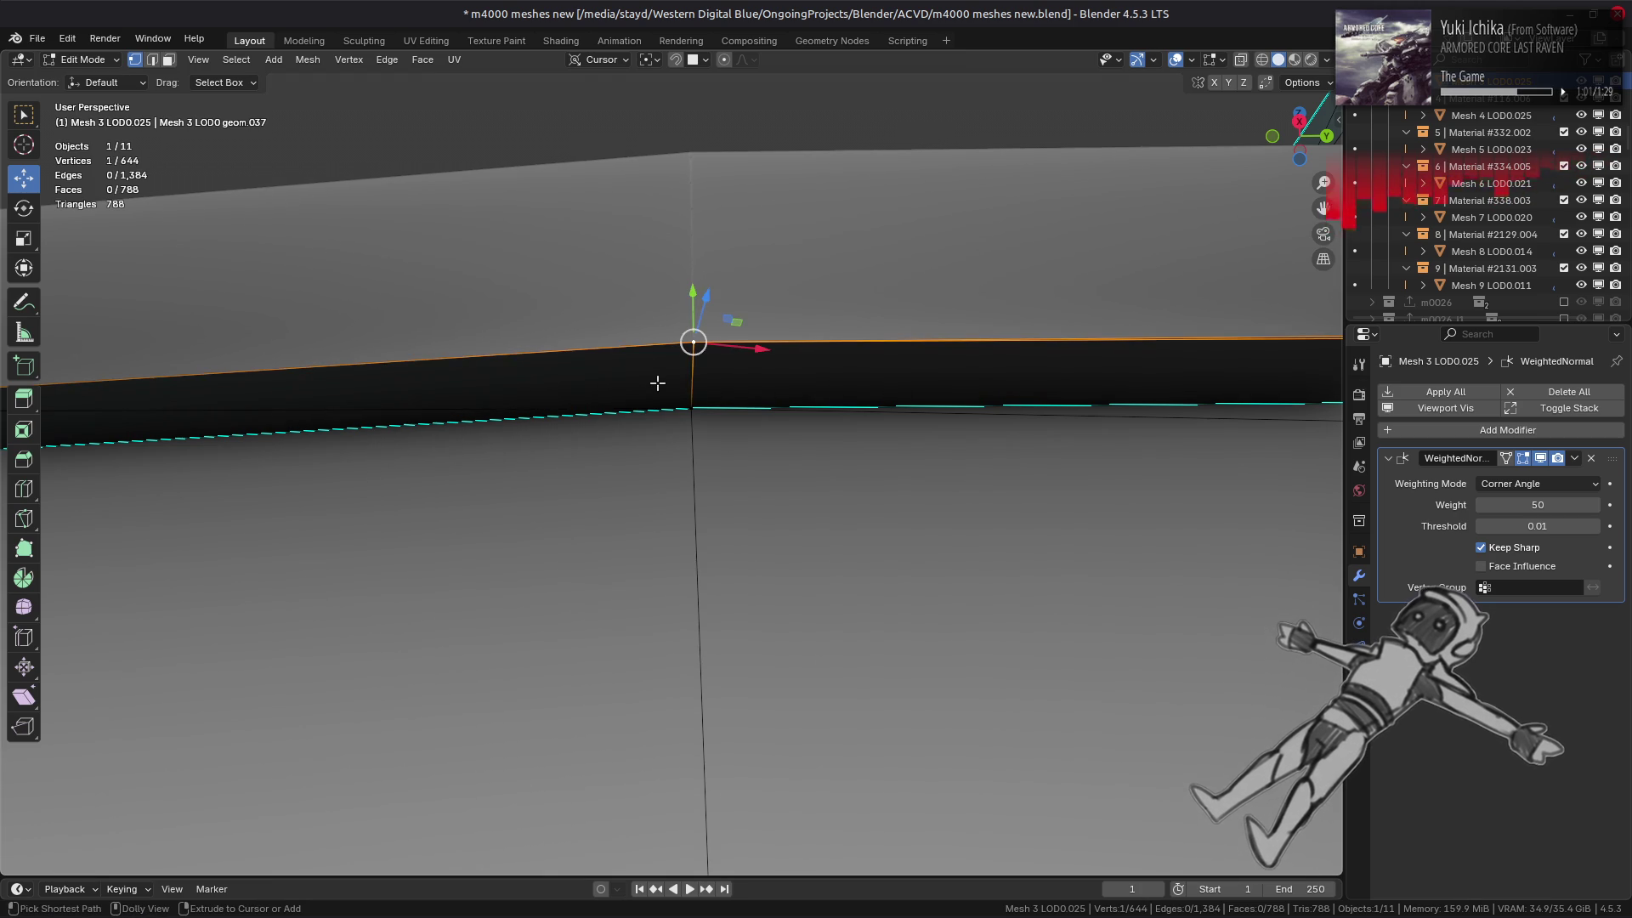
pyautogui.scroll(-5, 658, 384)
pyautogui.moveTo(678, 420); pyautogui.dragTo(637, 441, button='middle')
pyautogui.hotkey('alt', 'q')
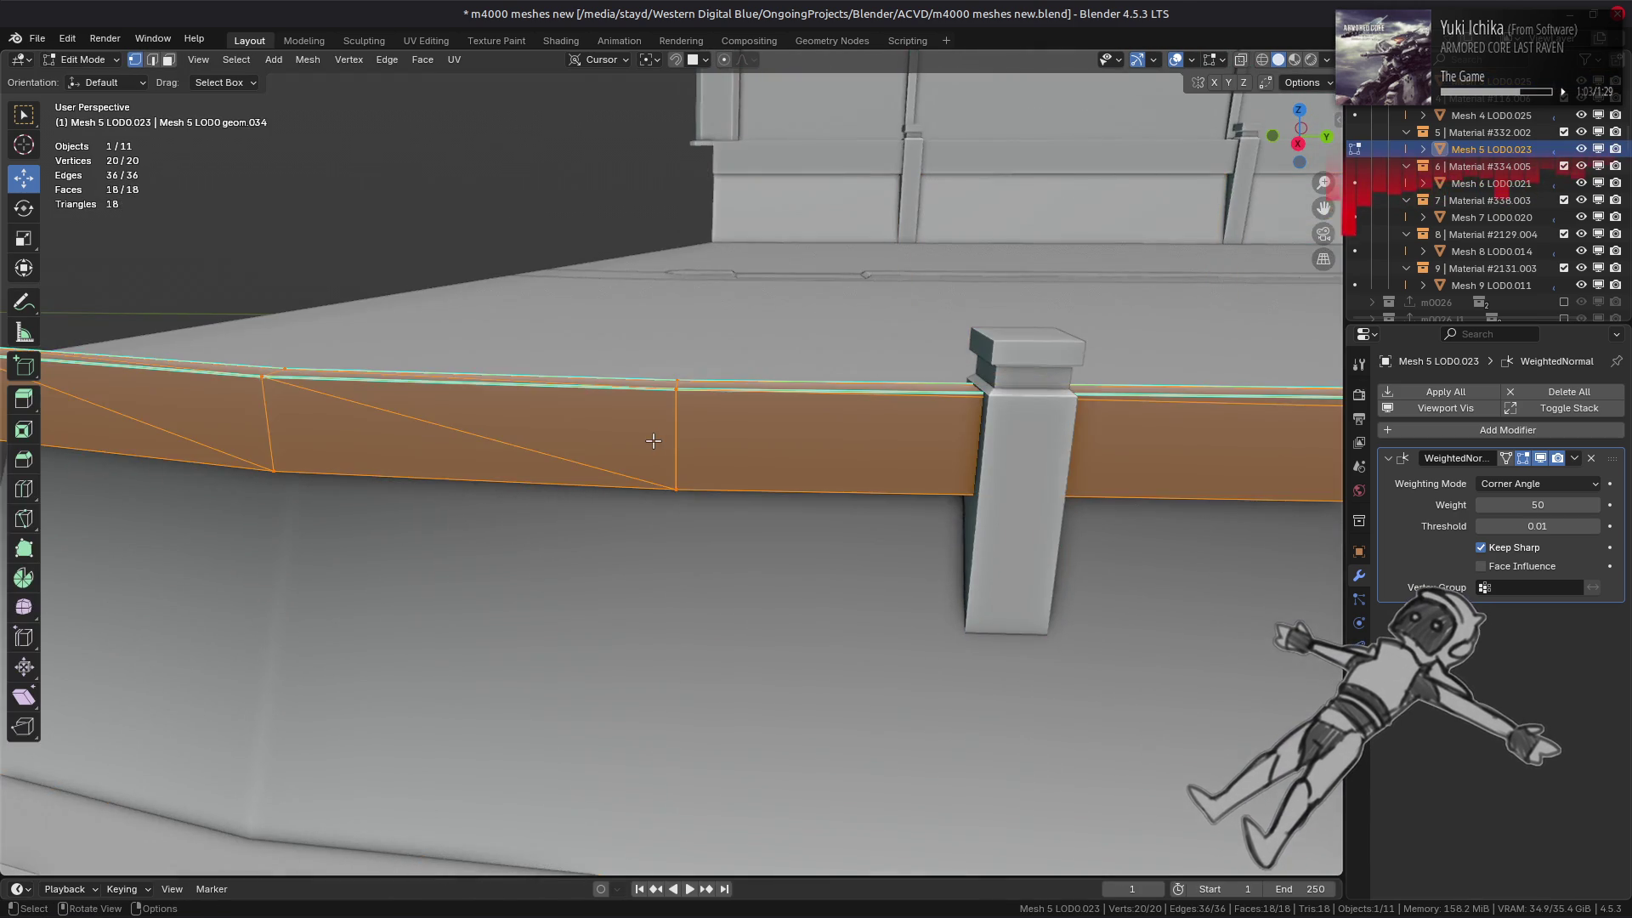
# - Merge the first doubled vertex pair at Mesh 5's beam seam
pyautogui.scroll(3, 653, 441)
pyautogui.click(656, 344)
pyautogui.moveTo(656, 344); pyautogui.dragTo(659, 389, button='middle')
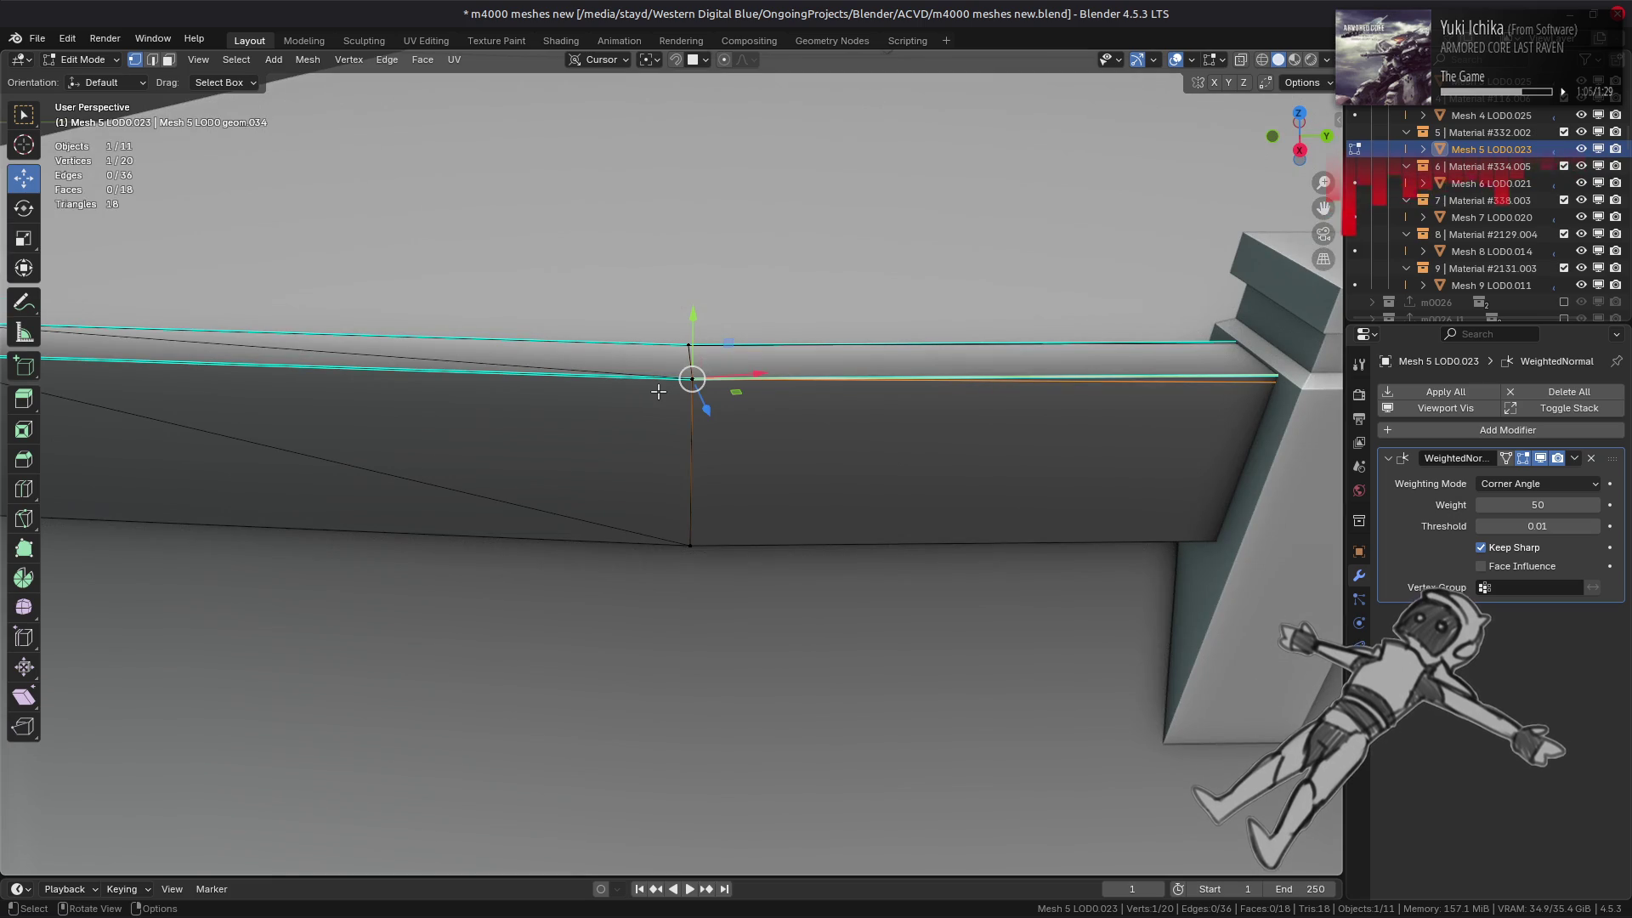
pyautogui.hotkey('ctrl', 'z')
pyautogui.hotkey('ctrl', 'z')
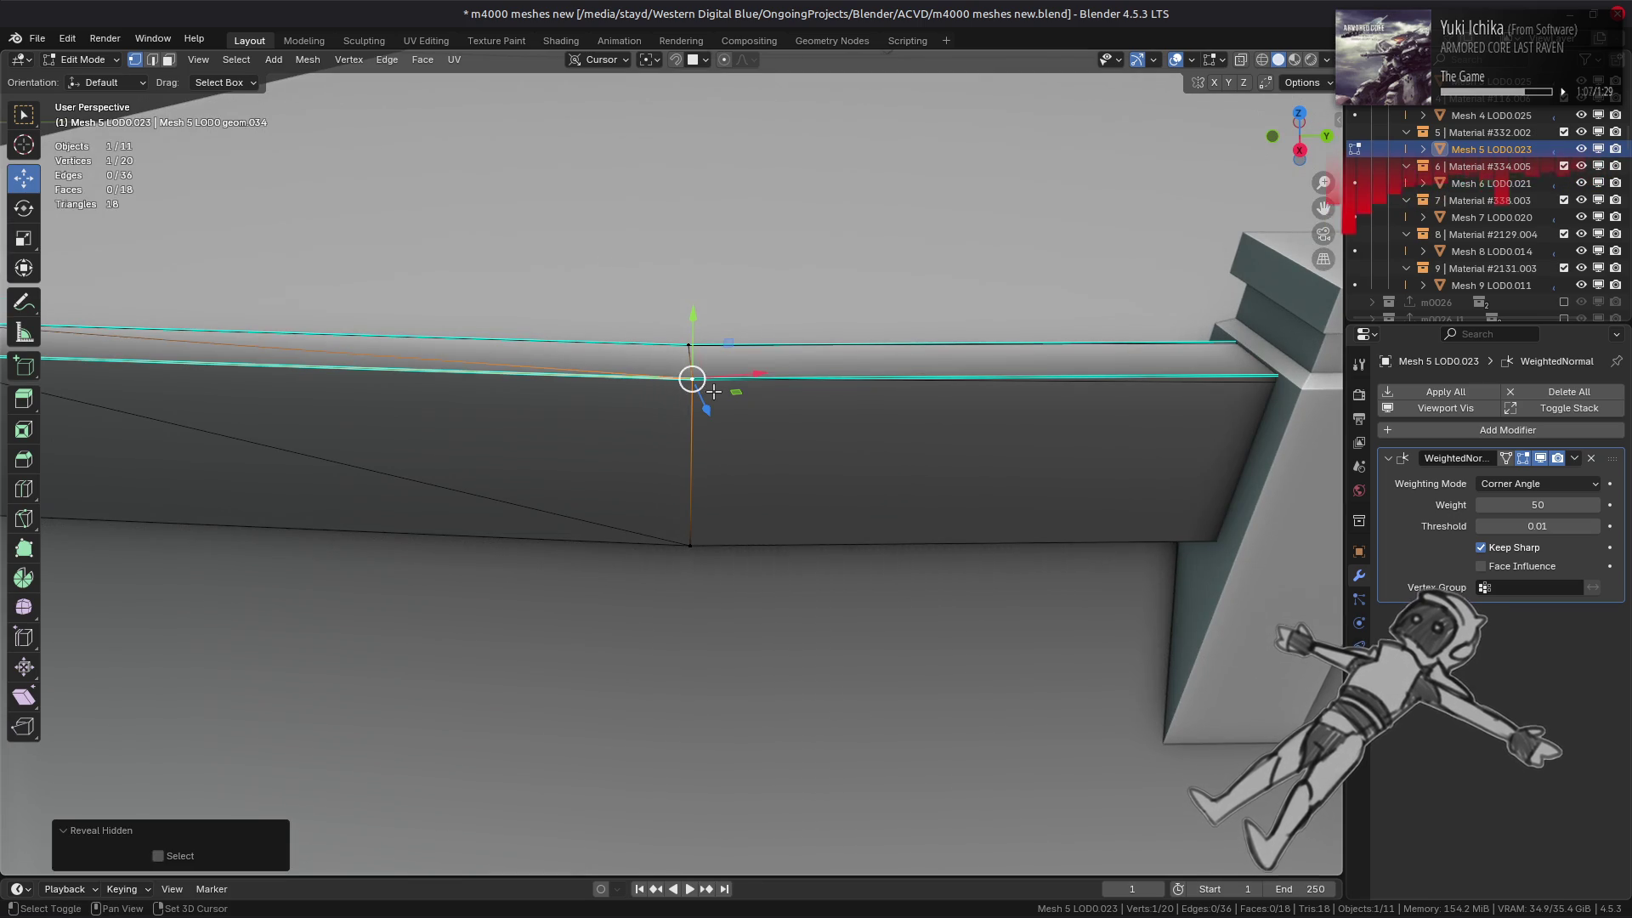
pyautogui.hotkey('alt', 'a')
pyautogui.click(710, 395)
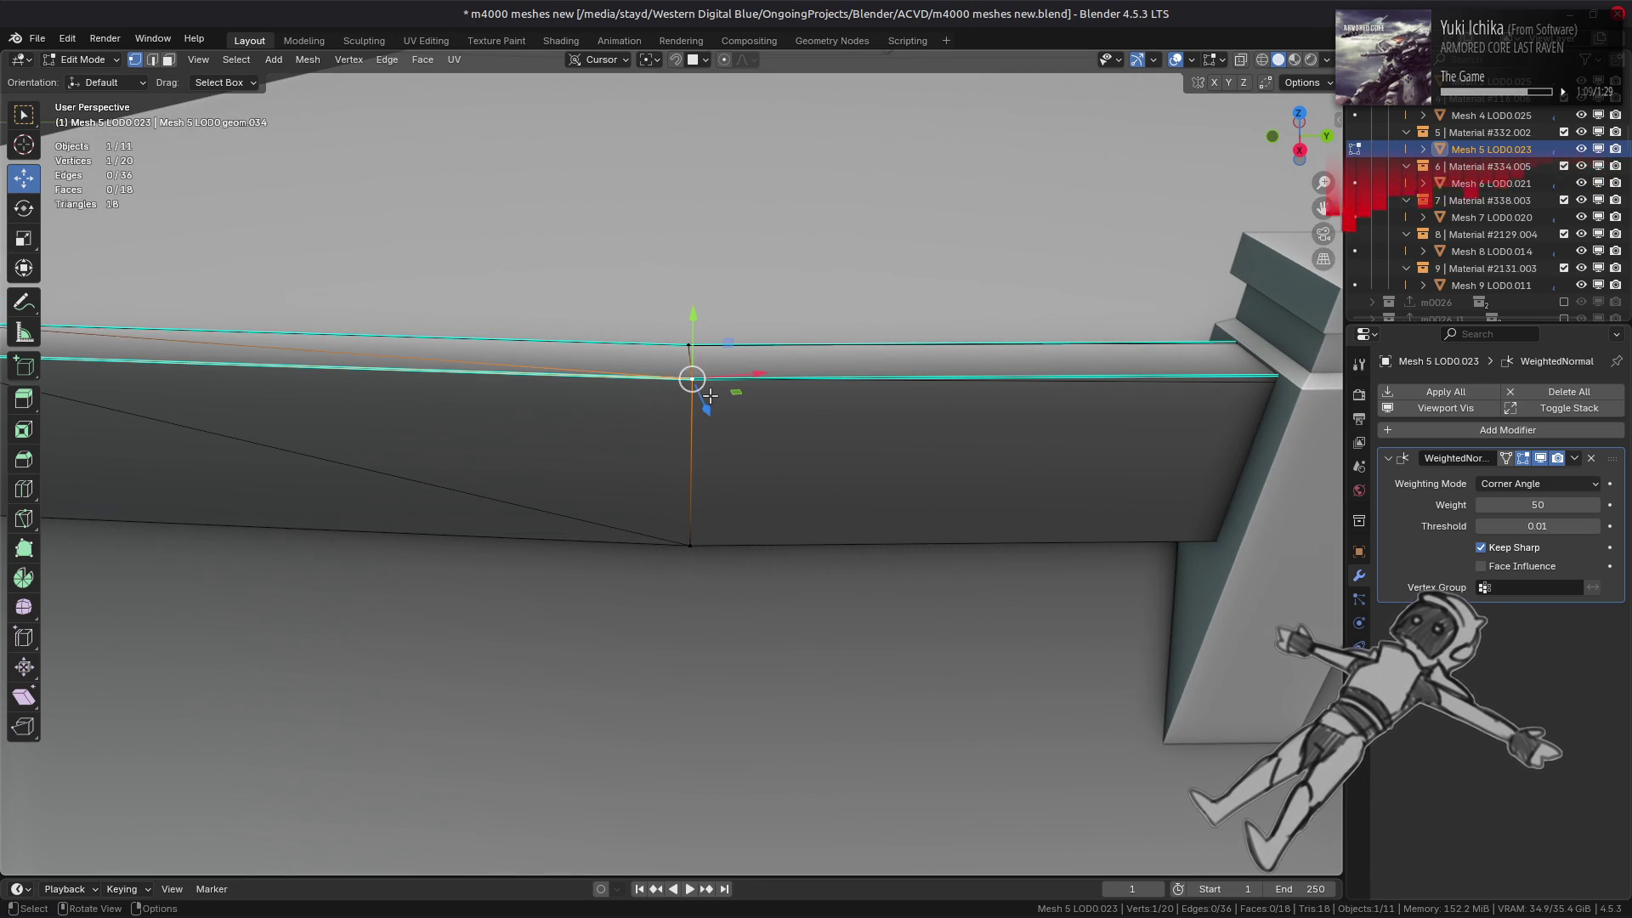
pyautogui.press('h')
pyautogui.hotkey('alt', 'h')
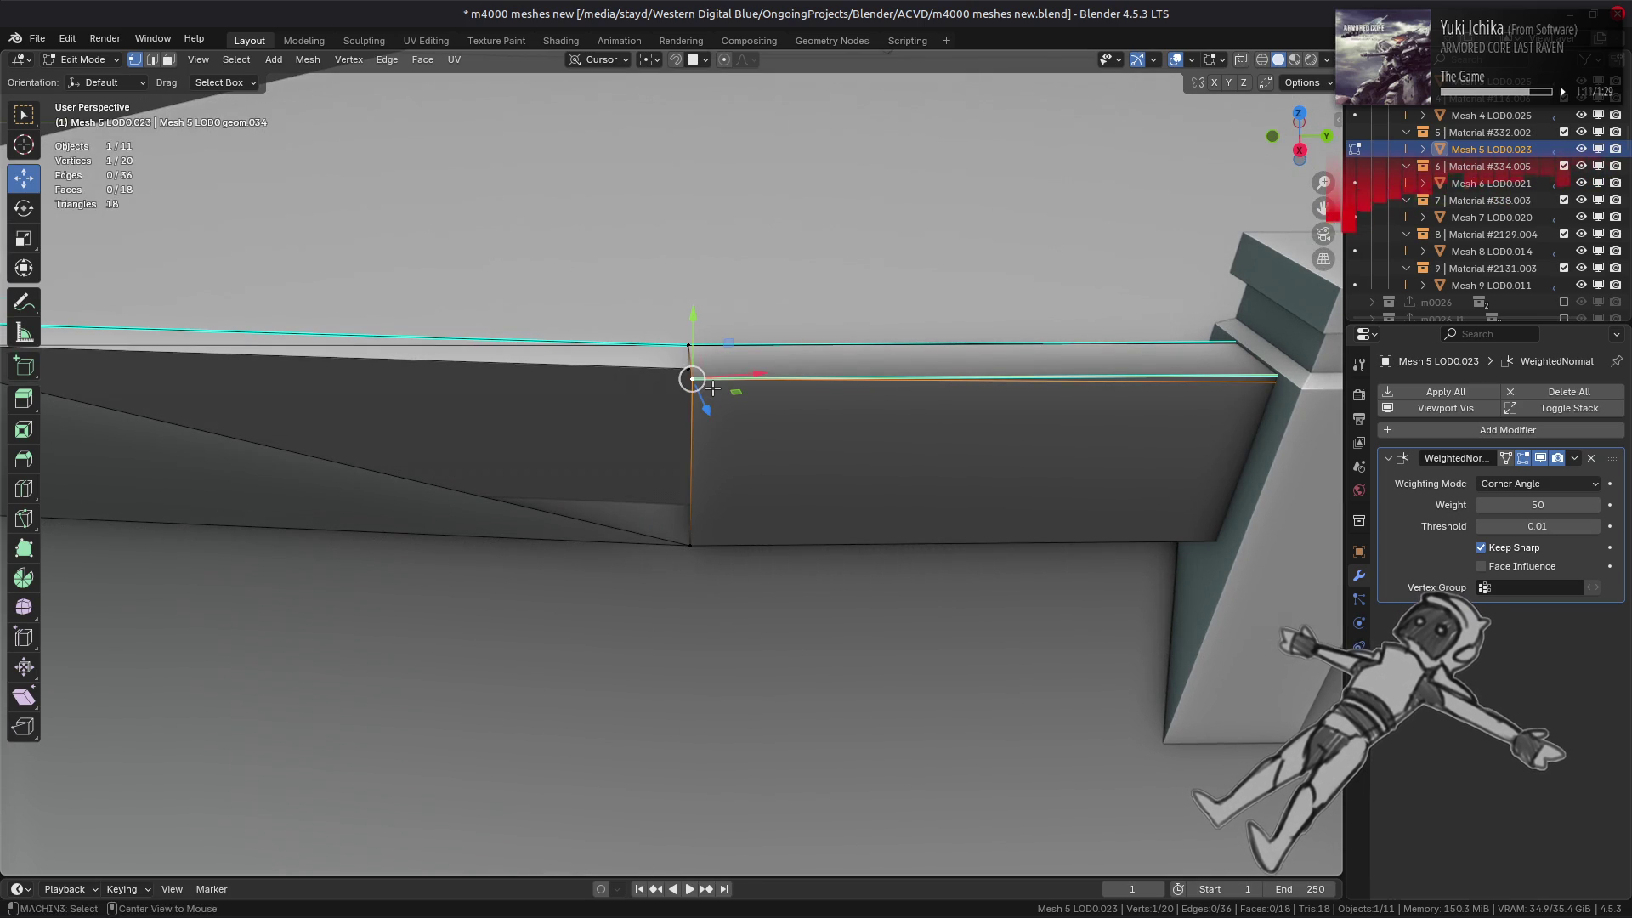
pyautogui.hotkey('ctrl', 'v')
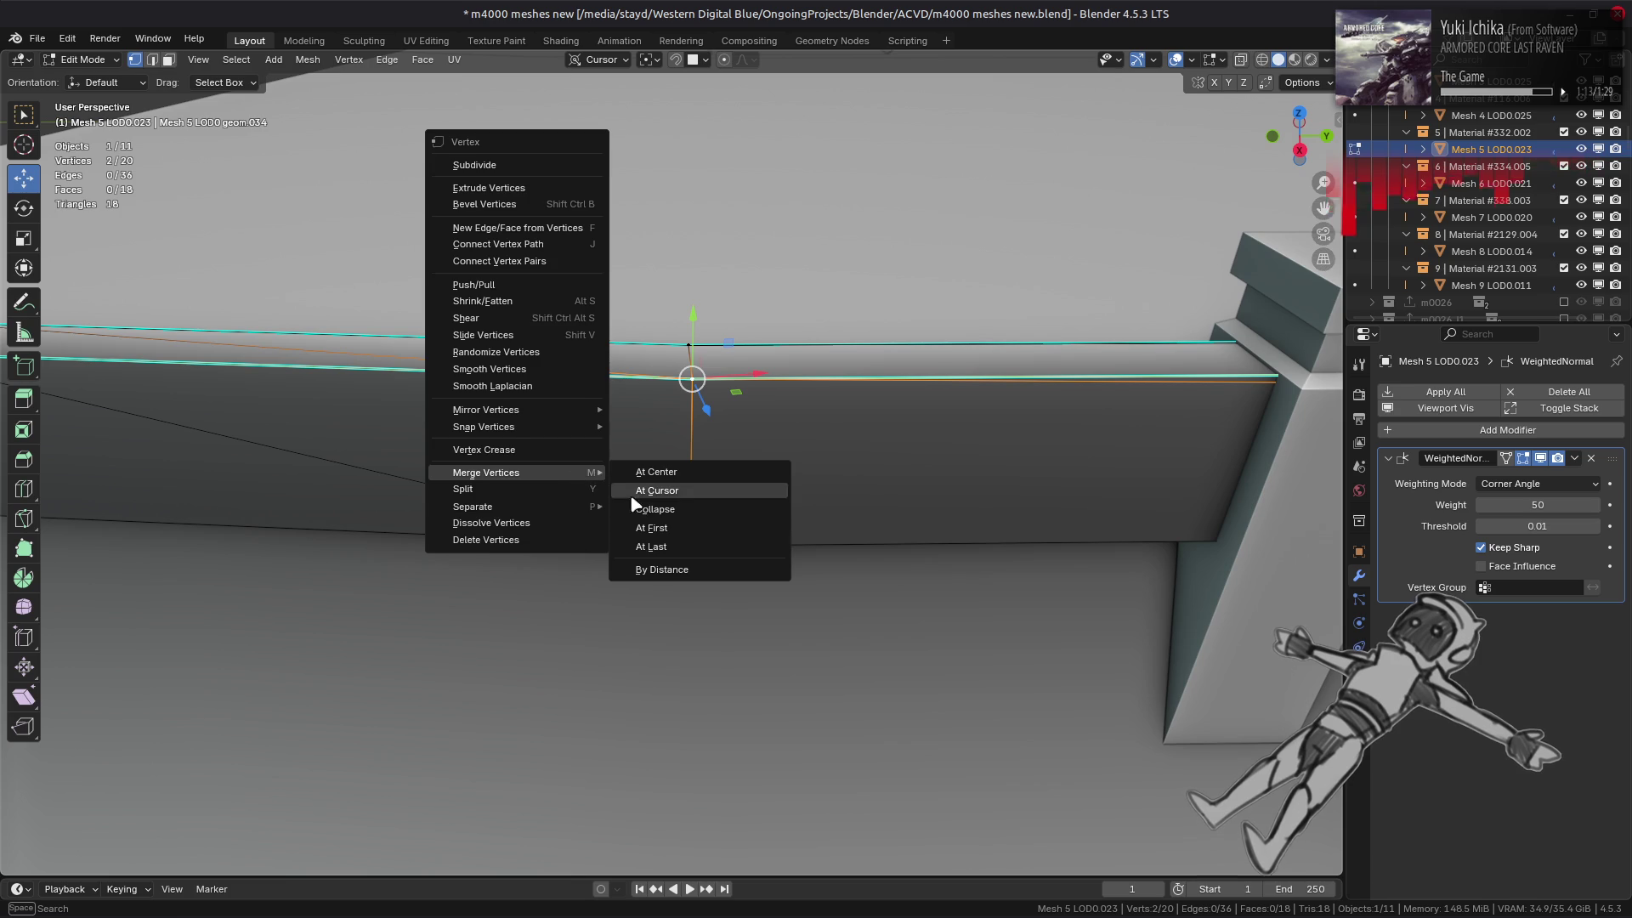
pyautogui.click(658, 537)
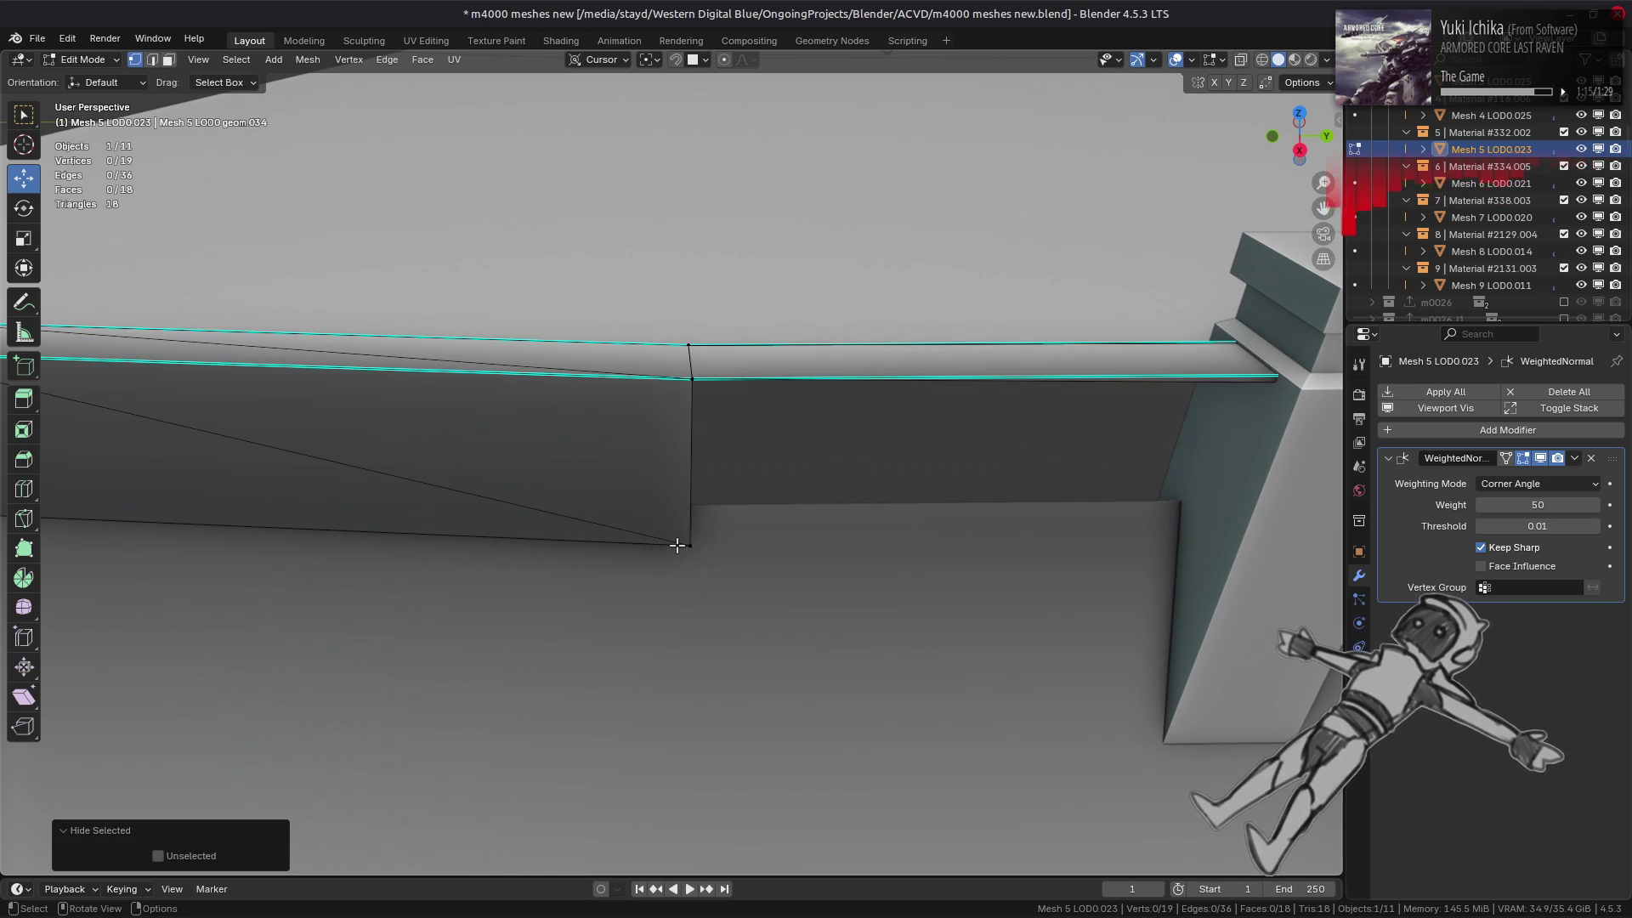
# - Merge the lower seam vertex pair onto the last vertex
pyautogui.click(677, 545)
pyautogui.keyDown('shift'); pyautogui.click(689, 544); pyautogui.keyUp('shift')
pyautogui.hotkey('ctrl', 'v')
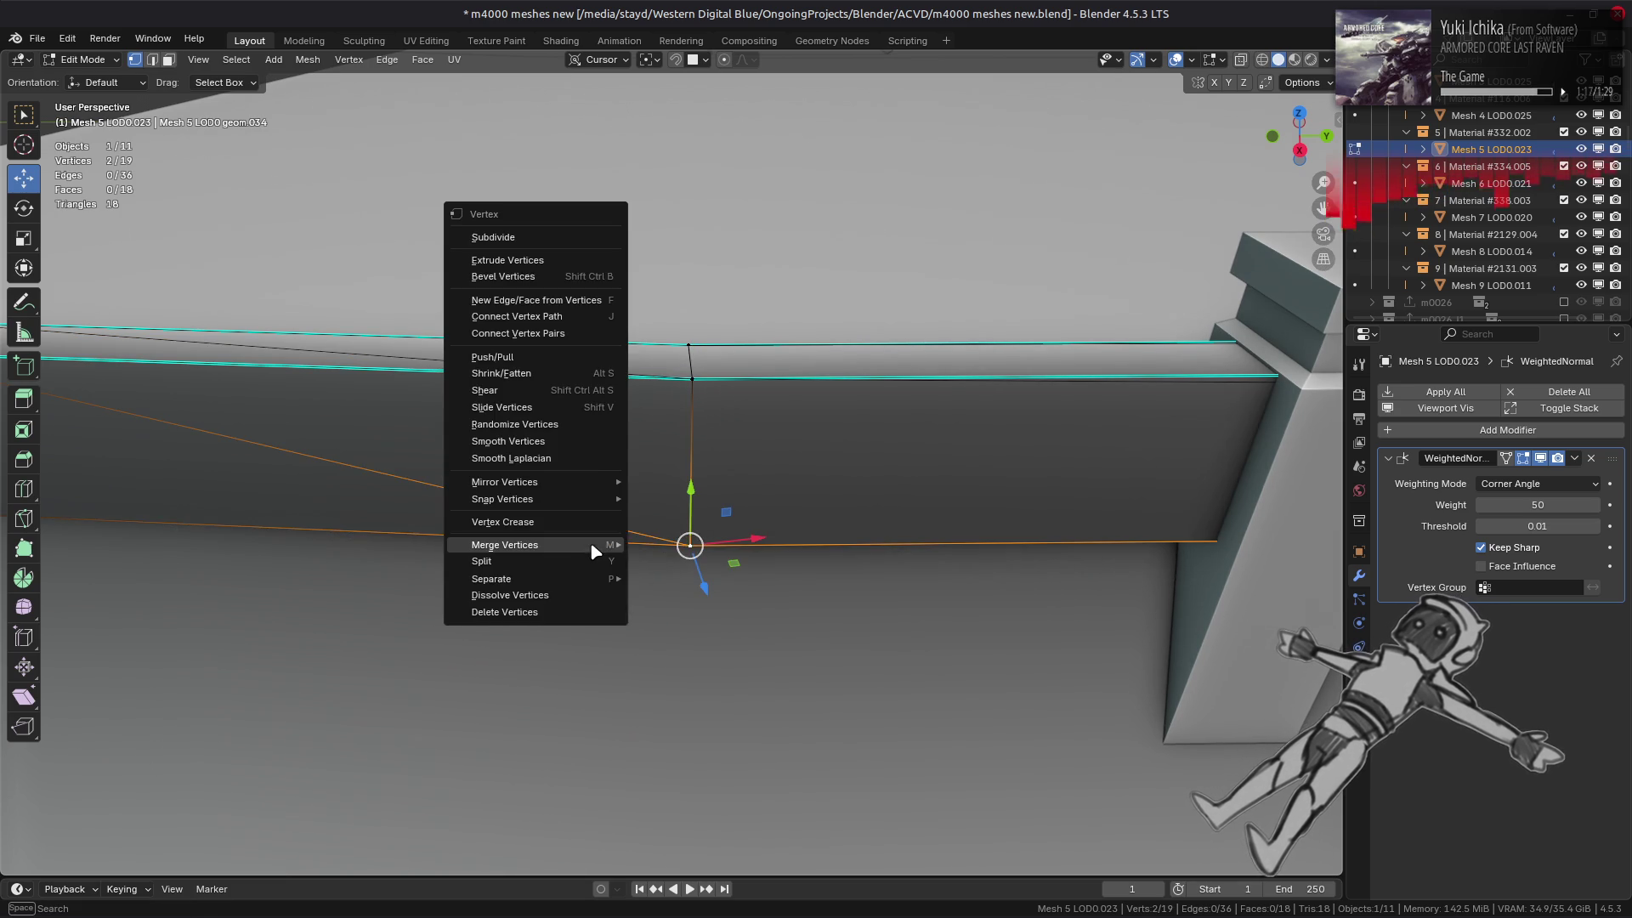
pyautogui.moveTo(597, 545)
pyautogui.click(671, 620)
# - After a trial vertex move and undo, merge another beam seam pair At First
pyautogui.moveTo(671, 595)
pyautogui.mouseDown(button='middle')
pyautogui.moveTo(629, 332)
pyautogui.moveTo(601, 444)
pyautogui.moveTo(655, 308)
pyautogui.moveTo(673, 408)
pyautogui.moveTo(558, 499)
pyautogui.moveTo(459, 470)
pyautogui.moveTo(659, 346)
pyautogui.mouseUp(button='middle')
pyautogui.hotkey('alt', 'q')
pyautogui.hotkey('alt', 'q')
pyautogui.press('g')
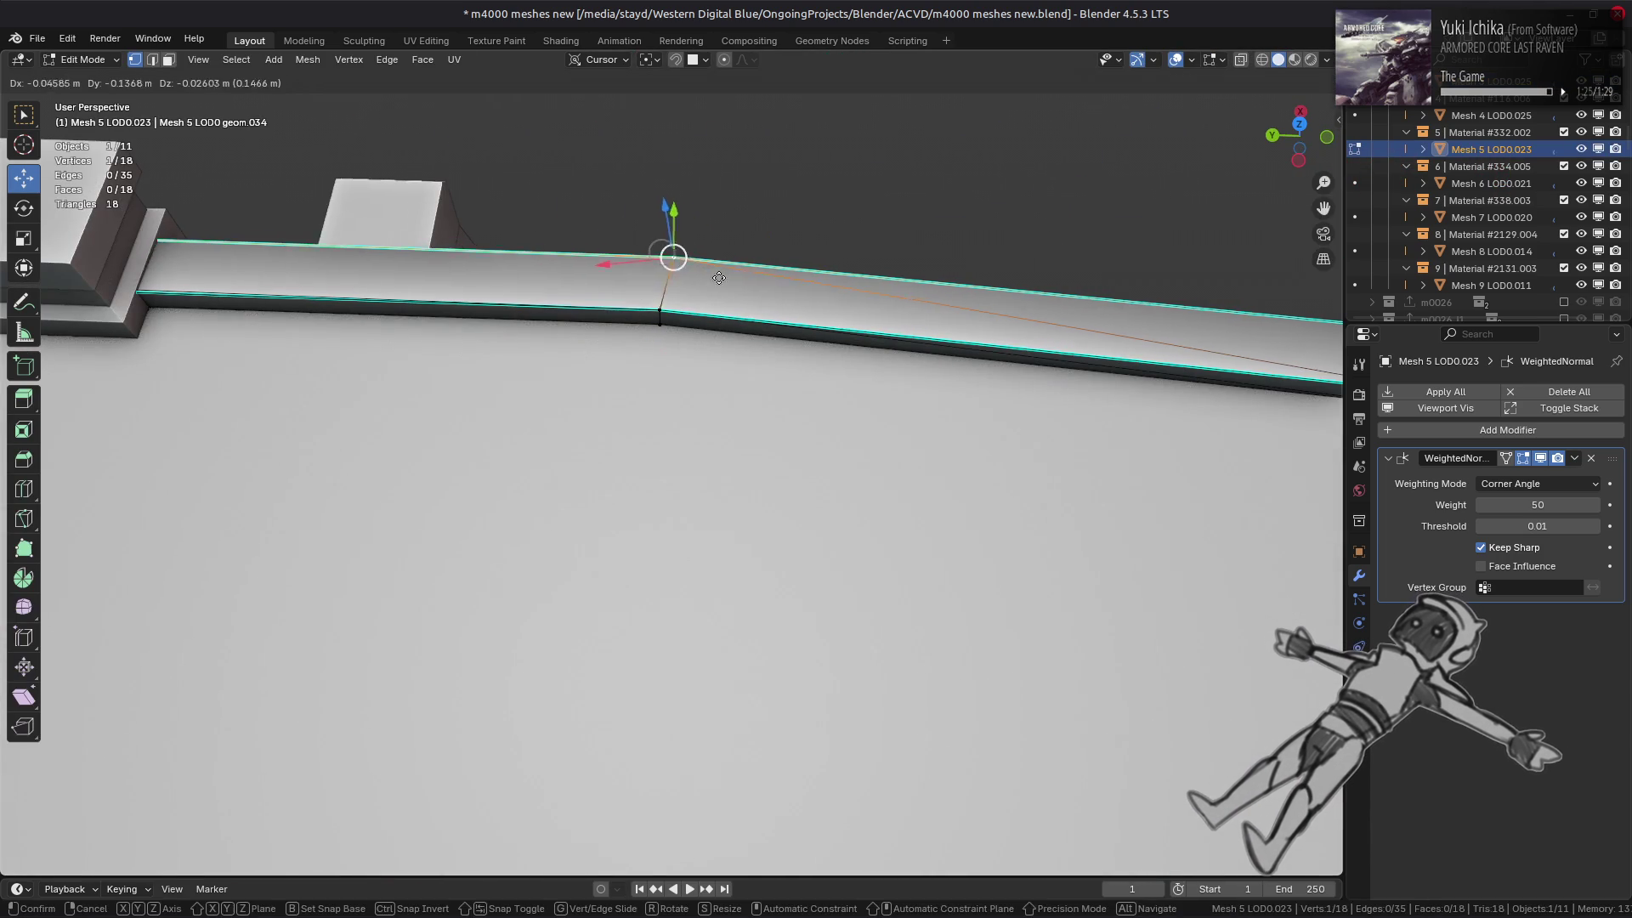
pyautogui.click(693, 307)
pyautogui.hotkey('ctrl', 'z')
pyautogui.moveTo(678, 323); pyautogui.dragTo(748, 461, button='middle')
pyautogui.hotkey('ctrl', 'z')
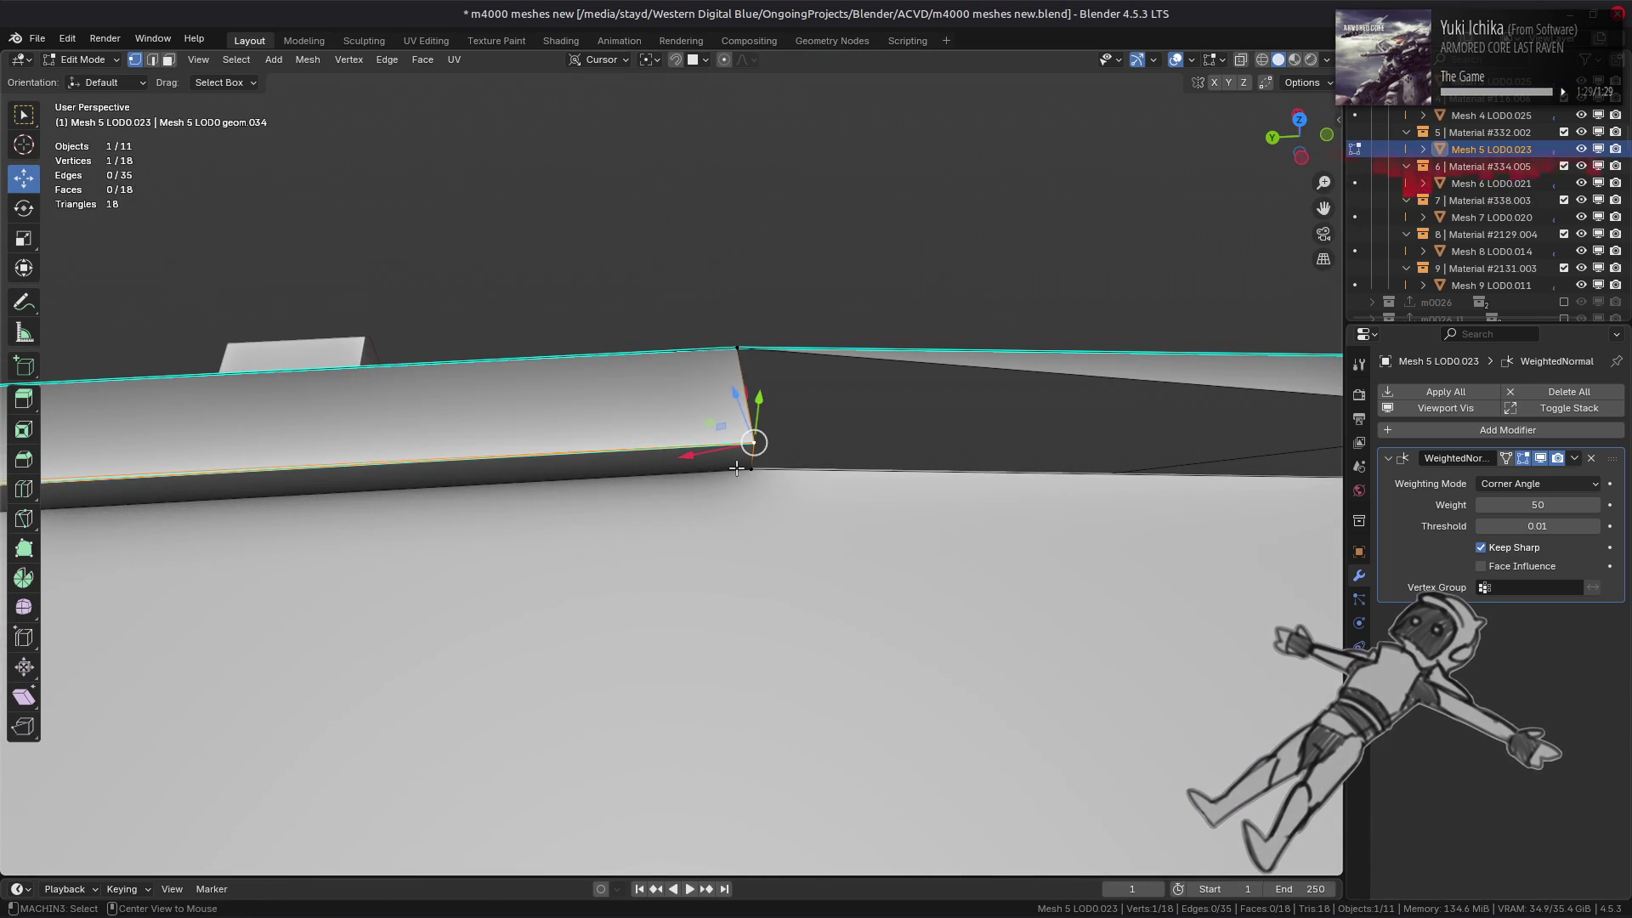
pyautogui.hotkey('ctrl', 'shift', 'z')
pyautogui.keyDown('shift'); pyautogui.click(754, 444); pyautogui.keyUp('shift')
pyautogui.rightClick(754, 445)
pyautogui.moveTo(629, 482)
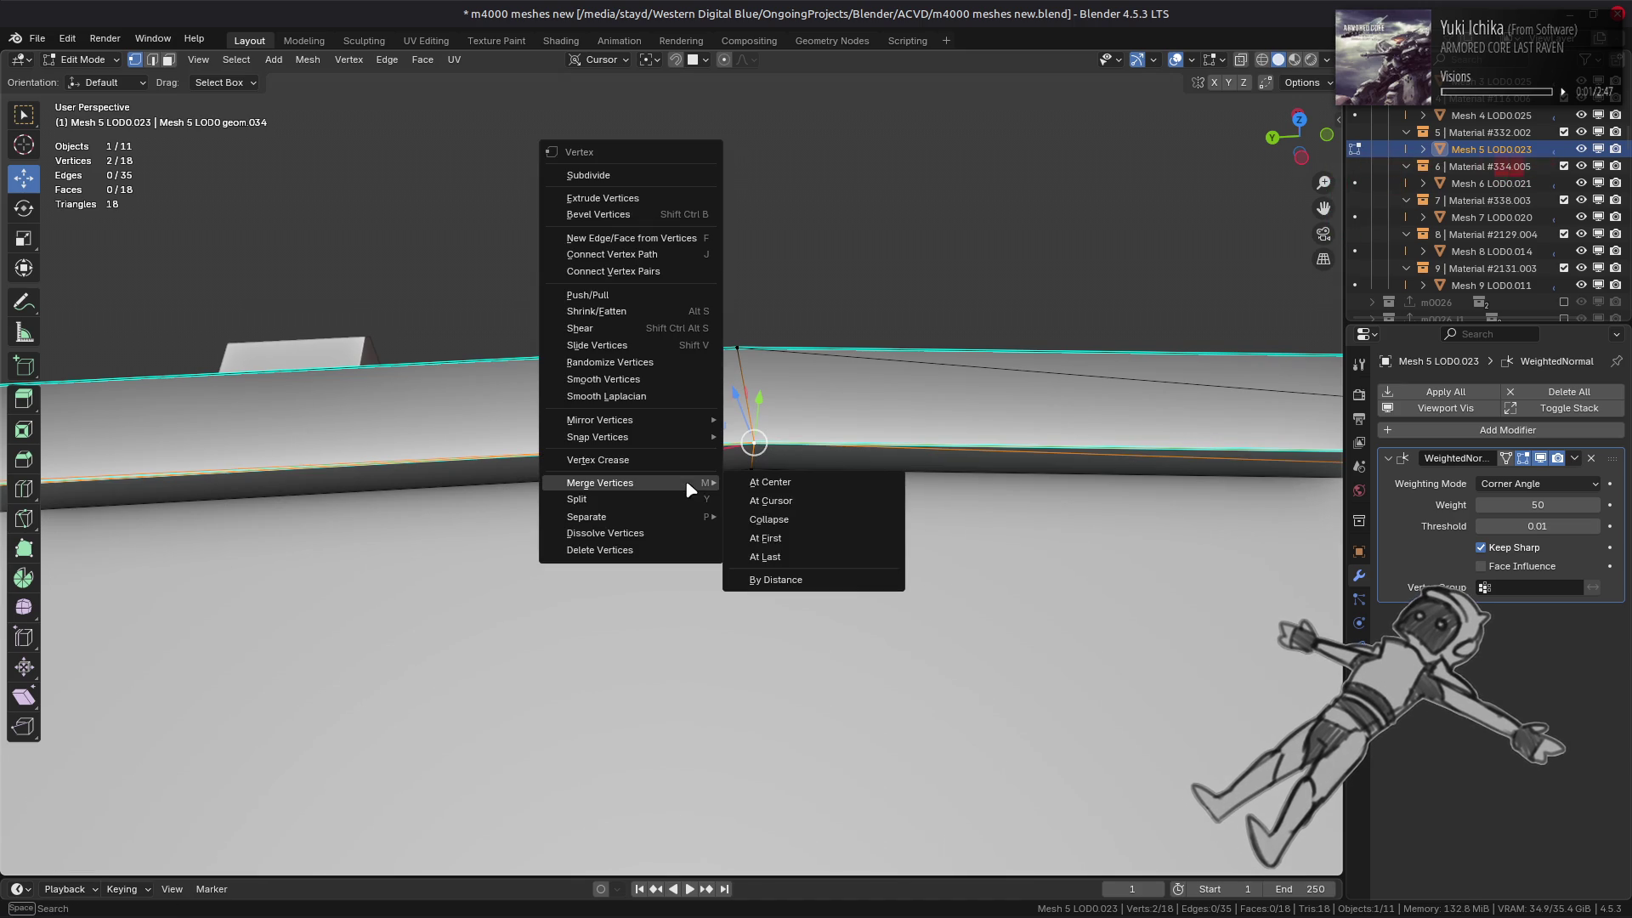
pyautogui.click(768, 539)
# - Merge the lower seam vertex with its neighbour At First, bringing the beam to 17 vertices
pyautogui.click(750, 469)
pyautogui.press('h')
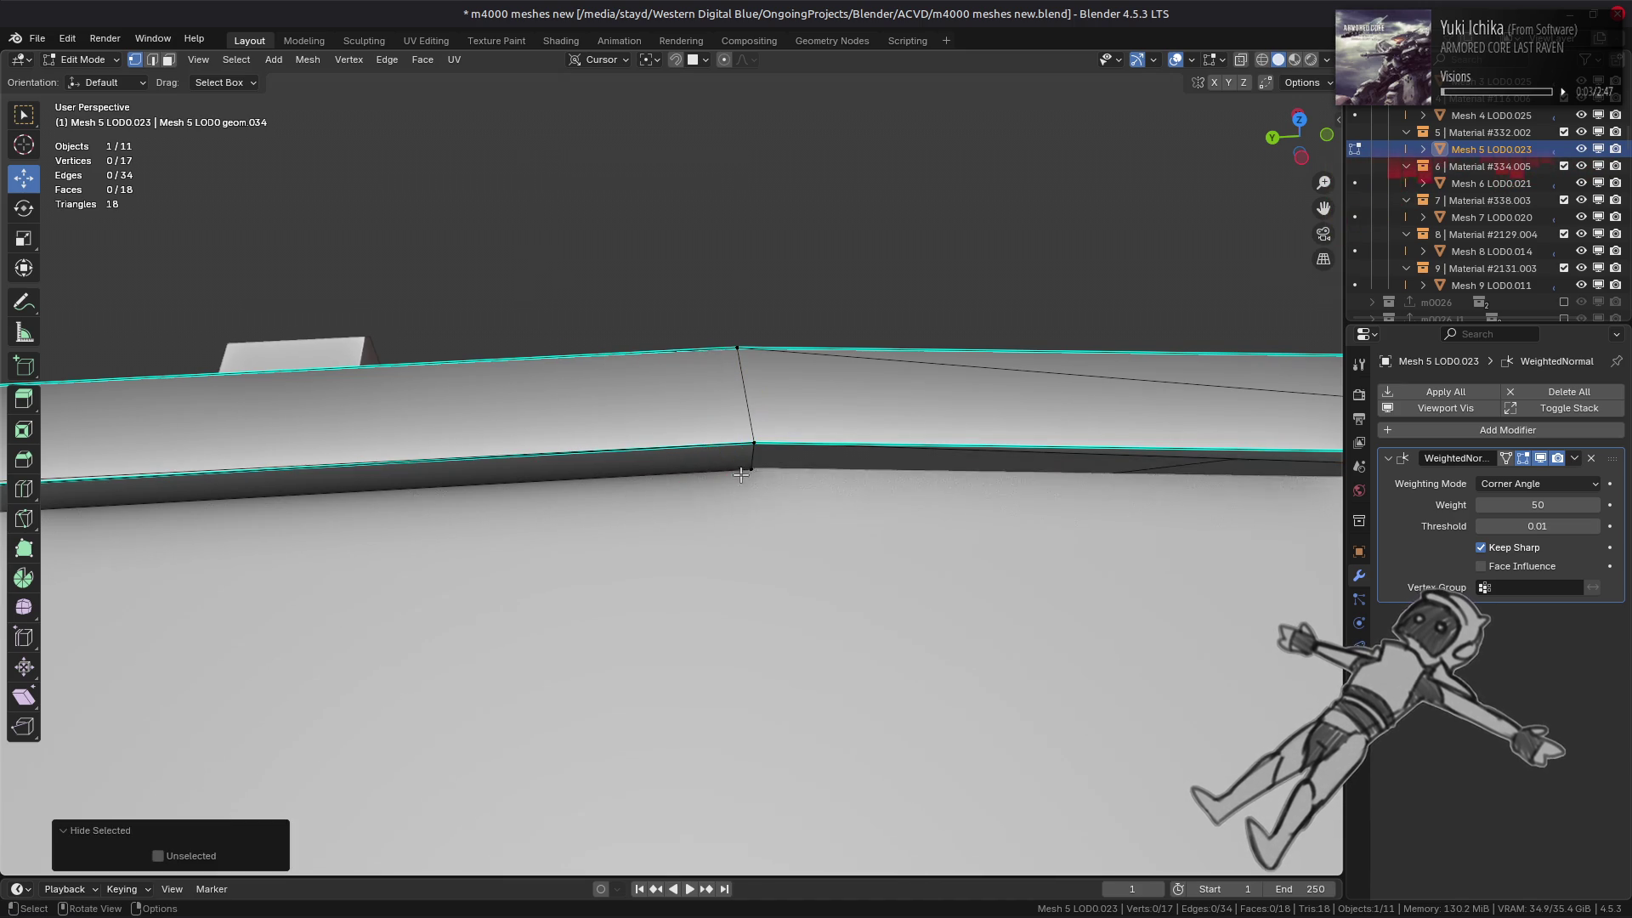
pyautogui.hotkey('alt', 'h')
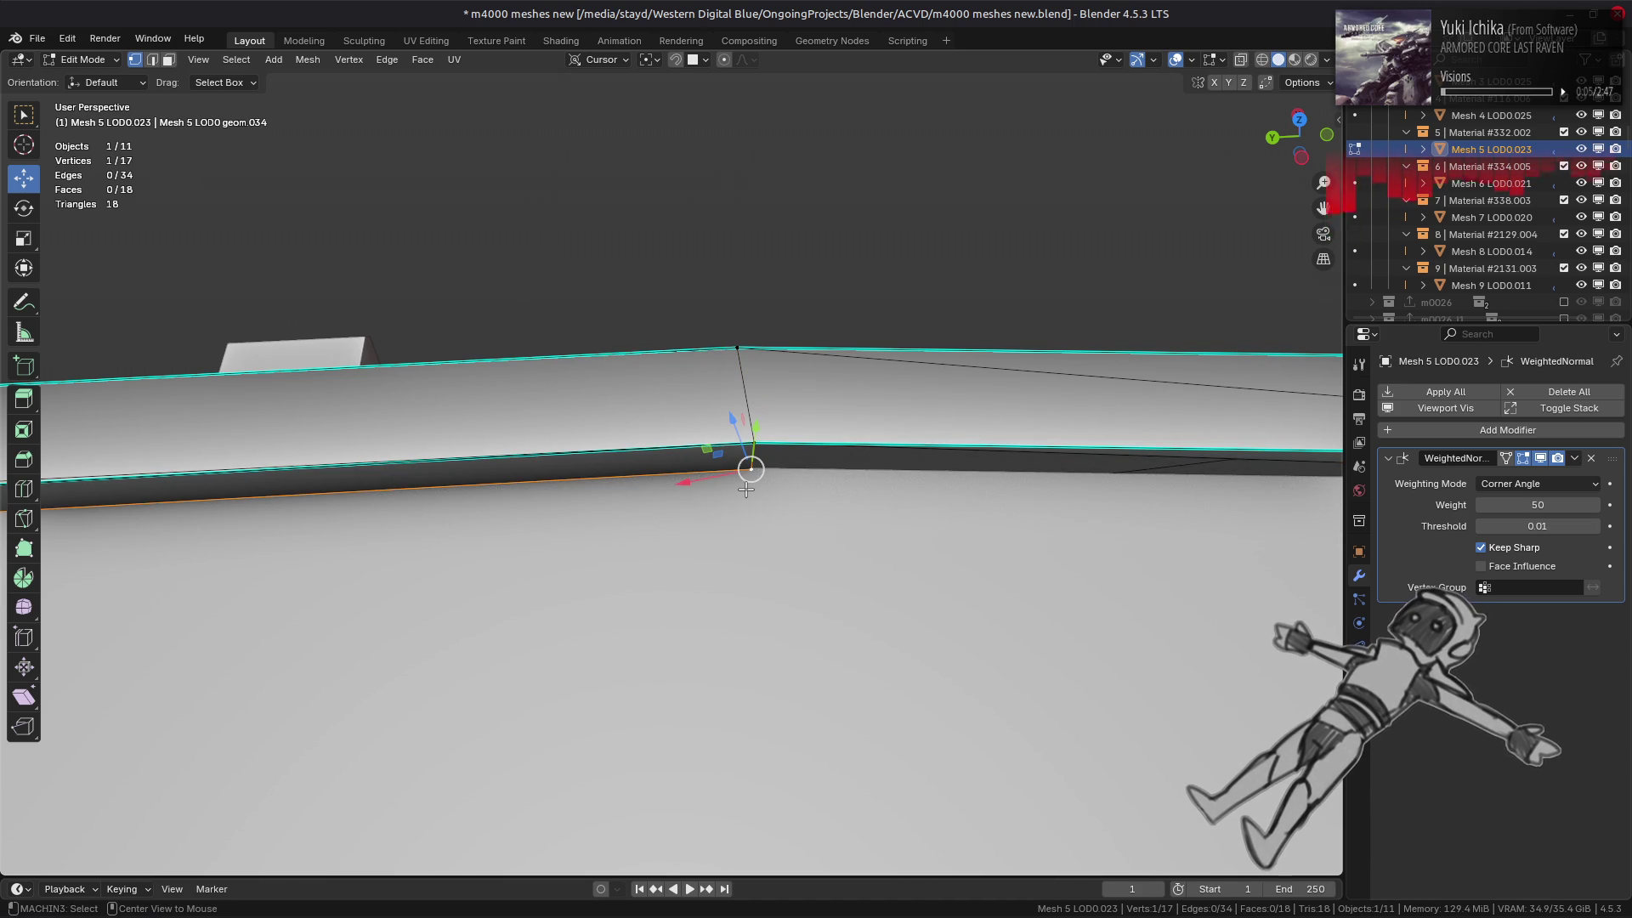
pyautogui.keyDown('shift'); pyautogui.click(754, 443); pyautogui.keyUp('shift')
pyautogui.rightClick(754, 445)
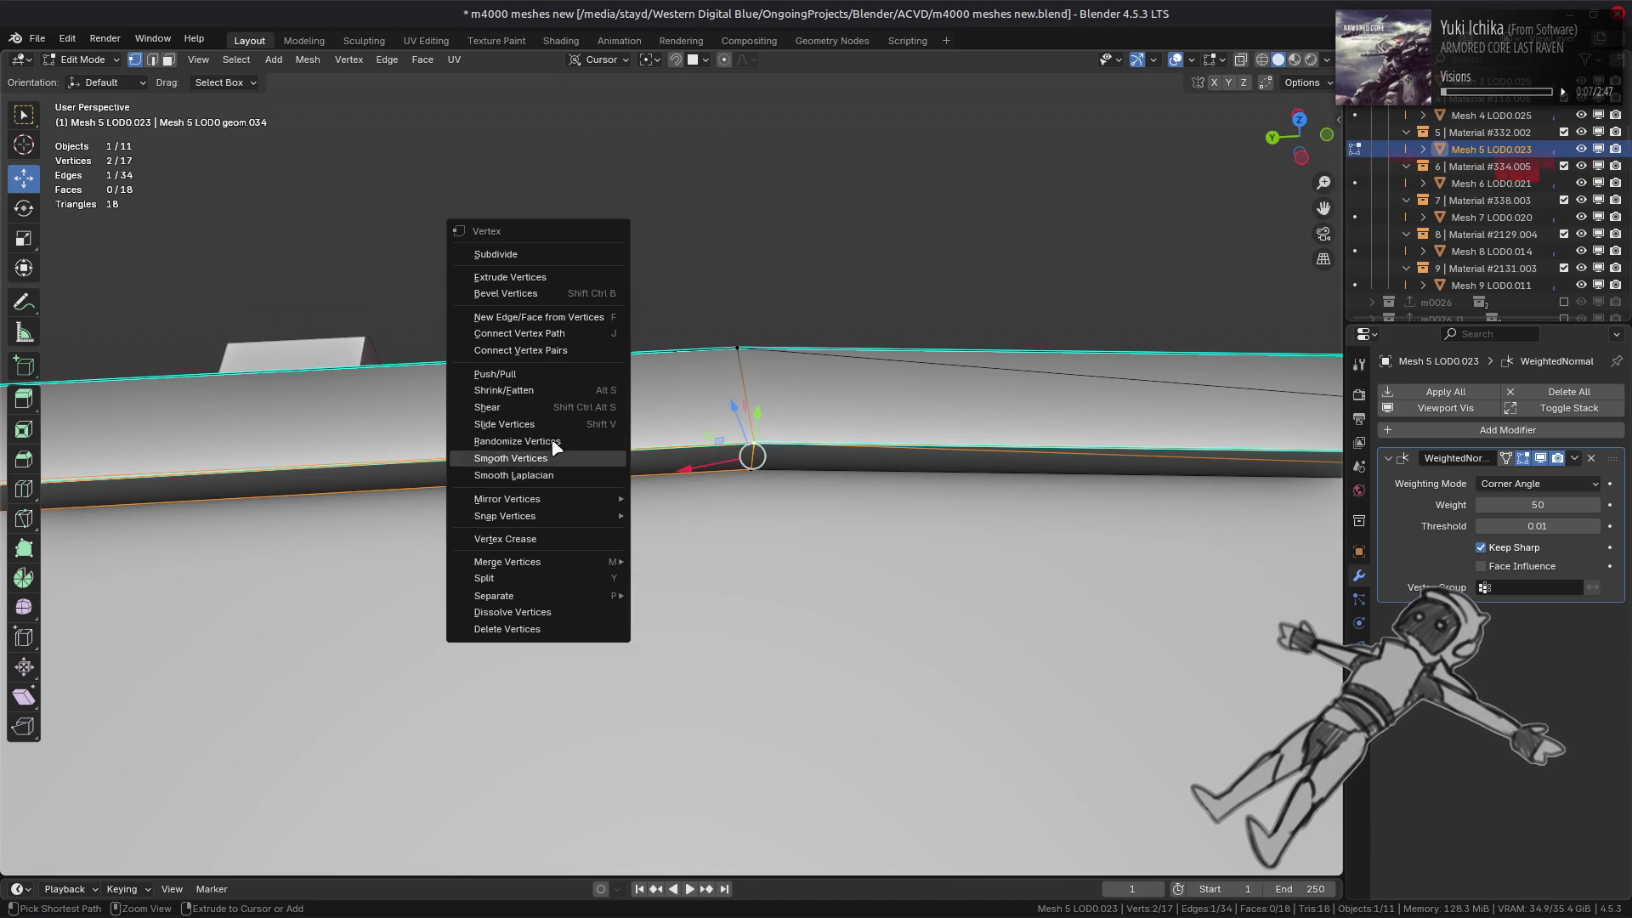
pyautogui.click(750, 468)
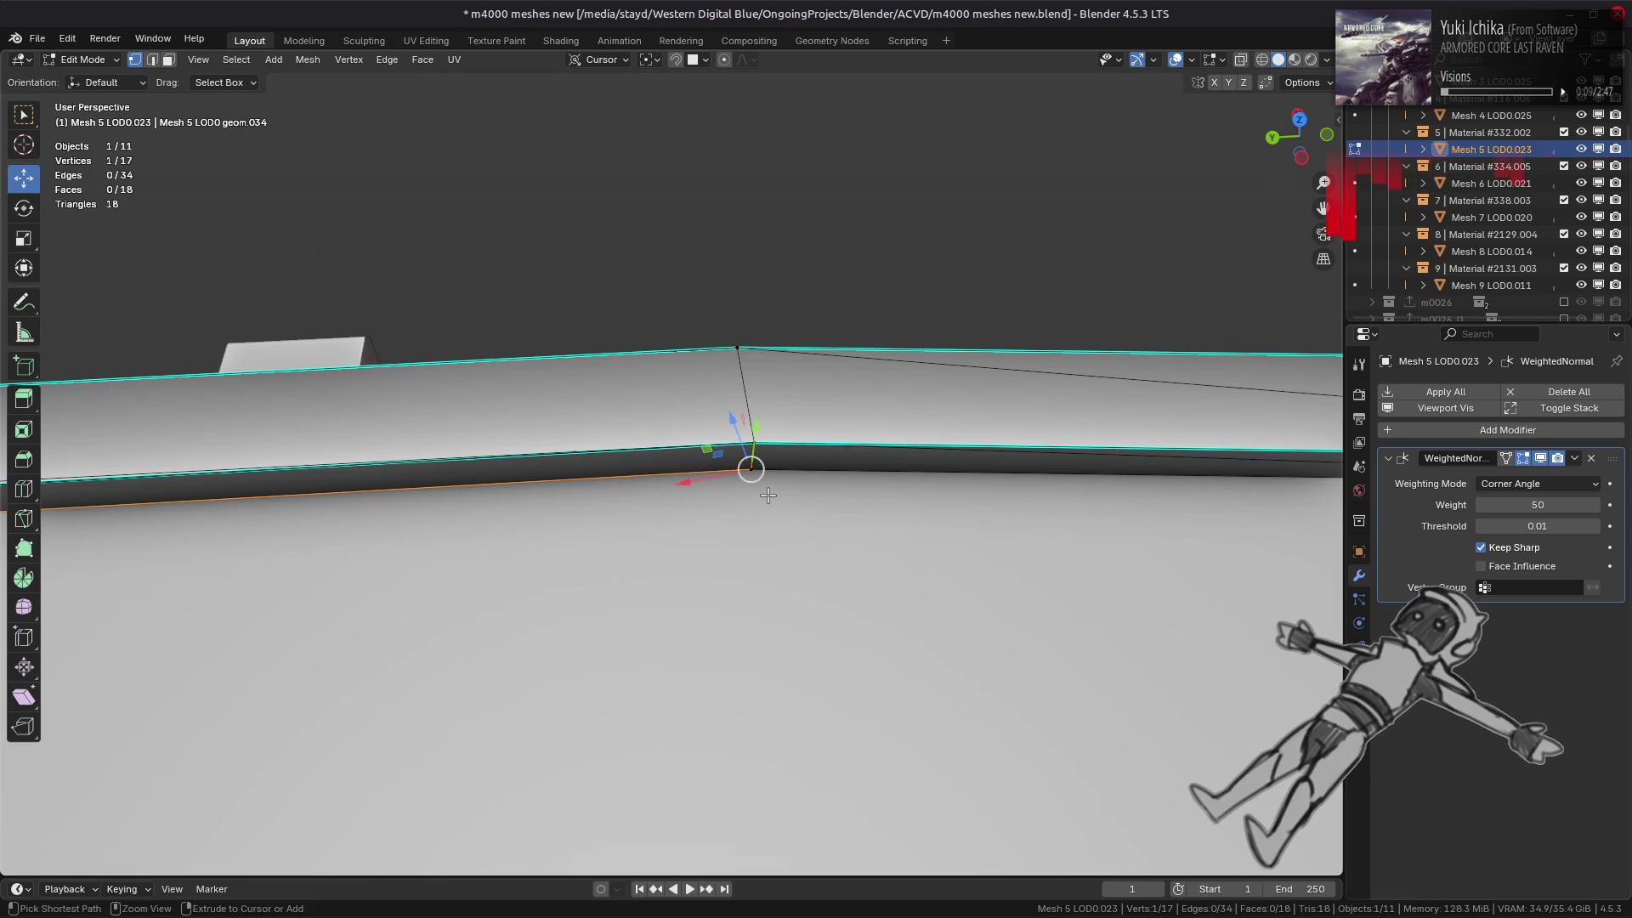
pyautogui.keyDown('shift'); pyautogui.click(755, 475); pyautogui.keyUp('shift')
pyautogui.rightClick(632, 532)
pyautogui.moveTo(665, 524)
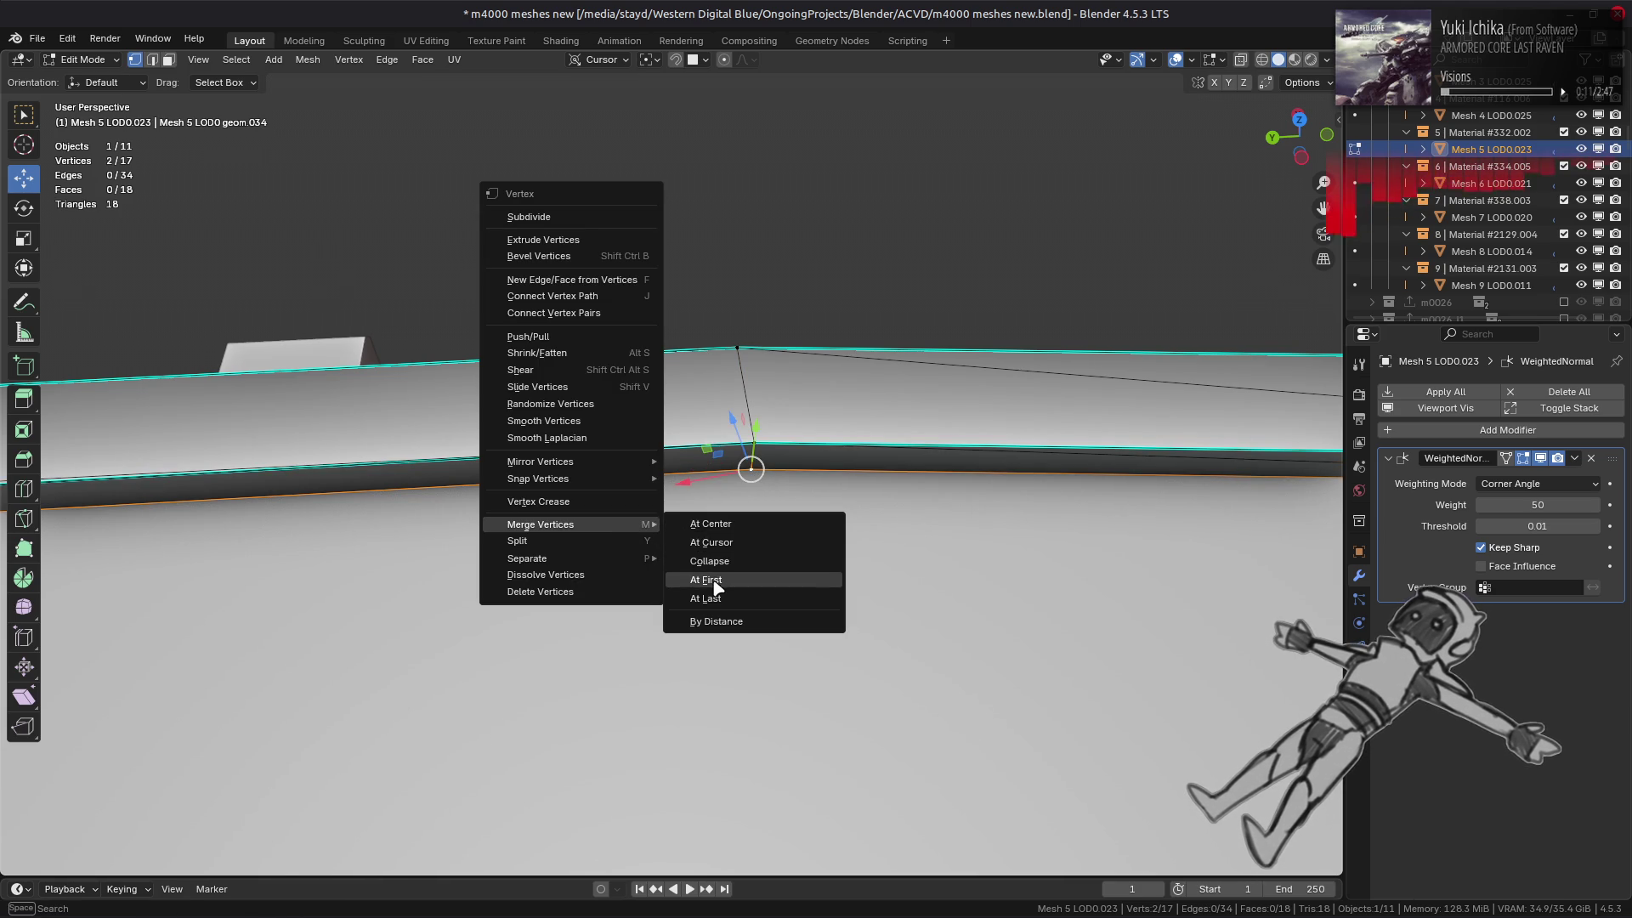
pyautogui.click(731, 586)
# - Clear the selection and switch to editing Mesh 2 LOD0.025
pyautogui.click(649, 498)
pyautogui.moveTo(649, 497)
pyautogui.mouseDown(button='middle')
pyautogui.moveTo(714, 383)
pyautogui.moveTo(688, 425)
pyautogui.moveTo(703, 474)
pyautogui.mouseUp(button='middle')
pyautogui.hotkey('alt', 'q')
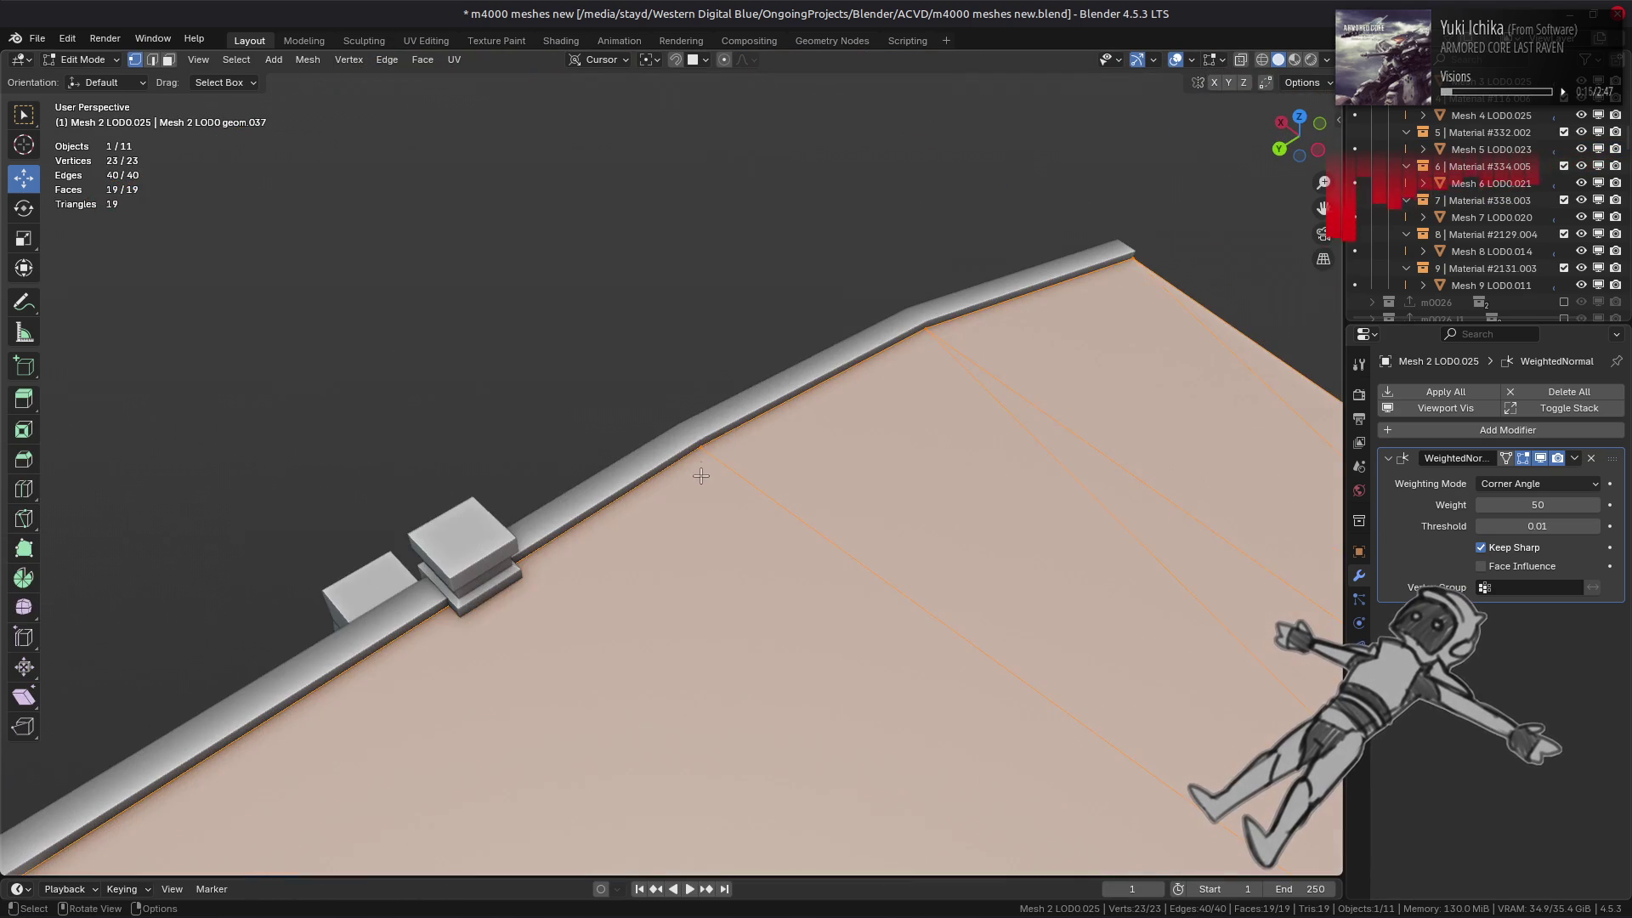
# - Move a stray ledge vertex into line with the ledge, then leave Edit Mode
pyautogui.click(699, 447)
pyautogui.moveTo(700, 447); pyautogui.dragTo(792, 451)
pyautogui.scroll(-4, 656, 451)
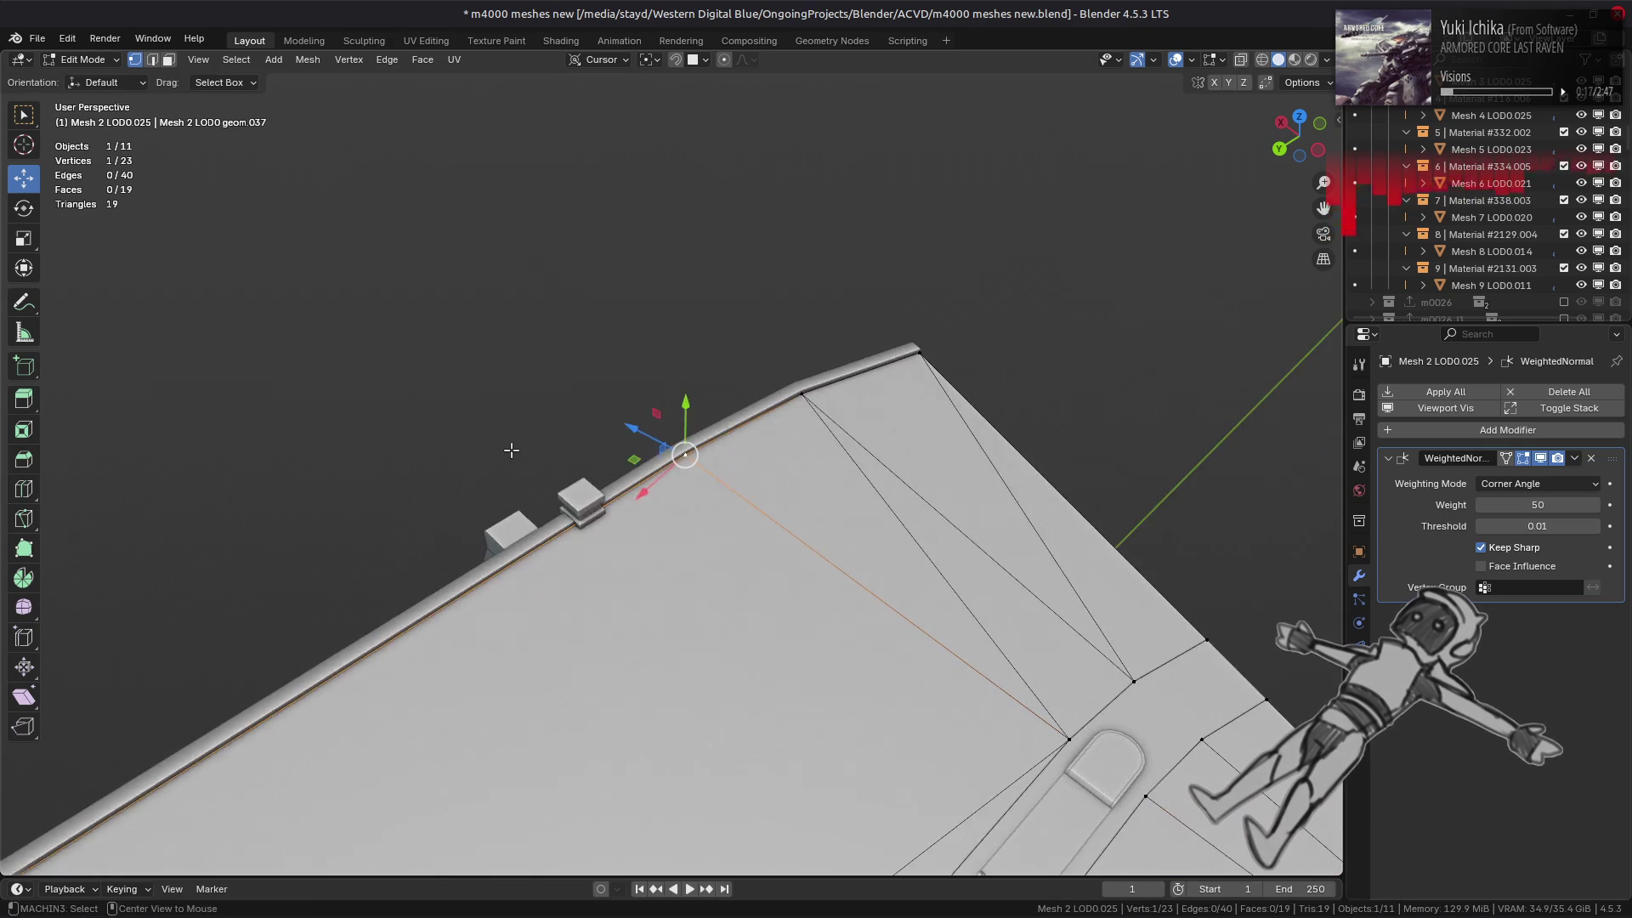
pyautogui.hotkey('alt', 'a')
pyautogui.moveTo(510, 456); pyautogui.dragTo(666, 575, button='middle')
pyautogui.scroll(-2, 665, 575)
pyautogui.press('Tab')
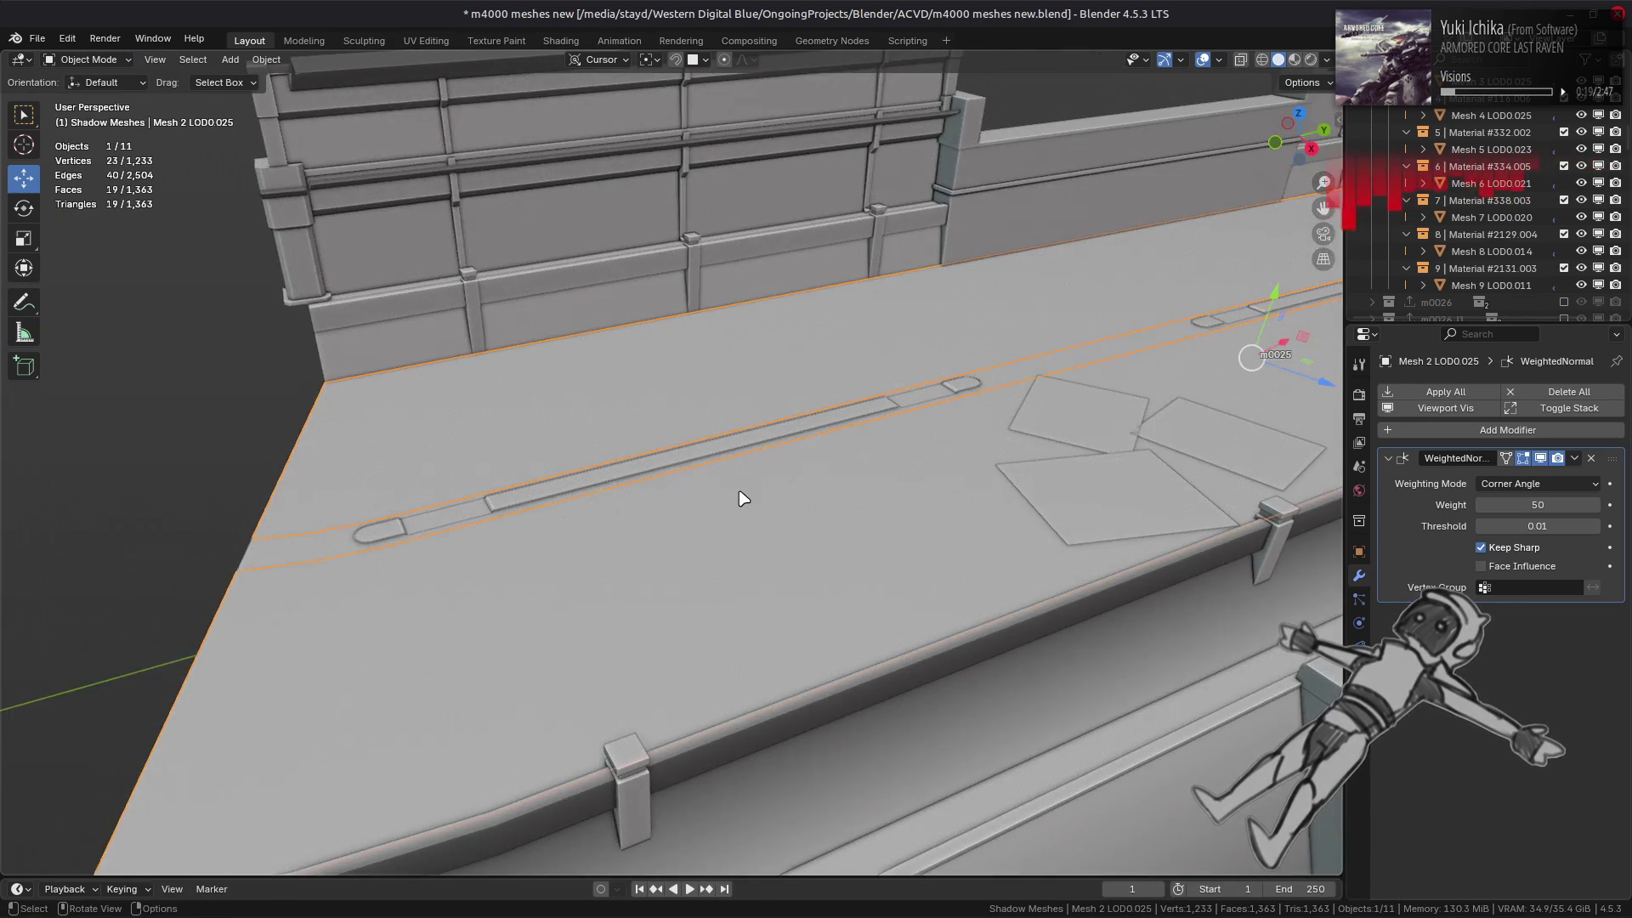
pyautogui.scroll(-3, 740, 499)
pyautogui.moveTo(740, 499)
pyautogui.mouseDown(button='middle')
pyautogui.moveTo(805, 573)
pyautogui.moveTo(774, 352)
pyautogui.mouseUp(button='middle')
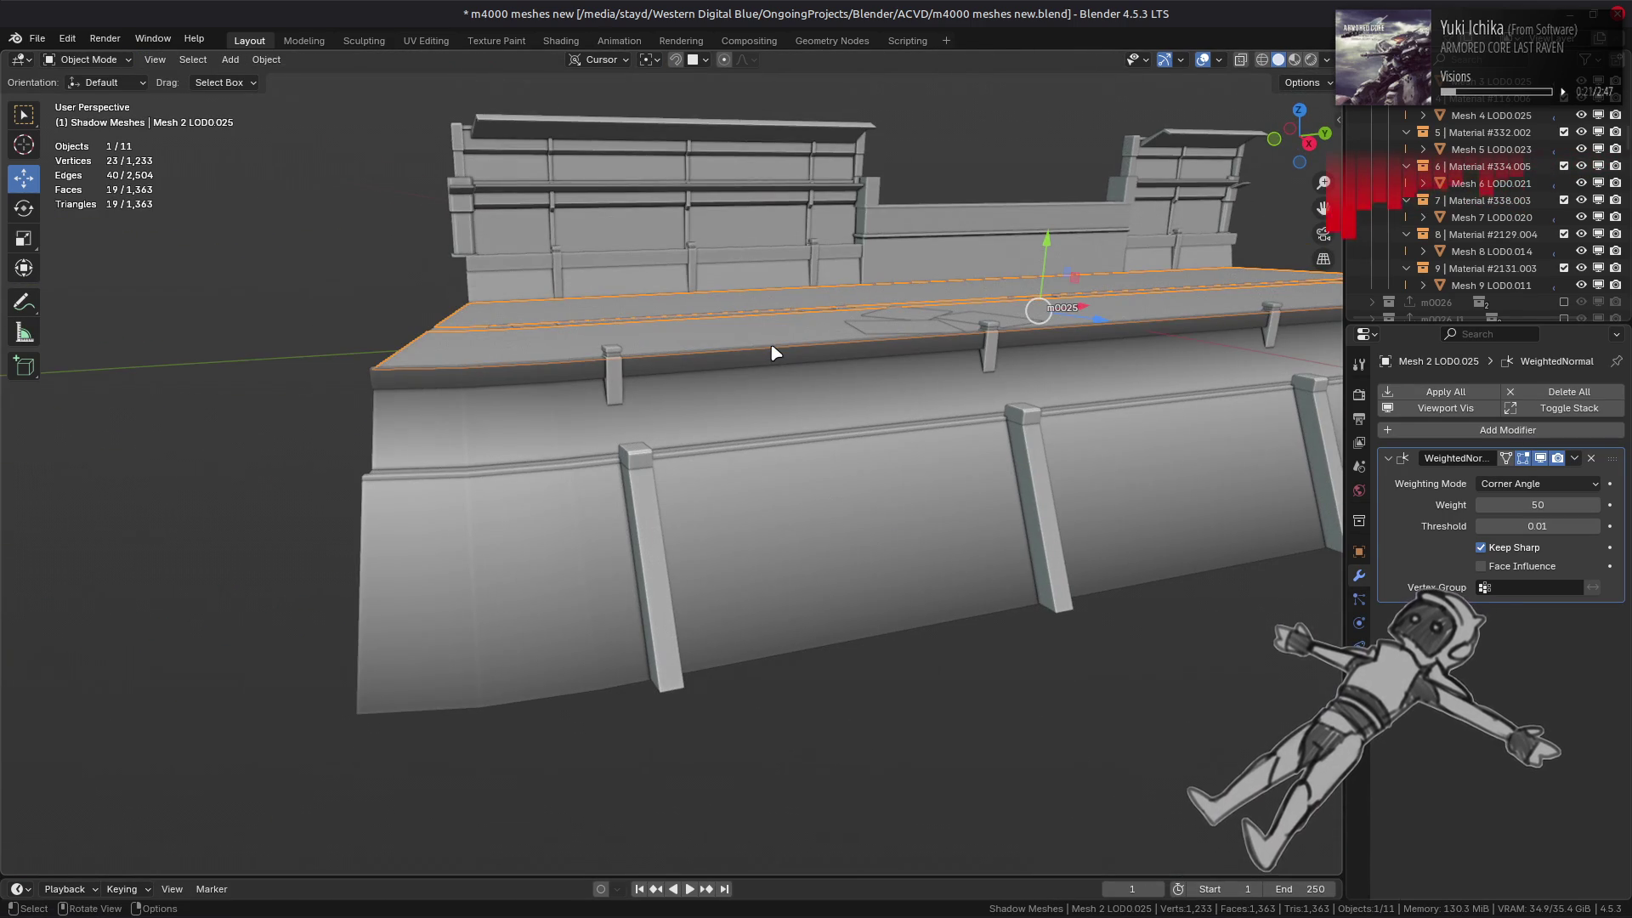
# - Set the lower wall mesh's large flat faces to Strong face strength
pyautogui.hotkey('alt', 'a')
pyautogui.click(782, 482)
pyautogui.press('Tab')
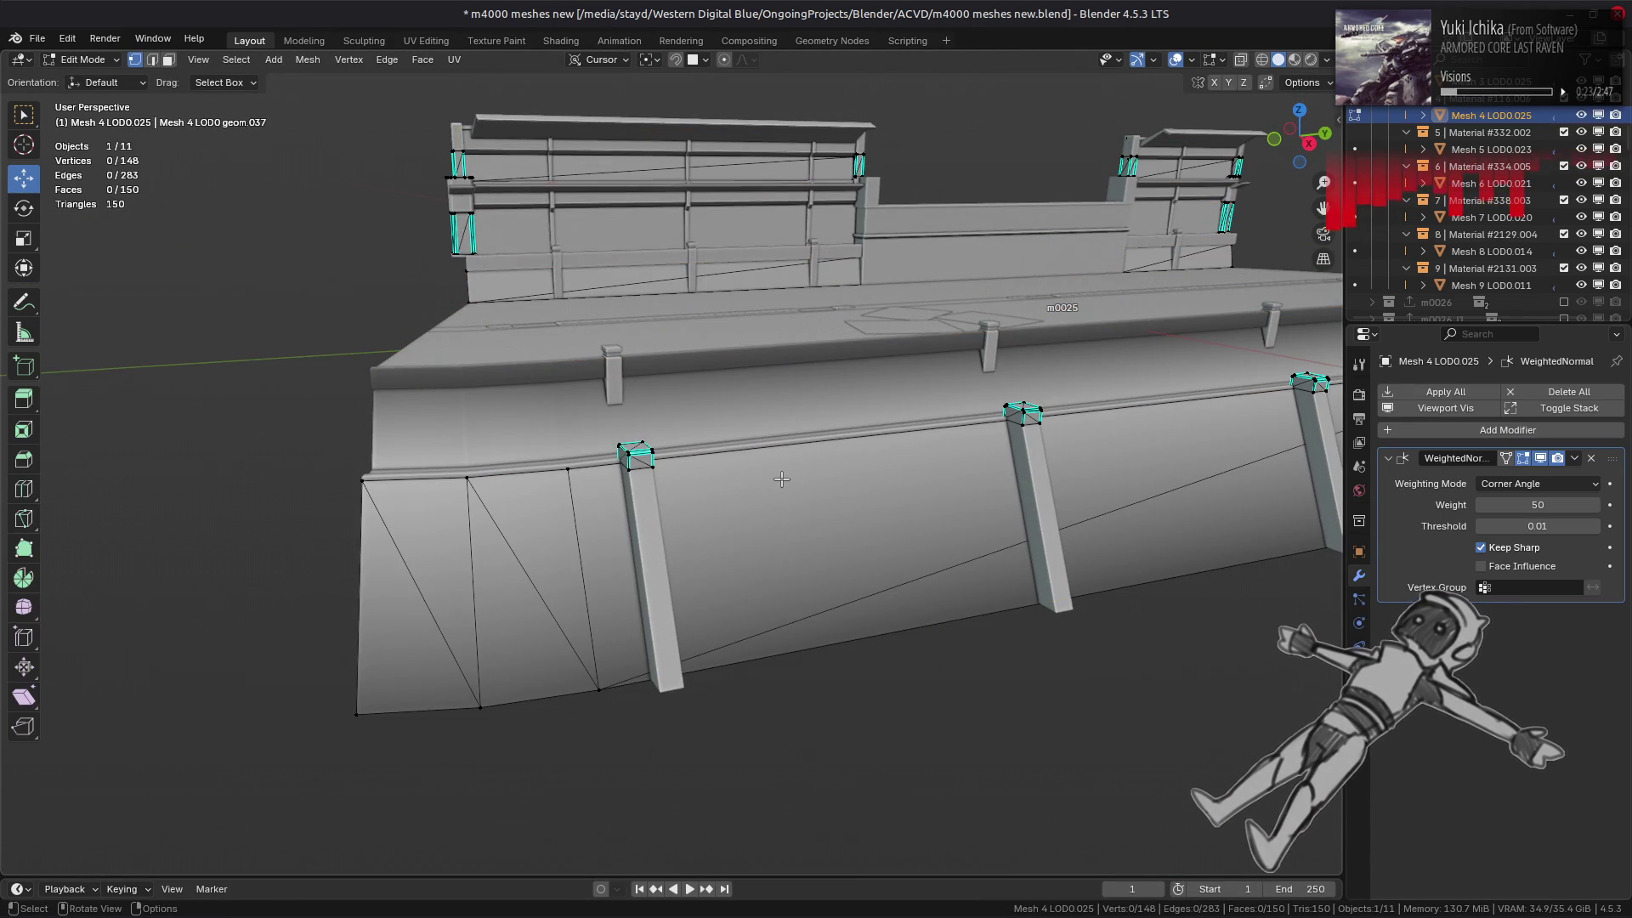
pyautogui.click(789, 493)
pyautogui.moveTo(789, 493); pyautogui.dragTo(517, 227, button='middle')
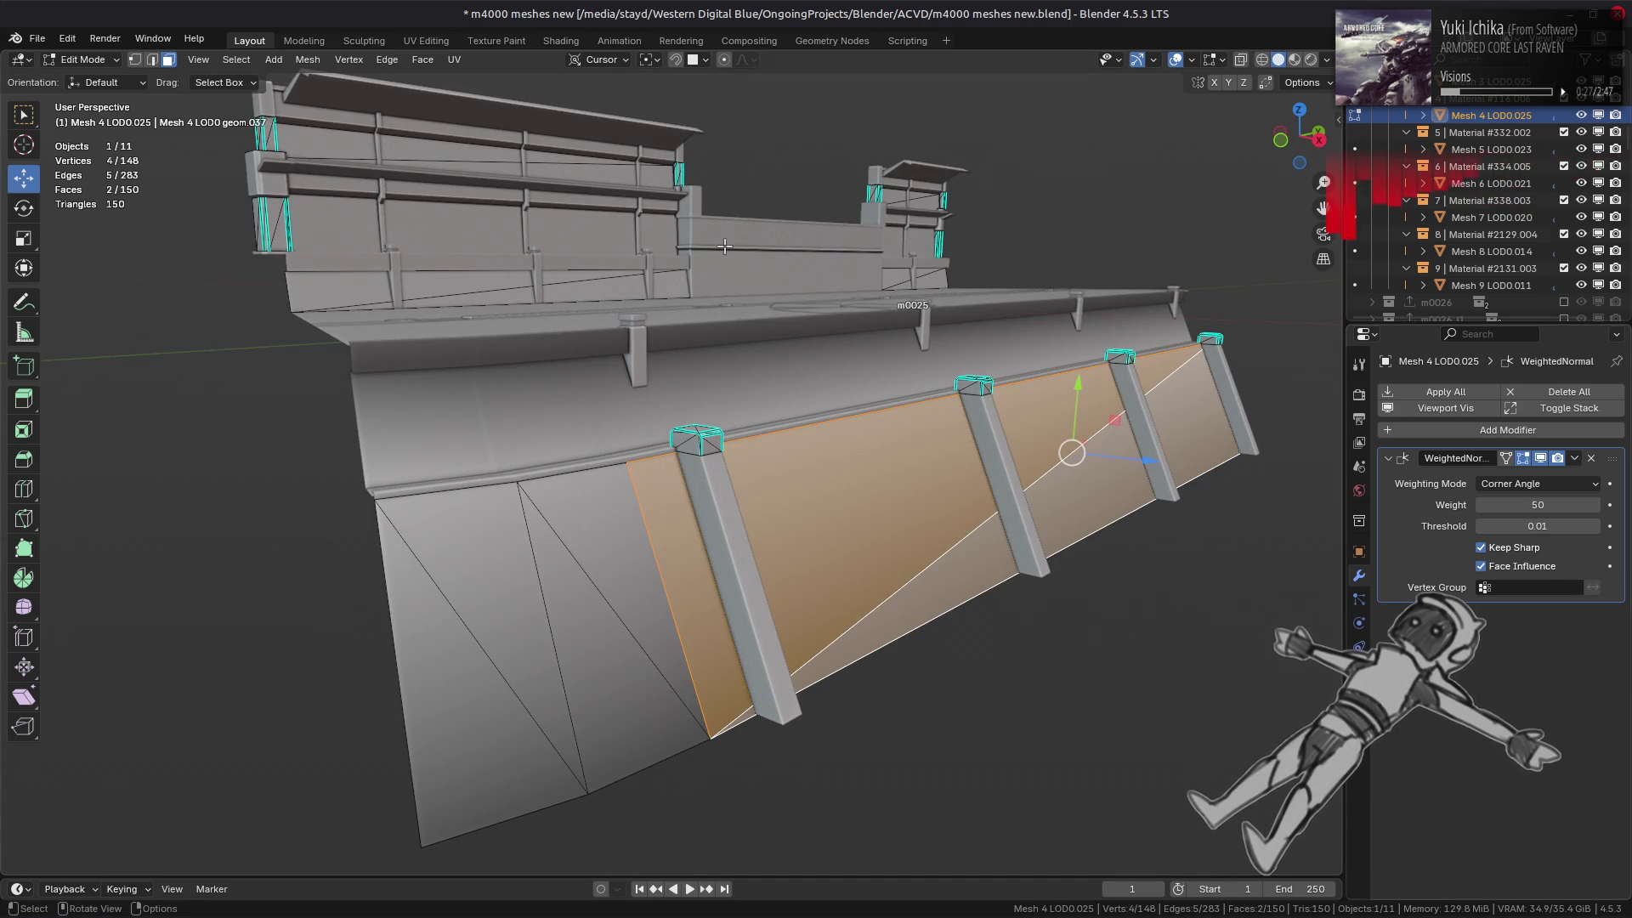
pyautogui.click(308, 59)
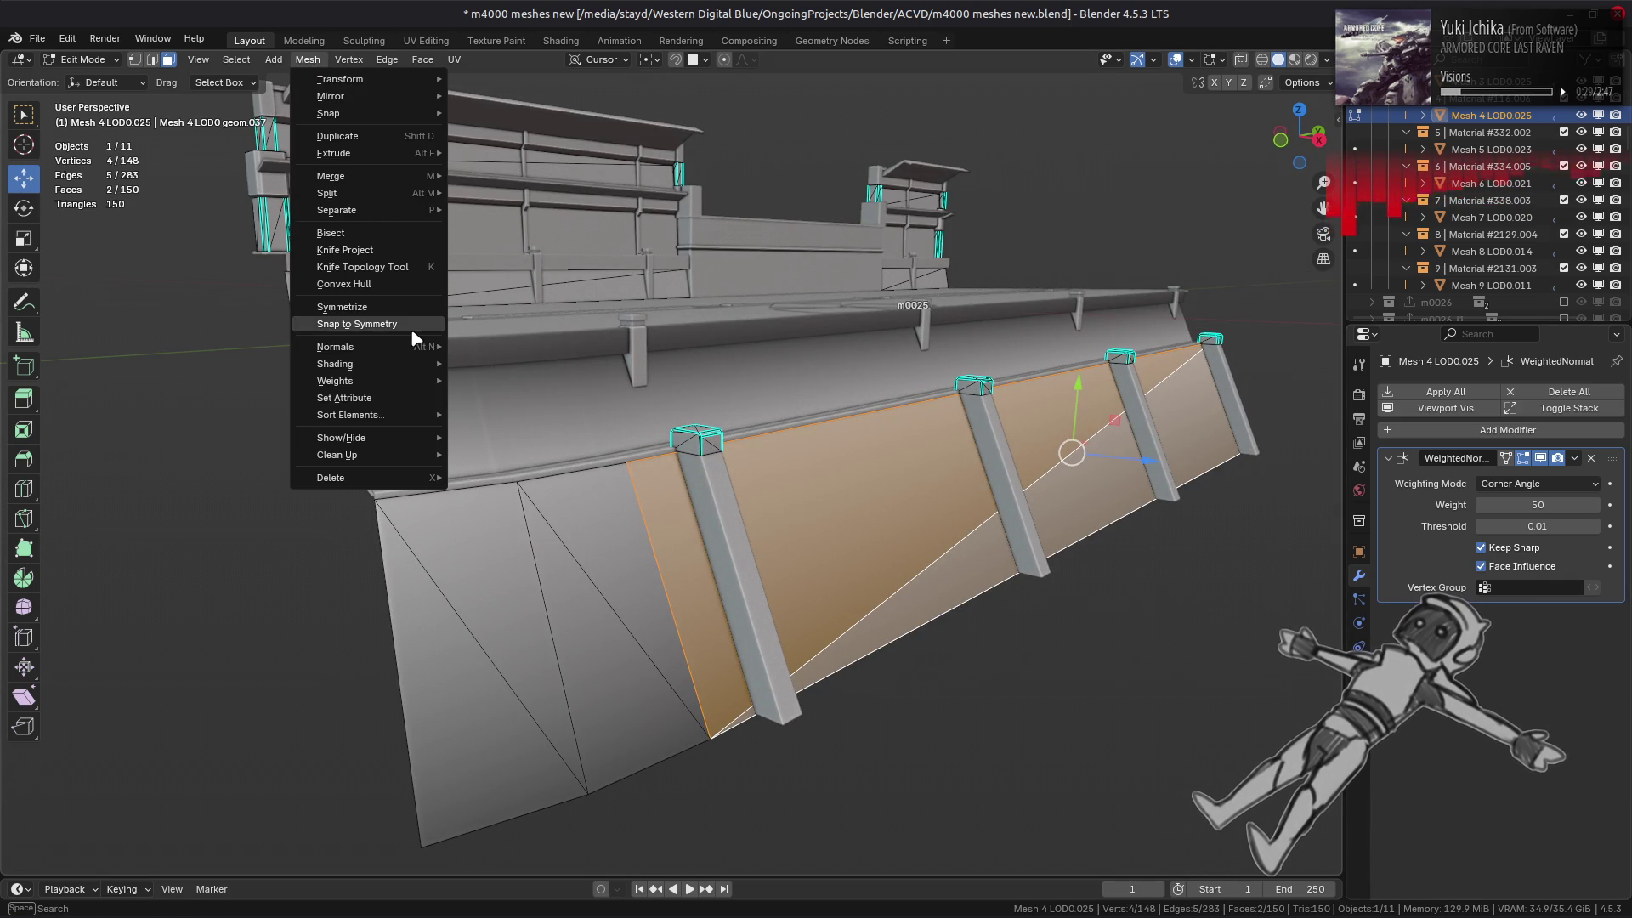
pyautogui.moveTo(419, 346)
pyautogui.moveTo(586, 601)
pyautogui.click(679, 638)
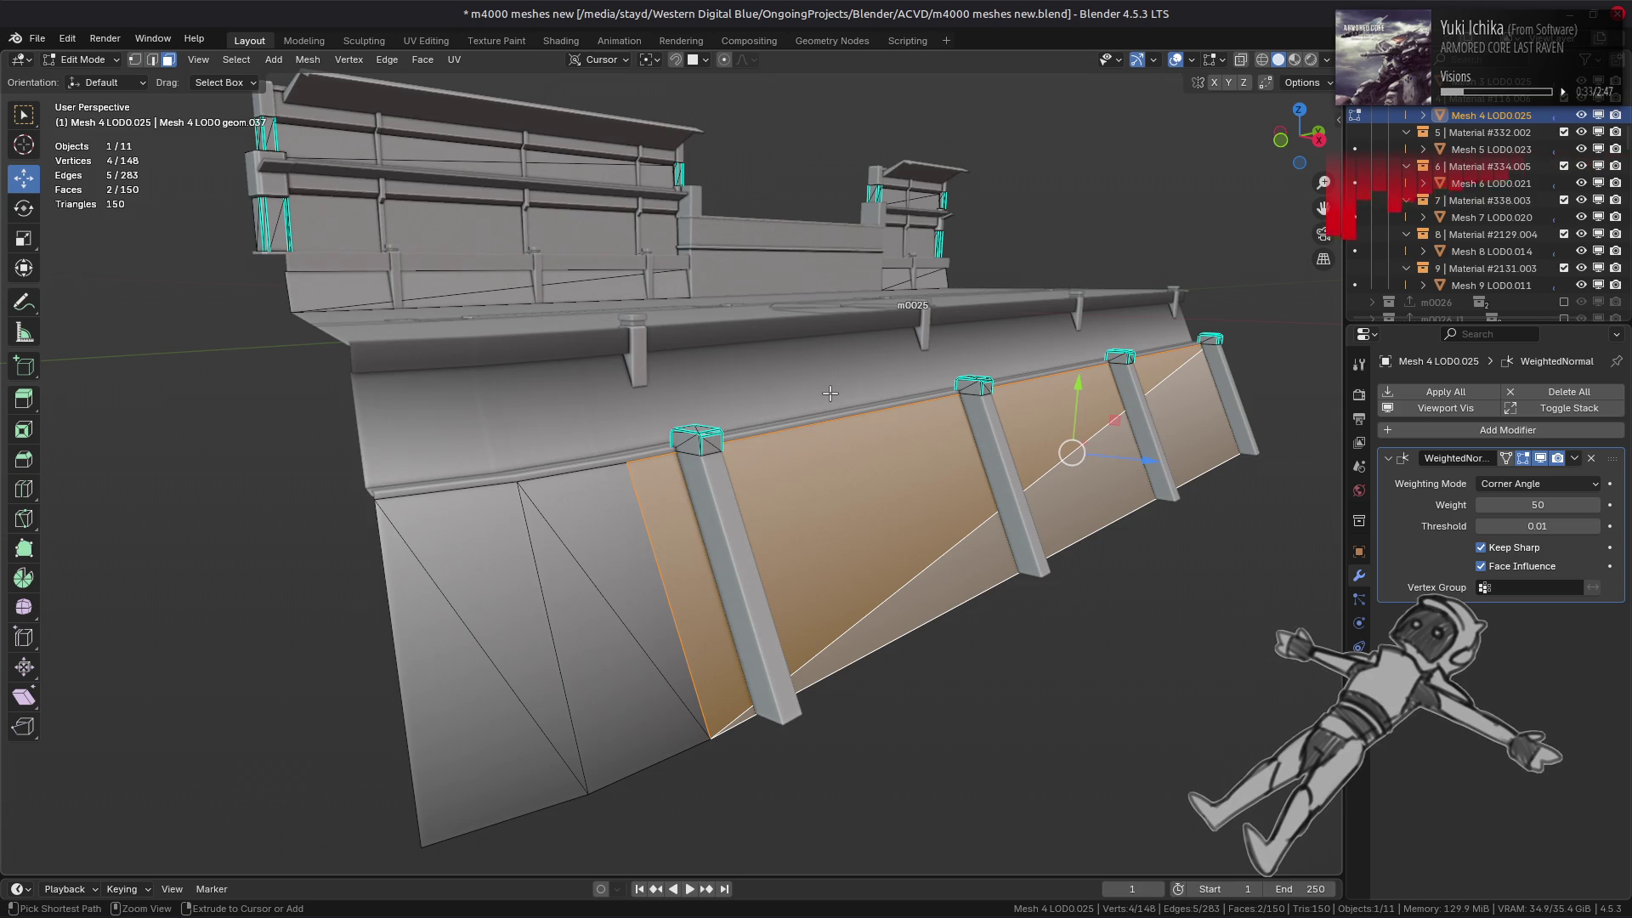
# - Set the ledge mesh's sloped face and thin triangle to Strong face strength
pyautogui.scroll(5, 763, 391)
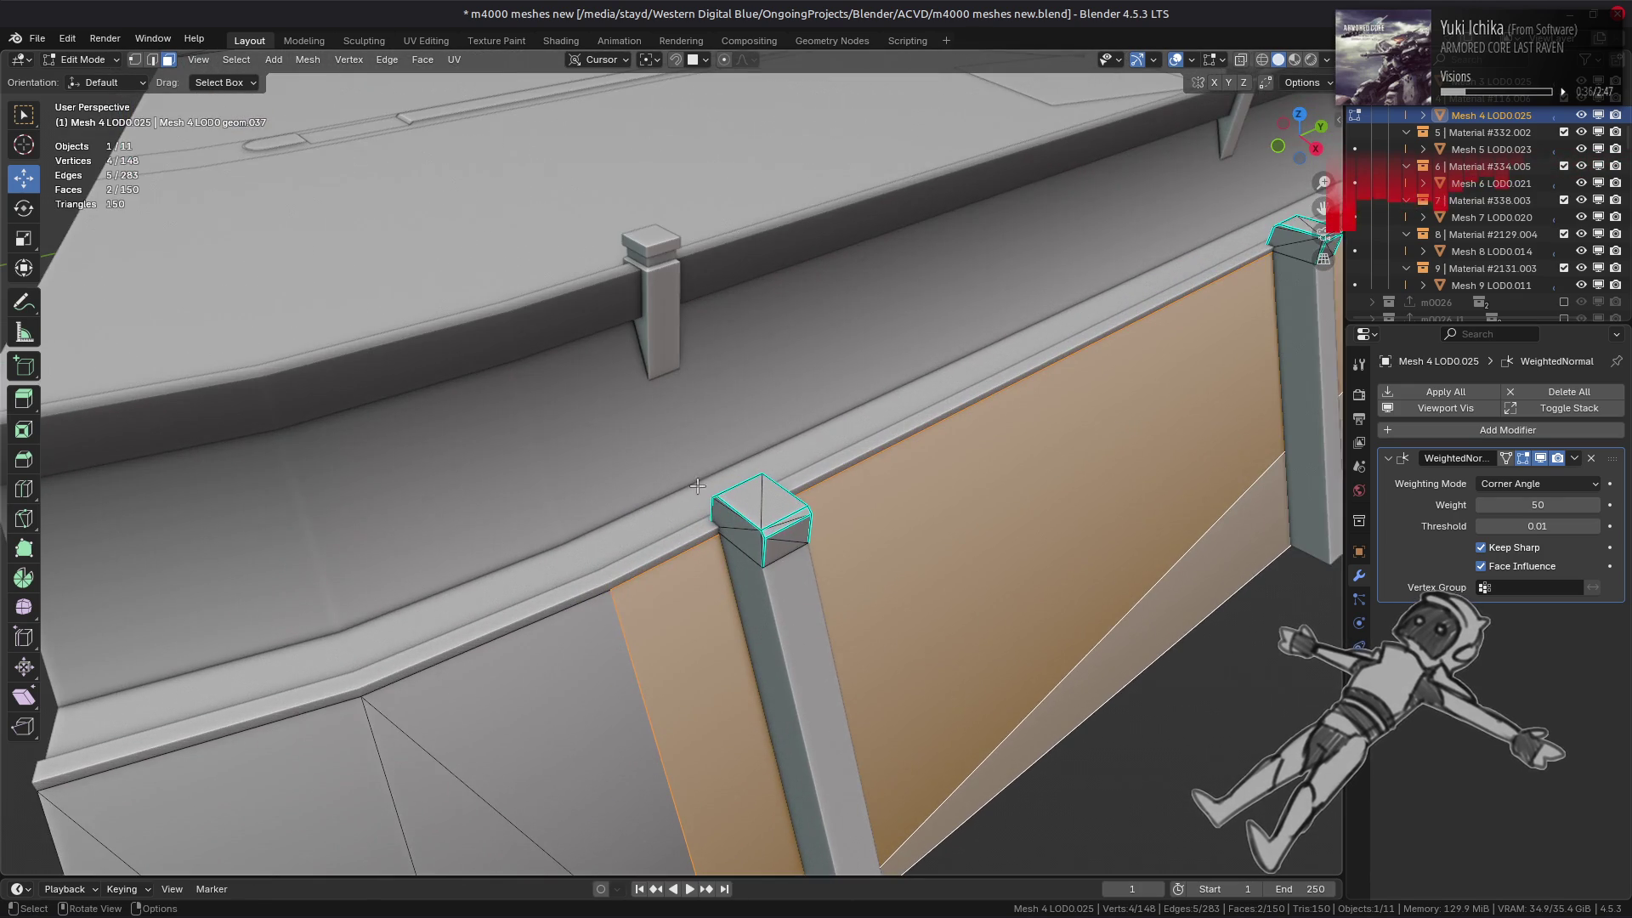
pyautogui.hotkey('alt', 'q')
pyautogui.click(963, 222)
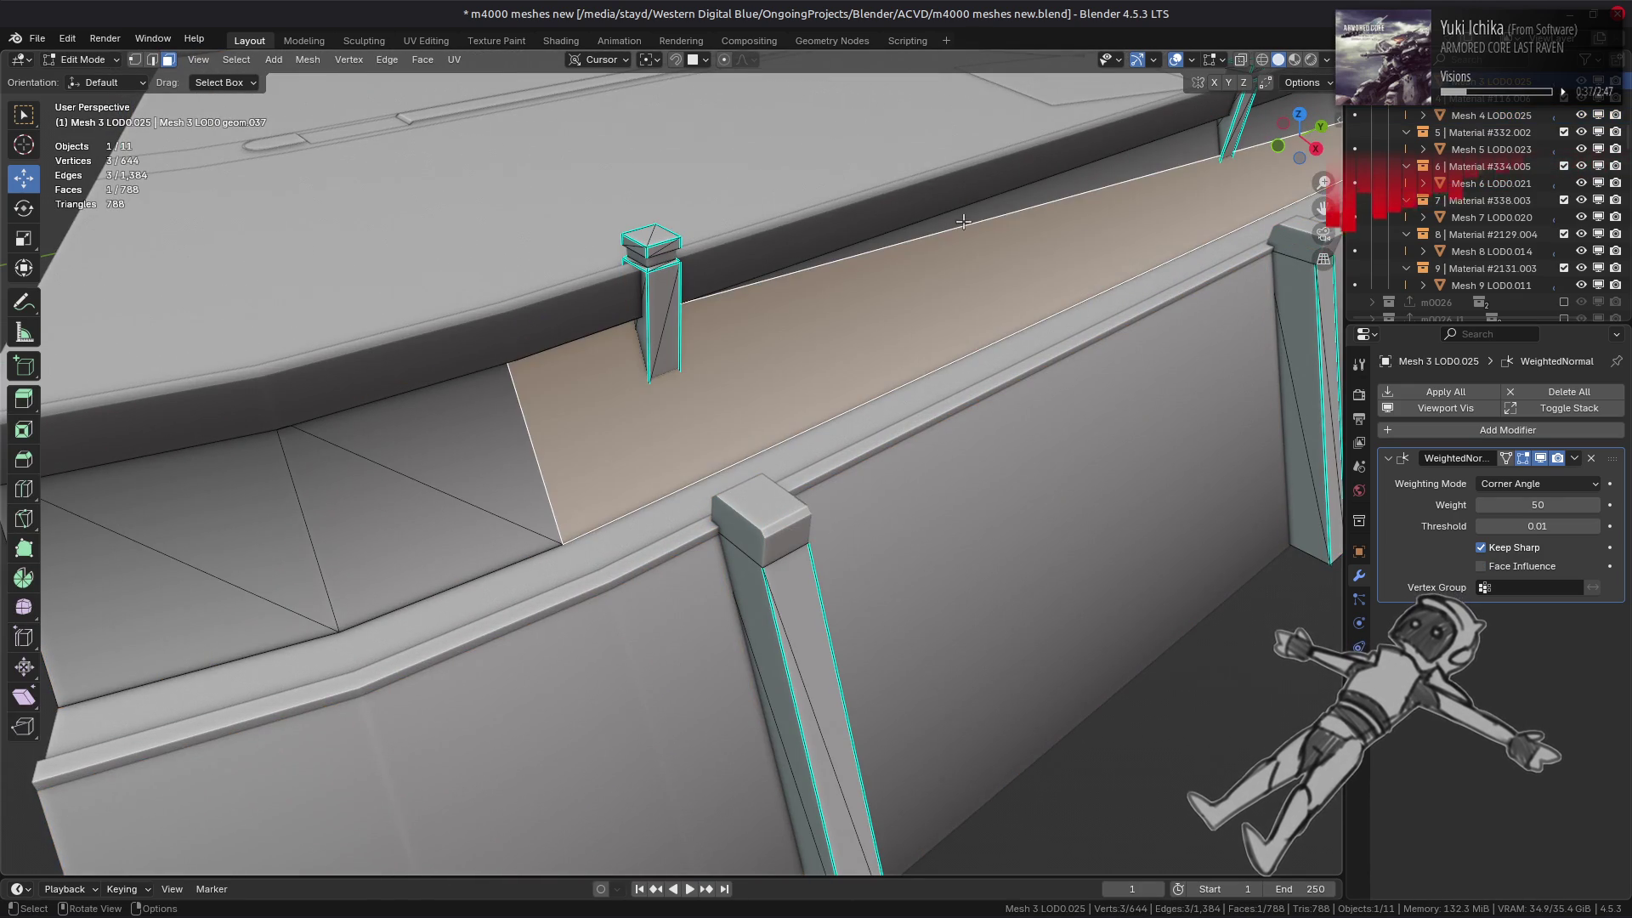
pyautogui.keyDown('shift'); pyautogui.click(996, 208); pyautogui.keyUp('shift')
pyautogui.click(308, 59)
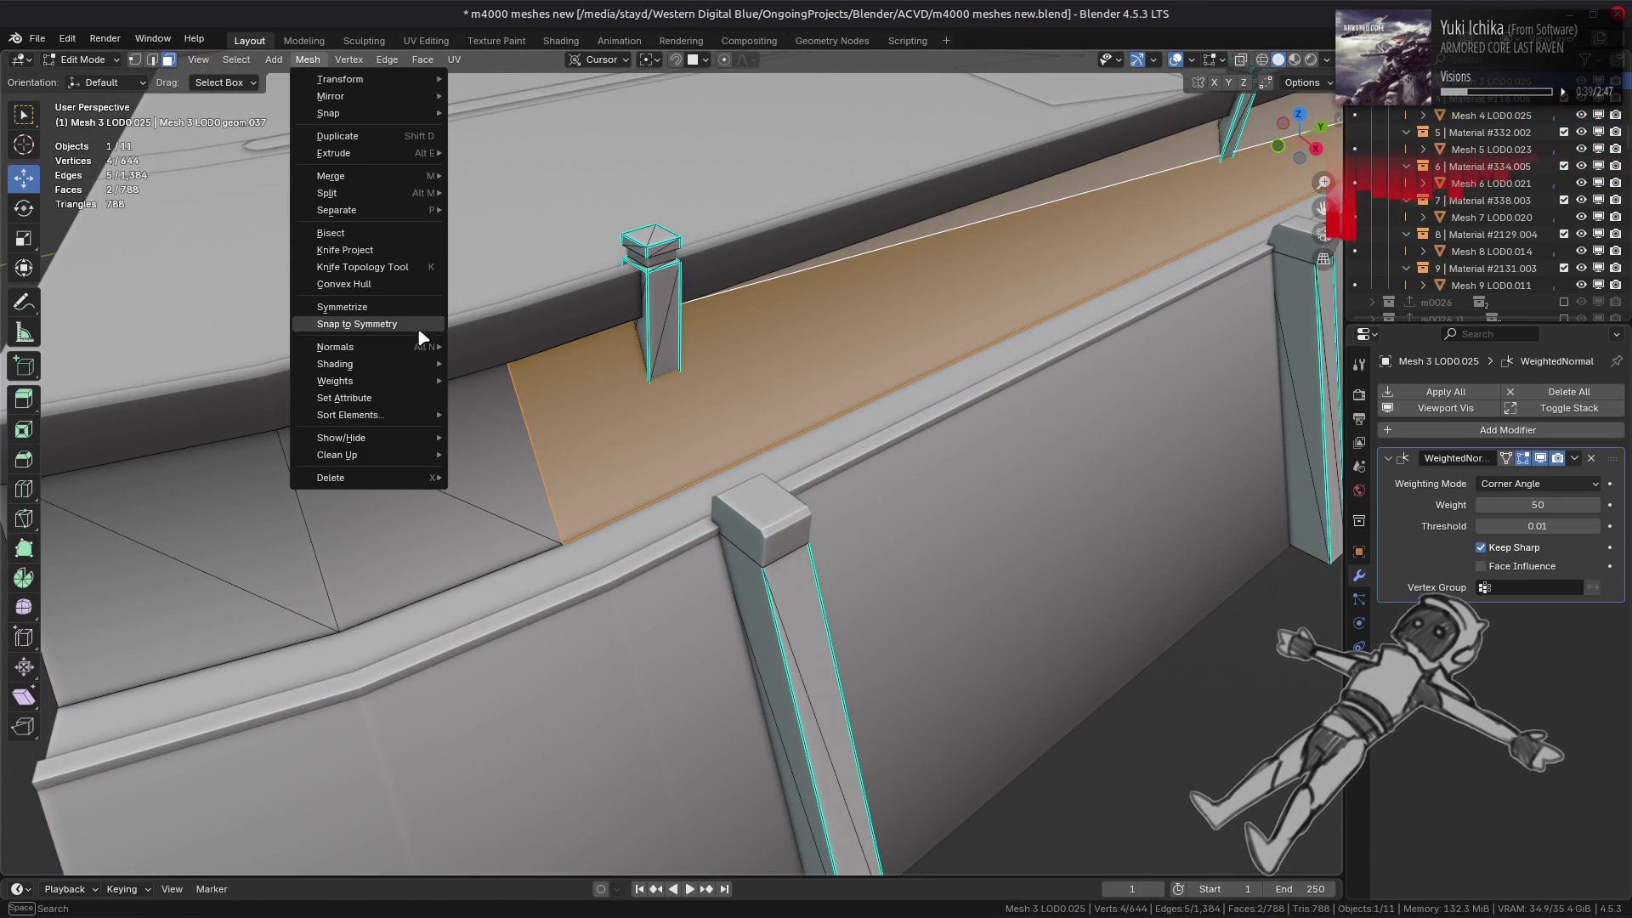
pyautogui.moveTo(416, 350)
pyautogui.moveTo(595, 614)
pyautogui.click(680, 642)
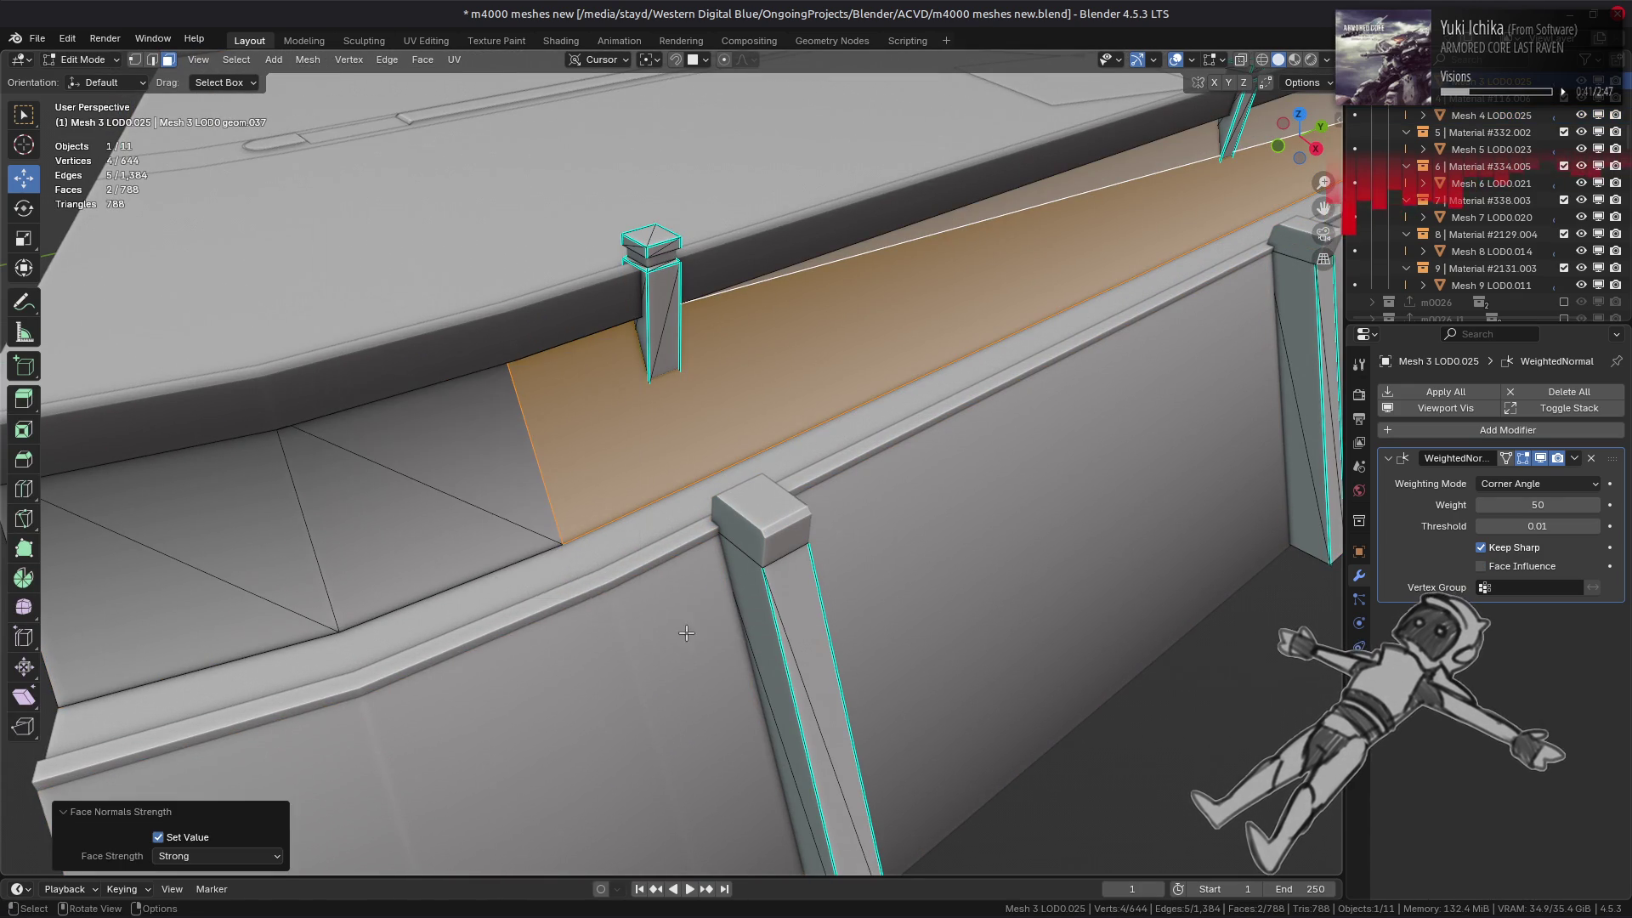
# - Set the upper rail mesh's faces to Strong and enable Face Influence on its weighted normals
pyautogui.moveTo(684, 633); pyautogui.dragTo(598, 384, button='middle')
pyautogui.click(548, 235)
pyautogui.press('Tab')
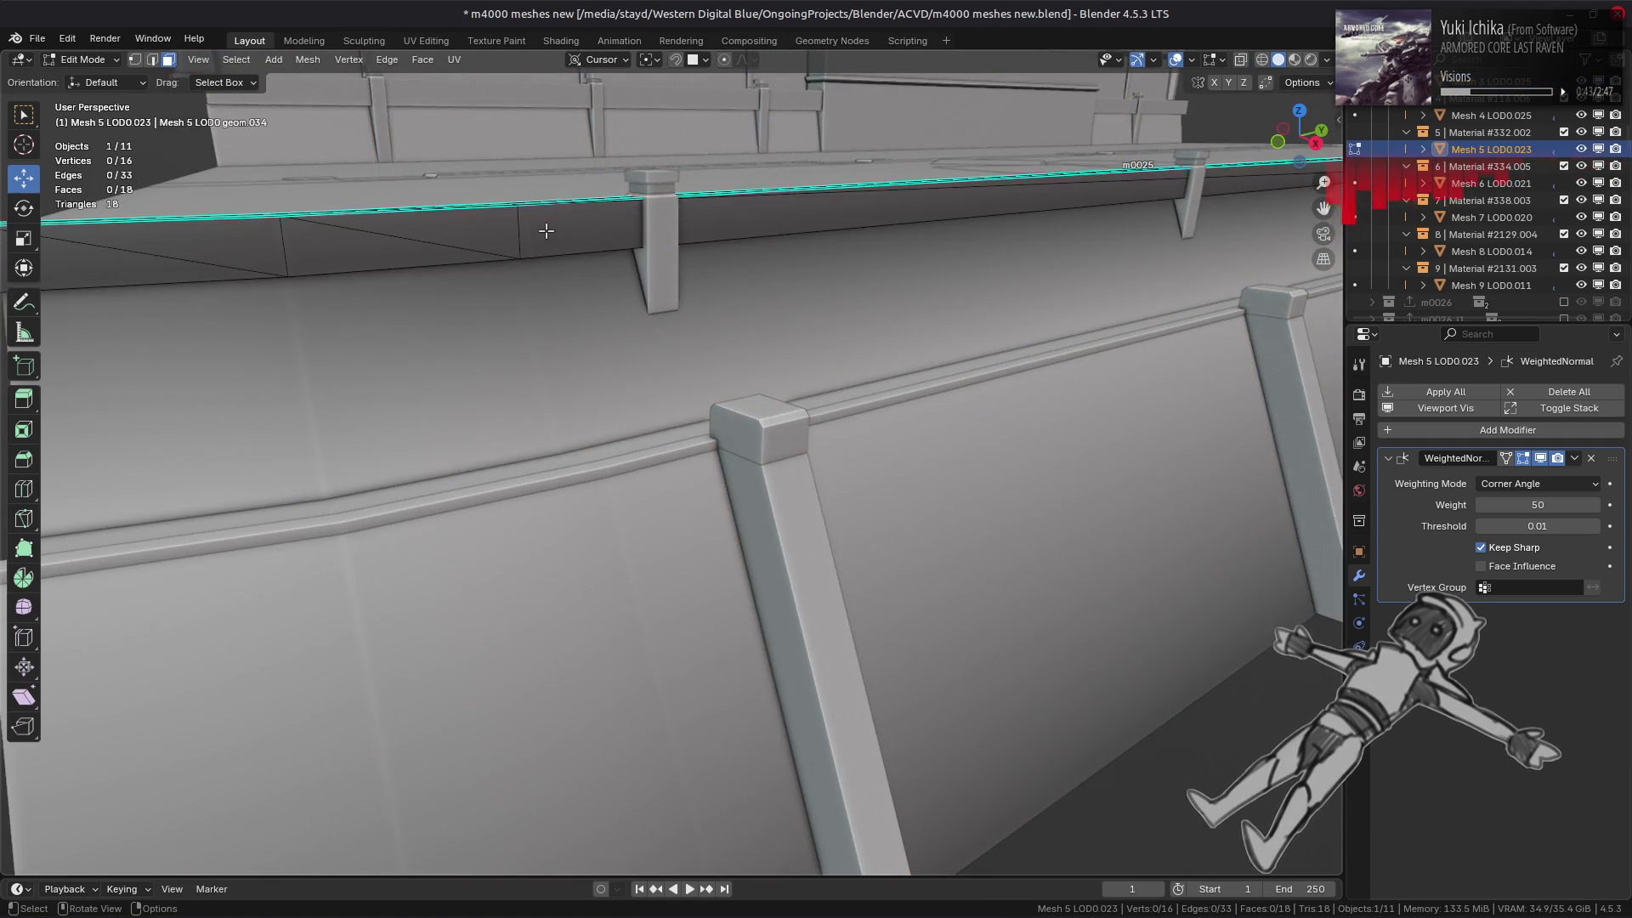
pyautogui.moveTo(548, 235)
pyautogui.mouseDown(button='middle')
pyautogui.moveTo(846, 323)
pyautogui.moveTo(947, 281)
pyautogui.mouseUp(button='middle')
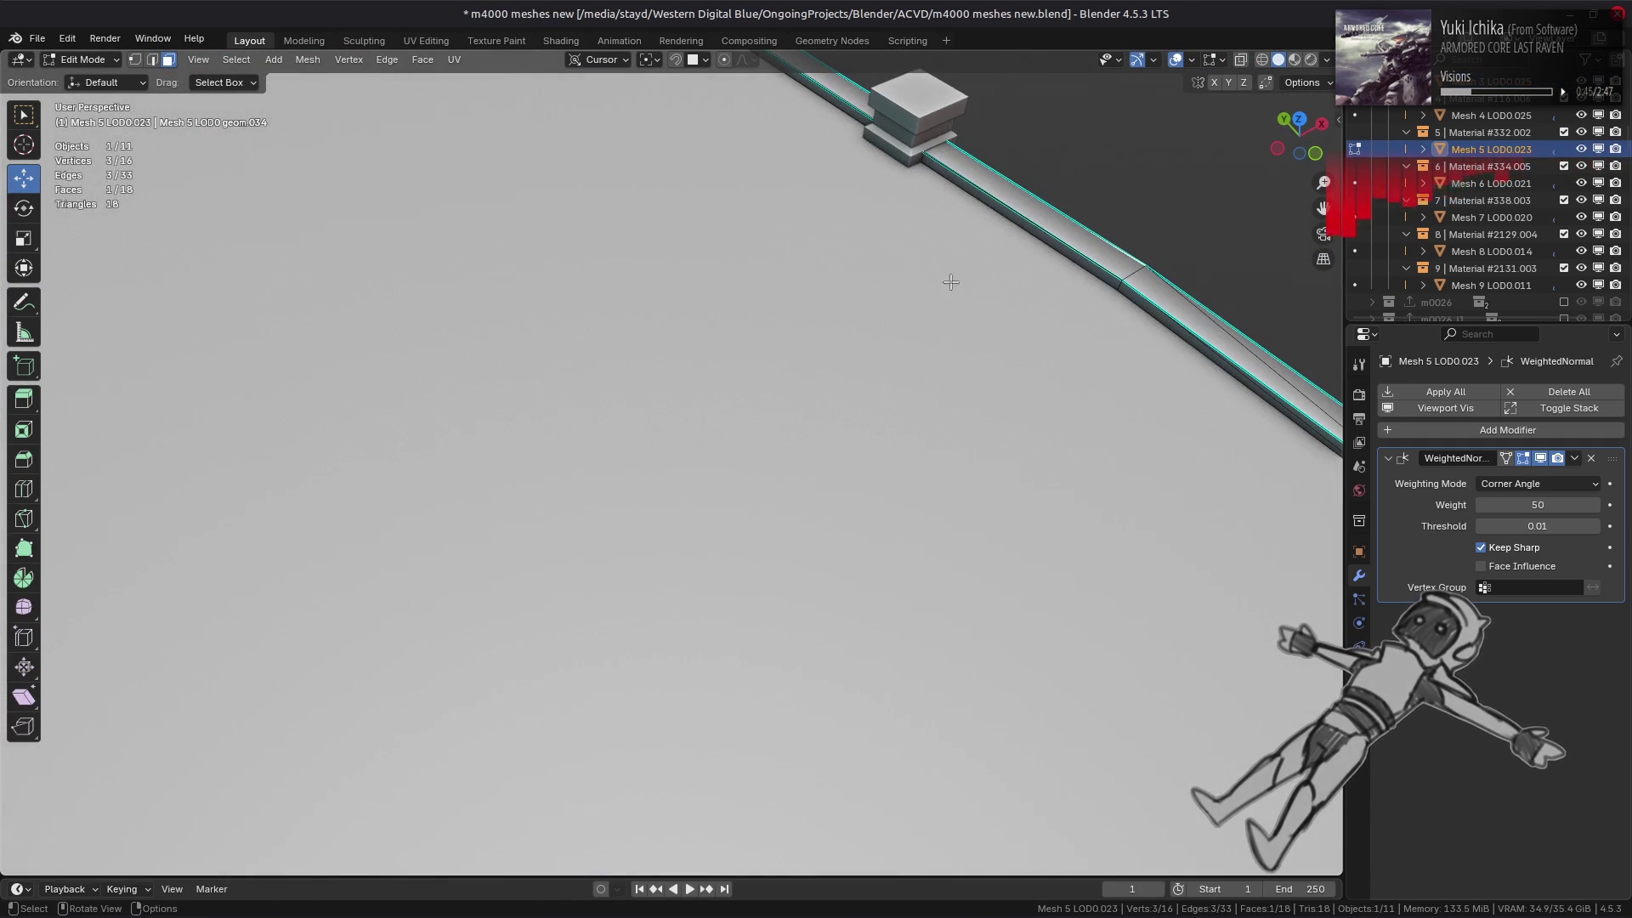
pyautogui.keyDown('ctrl'); pyautogui.click(1003, 234); pyautogui.keyUp('ctrl')
pyautogui.moveTo(978, 227)
pyautogui.mouseDown(button='middle')
pyautogui.moveTo(776, 222)
pyautogui.moveTo(841, 492)
pyautogui.moveTo(830, 400)
pyautogui.moveTo(274, 401)
pyautogui.moveTo(481, 224)
pyautogui.mouseUp(button='middle')
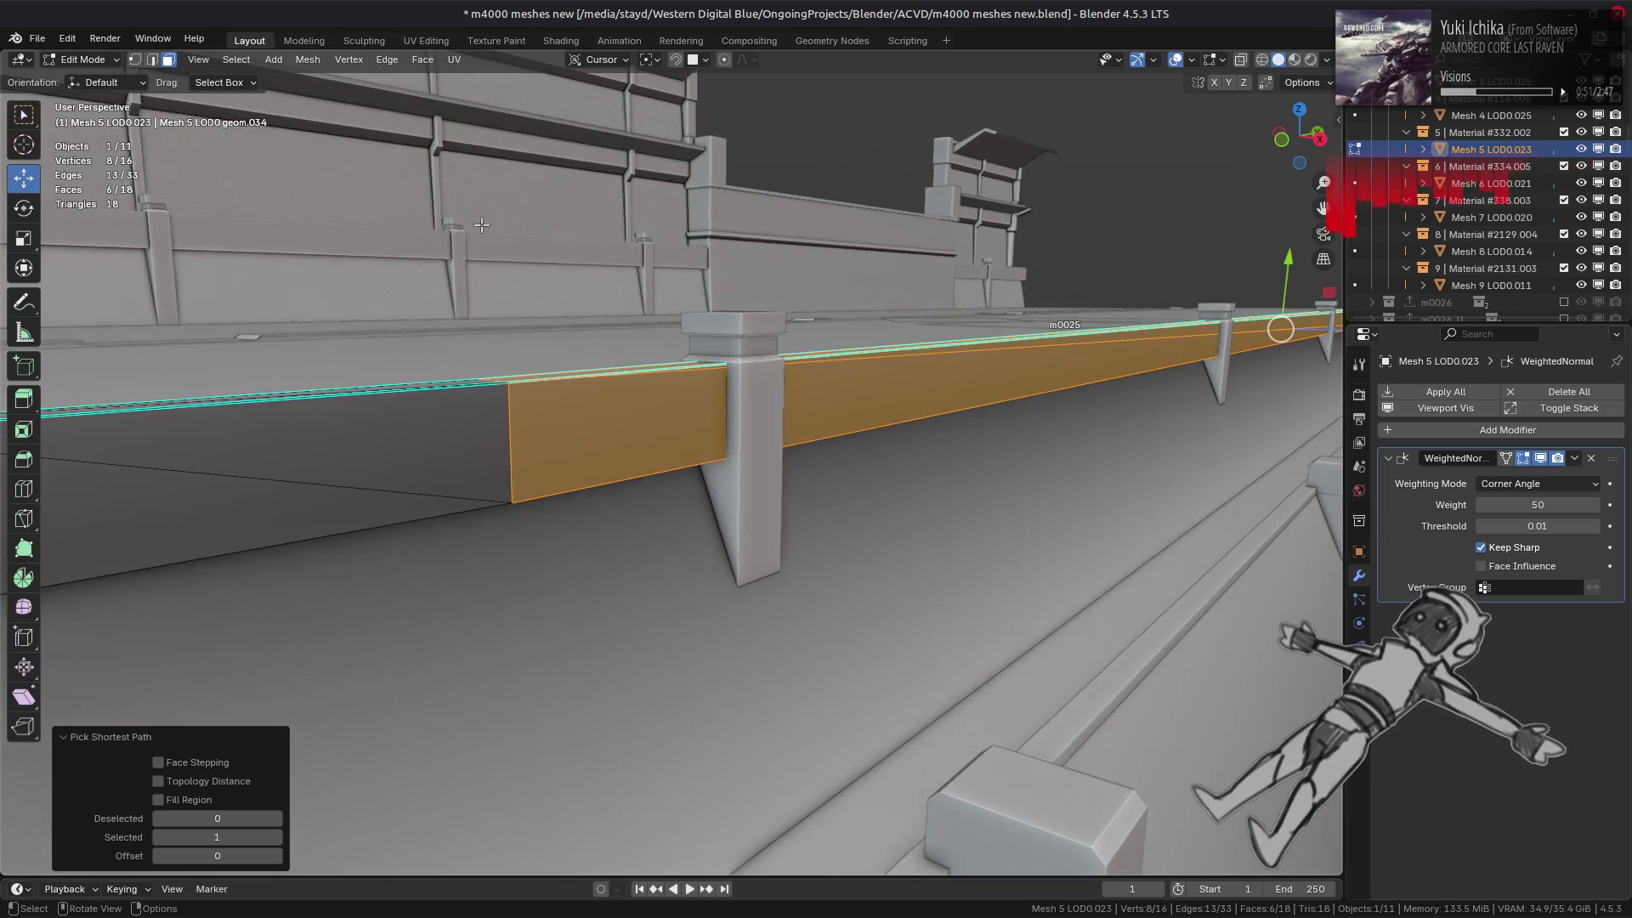
pyautogui.click(308, 59)
pyautogui.moveTo(391, 348)
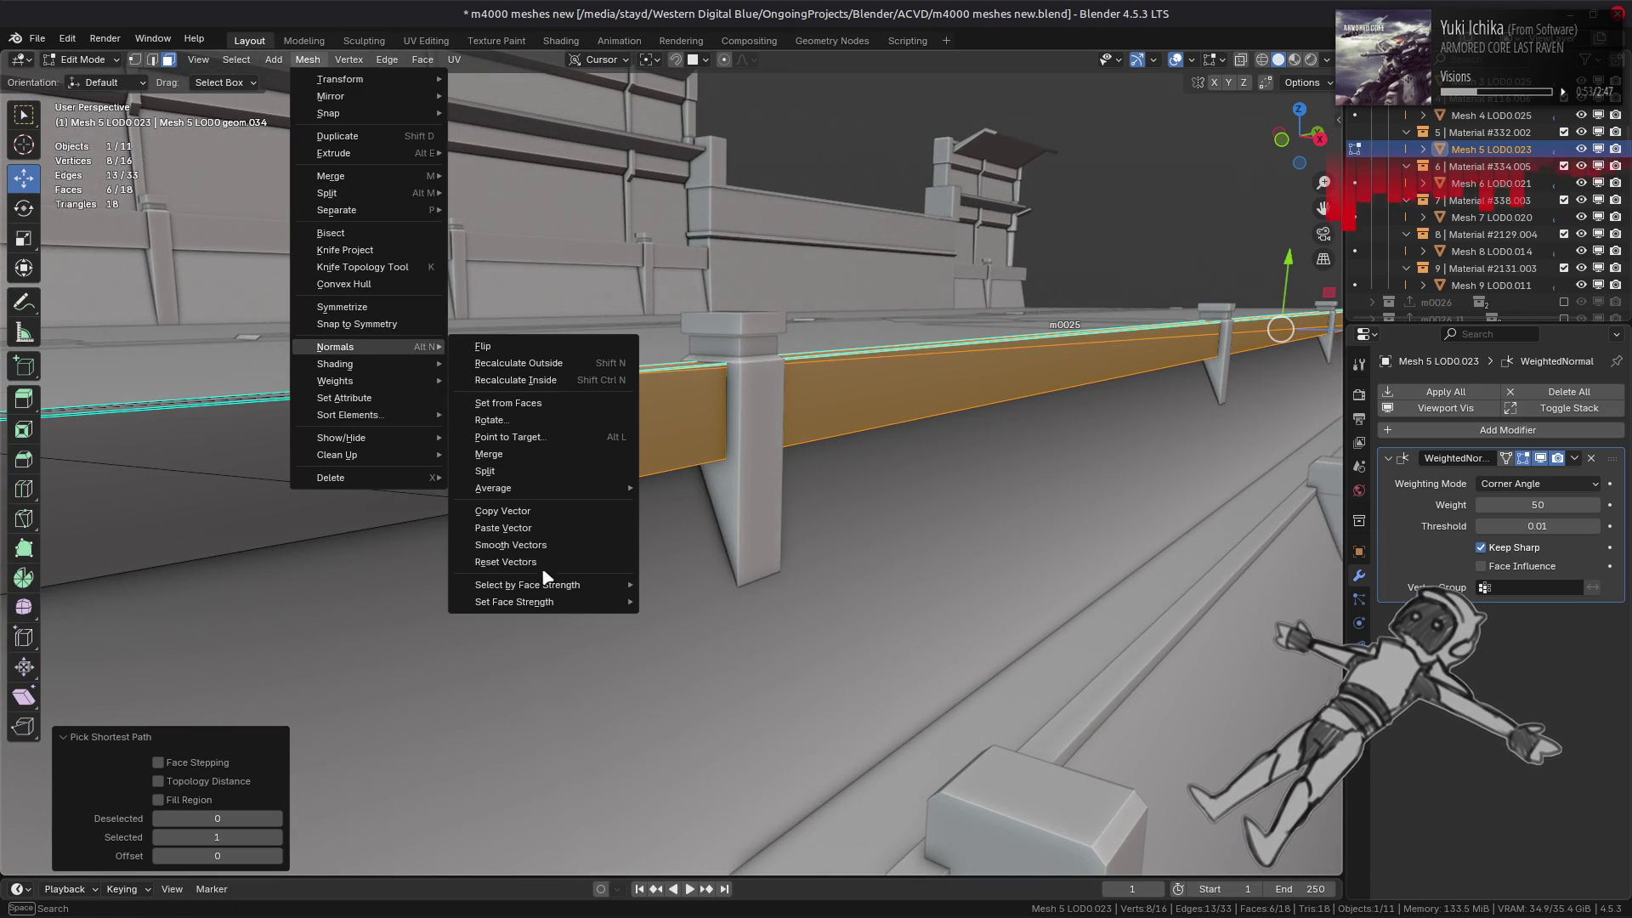
pyautogui.moveTo(554, 602)
pyautogui.click(685, 636)
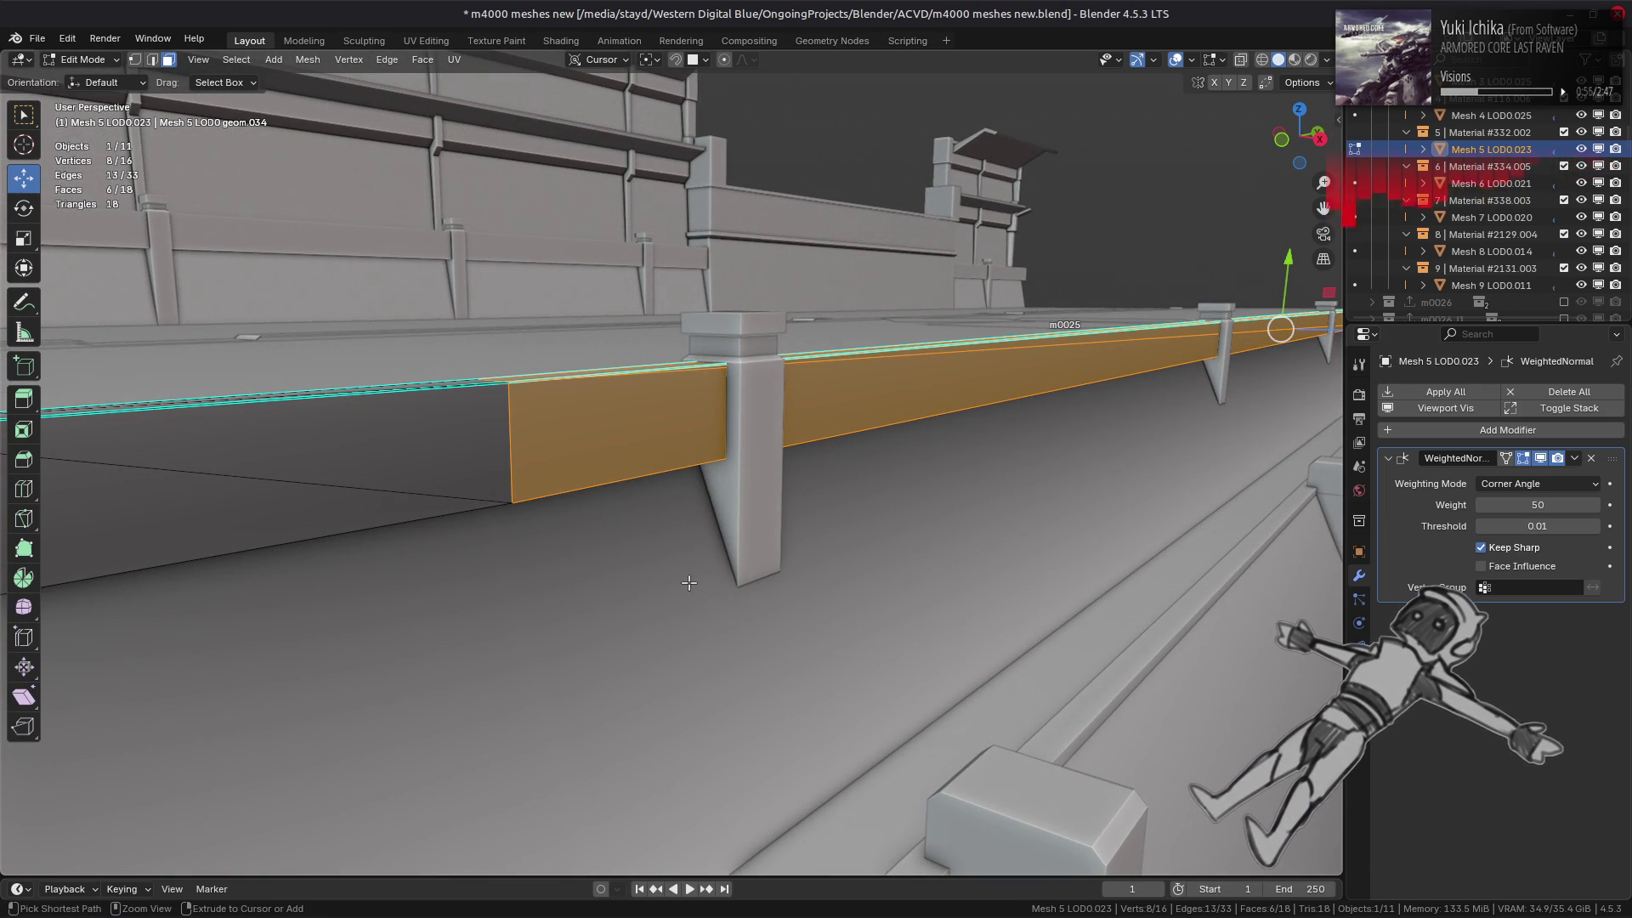
pyautogui.click(1540, 573)
# - Check the wall and ledge meshes, then start editing the thin railing strip mesh
pyautogui.moveTo(978, 510); pyautogui.dragTo(770, 531, button='middle')
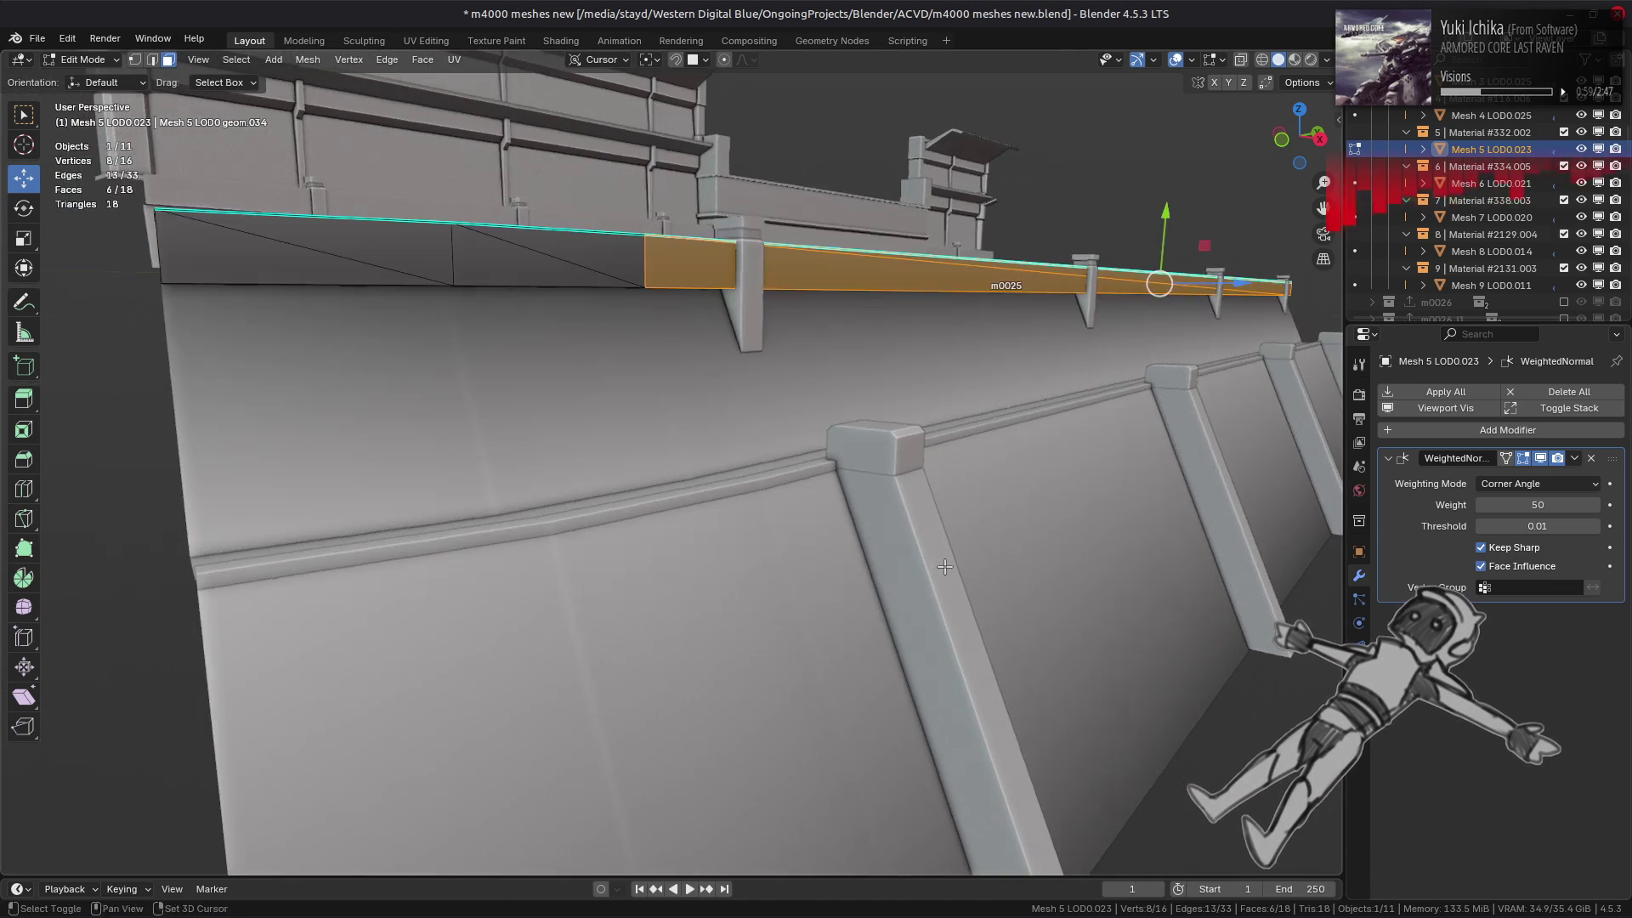
pyautogui.press('Tab')
pyautogui.click(765, 523)
pyautogui.click(737, 430)
pyautogui.press('Tab')
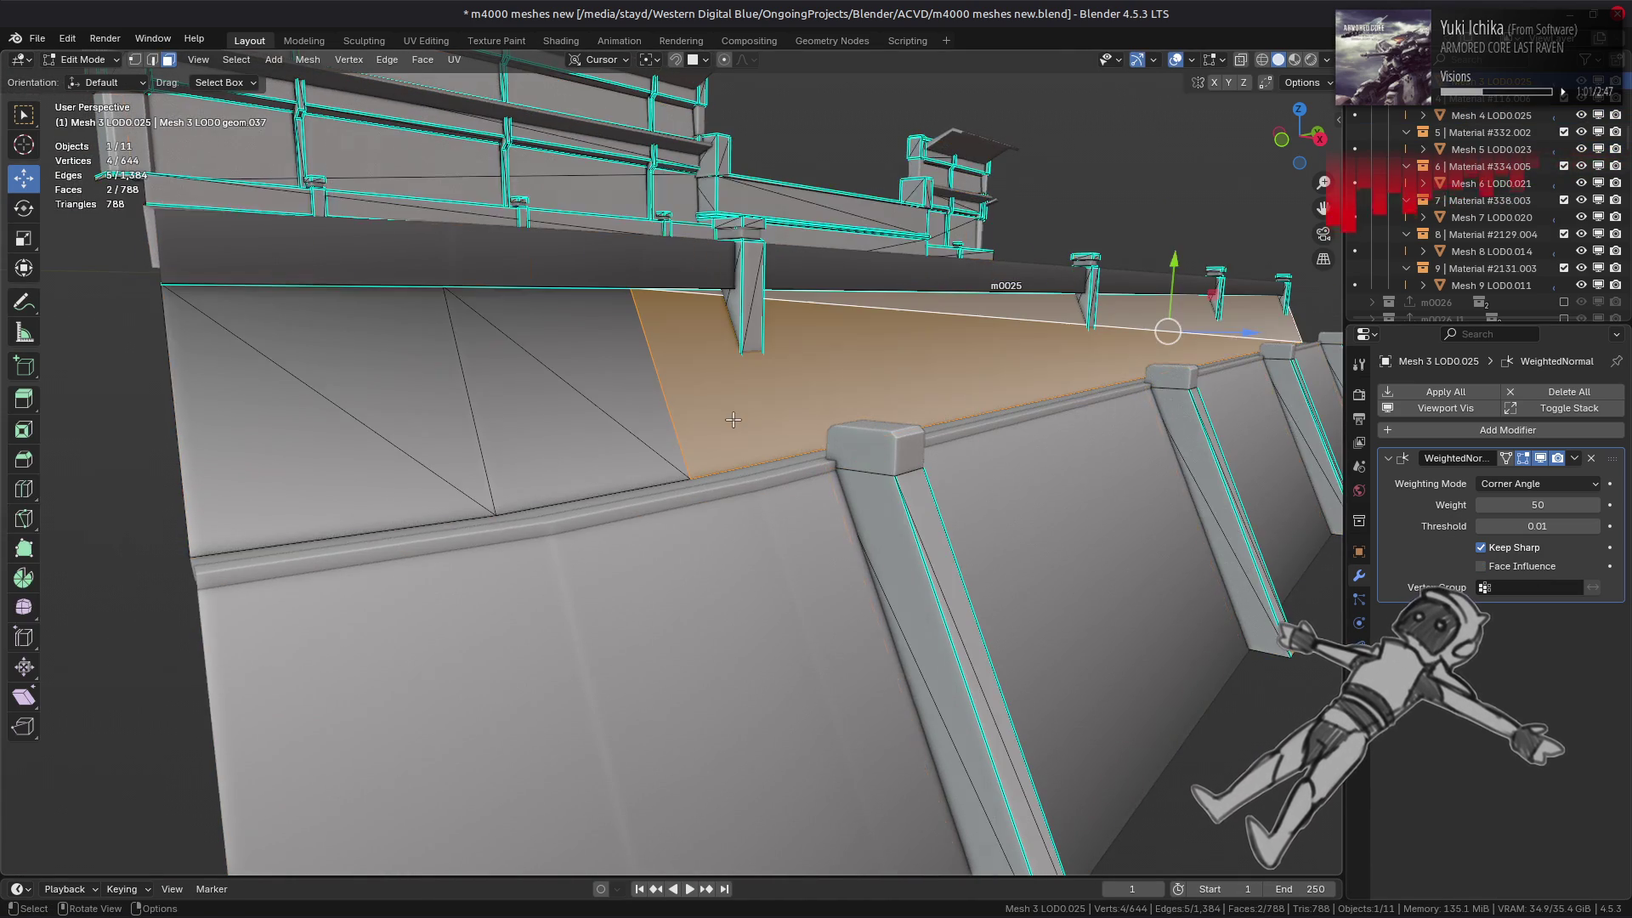
pyautogui.moveTo(850, 510); pyautogui.dragTo(856, 539, button='middle')
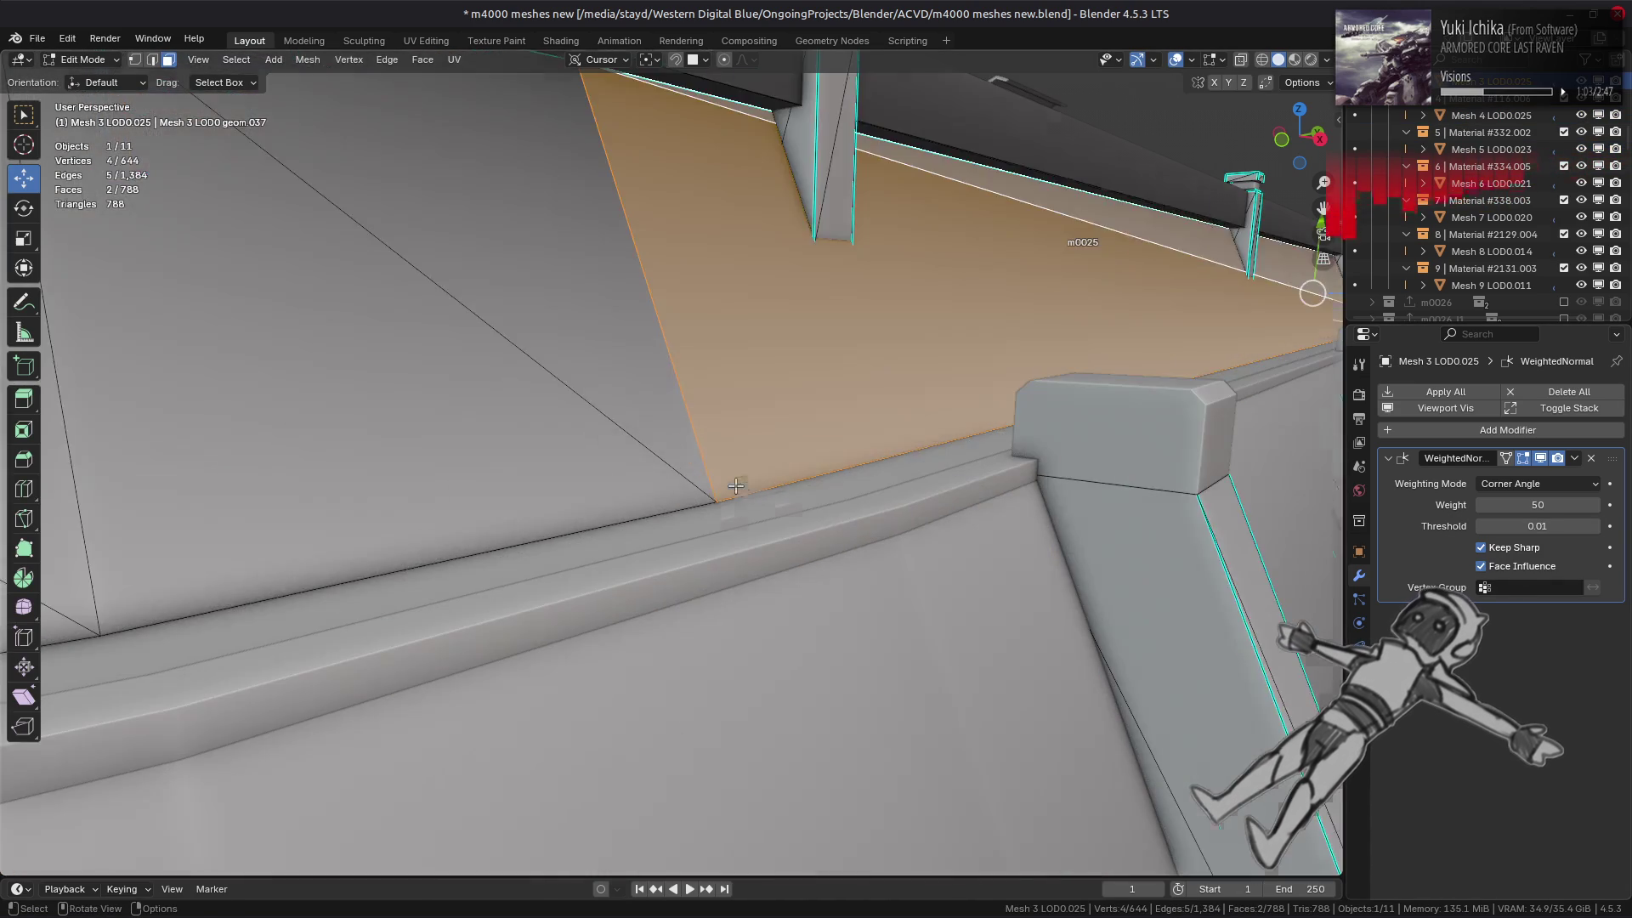
pyautogui.scroll(3, 857, 539)
pyautogui.press('Tab')
pyautogui.click(859, 539)
pyautogui.press('Tab')
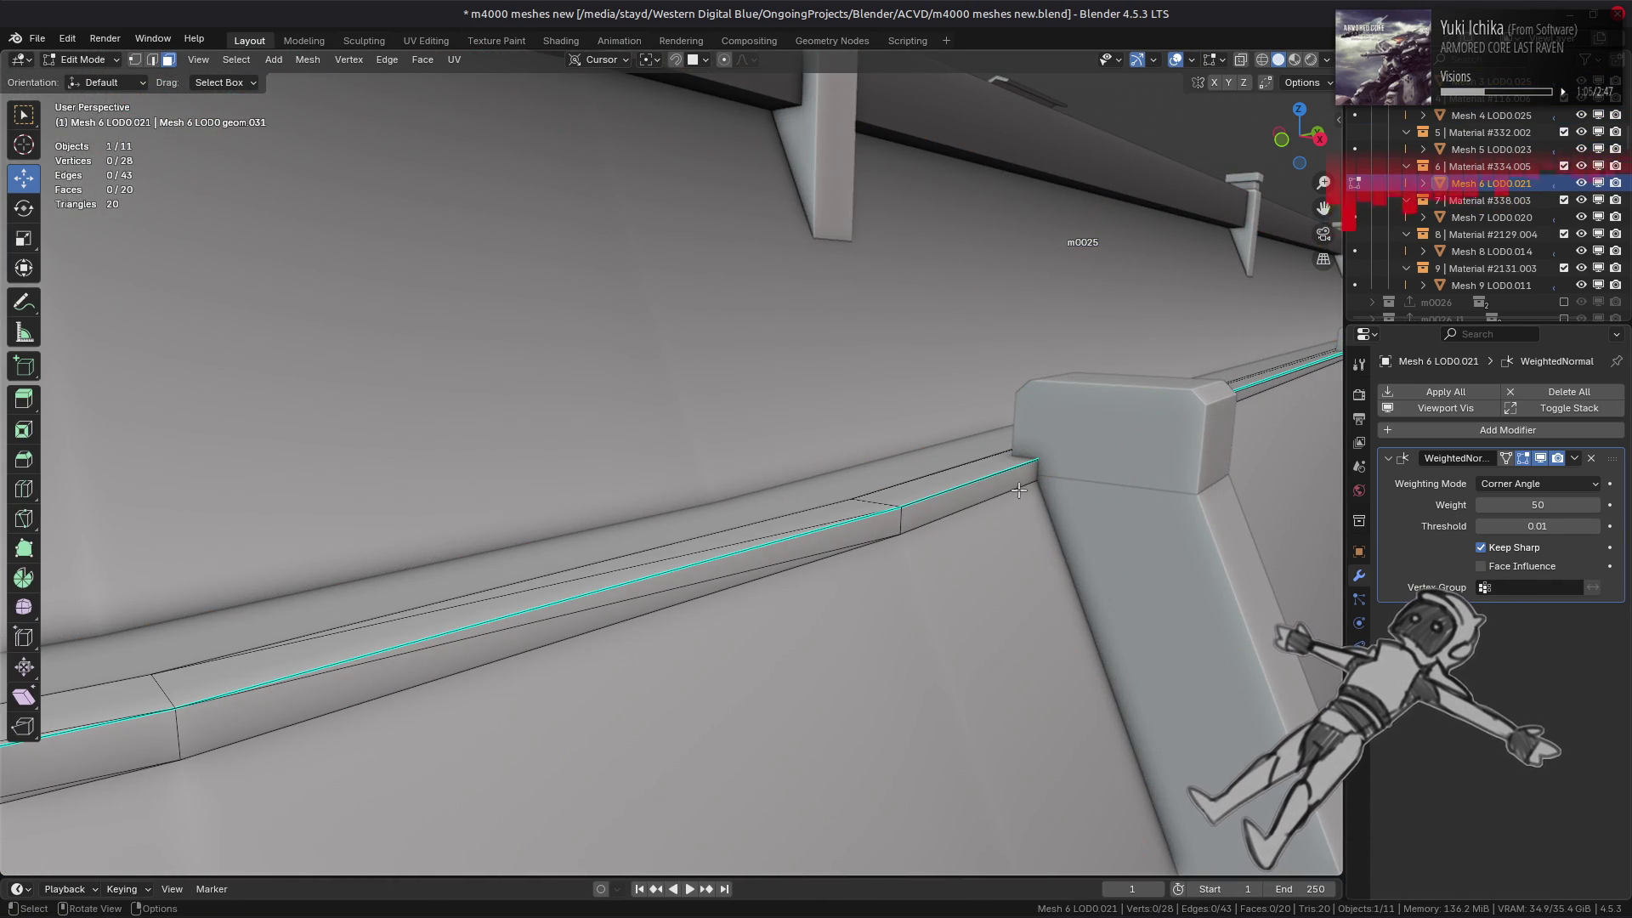
pyautogui.moveTo(1018, 490); pyautogui.dragTo(935, 459, button='middle')
# - Select the railing's linked flat faces, excluding the left-side faces
pyautogui.click(850, 426)
pyautogui.moveTo(850, 425)
pyautogui.mouseDown(button='middle')
pyautogui.moveTo(887, 533)
pyautogui.moveTo(880, 511)
pyautogui.mouseUp(button='middle')
pyautogui.keyDown('shift'); pyautogui.click(887, 533); pyautogui.keyUp('shift')
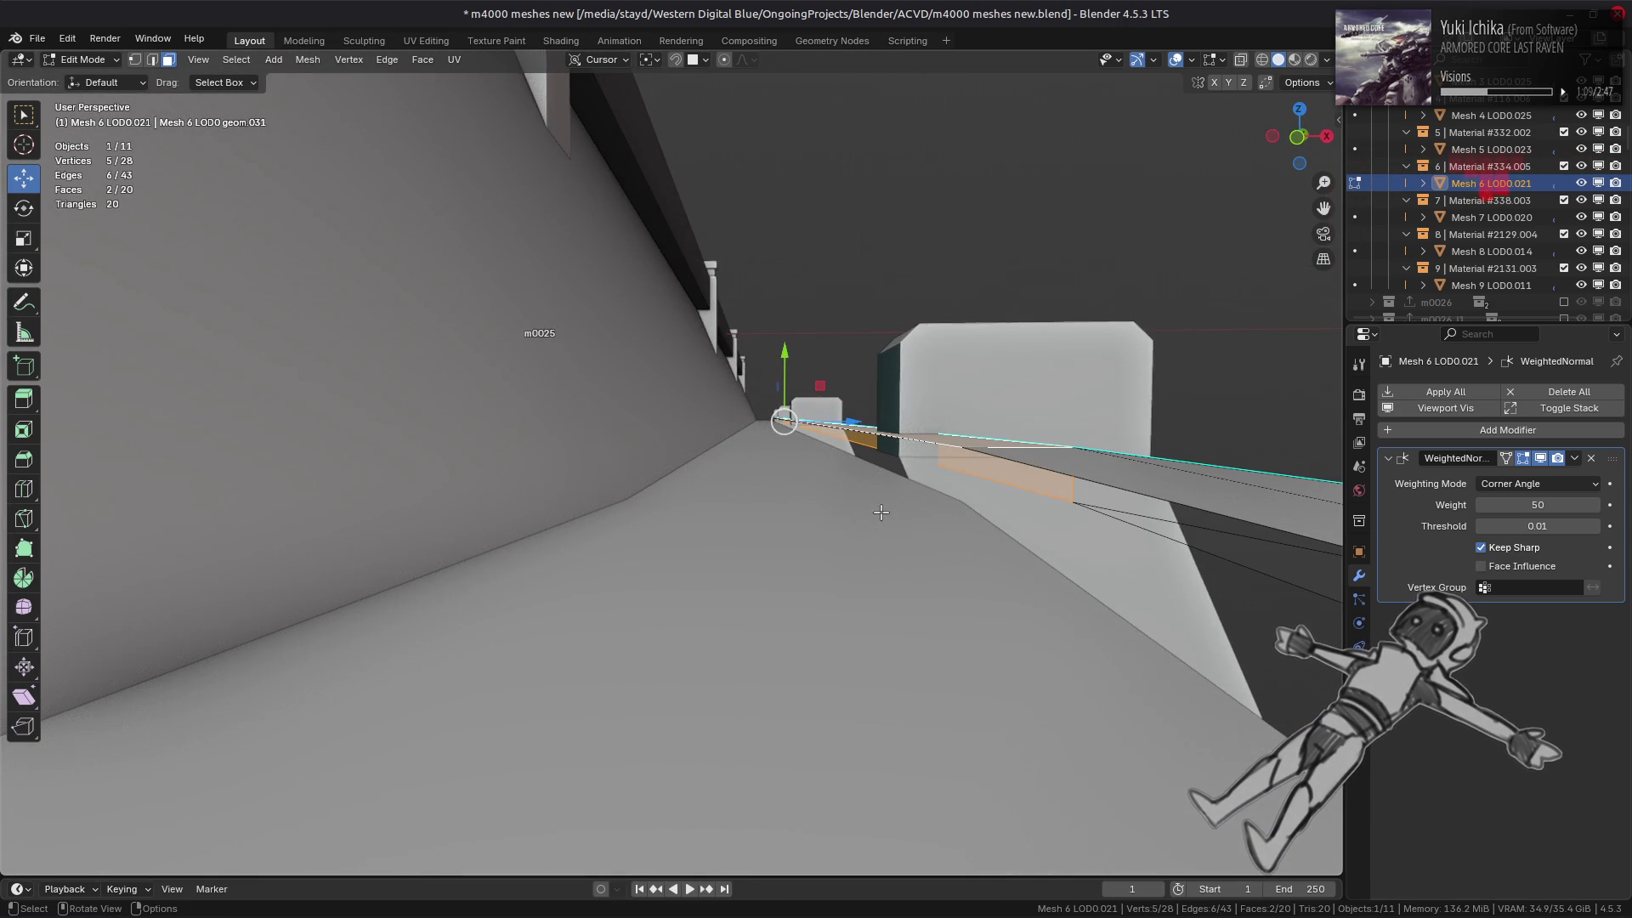
pyautogui.click(236, 60)
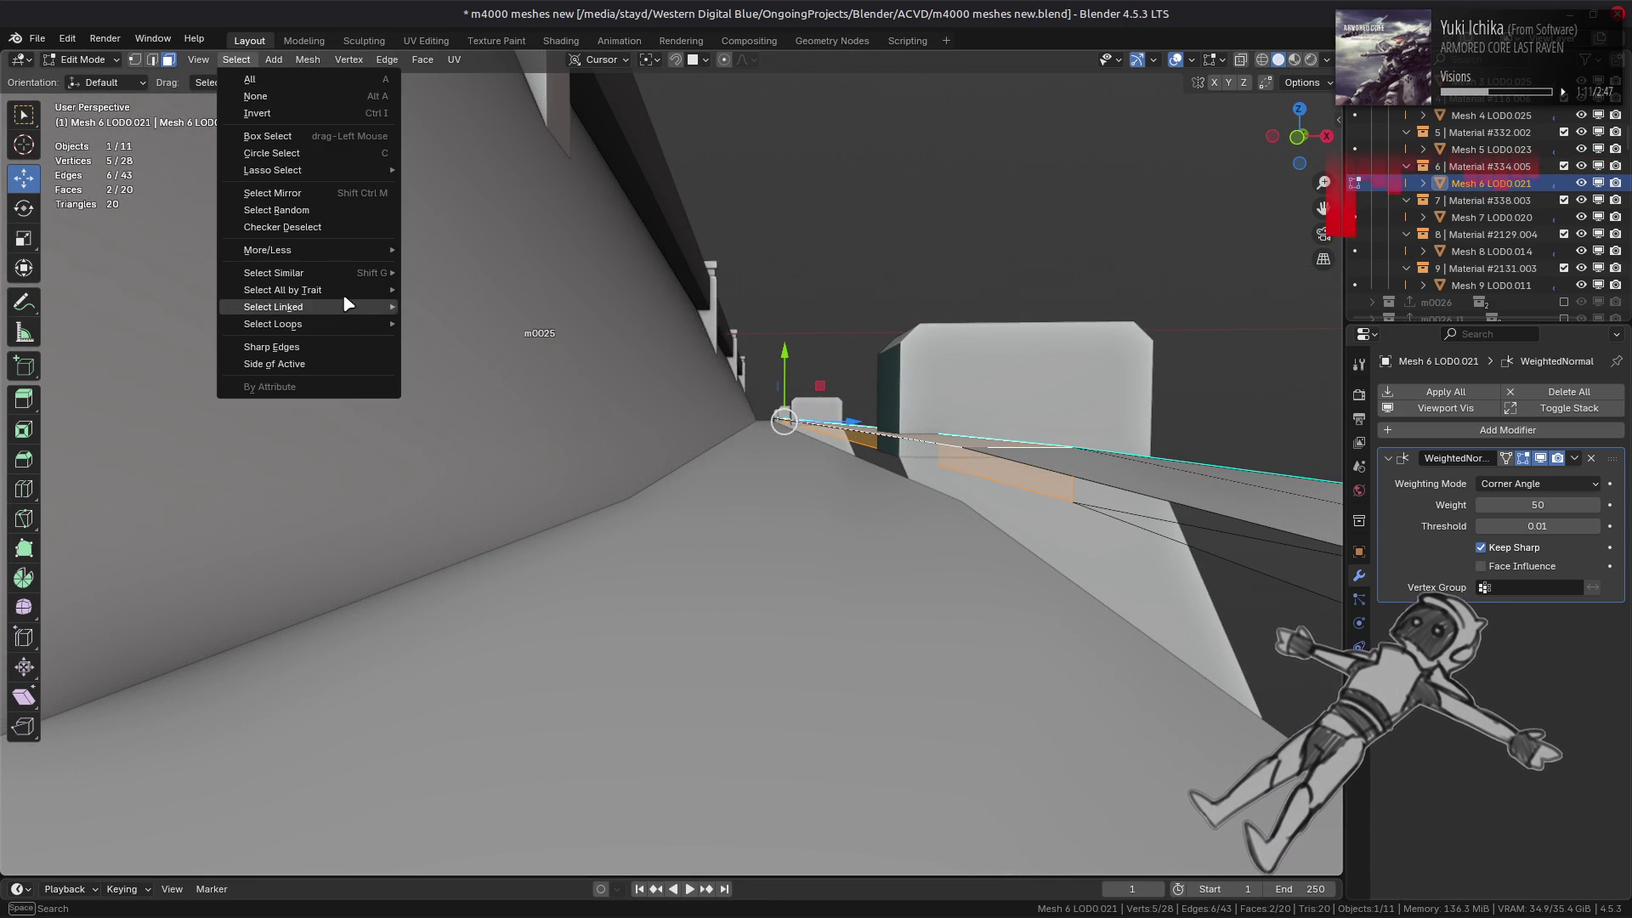
pyautogui.moveTo(339, 311)
pyautogui.click(466, 341)
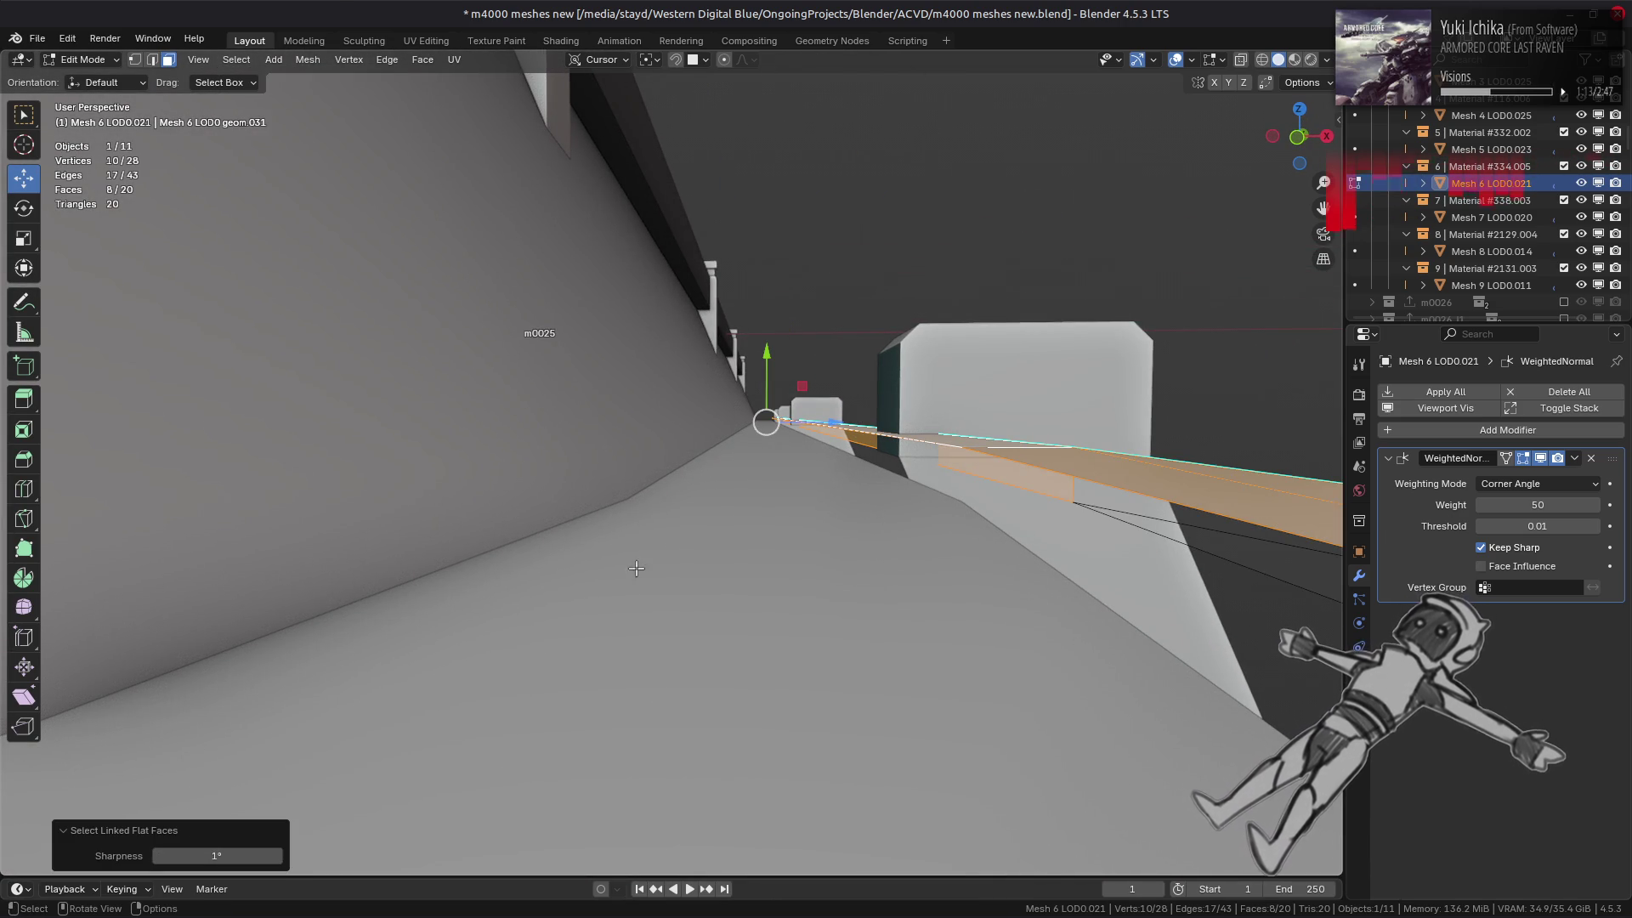
pyautogui.moveTo(638, 568)
pyautogui.mouseDown(button='middle')
pyautogui.moveTo(595, 484)
pyautogui.moveTo(552, 450)
pyautogui.mouseUp(button='middle')
pyautogui.keyDown('ctrl'); pyautogui.moveTo(166, 438); pyautogui.dragTo(519, 577); pyautogui.keyUp('ctrl')
# - Set the railing faces to Strong and enable Face Influence on its weighted normals
pyautogui.click(308, 60)
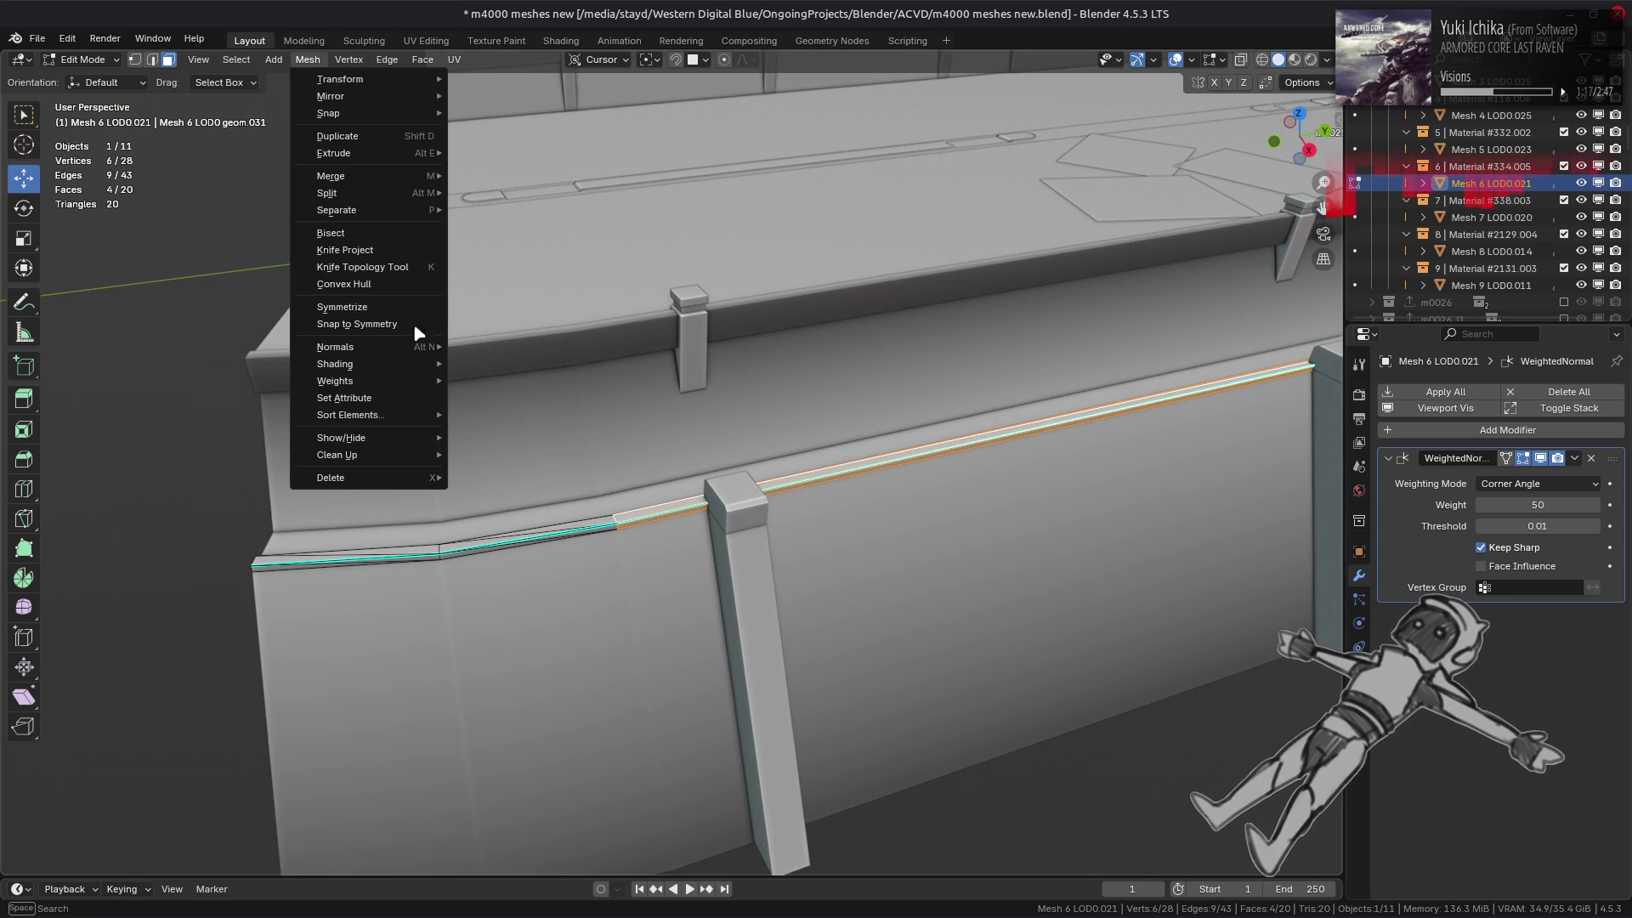
pyautogui.moveTo(411, 356)
pyautogui.moveTo(643, 609)
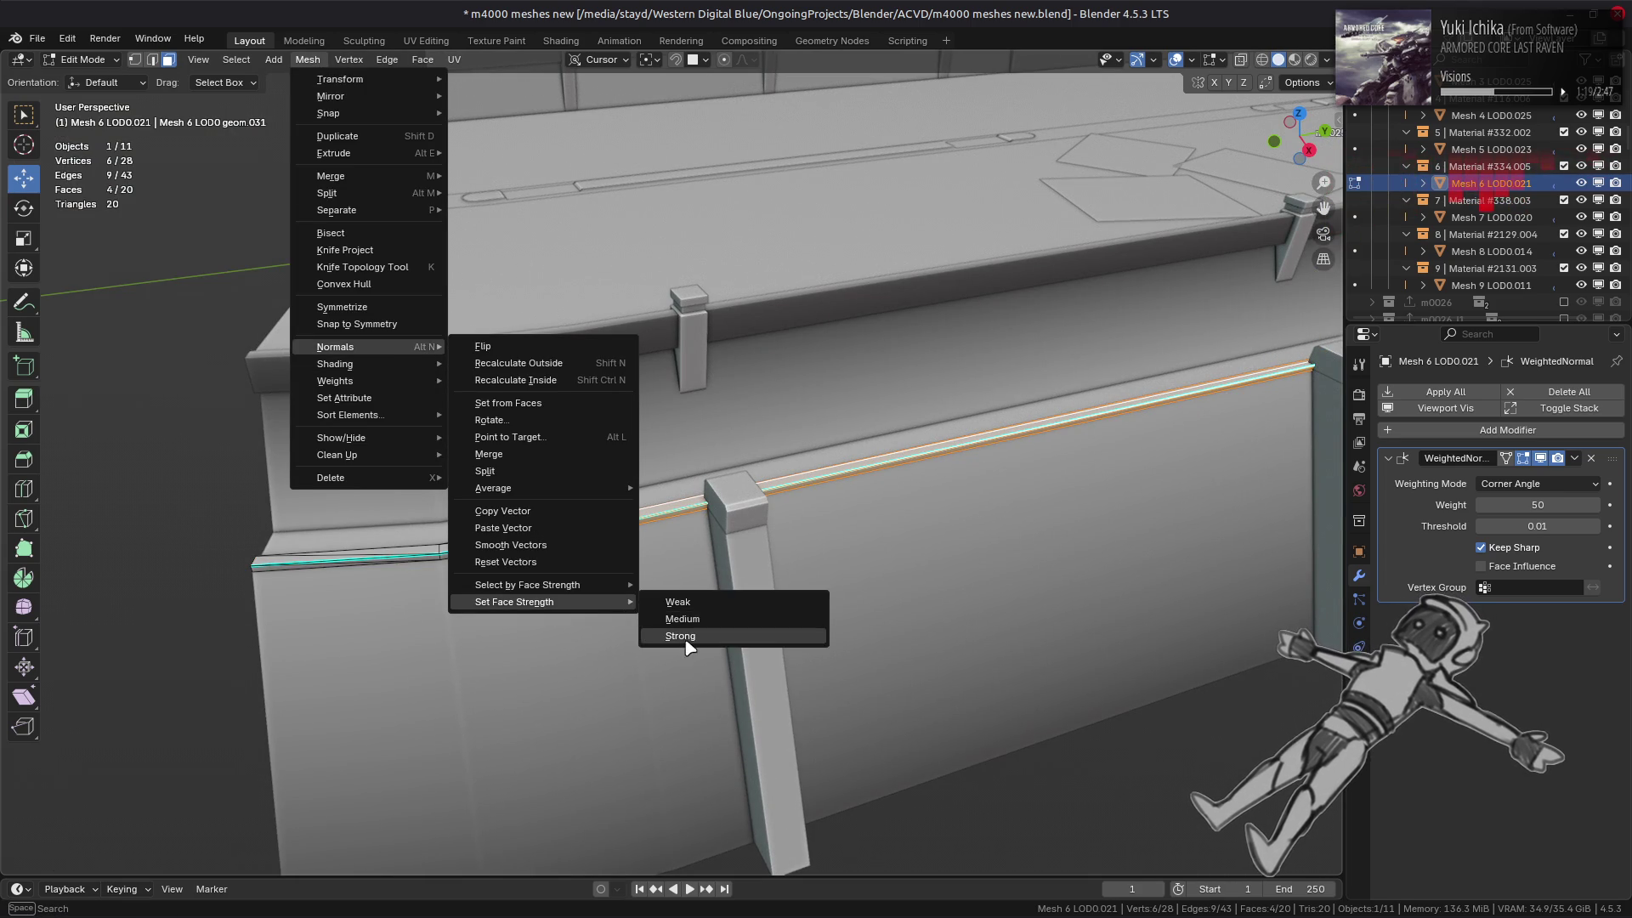
pyautogui.click(689, 644)
pyautogui.click(1481, 566)
# - Check the rail, ledge and wall meshes, deselect everything and save m4000 meshes new.blend
pyautogui.press('Tab')
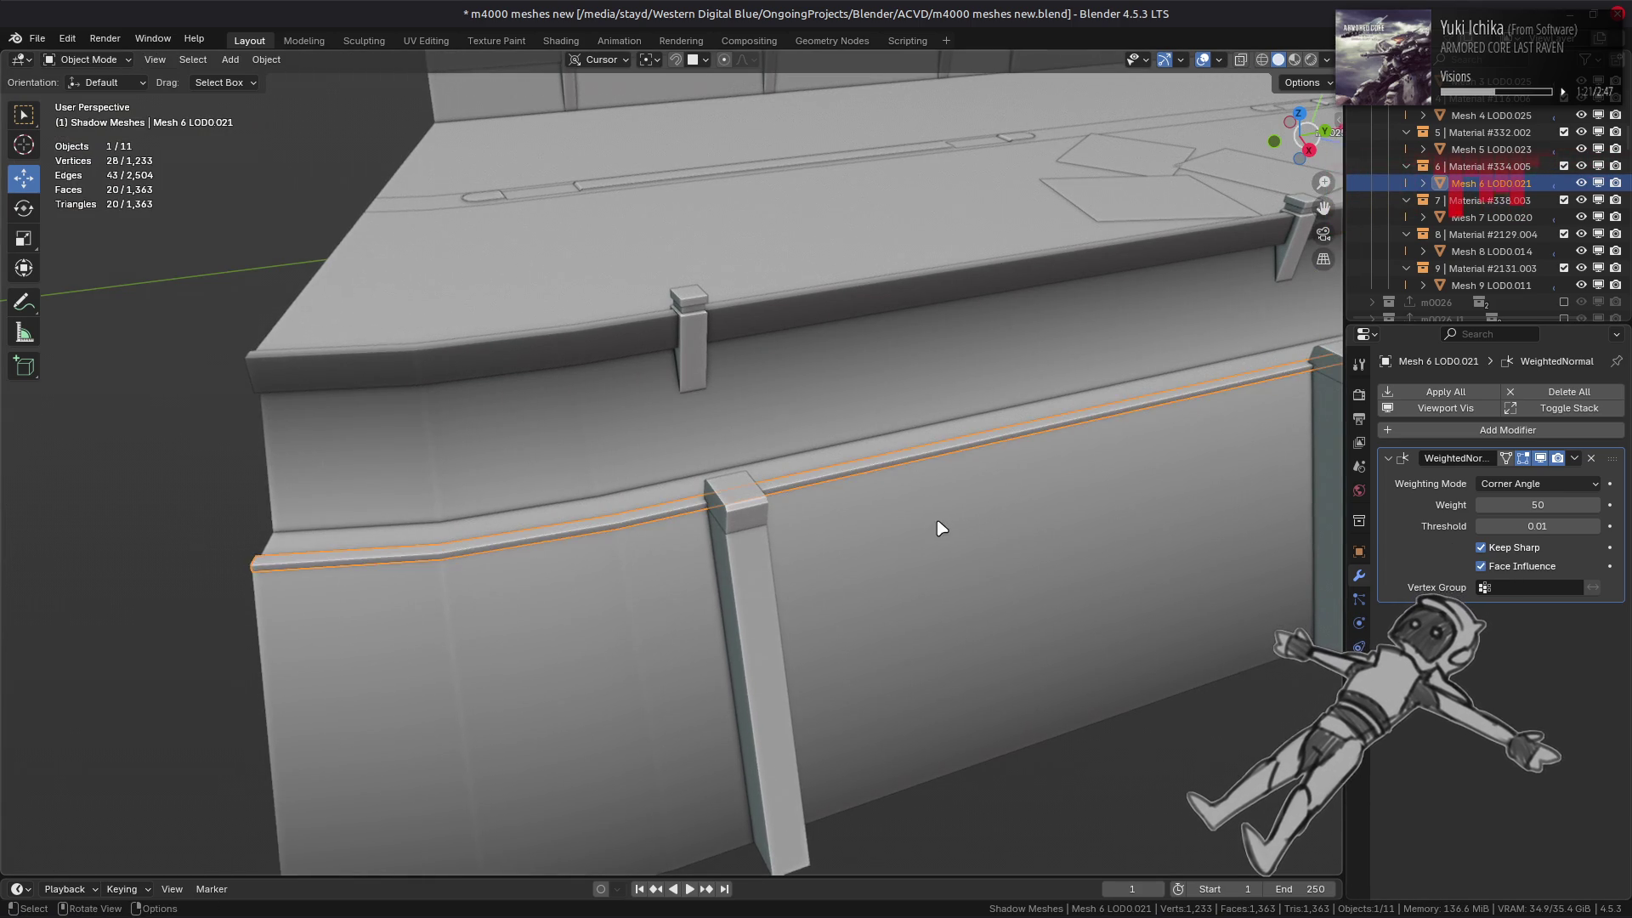
pyautogui.moveTo(974, 506)
pyautogui.mouseDown(button='middle')
pyautogui.moveTo(1010, 449)
pyautogui.moveTo(936, 612)
pyautogui.mouseUp(button='middle')
pyautogui.click(763, 425)
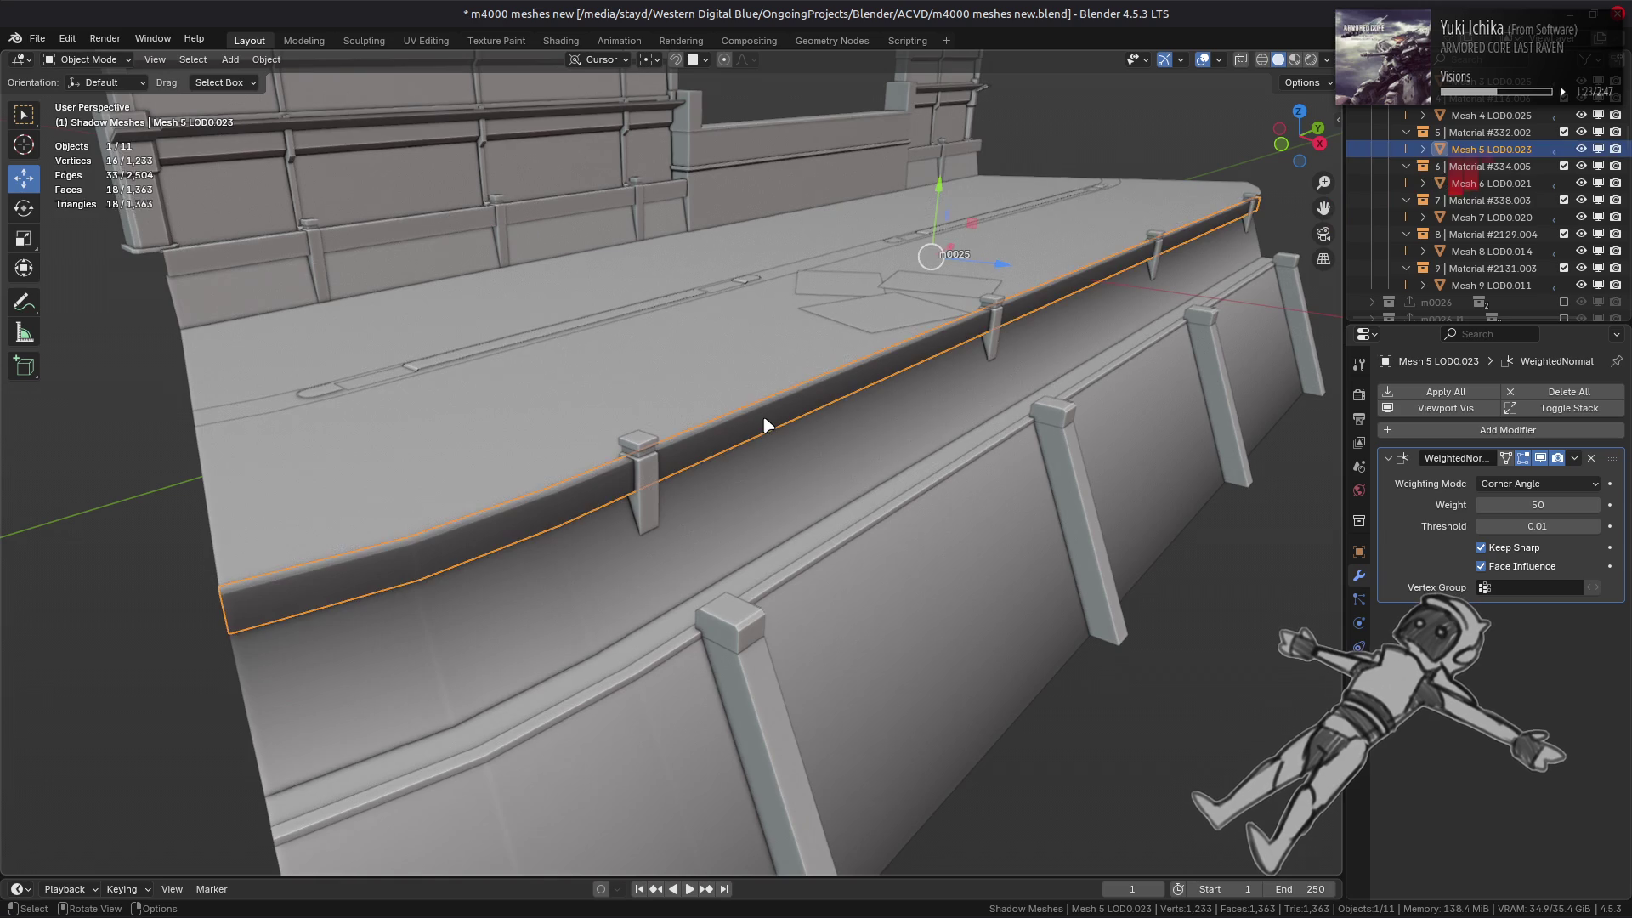
pyautogui.click(774, 463)
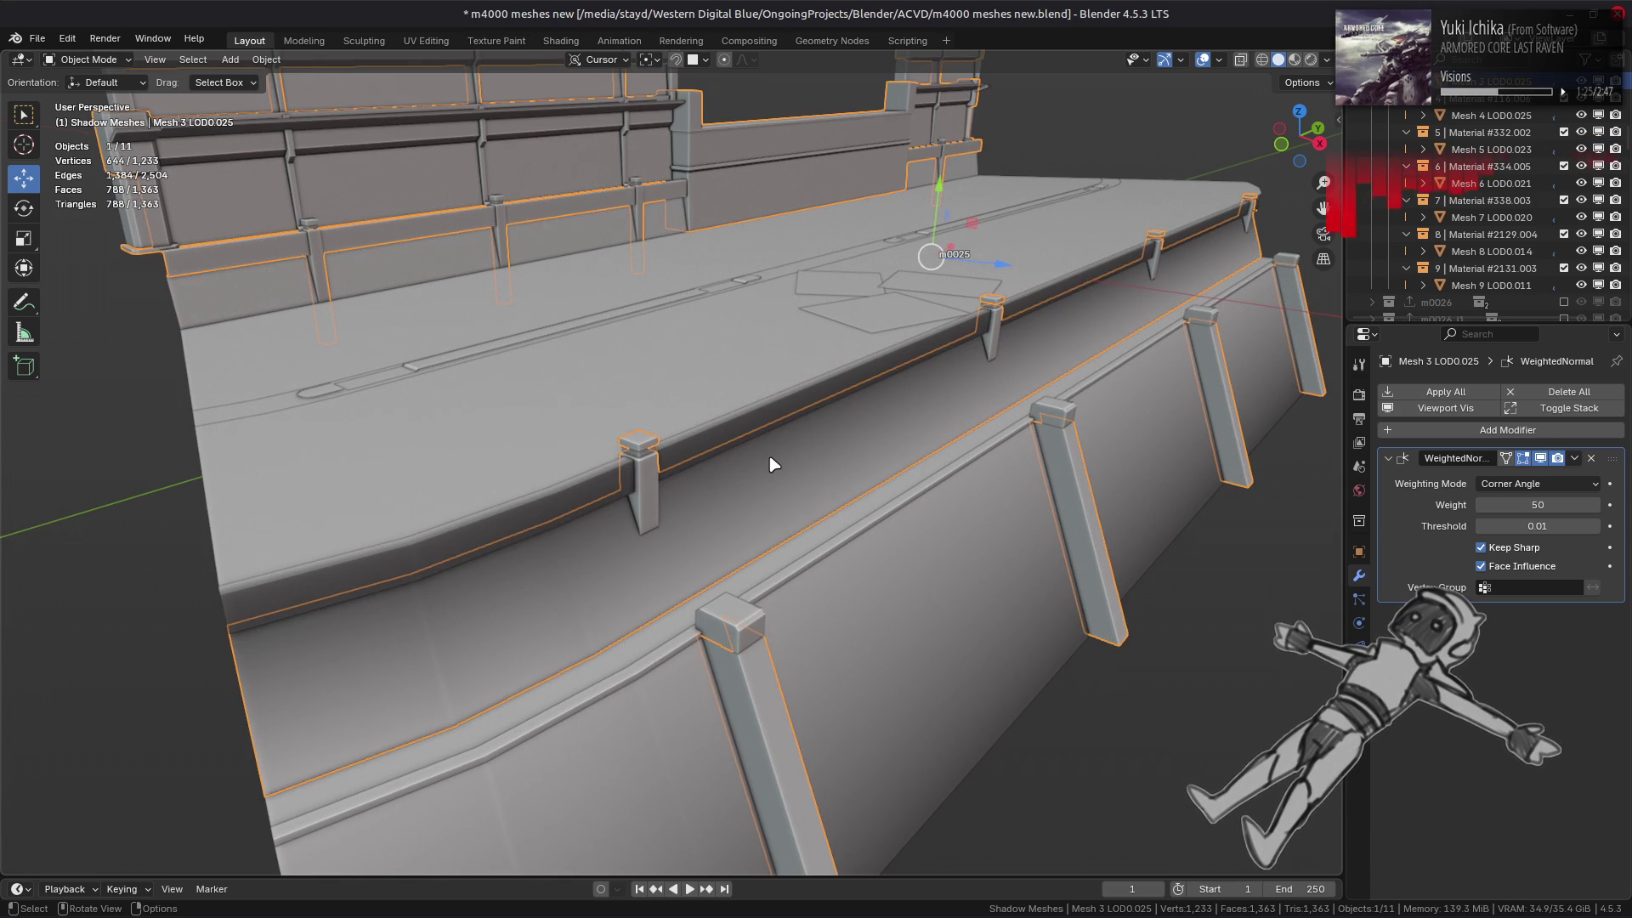
pyautogui.click(801, 562)
pyautogui.click(839, 615)
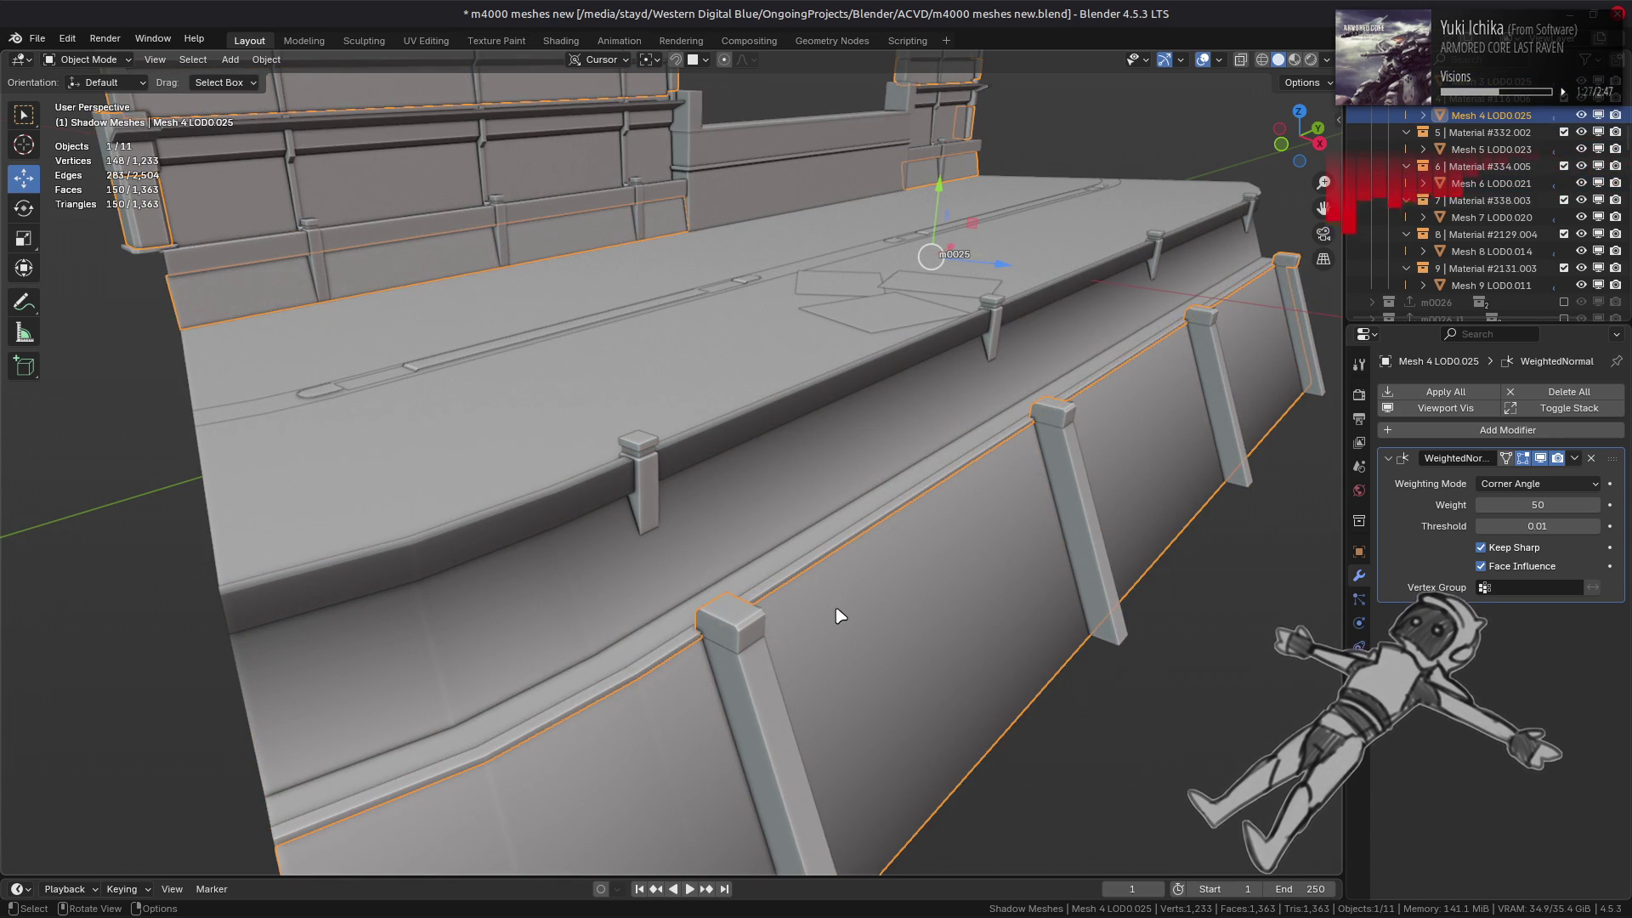
pyautogui.hotkey('alt', 'a')
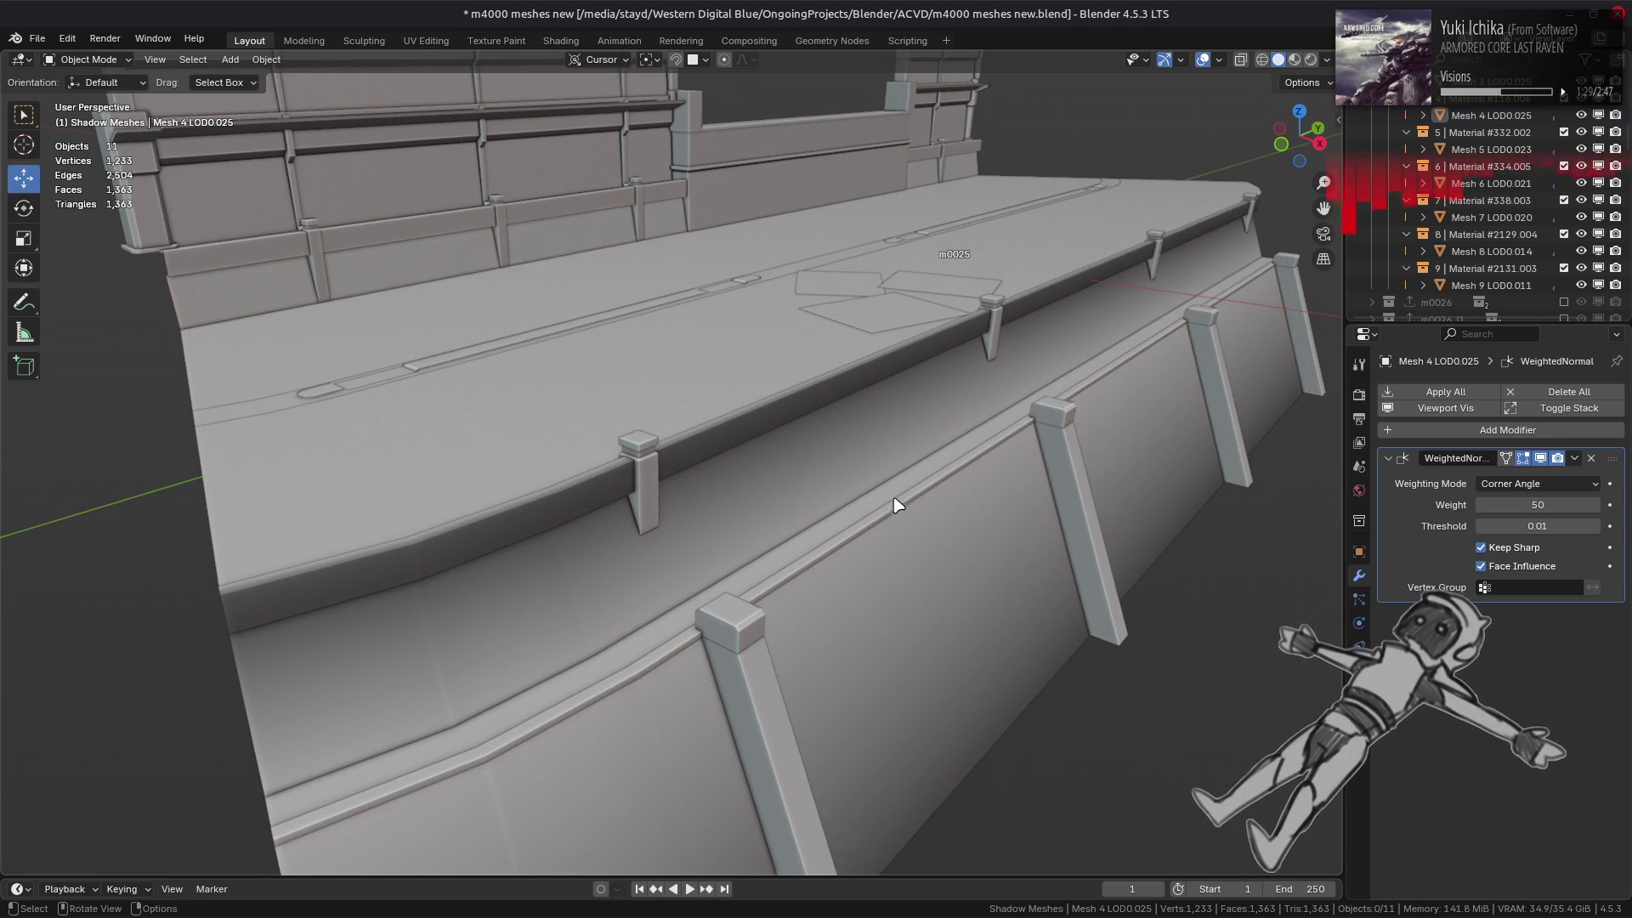
pyautogui.keyDown('ctrl'); pyautogui.moveTo(897, 504); pyautogui.dragTo(892, 486, button='middle'); pyautogui.keyUp('ctrl')
pyautogui.hotkey('ctrl', 's')
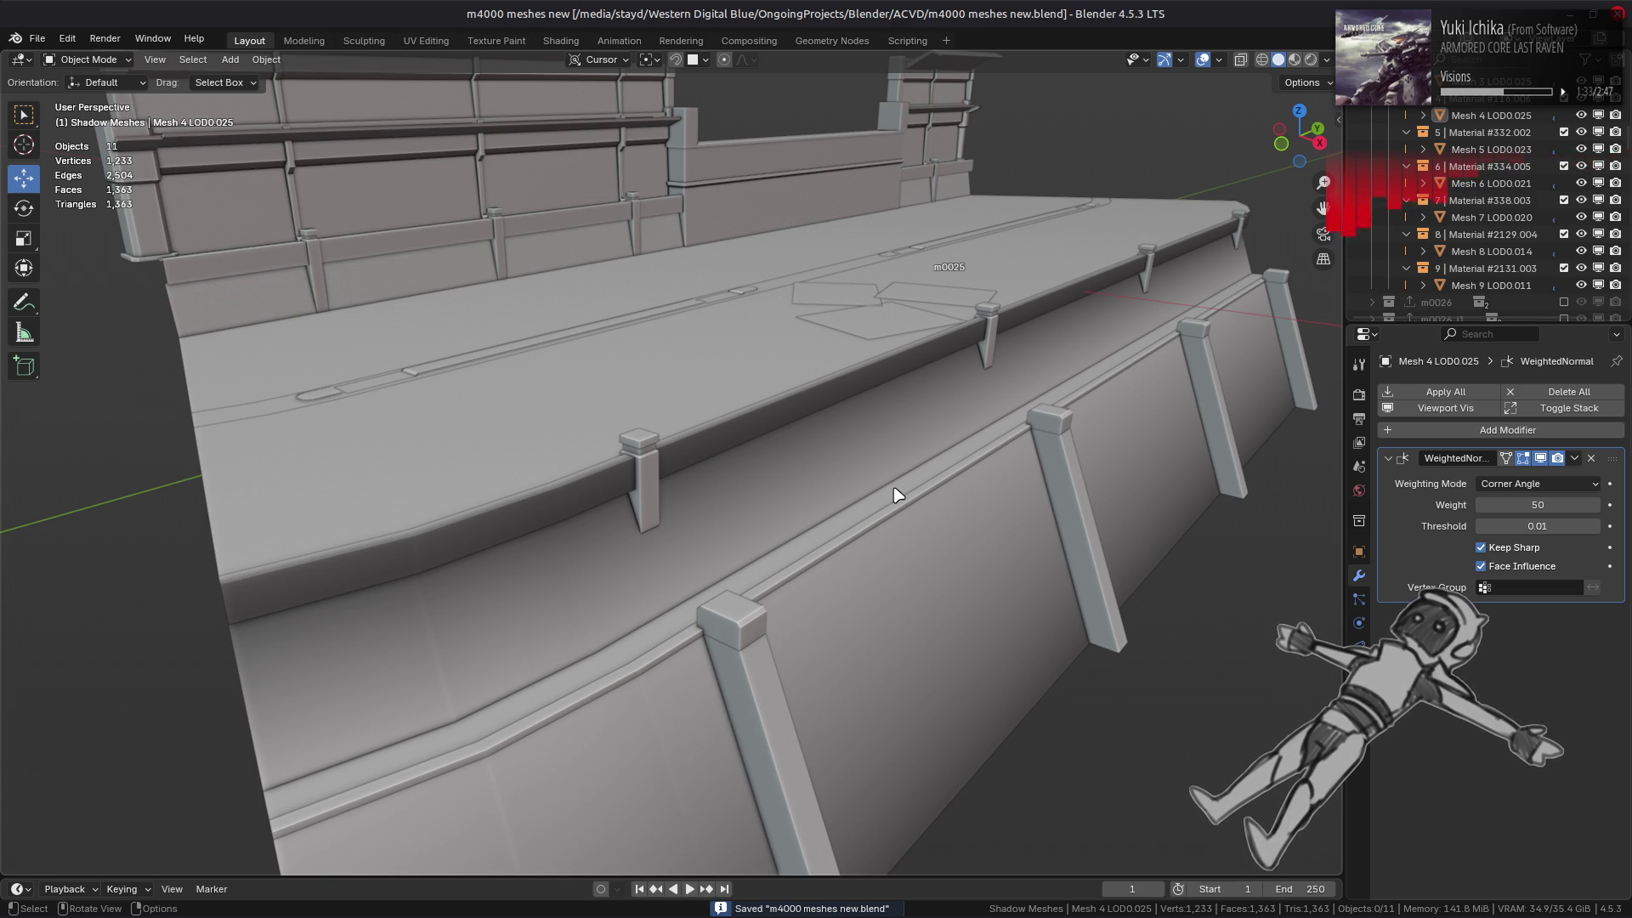
pyautogui.scroll(5, 1540, 143)
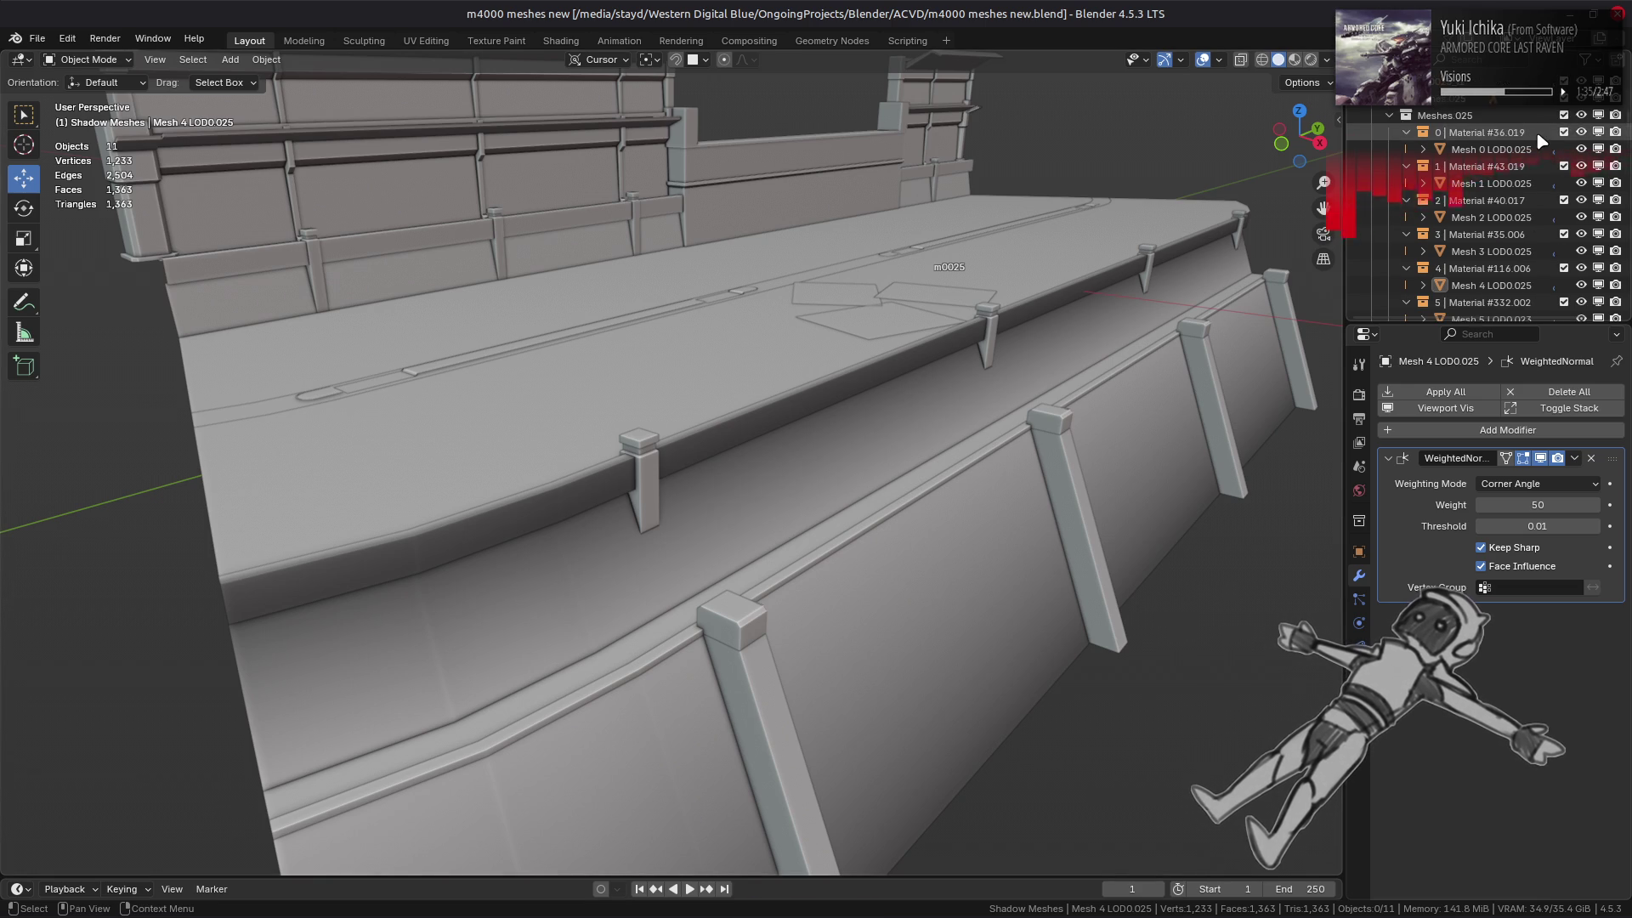
pyautogui.scroll(5, 1541, 142)
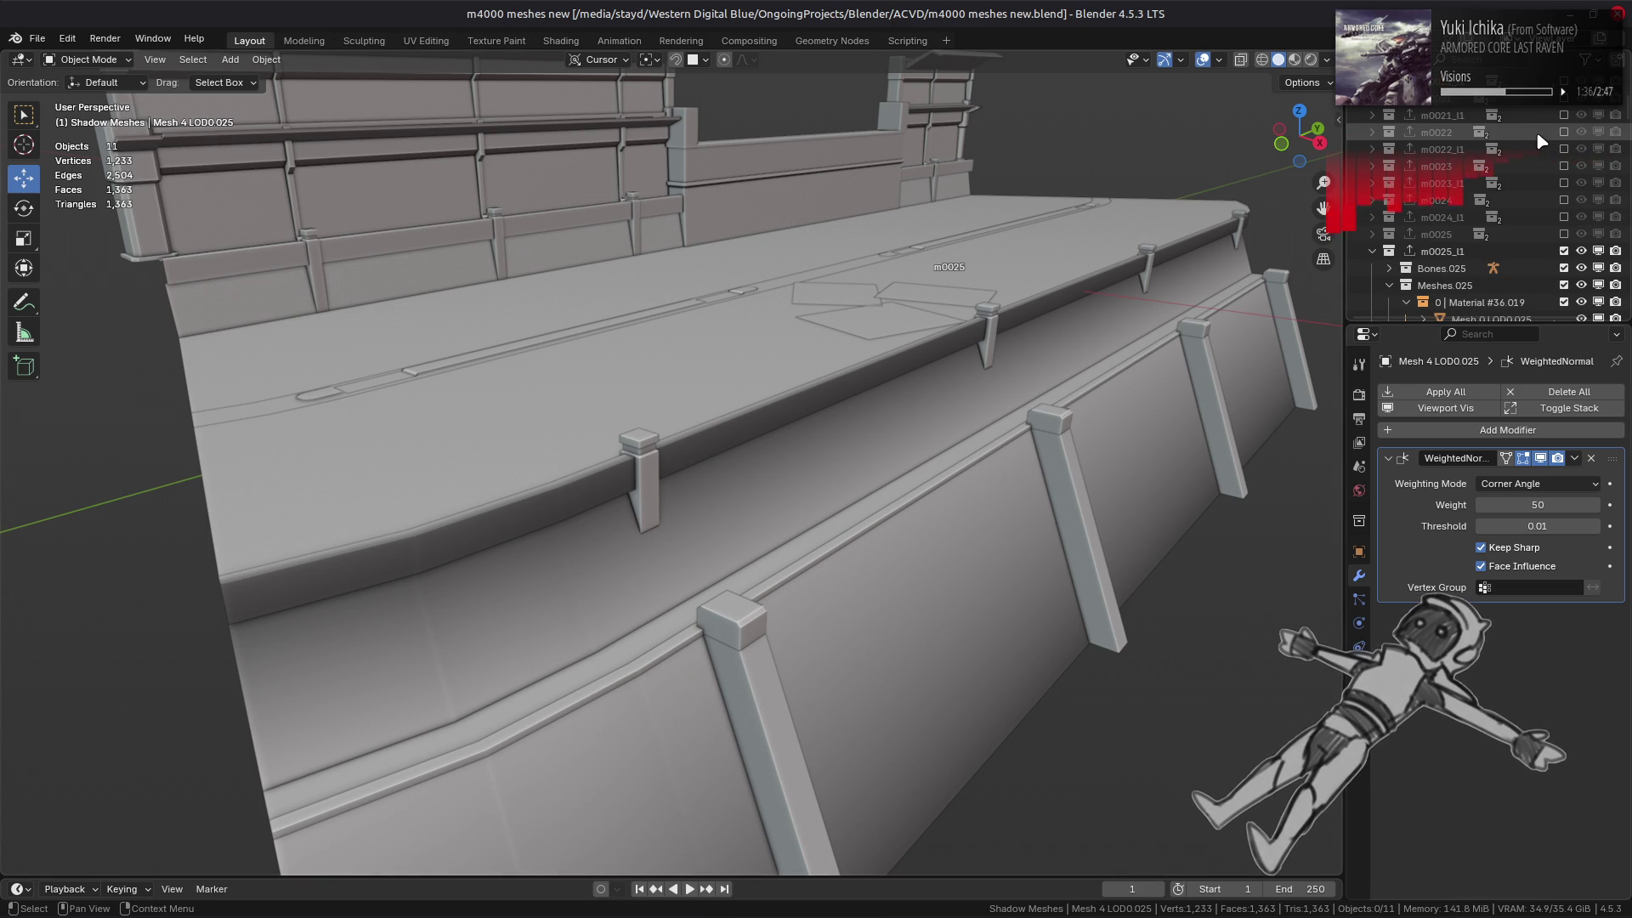
pyautogui.click(1564, 236)
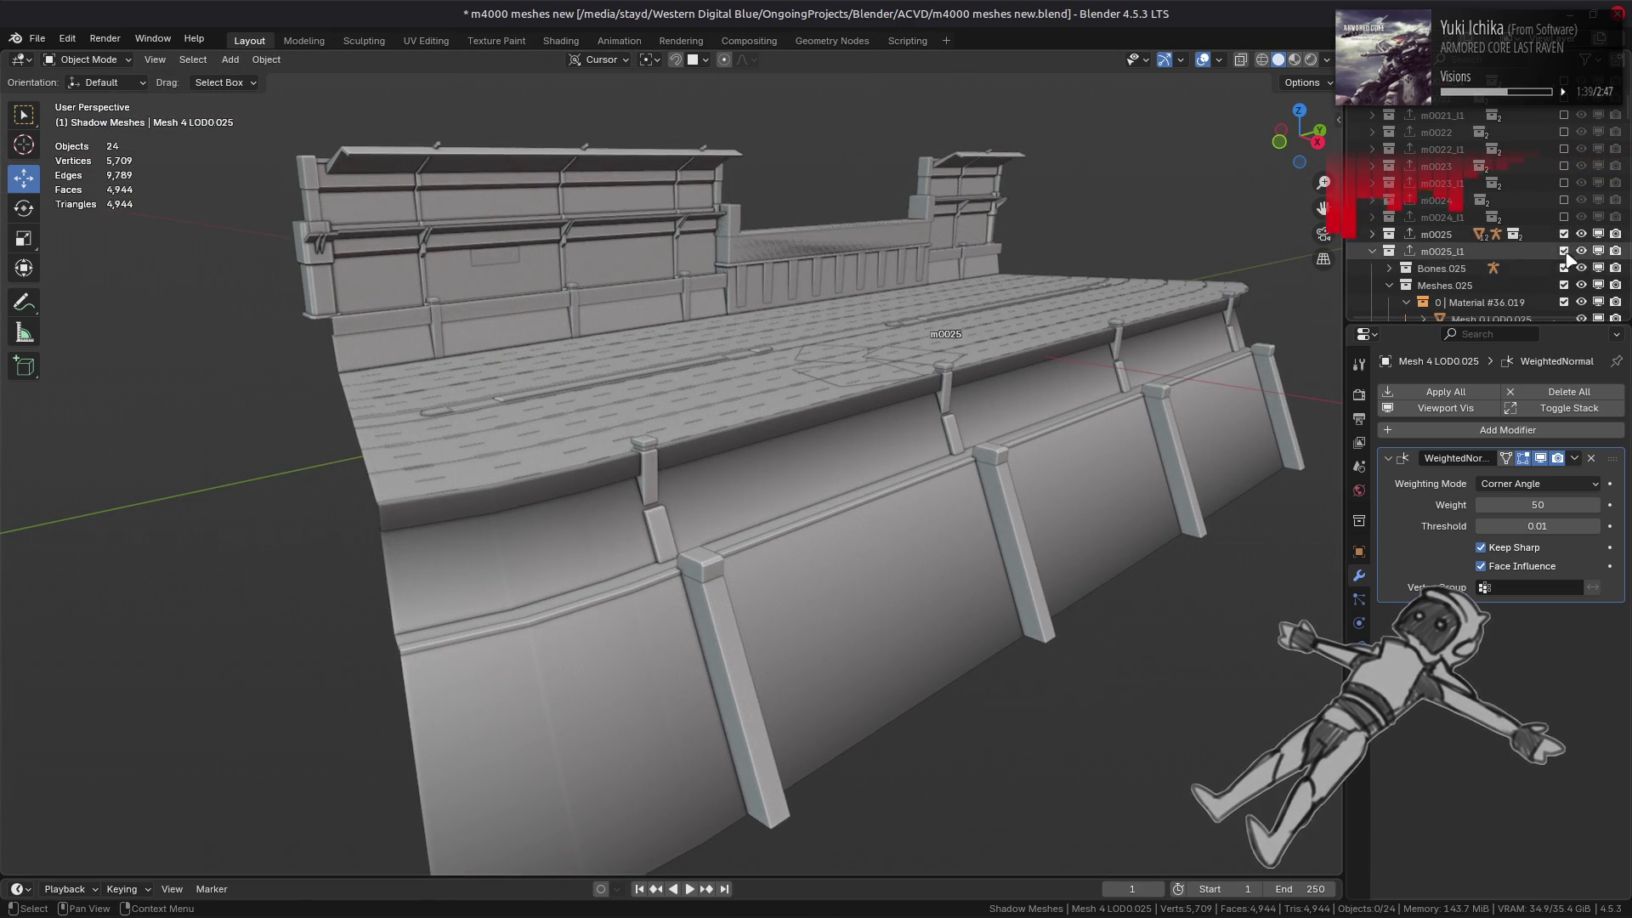
pyautogui.click(1565, 236)
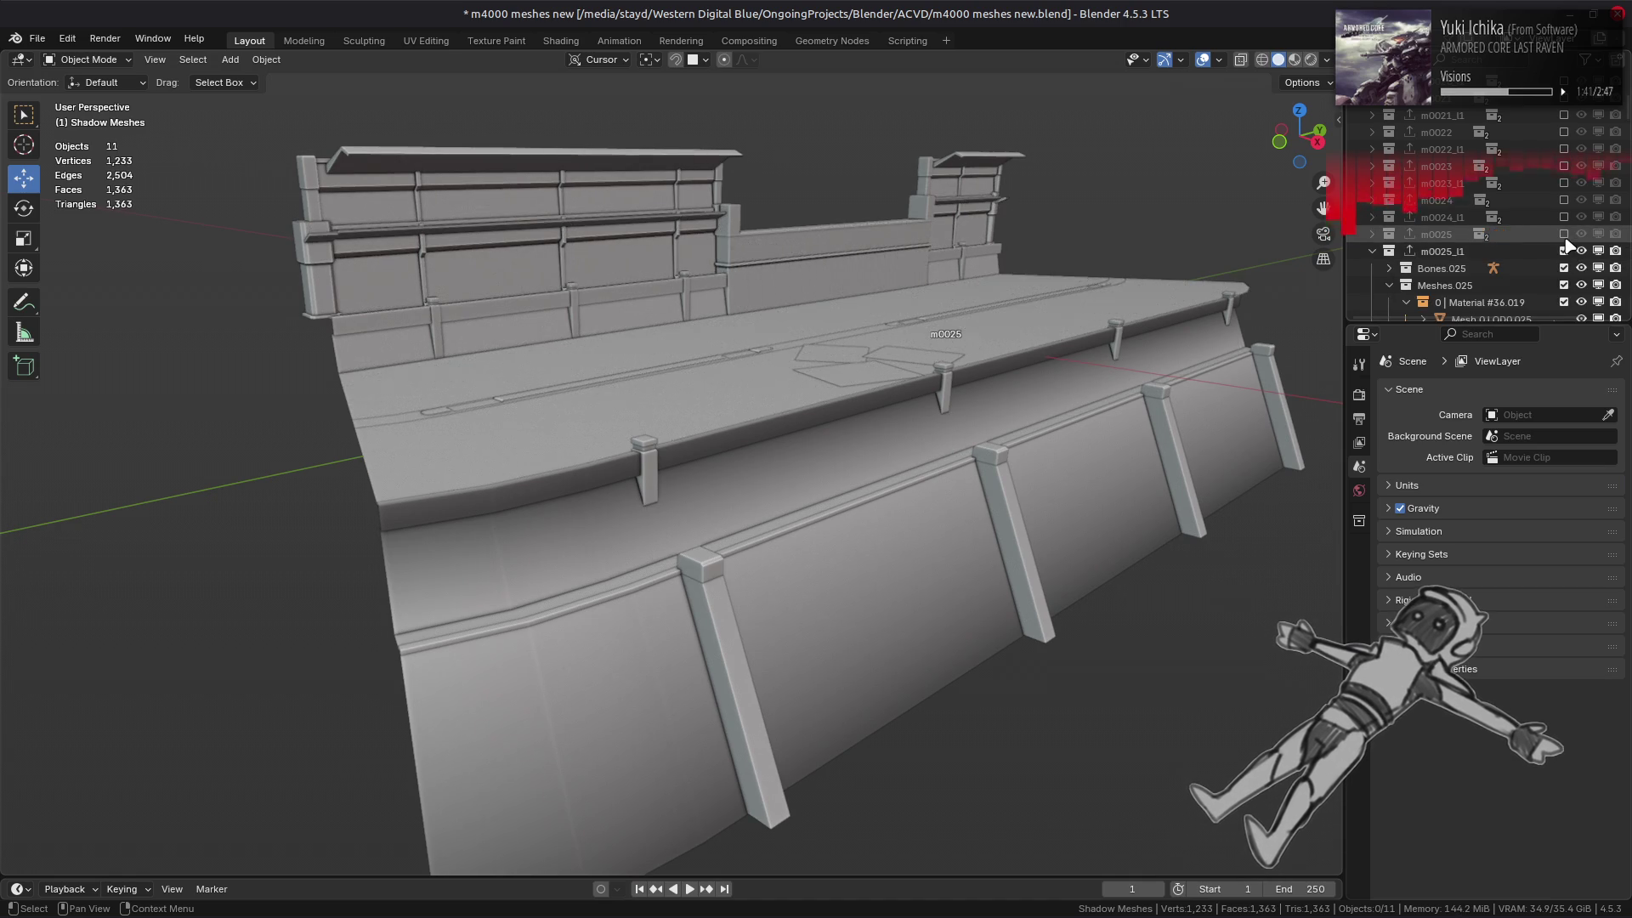
pyautogui.click(1565, 237)
pyautogui.click(1565, 237)
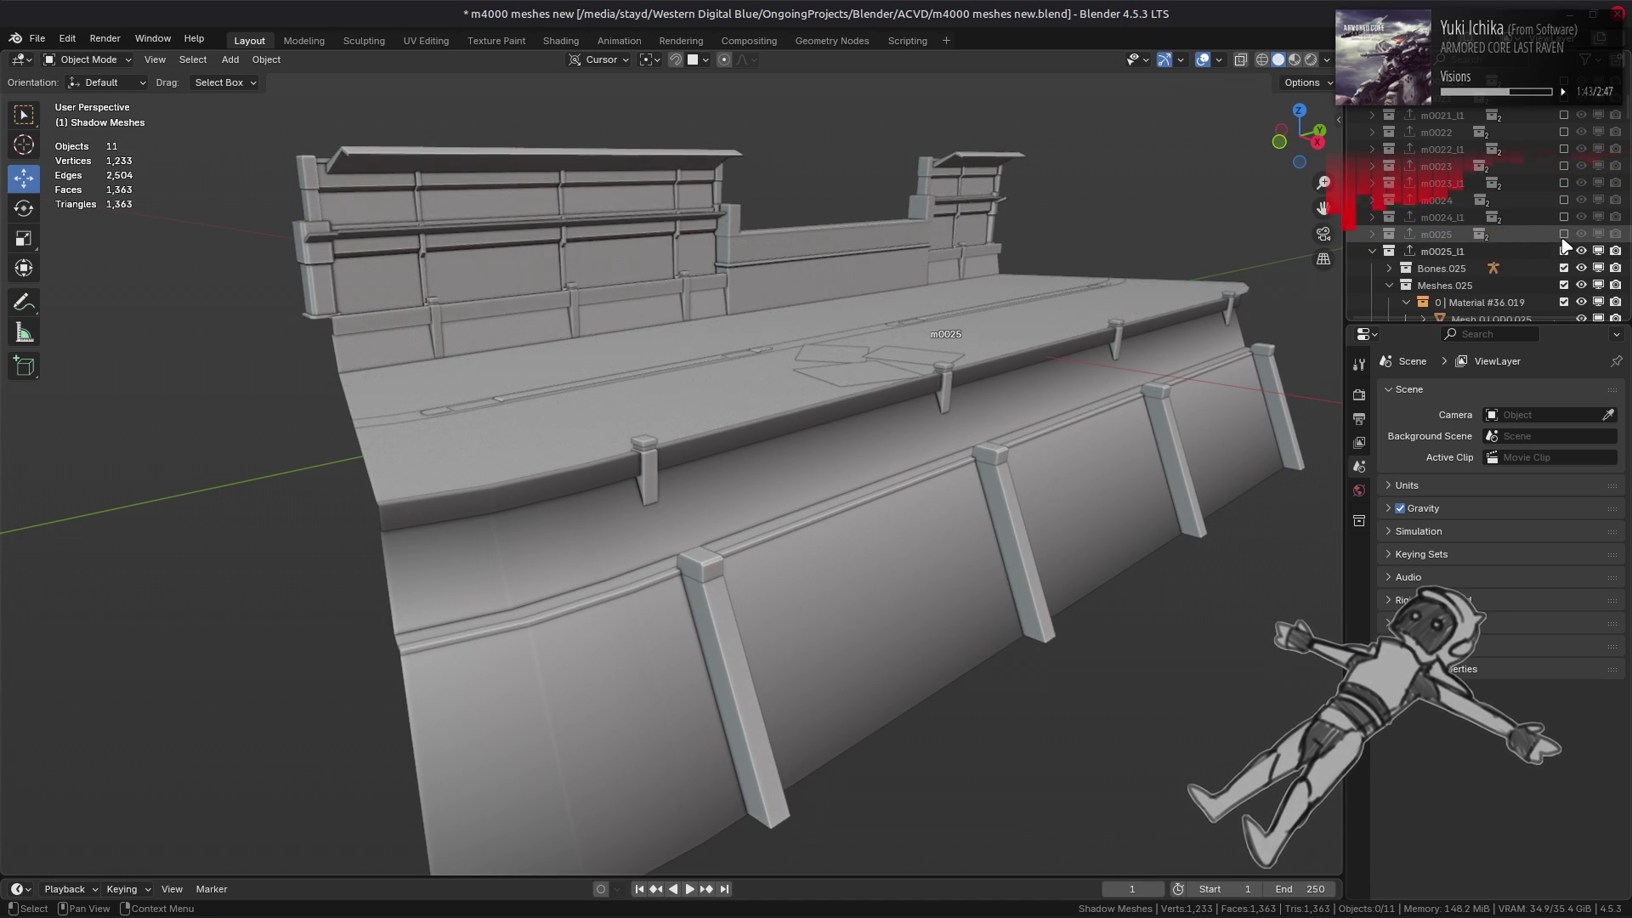
pyautogui.click(1564, 238)
pyautogui.click(1565, 238)
pyautogui.click(1565, 238)
pyautogui.click(1564, 238)
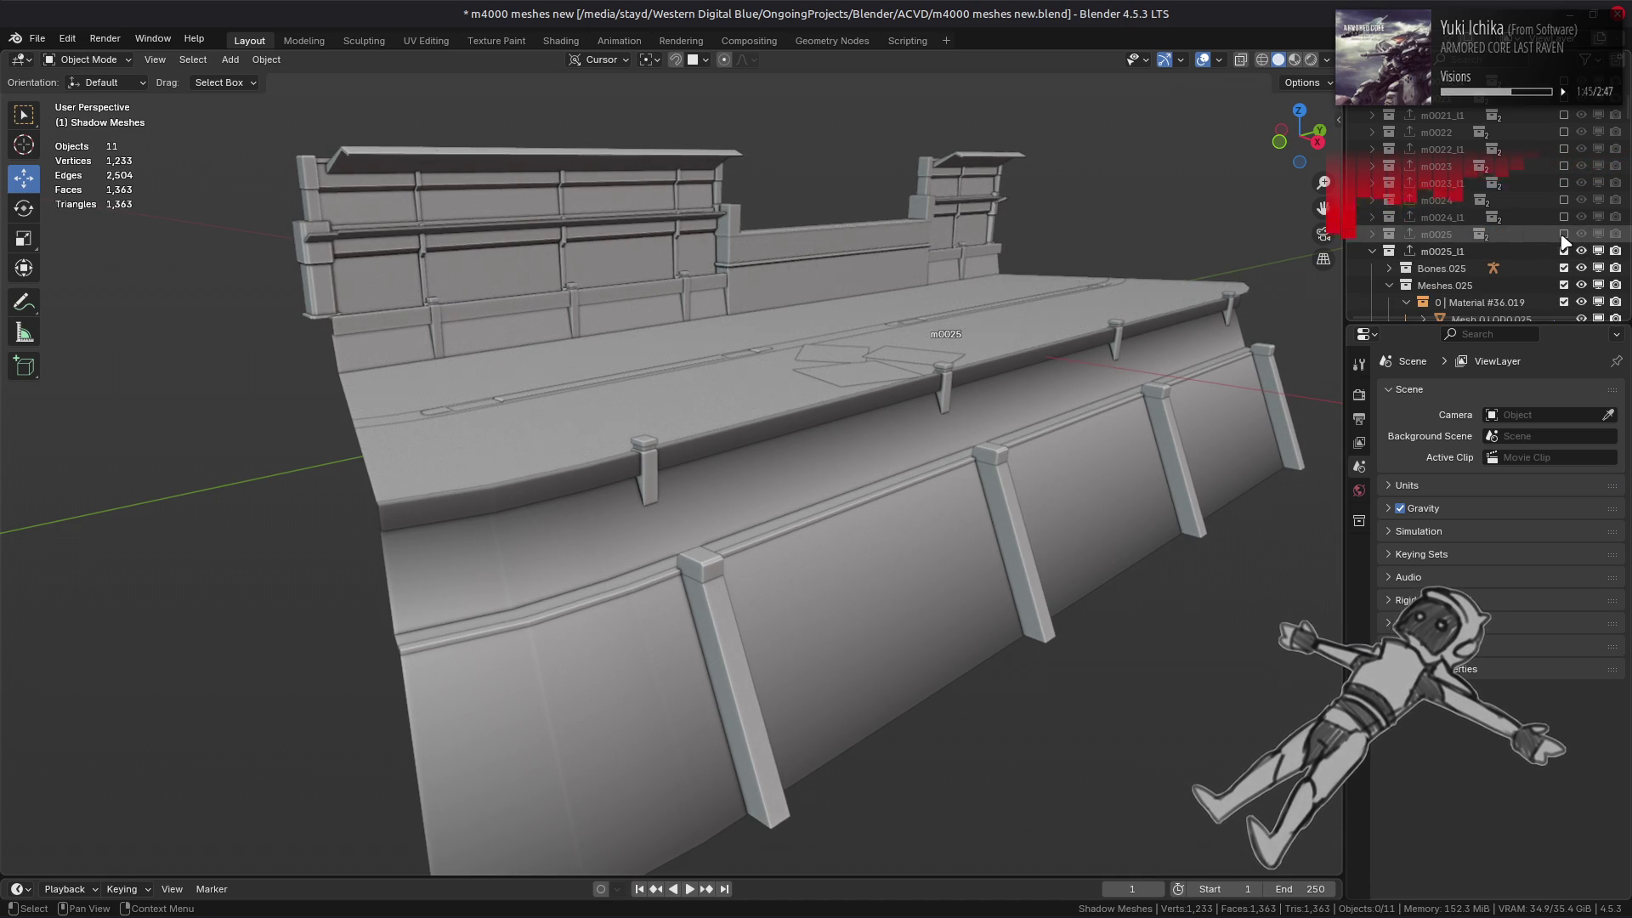
pyautogui.click(1564, 236)
pyautogui.click(1565, 236)
pyautogui.click(1564, 236)
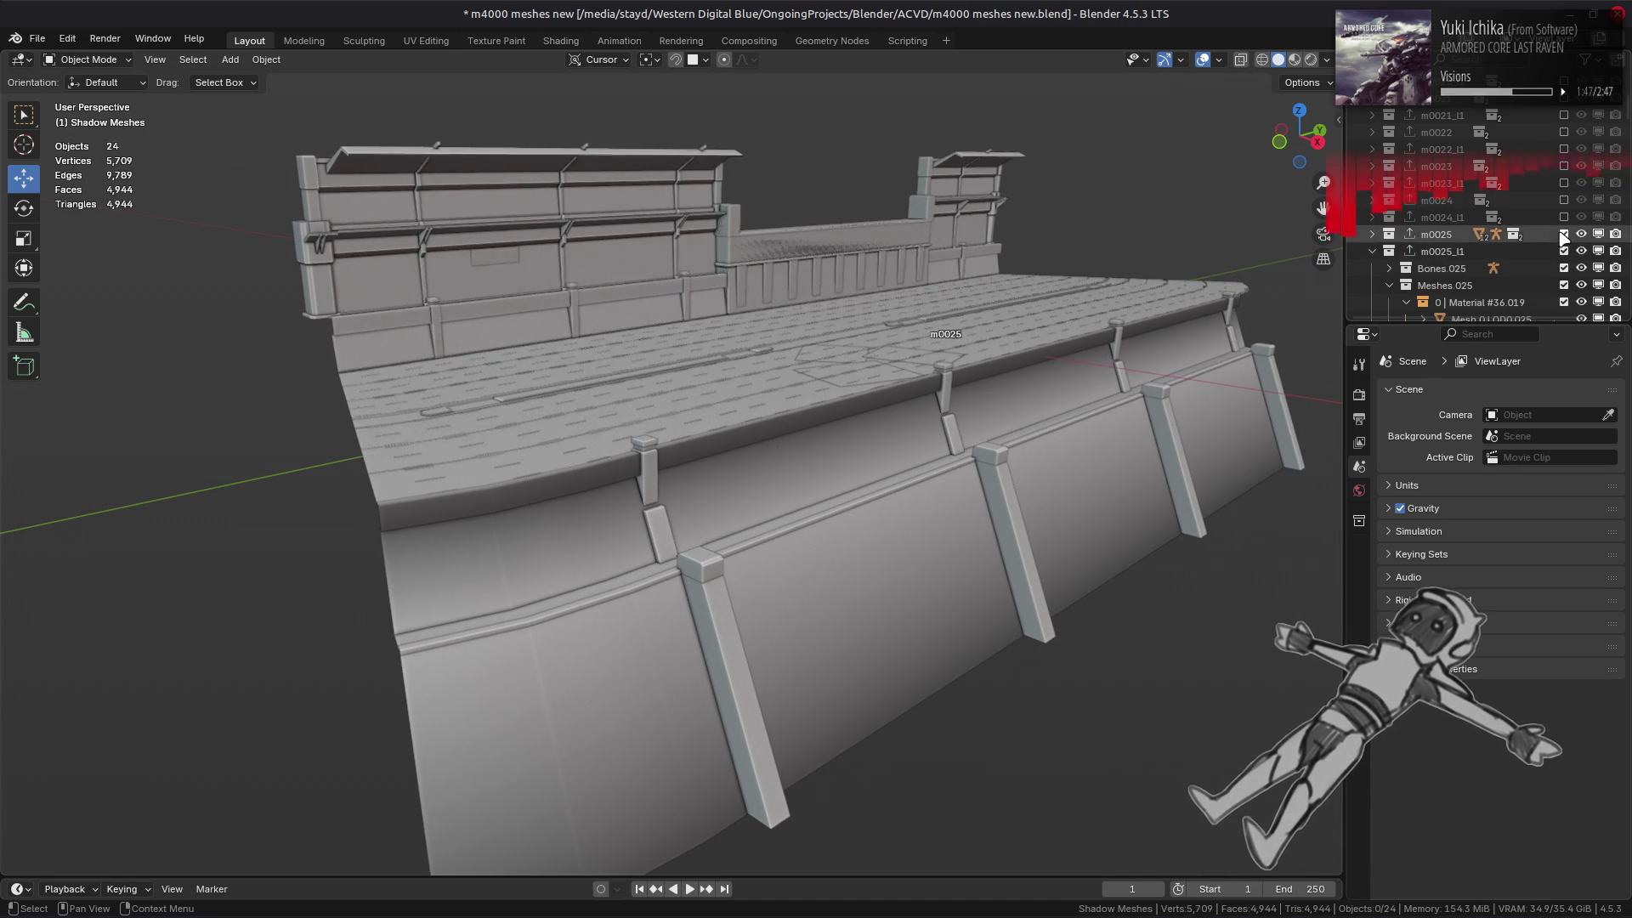
pyautogui.click(1564, 251)
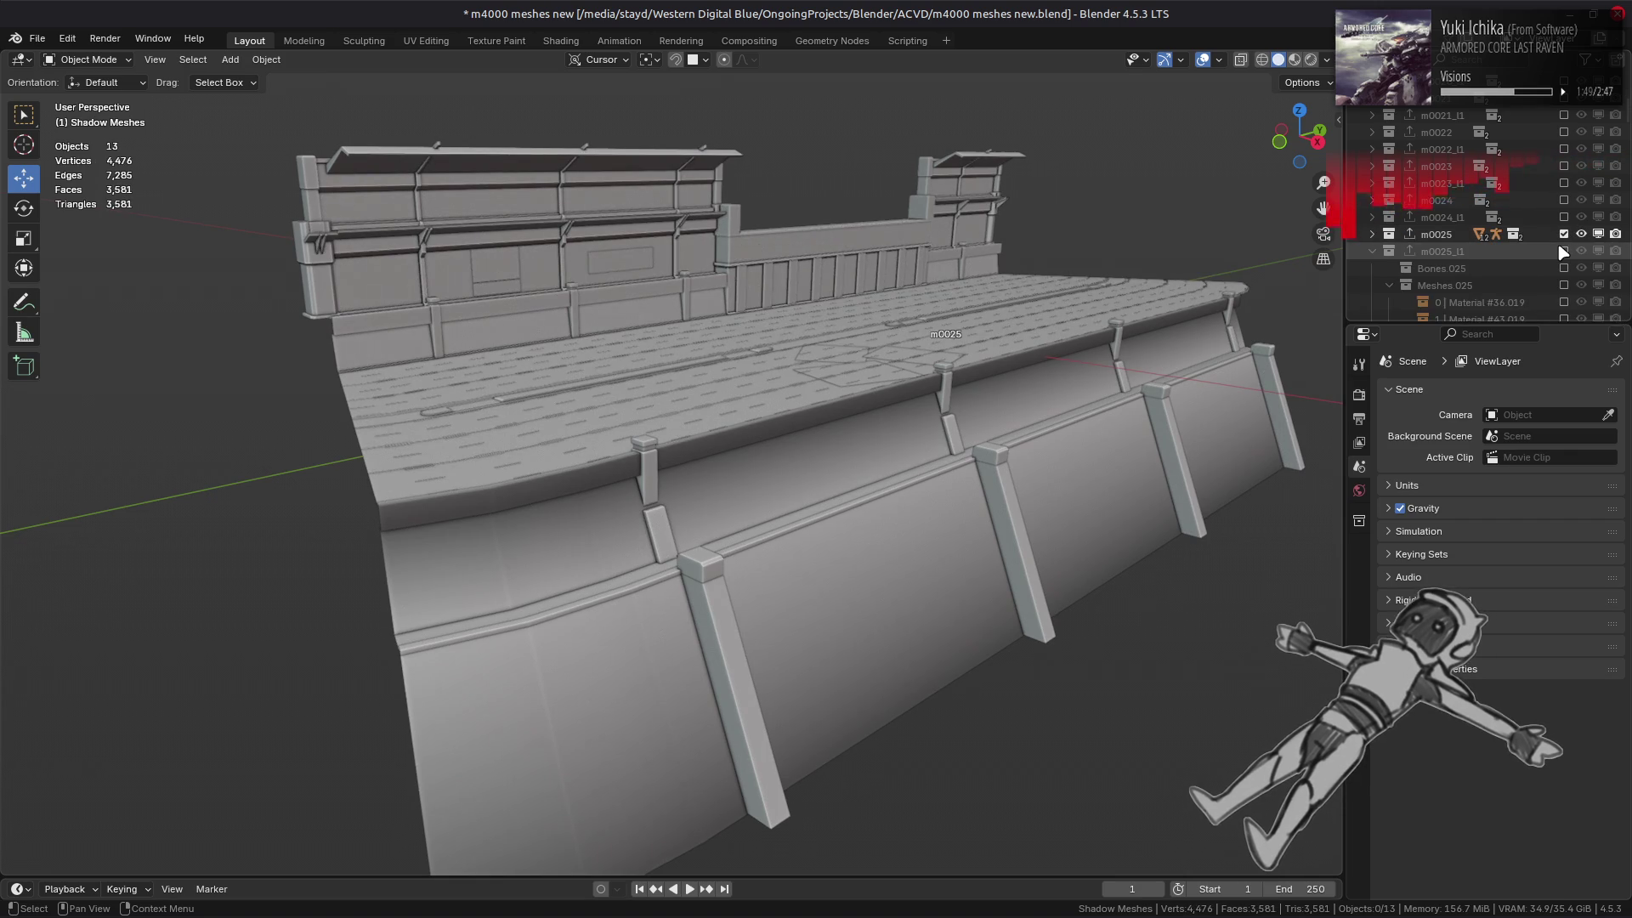
pyautogui.click(1564, 251)
pyautogui.click(1564, 235)
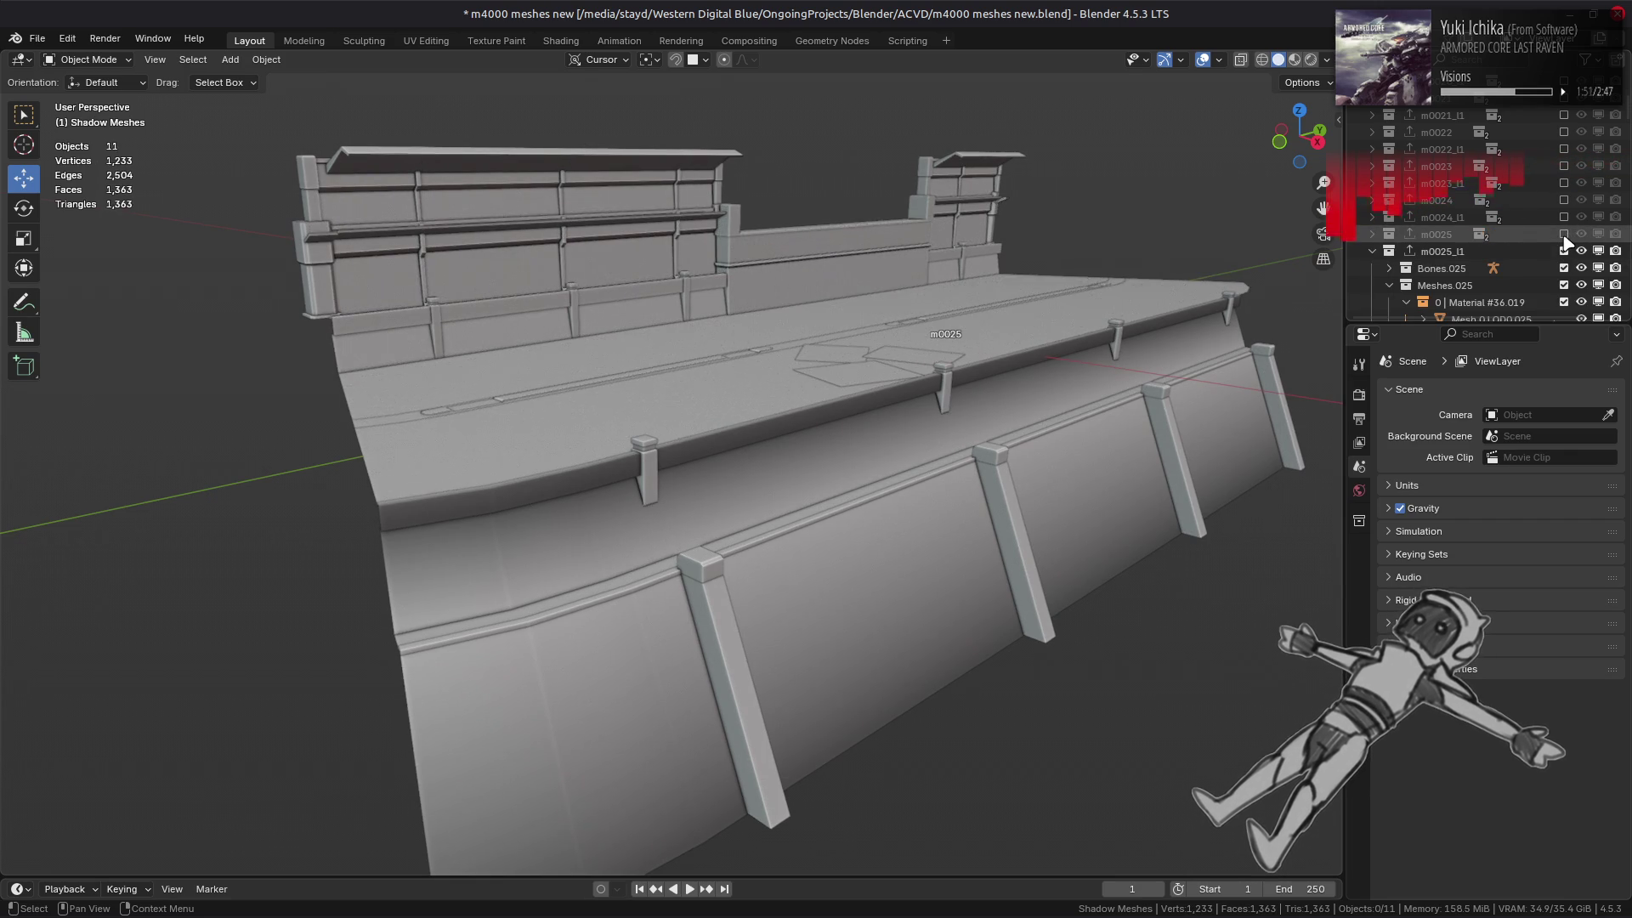
pyautogui.click(1564, 234)
pyautogui.click(1564, 252)
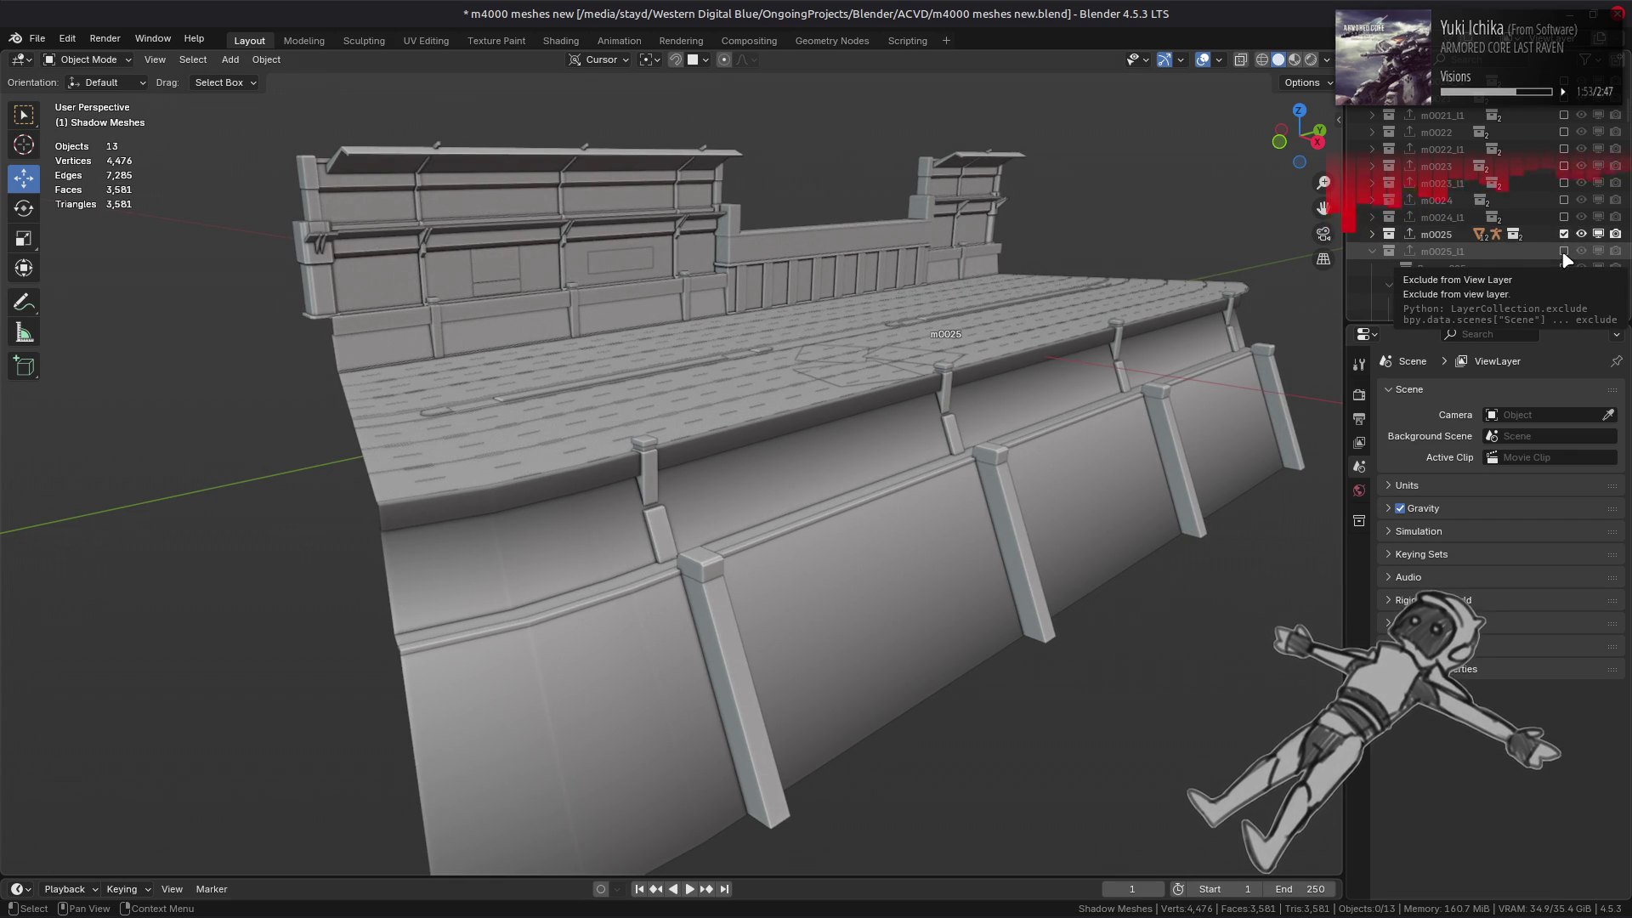
pyautogui.click(1564, 251)
pyautogui.click(1565, 236)
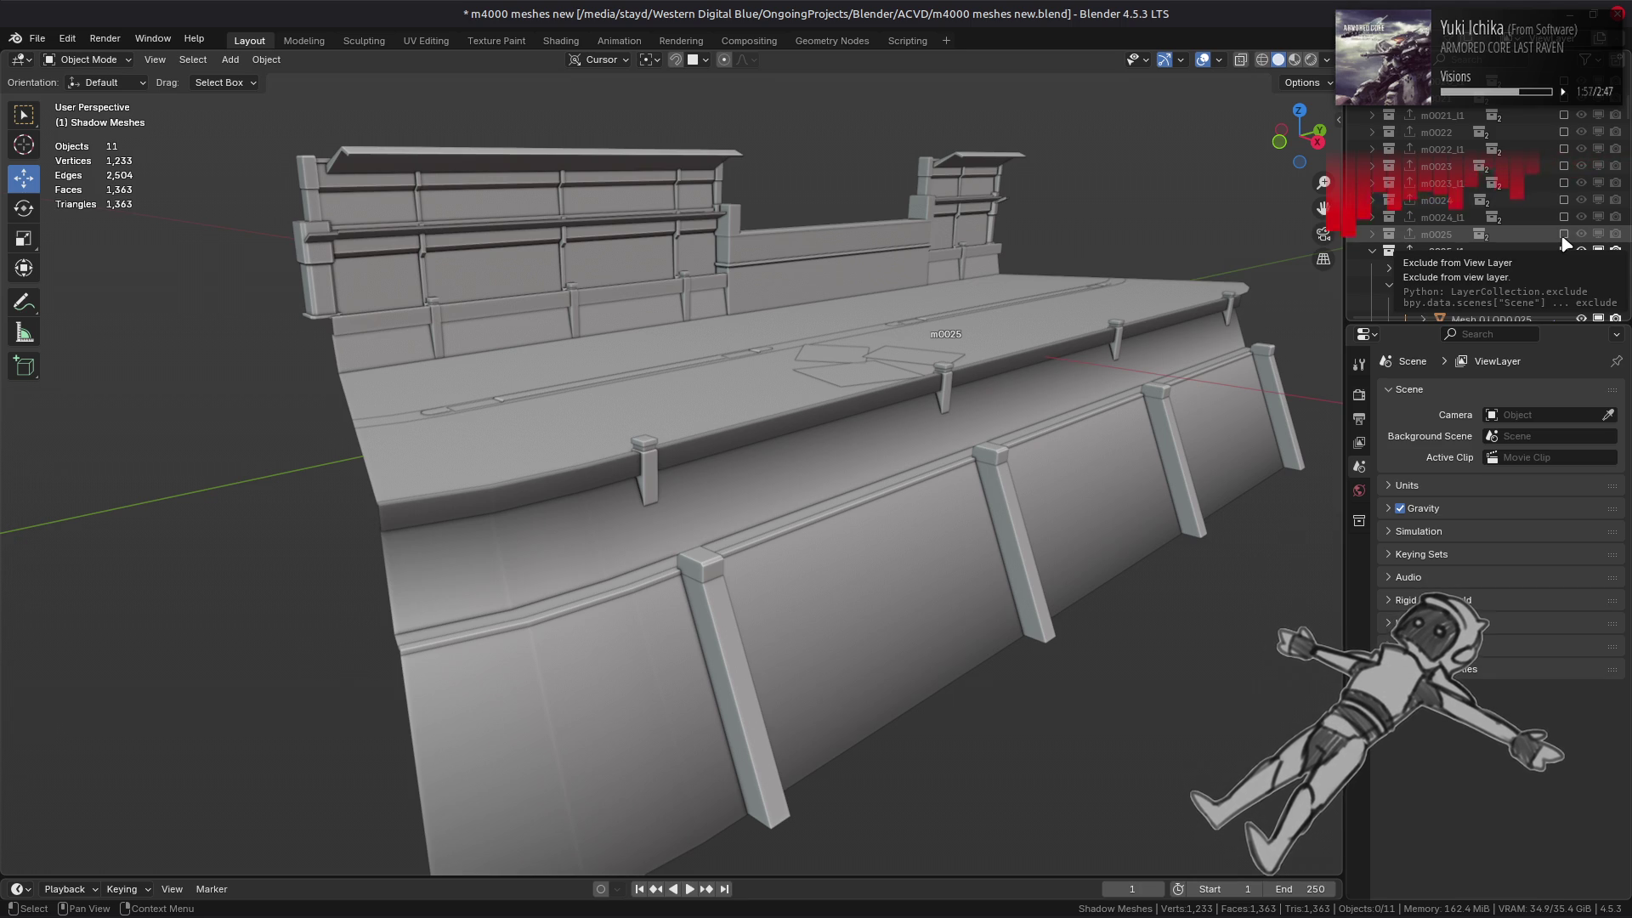
pyautogui.scroll(5, 816, 411)
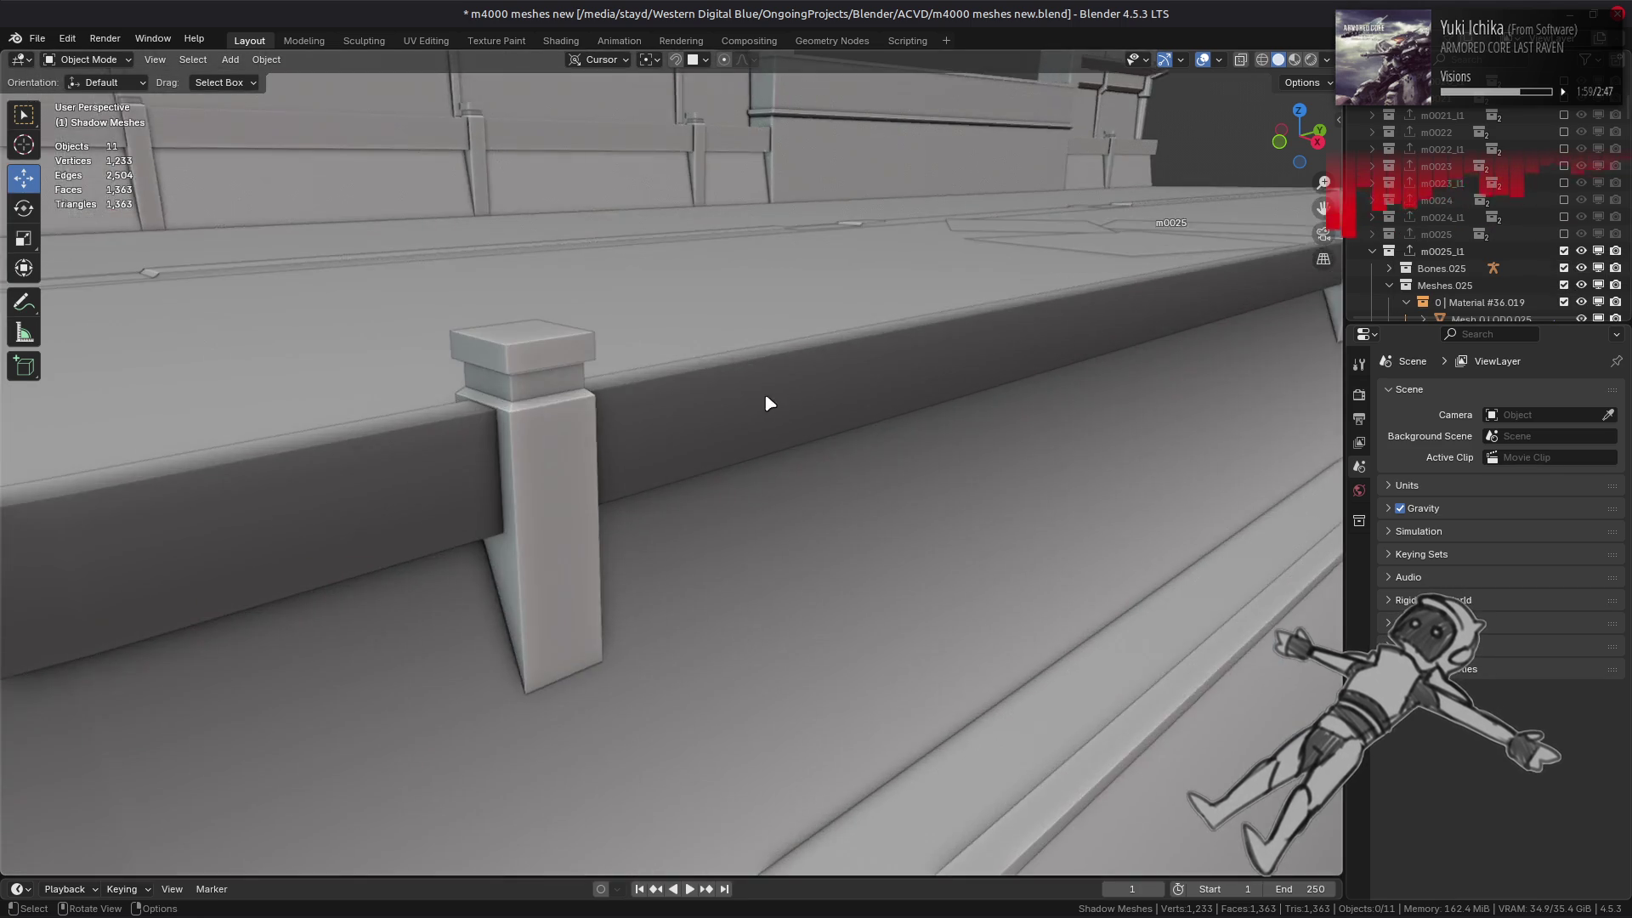
pyautogui.moveTo(769, 403)
pyautogui.mouseDown(button='middle')
pyautogui.moveTo(814, 348)
pyautogui.moveTo(808, 371)
pyautogui.mouseUp(button='middle')
pyautogui.click(625, 302)
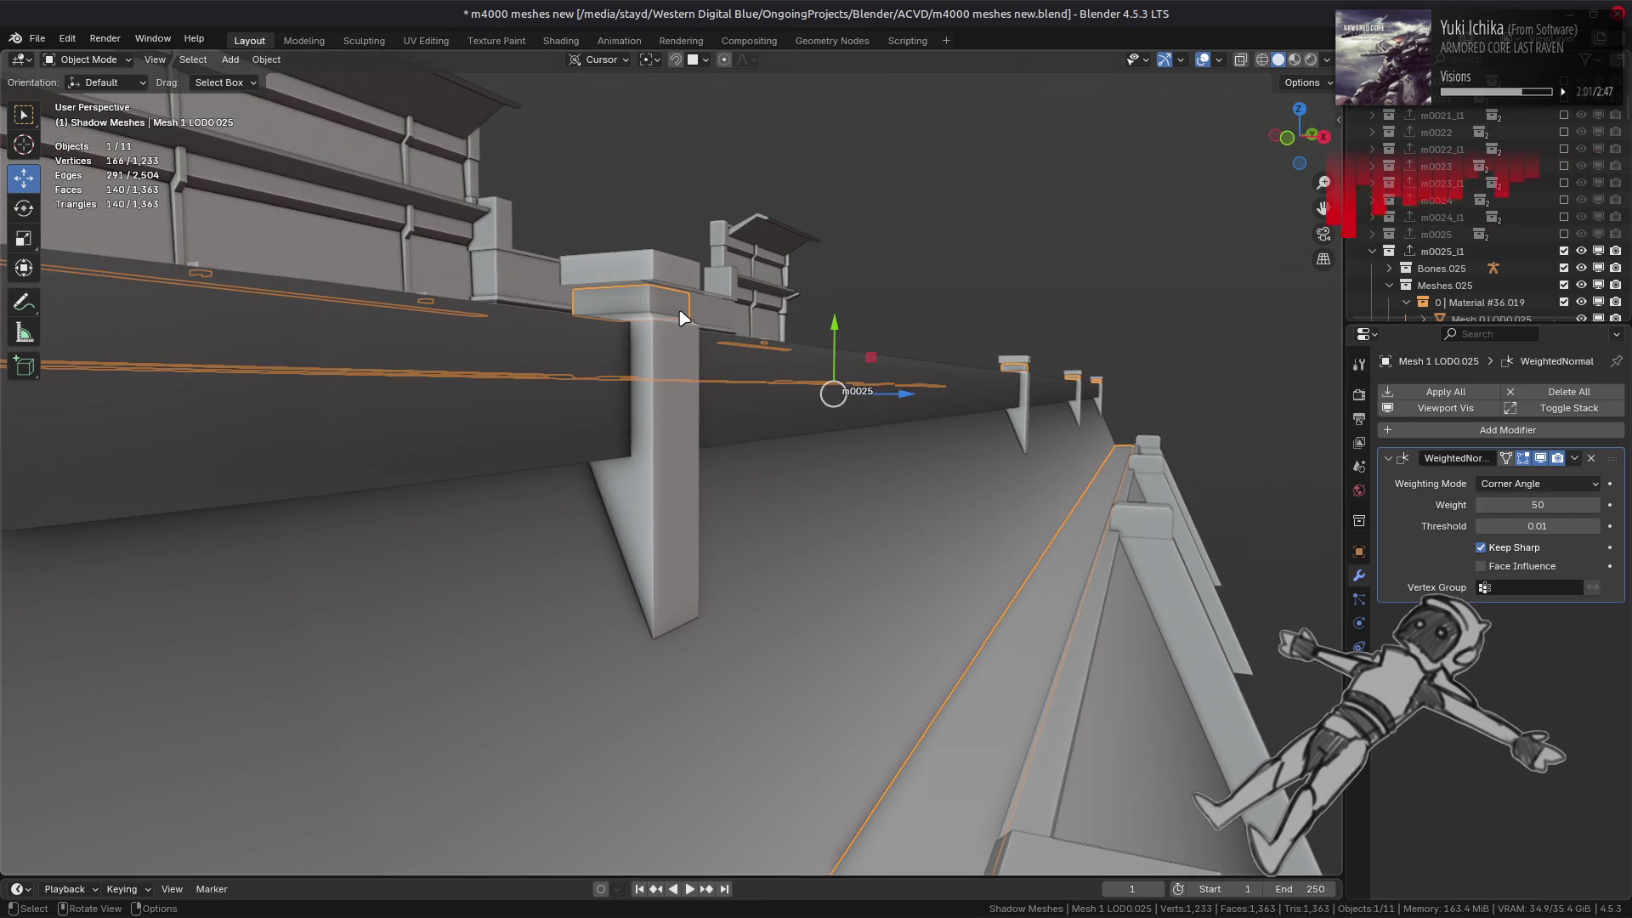
pyautogui.moveTo(683, 318)
pyautogui.mouseDown(button='middle')
pyautogui.moveTo(738, 356)
pyautogui.moveTo(715, 353)
pyautogui.mouseUp(button='middle')
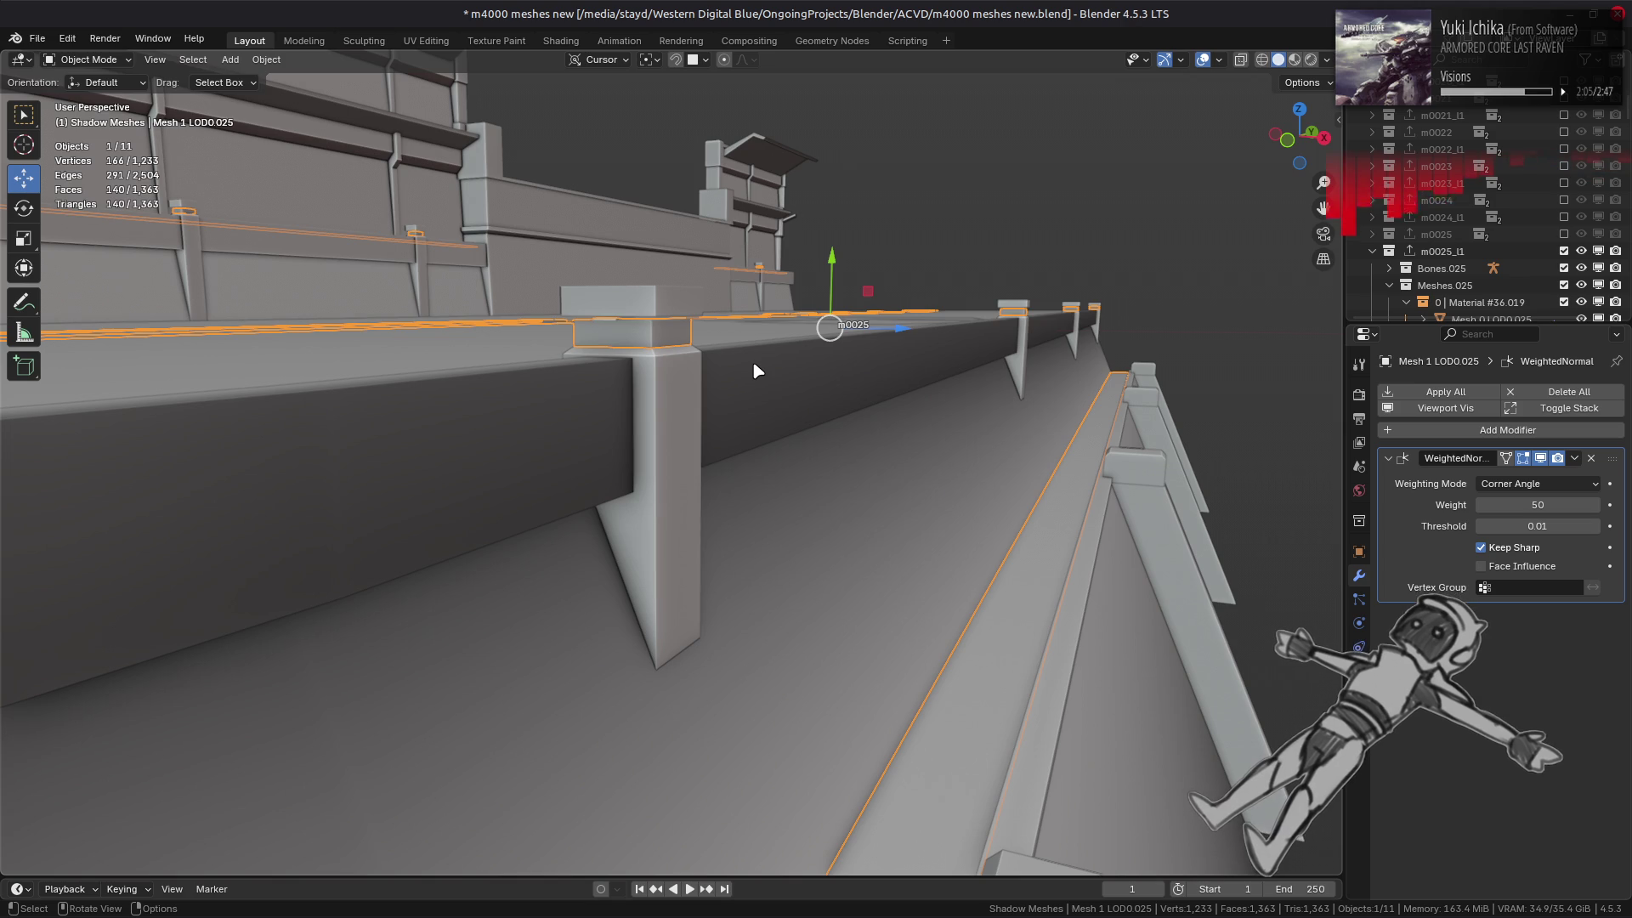
pyautogui.moveTo(754, 364); pyautogui.dragTo(753, 331, button='middle')
pyautogui.hotkey('alt', 'a')
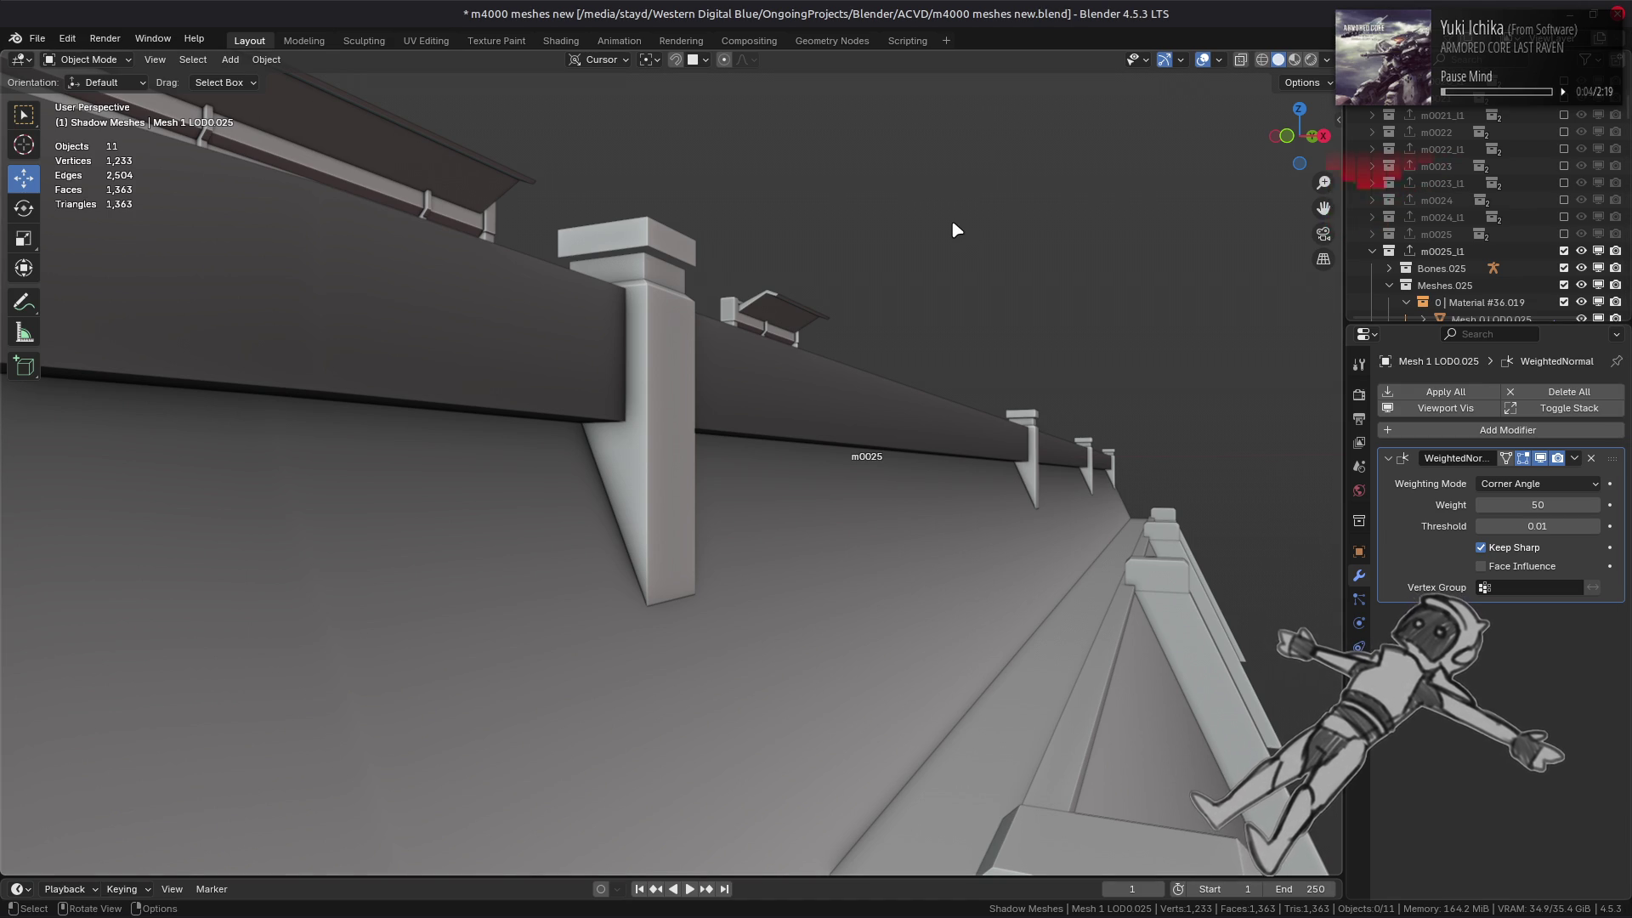
pyautogui.moveTo(954, 228); pyautogui.dragTo(944, 237, button='middle')
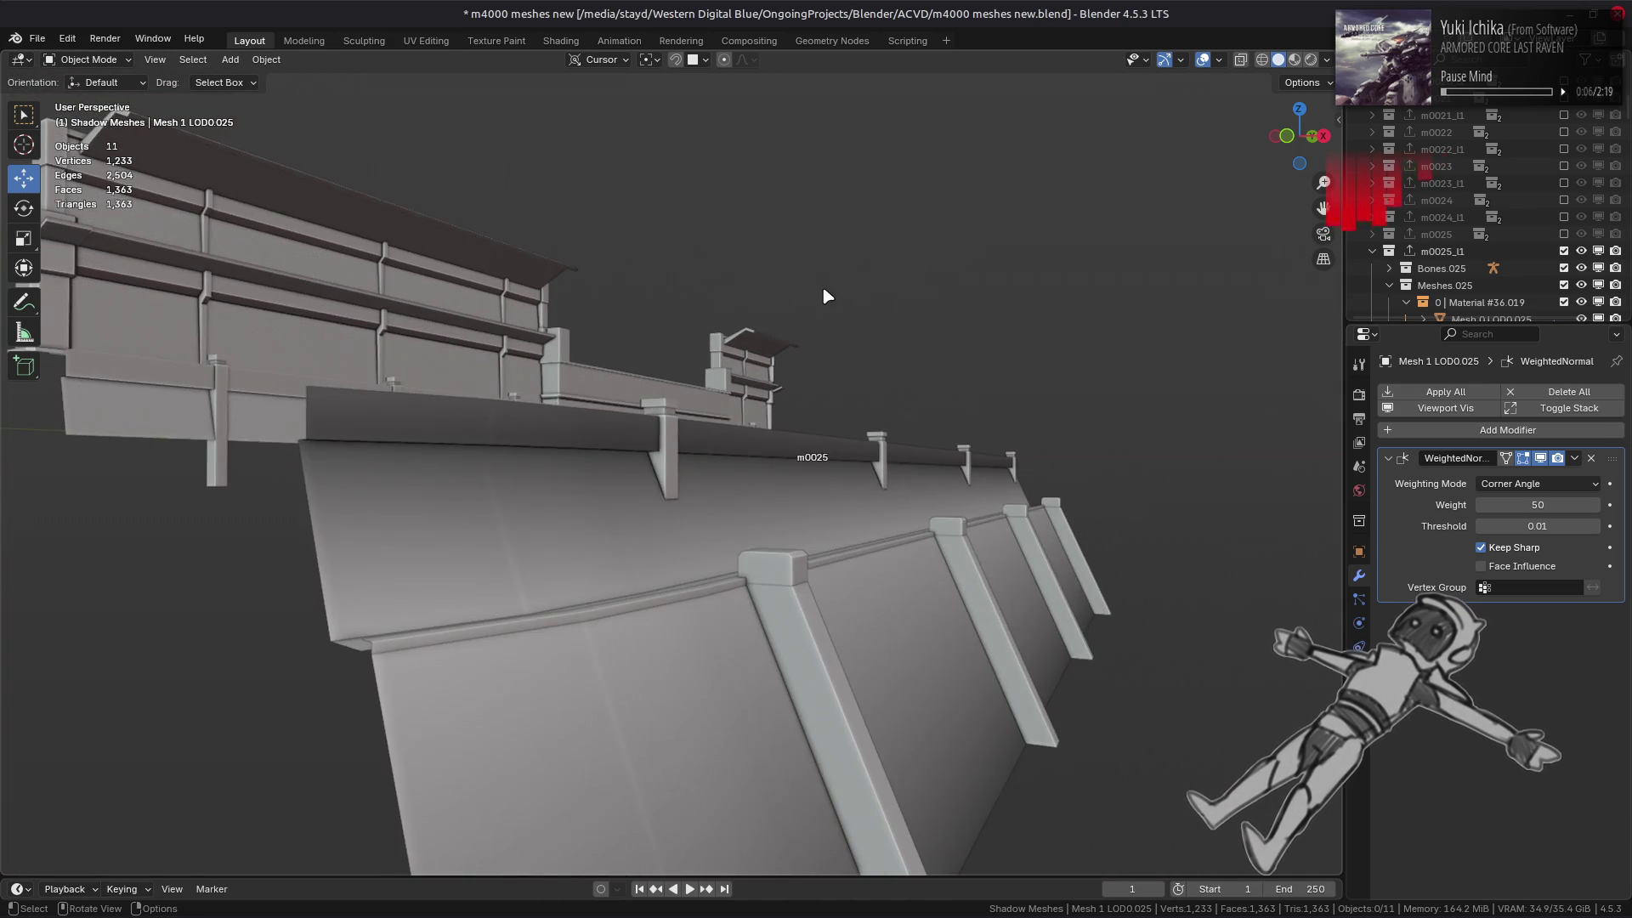
pyautogui.moveTo(825, 295)
pyautogui.mouseDown(button='middle')
pyautogui.moveTo(772, 339)
pyautogui.moveTo(903, 320)
pyautogui.mouseUp(button='middle')
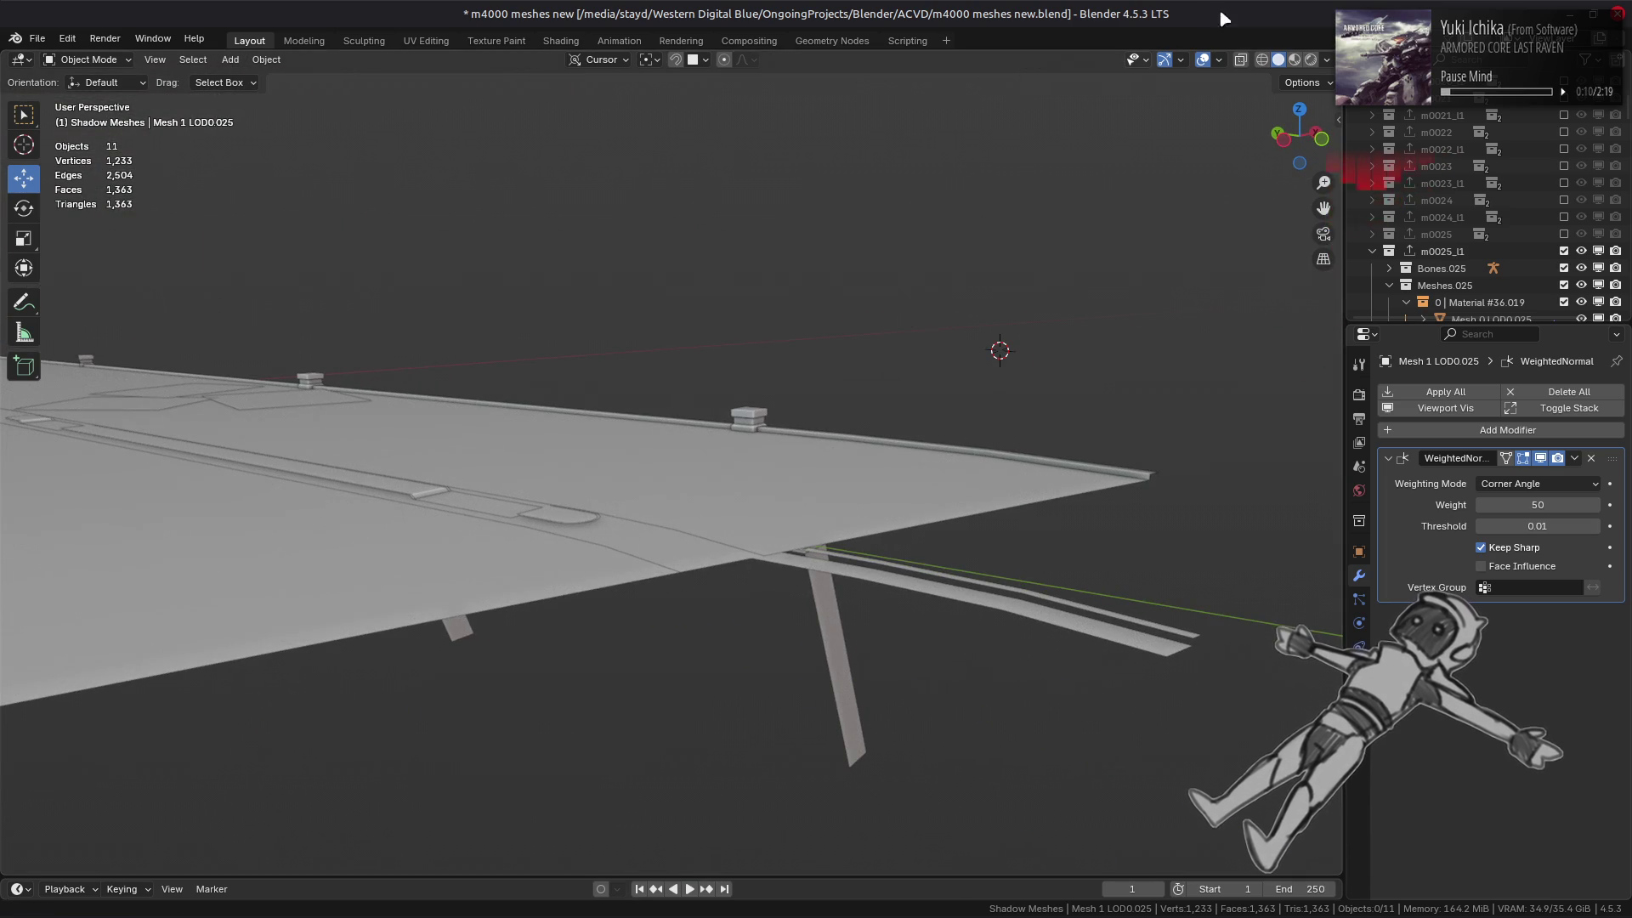
# - Compare m0025 and m0025_l1 in Material Preview, then return to Solid with only m0025 shown
pyautogui.click(1294, 59)
pyautogui.moveTo(747, 412)
pyautogui.mouseDown(button='middle')
pyautogui.moveTo(654, 432)
pyautogui.moveTo(564, 411)
pyautogui.moveTo(783, 420)
pyautogui.moveTo(833, 396)
pyautogui.moveTo(834, 357)
pyautogui.moveTo(896, 372)
pyautogui.moveTo(943, 182)
pyautogui.moveTo(1020, 187)
pyautogui.mouseUp(button='middle')
pyautogui.click(1564, 234)
pyautogui.click(1565, 251)
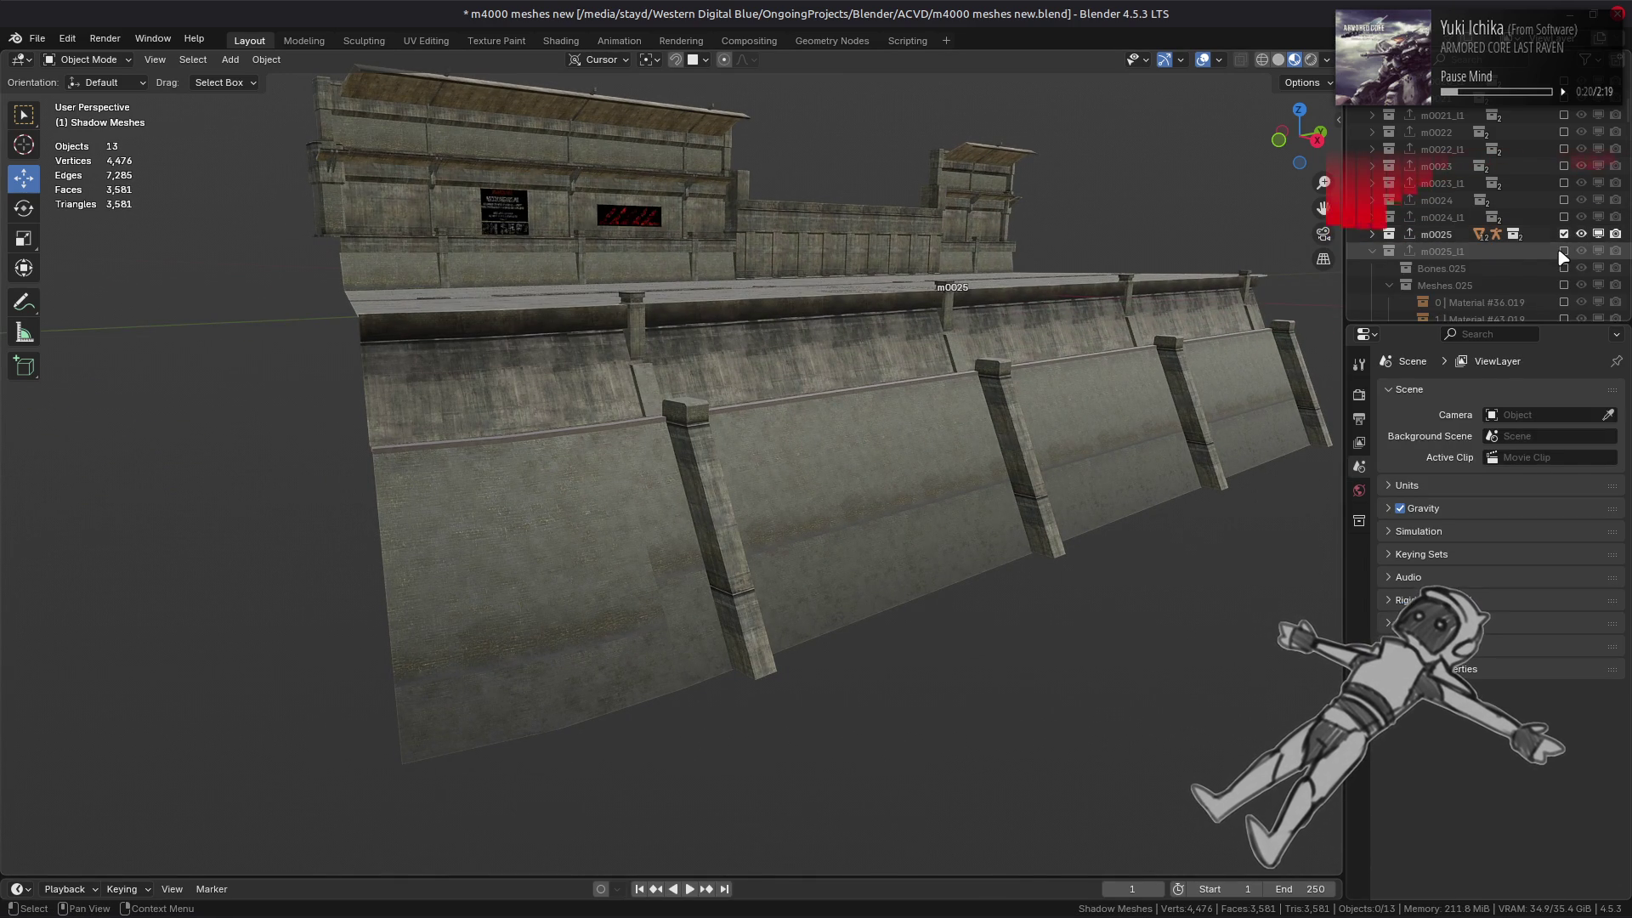
pyautogui.click(1563, 251)
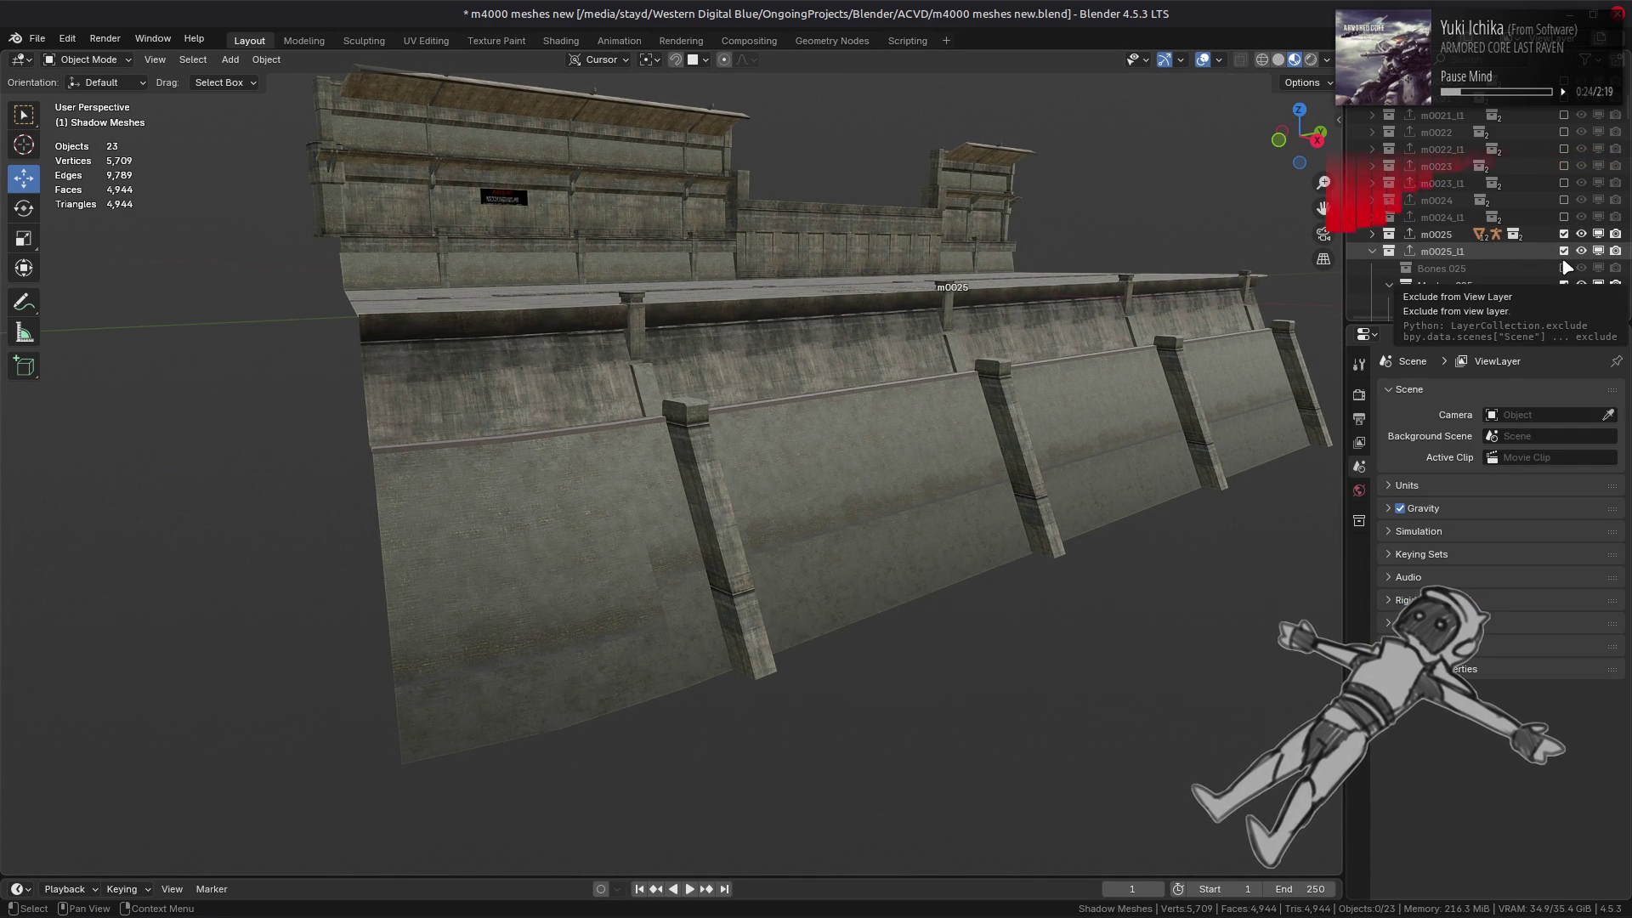
pyautogui.click(1565, 253)
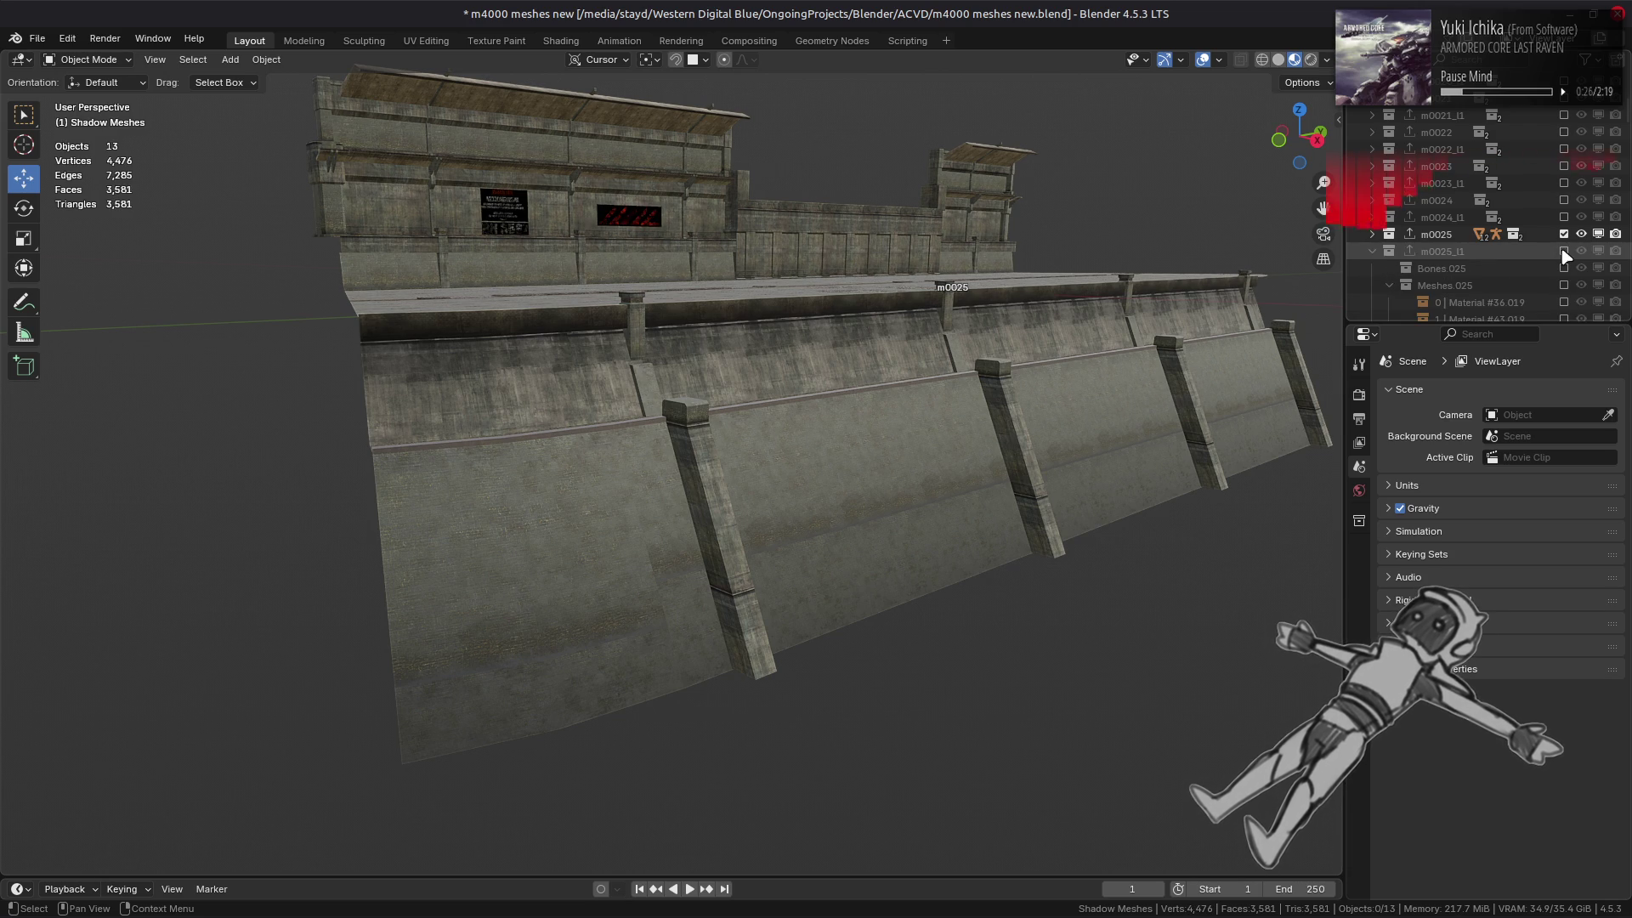
pyautogui.click(1278, 60)
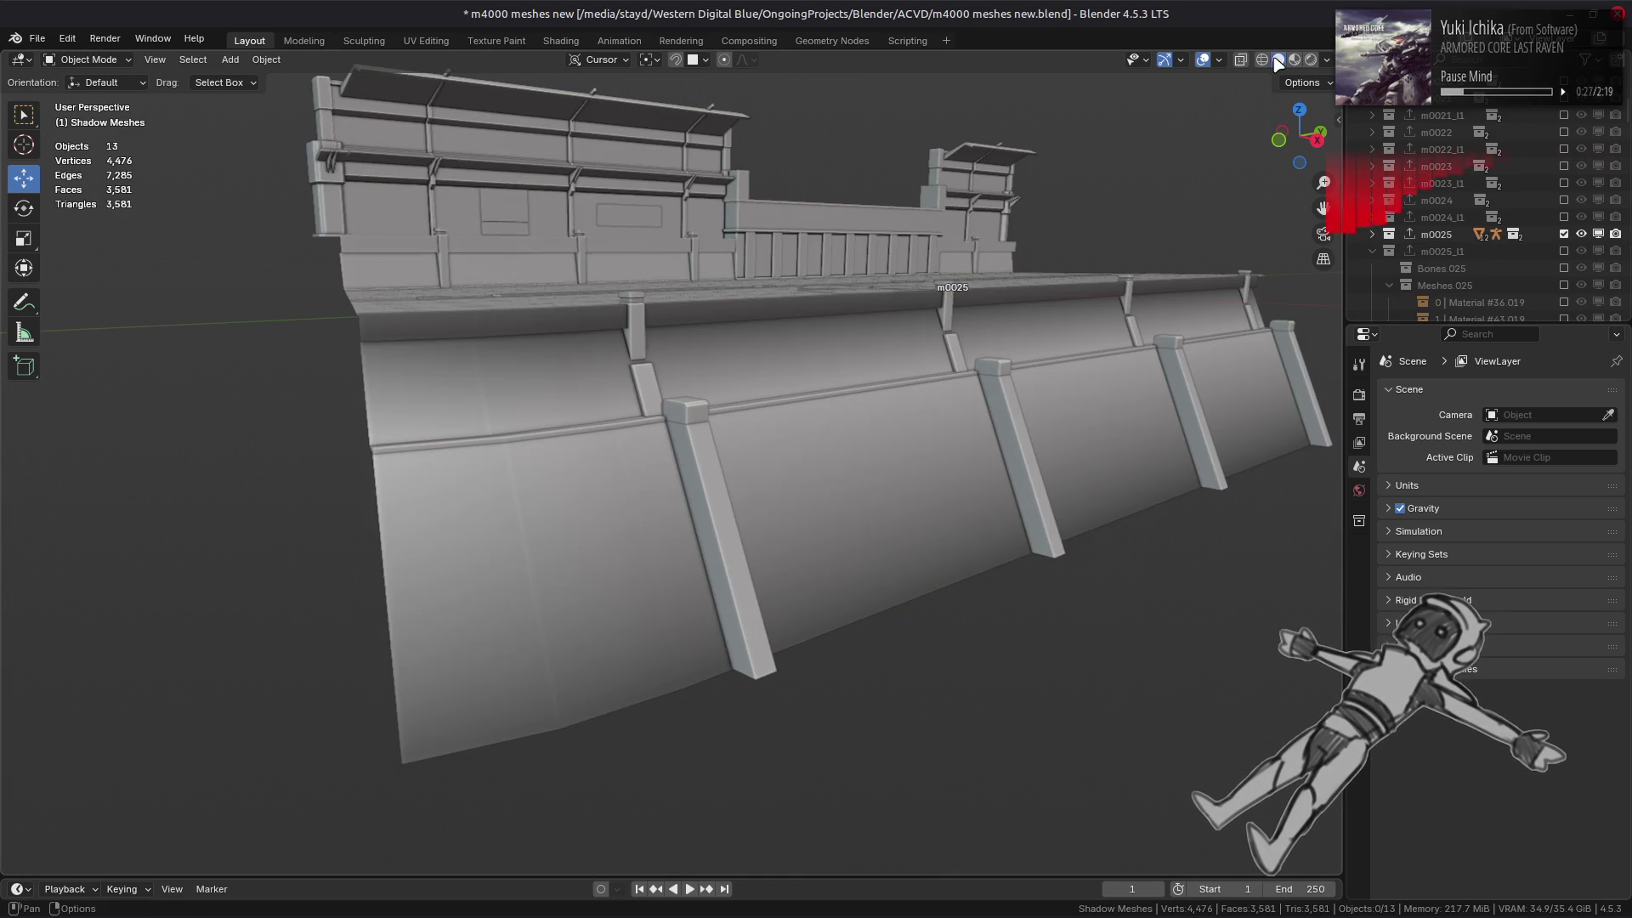
pyautogui.keyDown('ctrl'); pyautogui.click(1565, 249); pyautogui.keyUp('ctrl')
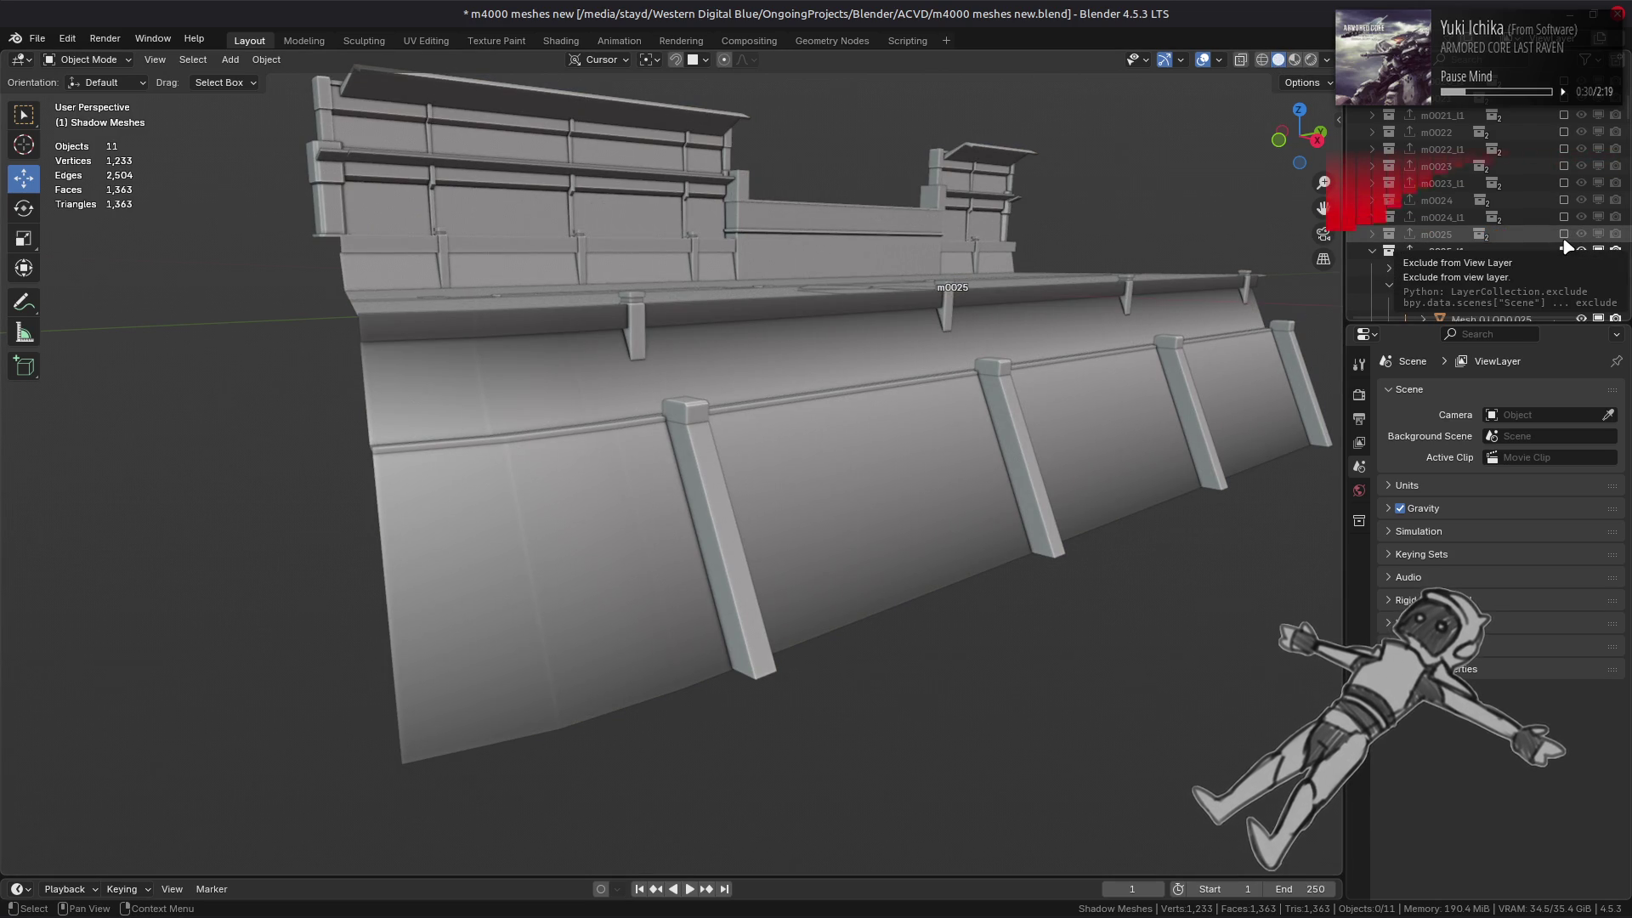
pyautogui.keyDown('ctrl'); pyautogui.click(1564, 234); pyautogui.keyUp('ctrl')
# - Select the Mesh 5 LOD0.022 wall and view it along the road
pyautogui.click(651, 160)
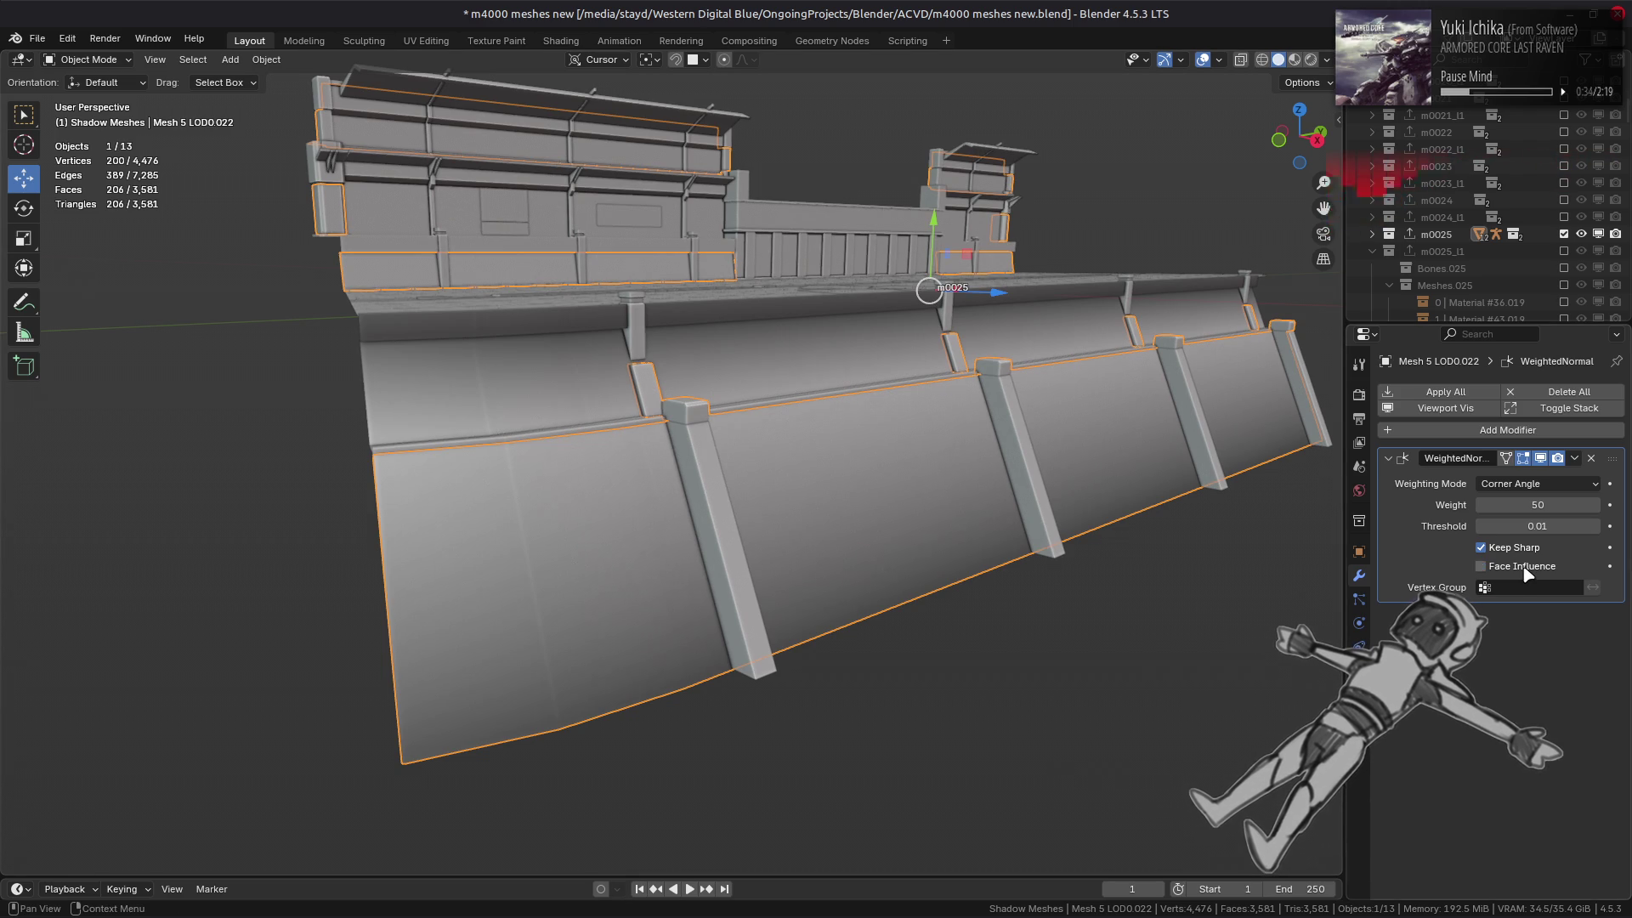
pyautogui.moveTo(977, 510)
pyautogui.mouseDown(button='middle')
pyautogui.moveTo(1185, 656)
pyautogui.moveTo(749, 413)
pyautogui.moveTo(977, 601)
pyautogui.moveTo(918, 539)
pyautogui.moveTo(920, 512)
pyautogui.mouseUp(button='middle')
pyautogui.scroll(5, 955, 553)
# - Select all of the Mesh 5 LOD0.022 wall, turn X-ray off and return to Object Mode
pyautogui.press('Tab')
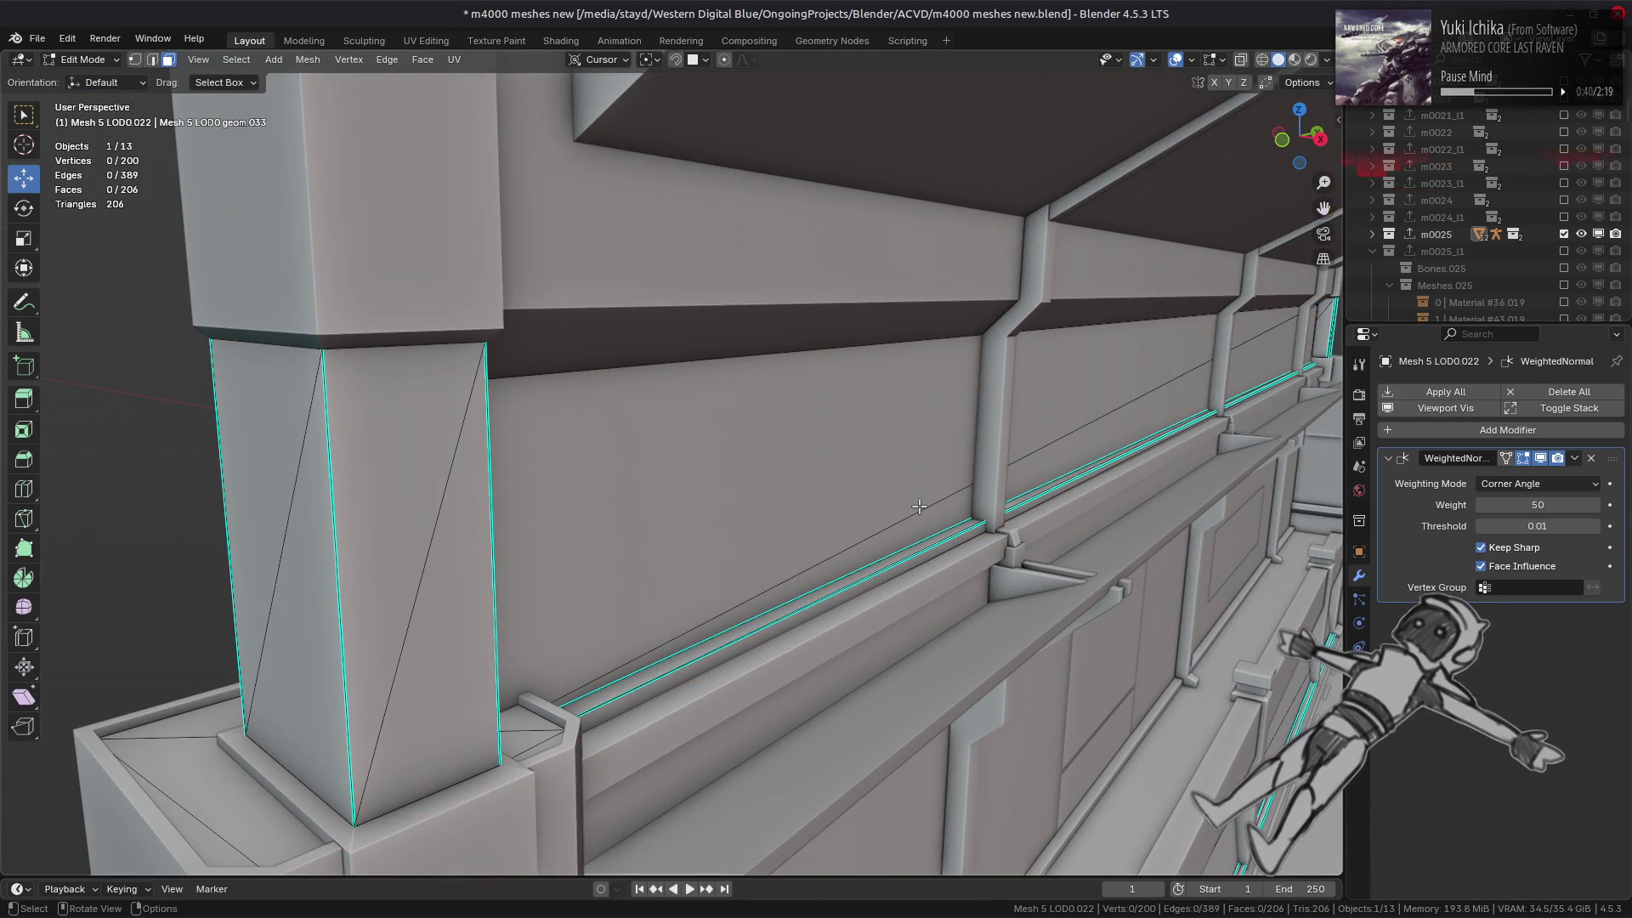
pyautogui.scroll(5, 919, 506)
pyautogui.scroll(-2, 914, 500)
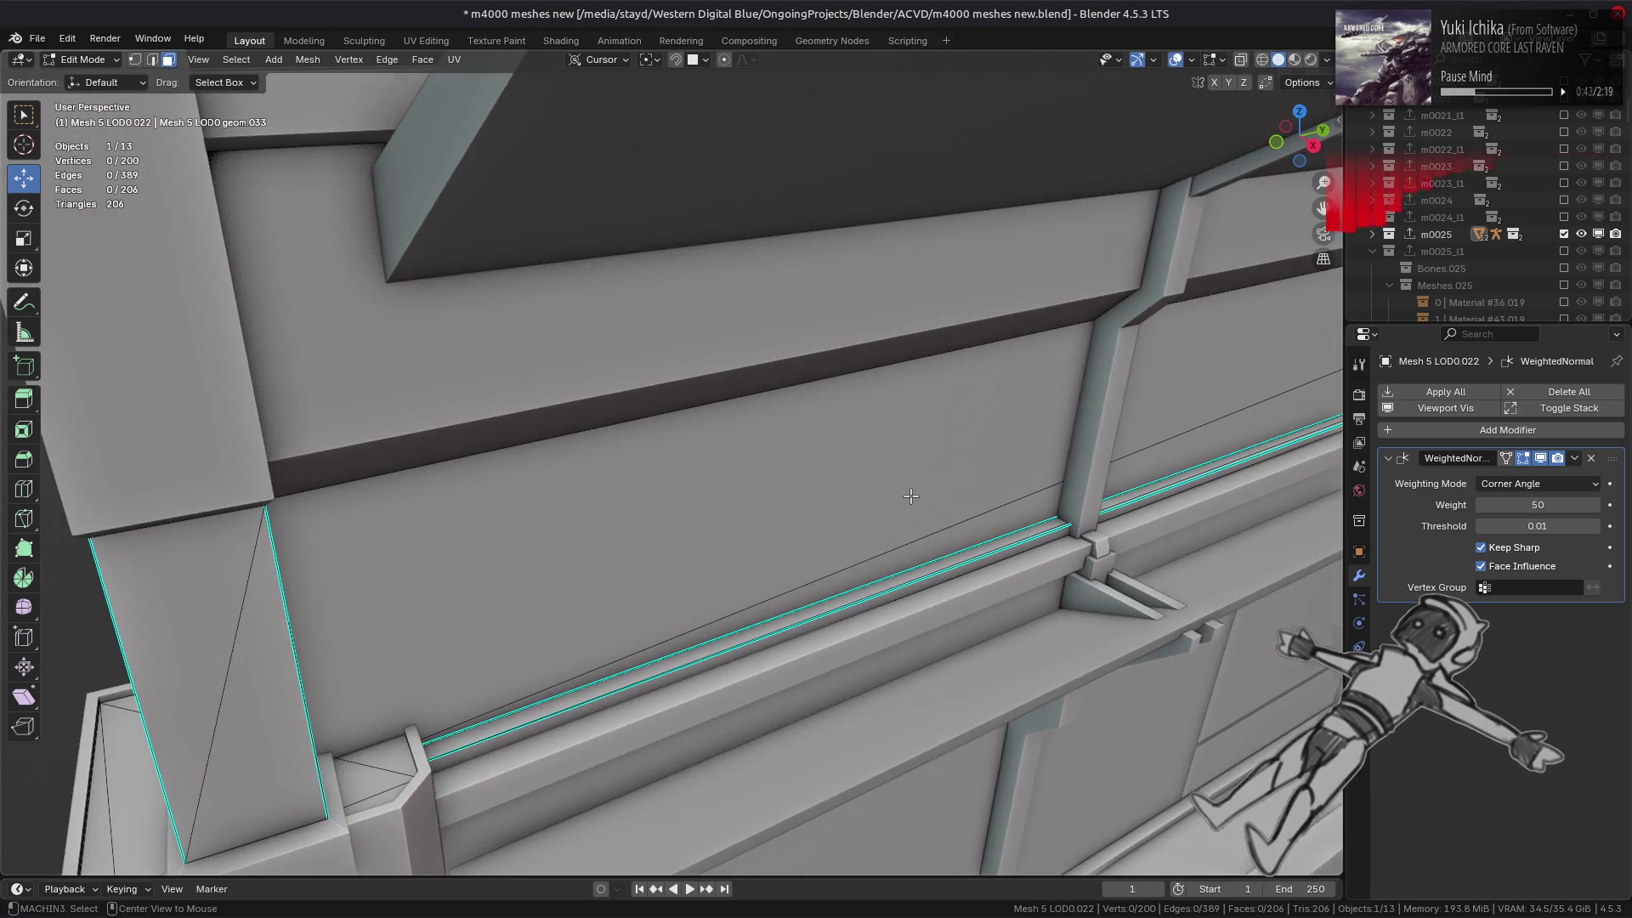
pyautogui.hotkey('alt', 'z')
pyautogui.moveTo(910, 495)
pyautogui.mouseDown(button='middle')
pyautogui.moveTo(928, 442)
pyautogui.moveTo(960, 447)
pyautogui.mouseUp(button='middle')
pyautogui.press('a')
pyautogui.hotkey('alt', 'z')
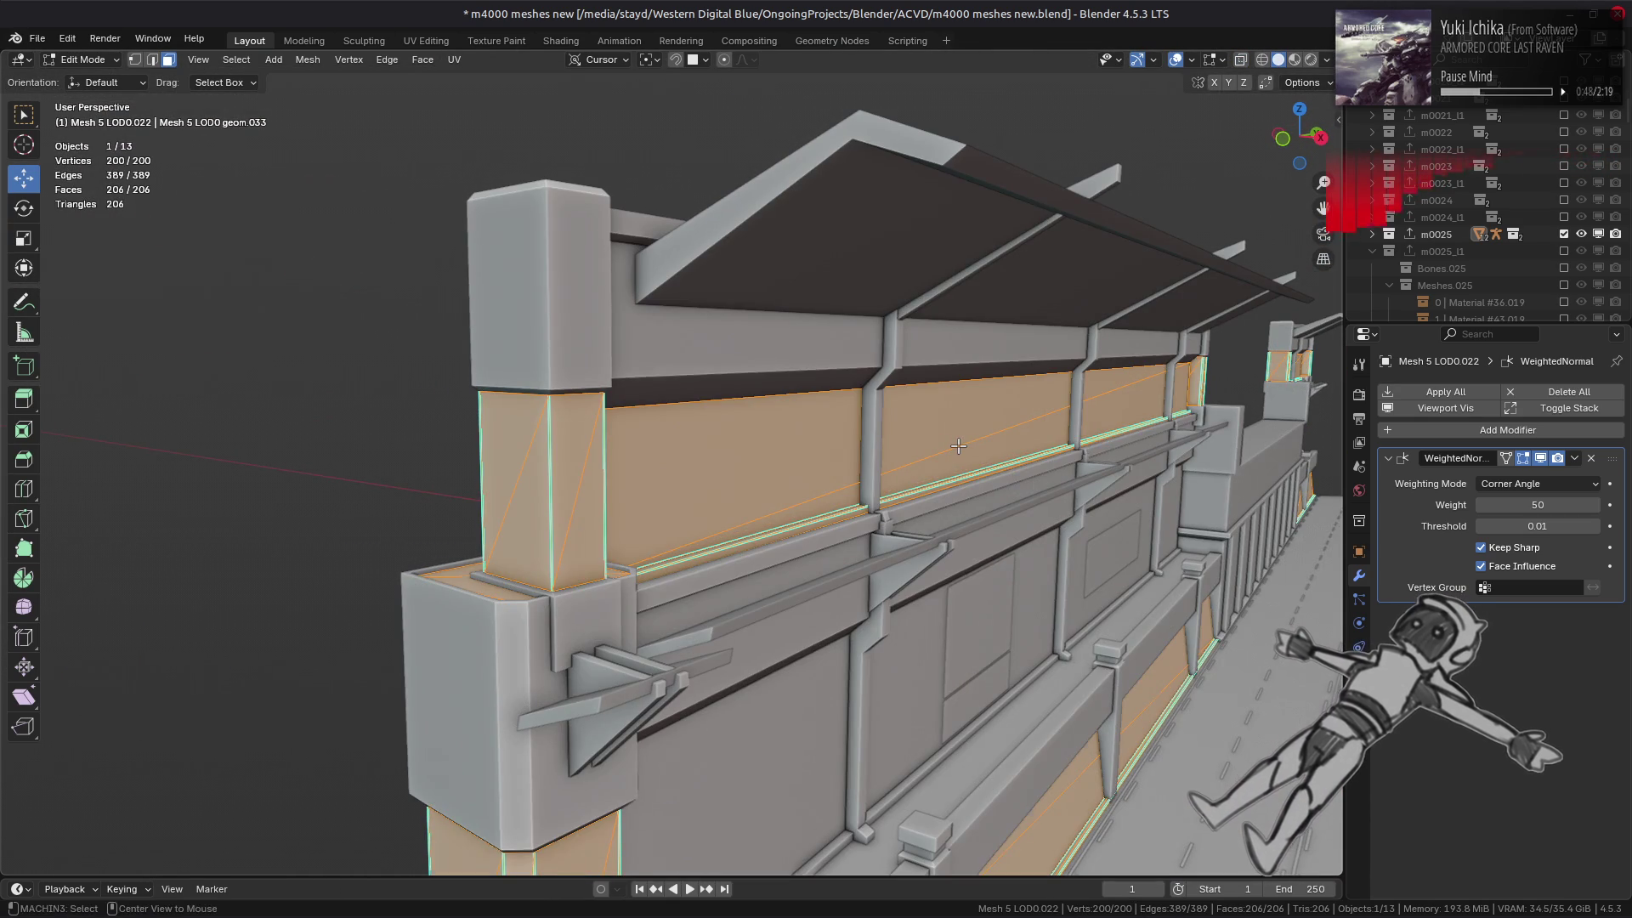
pyautogui.press('Tab')
pyautogui.click(1564, 250)
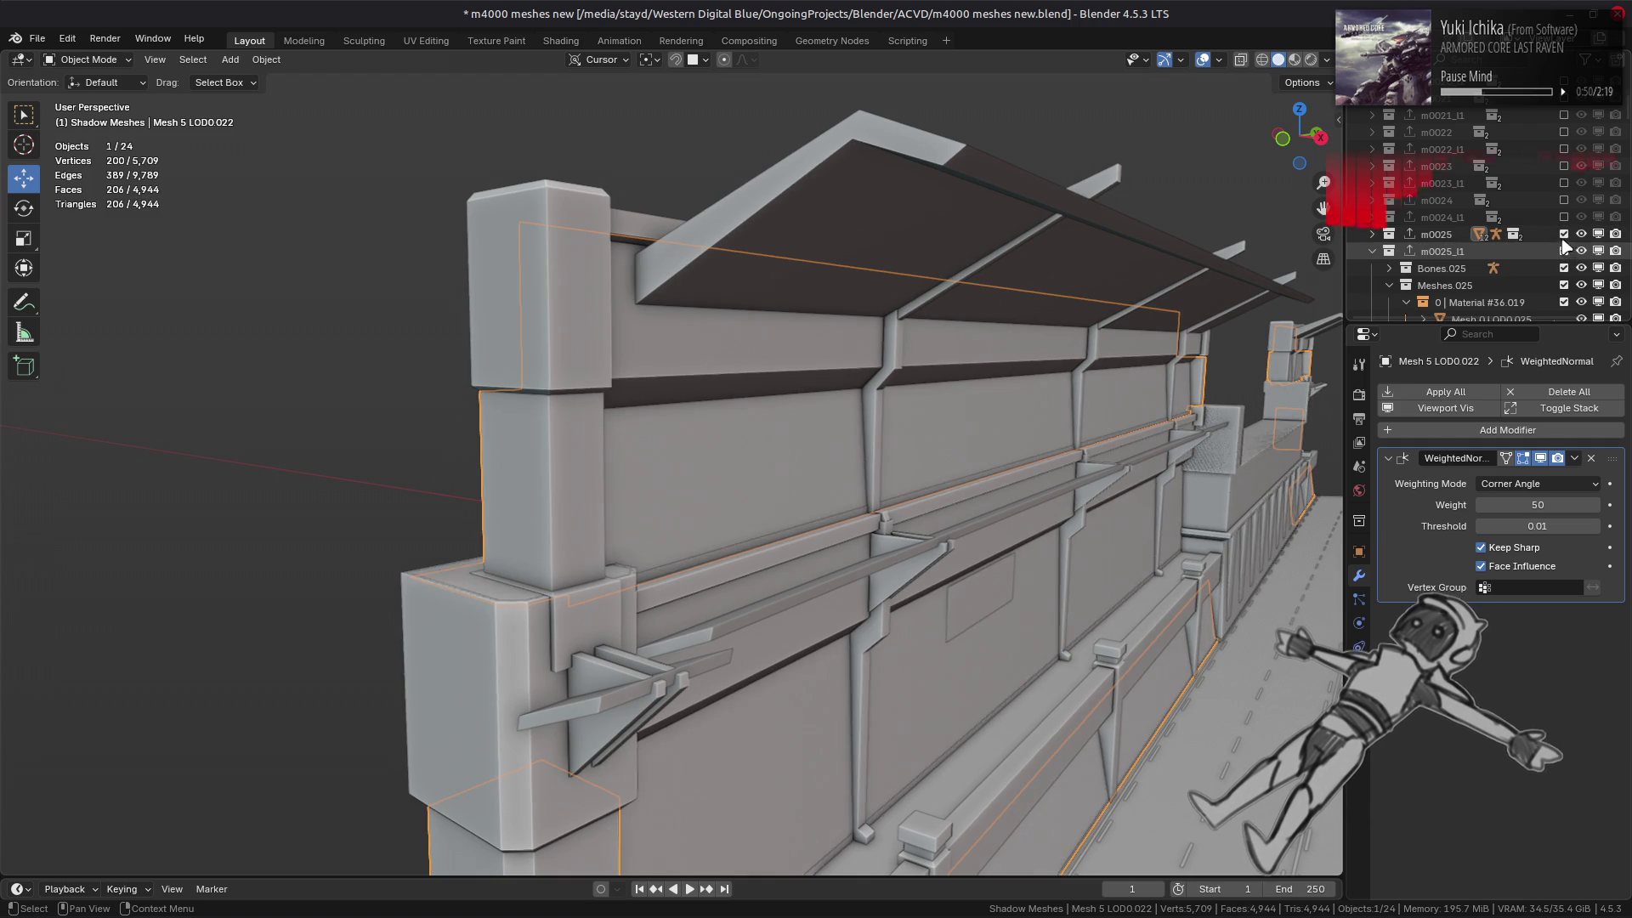
pyautogui.click(1564, 234)
pyautogui.click(1564, 234)
pyautogui.click(1564, 250)
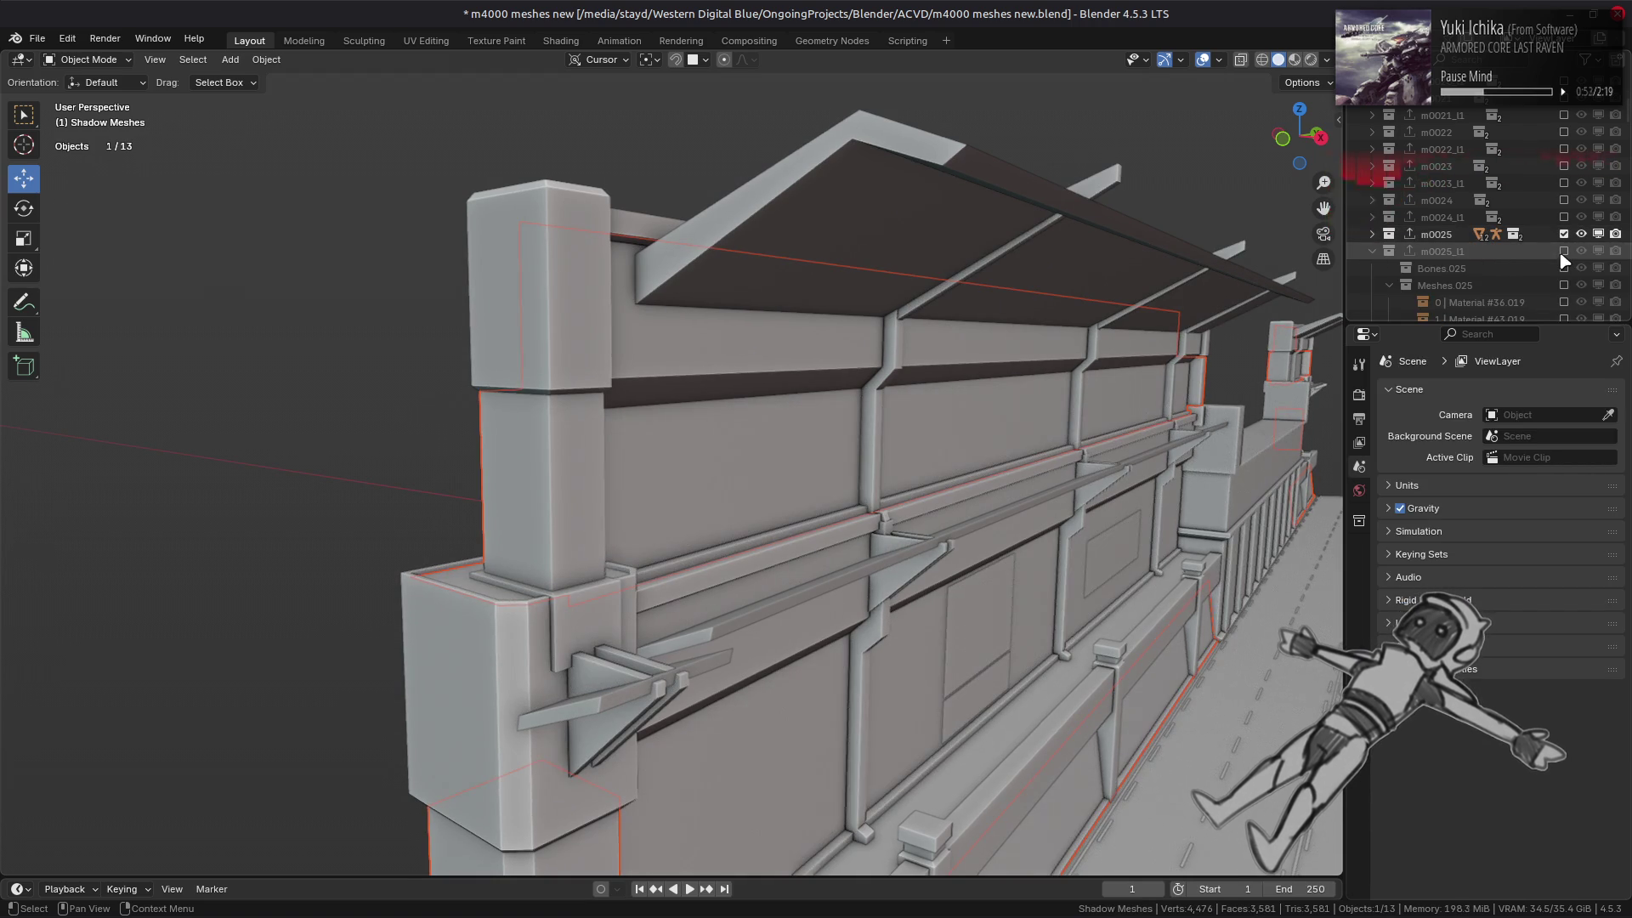
pyautogui.click(1564, 251)
pyautogui.click(1564, 233)
pyautogui.click(1564, 234)
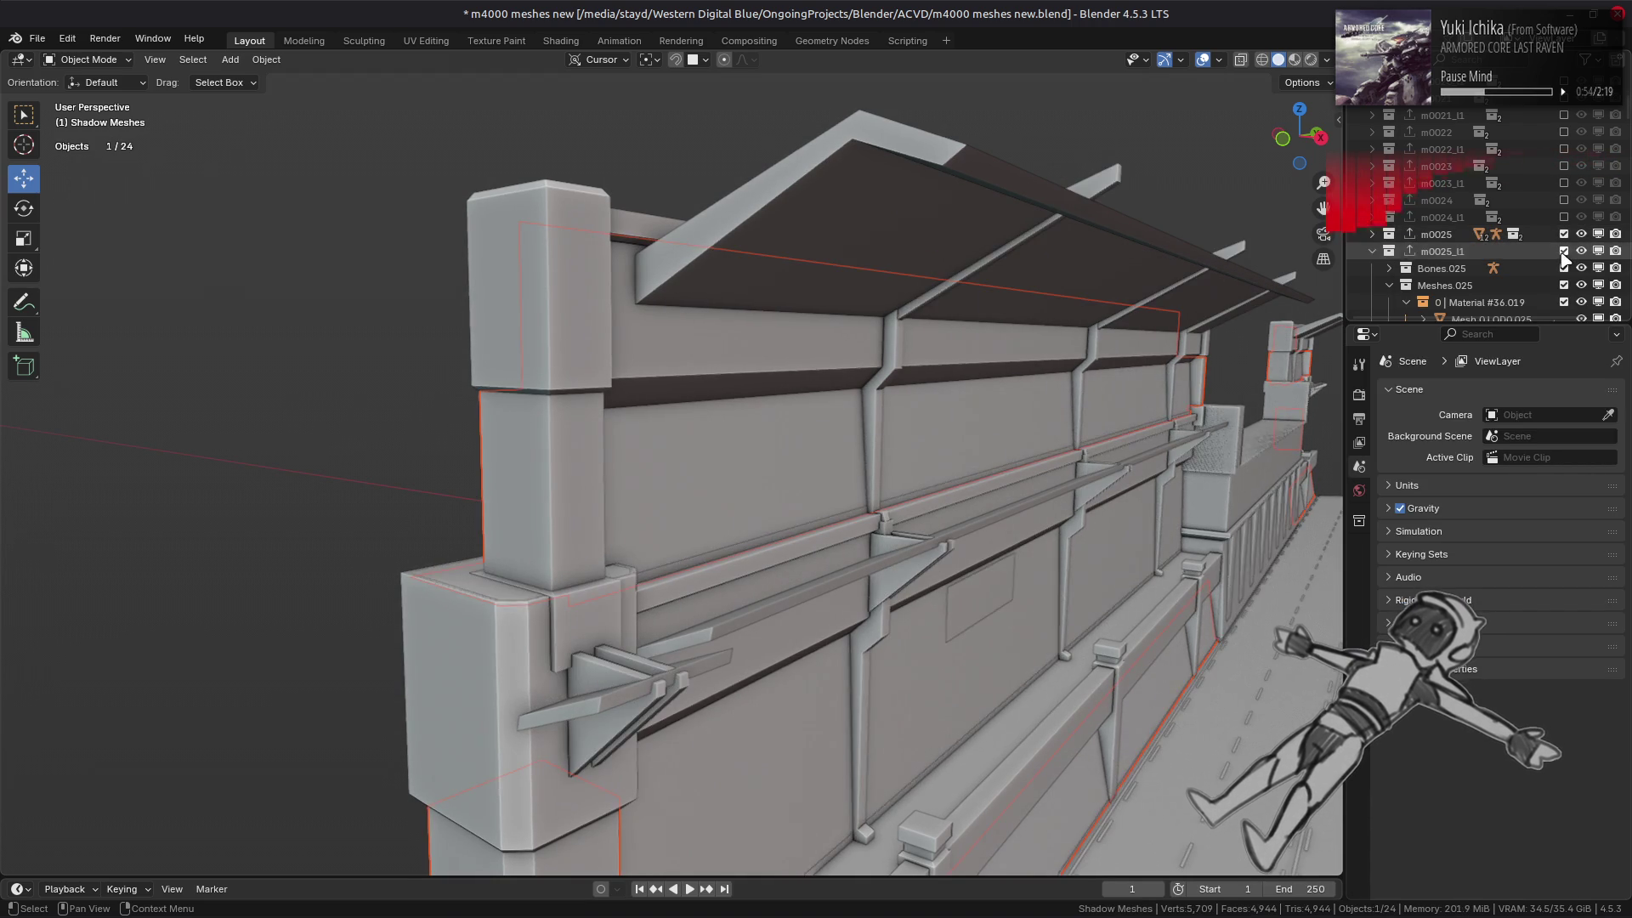
pyautogui.click(1564, 251)
pyautogui.scroll(-5, 991, 467)
pyautogui.moveTo(1078, 557)
pyautogui.mouseDown(button='middle')
pyautogui.moveTo(875, 394)
pyautogui.moveTo(715, 319)
pyautogui.mouseUp(button='middle')
pyautogui.scroll(5, 716, 319)
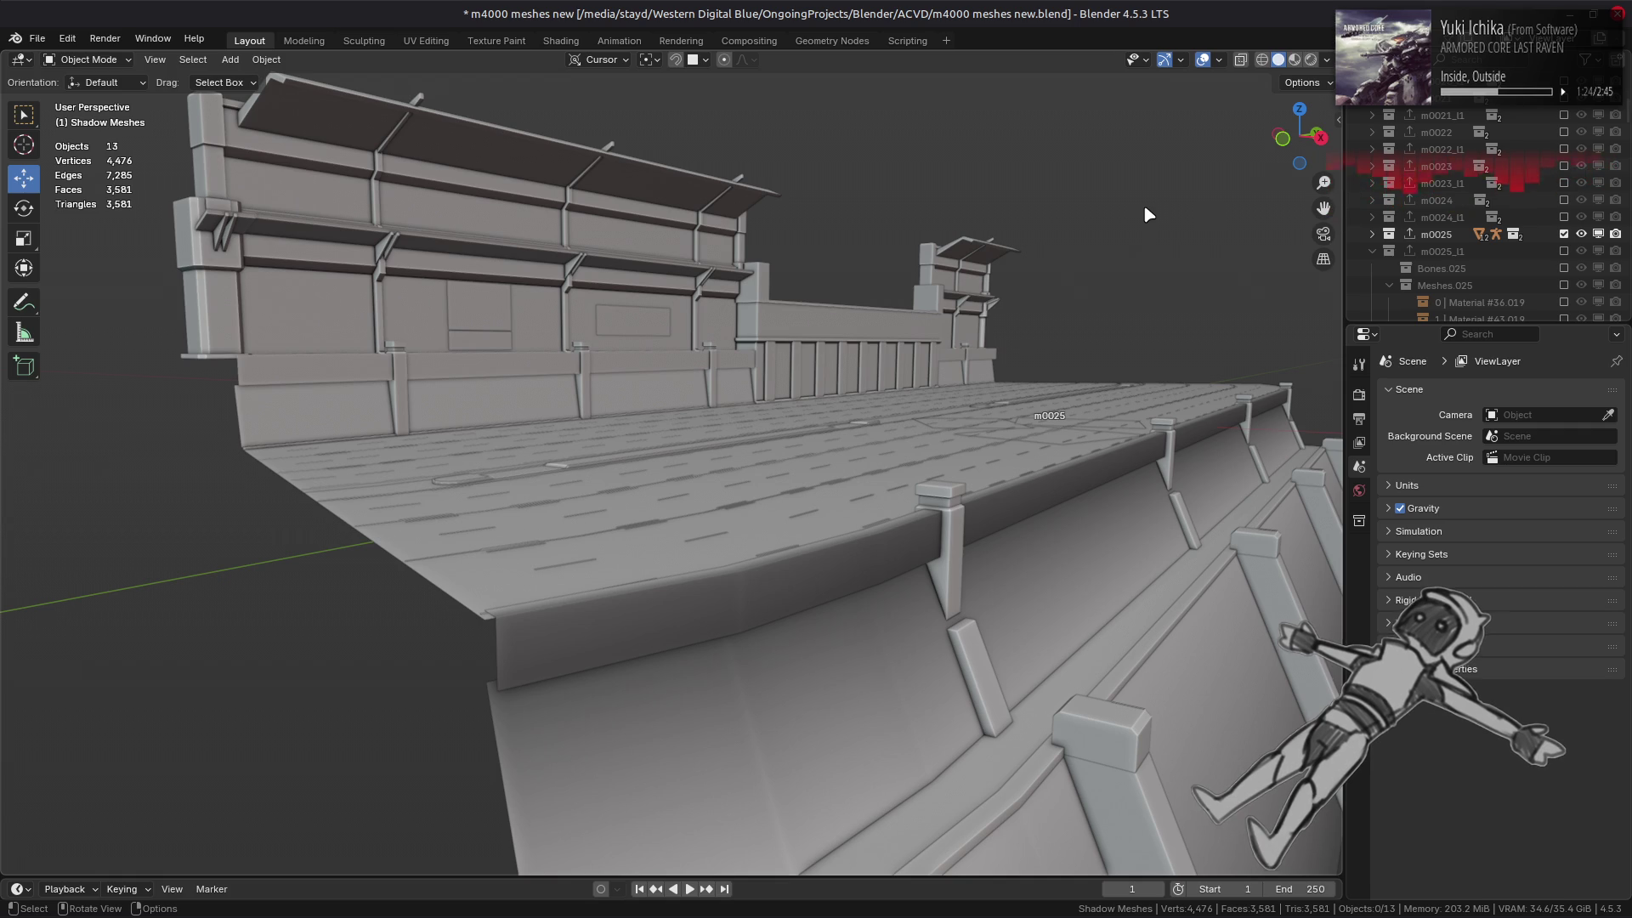
# - Select all m0025 meshes and apply their WeightedNormal modifier
pyautogui.click(1372, 199)
pyautogui.scroll(-3, 1395, 268)
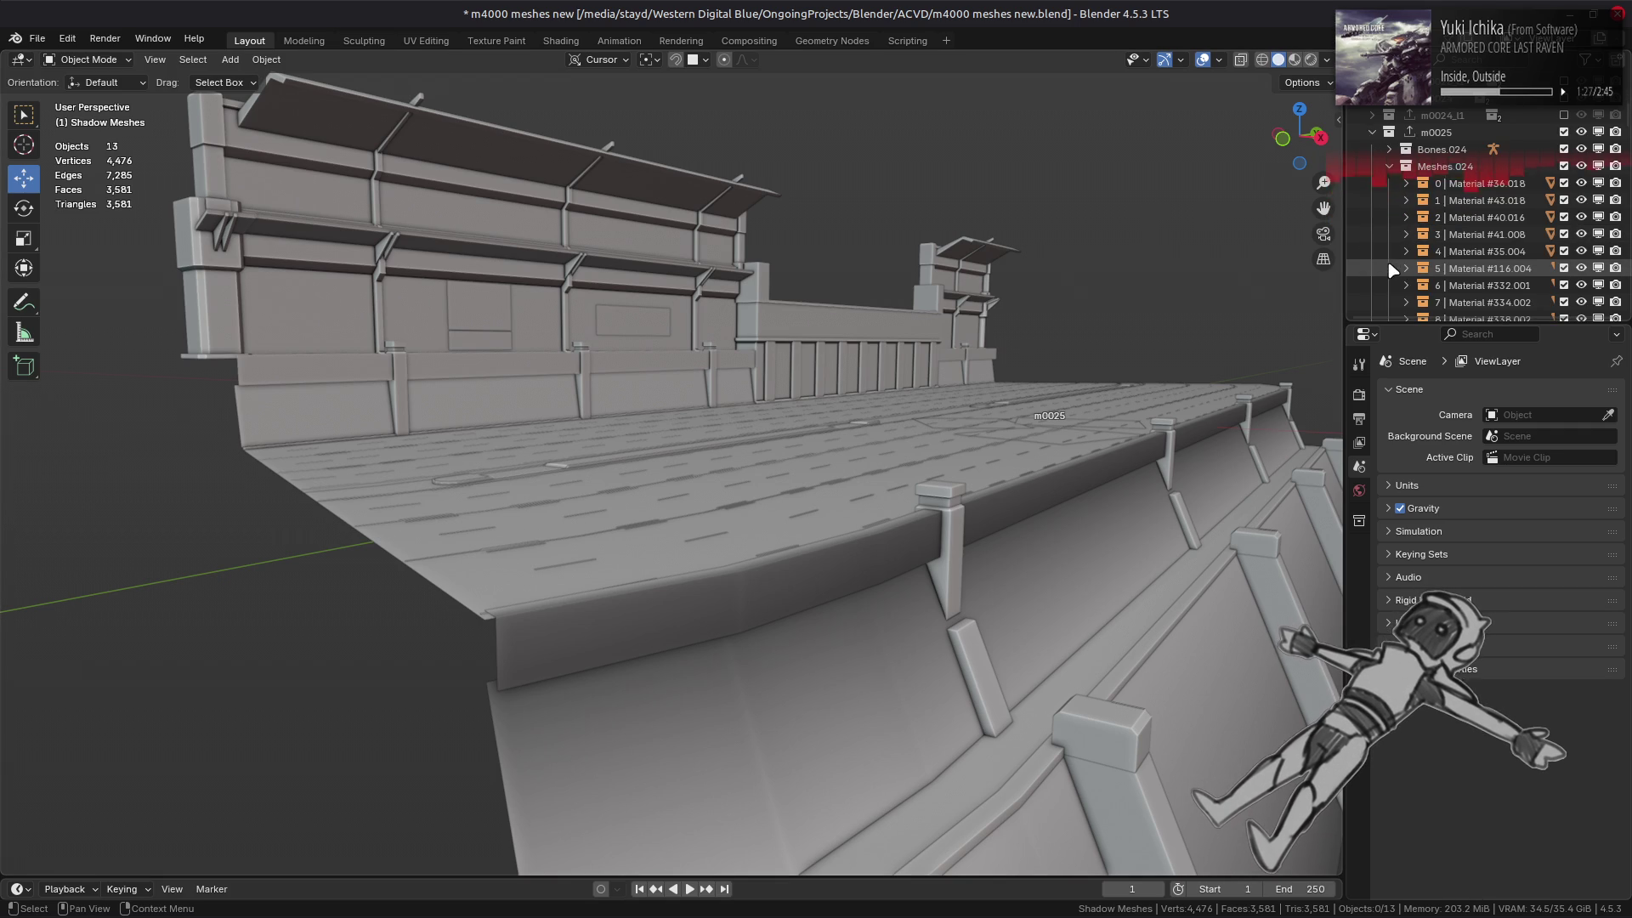
pyautogui.click(667, 303)
pyautogui.scroll(-2, 1446, 209)
pyautogui.press('KP_Add')
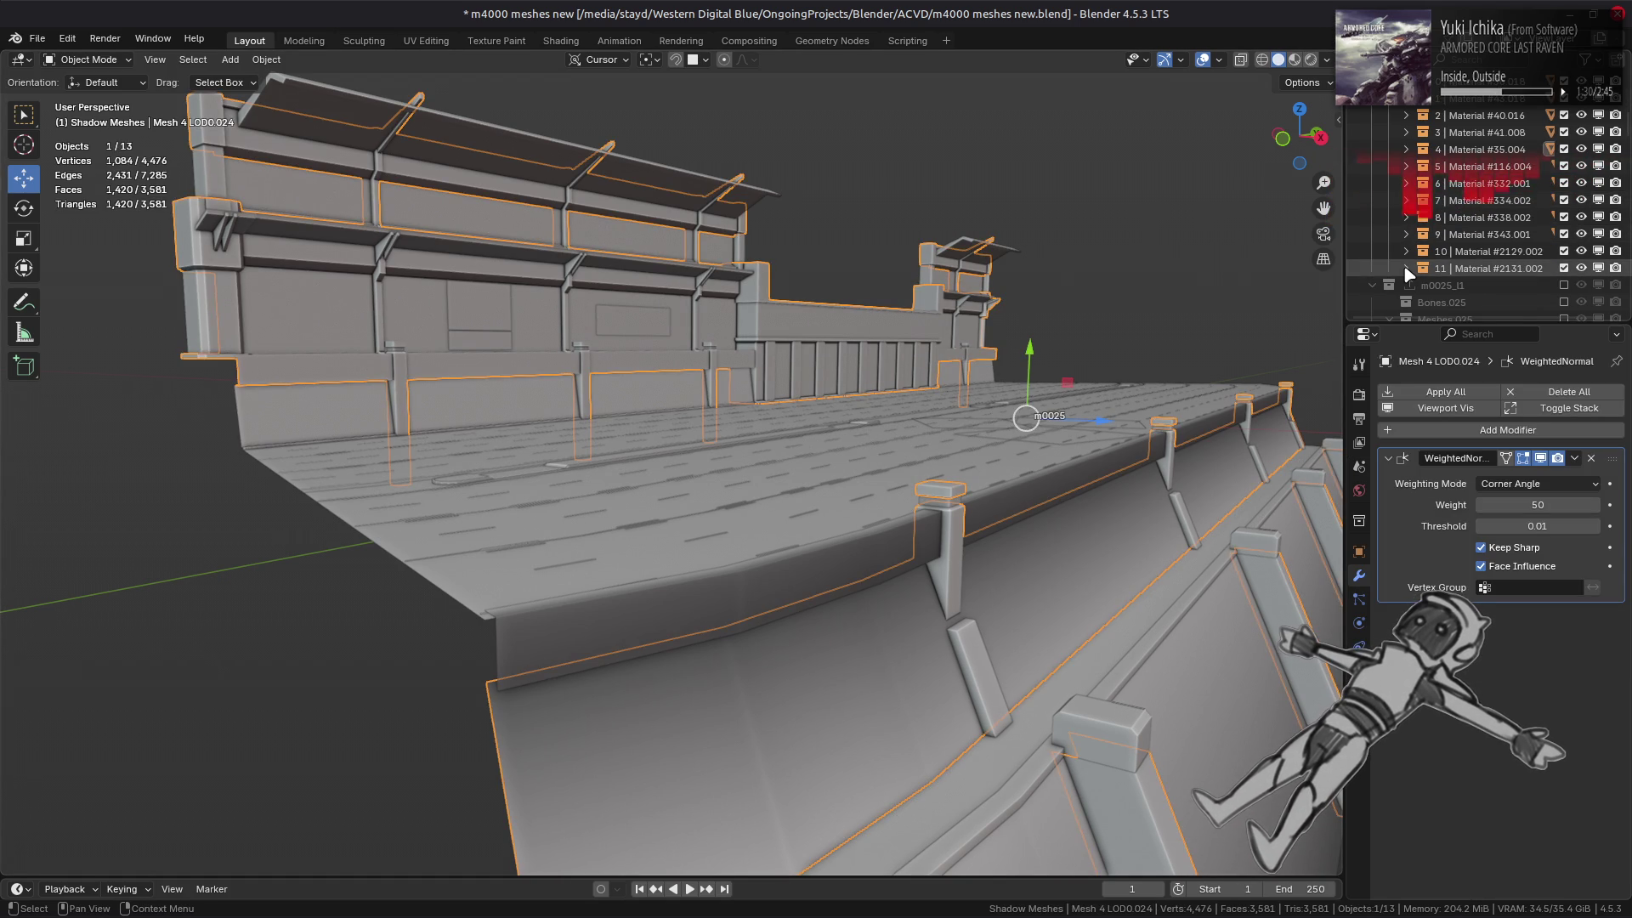
pyautogui.scroll(2, 1415, 144)
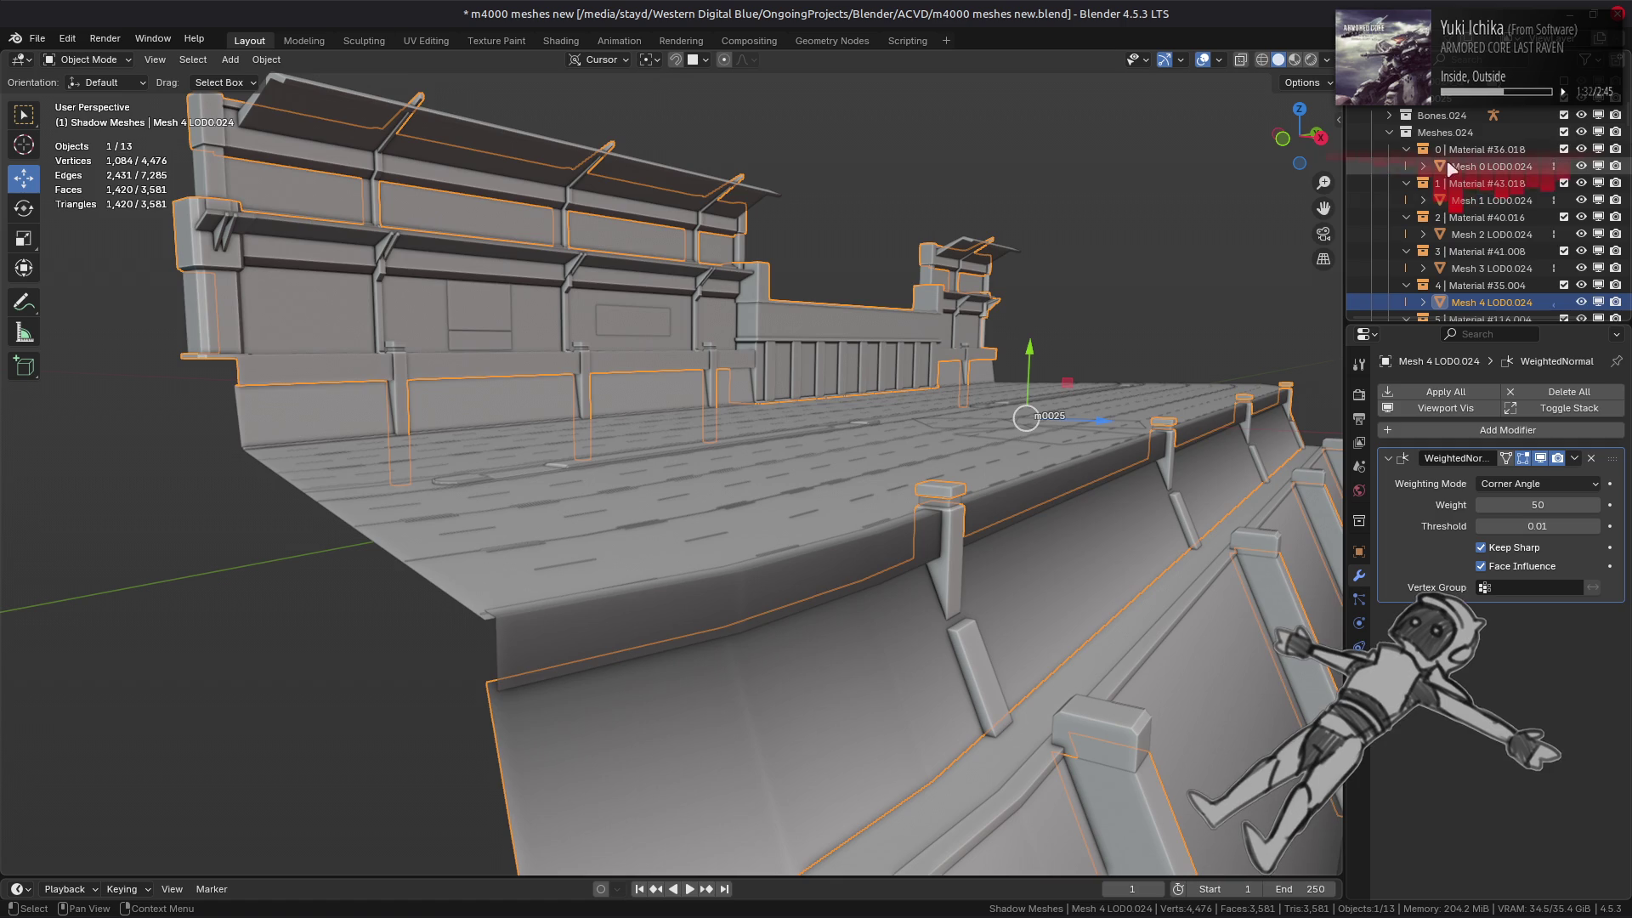
pyautogui.click(1492, 165)
pyautogui.scroll(-6, 1479, 238)
pyautogui.press('a')
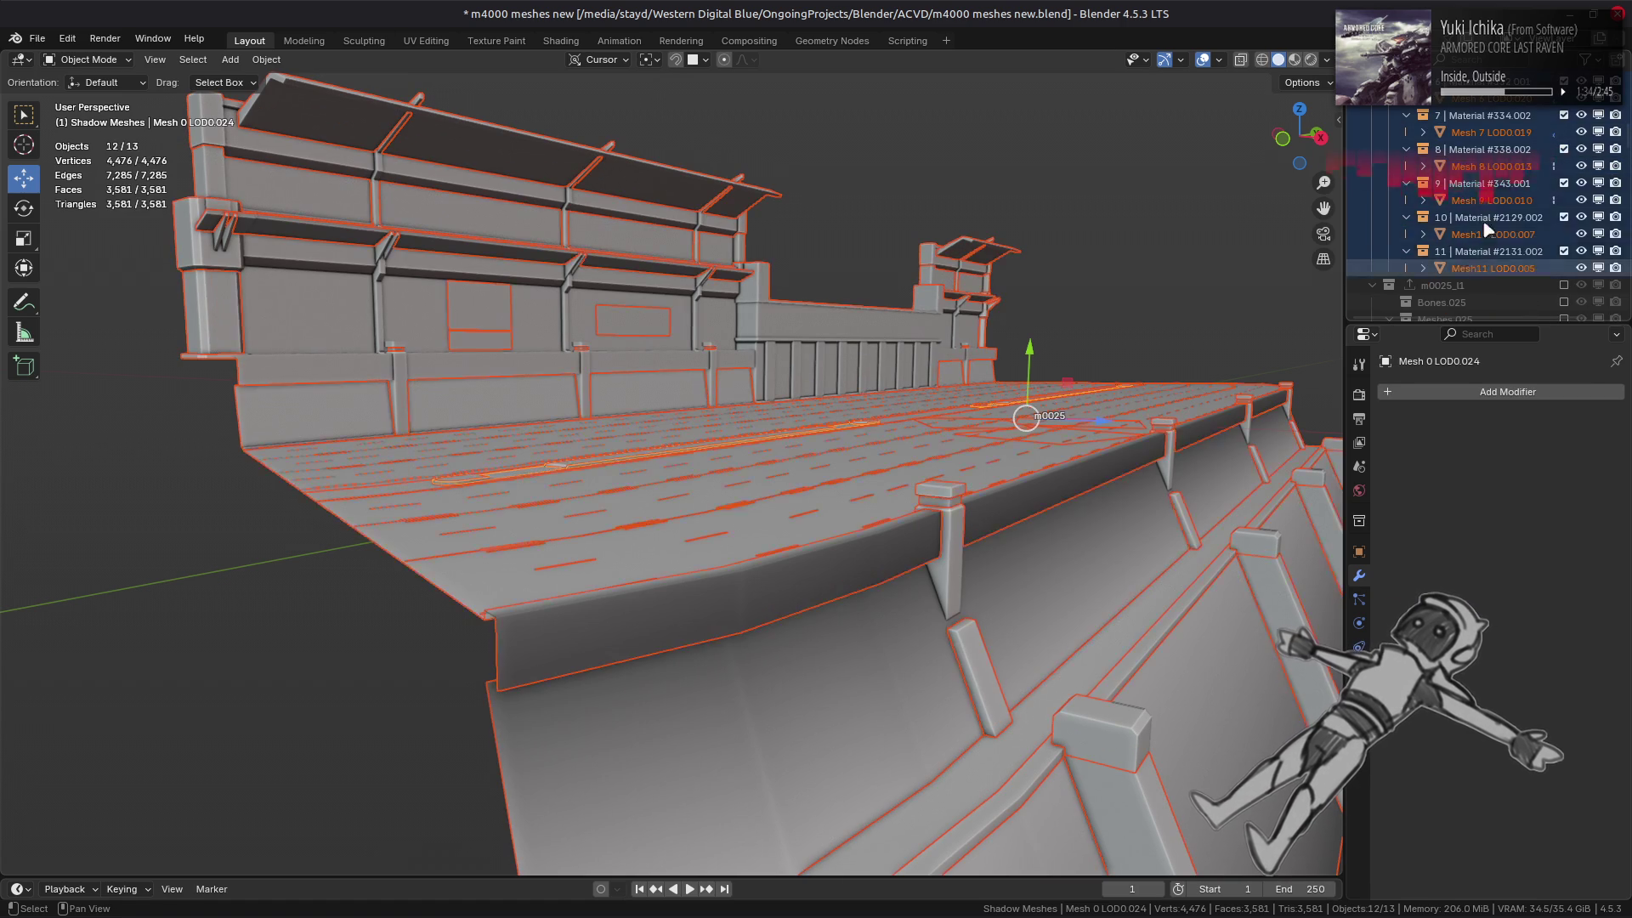
pyautogui.scroll(2, 1484, 170)
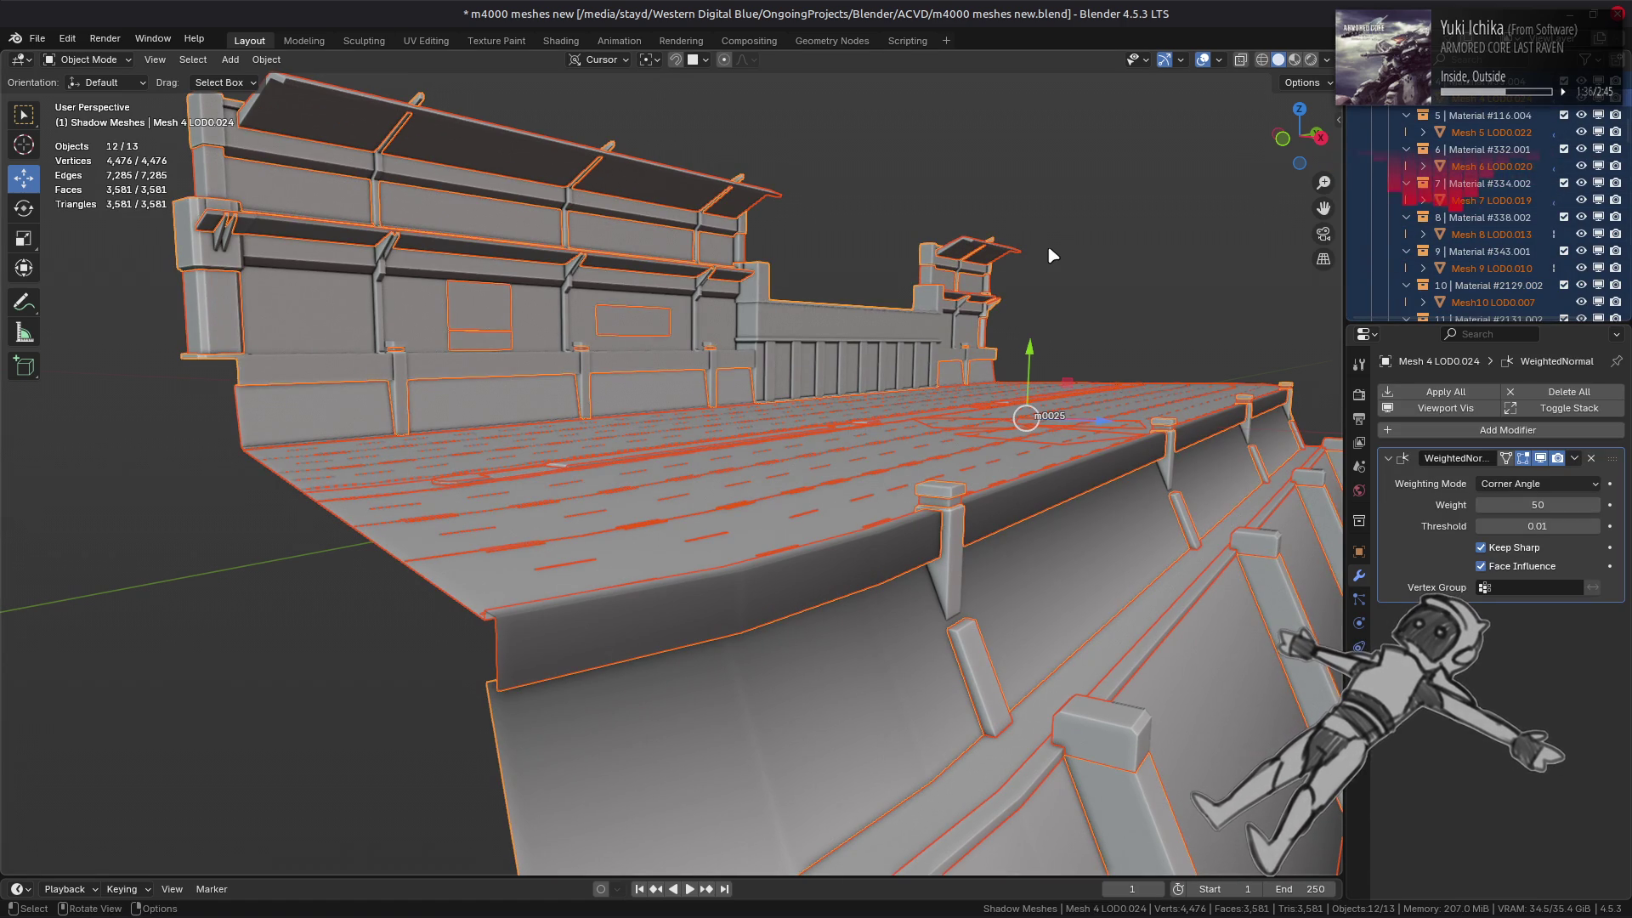
pyautogui.moveTo(1048, 238); pyautogui.dragTo(1031, 266, button='middle')
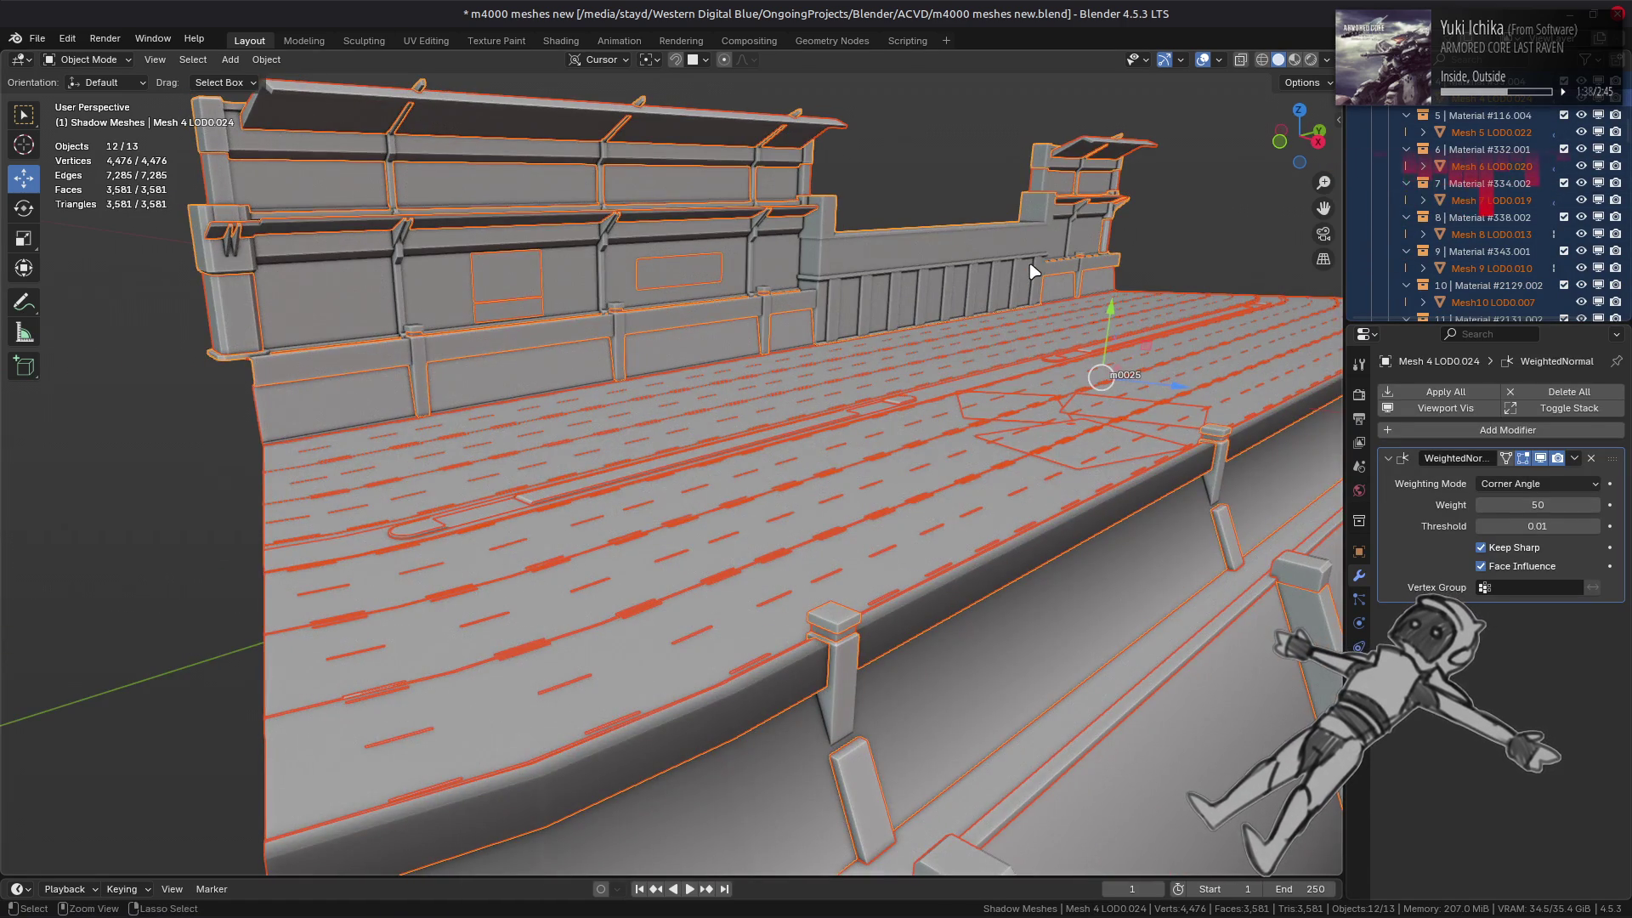
pyautogui.click(1459, 393)
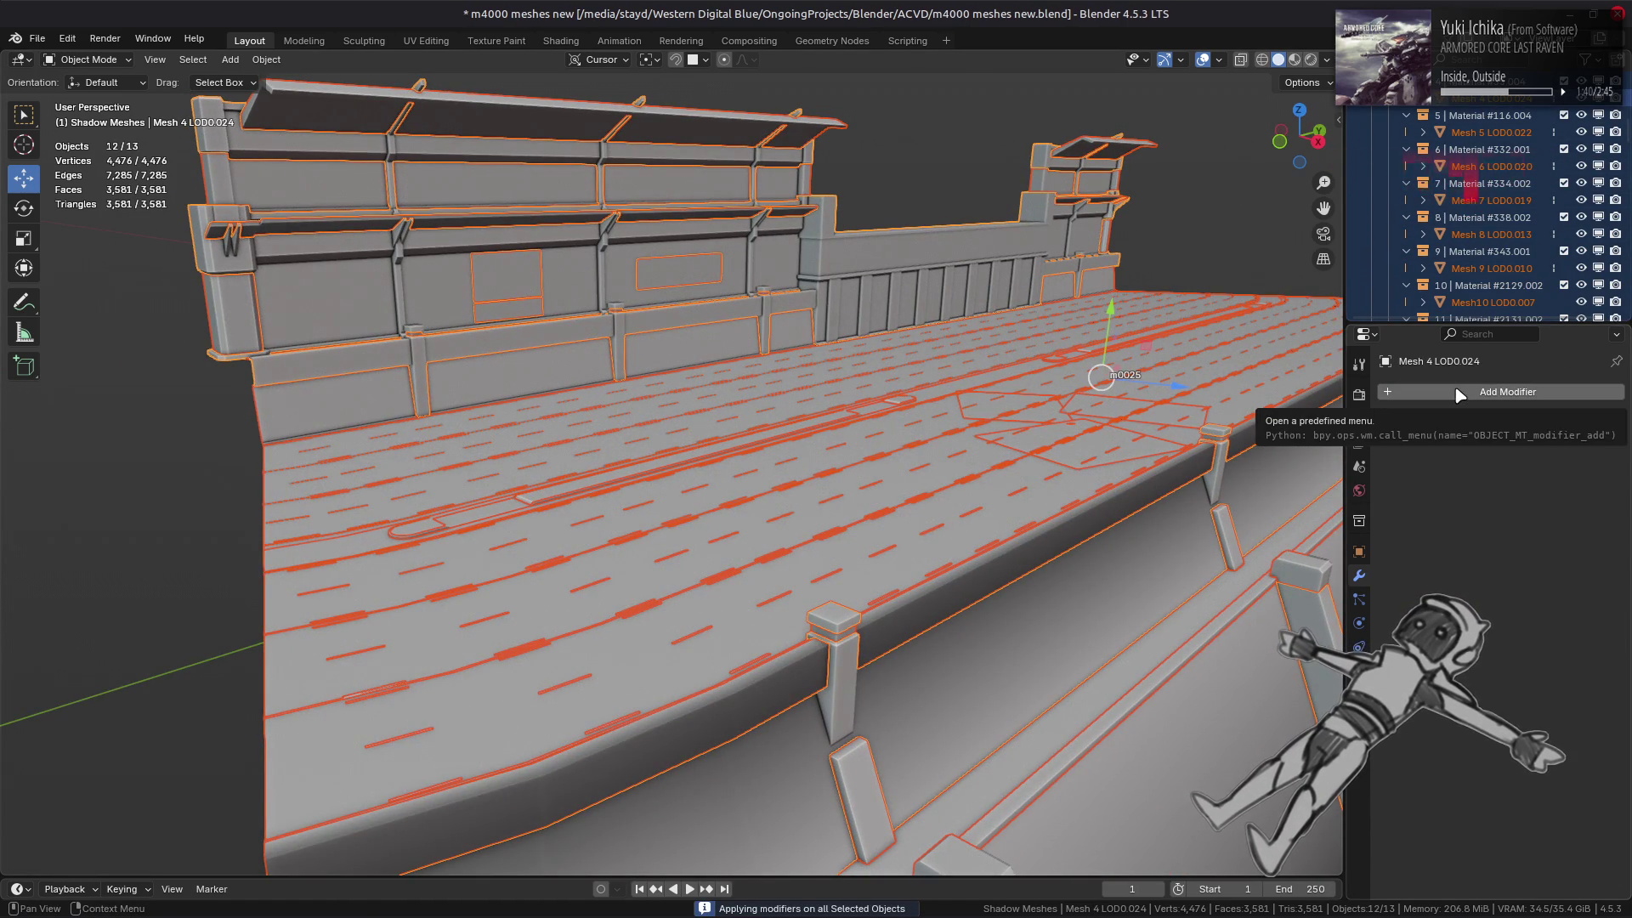
# - Export the m0025 collection as a FLVER file and exclude it from the view layer
pyautogui.scroll(4, 1491, 225)
pyautogui.scroll(3, 1492, 225)
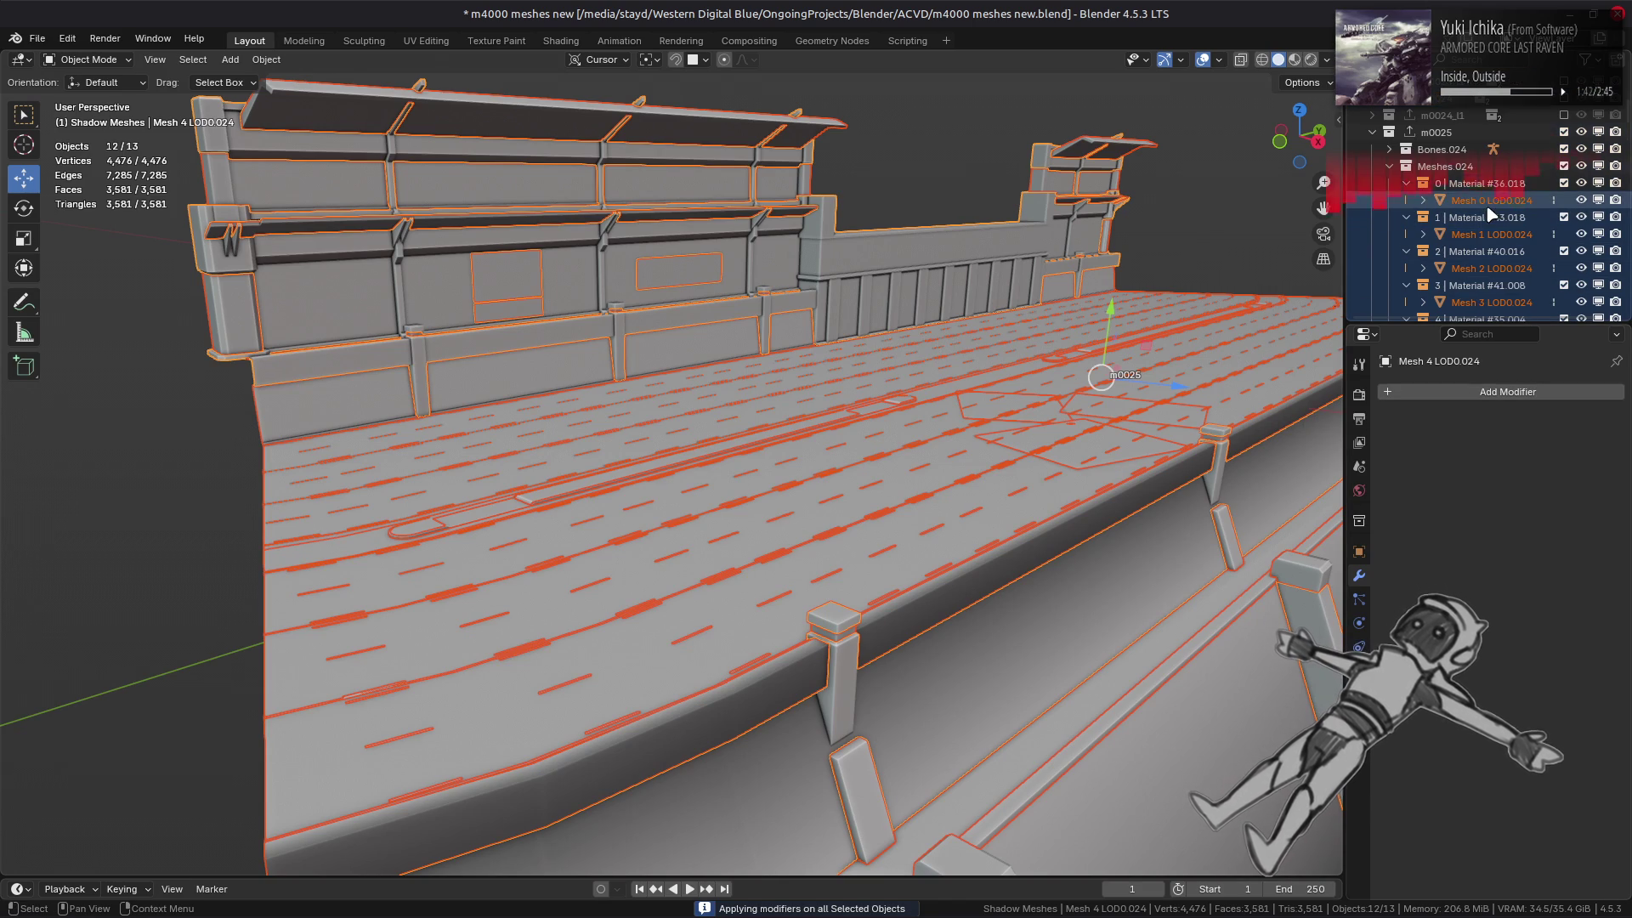
pyautogui.click(1437, 132)
pyautogui.click(1359, 520)
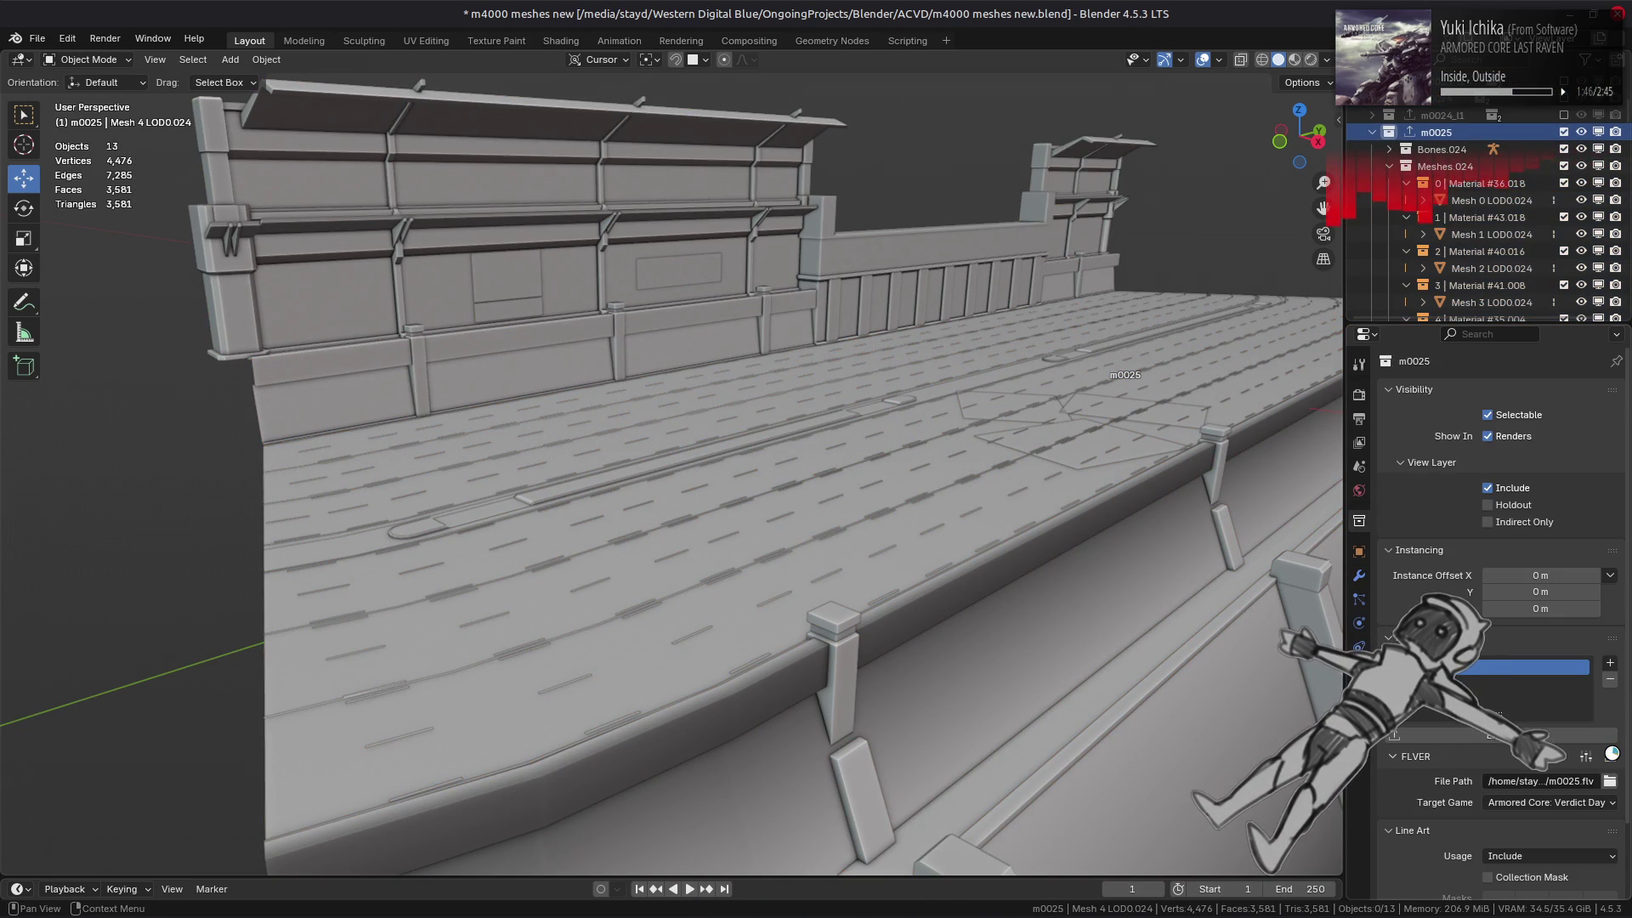
pyautogui.click(1431, 289)
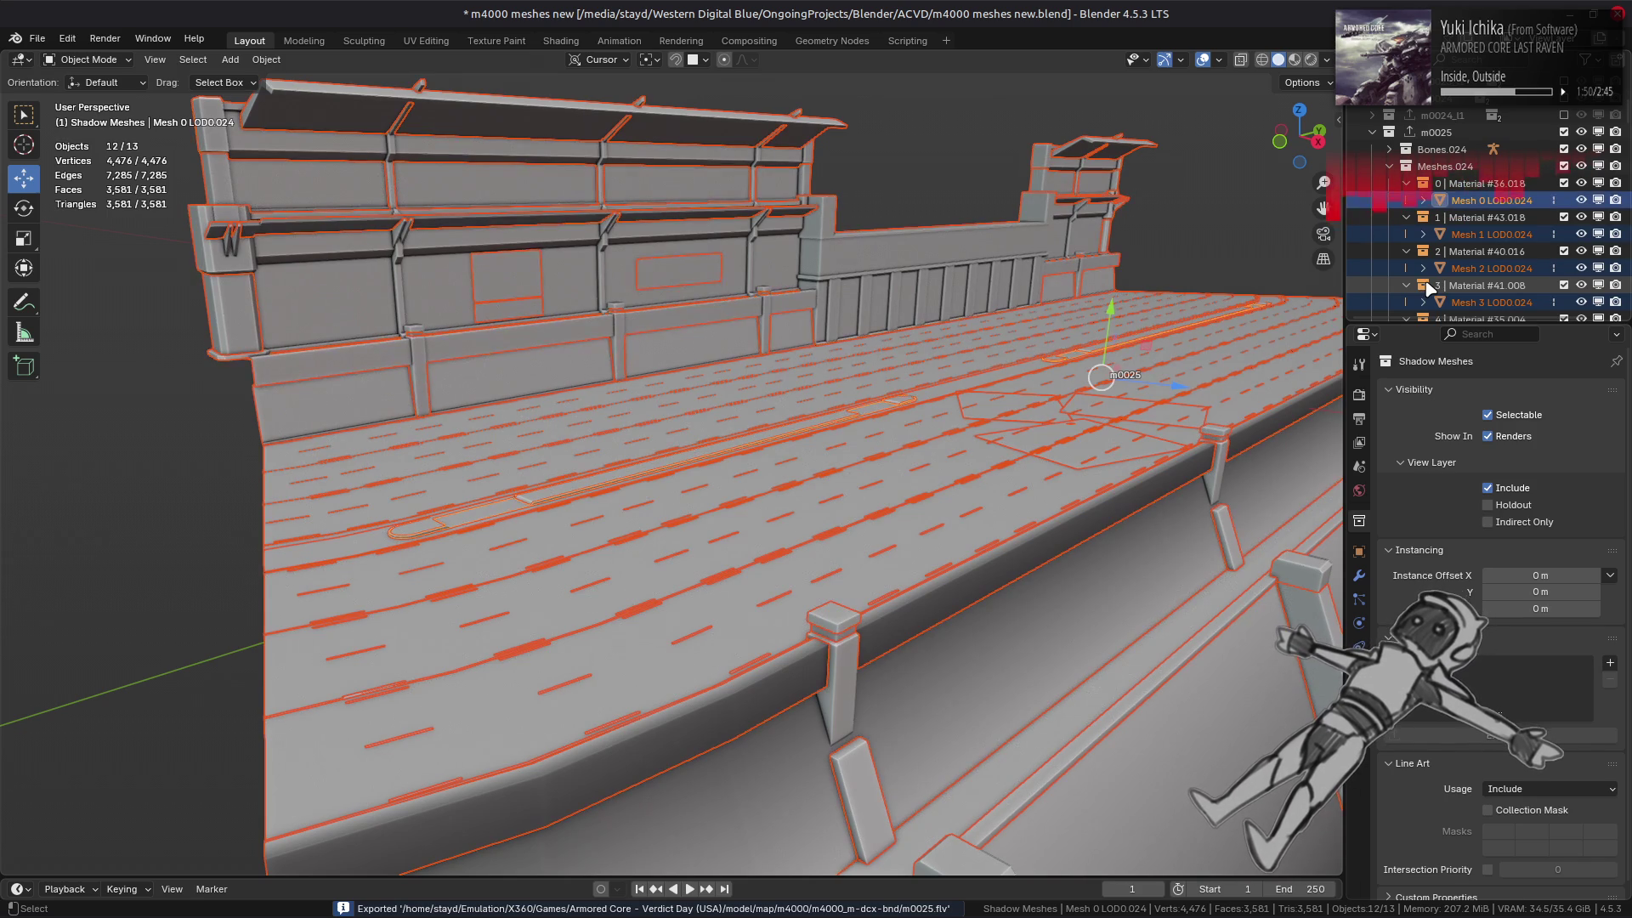
pyautogui.click(1565, 133)
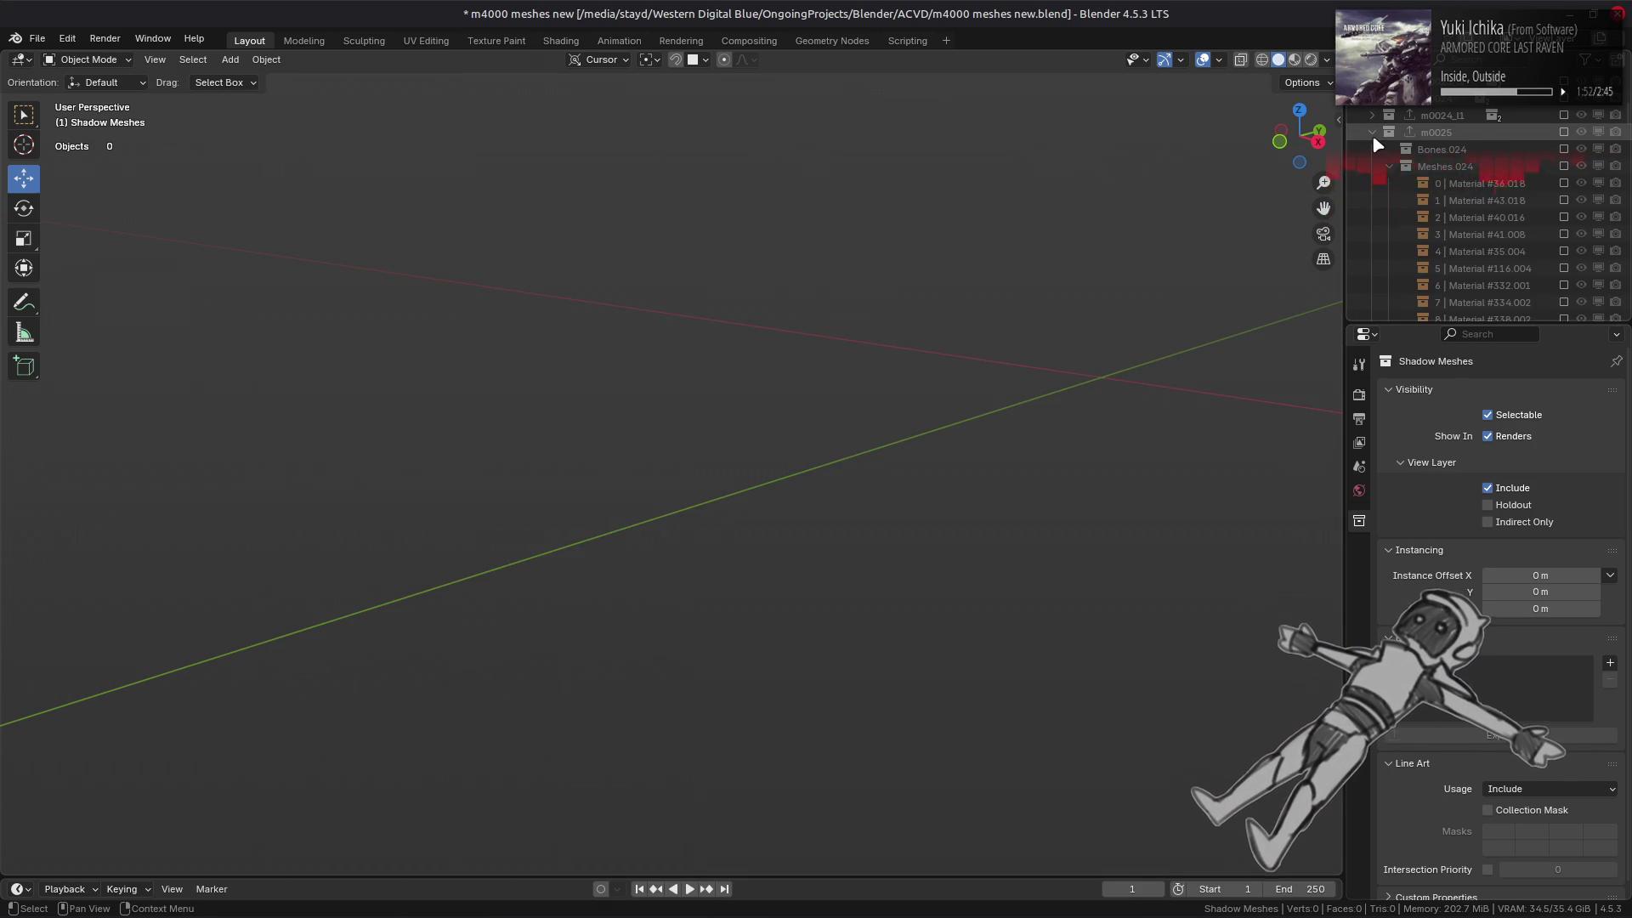
# - Include m0025_l1, select Mesh 0 through Mesh 9 LOD0.025 and apply their modifiers
pyautogui.click(1372, 132)
pyautogui.click(1564, 149)
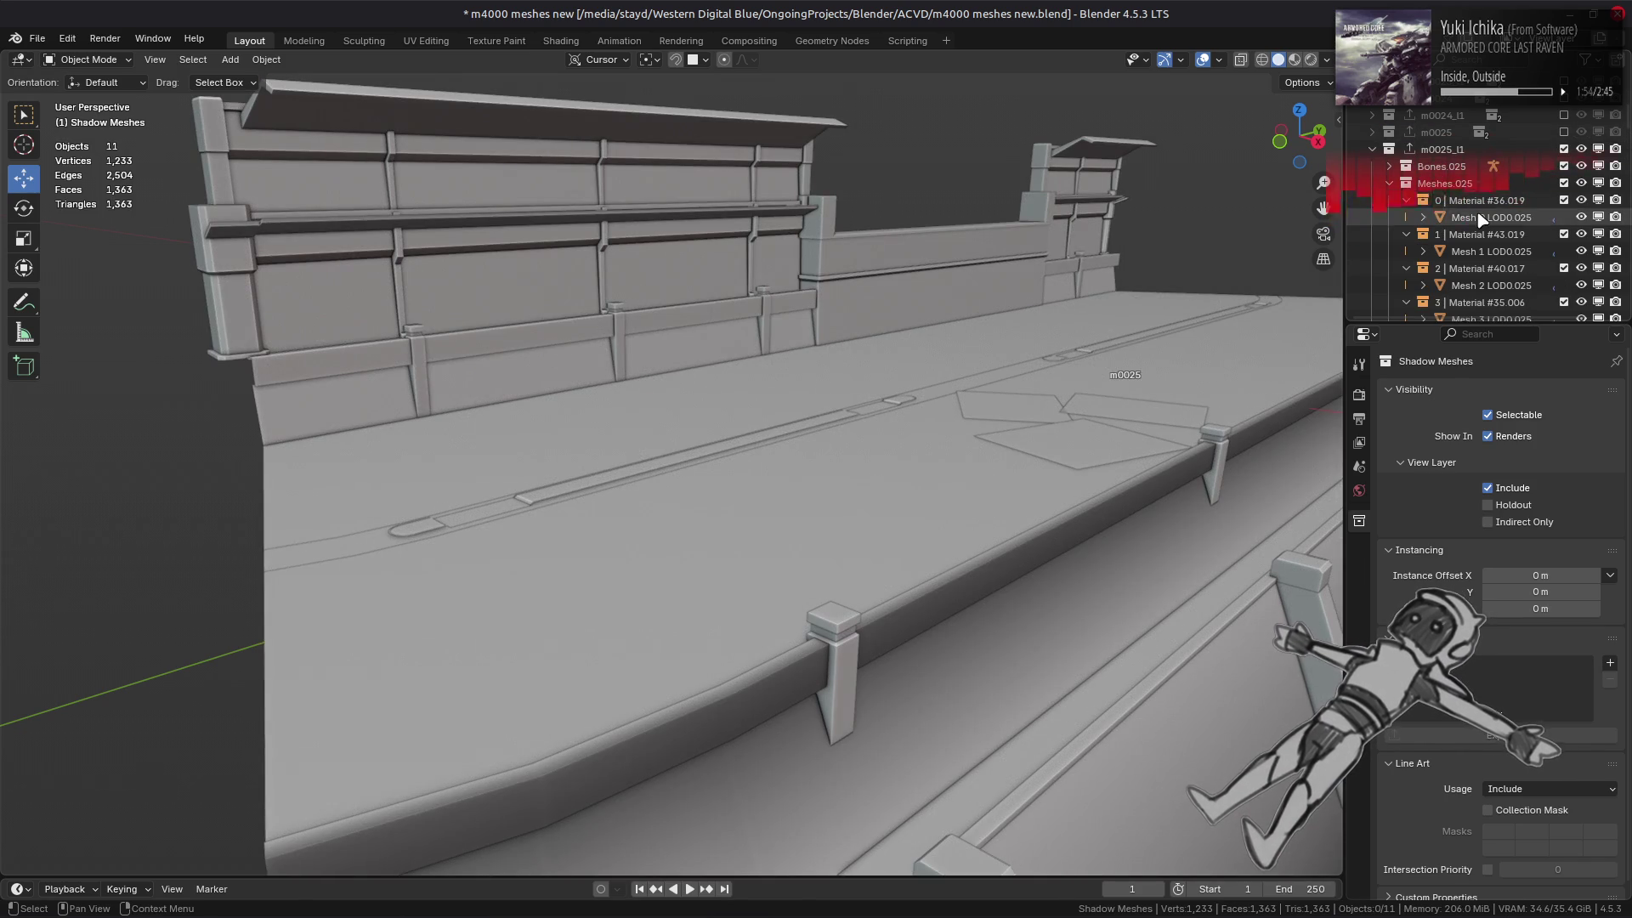
pyautogui.click(1491, 217)
pyautogui.scroll(-8, 1461, 255)
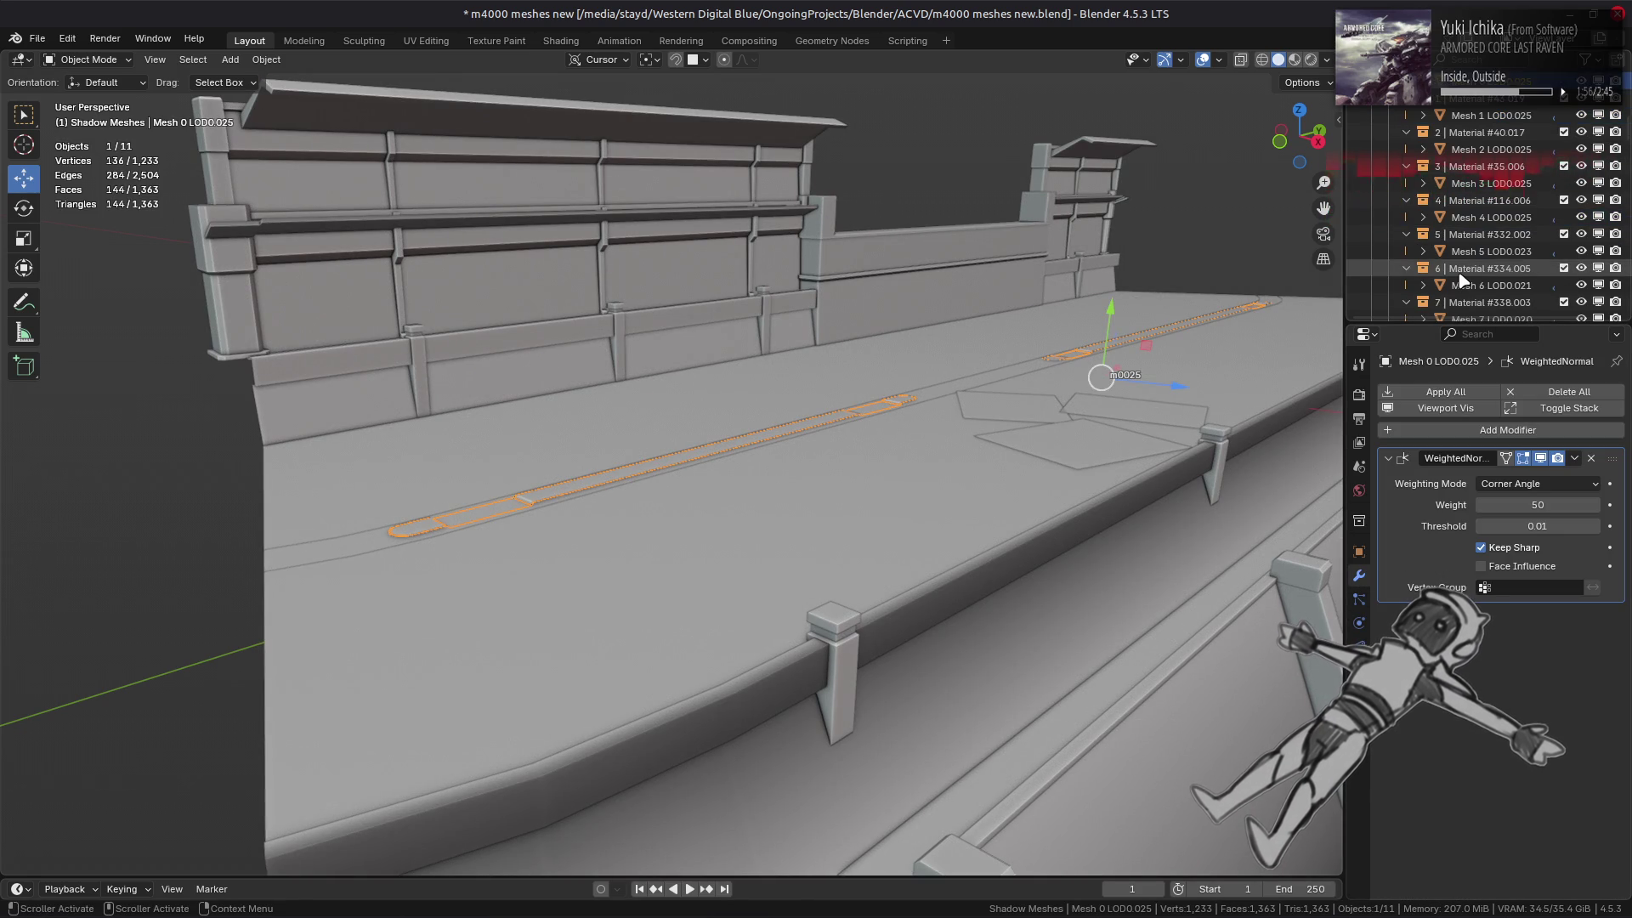
pyautogui.keyDown('shift'); pyautogui.click(1480, 218); pyautogui.keyUp('shift')
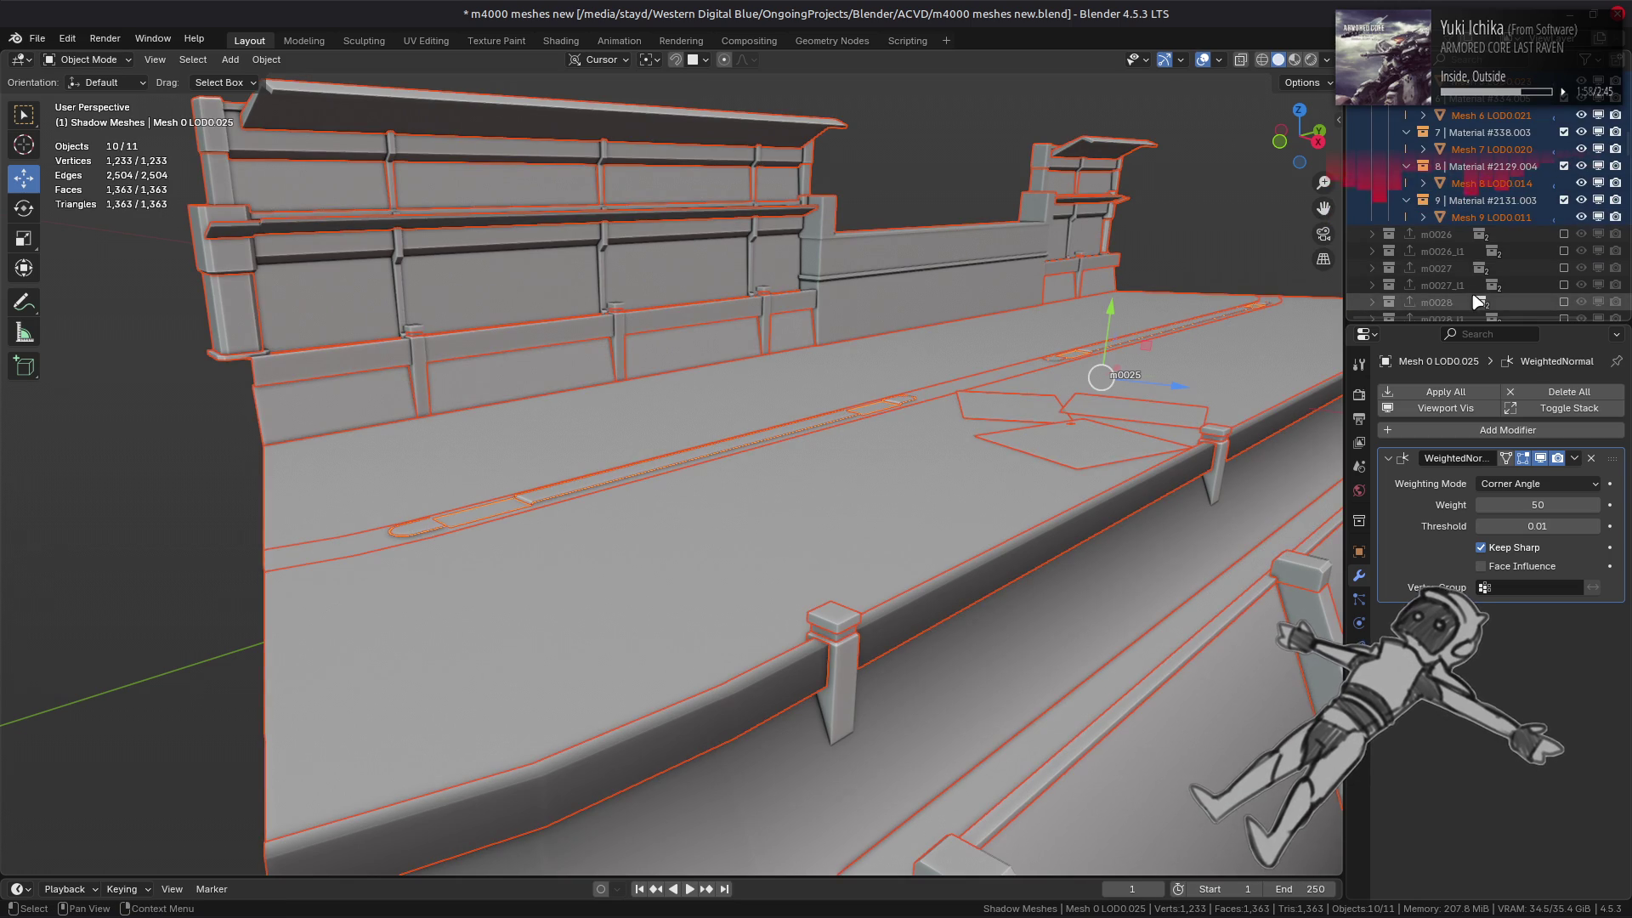
pyautogui.click(1462, 396)
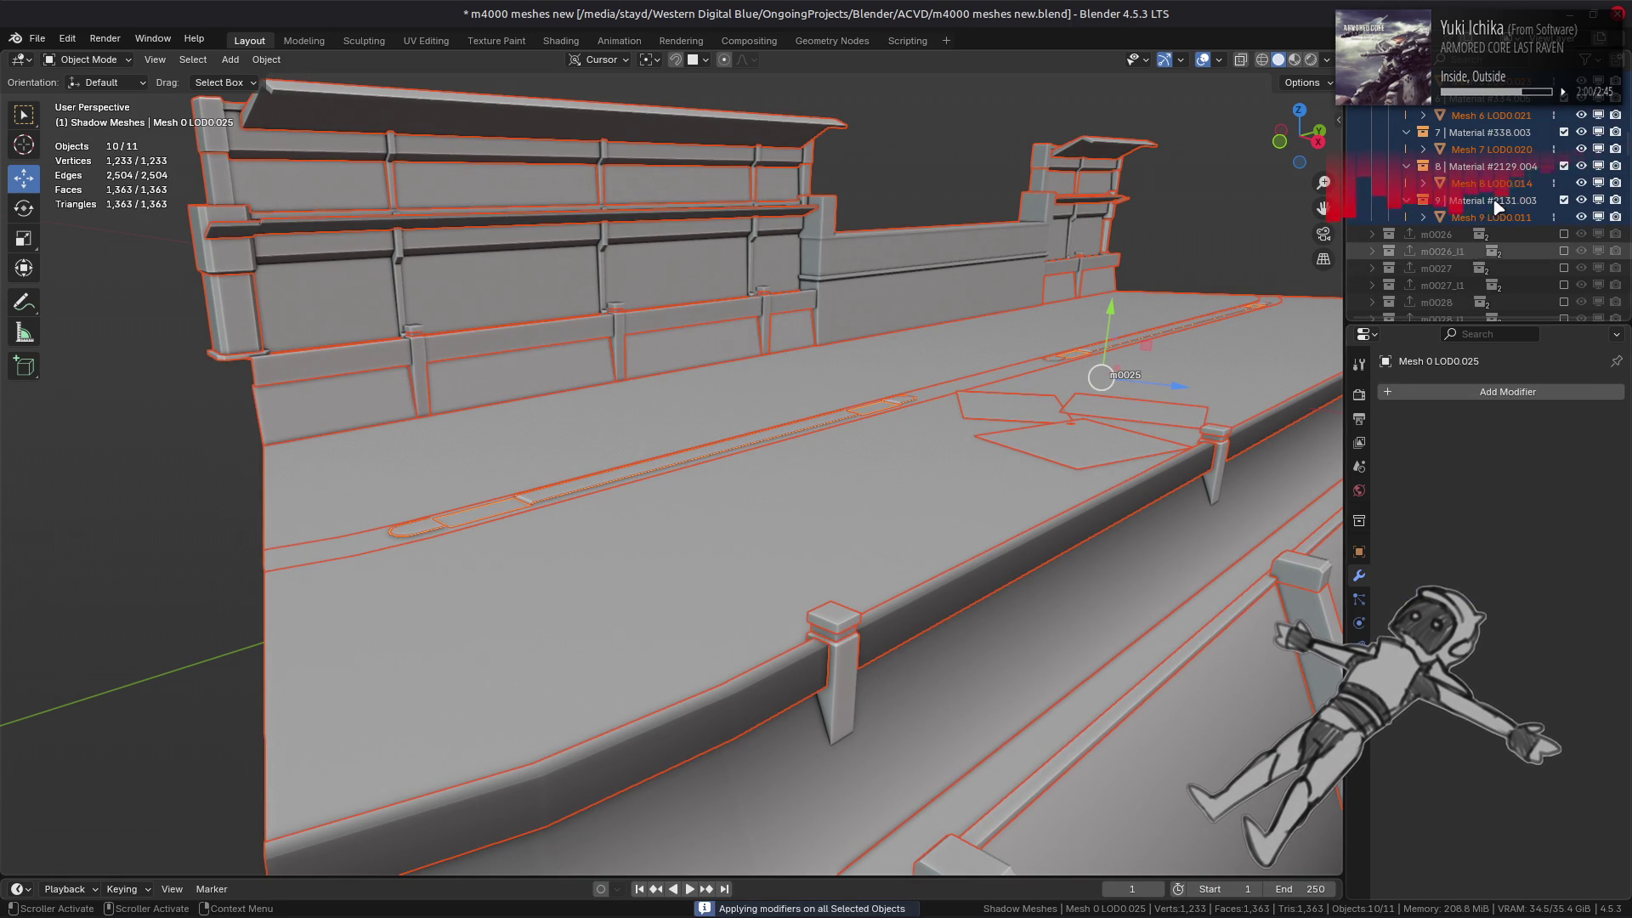
# - Export m0025_l1 as m0025_l1.flv and exclude it from the view layer
pyautogui.scroll(8, 1479, 213)
pyautogui.click(1486, 184)
pyautogui.click(1443, 114)
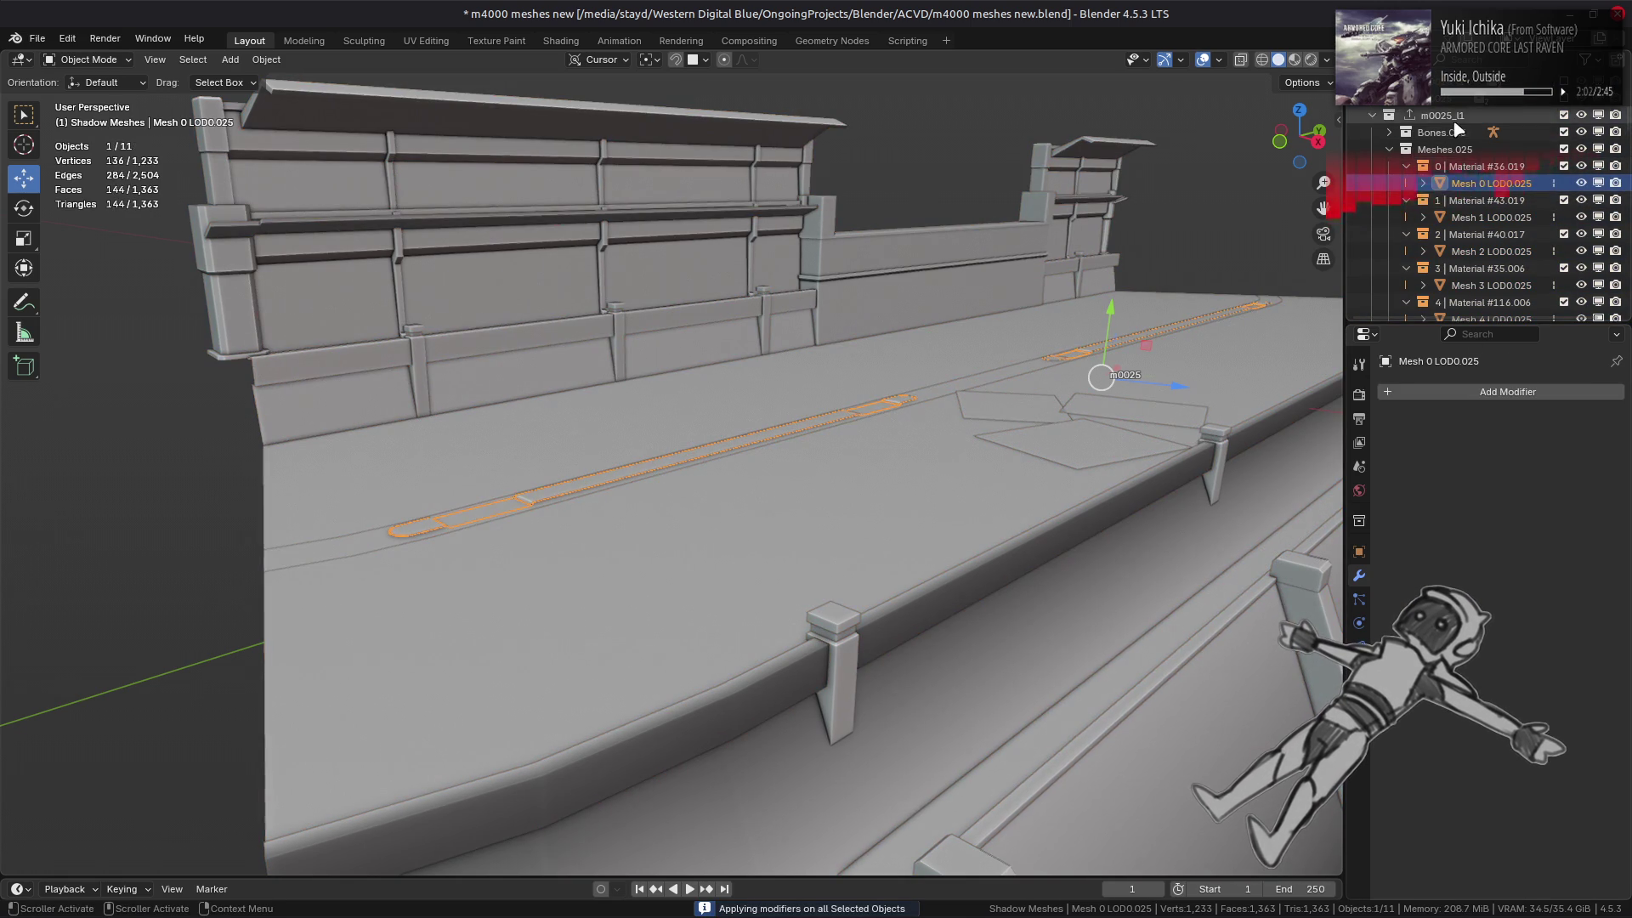
pyautogui.click(1364, 519)
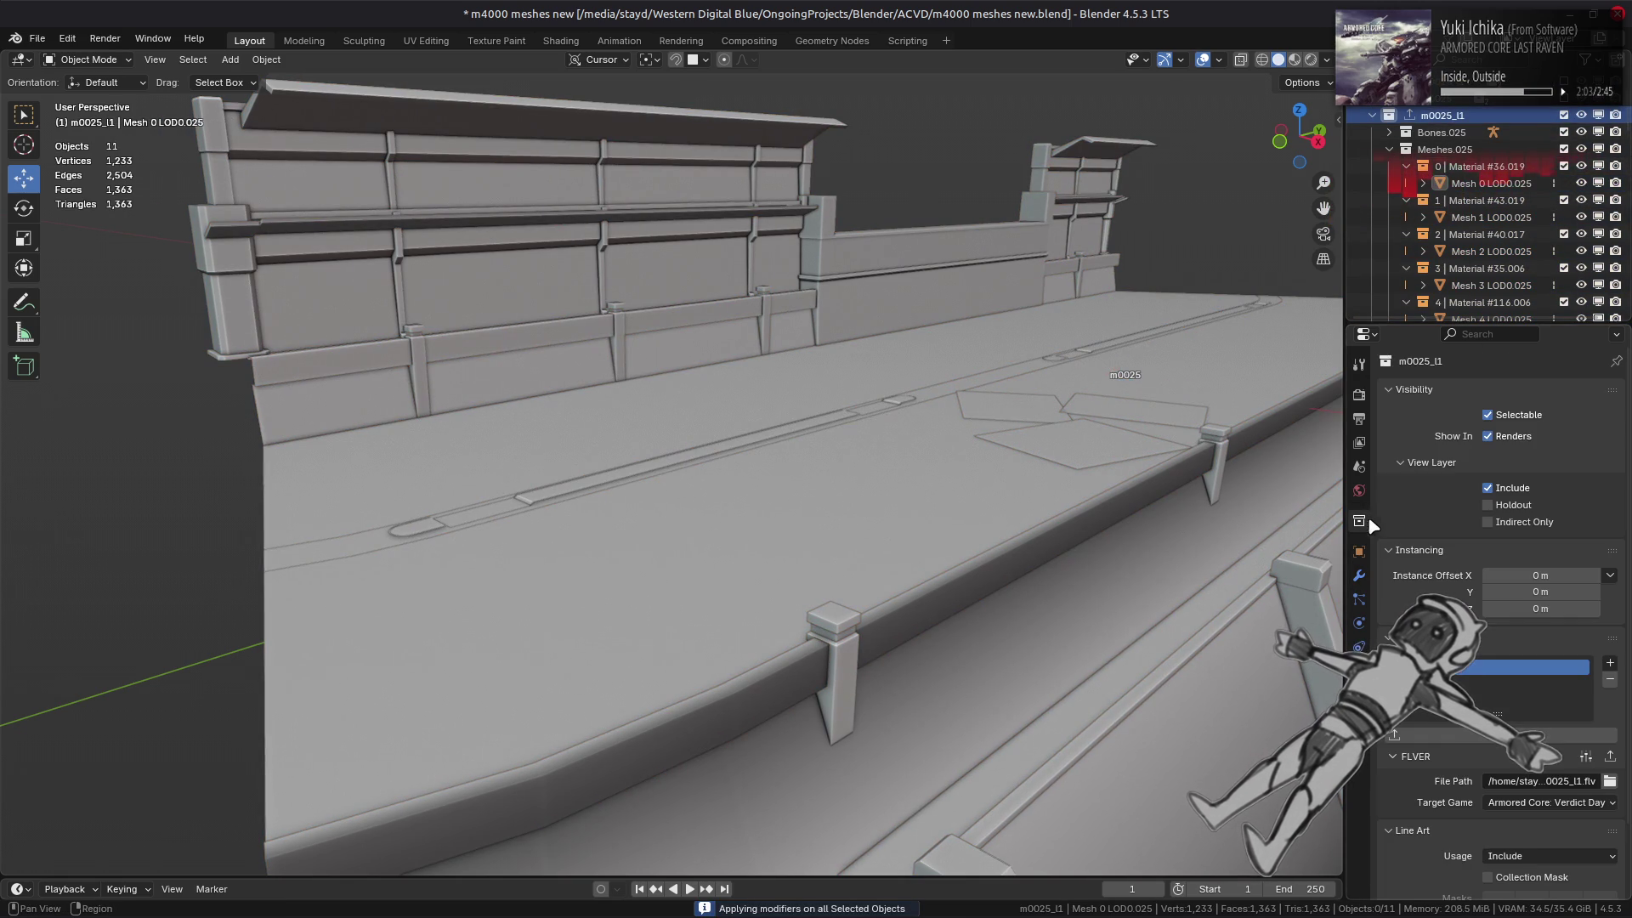
pyautogui.click(1610, 755)
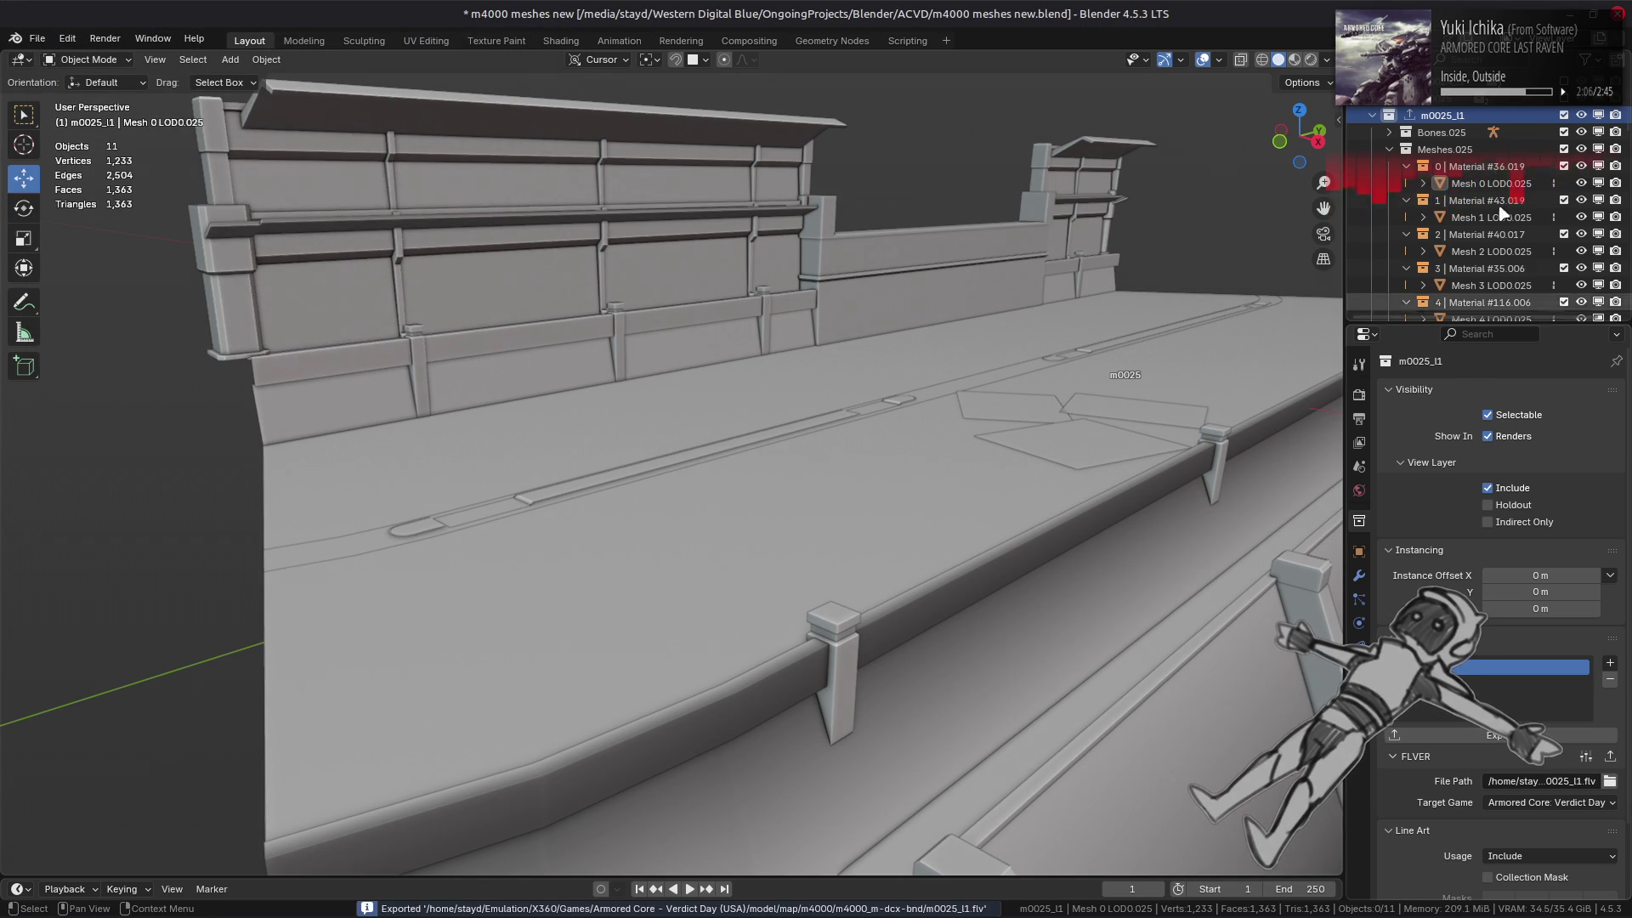
pyautogui.click(1564, 115)
# - Collapse m0025_l1, then show and inspect m0026, m0027 and m0028 in turn, hiding each after
pyautogui.click(1372, 116)
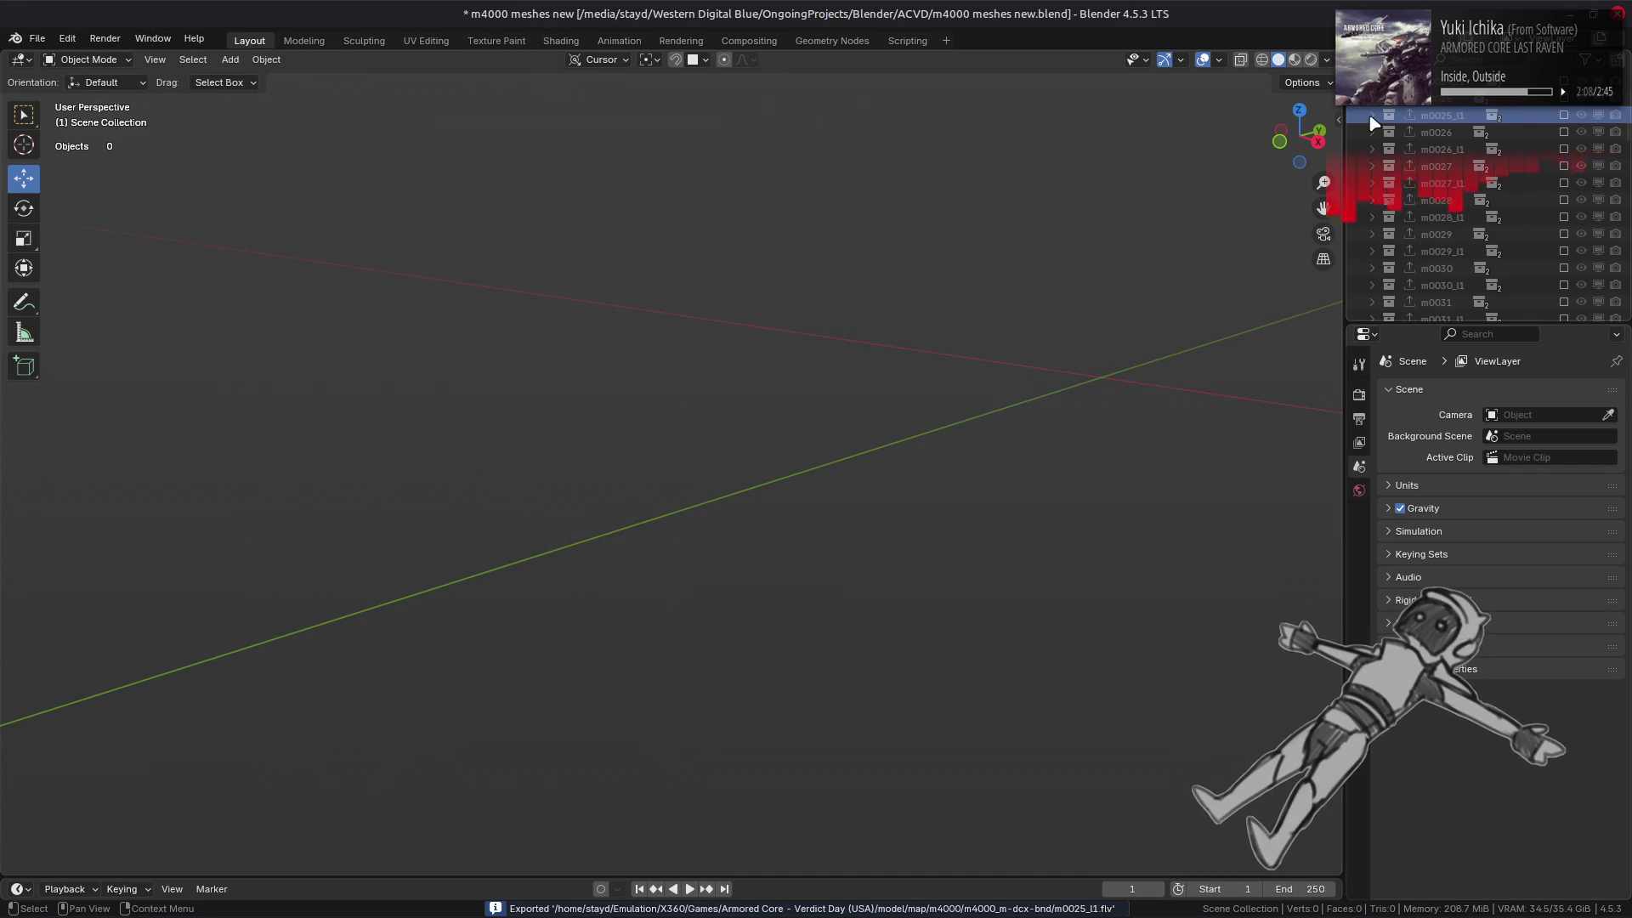
pyautogui.click(1564, 132)
pyautogui.scroll(5, 986, 342)
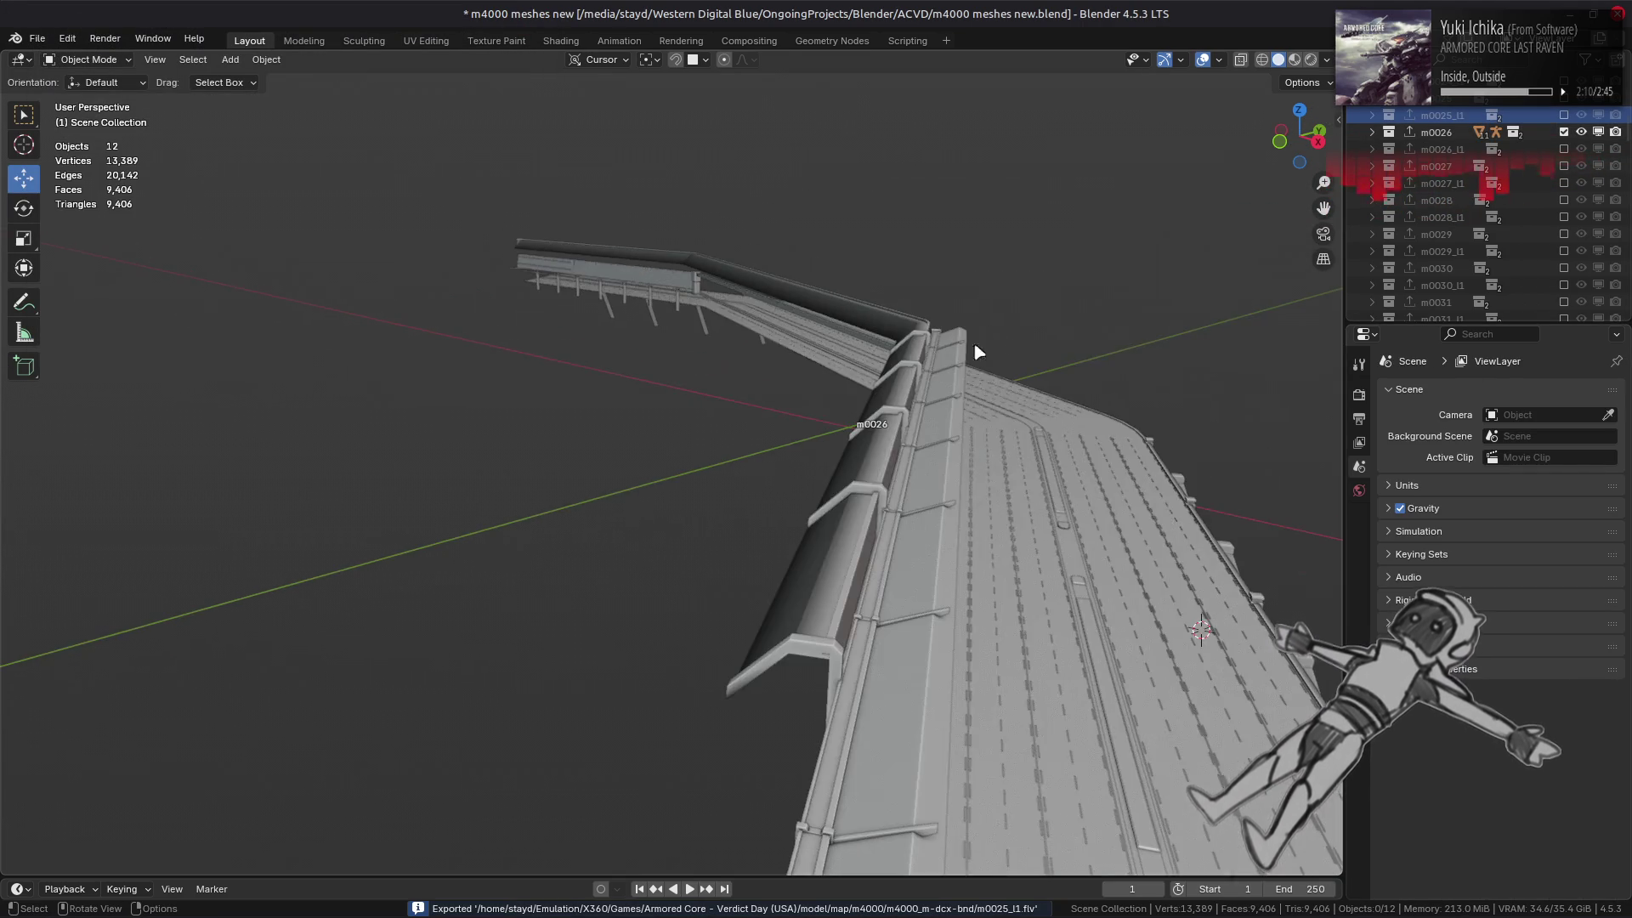
pyautogui.moveTo(976, 350)
pyautogui.mouseDown(button='middle')
pyautogui.moveTo(853, 354)
pyautogui.moveTo(950, 423)
pyautogui.moveTo(799, 425)
pyautogui.mouseUp(button='middle')
pyautogui.click(1564, 132)
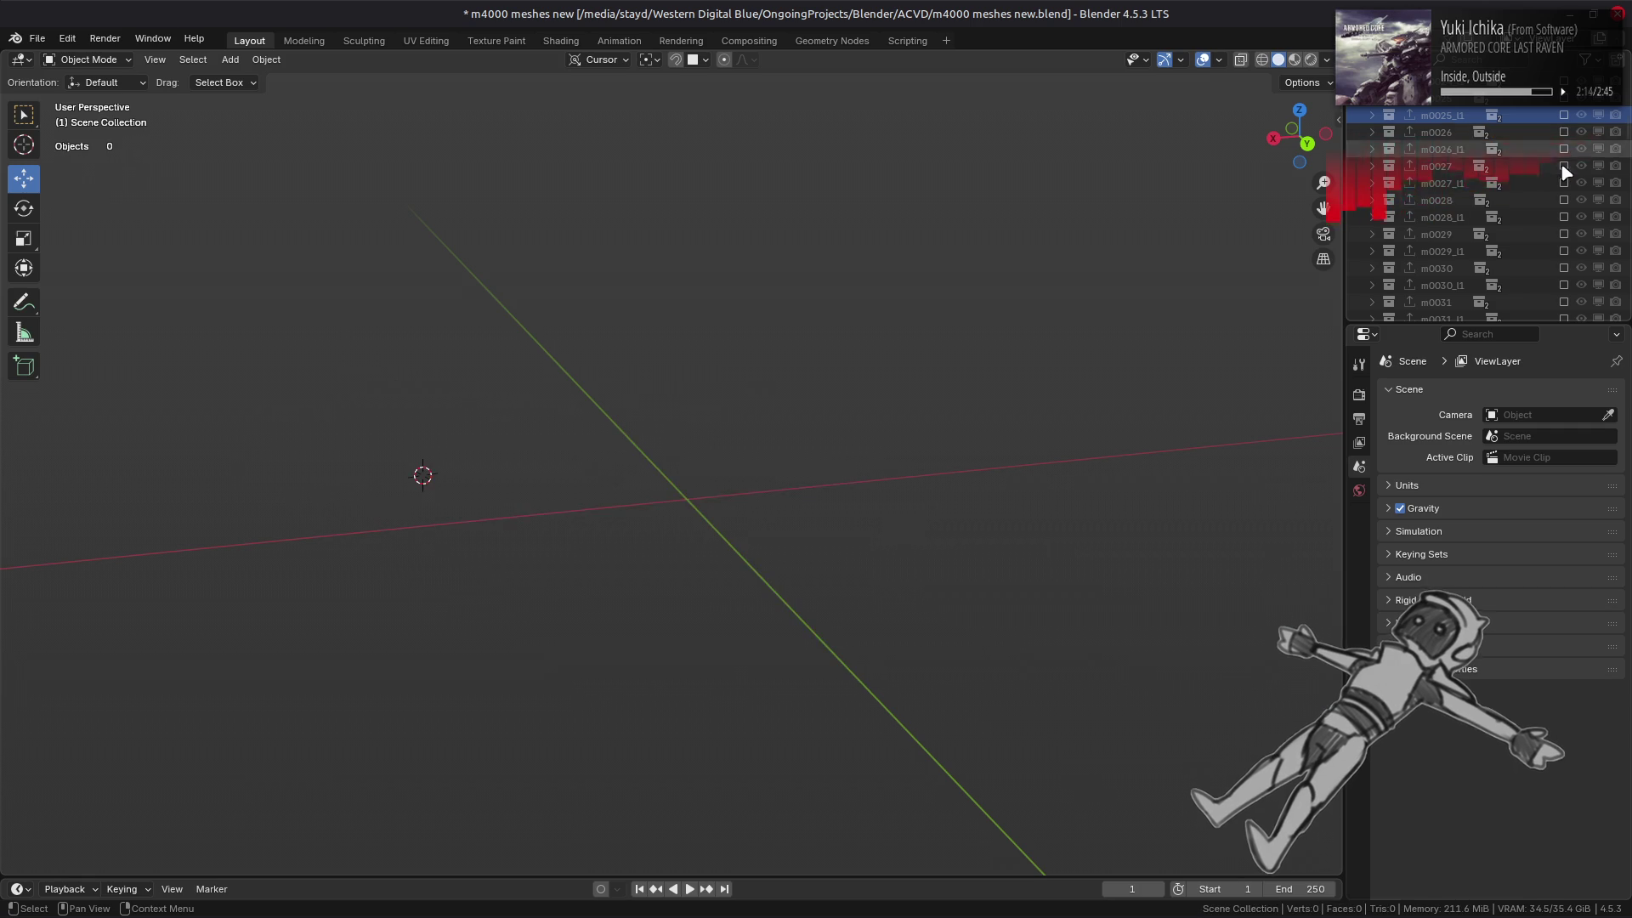
pyautogui.click(1564, 166)
pyautogui.click(1564, 166)
pyautogui.click(1564, 199)
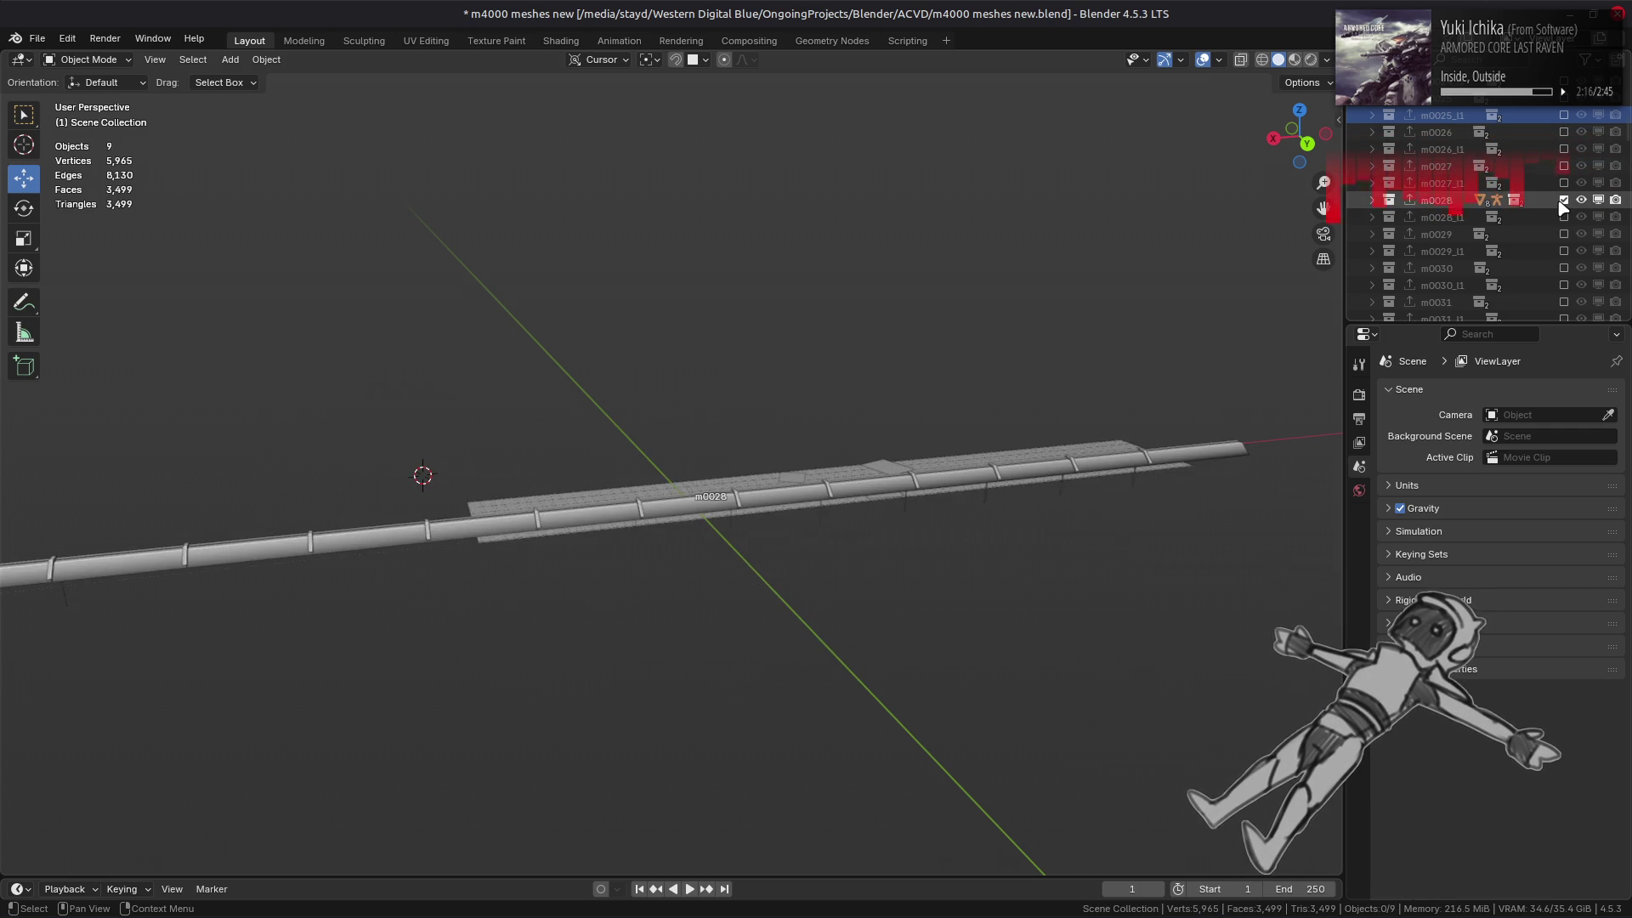
pyautogui.moveTo(1130, 410); pyautogui.dragTo(1309, 394, button='middle')
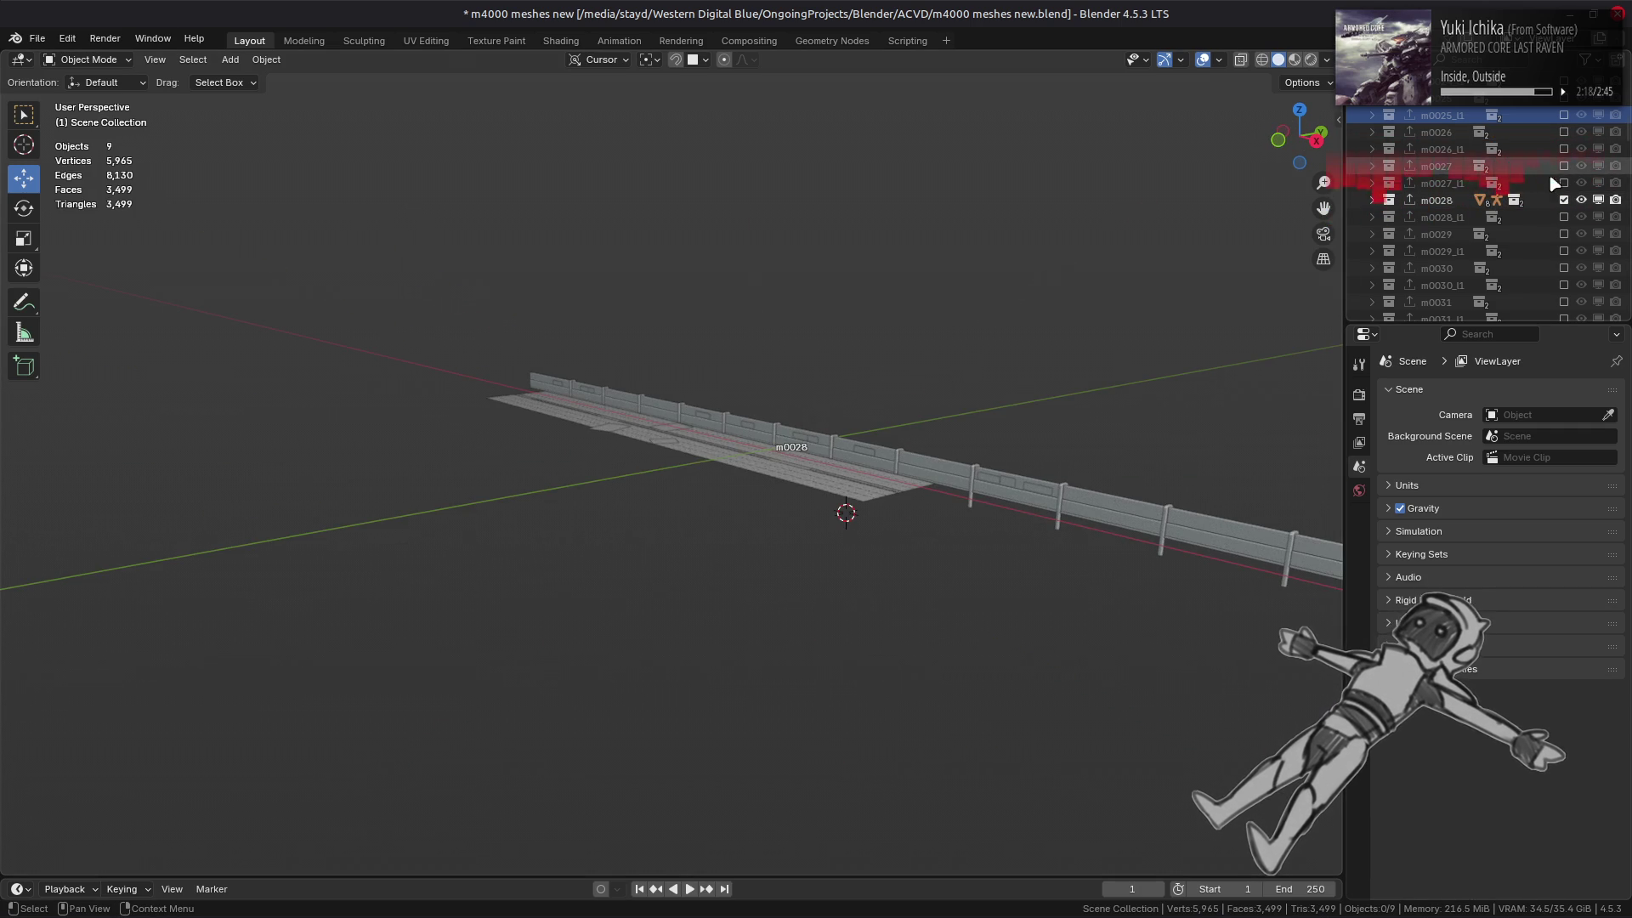
pyautogui.click(1564, 200)
# - Show and orbit around m0029, m0030 and m0031 one at a time, hiding each after
pyautogui.click(1564, 234)
pyautogui.scroll(5, 954, 391)
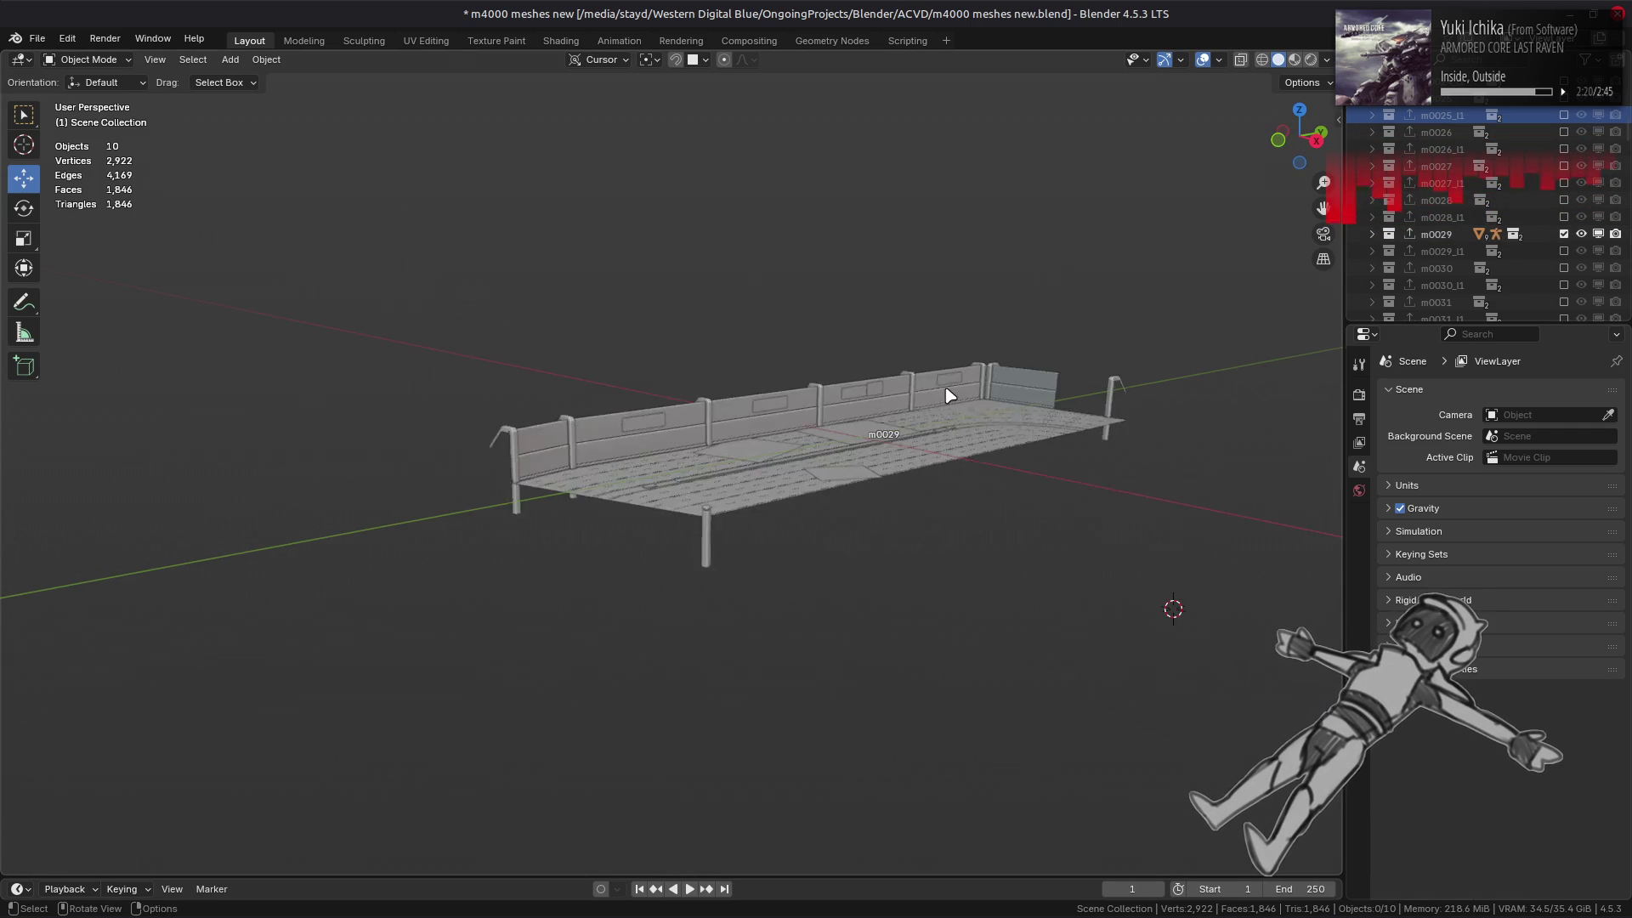
pyautogui.moveTo(773, 385); pyautogui.dragTo(943, 386, button='middle')
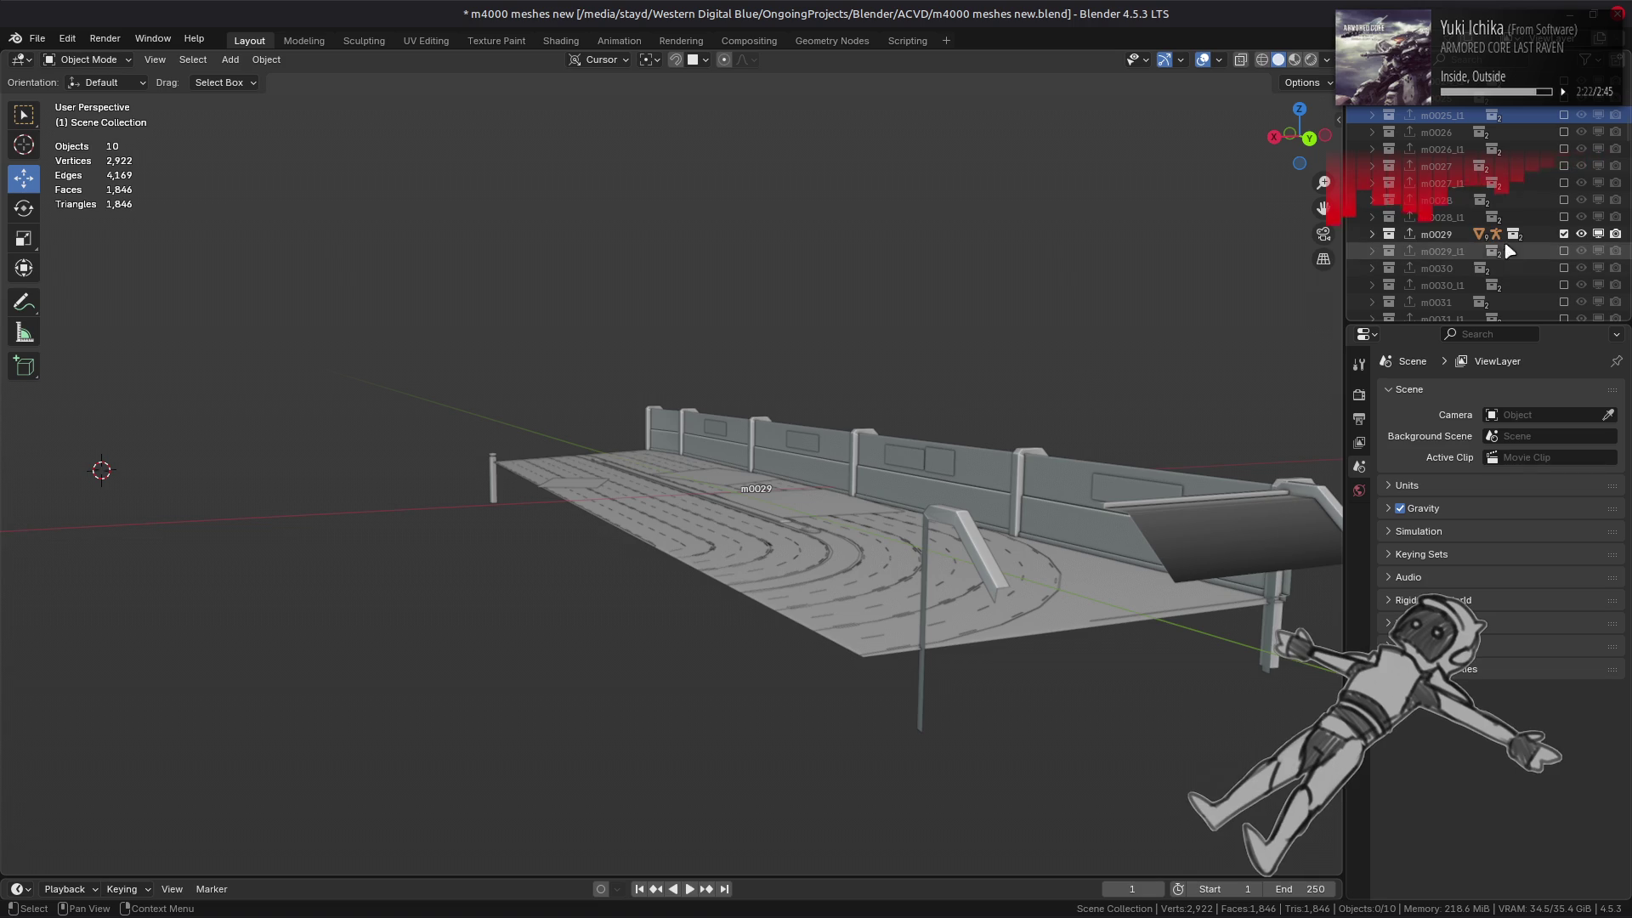
pyautogui.click(1564, 234)
pyautogui.click(1564, 268)
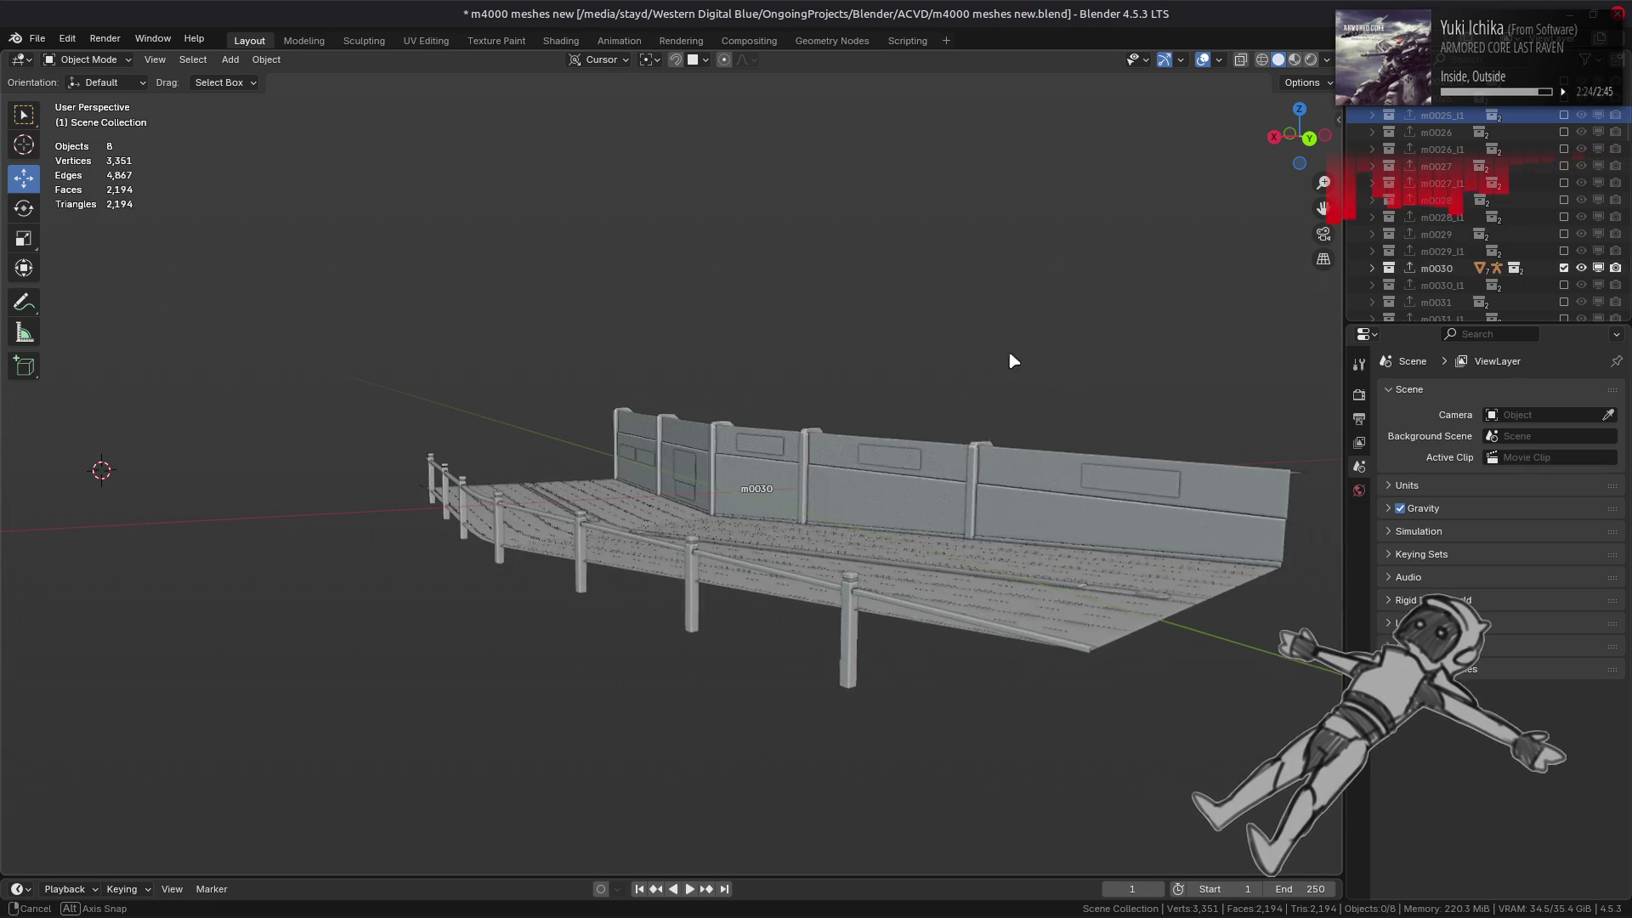
pyautogui.moveTo(1013, 361); pyautogui.dragTo(1086, 379, button='middle')
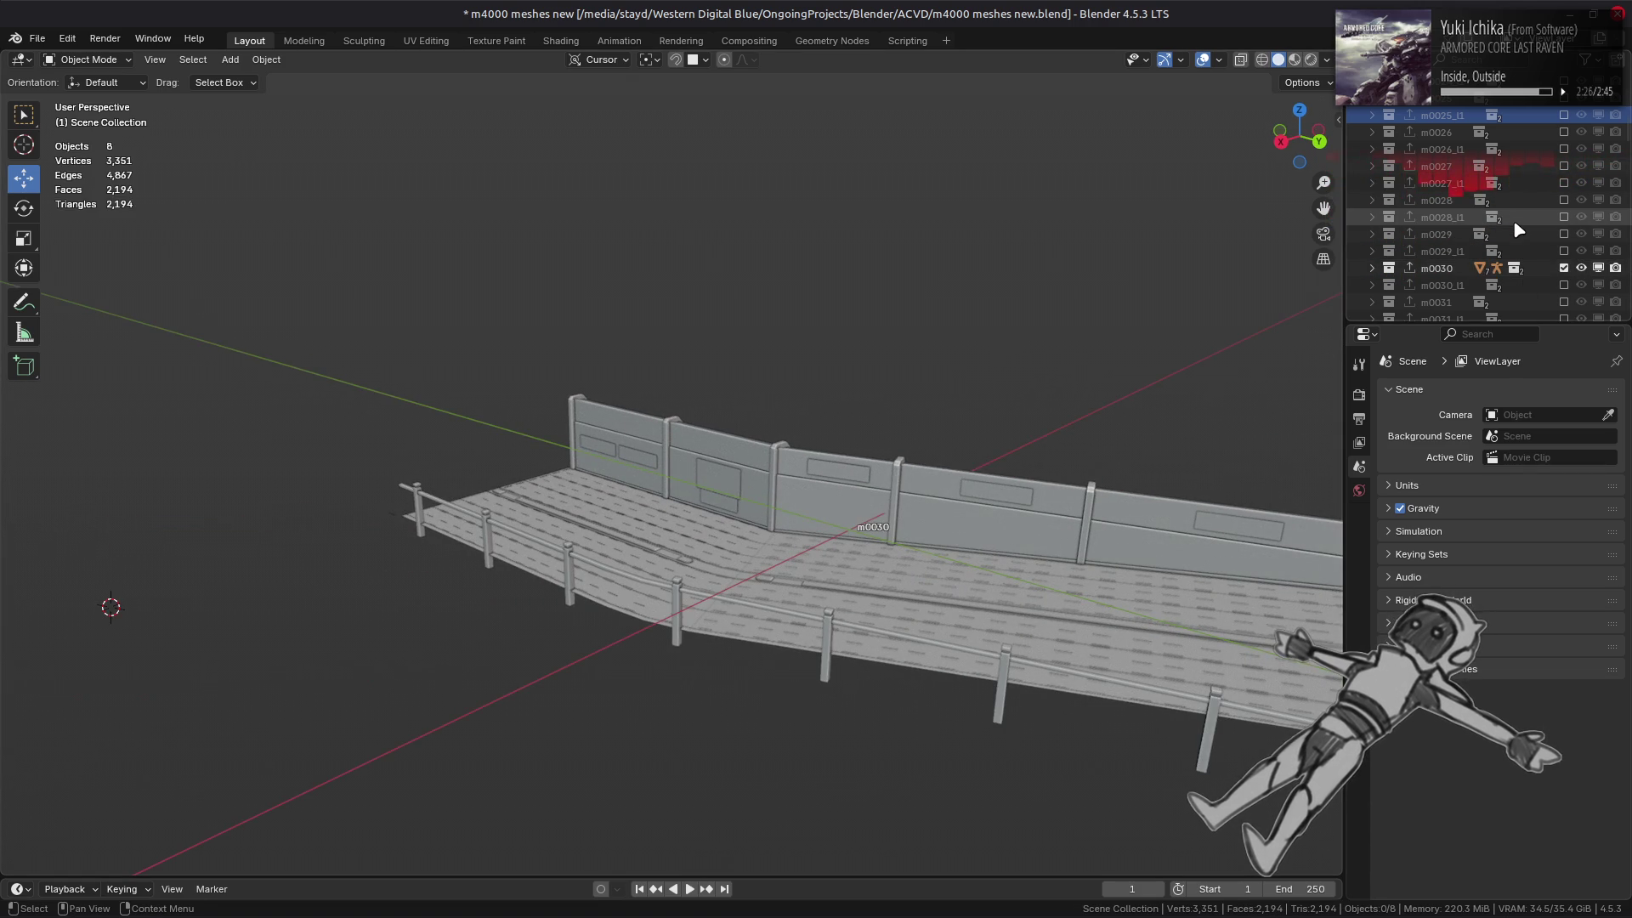
pyautogui.moveTo(952, 374)
pyautogui.mouseDown(button='middle')
pyautogui.moveTo(1201, 357)
pyautogui.moveTo(1068, 357)
pyautogui.mouseUp(button='middle')
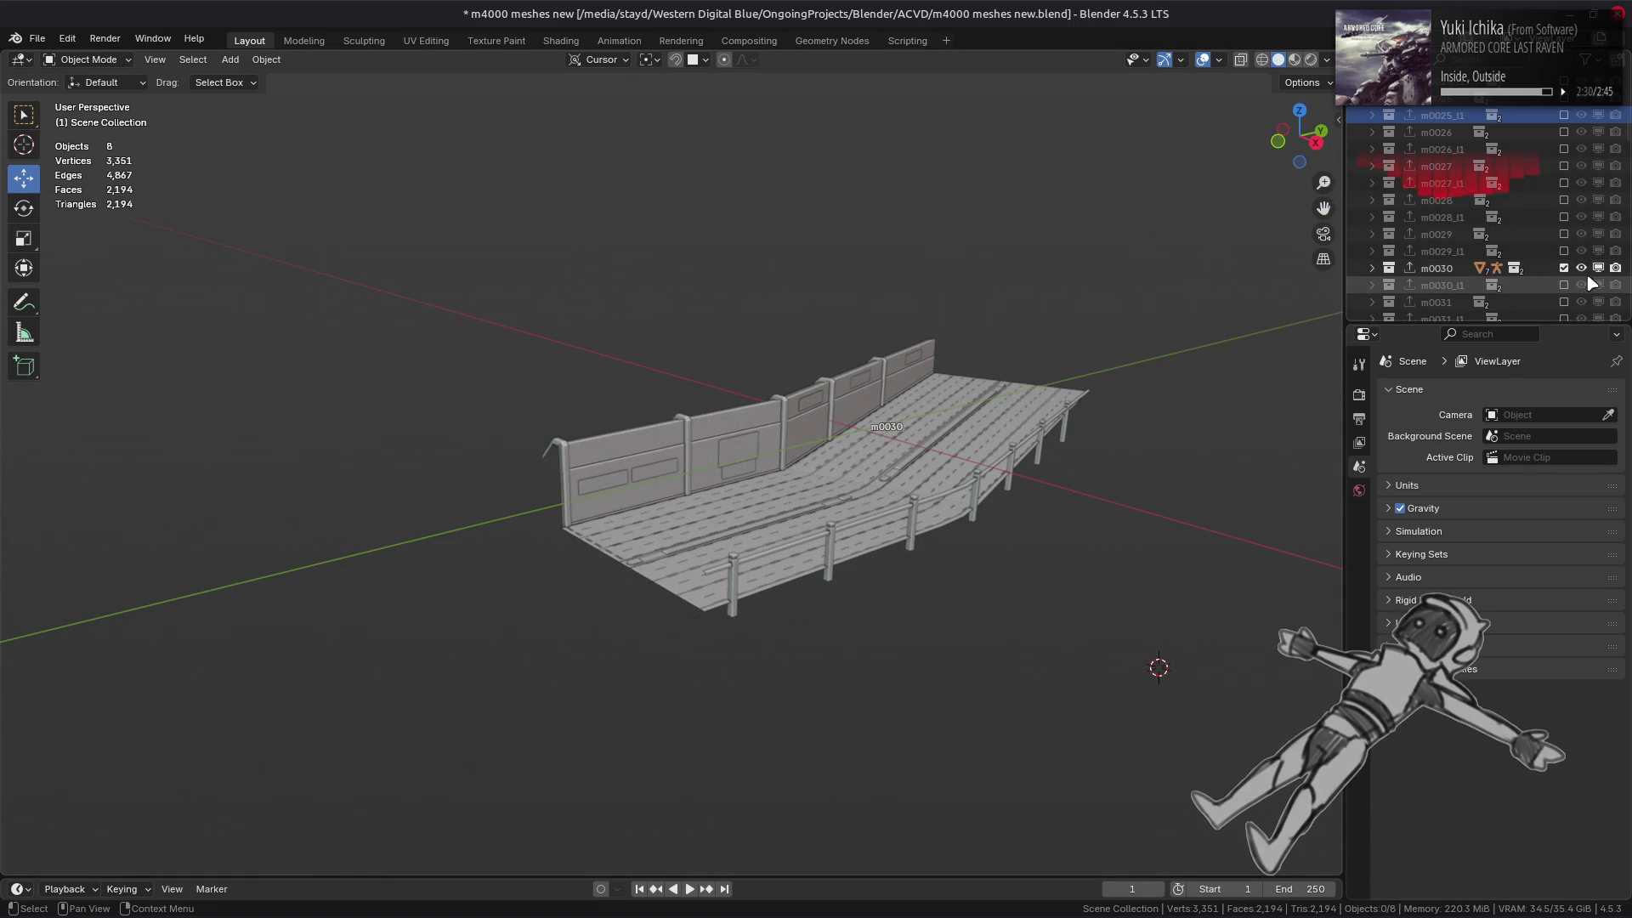
pyautogui.click(1564, 268)
pyautogui.click(1564, 302)
pyautogui.moveTo(807, 336)
pyautogui.mouseDown(button='middle')
pyautogui.moveTo(946, 334)
pyautogui.moveTo(955, 307)
pyautogui.moveTo(1110, 317)
pyautogui.moveTo(880, 323)
pyautogui.mouseUp(button='middle')
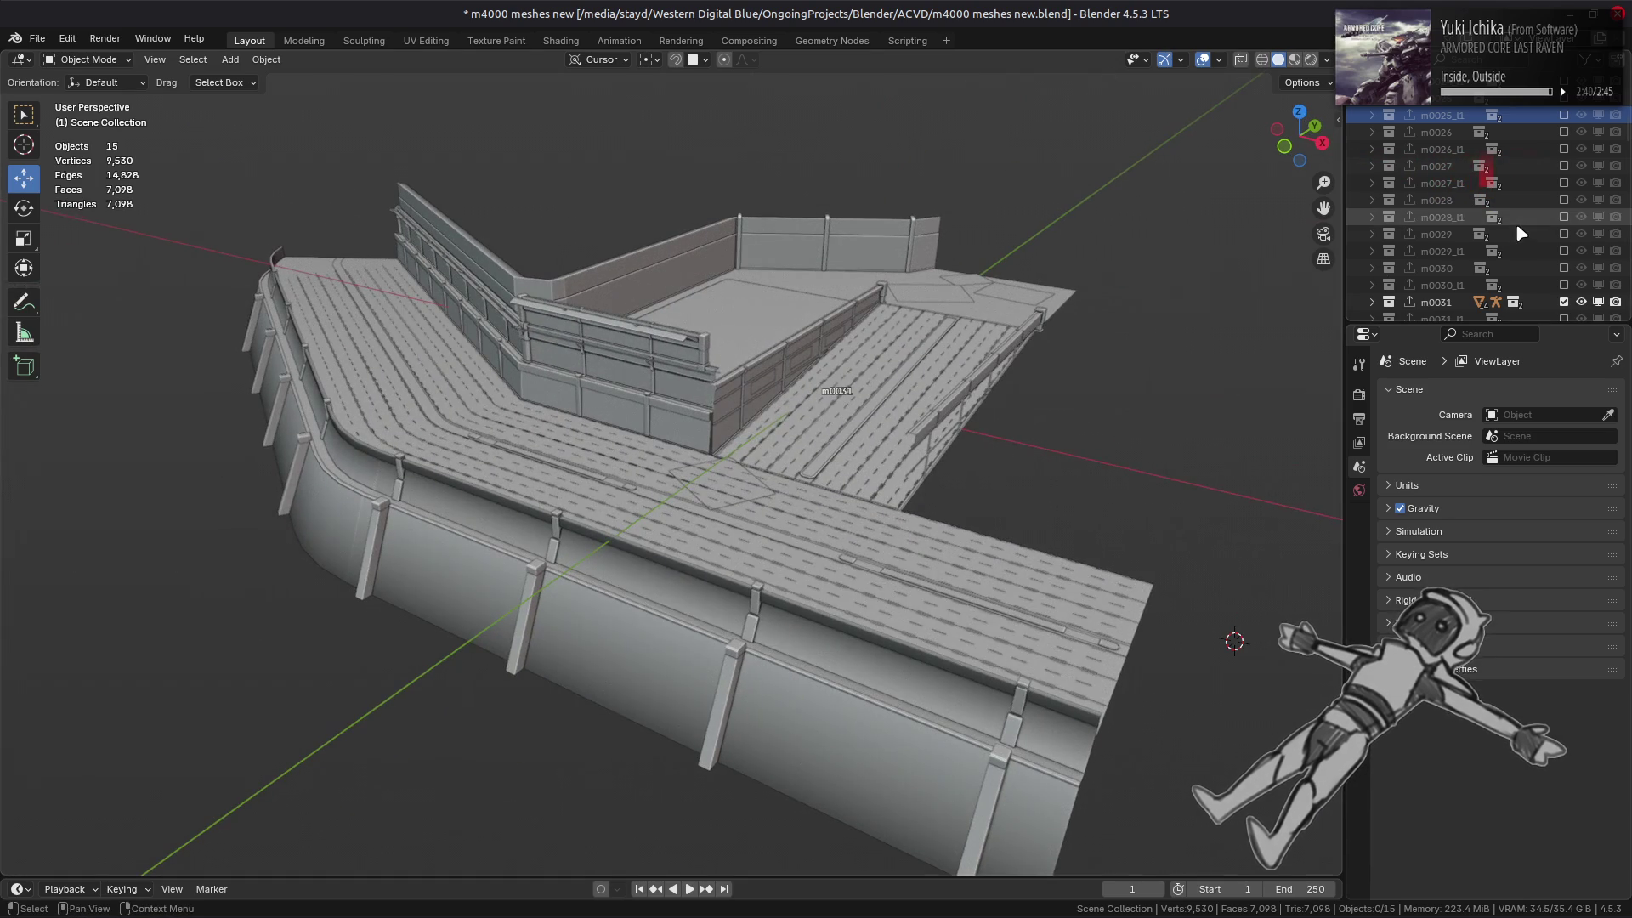
pyautogui.scroll(-3, 1517, 223)
# - Briefly show then hide each collection from m0032 through m0038 and the one after
pyautogui.click(1564, 200)
pyautogui.click(1564, 234)
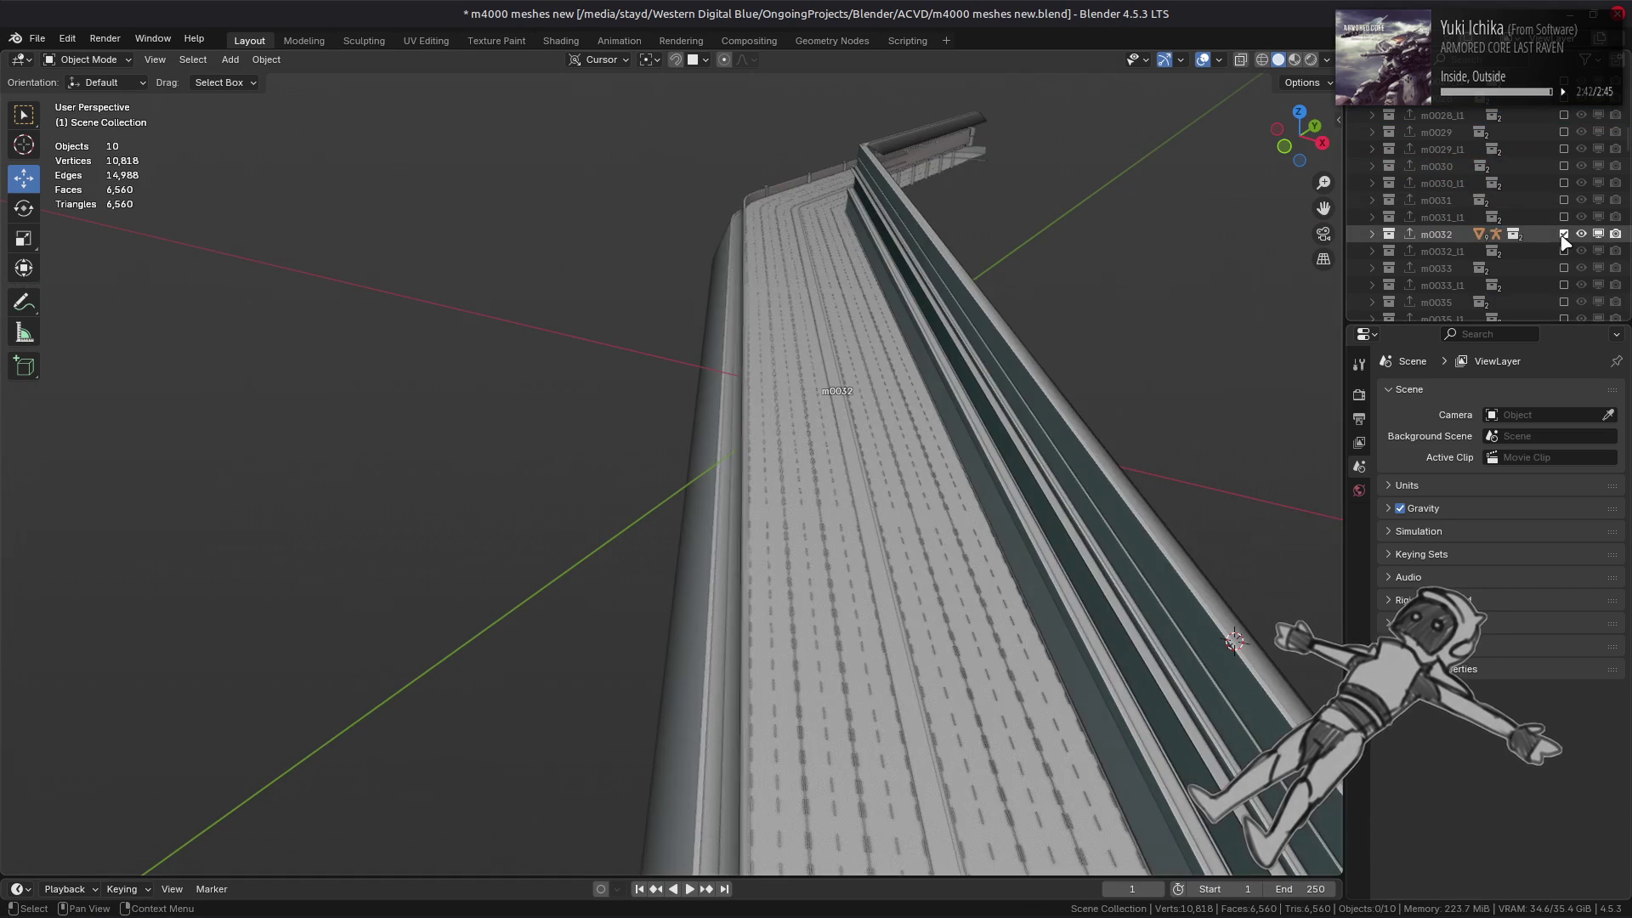
pyautogui.click(1563, 236)
pyautogui.click(1563, 267)
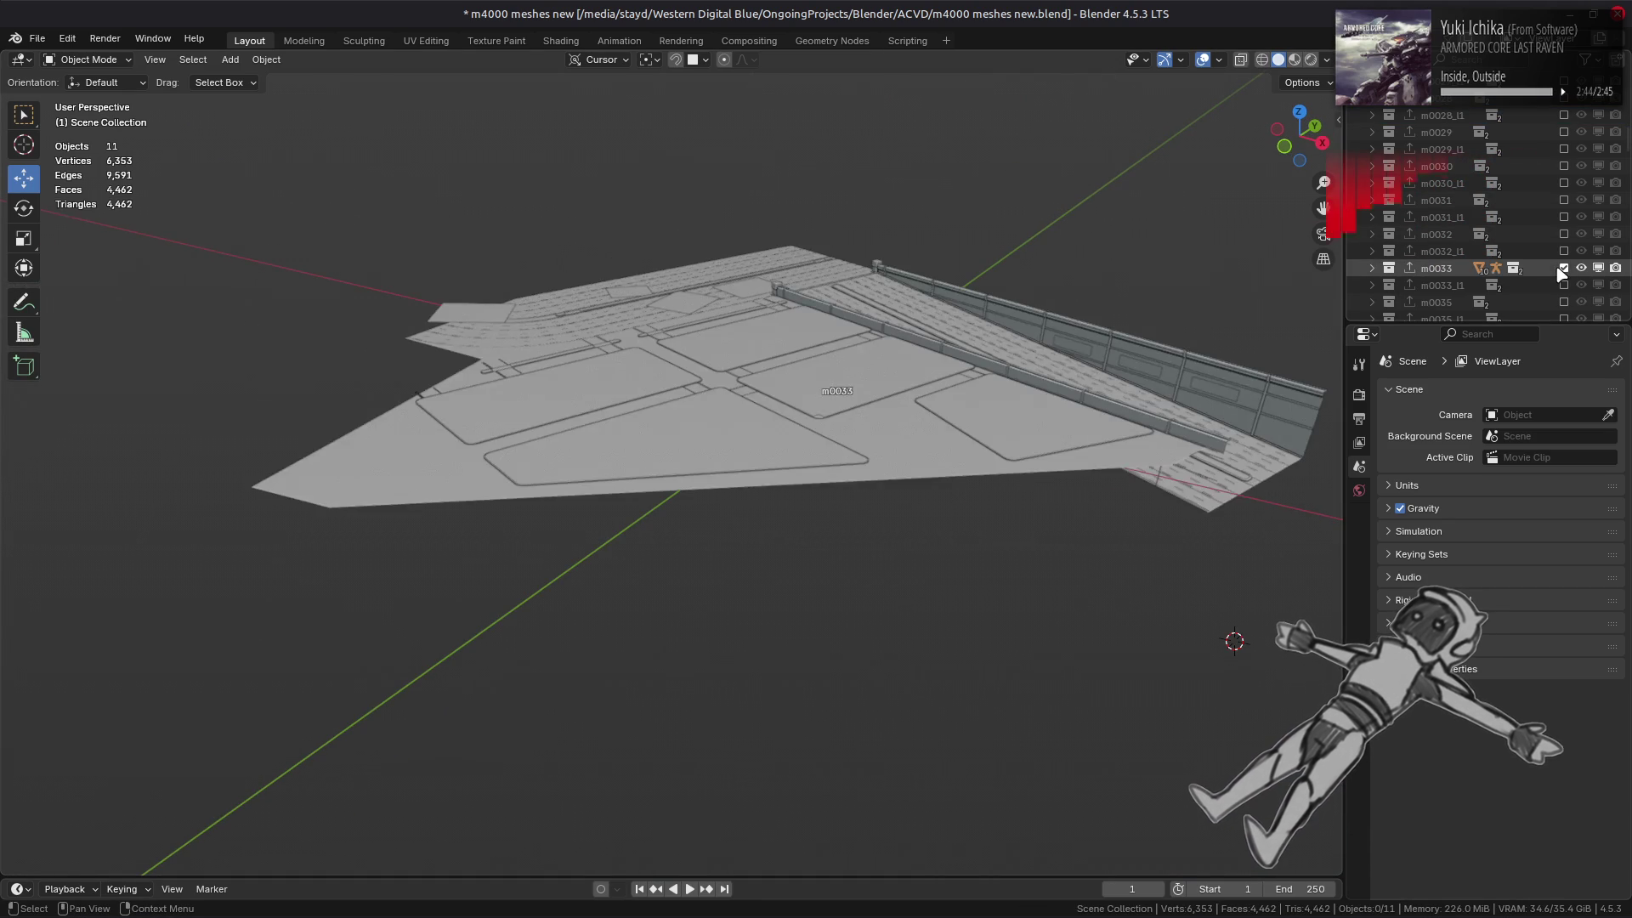
pyautogui.click(1561, 269)
pyautogui.scroll(-1, 1561, 272)
pyautogui.click(1563, 269)
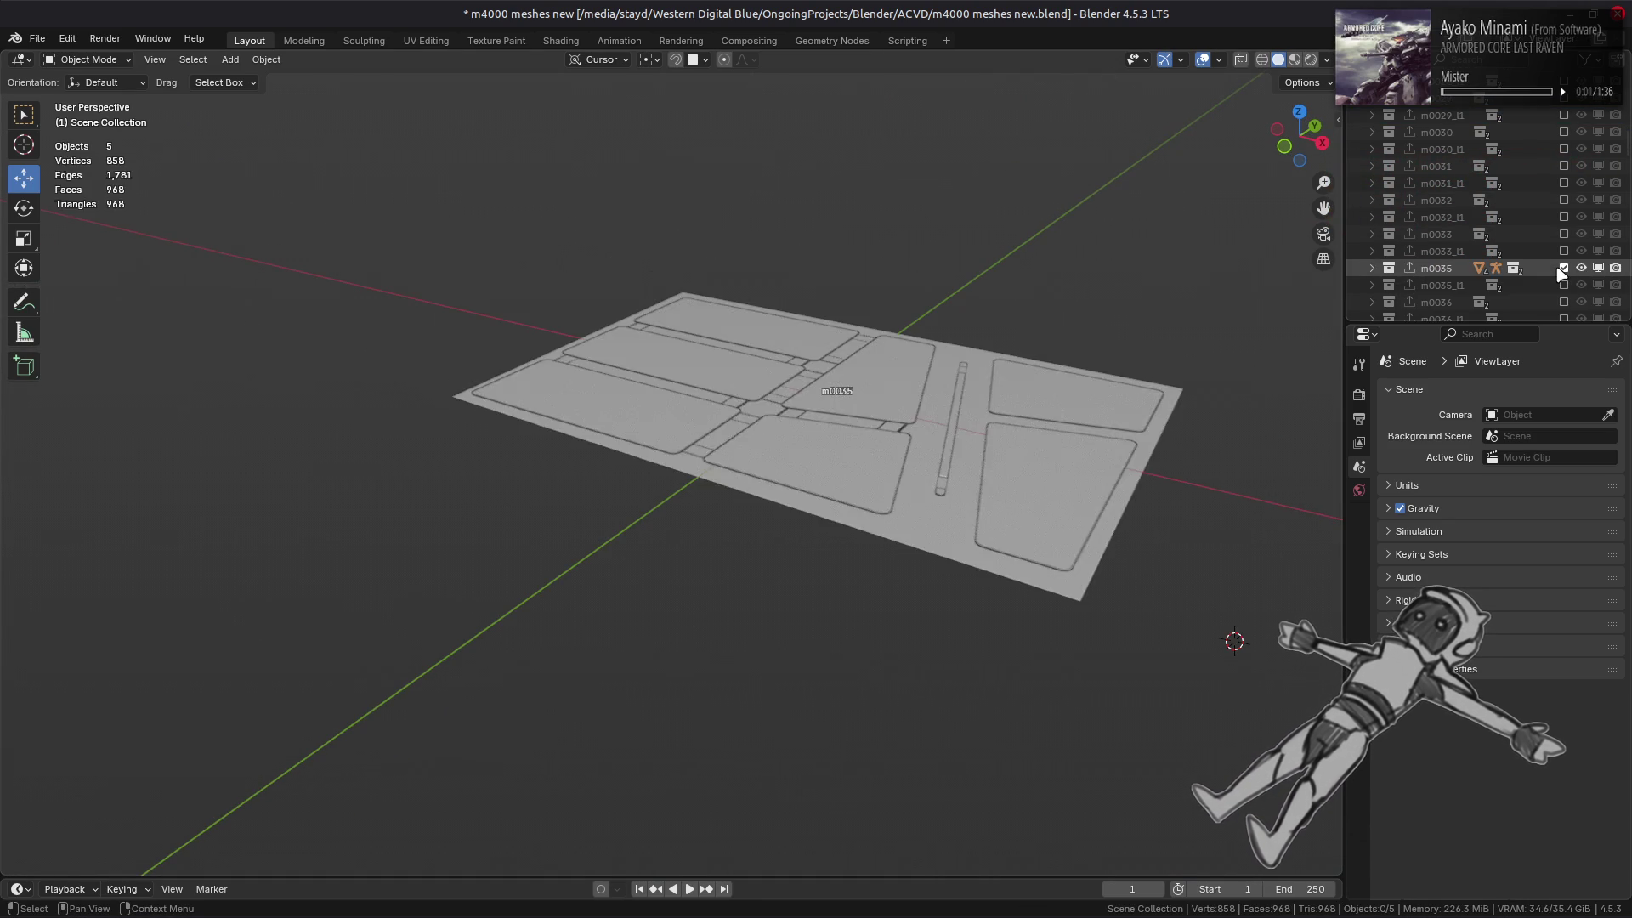
pyautogui.click(1563, 268)
pyautogui.click(1562, 269)
pyautogui.click(1562, 268)
pyautogui.scroll(-1, 1561, 272)
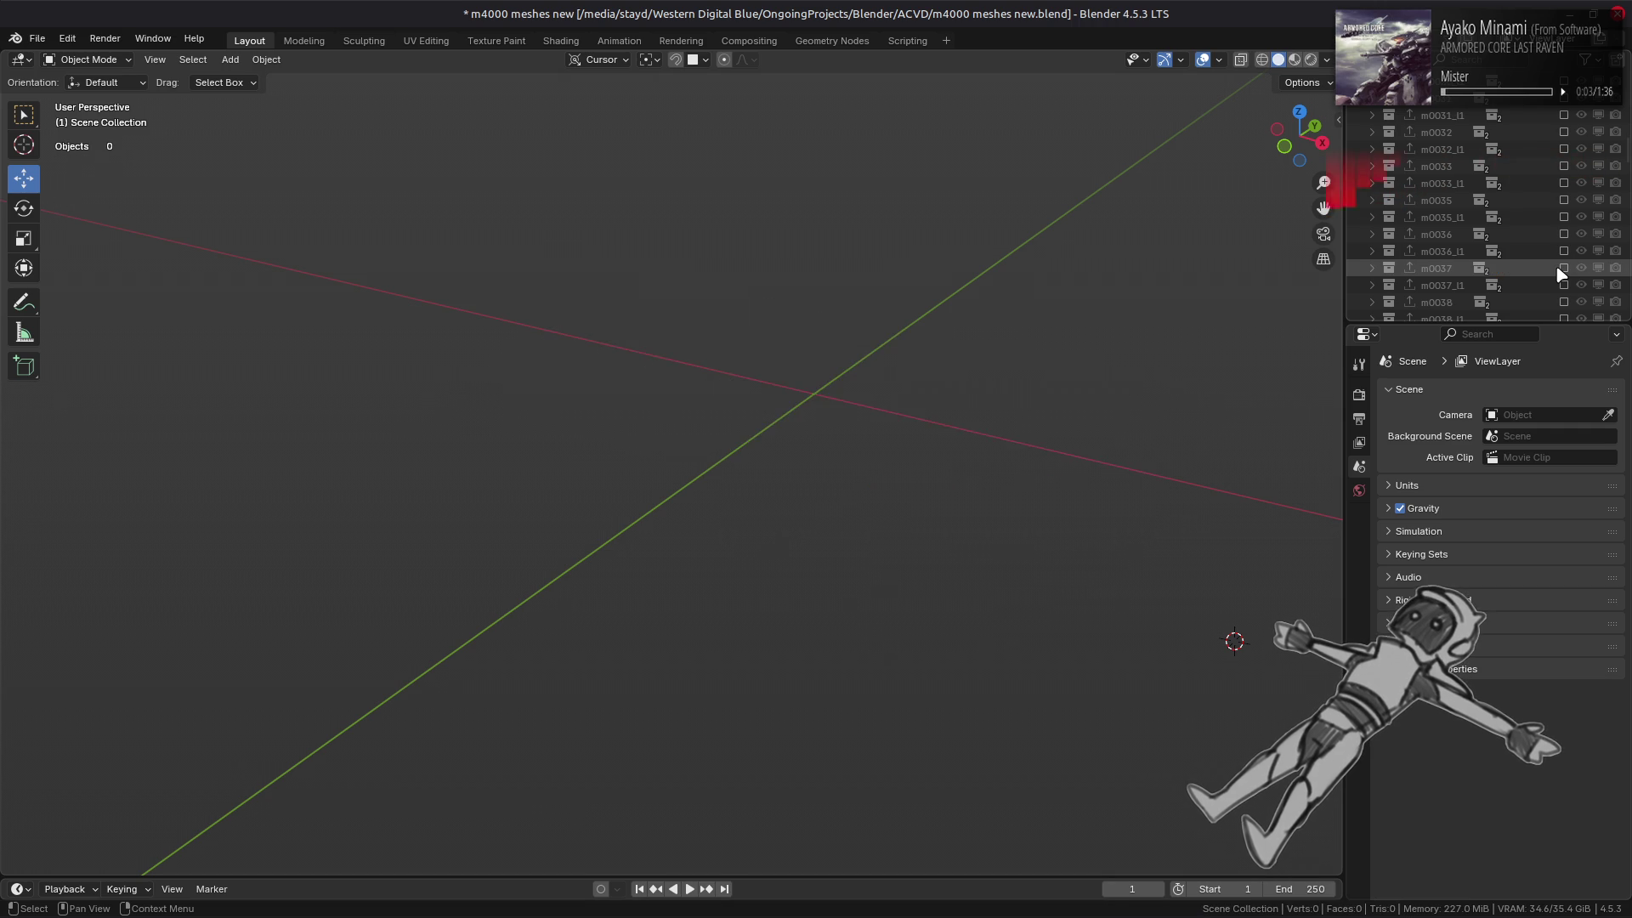
pyautogui.click(1562, 268)
pyautogui.click(1563, 269)
pyautogui.scroll(-1, 1561, 272)
pyautogui.click(1562, 269)
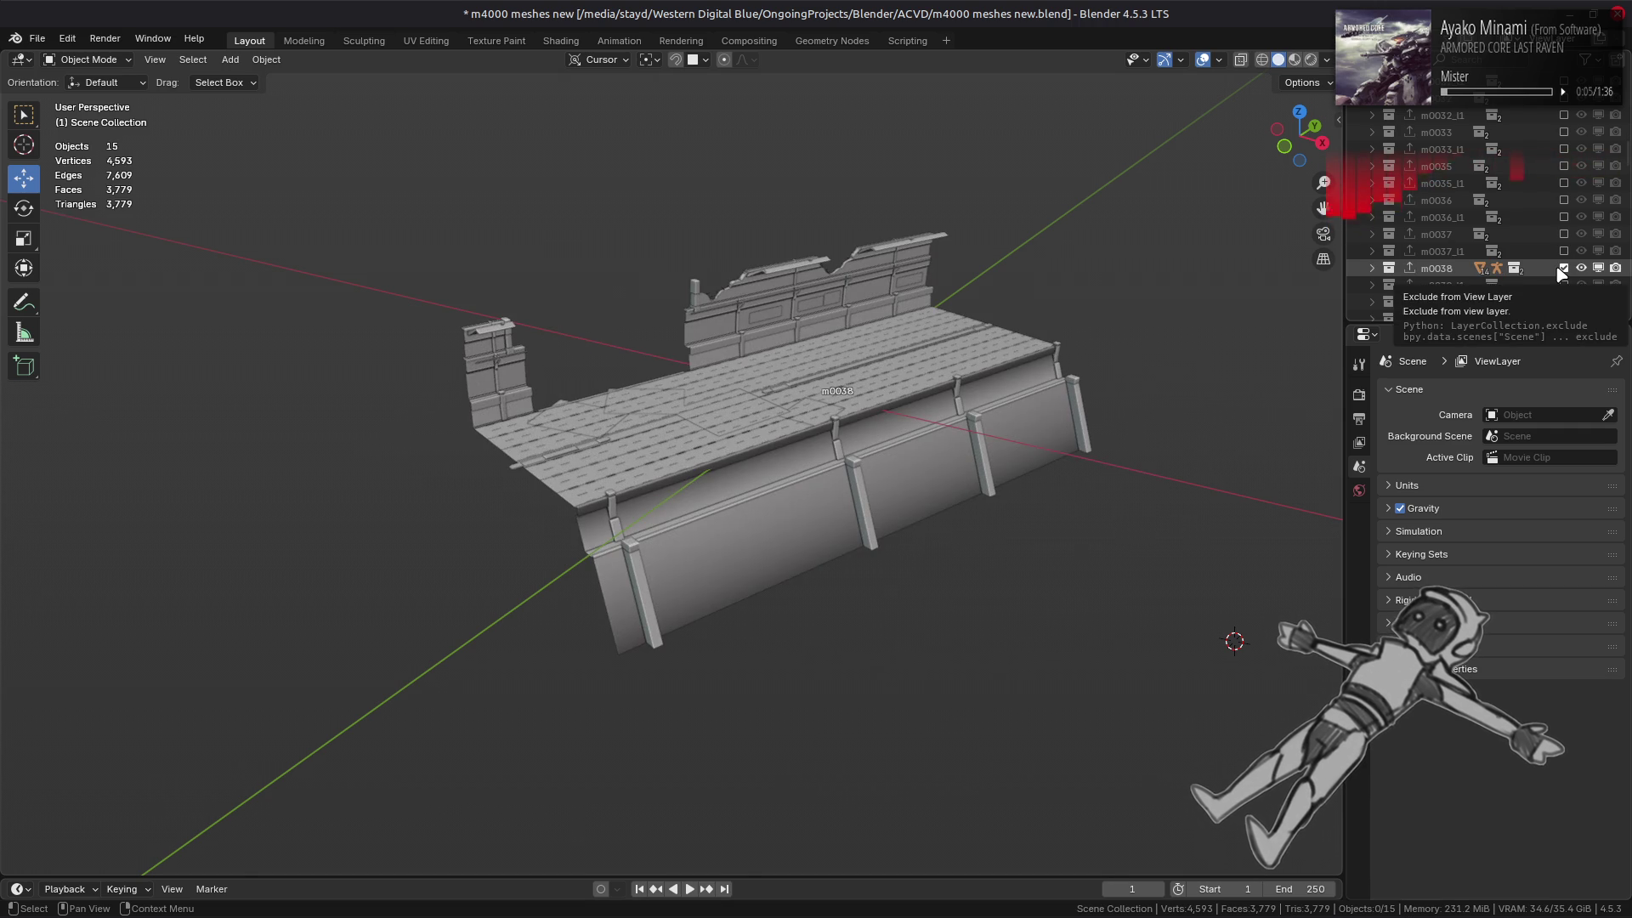
pyautogui.click(1562, 268)
pyautogui.click(1563, 268)
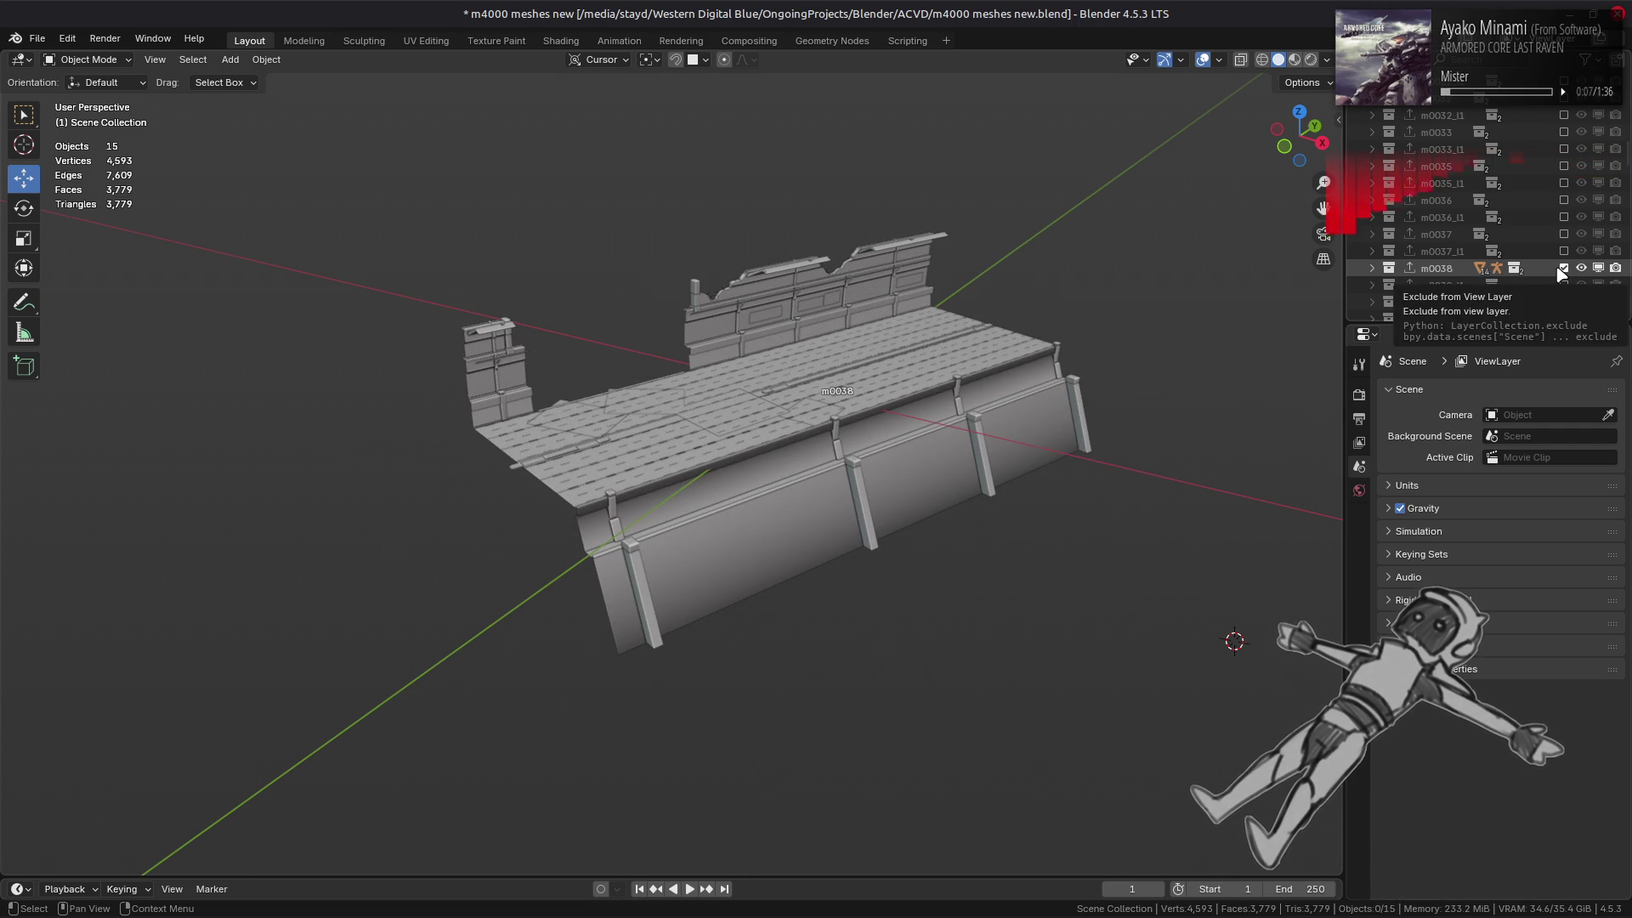
pyautogui.click(1563, 269)
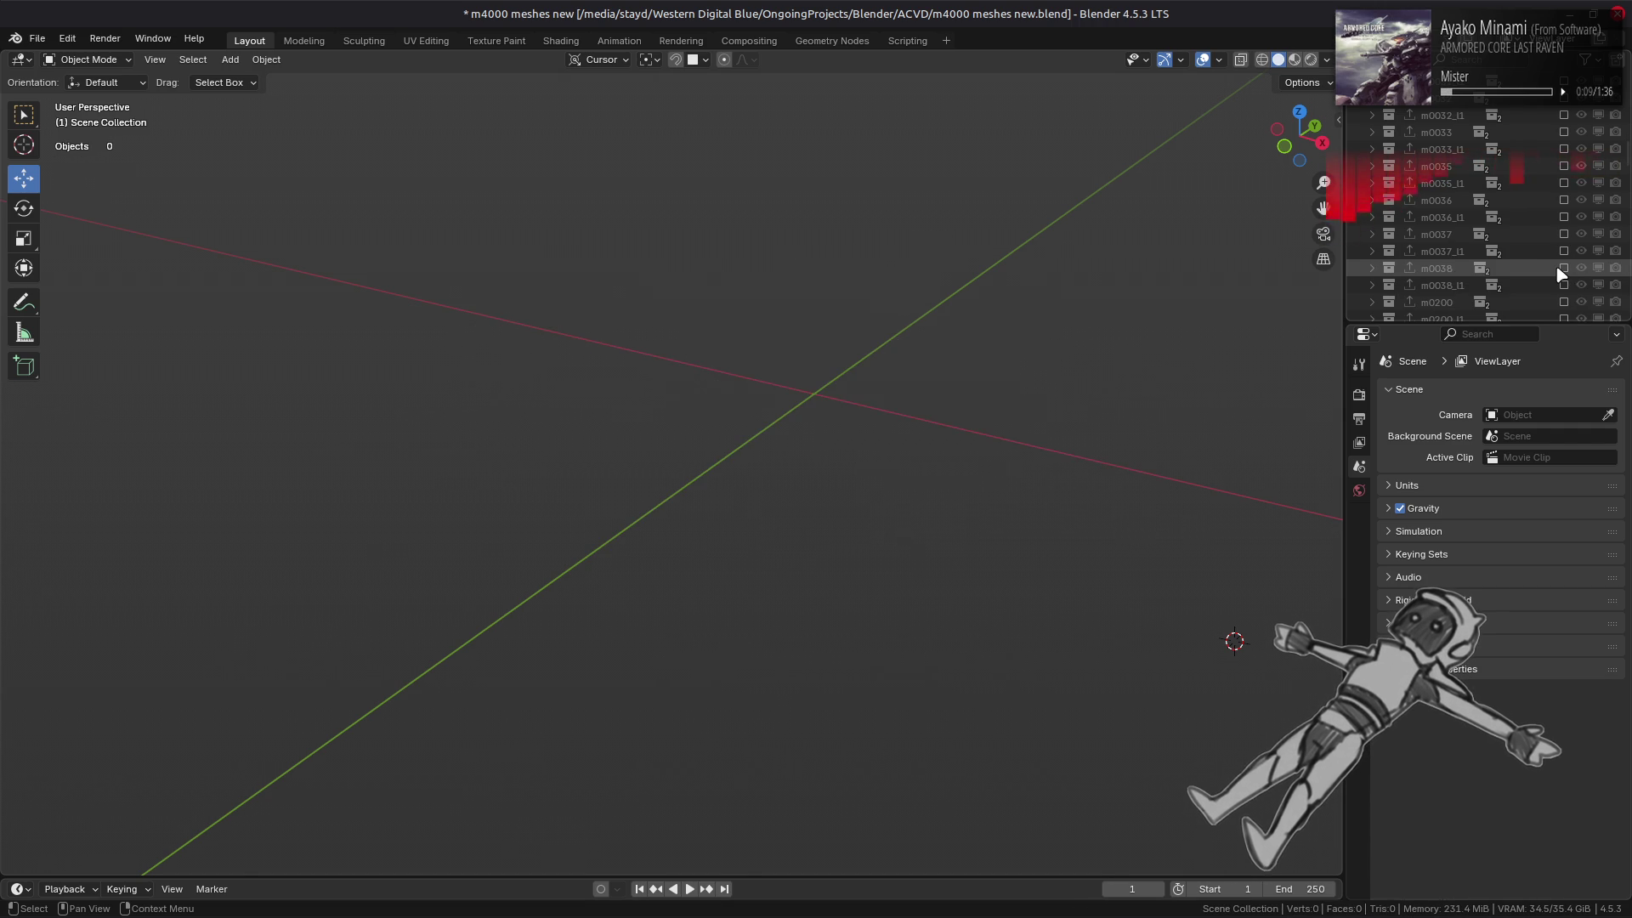
pyautogui.click(1563, 269)
pyautogui.click(1562, 269)
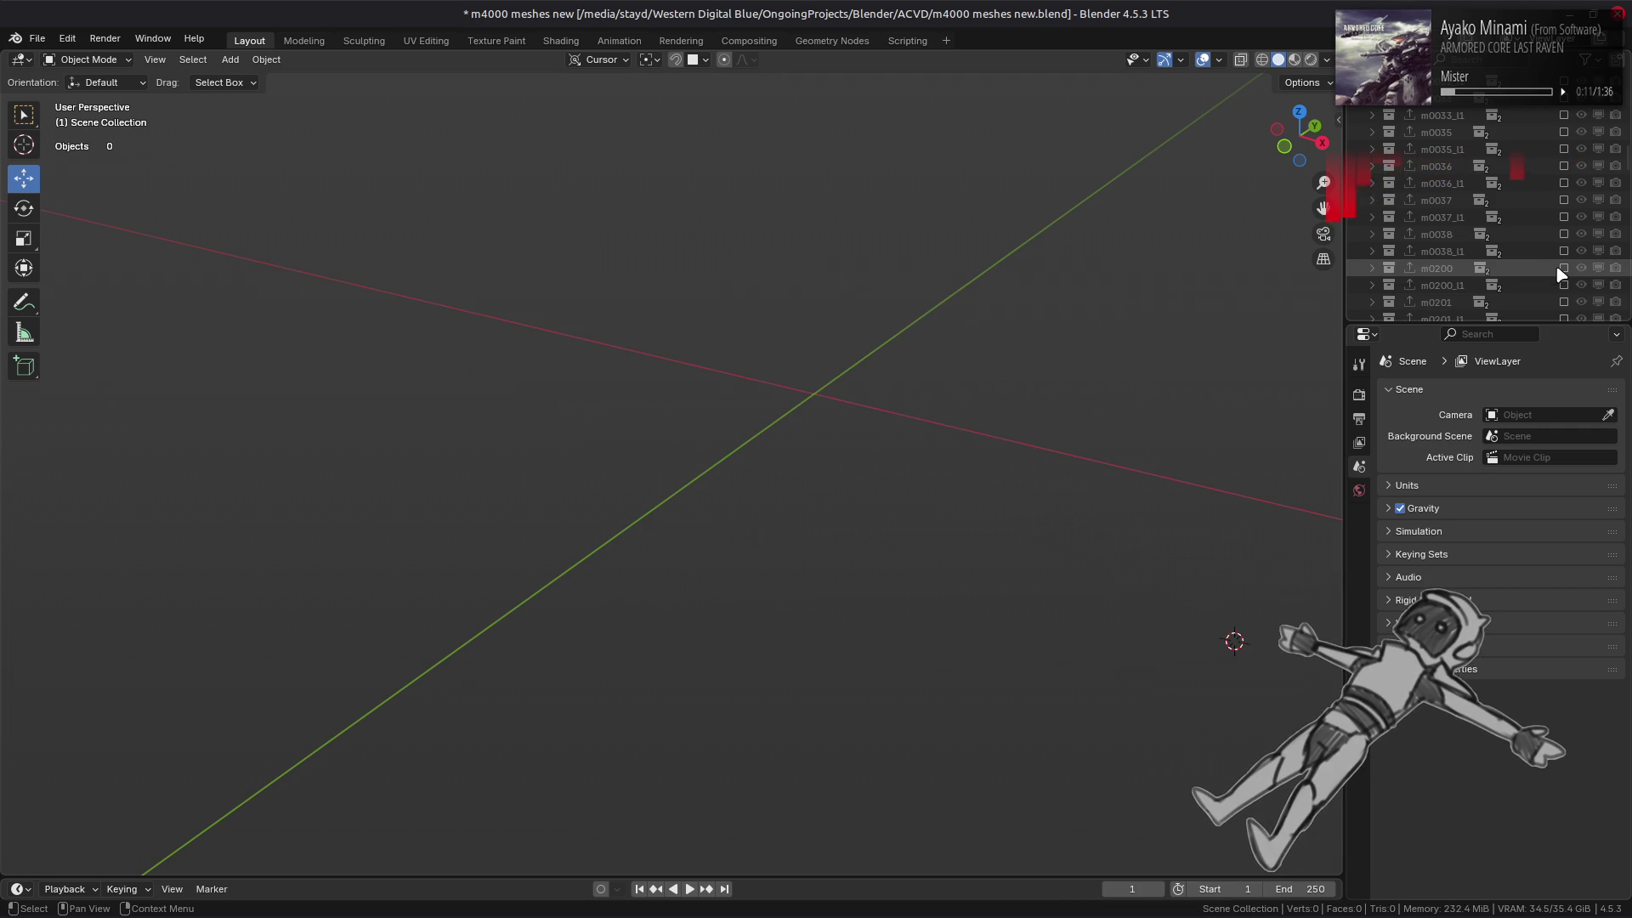
# - Briefly check m0024, m0023, m0022, m0021 and m0020, hiding each again
pyautogui.scroll(3, 1562, 255)
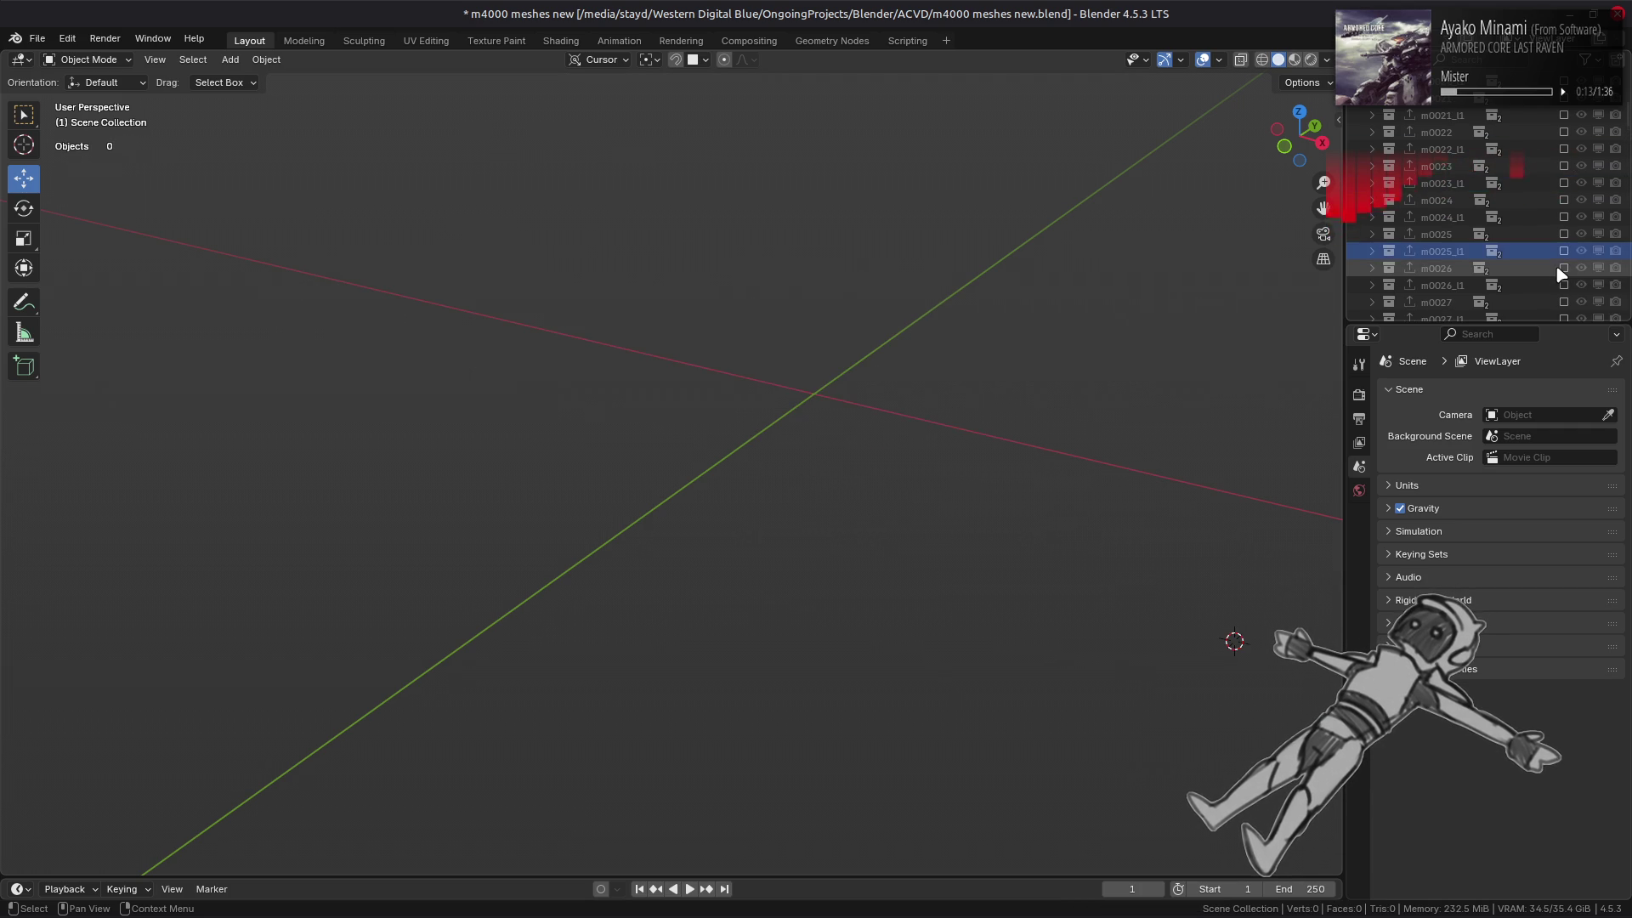
pyautogui.click(1564, 201)
pyautogui.click(1564, 201)
pyautogui.scroll(1, 1568, 208)
pyautogui.click(1564, 200)
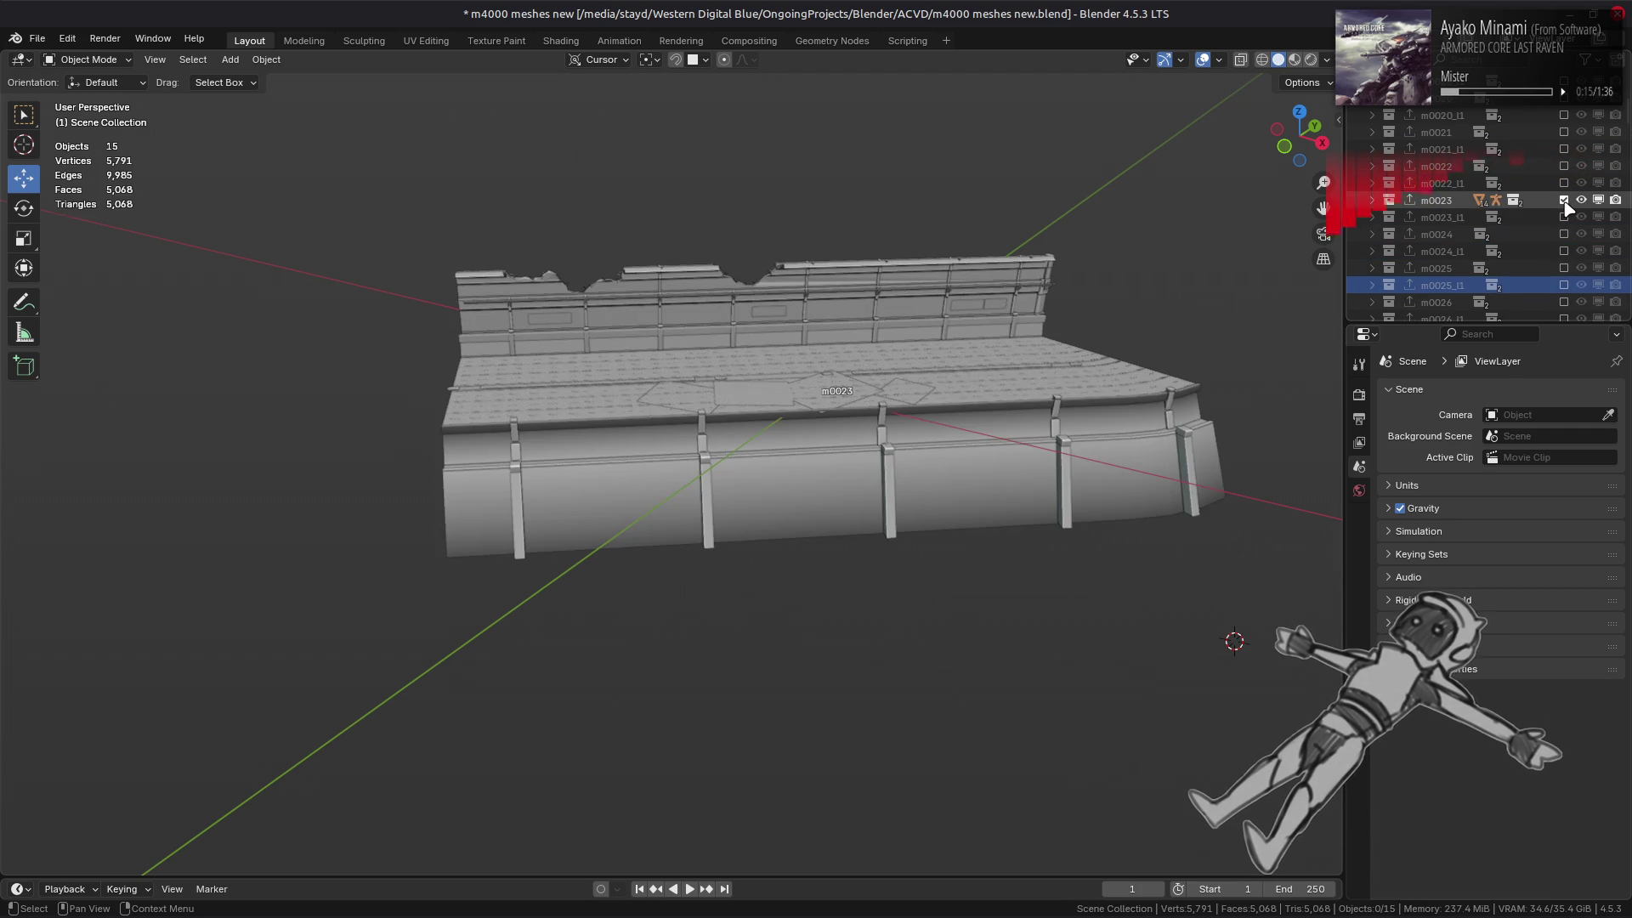
pyautogui.click(1564, 201)
pyautogui.scroll(1, 1569, 208)
pyautogui.click(1564, 200)
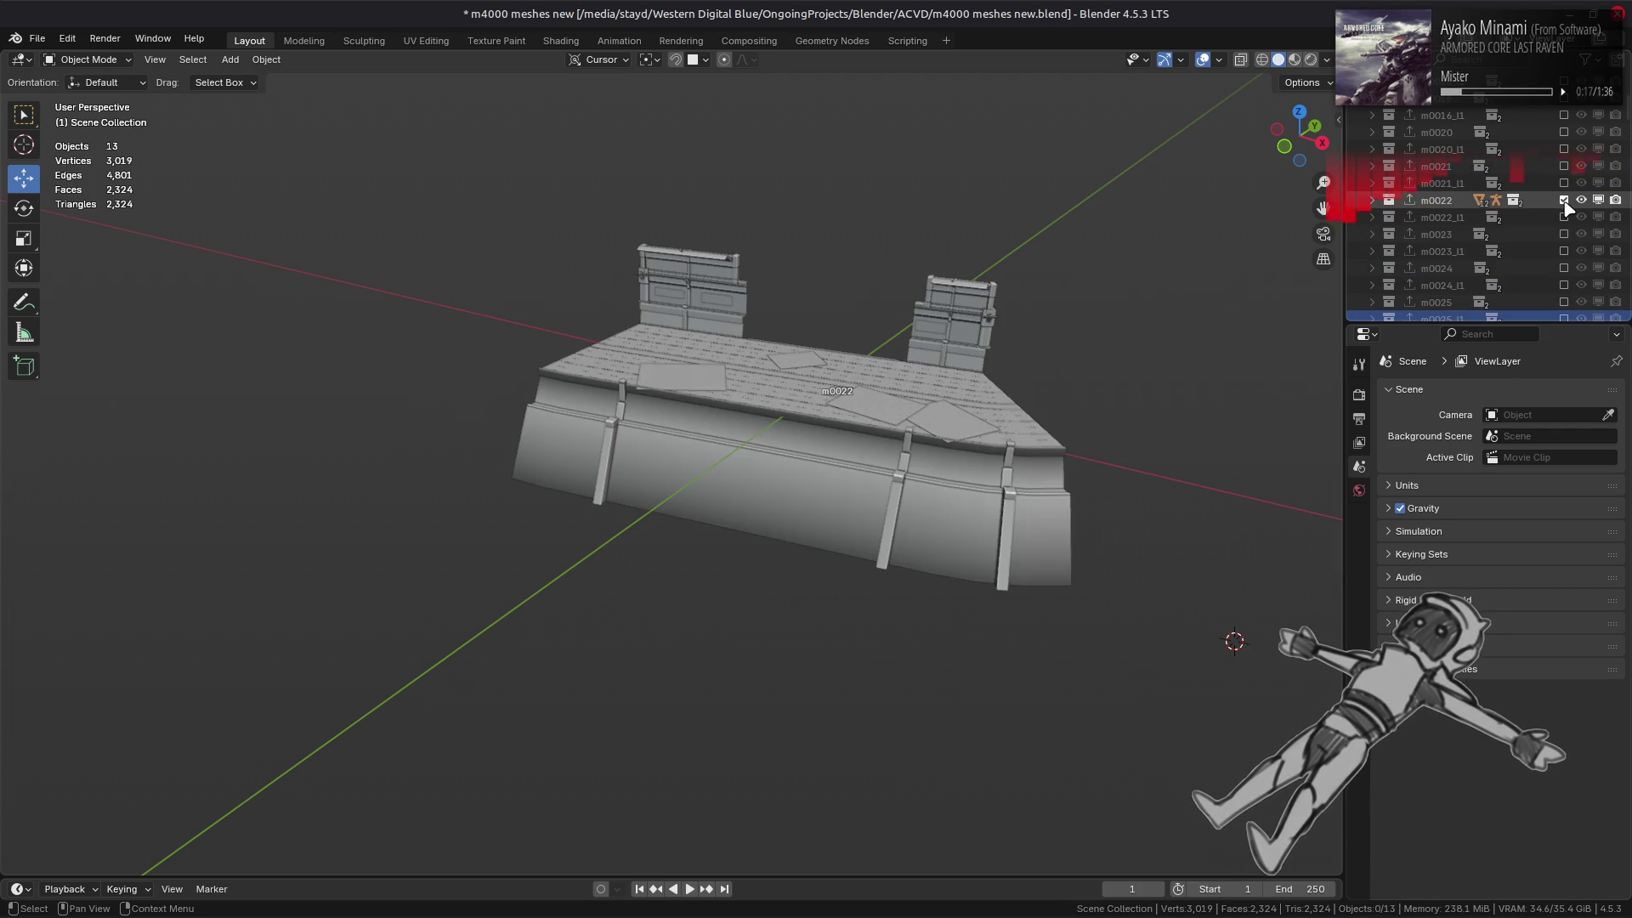
pyautogui.click(1564, 200)
pyautogui.scroll(1, 1569, 208)
pyautogui.click(1564, 200)
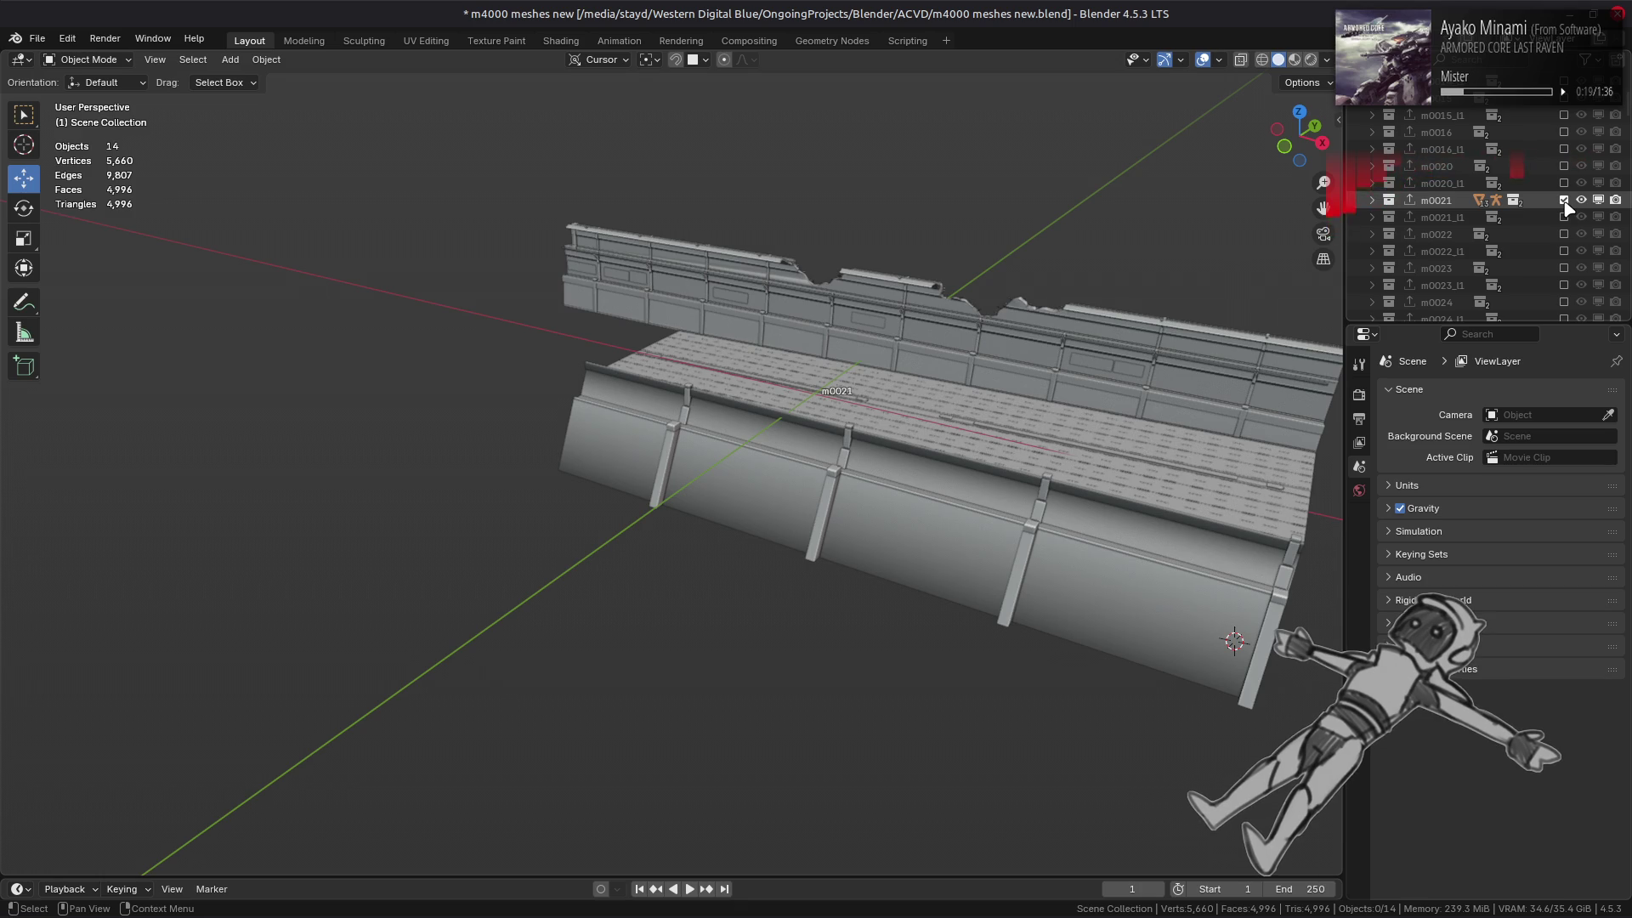
pyautogui.click(1564, 201)
pyautogui.click(1564, 201)
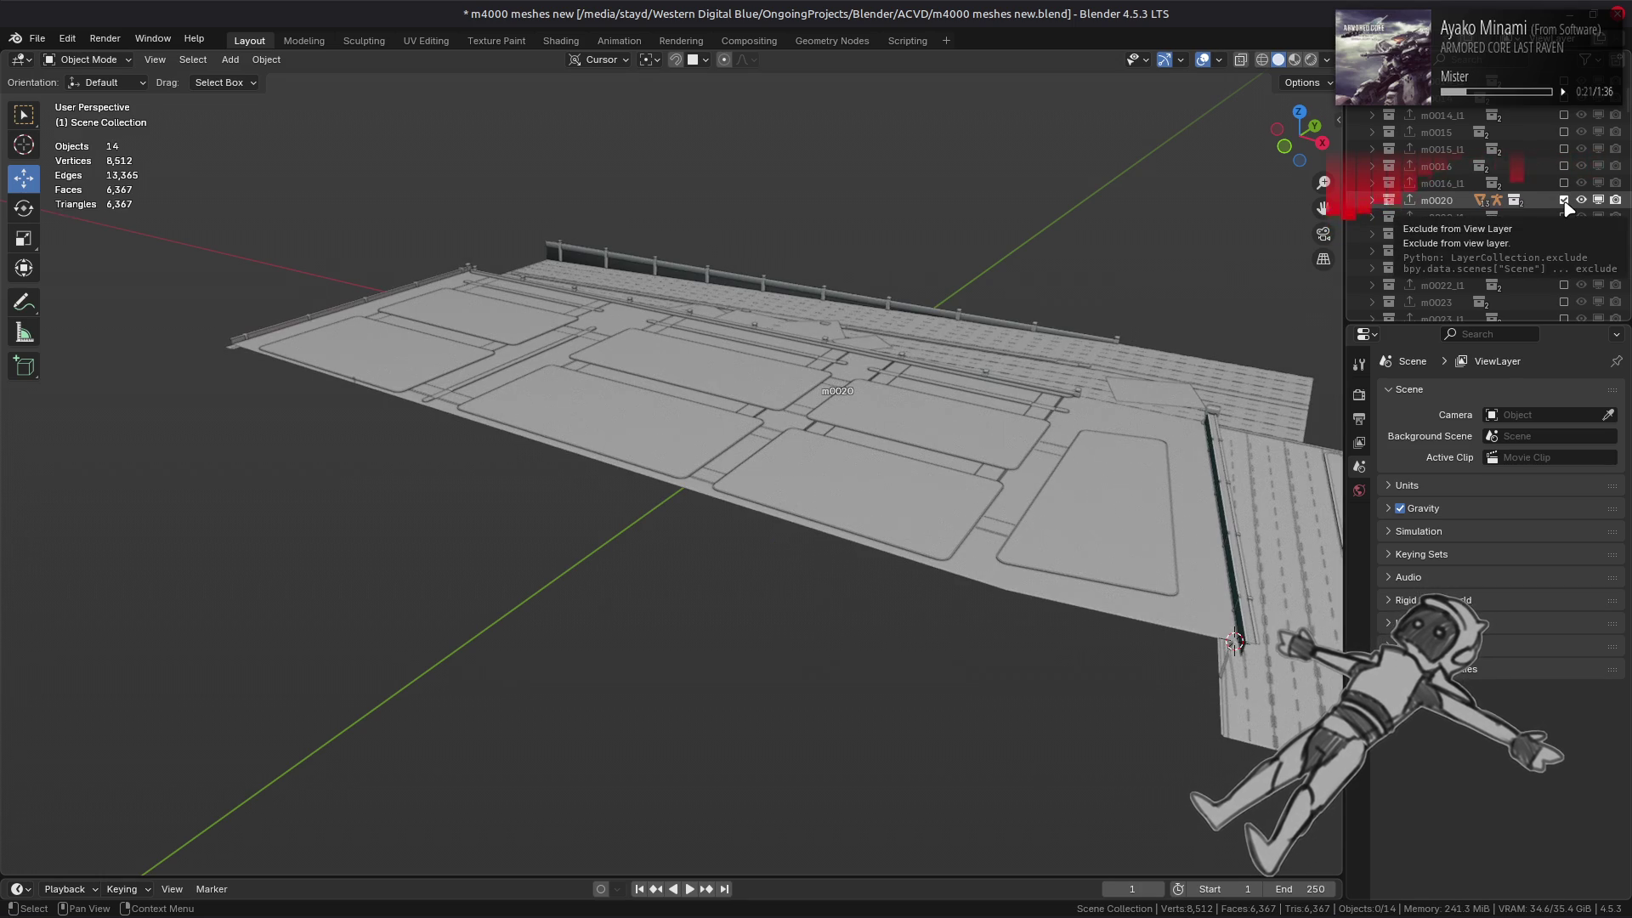
pyautogui.click(1564, 200)
# - Check m0016, then leave only the m0015 railing shown and orbit around it
pyautogui.click(1564, 167)
pyautogui.click(1564, 167)
pyautogui.scroll(1, 1564, 166)
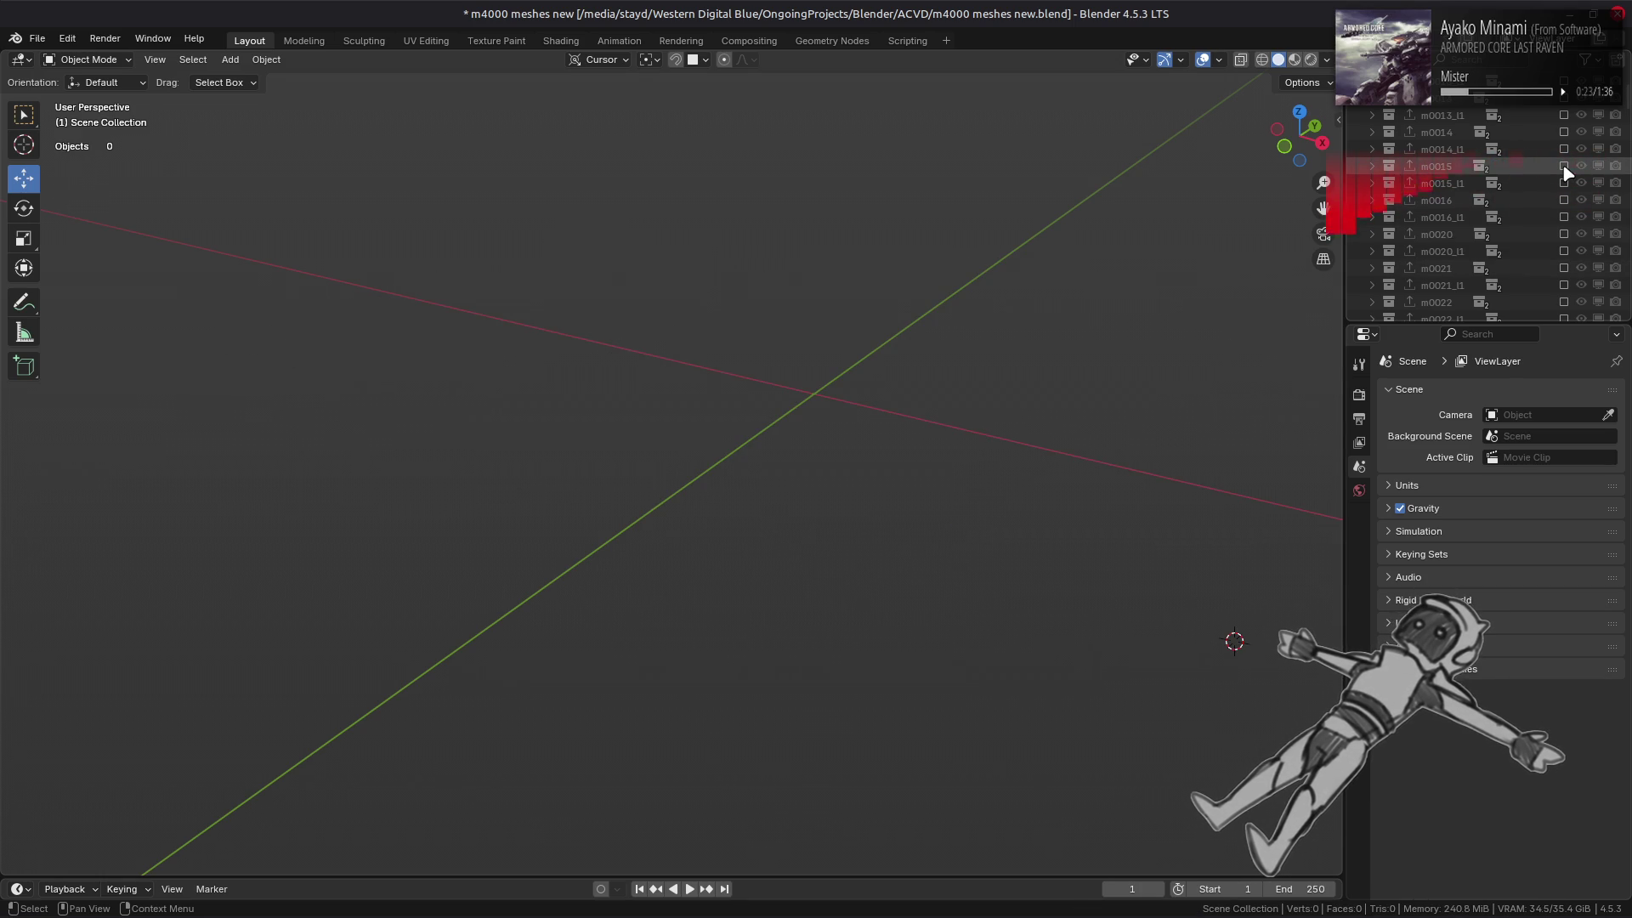
pyautogui.click(1564, 167)
pyautogui.moveTo(697, 318)
pyautogui.mouseDown(button='middle')
pyautogui.moveTo(1082, 288)
pyautogui.moveTo(931, 314)
pyautogui.moveTo(940, 349)
pyautogui.moveTo(969, 320)
pyautogui.moveTo(936, 493)
pyautogui.mouseUp(button='middle')
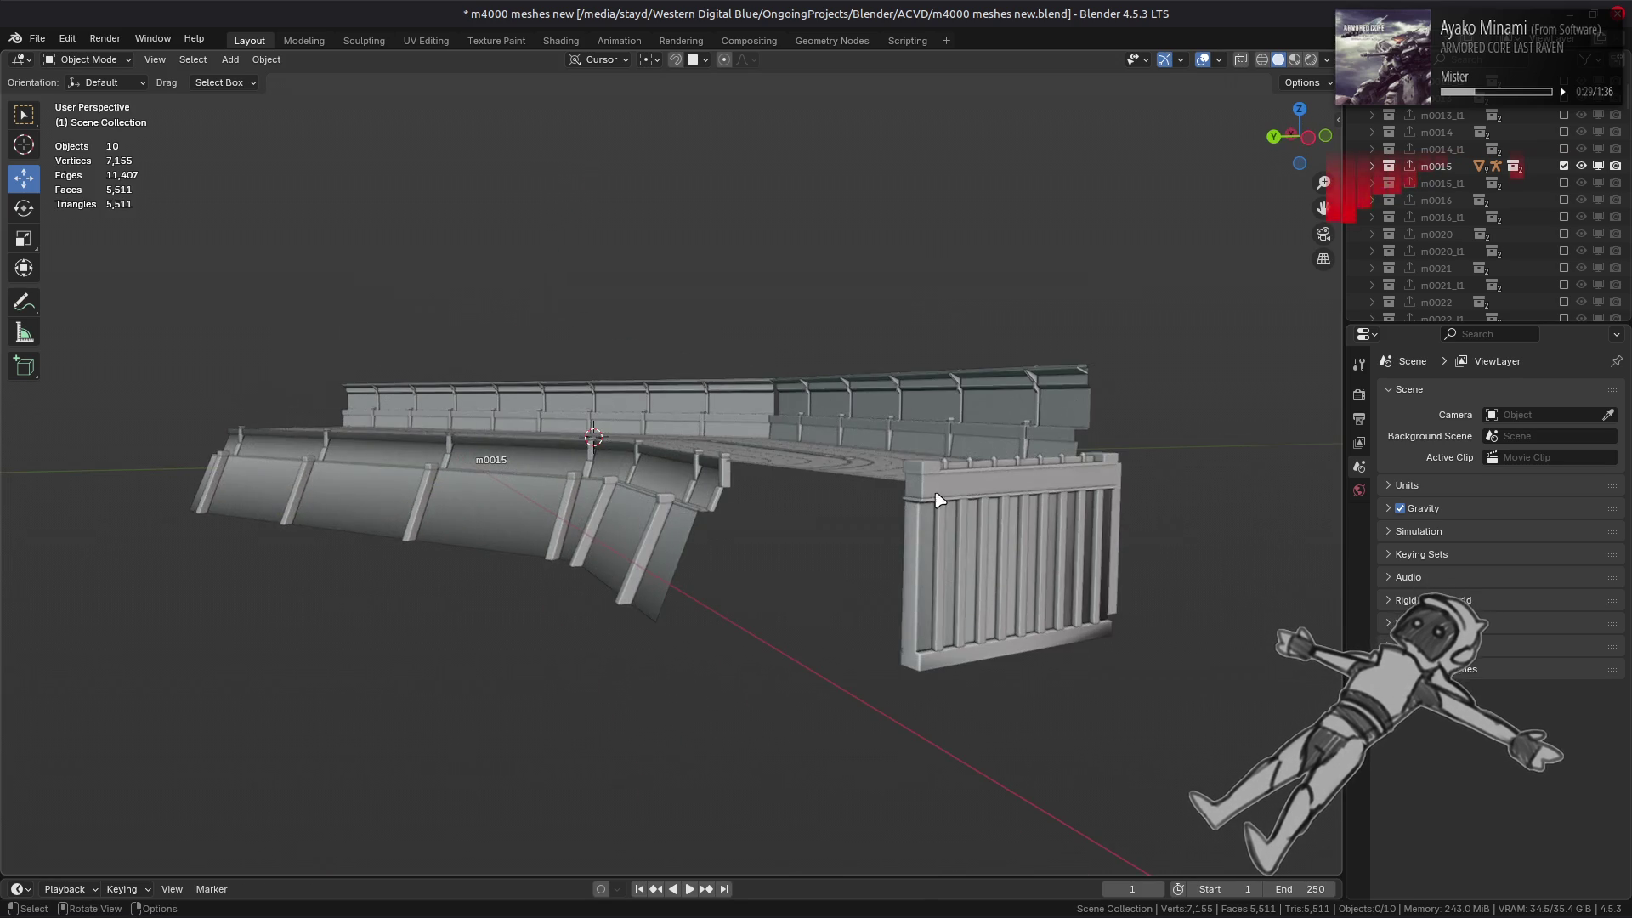
# - Edit the m0015 mesh in edge select mode and mark a vertical pillar edge sharp
pyautogui.click(907, 634)
pyautogui.press('Tab')
pyautogui.moveTo(907, 634)
pyautogui.mouseDown(button='middle')
pyautogui.moveTo(868, 554)
pyautogui.moveTo(816, 510)
pyautogui.mouseUp(button='middle')
pyautogui.scroll(5, 867, 553)
pyautogui.press('2')
pyautogui.click(1018, 591)
pyautogui.rightClick(778, 592)
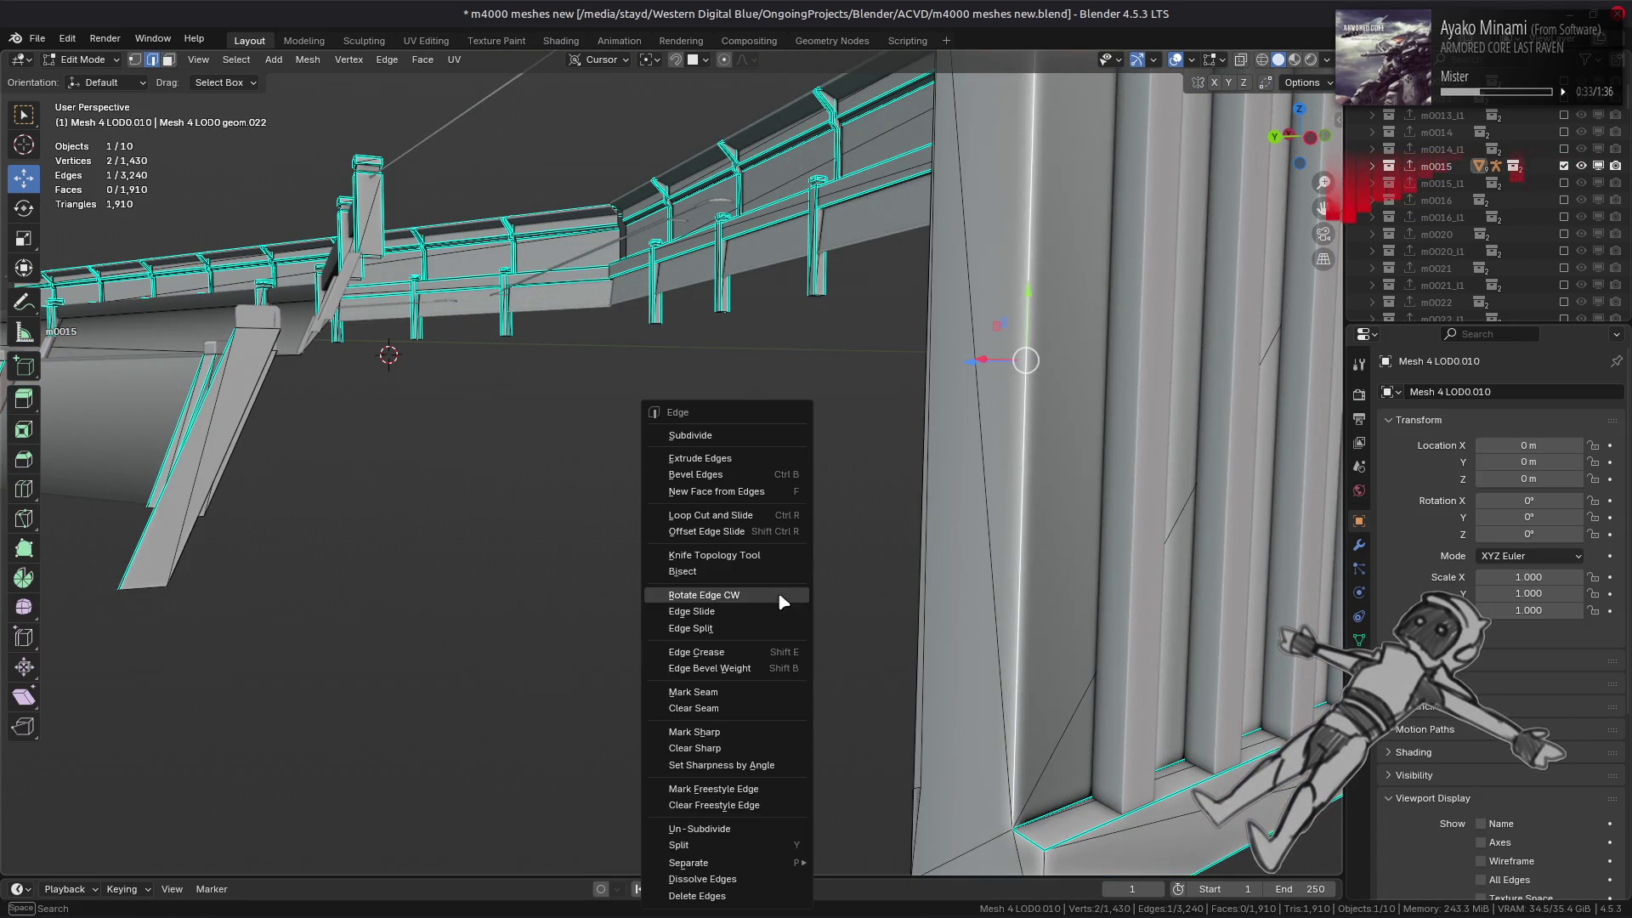
pyautogui.click(747, 729)
# - Mark two more pillar edges sharp from a close front view and a wider view
pyautogui.moveTo(849, 660); pyautogui.dragTo(725, 530, button='middle')
pyautogui.scroll(-4, 808, 543)
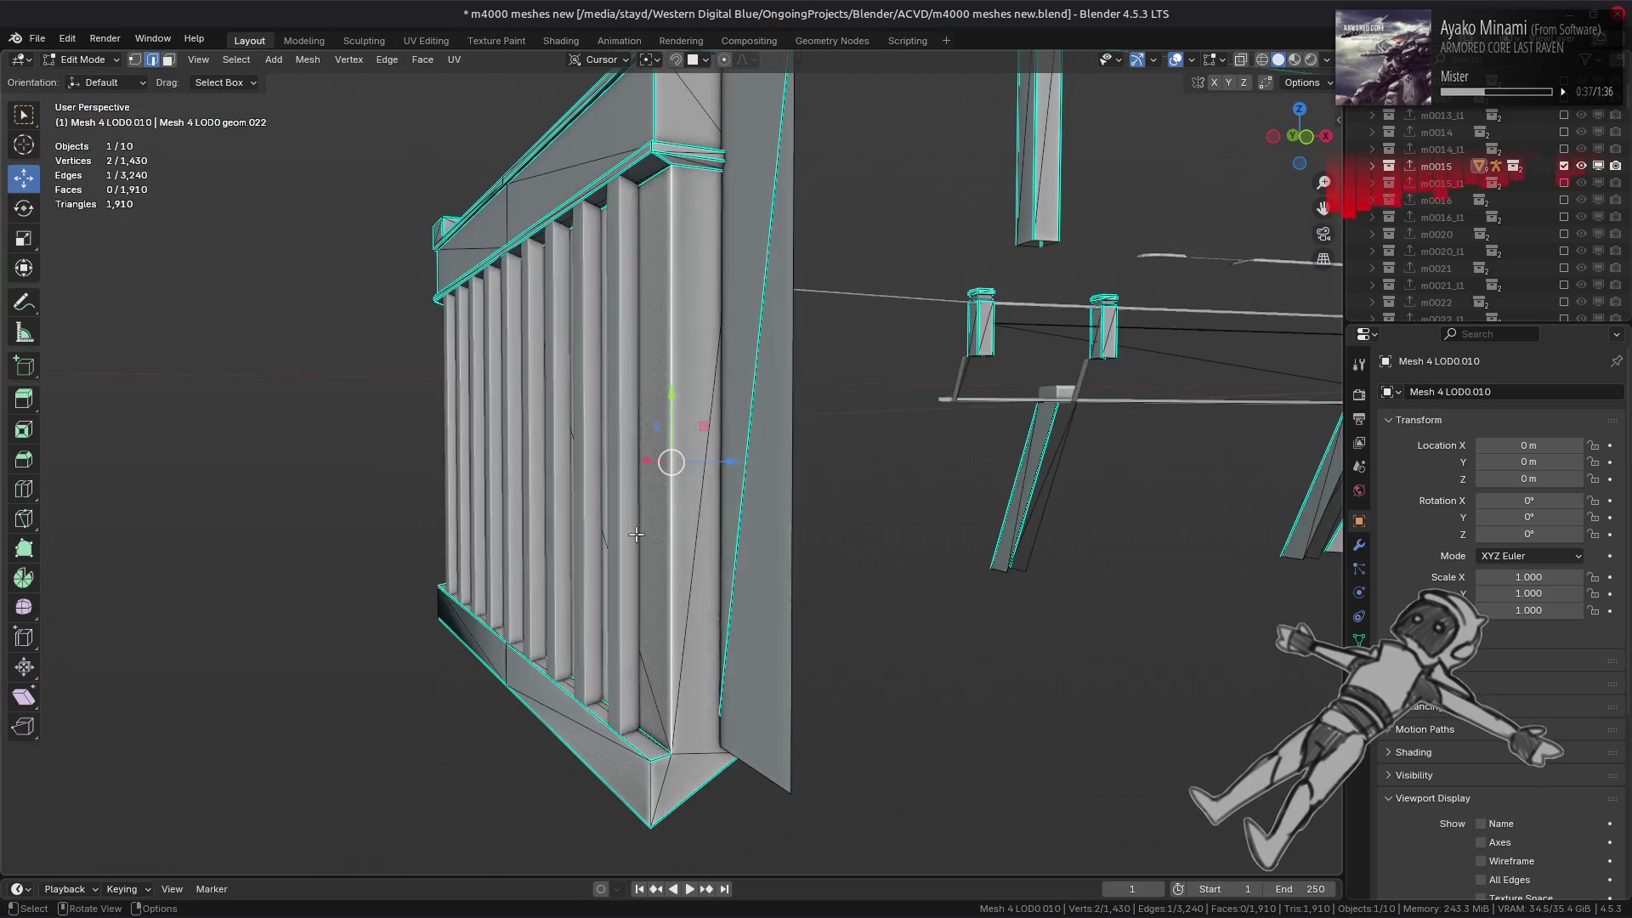
pyautogui.rightClick(726, 530)
pyautogui.click(728, 528)
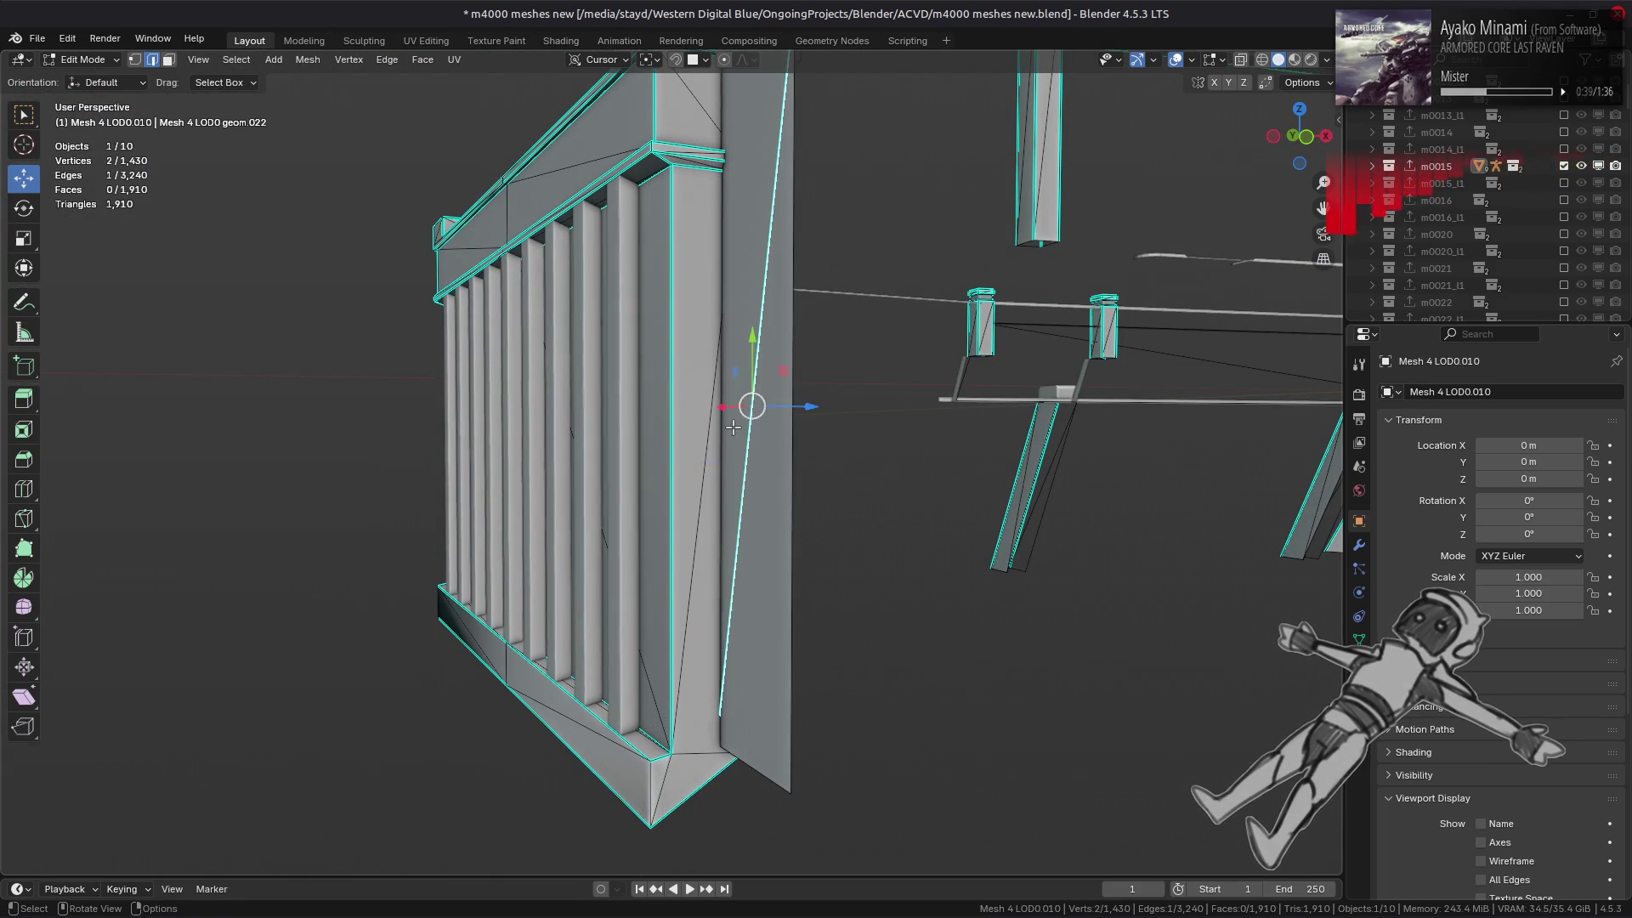
pyautogui.moveTo(778, 416); pyautogui.dragTo(840, 499, button='middle')
pyautogui.rightClick(840, 499)
pyautogui.click(831, 512)
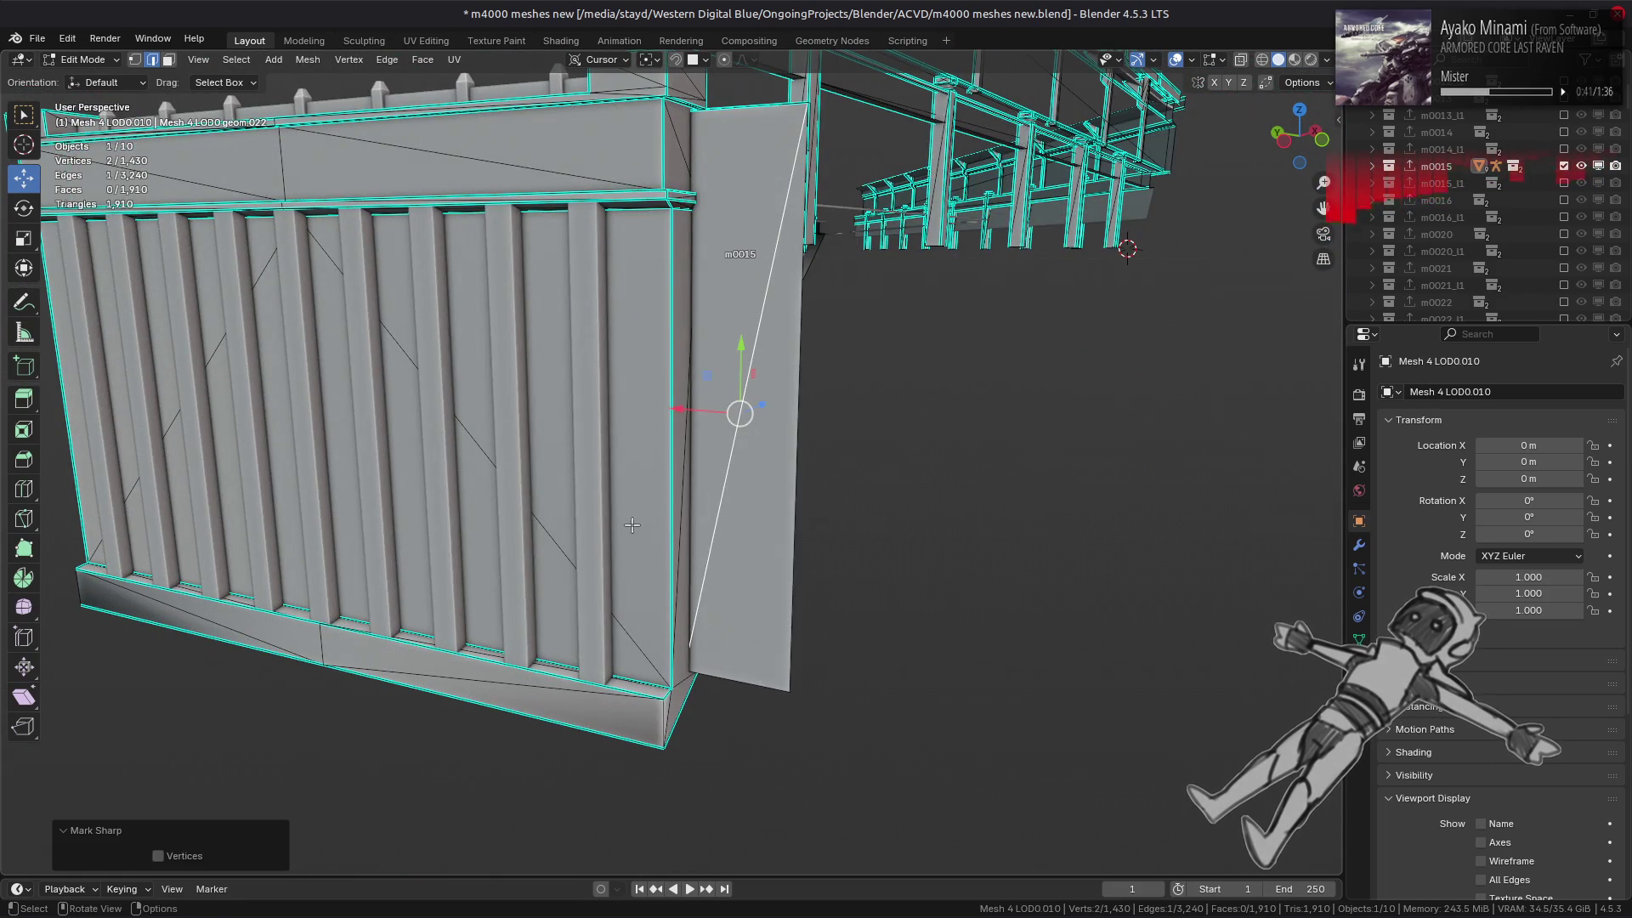
# - Inspect the fence edges from several angles, then return to Object Mode
pyautogui.moveTo(704, 698); pyautogui.dragTo(595, 595, button='middle')
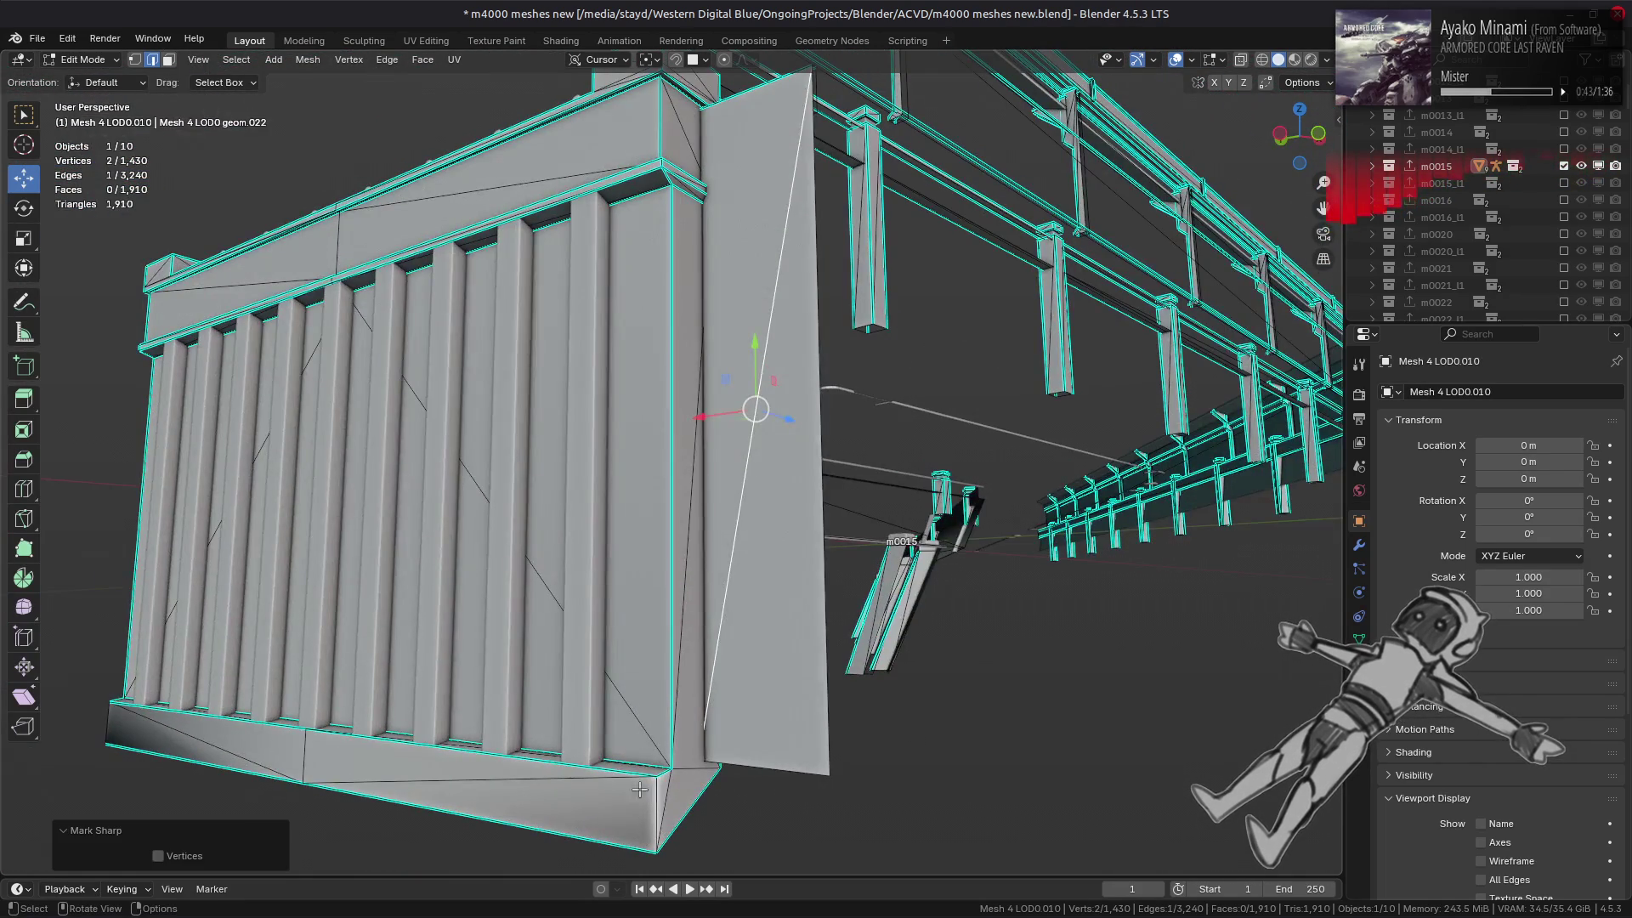
pyautogui.scroll(3, 451, 426)
pyautogui.keyDown('shift'); pyautogui.rightClick(482, 430); pyautogui.keyUp('shift')
pyautogui.moveTo(507, 627); pyautogui.dragTo(995, 748, button='middle')
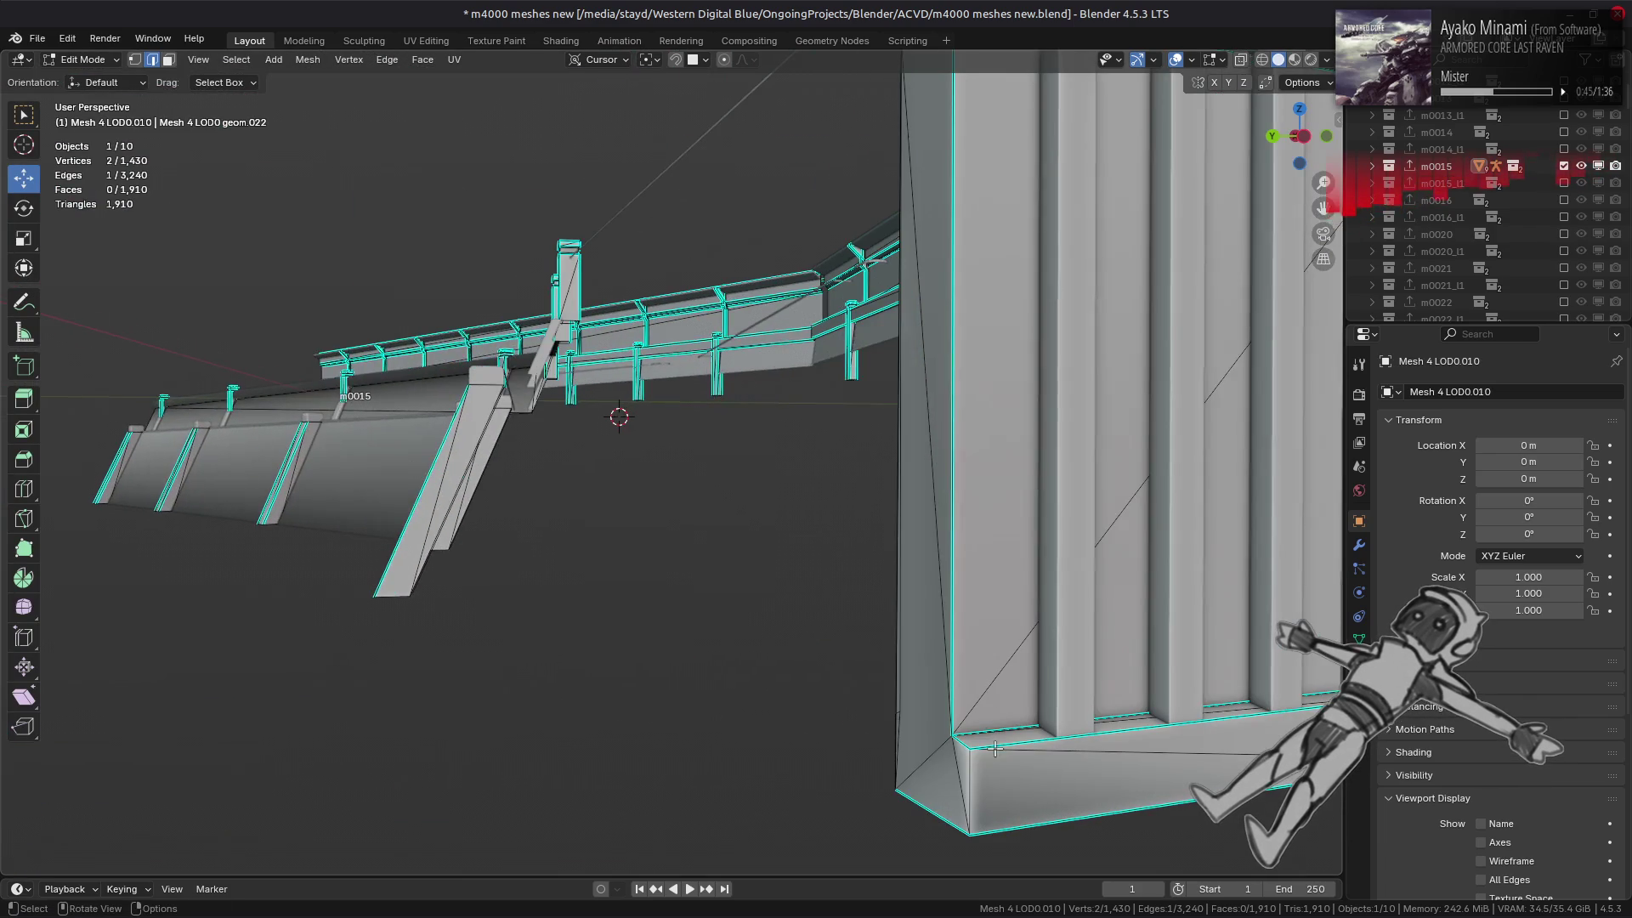
pyautogui.rightClick(637, 655)
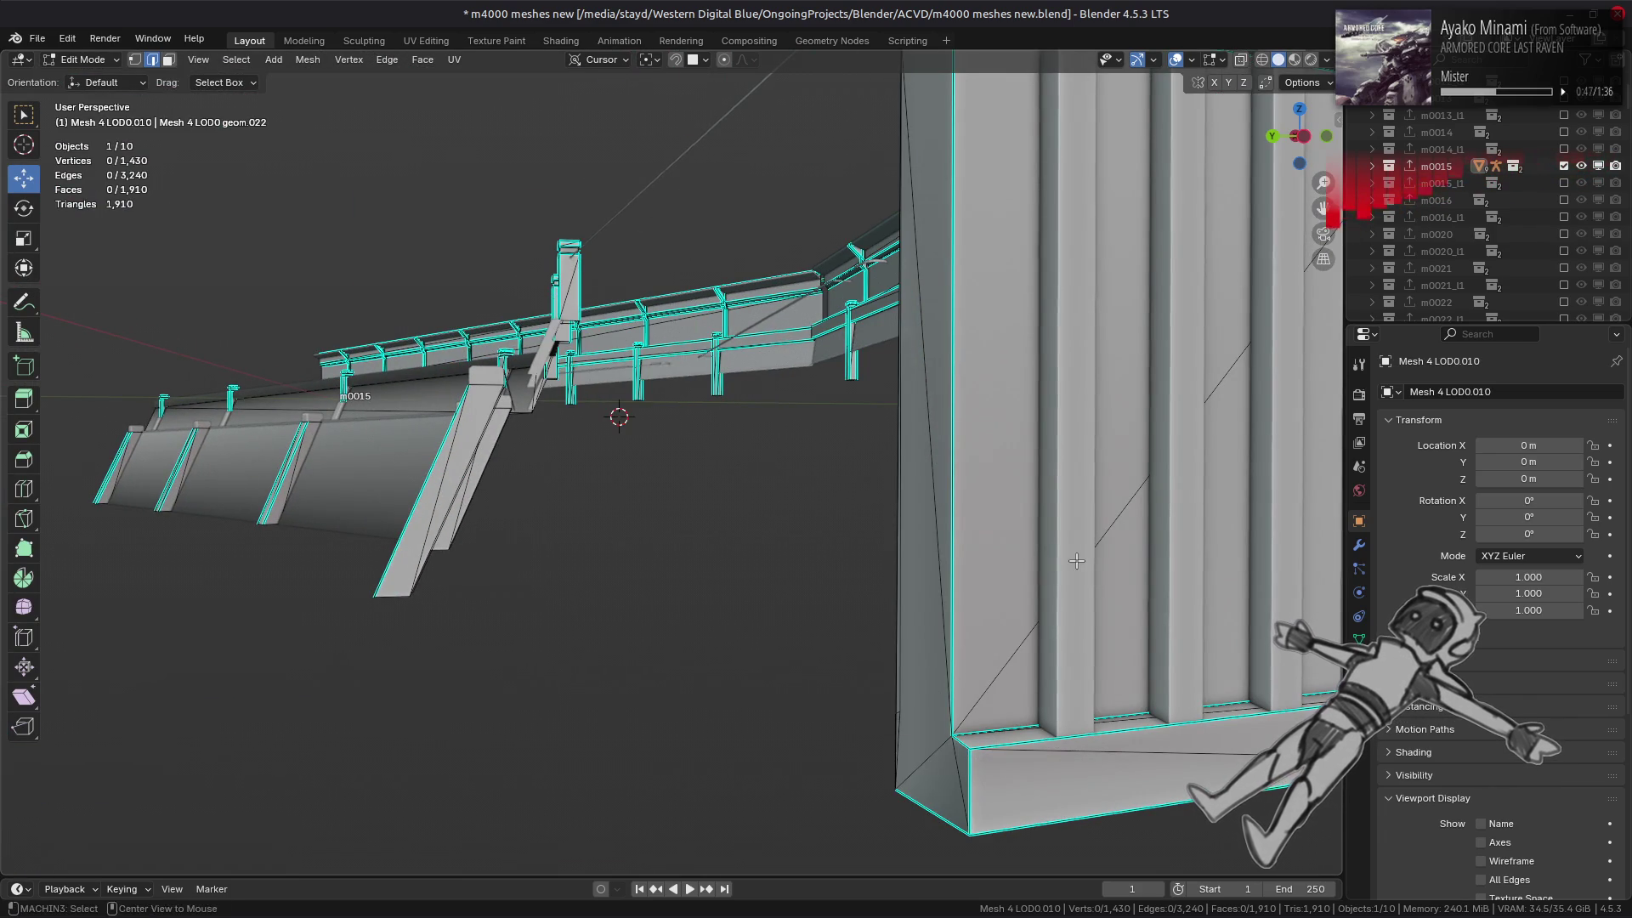
pyautogui.moveTo(663, 595)
pyautogui.mouseDown(button='middle')
pyautogui.moveTo(747, 490)
pyautogui.moveTo(859, 572)
pyautogui.moveTo(881, 550)
pyautogui.mouseUp(button='middle')
pyautogui.moveTo(899, 479)
pyautogui.mouseDown(button='middle')
pyautogui.moveTo(834, 454)
pyautogui.moveTo(896, 467)
pyautogui.mouseUp(button='middle')
pyautogui.moveTo(812, 482)
pyautogui.mouseDown(button='middle')
pyautogui.moveTo(643, 464)
pyautogui.moveTo(908, 479)
pyautogui.moveTo(1054, 390)
pyautogui.moveTo(1060, 292)
pyautogui.moveTo(853, 347)
pyautogui.moveTo(601, 371)
pyautogui.moveTo(556, 470)
pyautogui.moveTo(744, 409)
pyautogui.mouseUp(button='middle')
pyautogui.scroll(5, 644, 464)
pyautogui.scroll(-3, 644, 464)
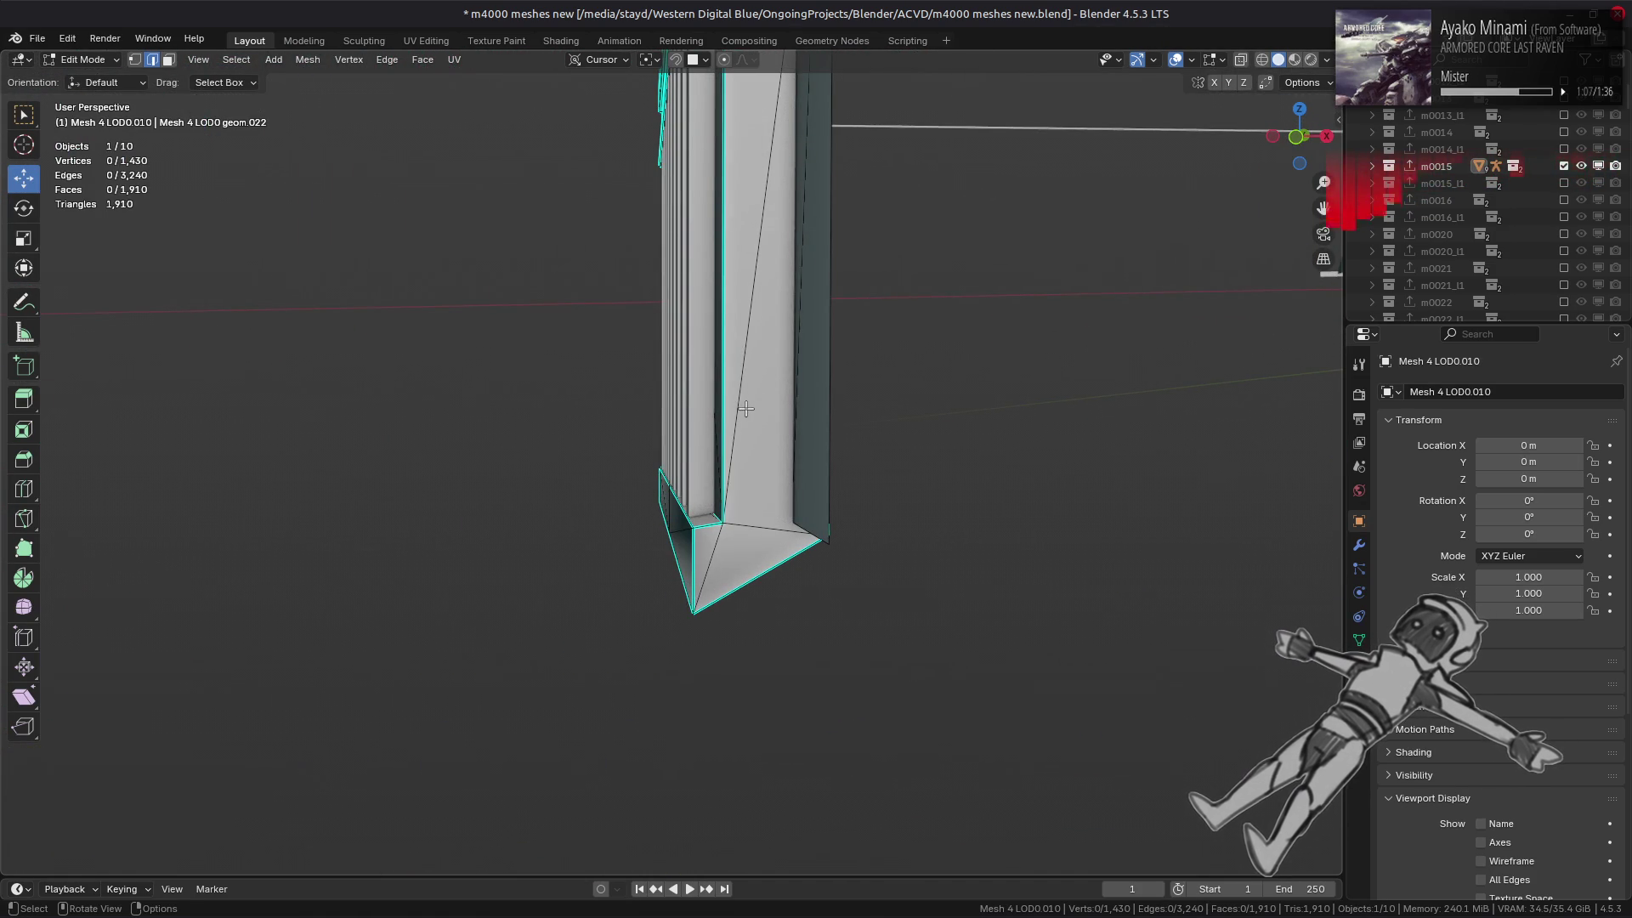
pyautogui.press('Tab')
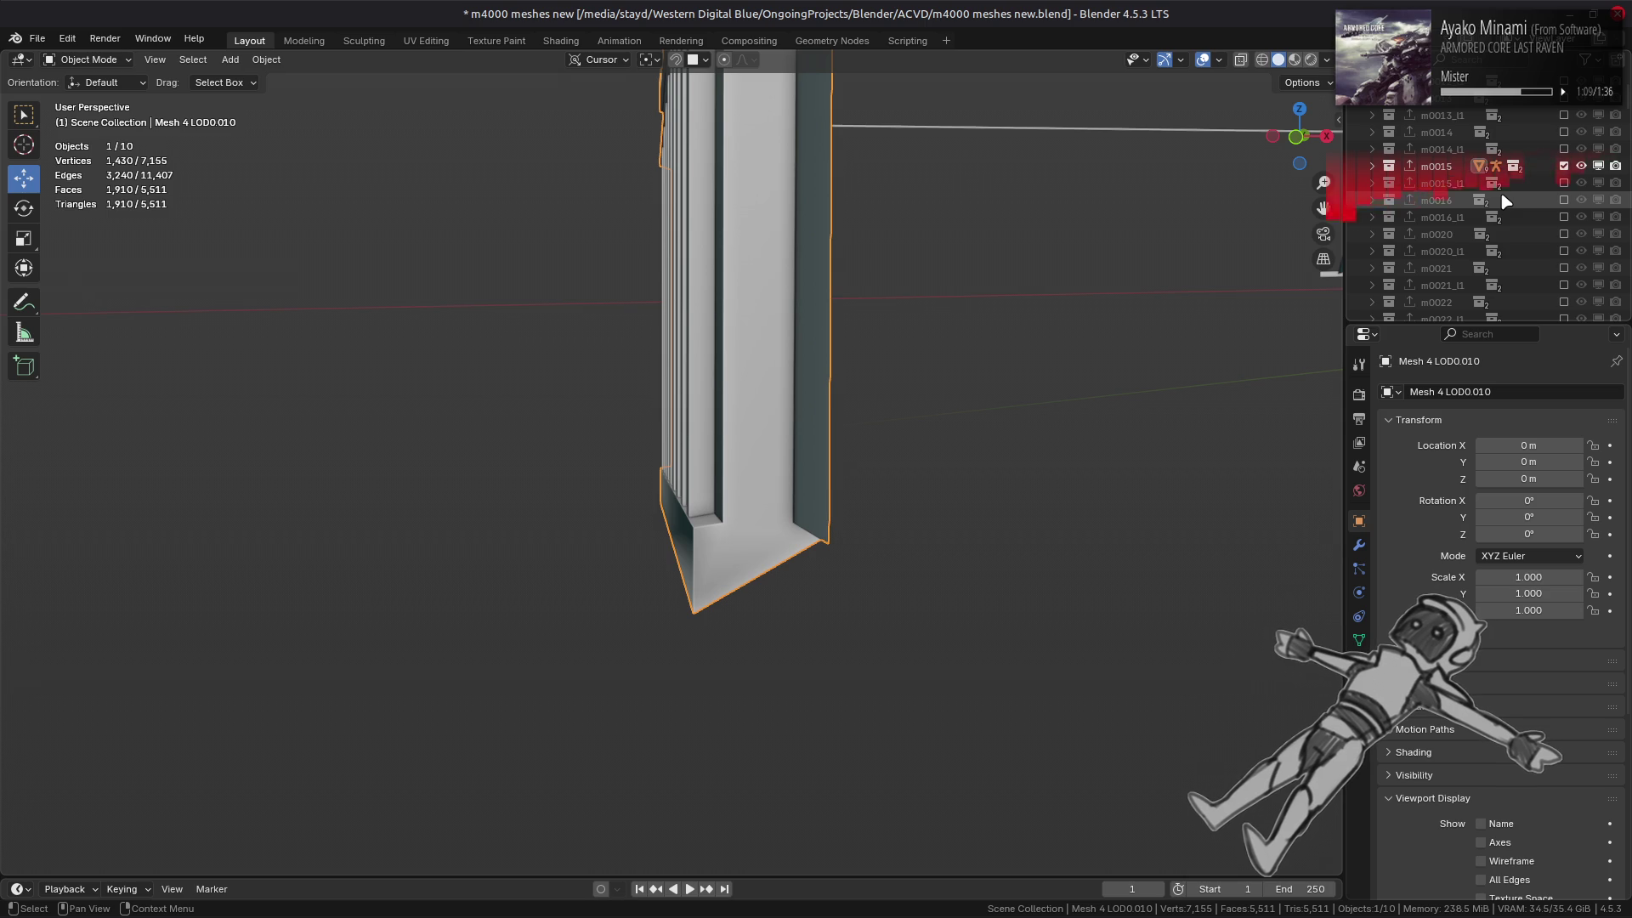
# - Add a Weighted Normal modifier to Mesh 4 LOD0.010 with Corner Angle weighting, discarding a trial Normal Edit
pyautogui.press('KP_Decimal')
pyautogui.press('KP_Add')
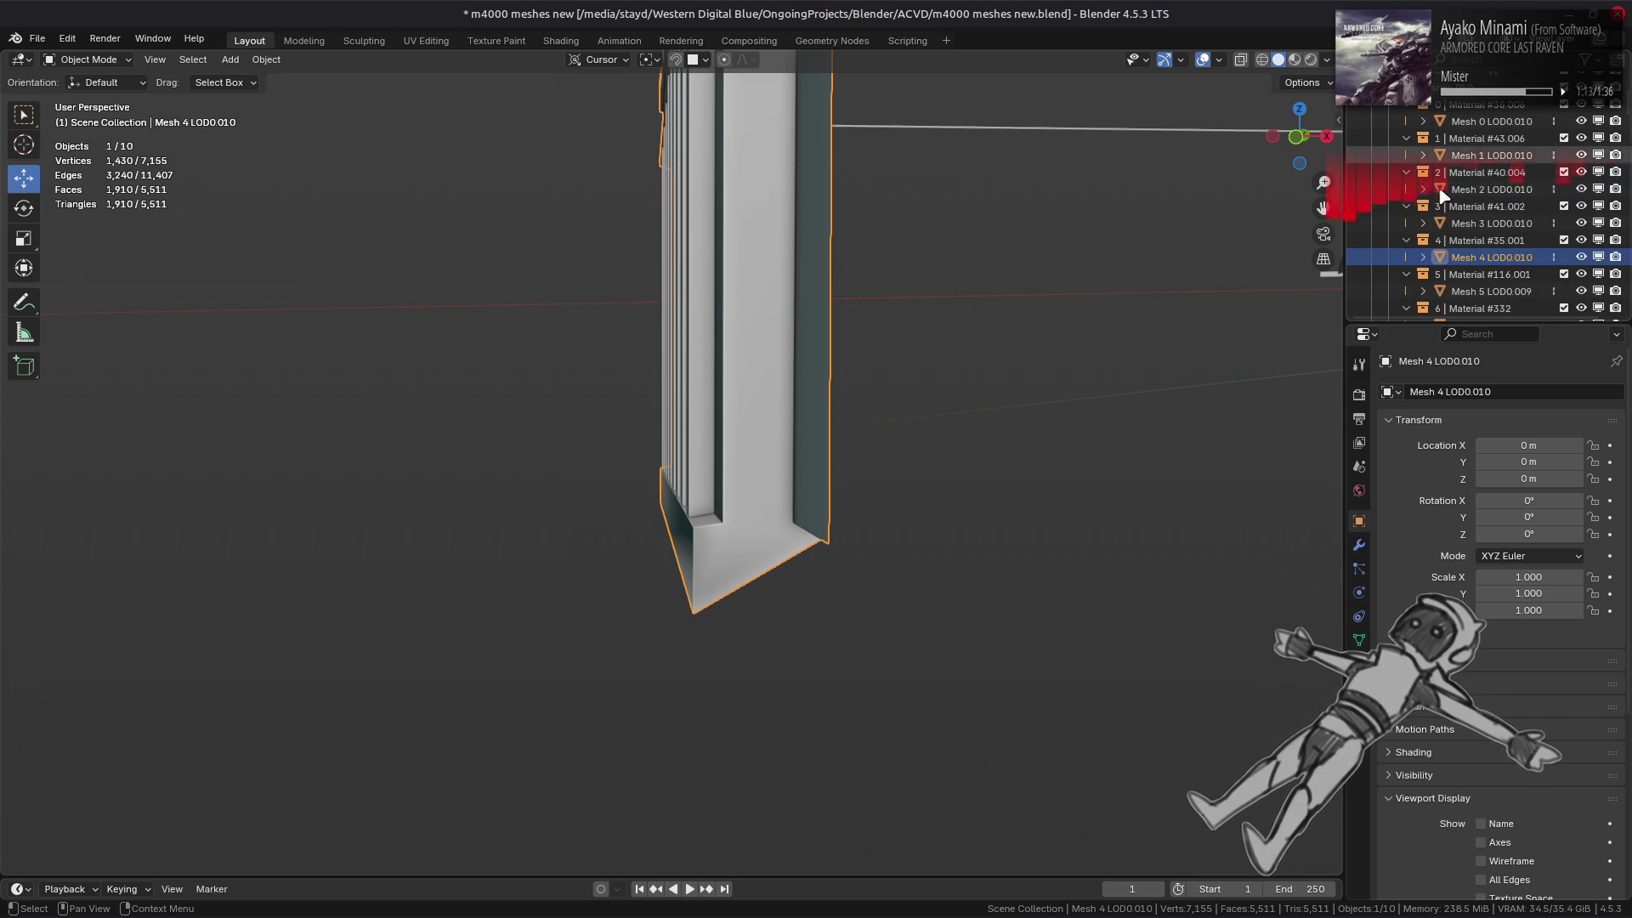
pyautogui.click(1360, 546)
pyautogui.click(1498, 387)
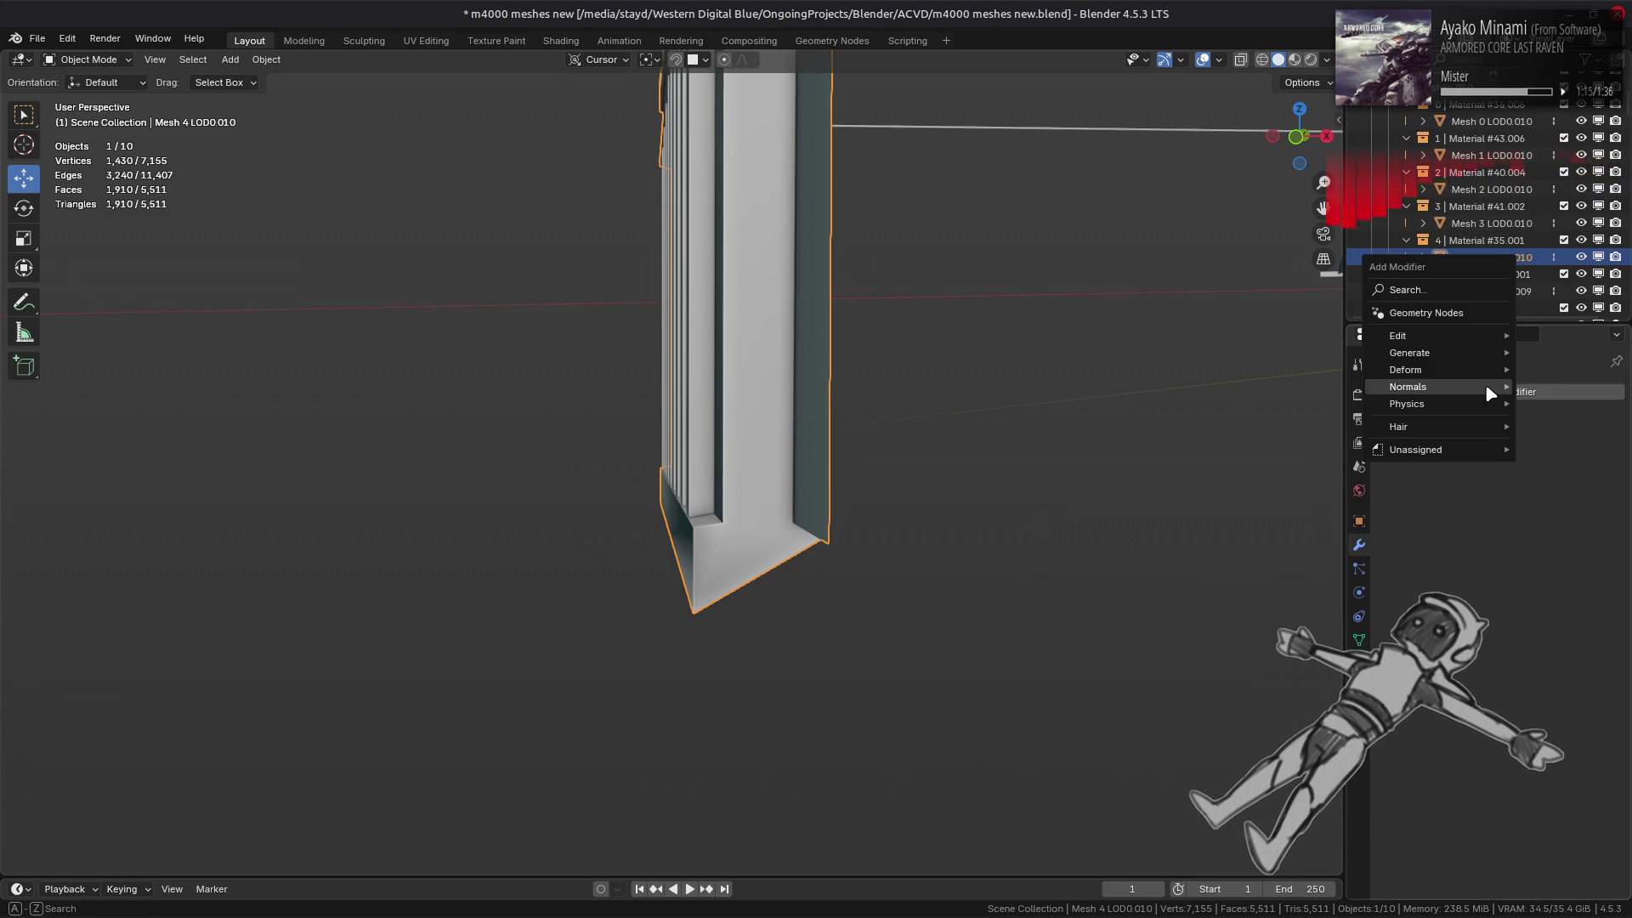
pyautogui.moveTo(1496, 385)
pyautogui.click(1258, 384)
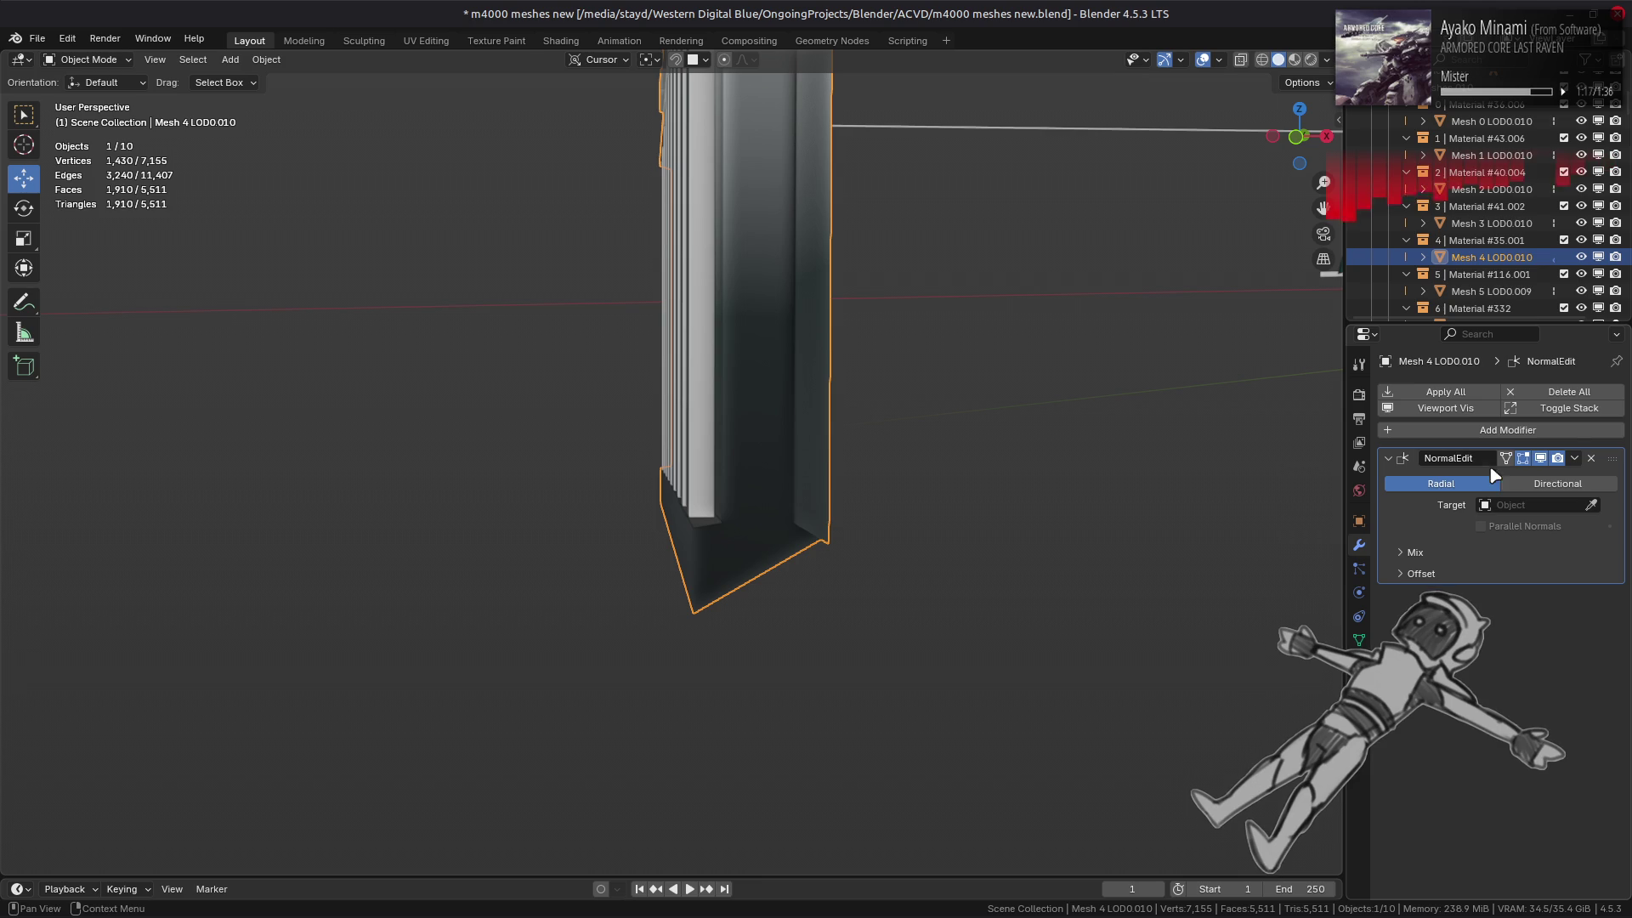
pyautogui.click(1591, 459)
pyautogui.click(1494, 396)
pyautogui.moveTo(1335, 366)
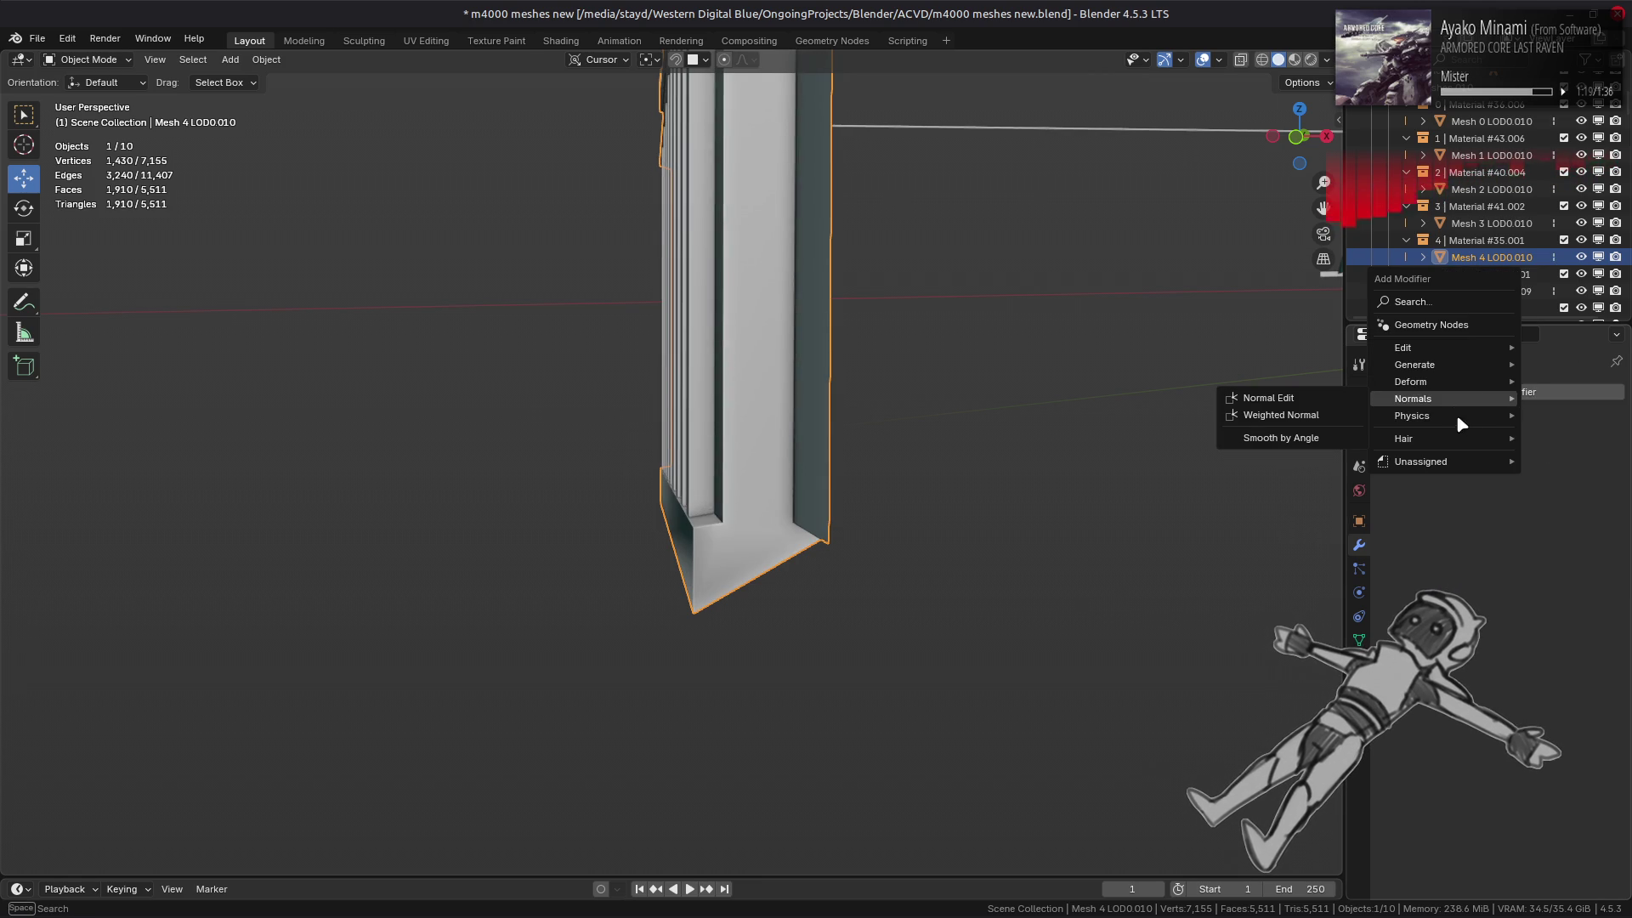
pyautogui.click(1251, 383)
pyautogui.click(1521, 484)
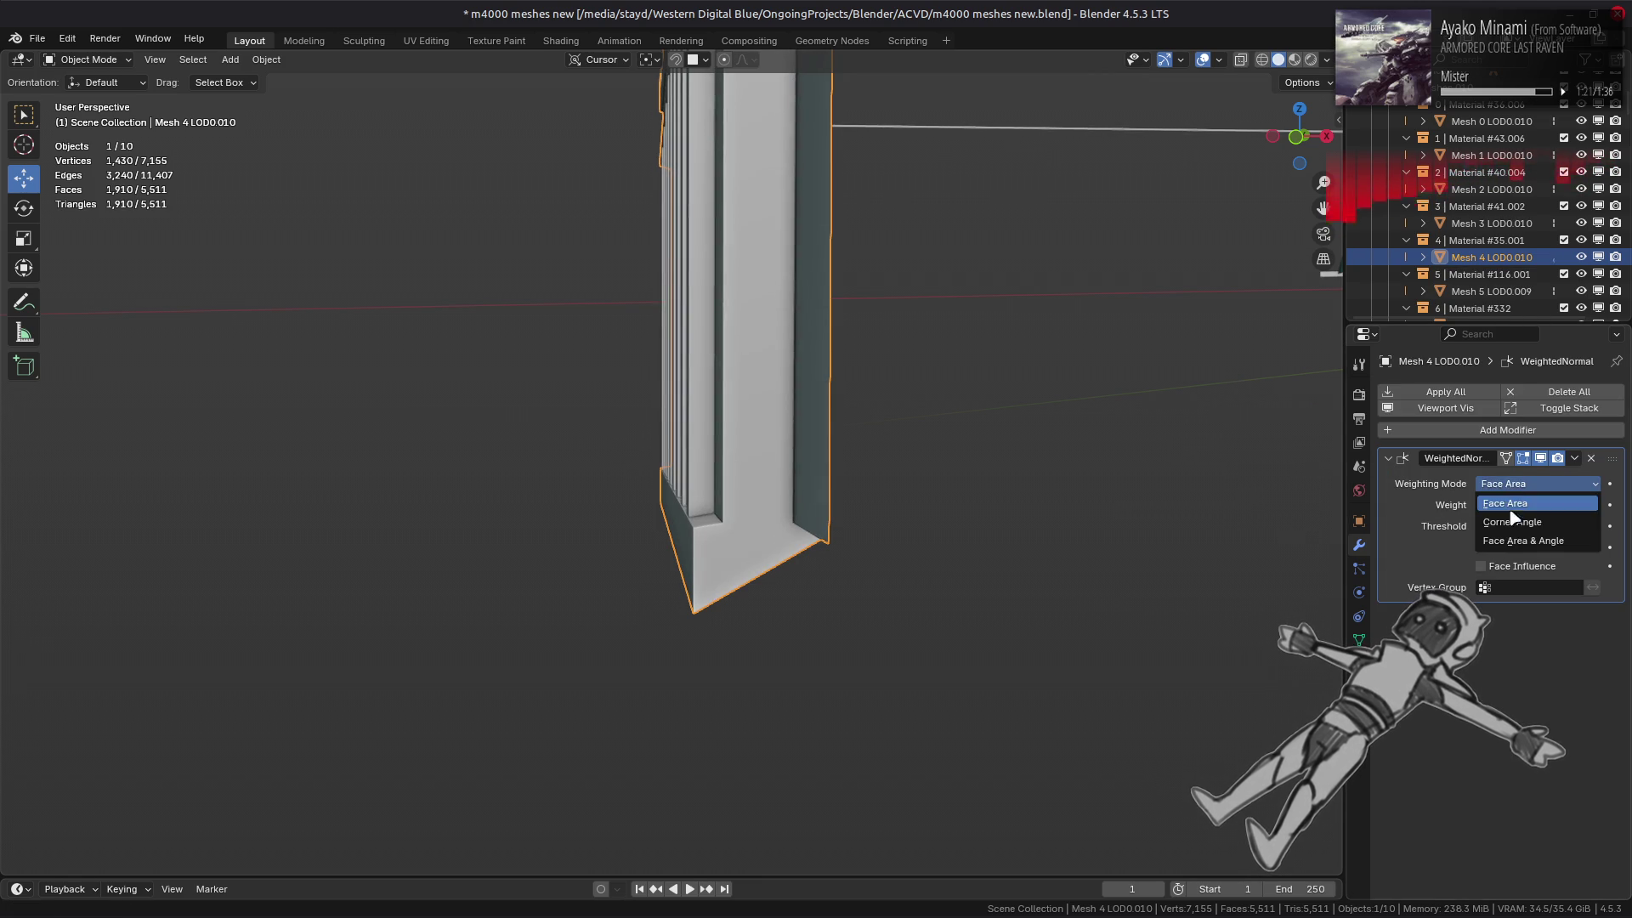
pyautogui.click(1518, 506)
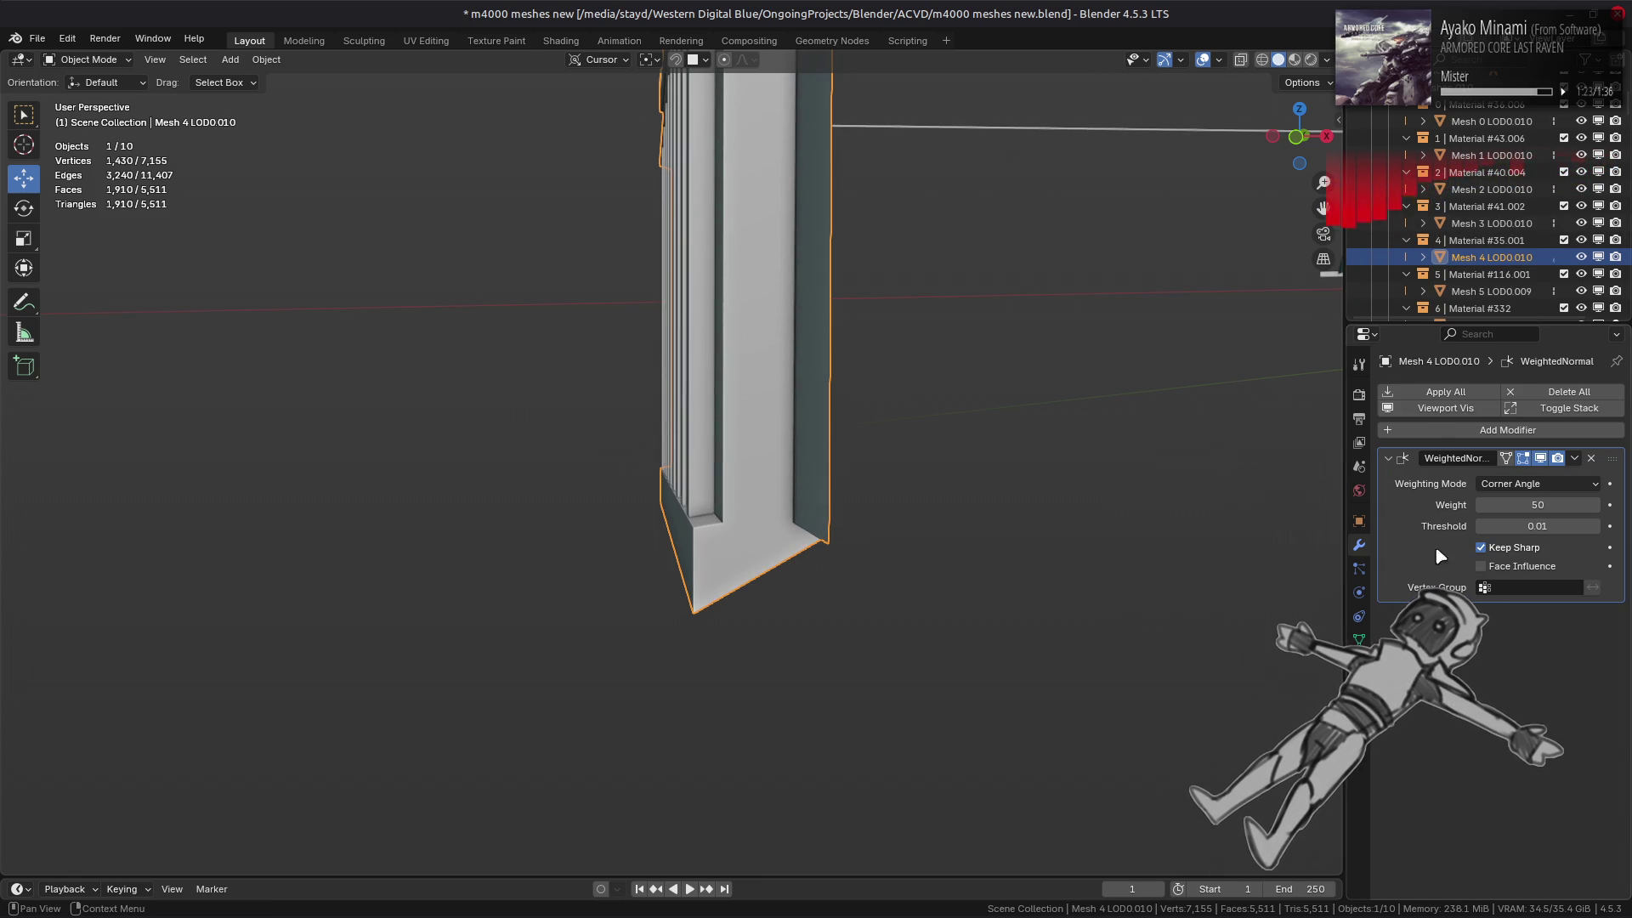
# - Copy the Weighted Normal modifier from Mesh 4 LOD0.010 to all nine bridge meshes and frame them
pyautogui.click(1471, 124)
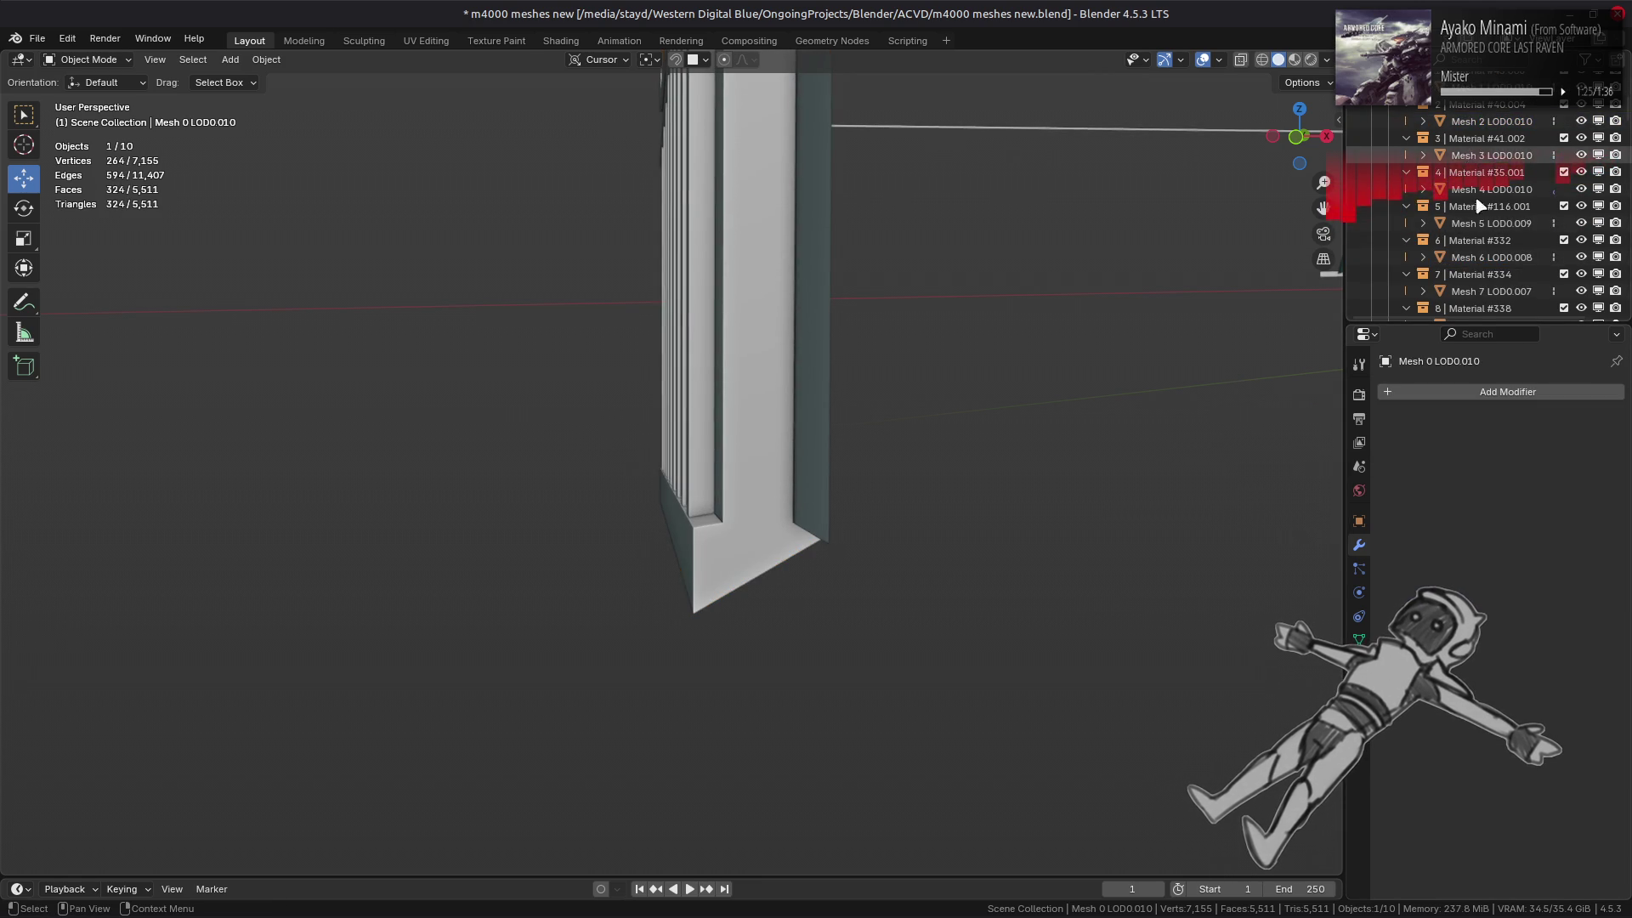
pyautogui.scroll(-3, 1480, 221)
pyautogui.press('a')
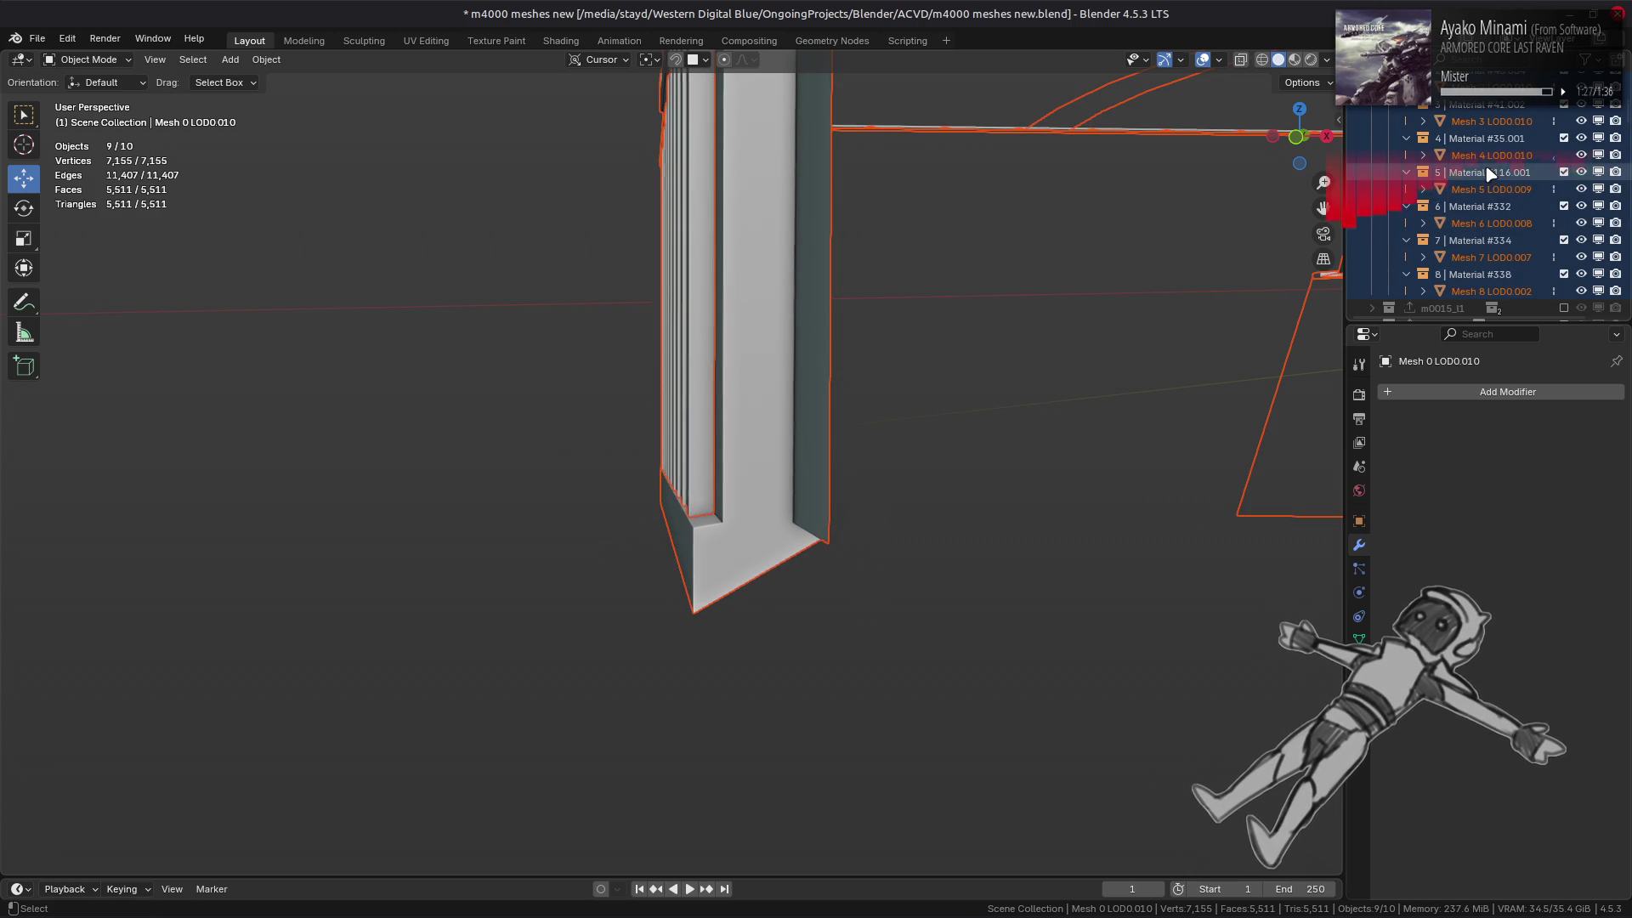
pyautogui.keyDown('ctrl'); pyautogui.click(1490, 156); pyautogui.keyUp('ctrl')
pyautogui.click(1579, 464)
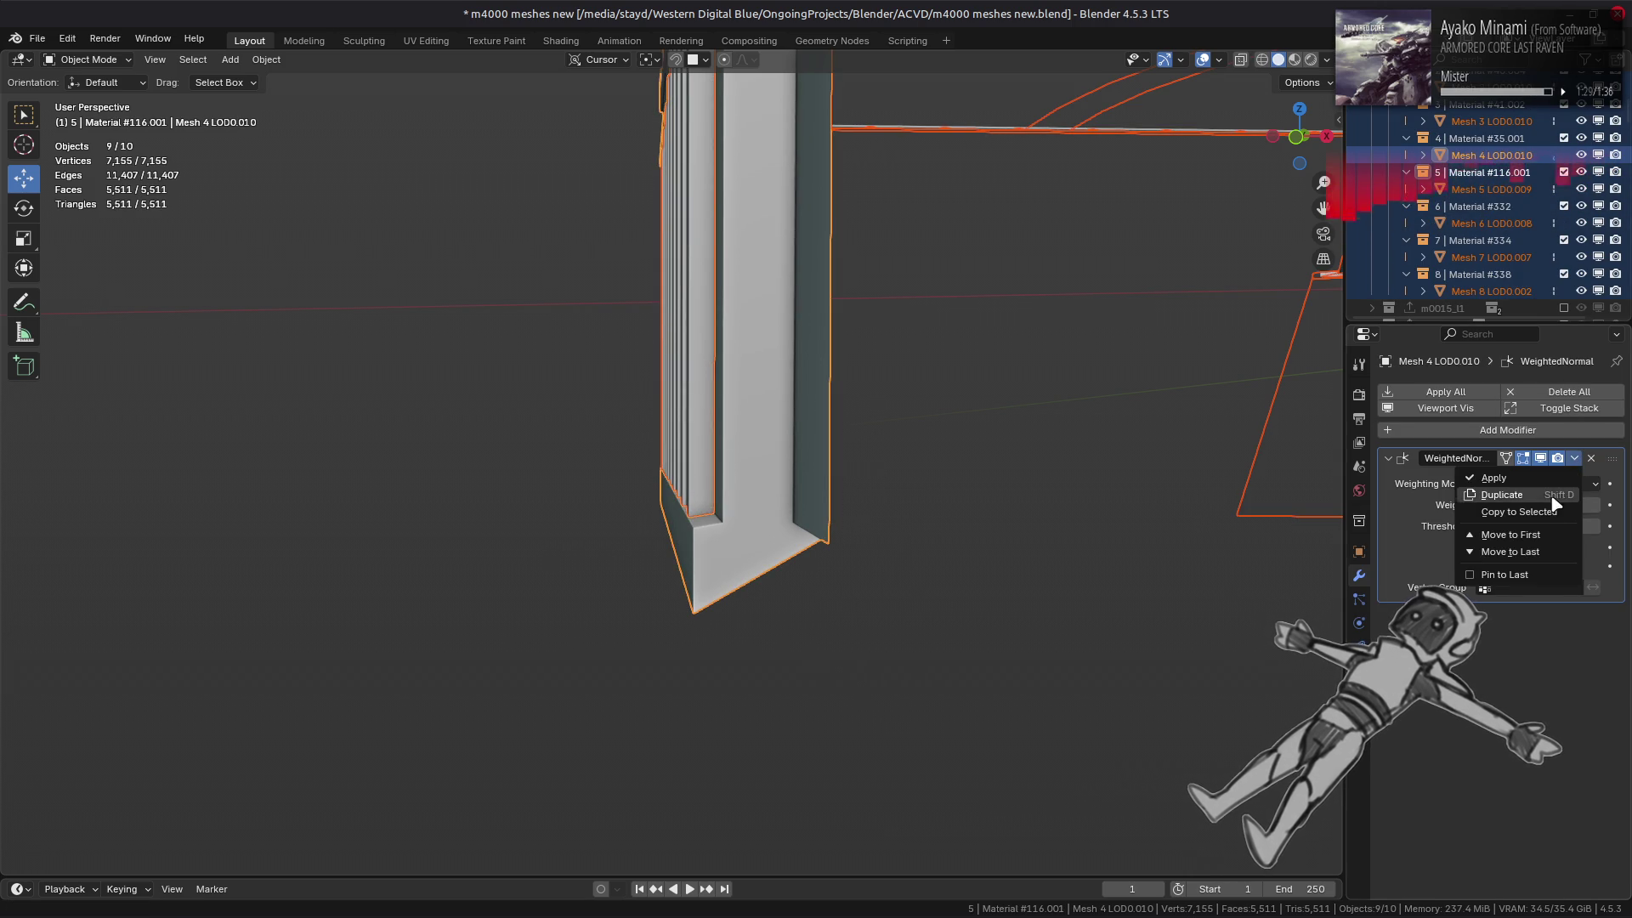
pyautogui.click(1445, 514)
pyautogui.moveTo(1017, 393)
pyautogui.mouseDown(button='middle')
pyautogui.moveTo(769, 320)
pyautogui.moveTo(963, 326)
pyautogui.mouseUp(button='middle')
pyautogui.press('KP_Decimal')
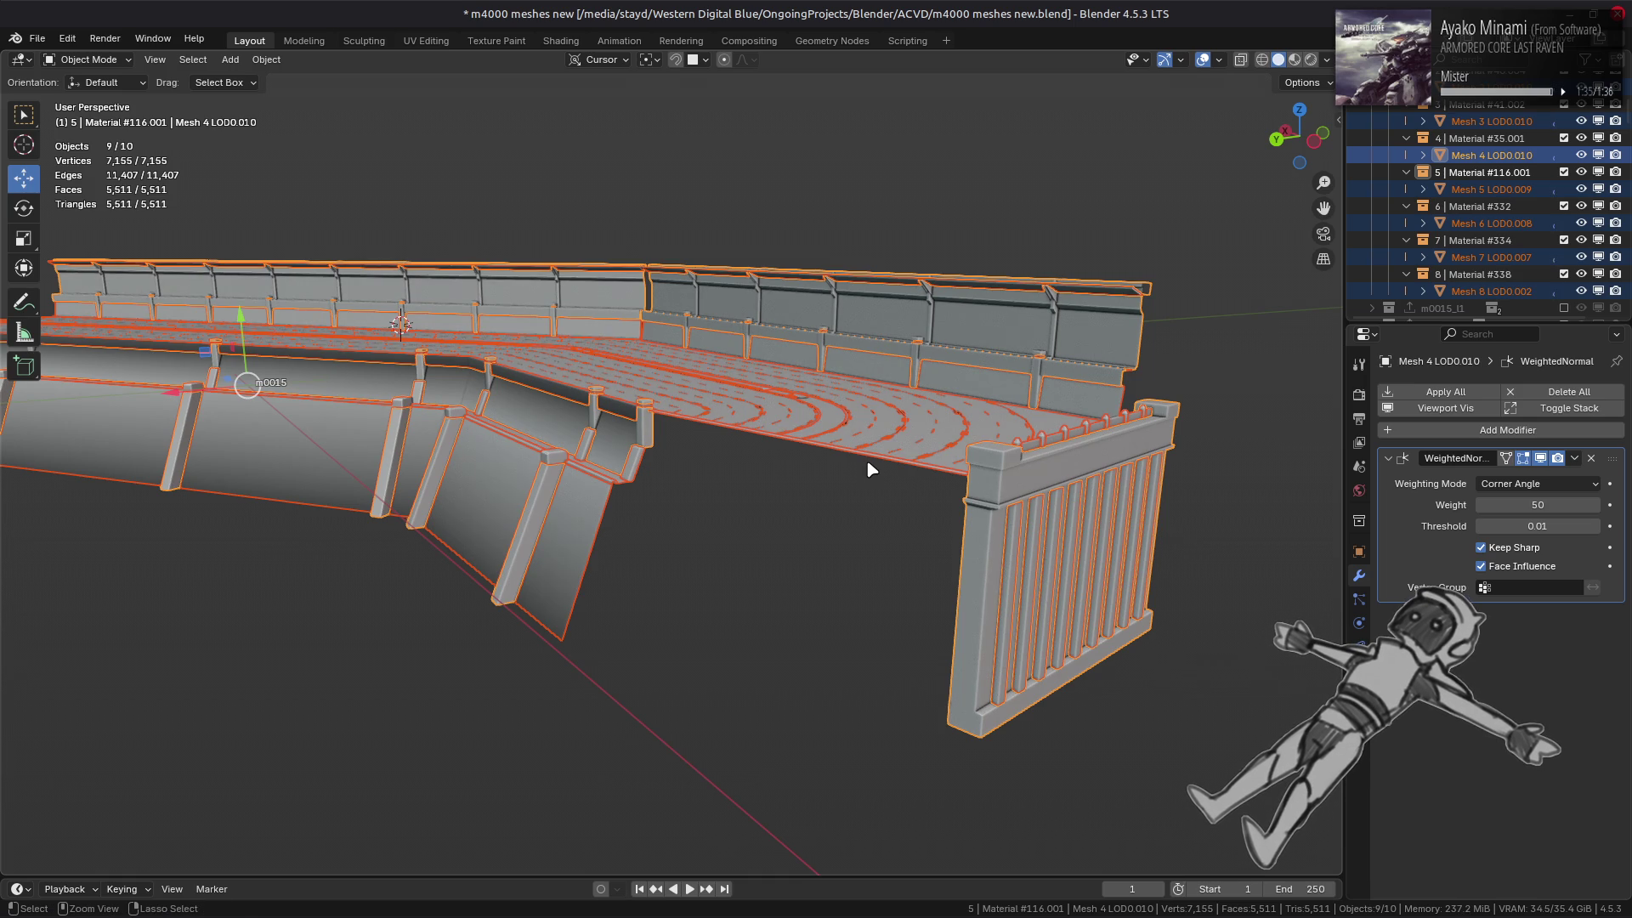
# - Mark Mesh 4 LOD0.010's vertical railing corner edge as sharp
pyautogui.click(586, 433)
pyautogui.press('Tab')
pyautogui.scroll(5, 586, 434)
pyautogui.scroll(5, 592, 522)
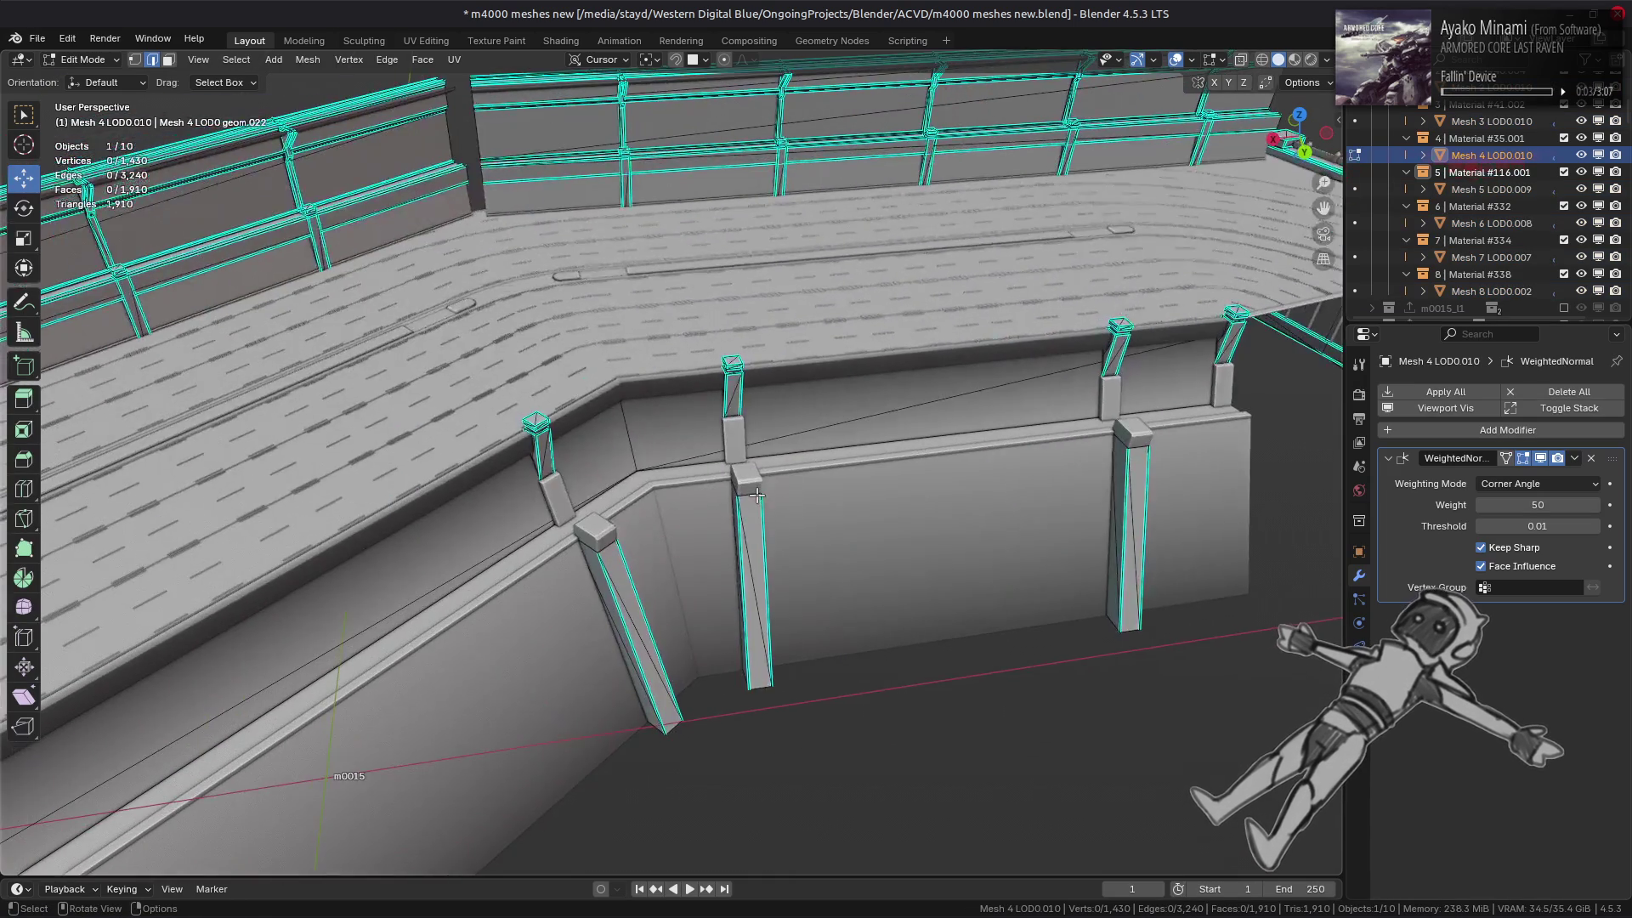
pyautogui.scroll(5, 742, 493)
pyautogui.press('1')
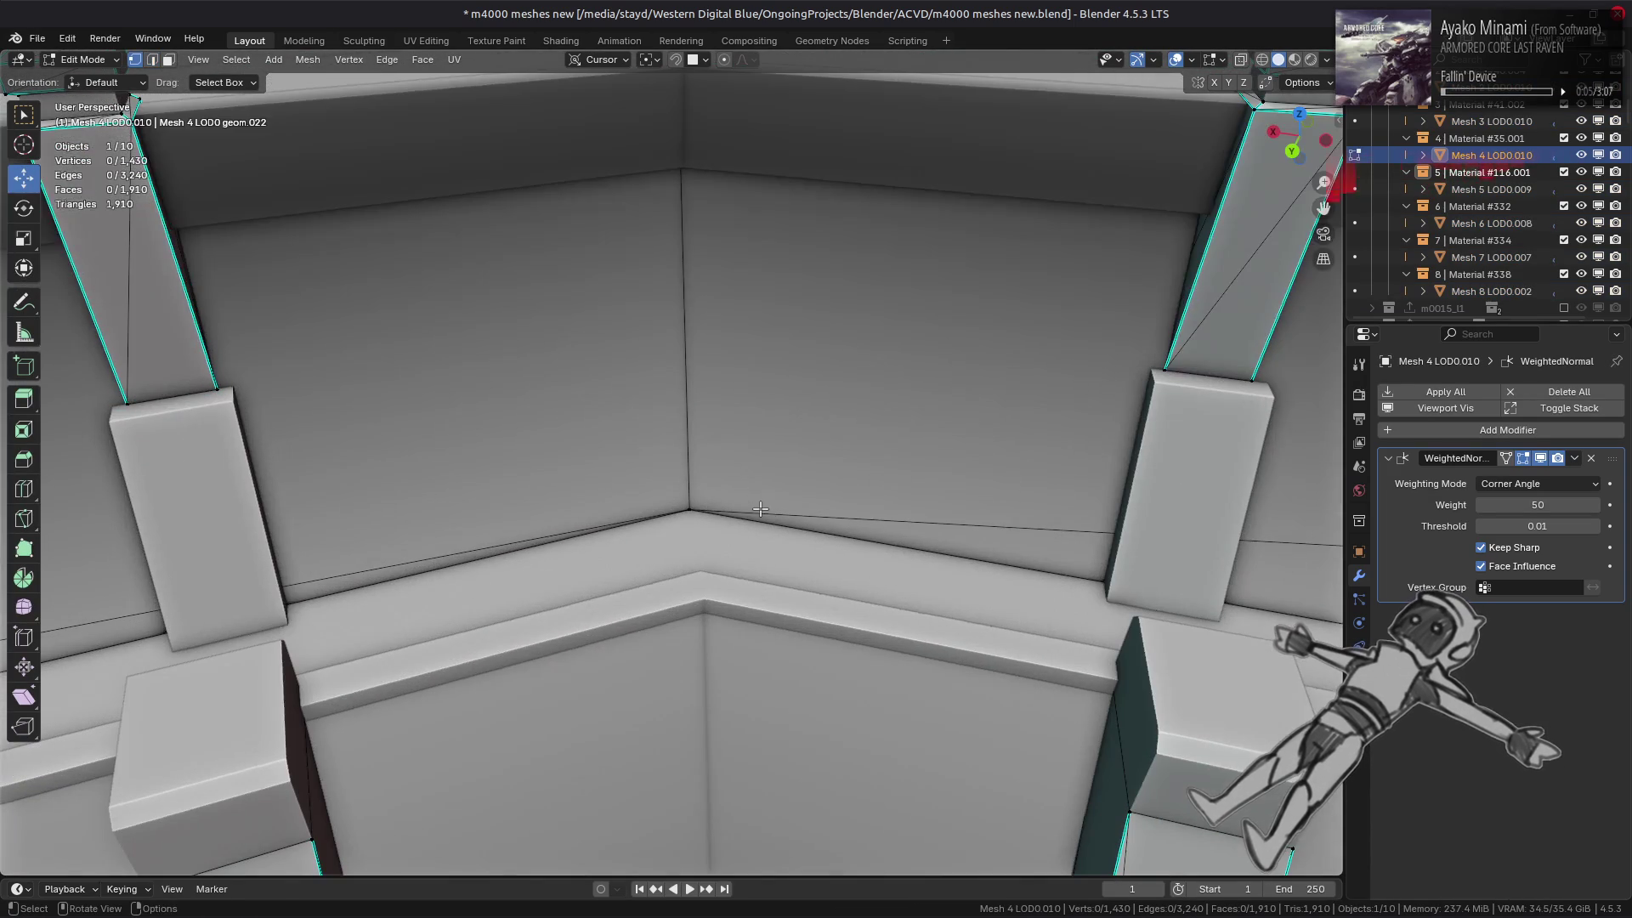
pyautogui.click(689, 508)
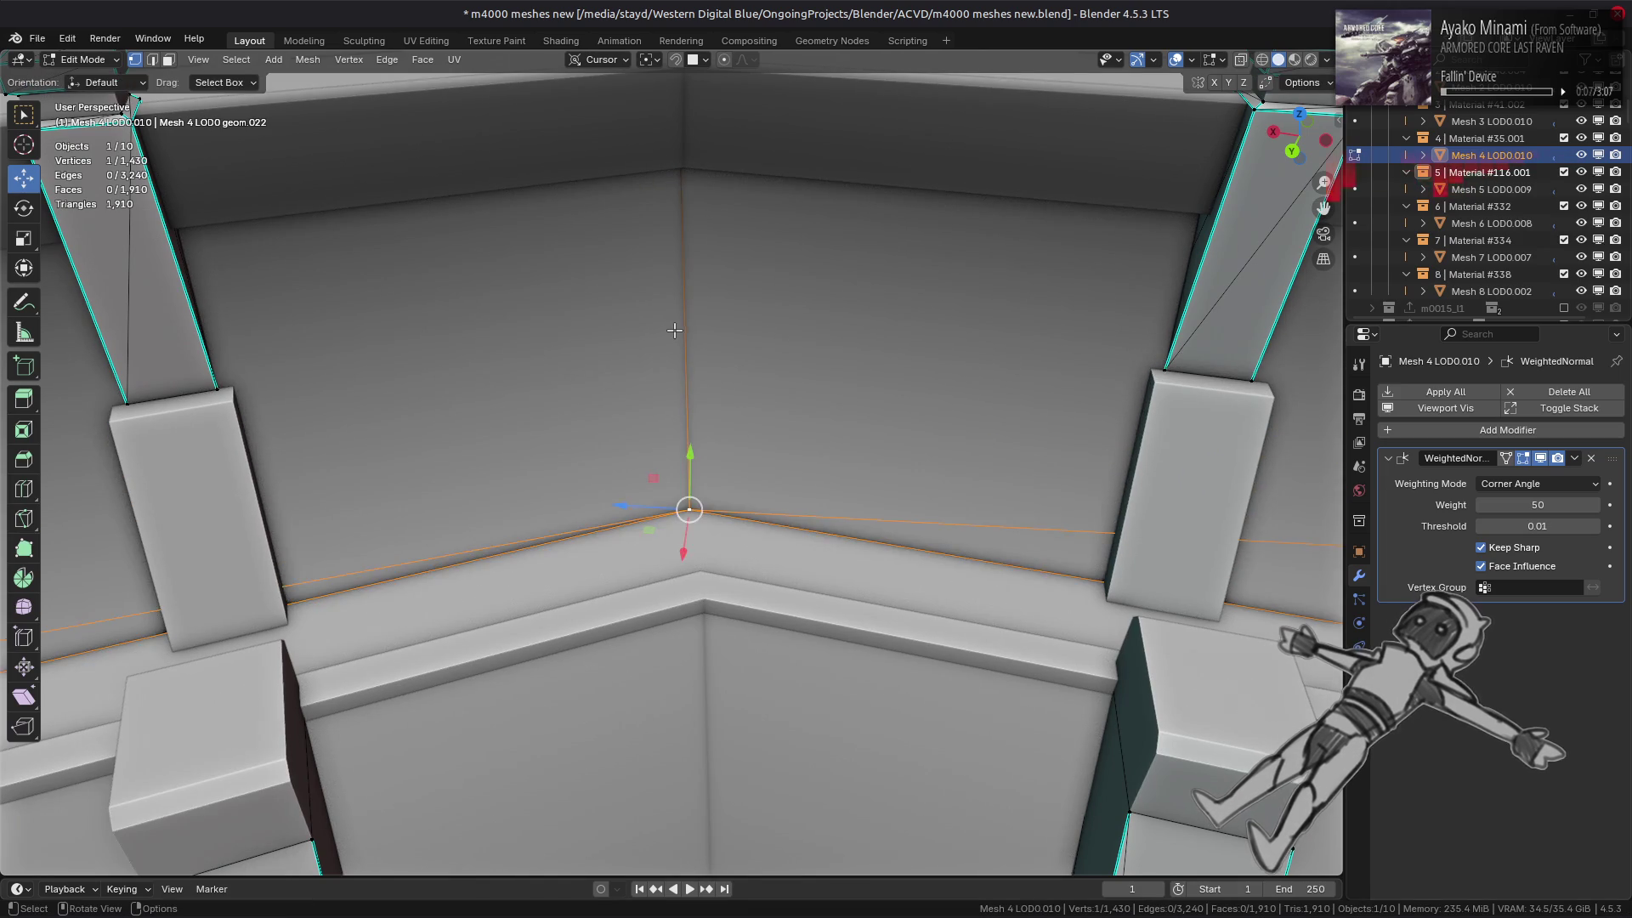
pyautogui.press('2')
pyautogui.click(684, 357)
pyautogui.rightClick(535, 428)
pyautogui.click(510, 725)
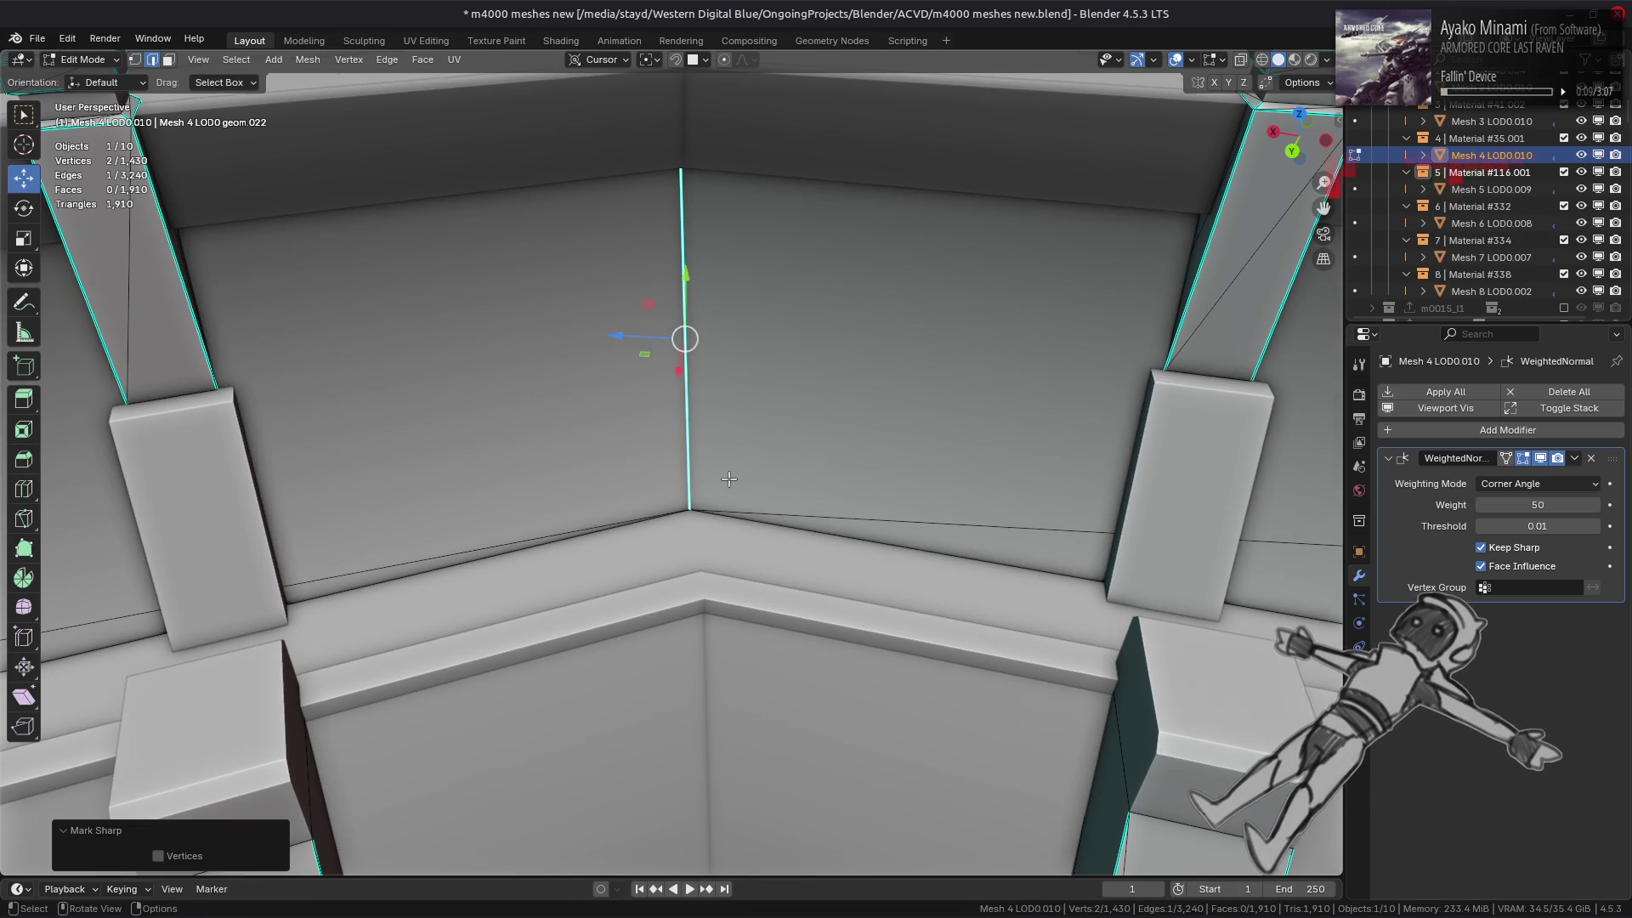
# - Mark Mesh 5 LOD0.009's vertical corner edge sharp, then exit to Object Mode and deselect all
pyautogui.hotkey('alt', 'q')
pyautogui.click(702, 608)
pyautogui.rightClick(672, 727)
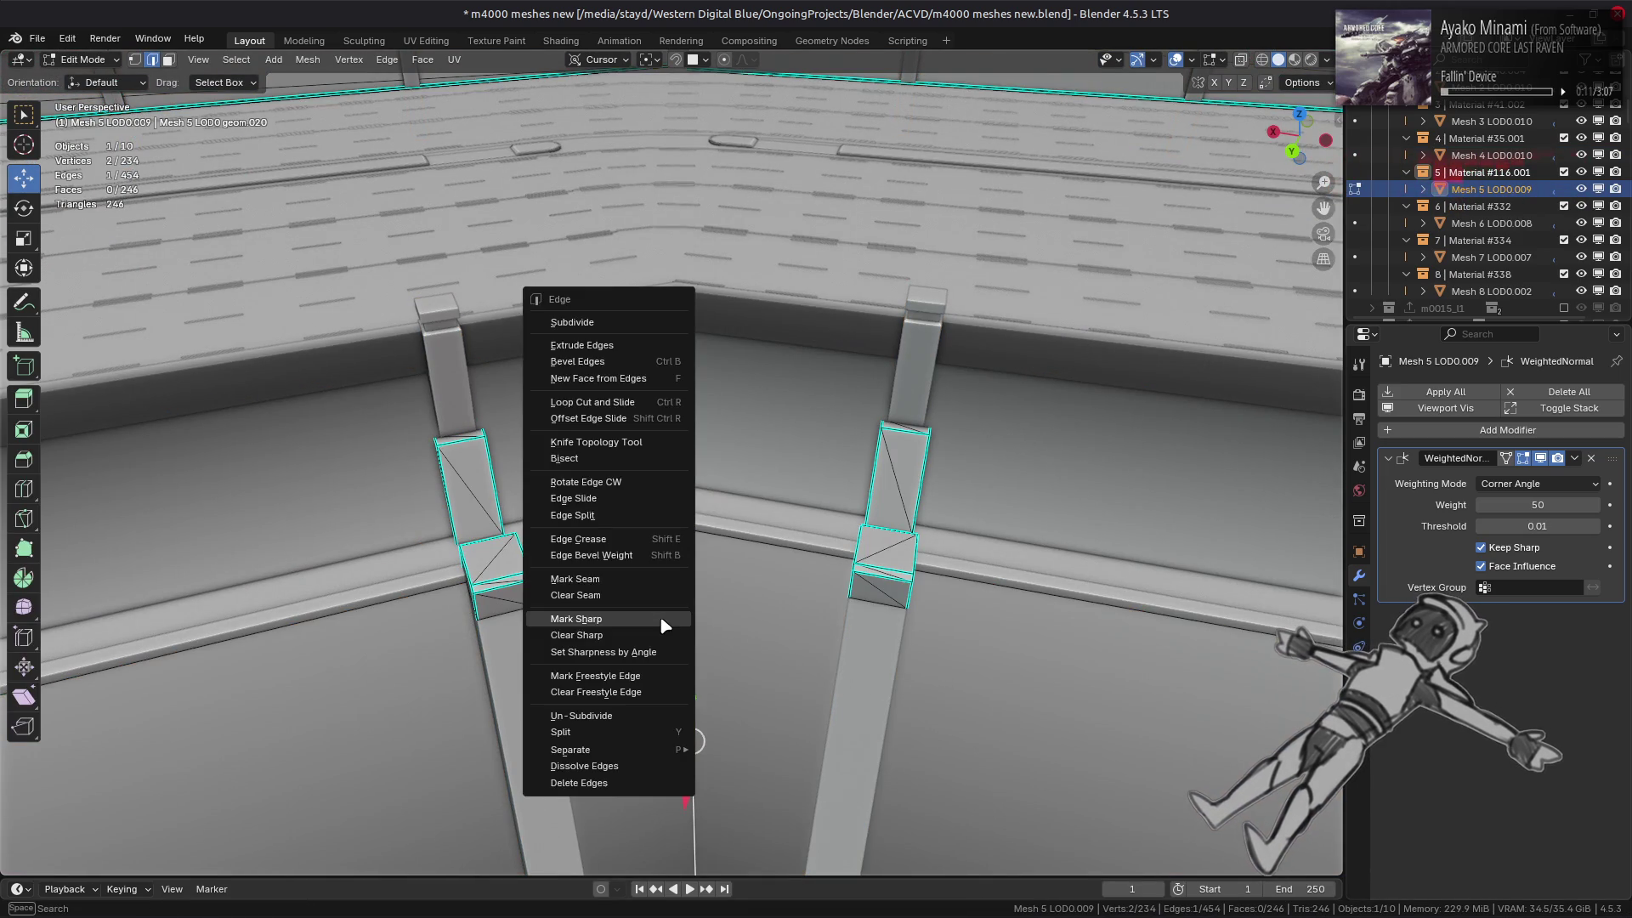
pyautogui.click(672, 727)
pyautogui.scroll(-5, 838, 600)
pyautogui.scroll(-4, 837, 600)
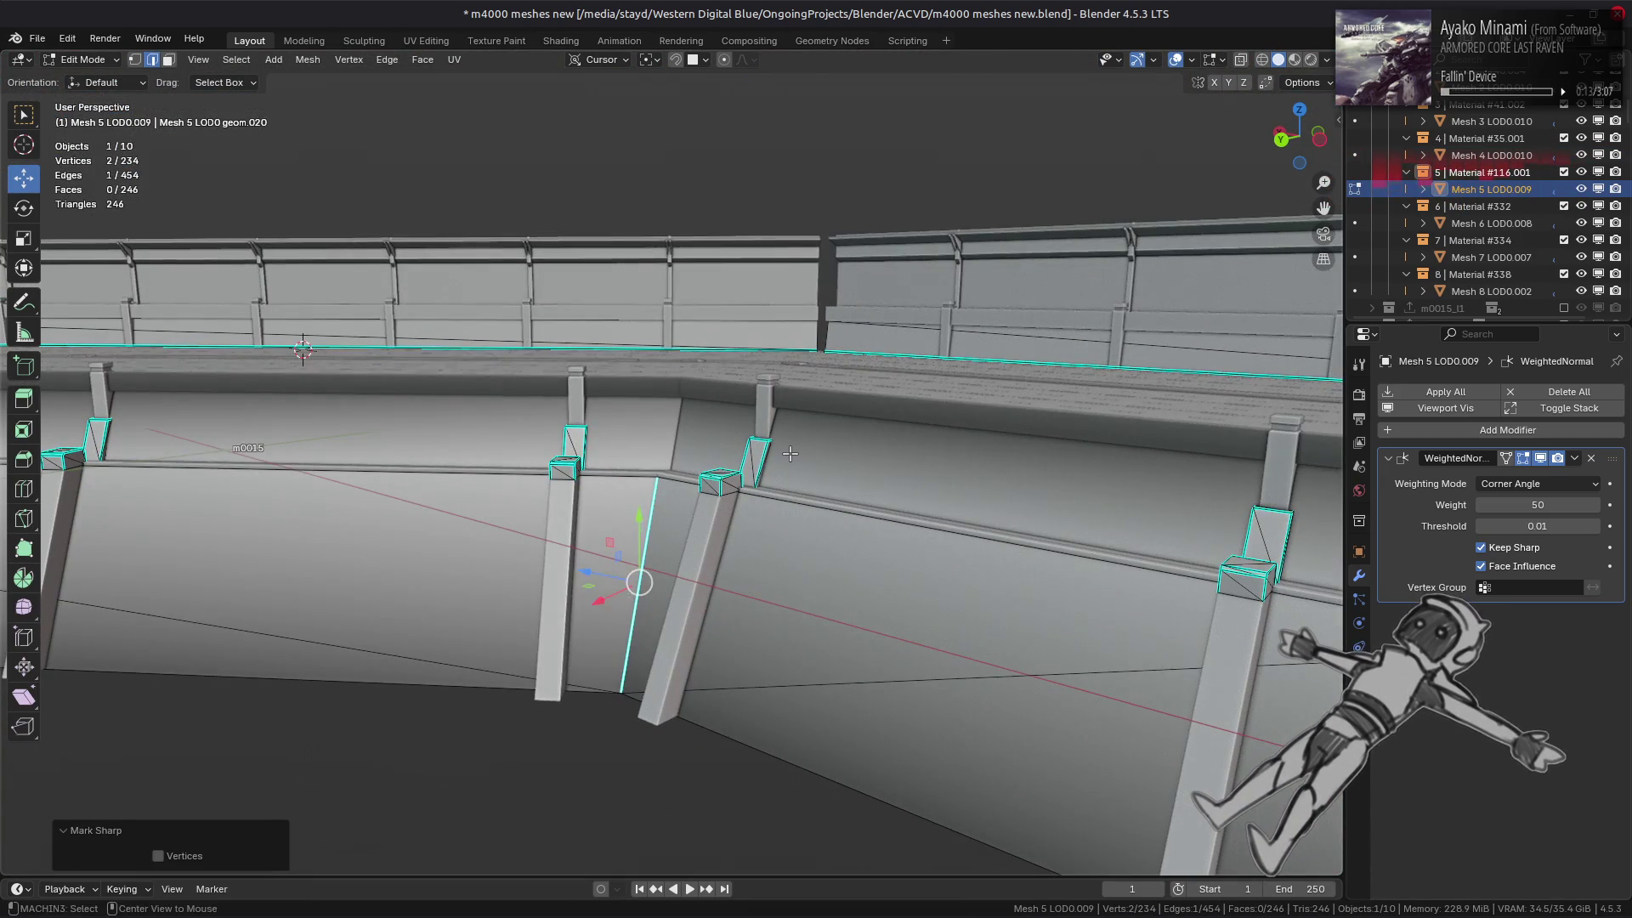
pyautogui.press('Tab')
pyautogui.scroll(-4, 857, 482)
pyautogui.hotkey('alt', 'a')
pyautogui.scroll(3, 857, 482)
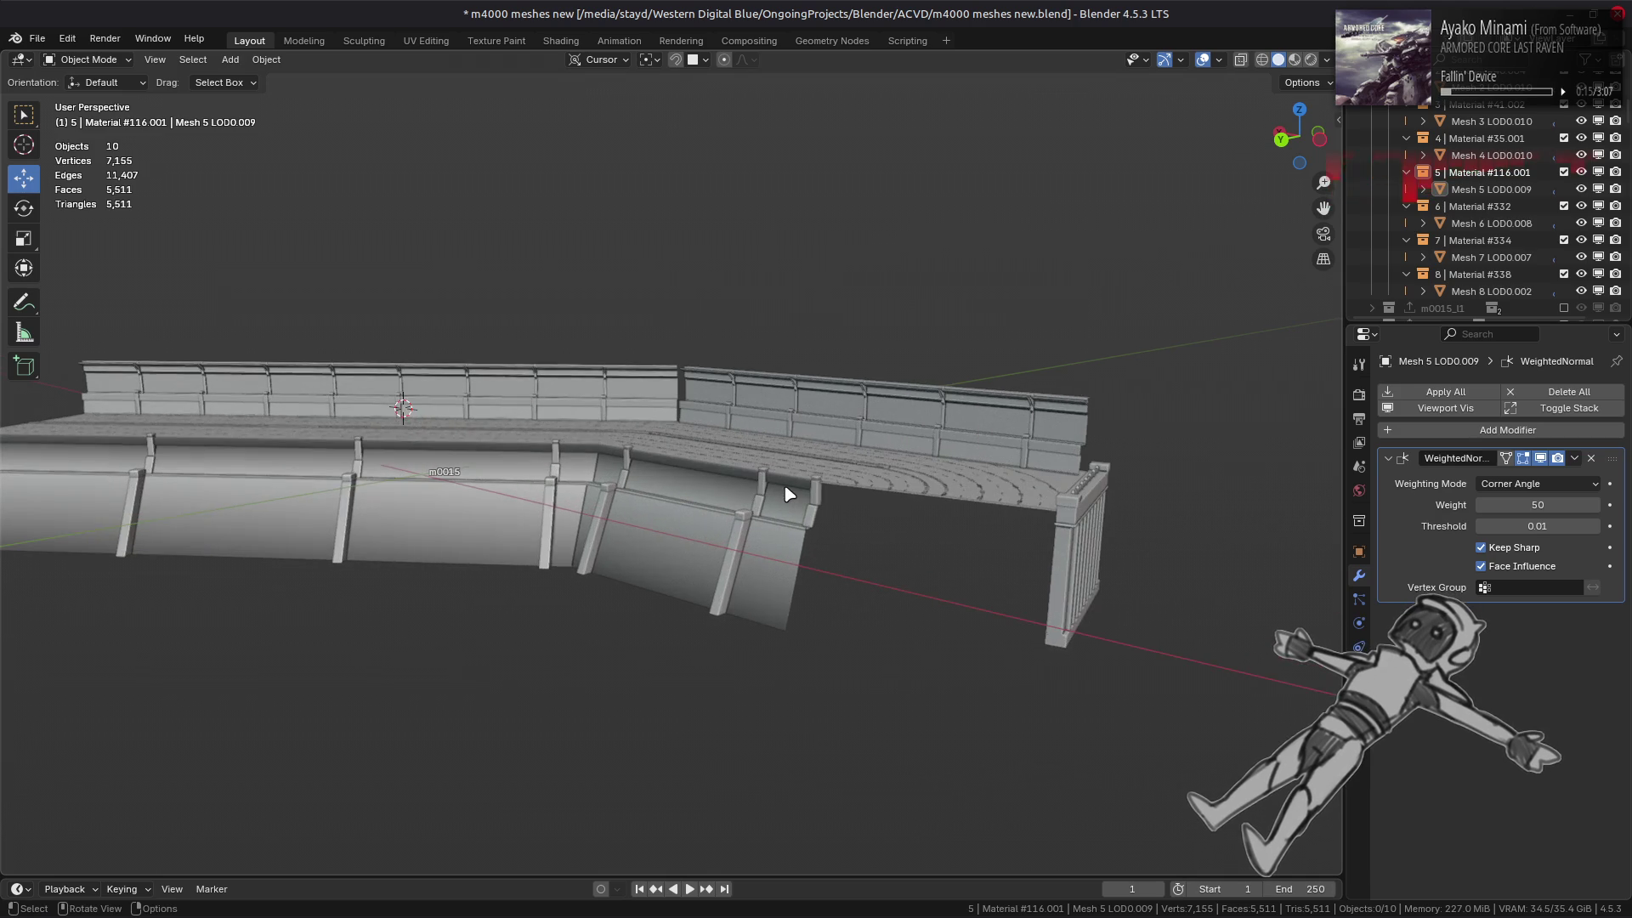
# - Save m4000 meshes new.blend and orbit low along the bridge deck to review it
pyautogui.scroll(2, 789, 496)
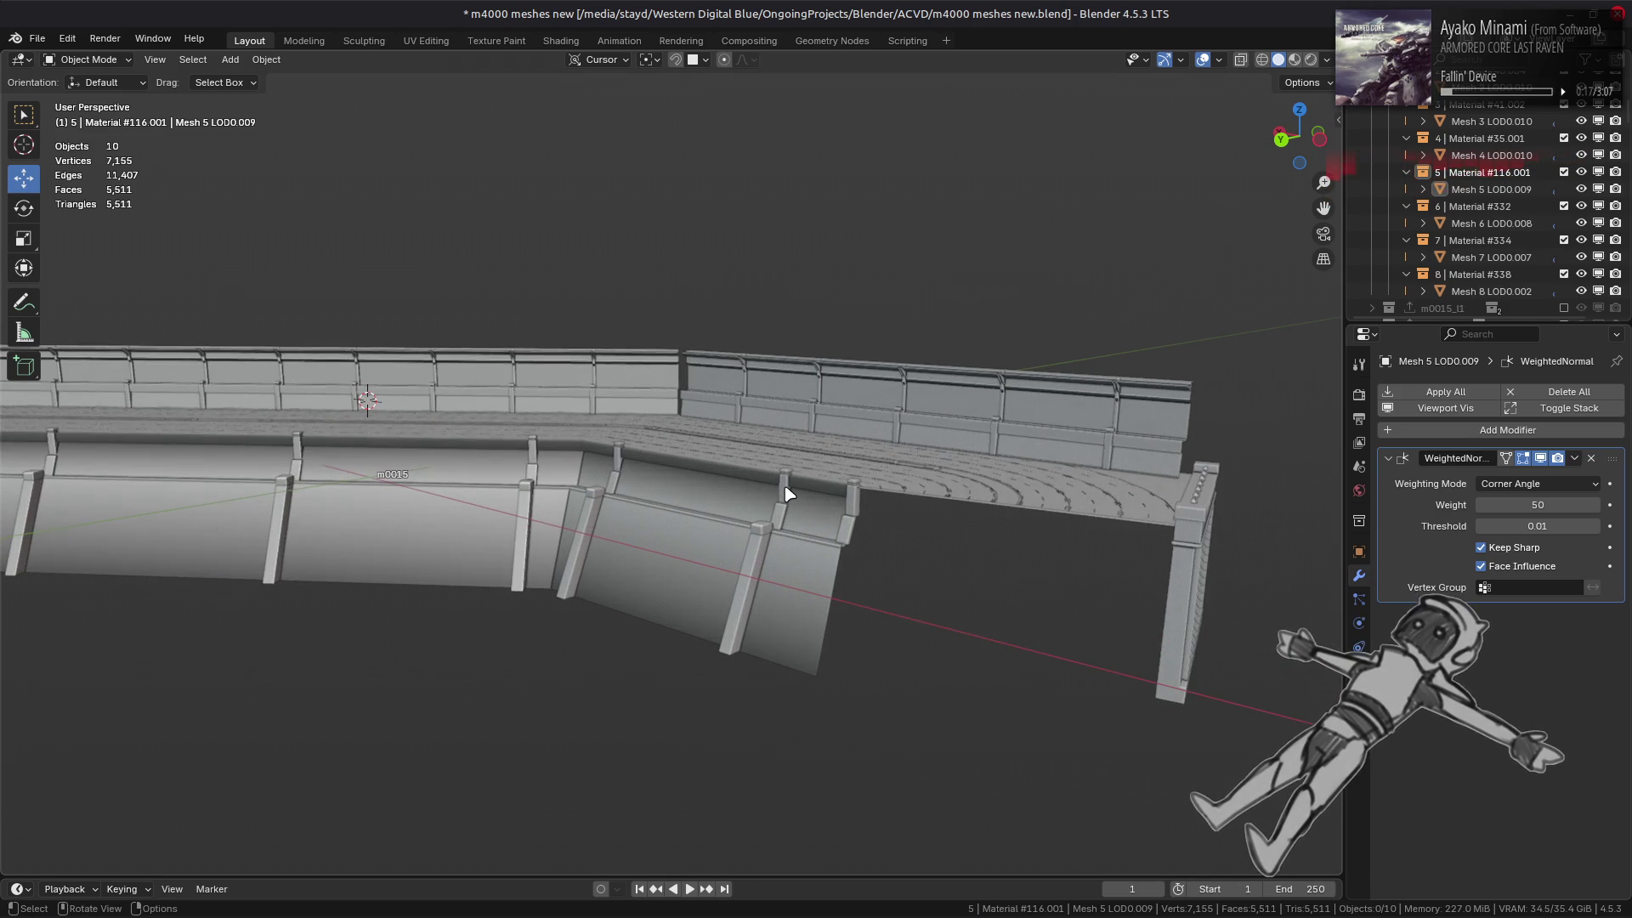
pyautogui.hotkey('ctrl', 's')
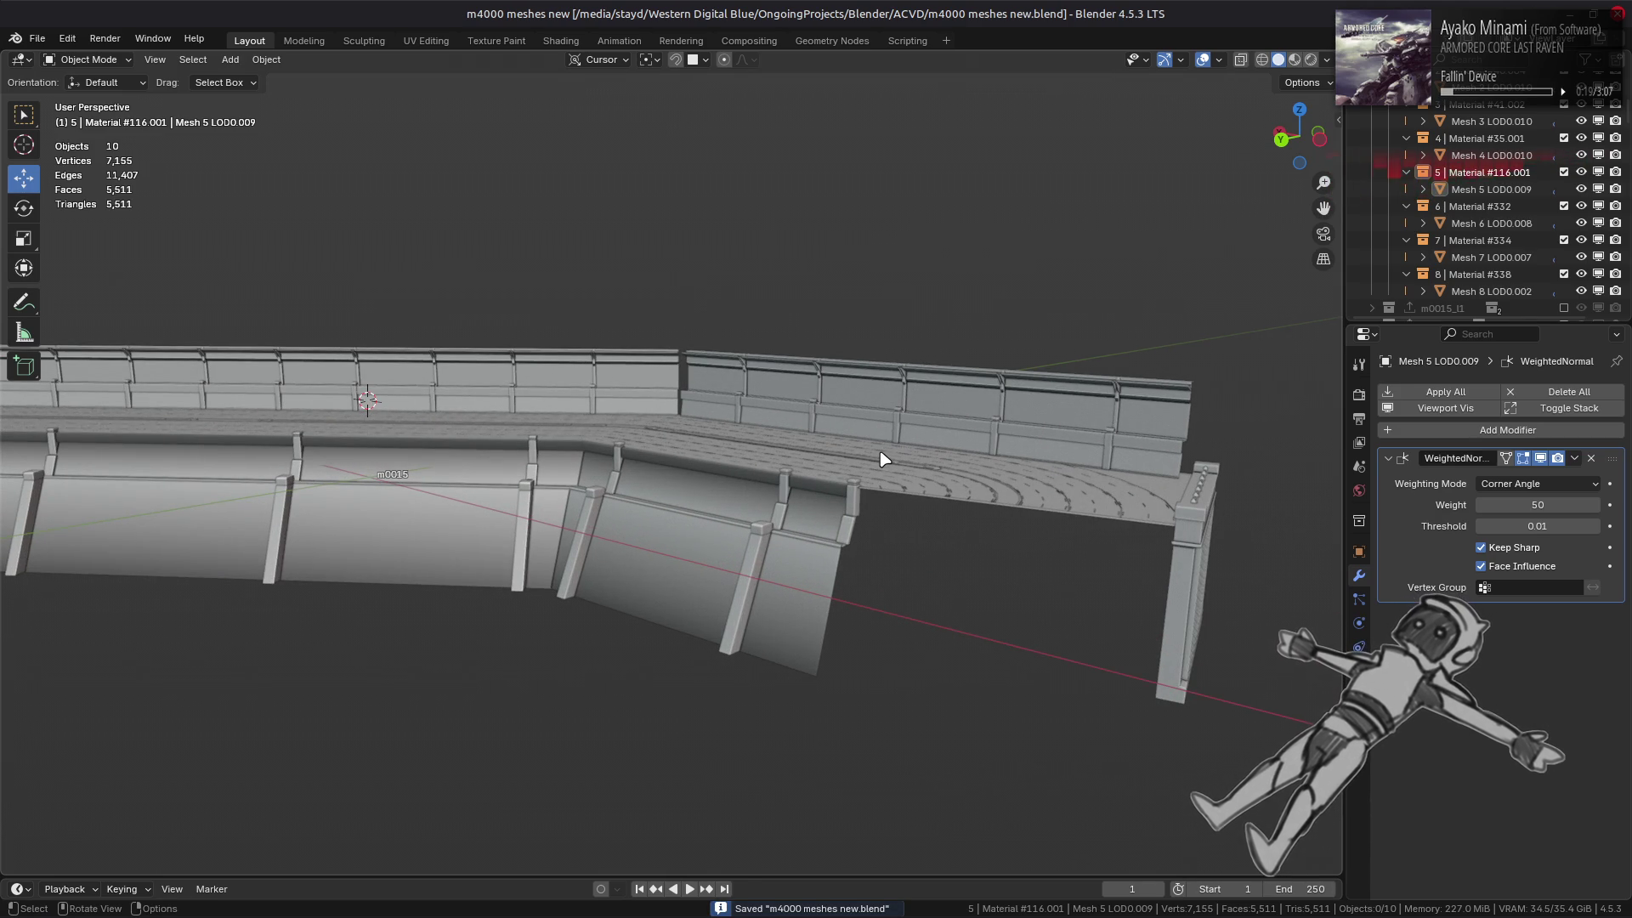
pyautogui.moveTo(878, 458)
pyautogui.mouseDown(button='middle')
pyautogui.moveTo(748, 452)
pyautogui.moveTo(721, 484)
pyautogui.moveTo(747, 481)
pyautogui.moveTo(703, 488)
pyautogui.moveTo(733, 493)
pyautogui.mouseUp(button='middle')
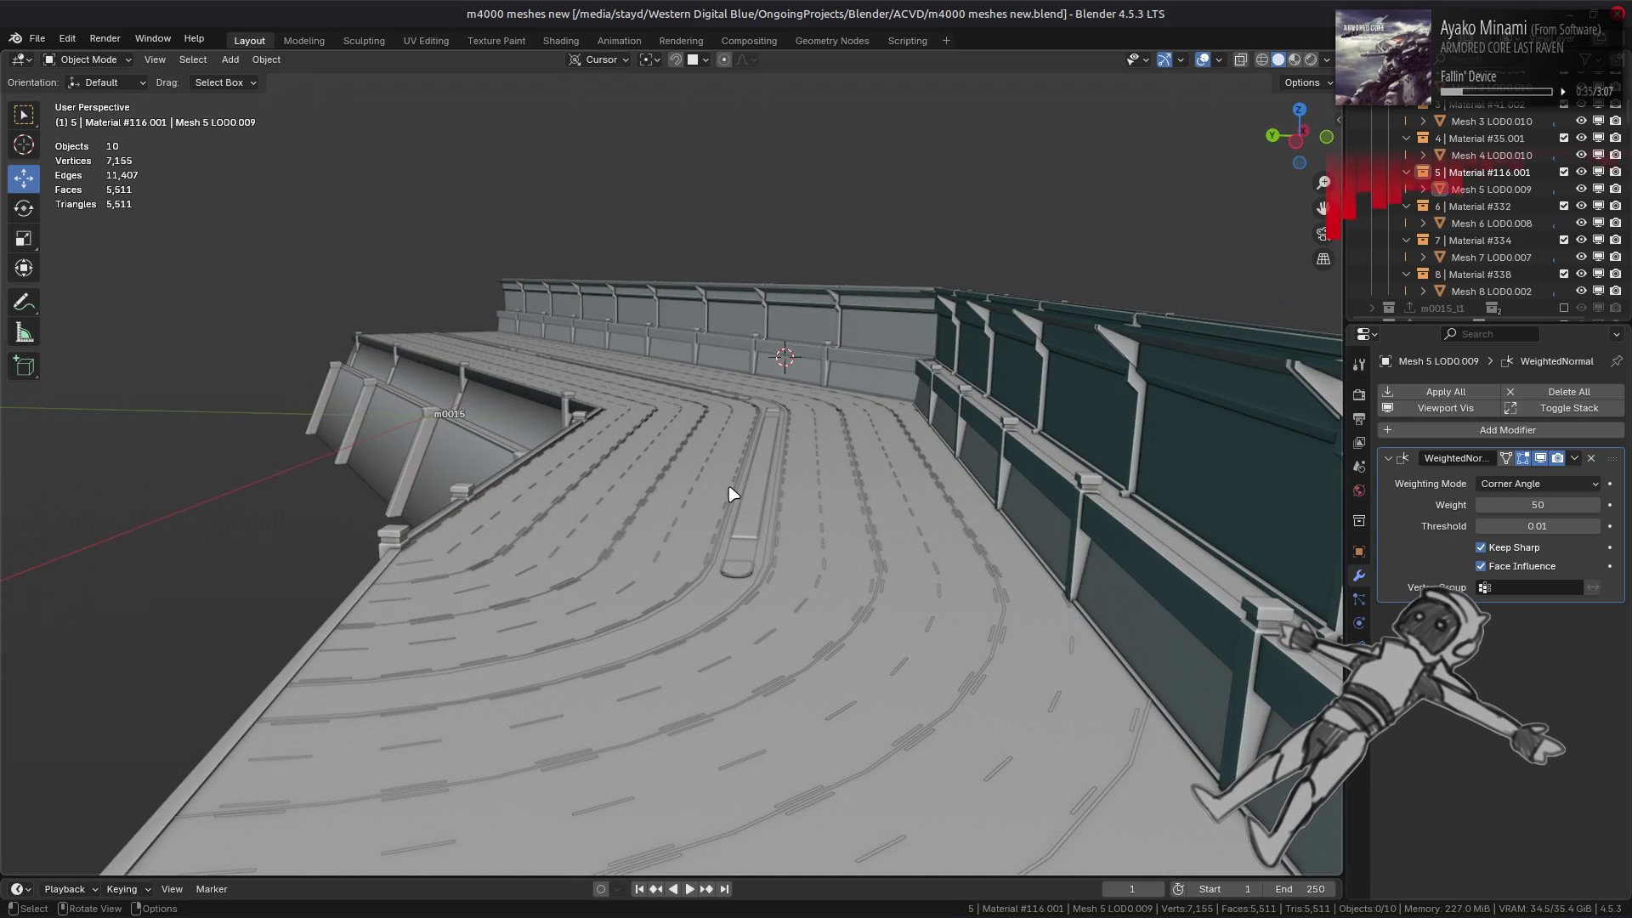
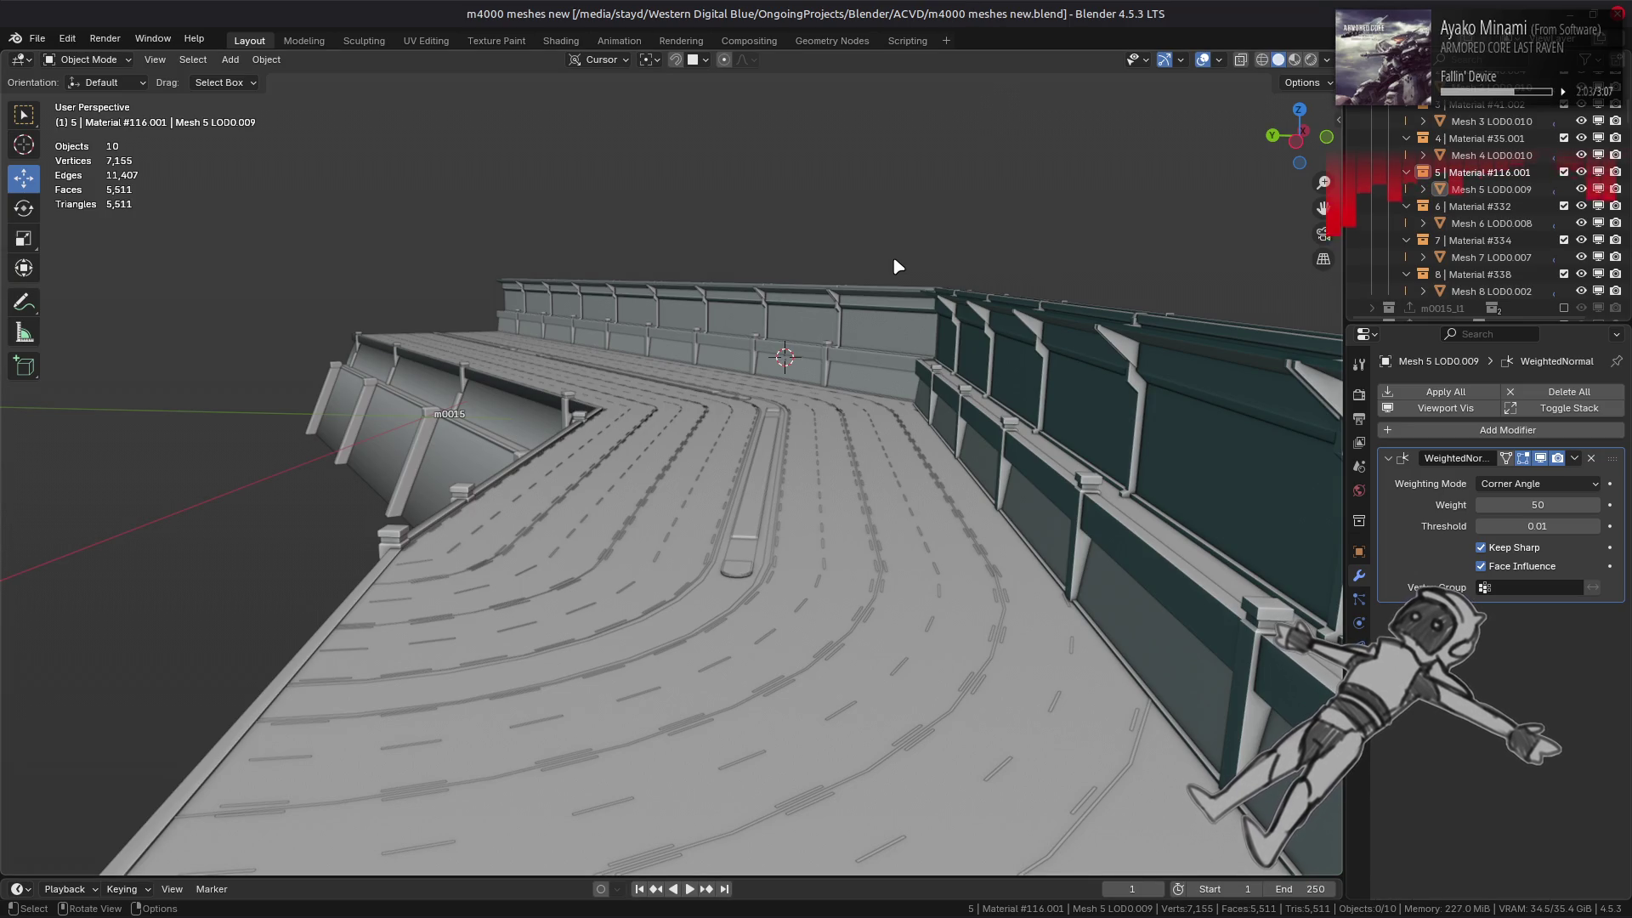
# - Preview the barriers in Material Preview and save m4000 meshes new.blend
pyautogui.moveTo(765, 385); pyautogui.dragTo(808, 391, button='middle')
pyautogui.press('z')
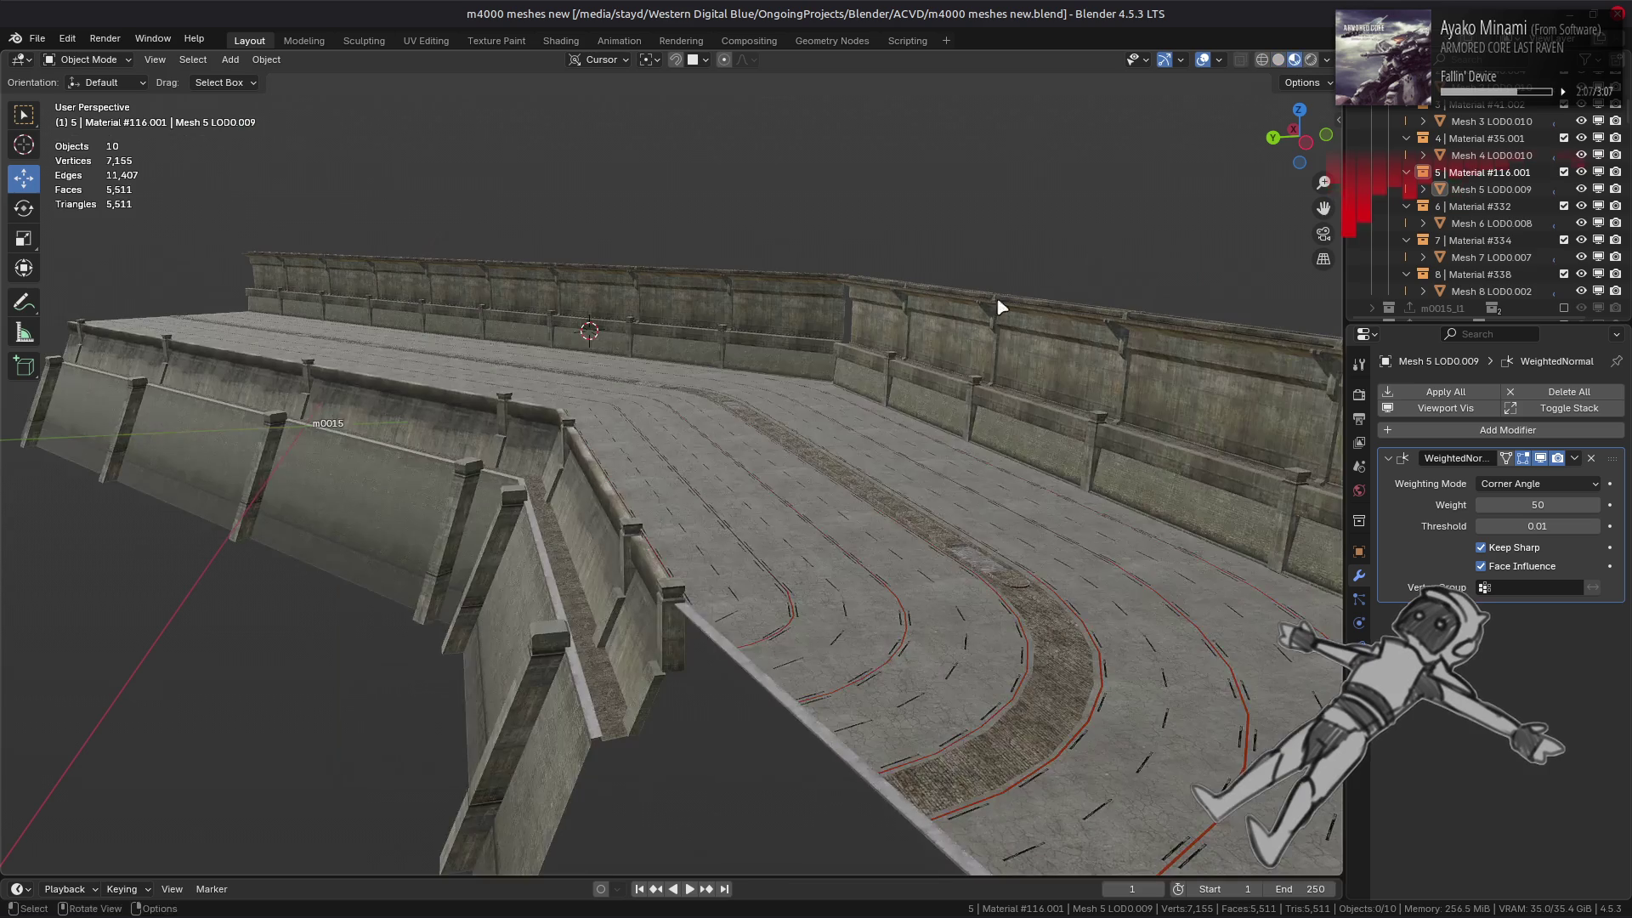
pyautogui.hotkey('ctrl', 's')
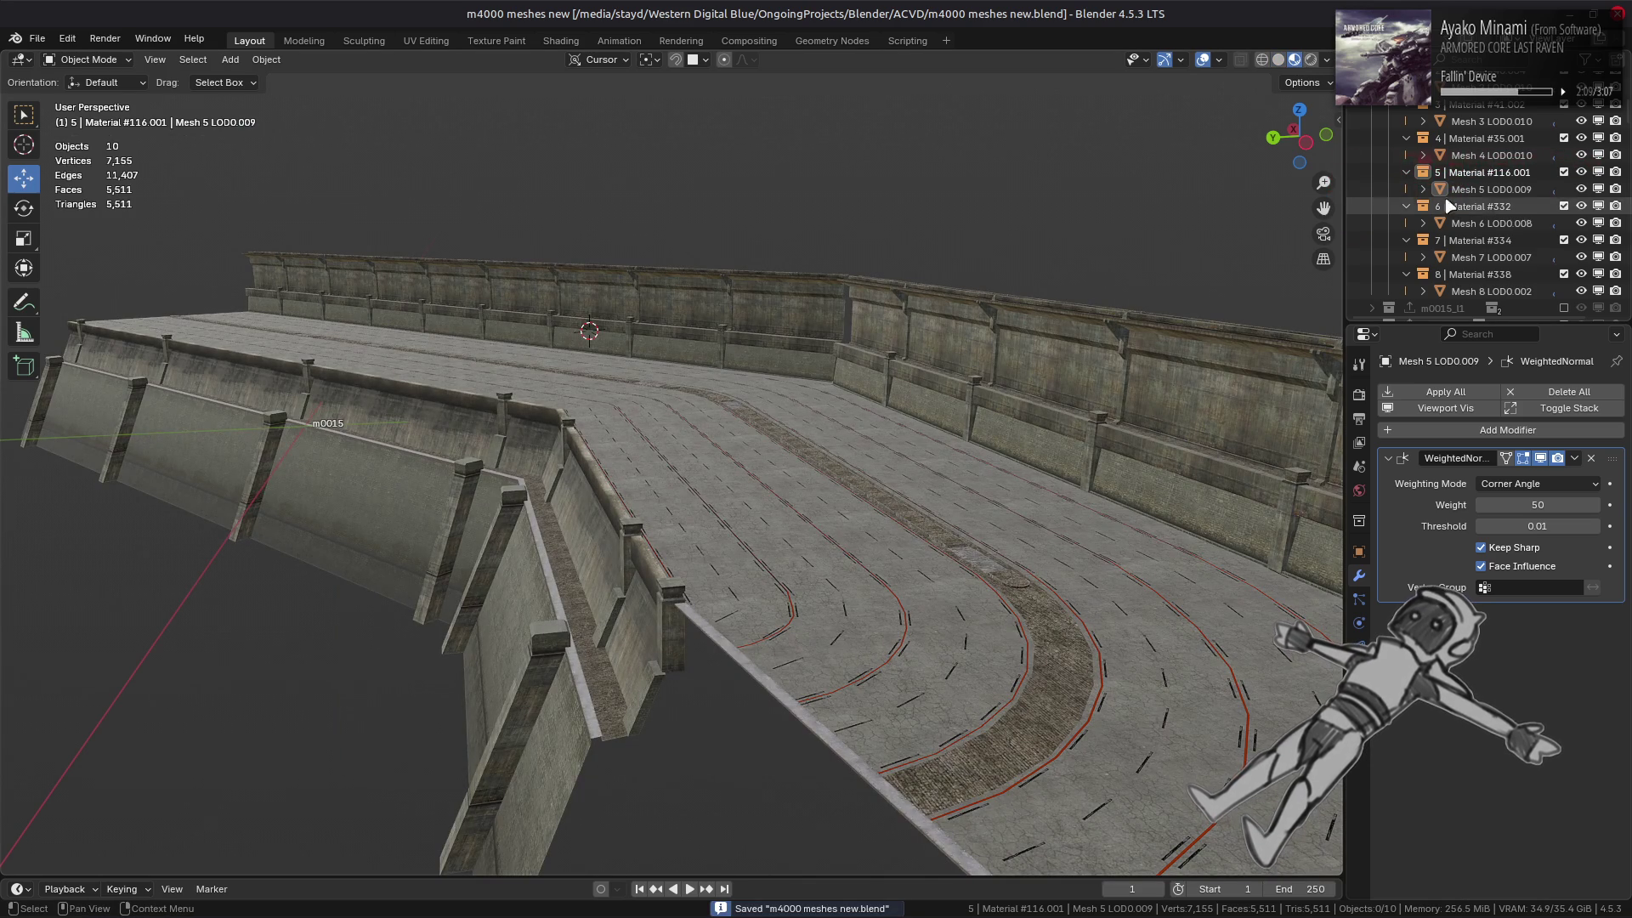
# - Return to Solid shading and scroll the Outliner down to the Shadow Meshes collection
pyautogui.scroll(5, 1451, 207)
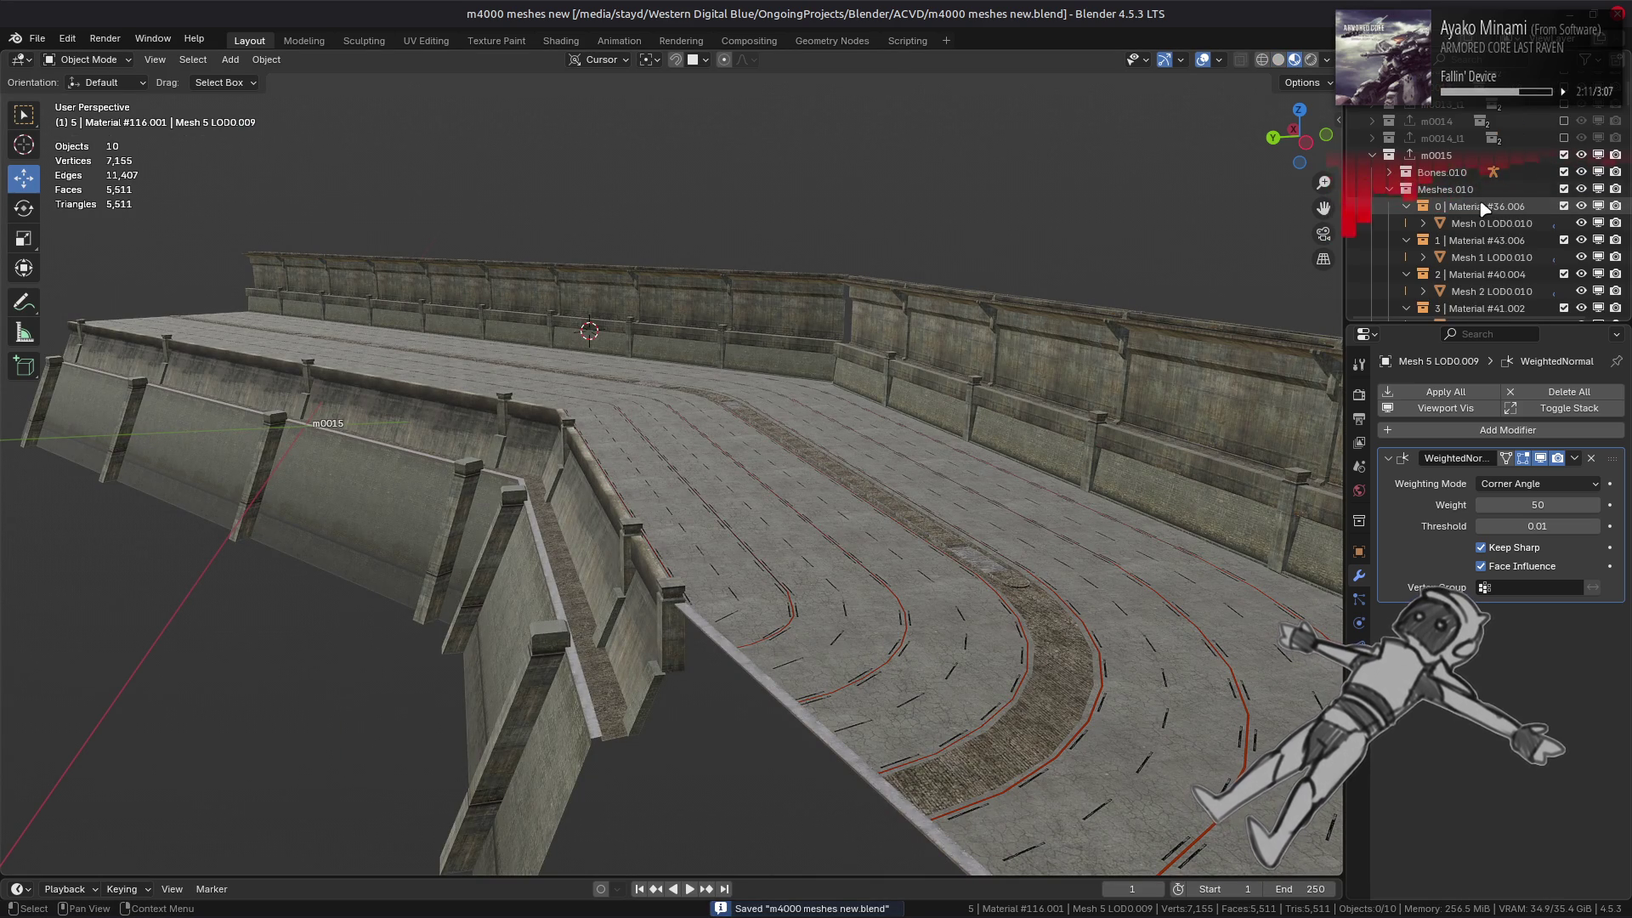
pyautogui.scroll(-10, 1482, 209)
pyautogui.press('z')
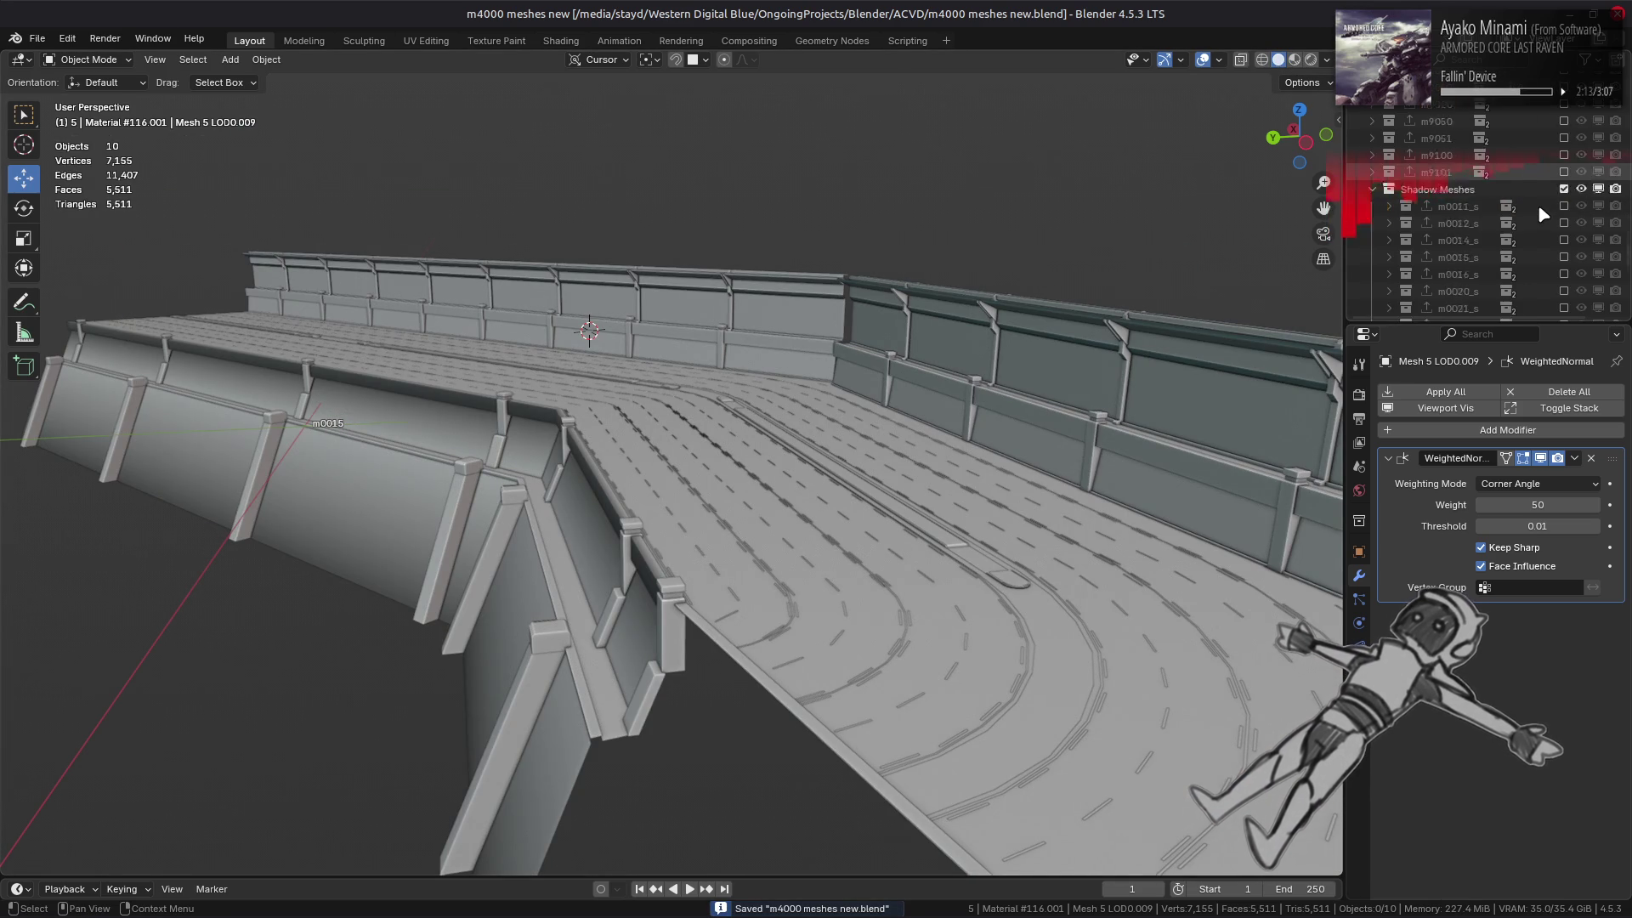
pyautogui.scroll(-4, 1540, 207)
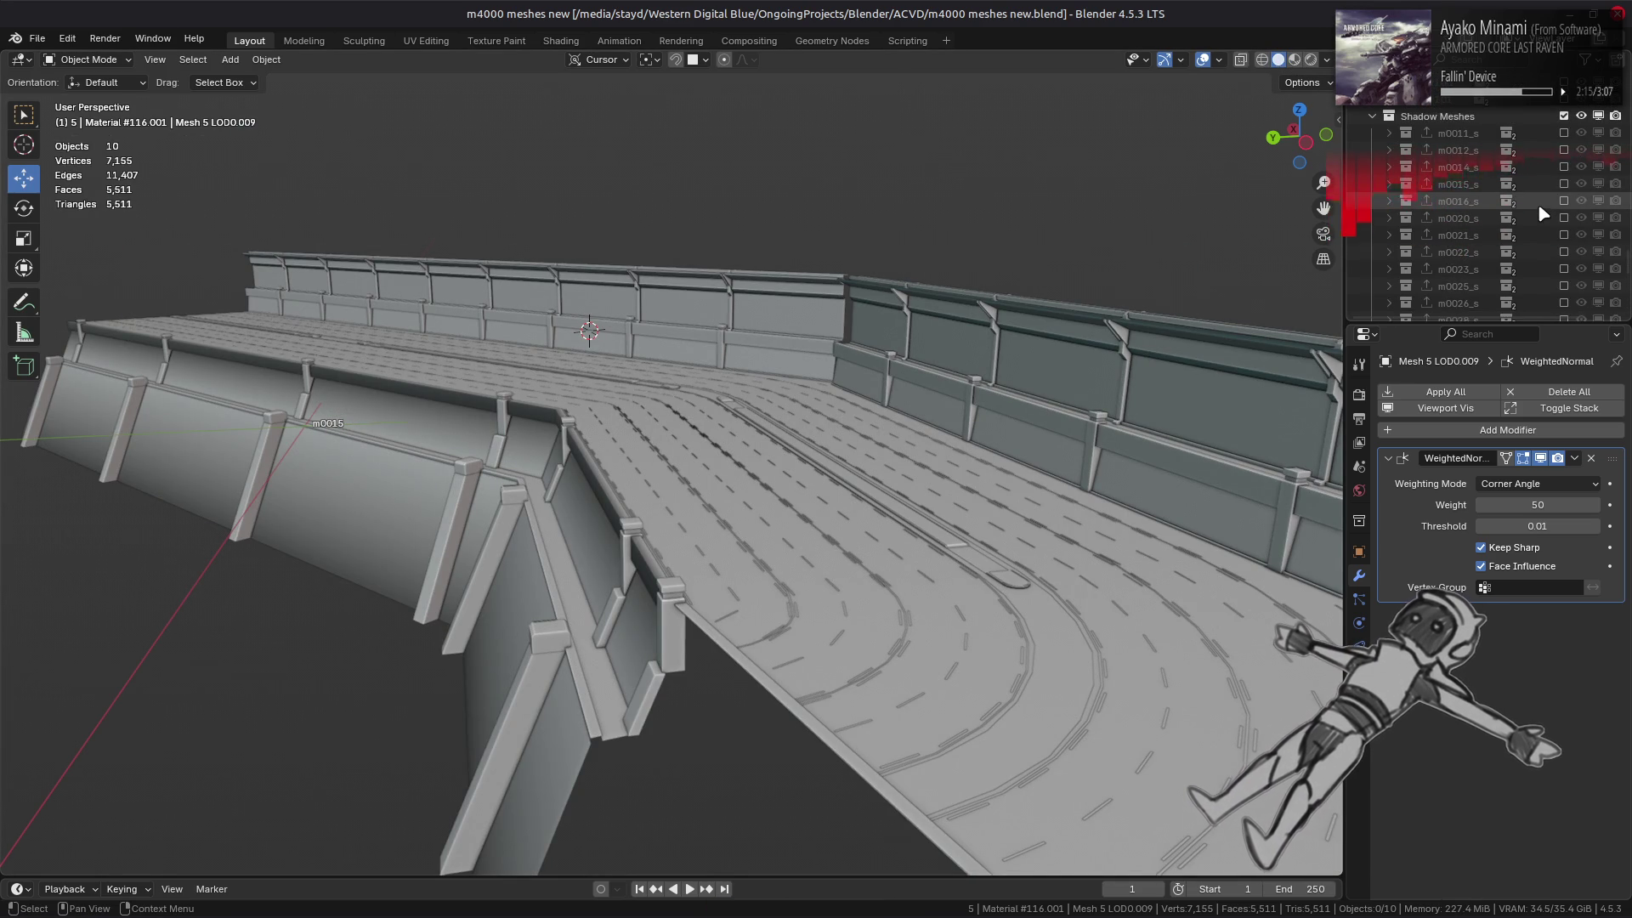
# - Include m0015_s in the scene, expand Meshes.054 and select the Mesh 0.003 shadow mesh
pyautogui.click(1564, 184)
pyautogui.click(1391, 184)
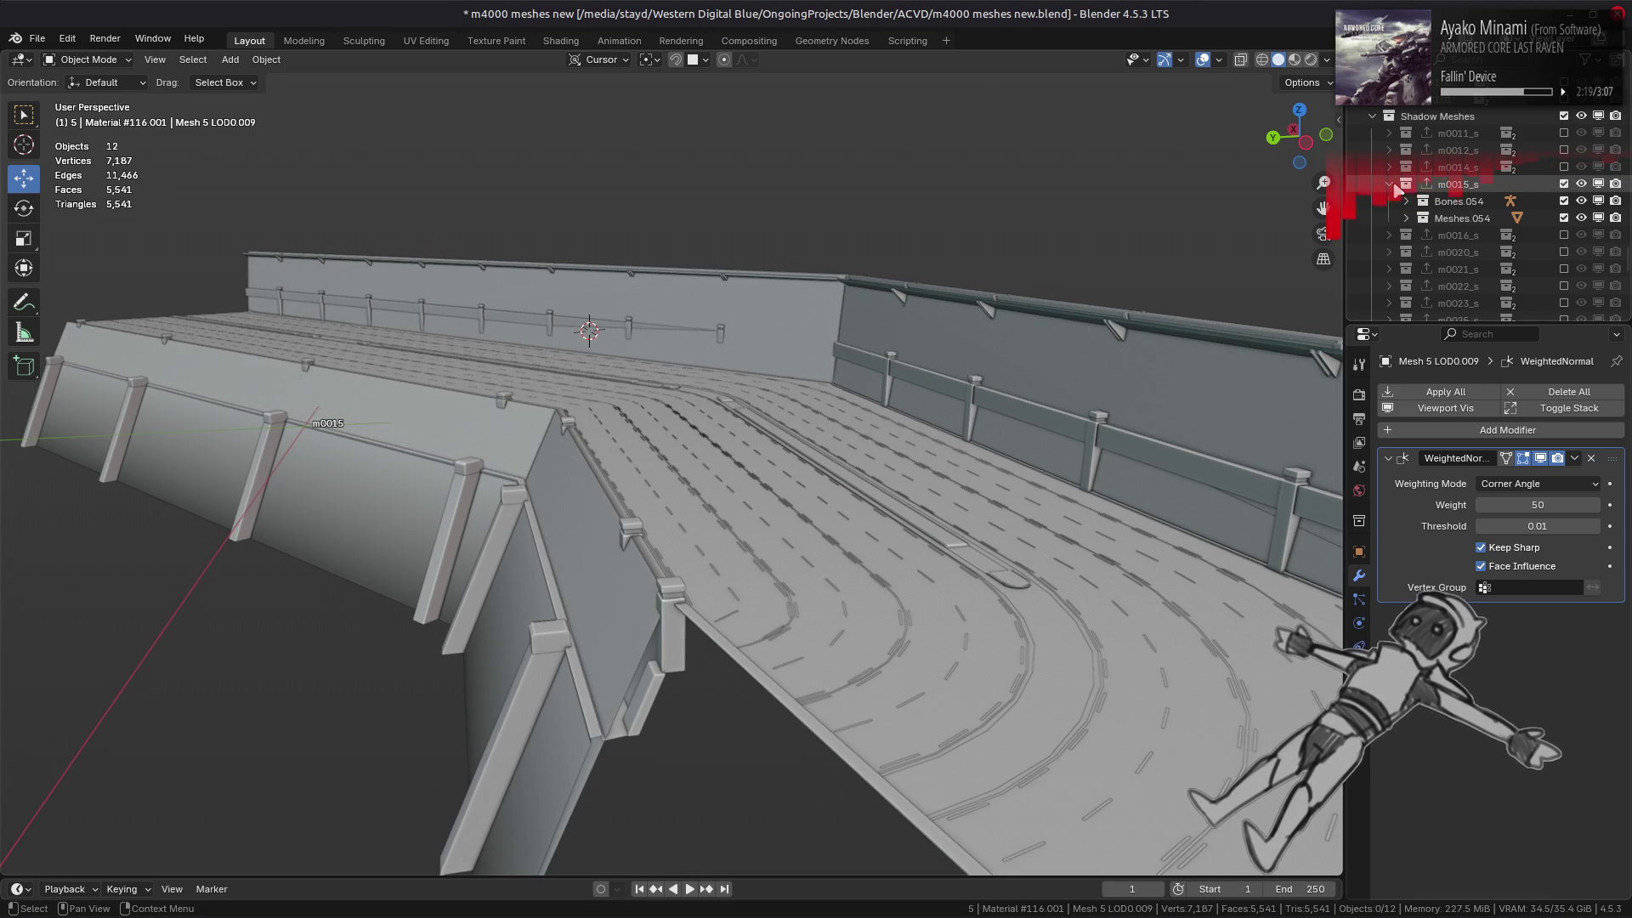
pyautogui.scroll(-3, 1397, 190)
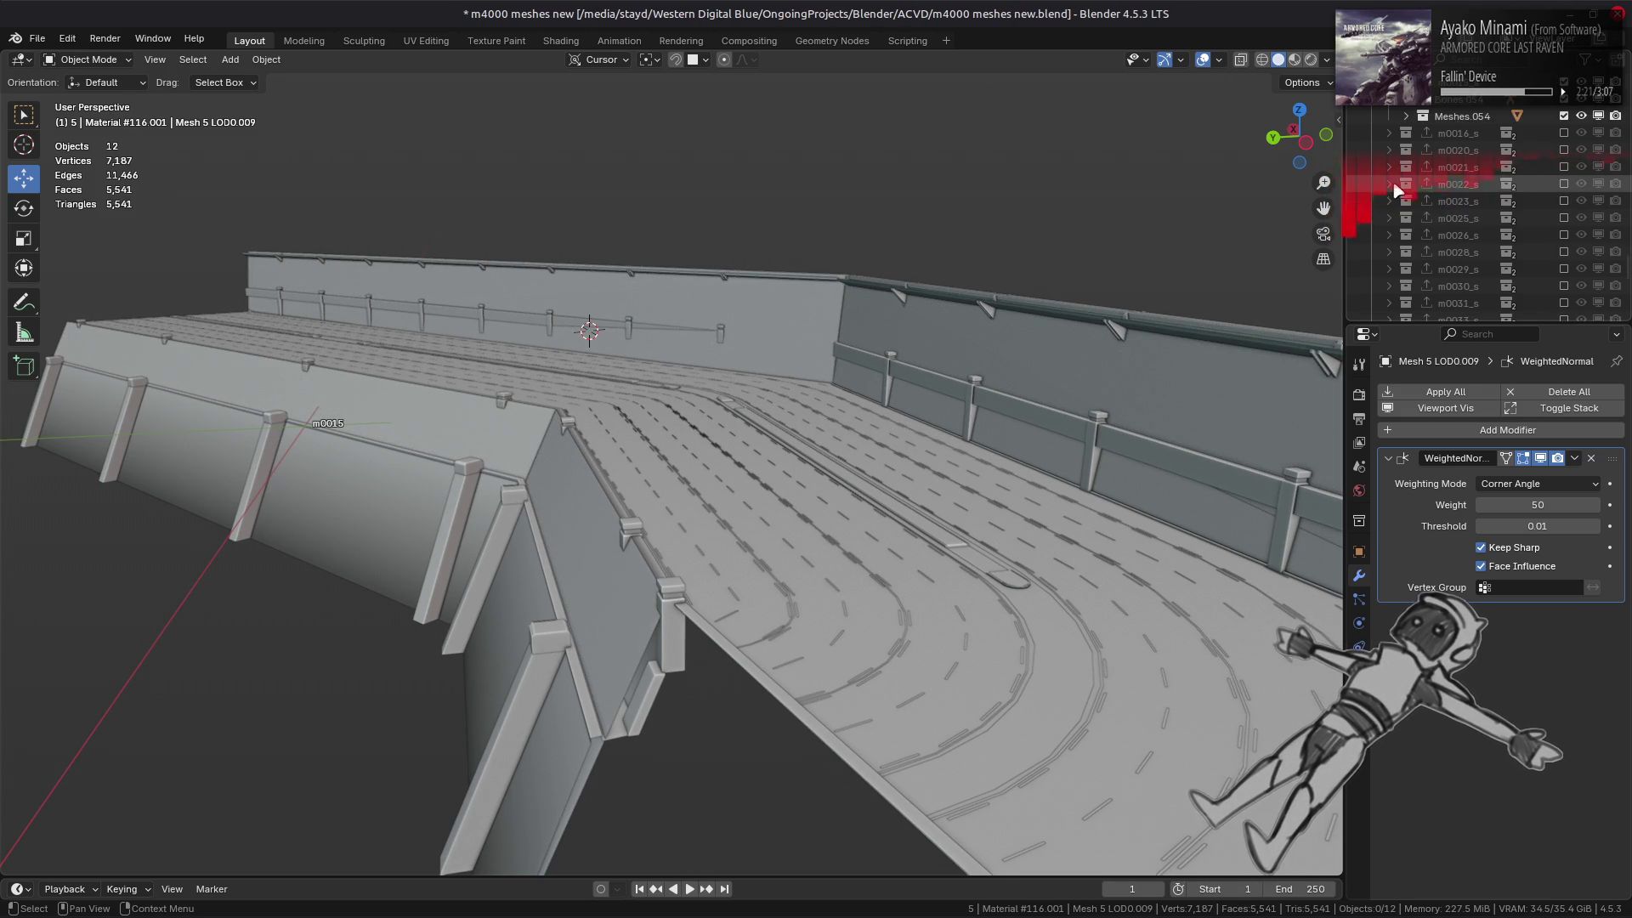
pyautogui.scroll(1, 1405, 192)
pyautogui.click(1407, 150)
pyautogui.click(1470, 166)
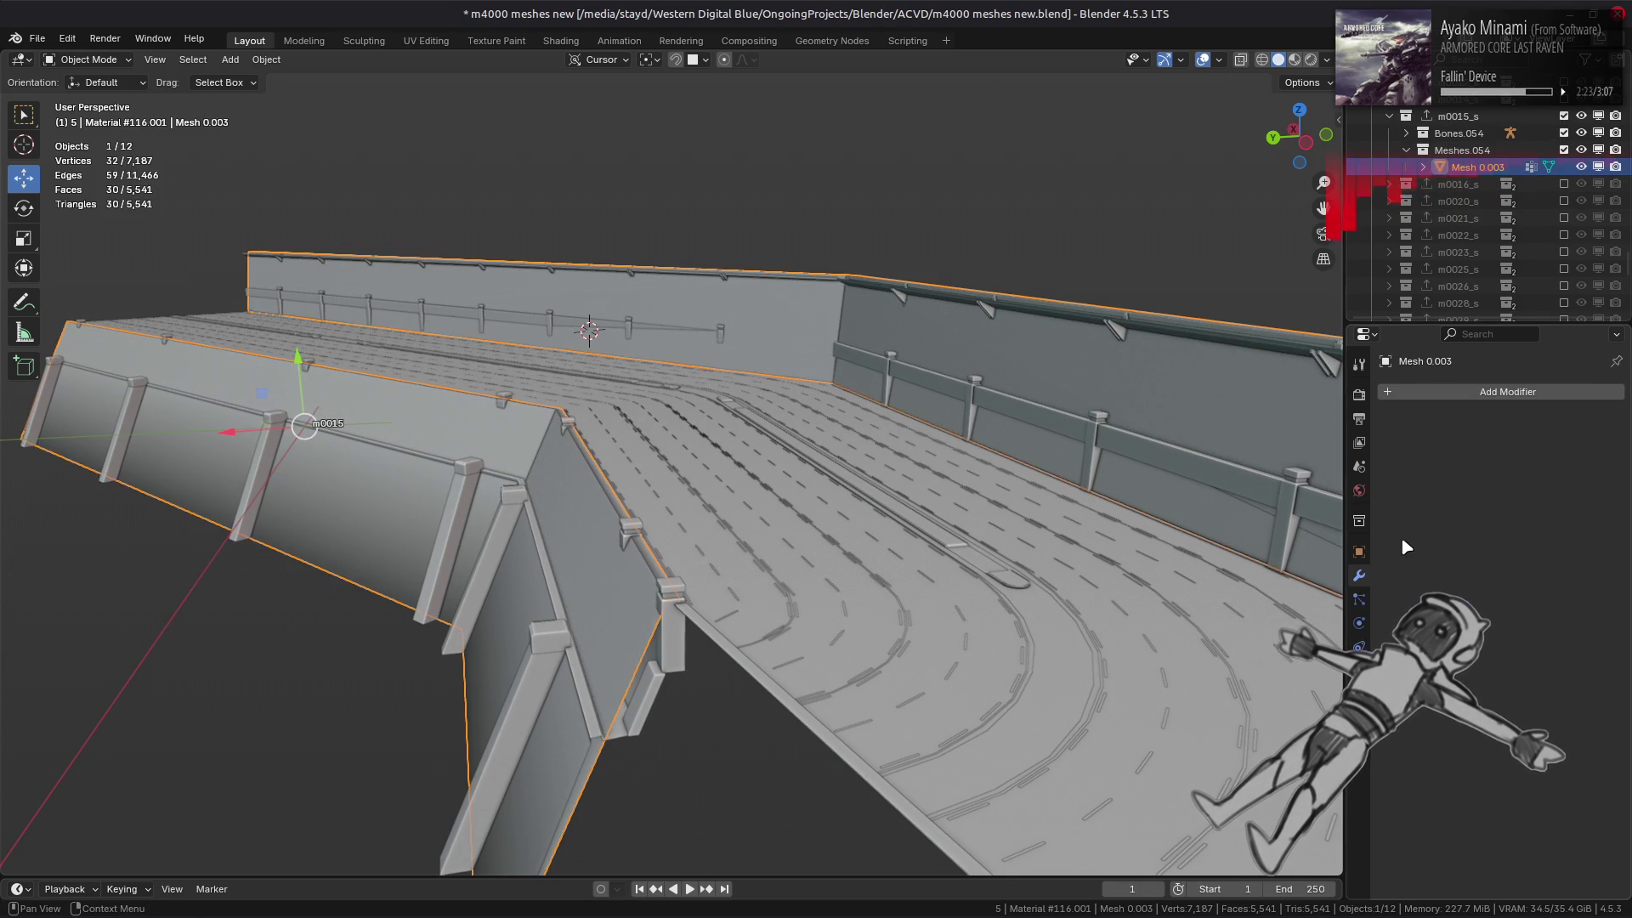
# - Draw Mesh 0.003 In Front in red at 0.8 alpha, then enter Edit Mode
pyautogui.click(1358, 551)
pyautogui.scroll(-10, 1445, 544)
pyautogui.click(1483, 731)
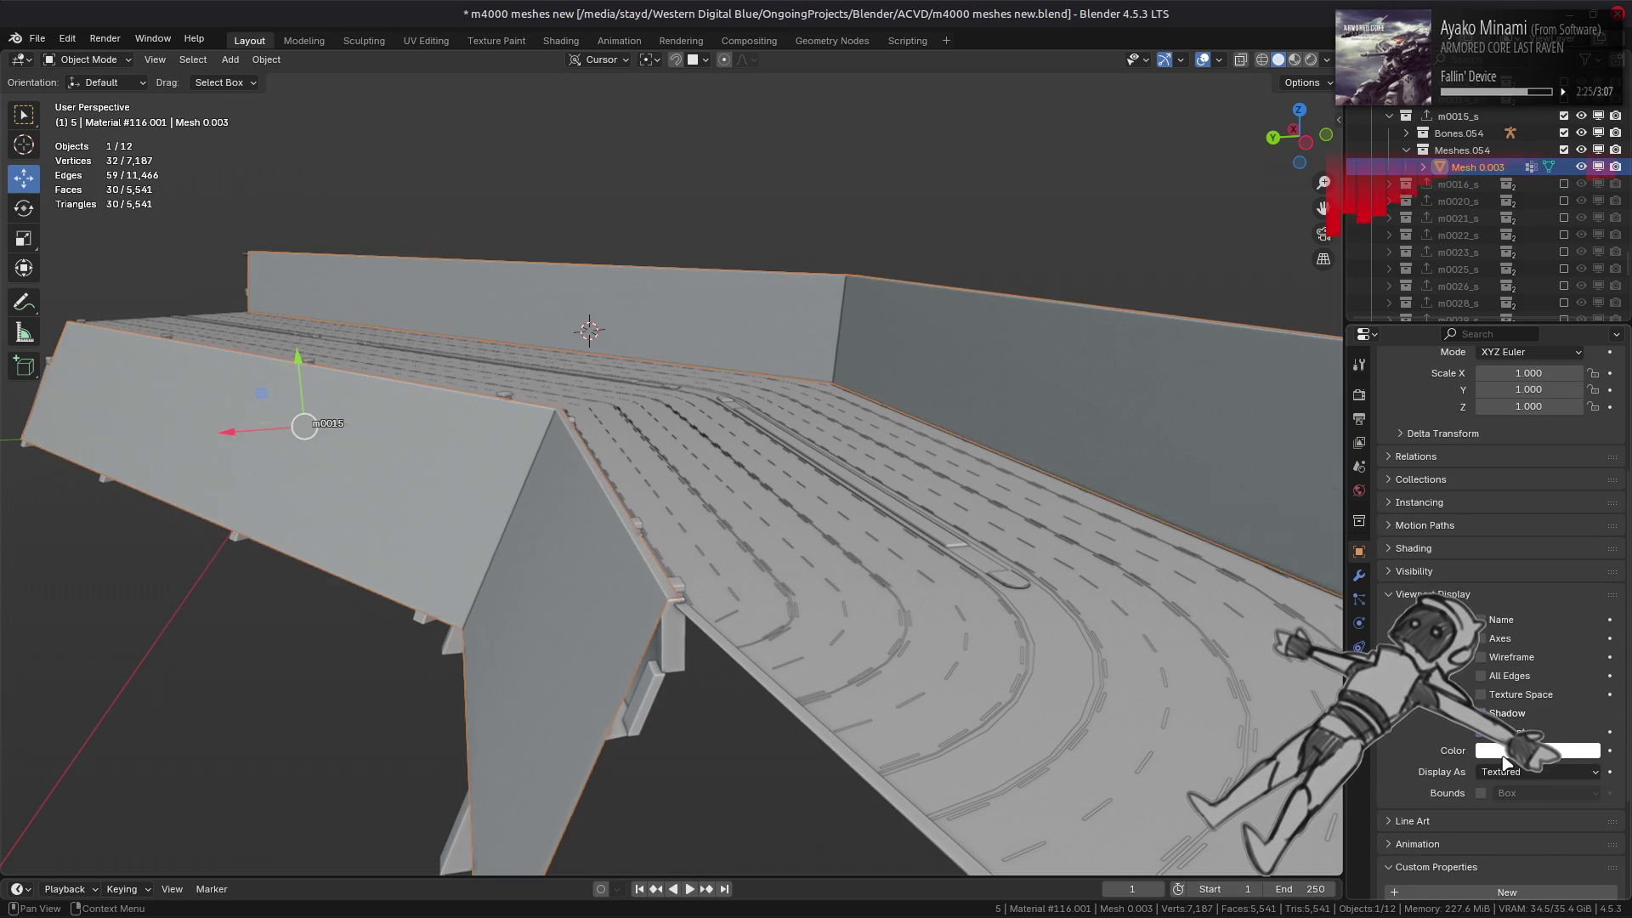
pyautogui.click(1504, 751)
pyautogui.click(1543, 627)
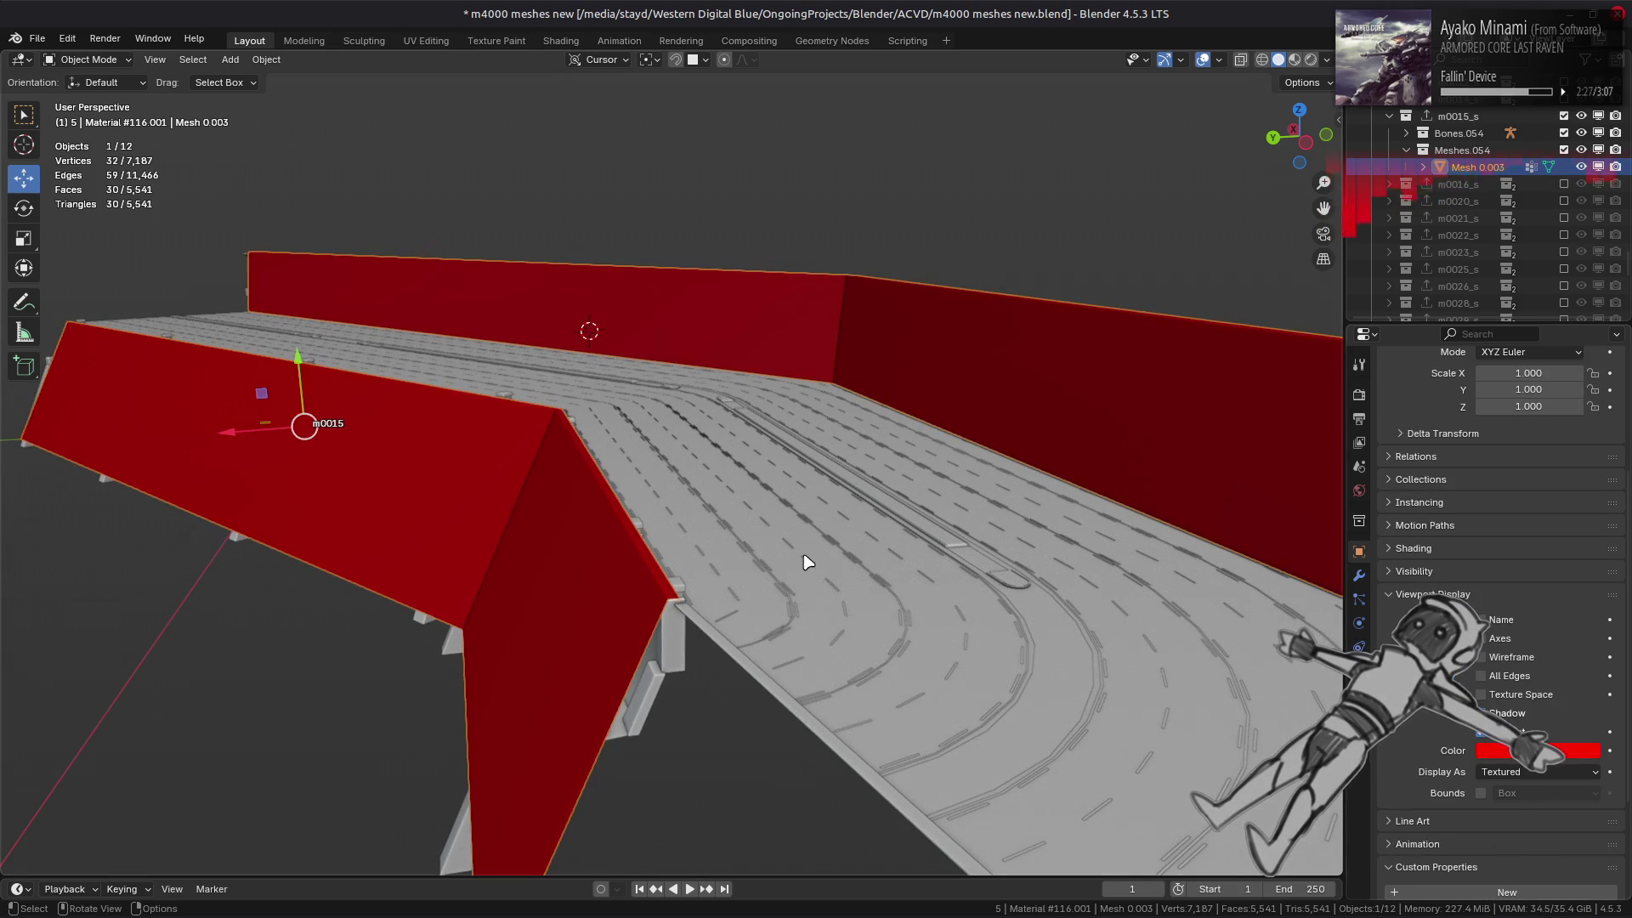
pyautogui.moveTo(807, 563)
pyautogui.mouseDown(button='middle')
pyautogui.moveTo(728, 565)
pyautogui.moveTo(850, 582)
pyautogui.moveTo(822, 549)
pyautogui.mouseUp(button='middle')
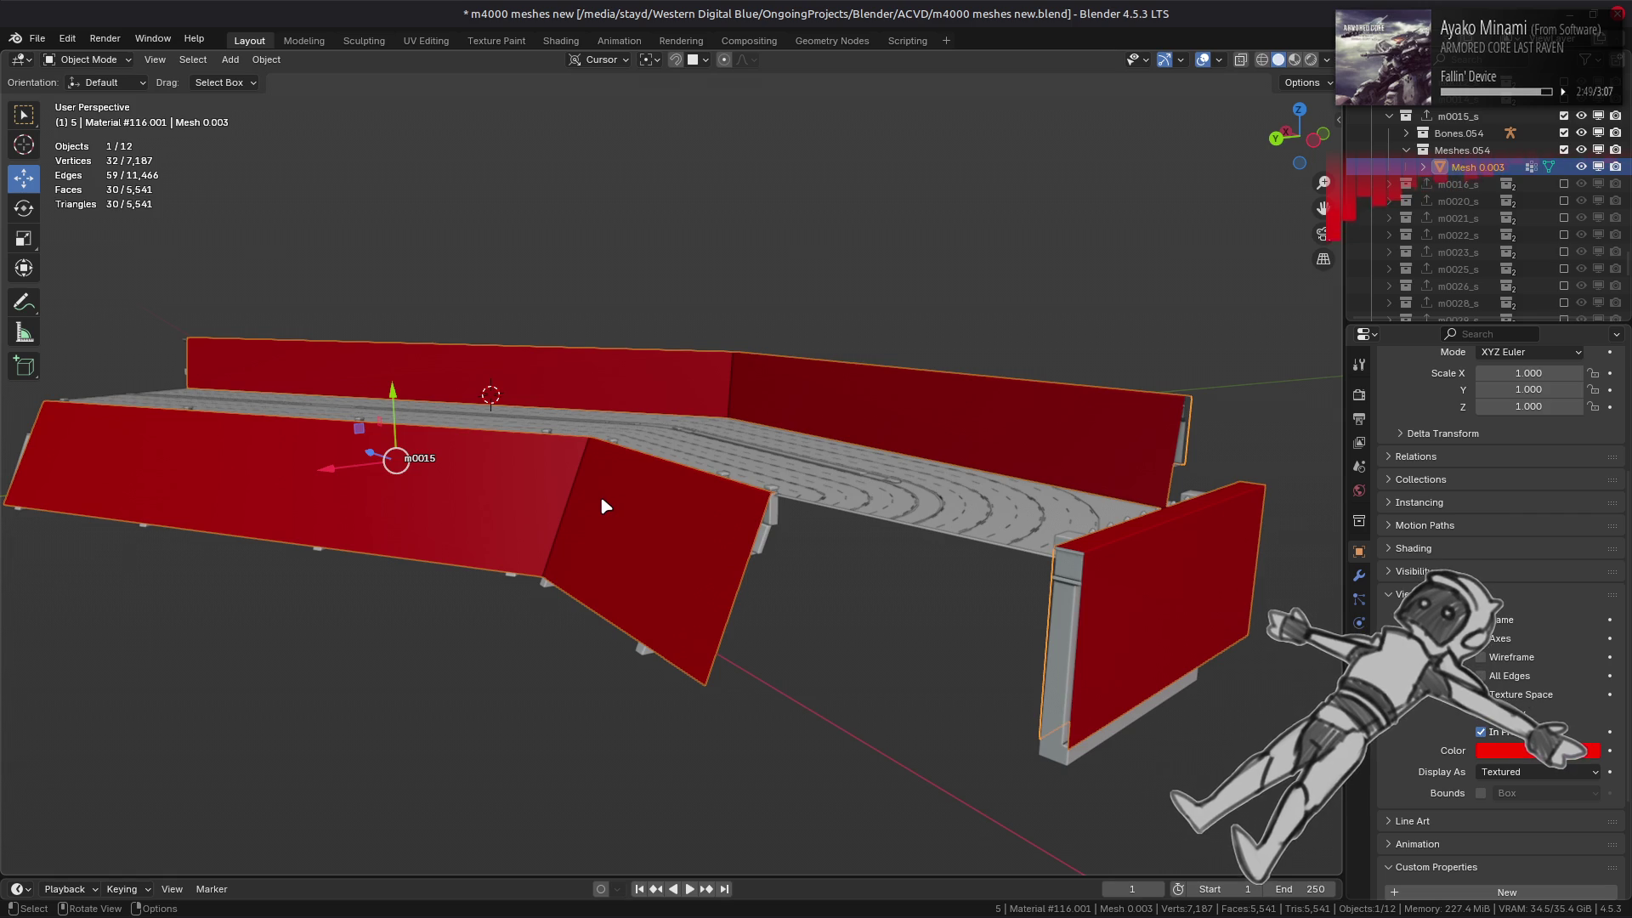
pyautogui.click(1497, 752)
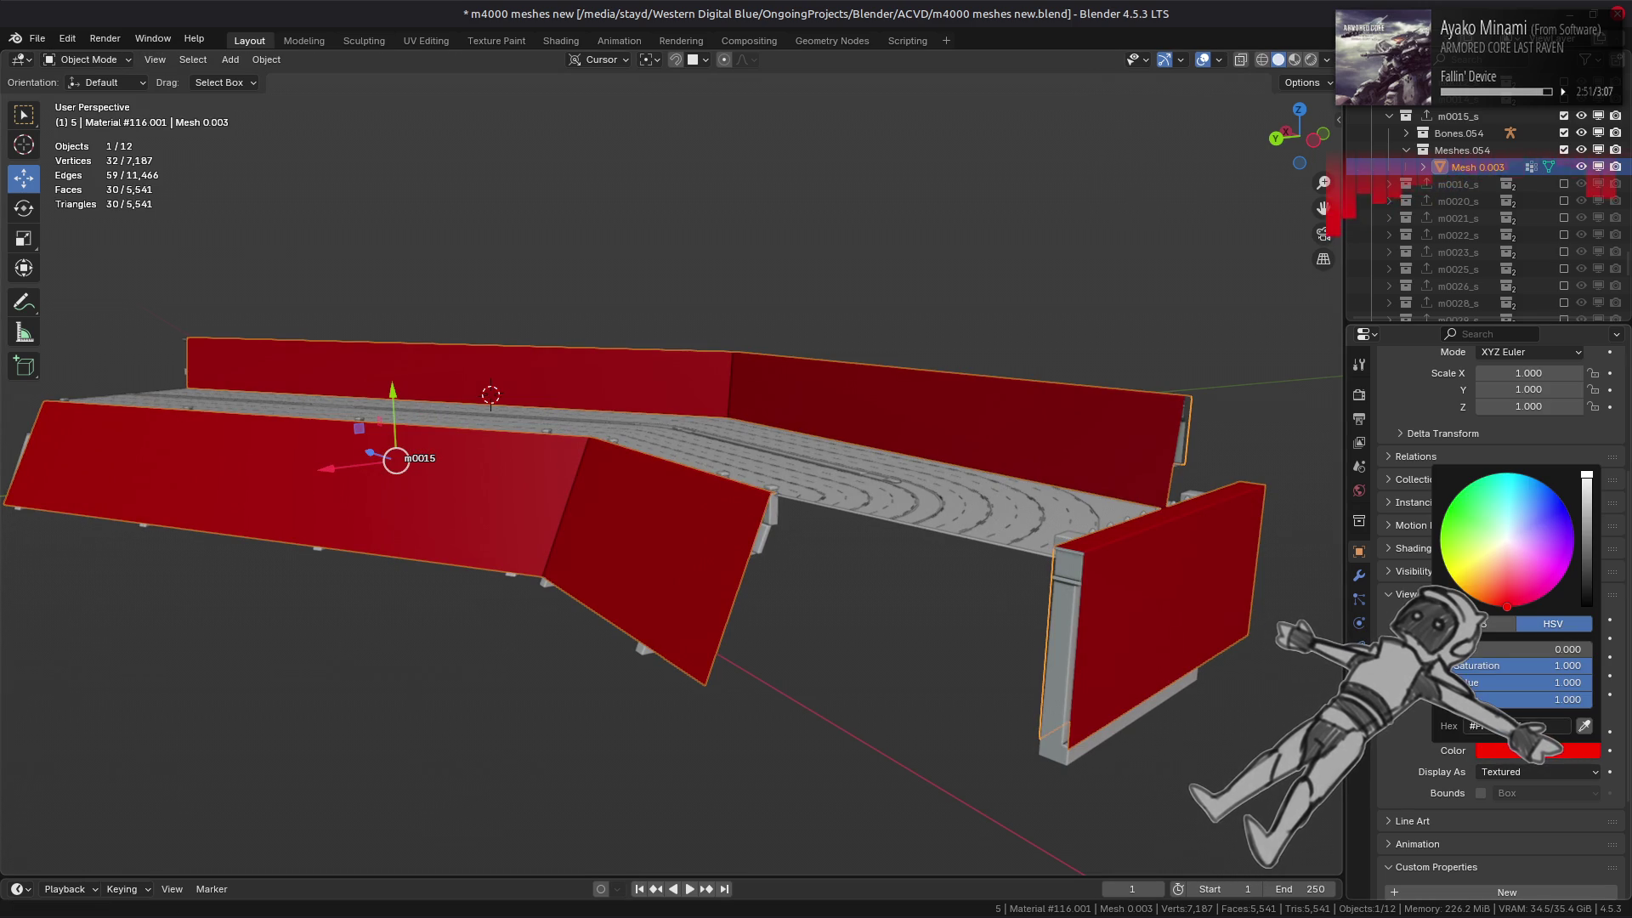
pyautogui.keyDown('ctrl'); pyautogui.scroll(-2, 1537, 710); pyautogui.keyUp('ctrl')
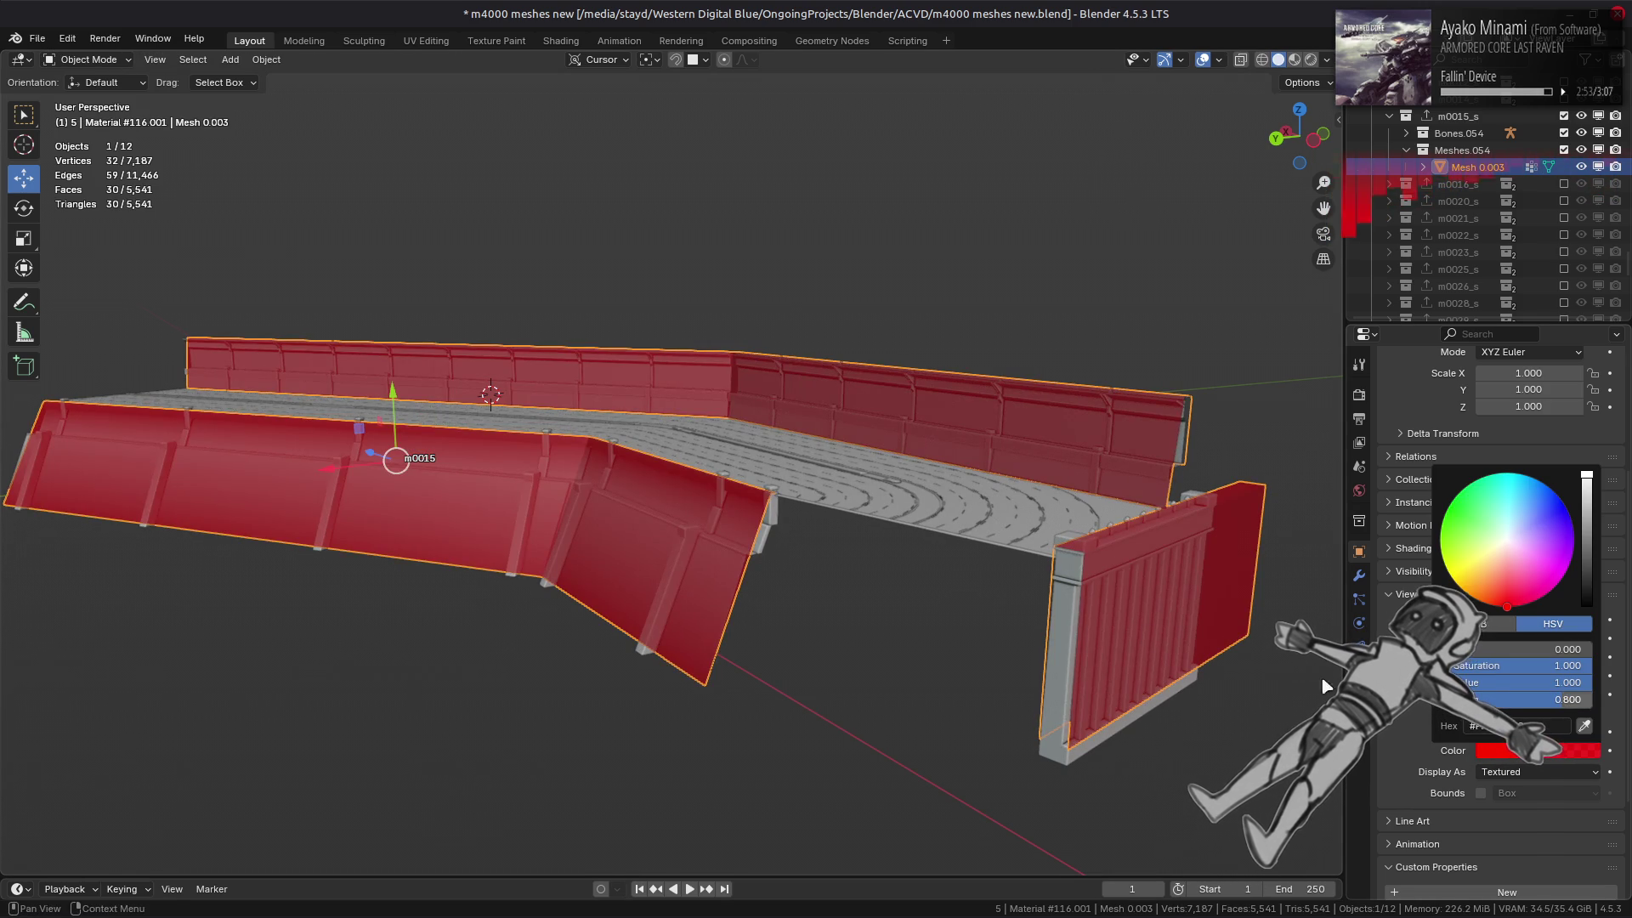
pyautogui.press('Tab')
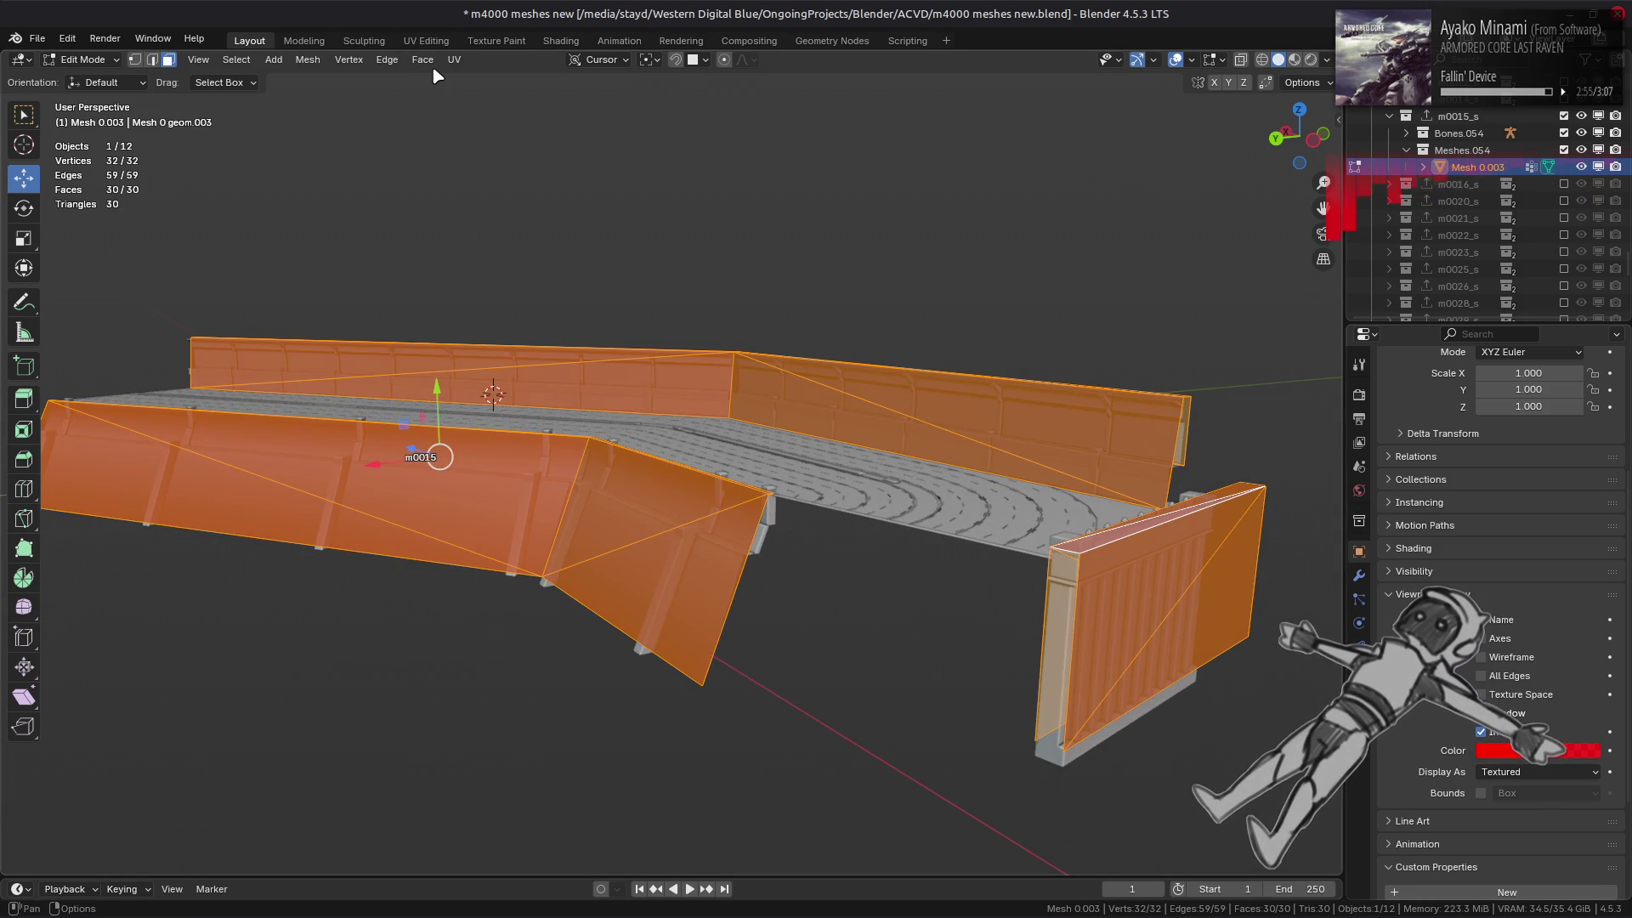
# - Convert the shadow mesh's triangles to quads and clear the selection
pyautogui.click(422, 60)
pyautogui.click(459, 181)
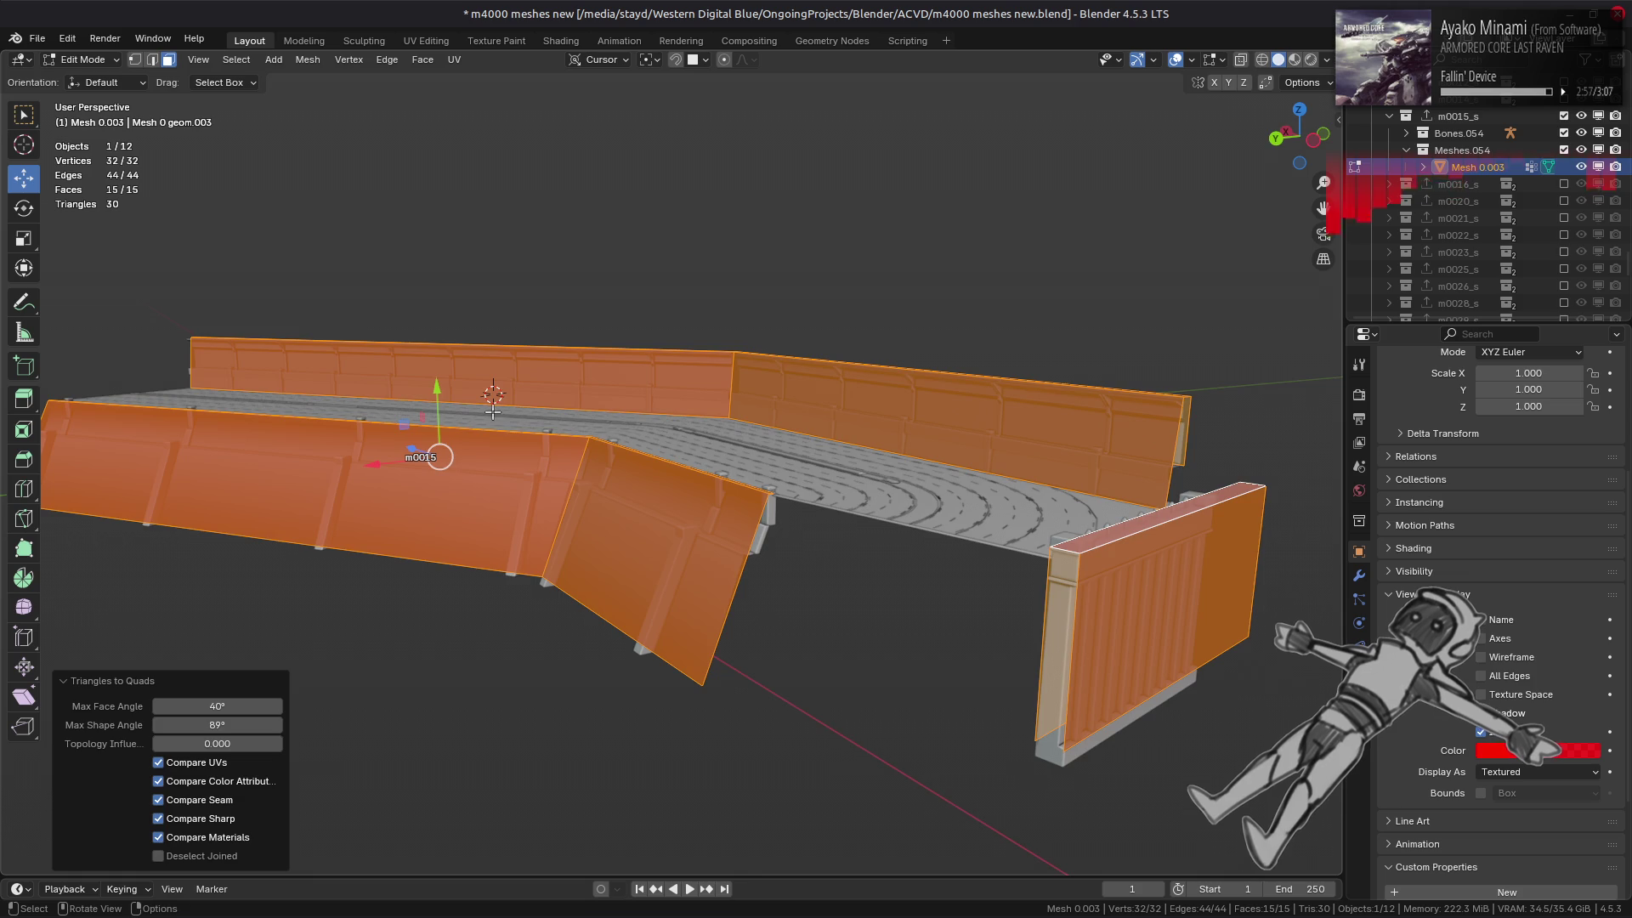
pyautogui.moveTo(493, 411); pyautogui.dragTo(803, 443, button='middle')
pyautogui.hotkey('alt', 'a')
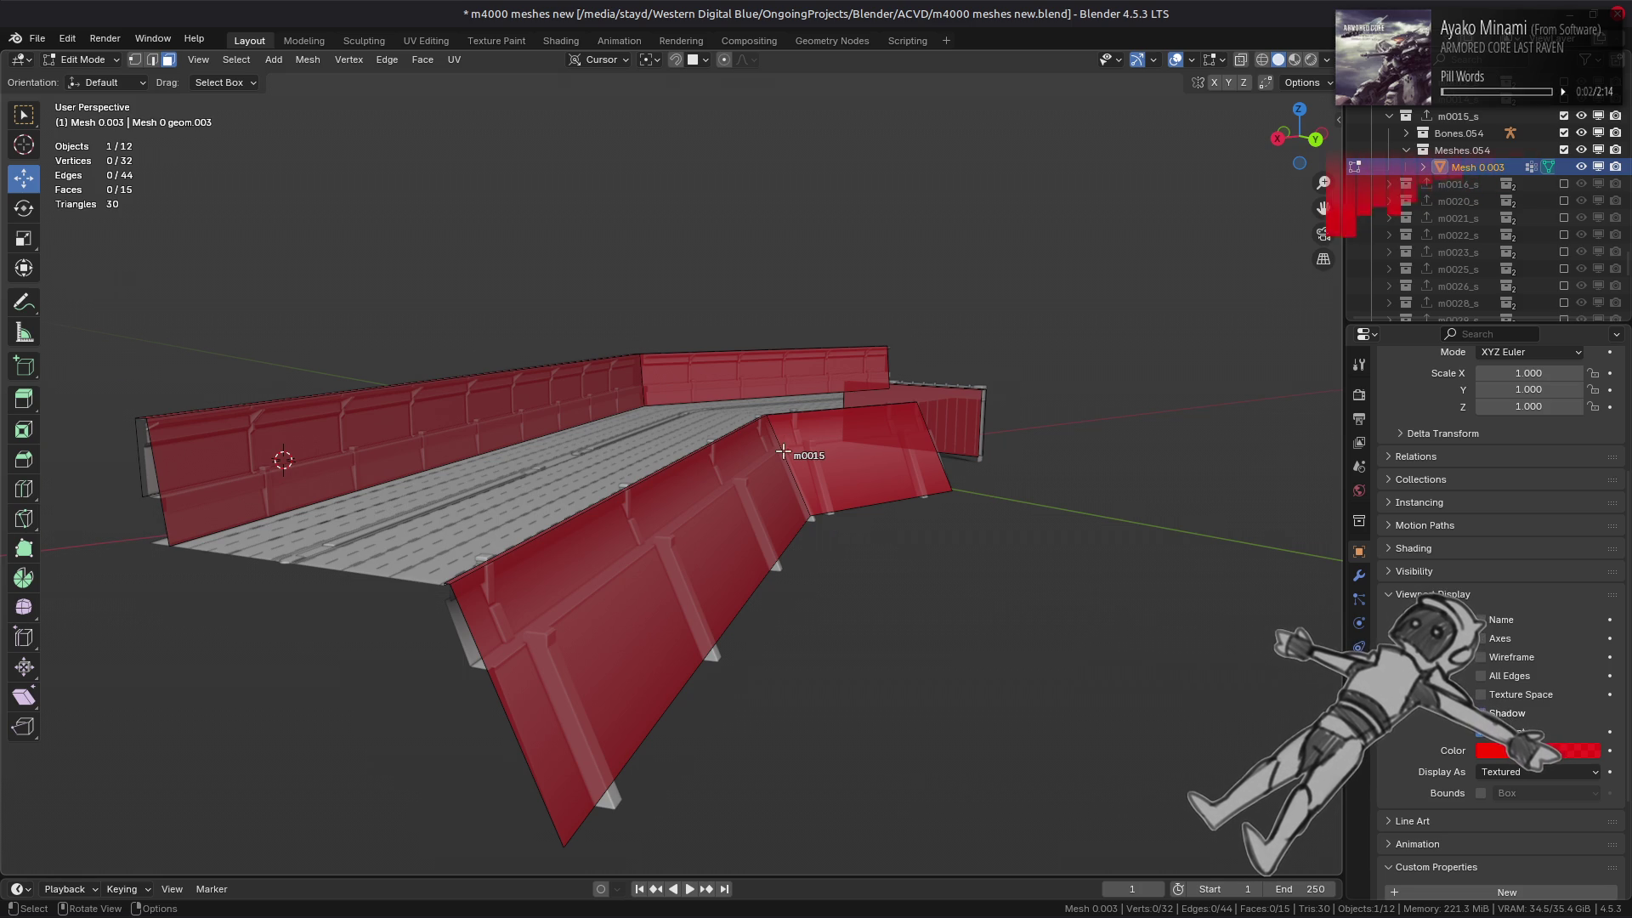
pyautogui.moveTo(742, 437); pyautogui.dragTo(389, 504, button='middle')
pyautogui.scroll(3, 388, 504)
pyautogui.scroll(-5, 388, 504)
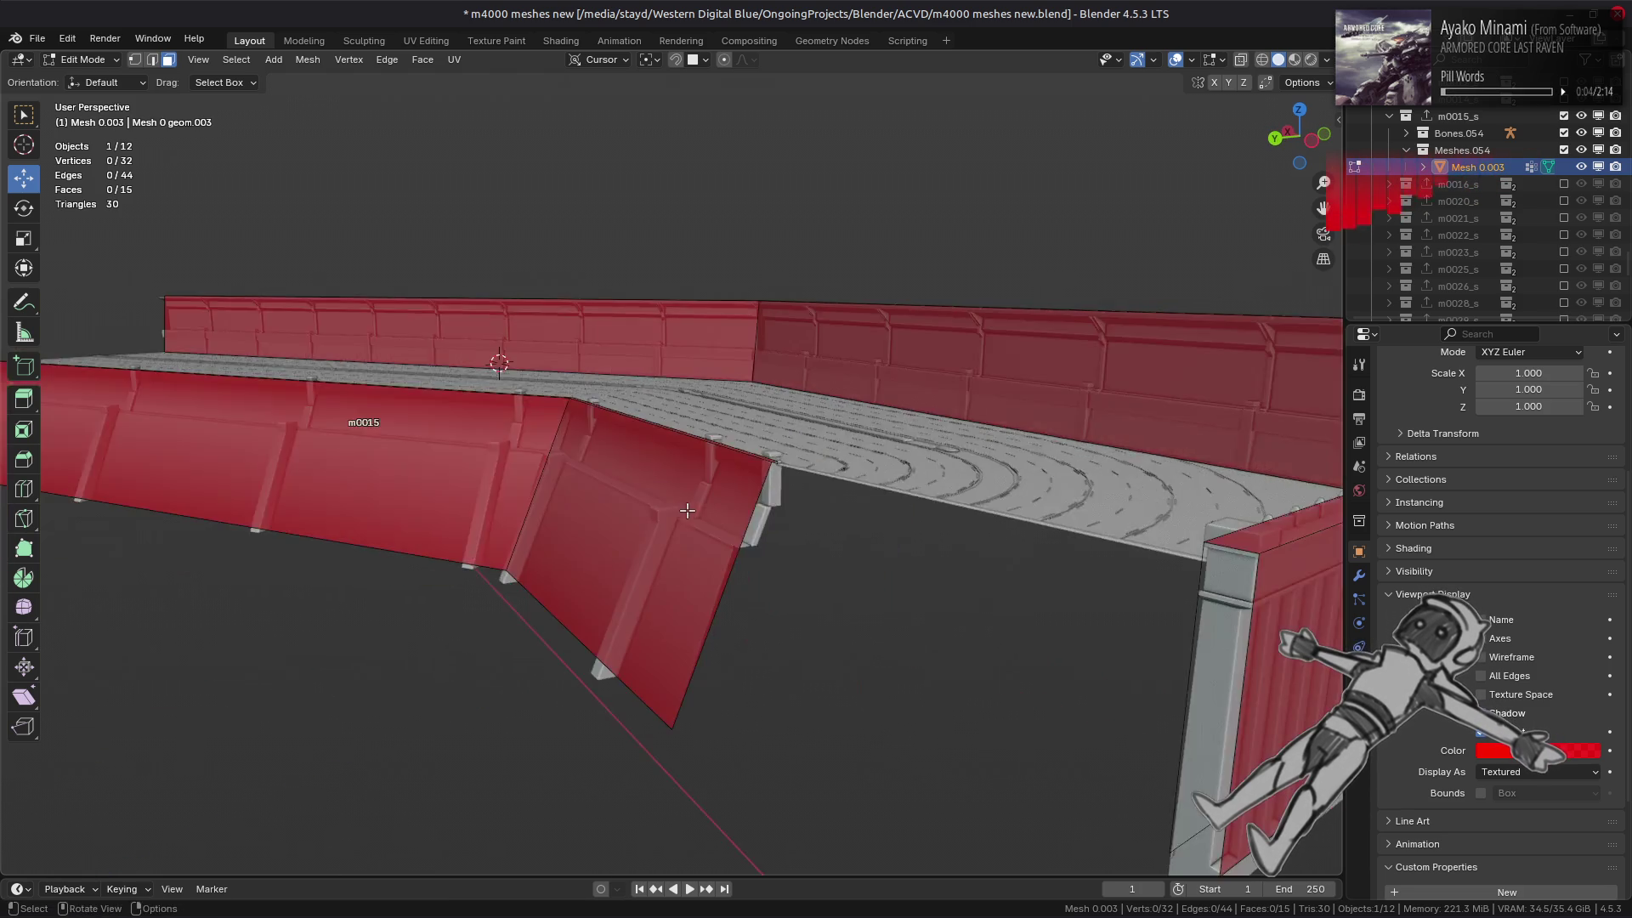
# - Select all faces, delete them, and return to Object Mode
pyautogui.press('a')
pyautogui.rightClick(712, 642)
pyautogui.click(716, 640)
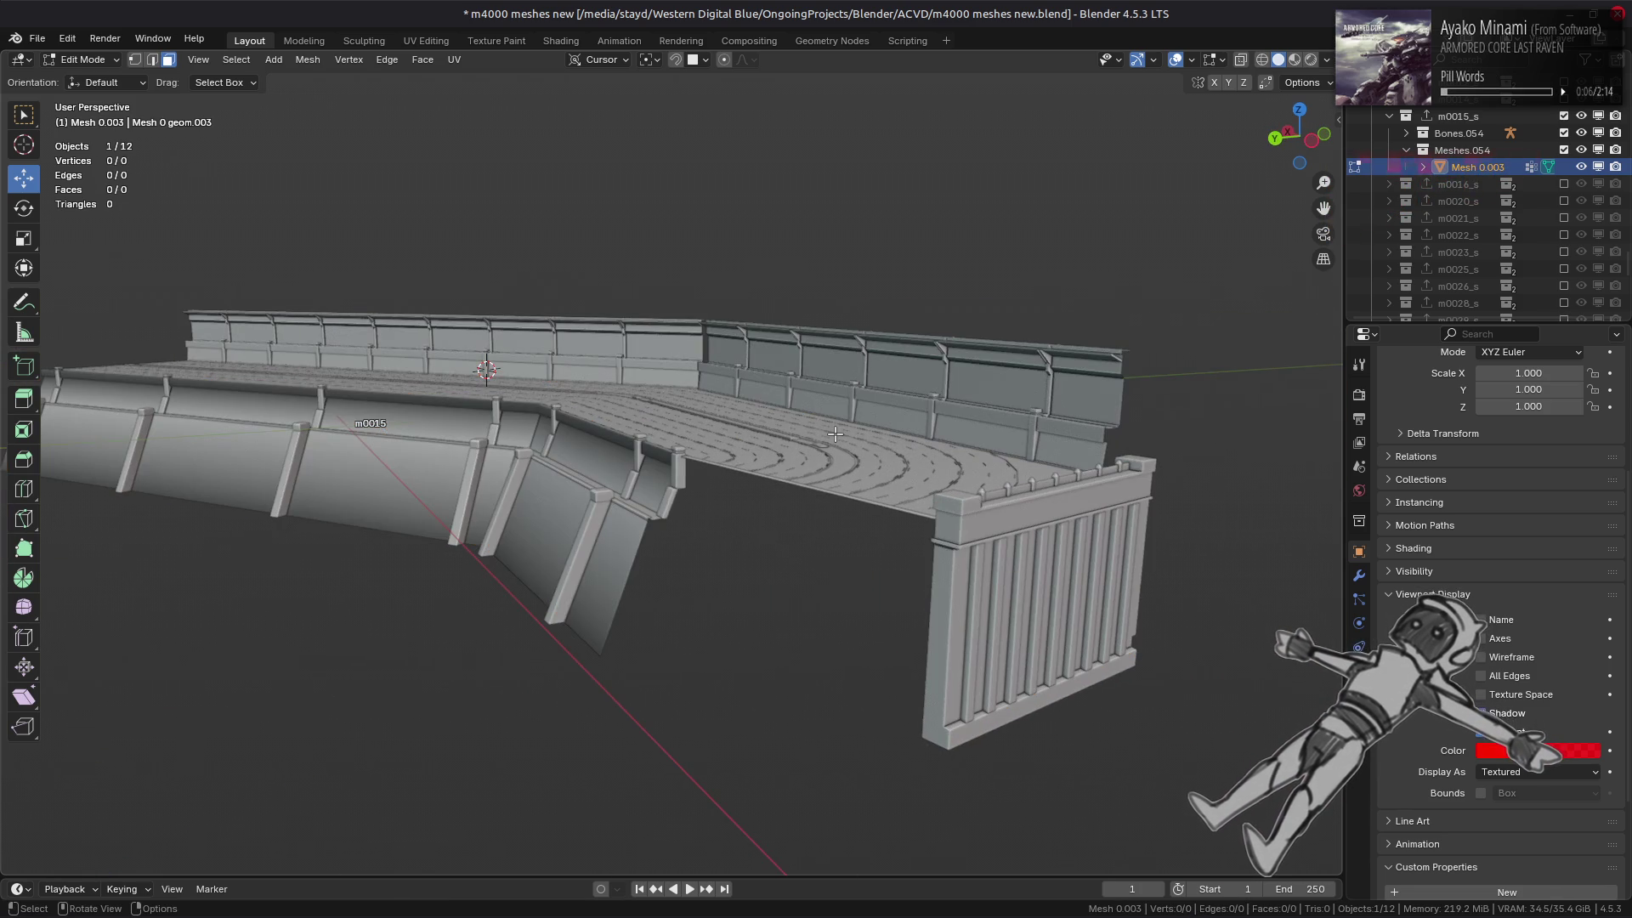
pyautogui.press('Tab')
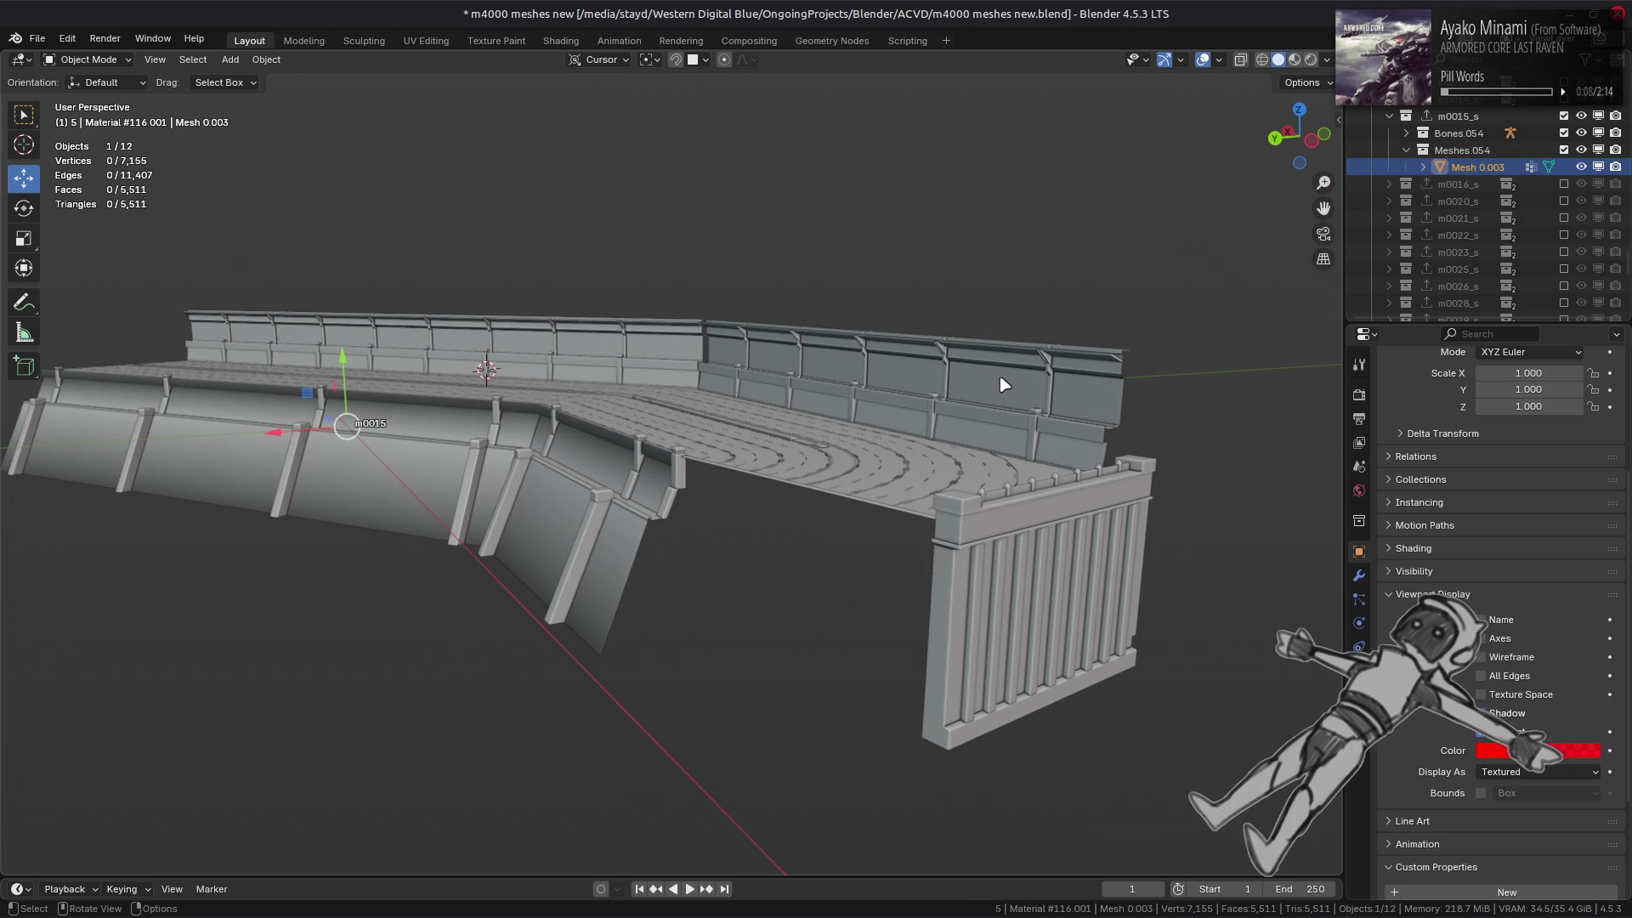
# - Select the three m0015 barrier wall objects, checking them by temporarily hiding them
pyautogui.click(1003, 382)
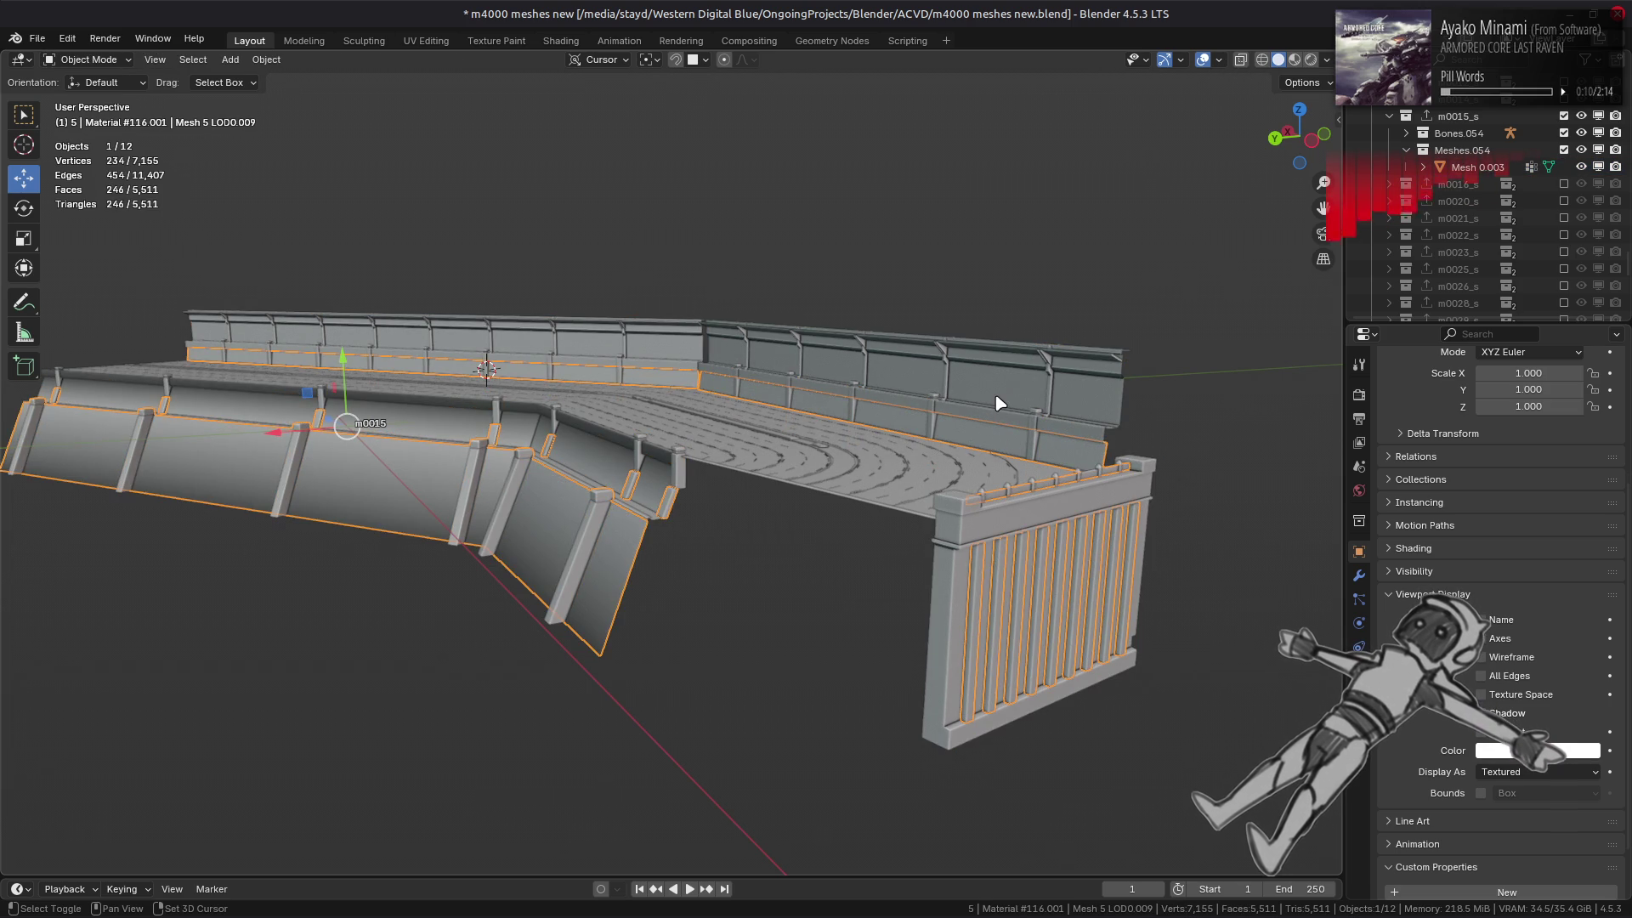
pyautogui.keyDown('shift'); pyautogui.click(996, 406); pyautogui.keyUp('shift')
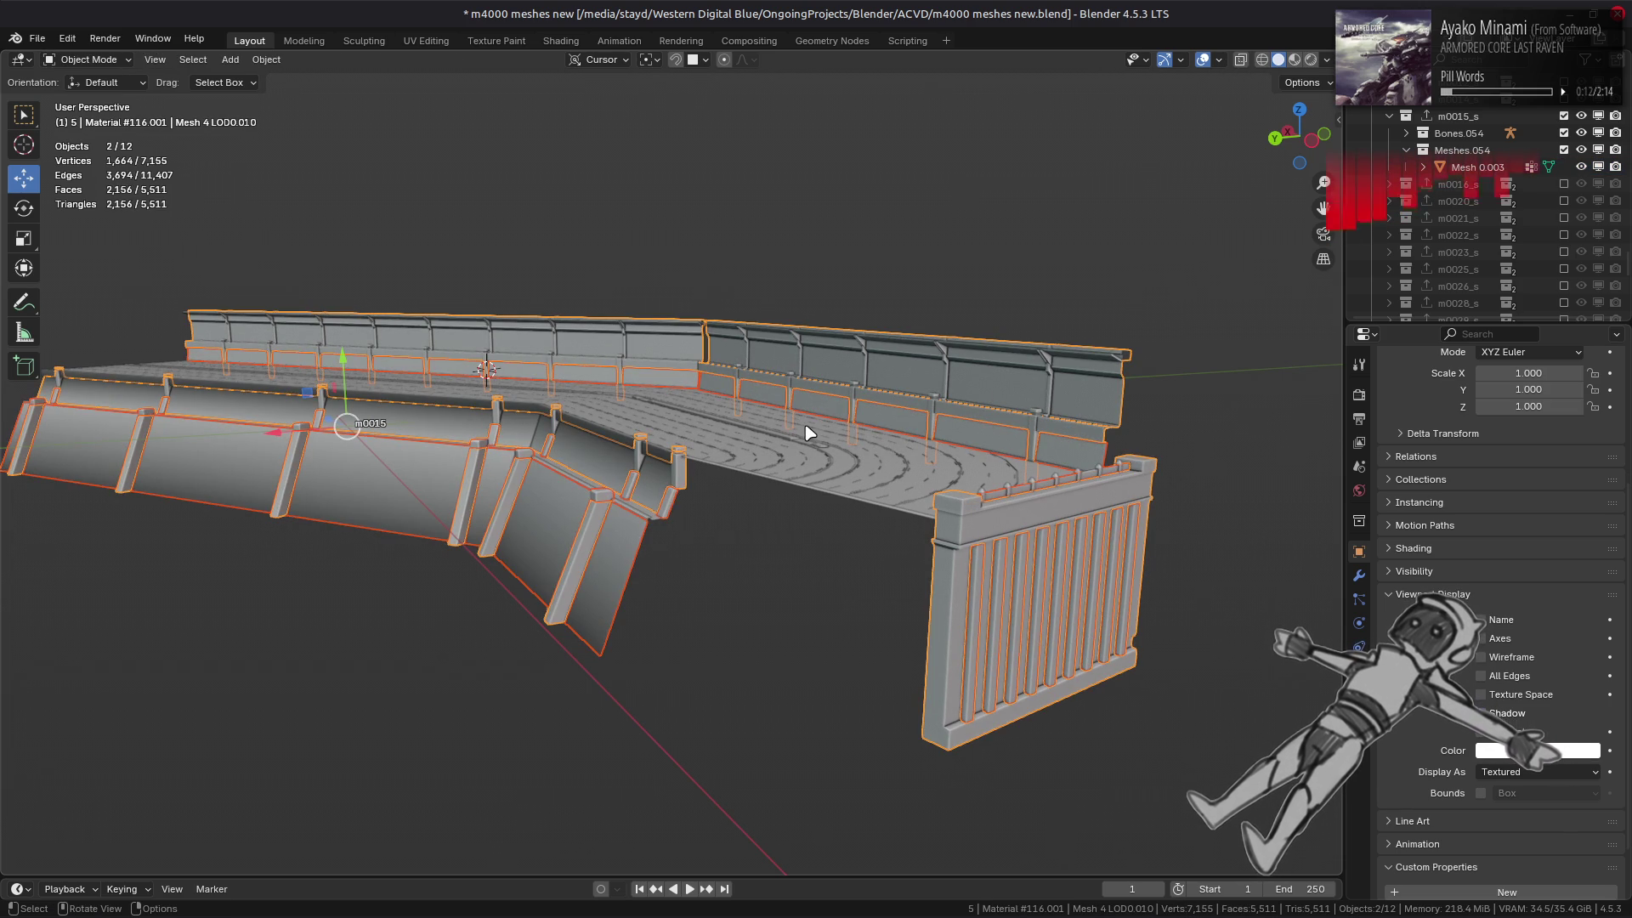
pyautogui.moveTo(808, 434)
pyautogui.mouseDown(button='middle')
pyautogui.moveTo(867, 401)
pyautogui.moveTo(839, 400)
pyautogui.mouseUp(button='middle')
pyautogui.press('h')
pyautogui.hotkey('ctrl', 'z')
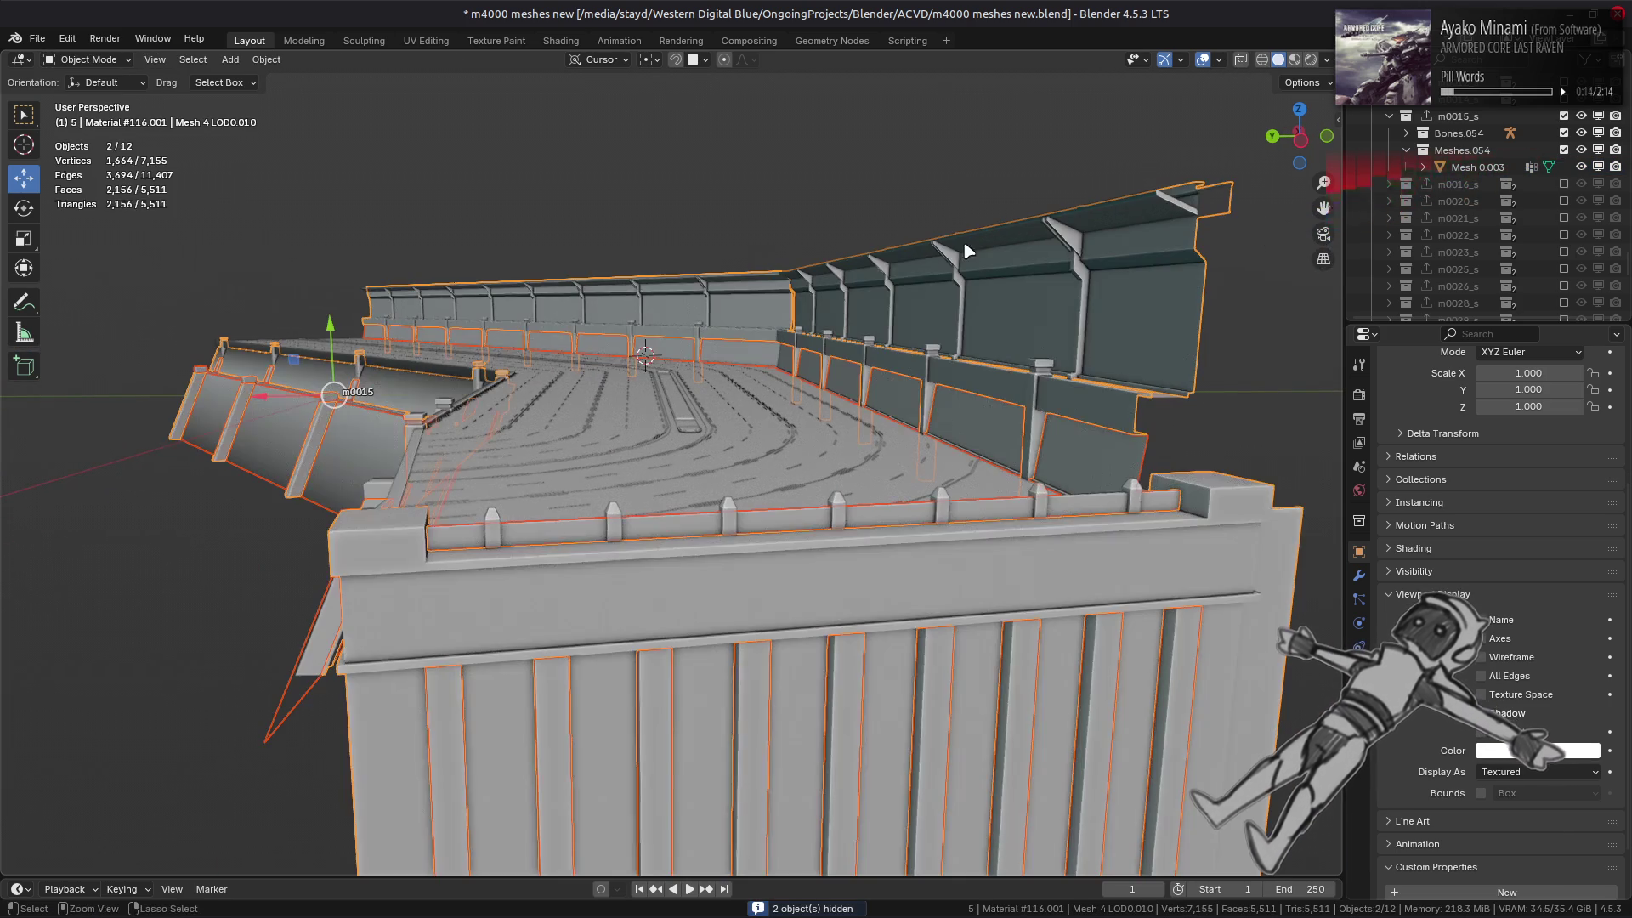
pyautogui.keyDown('shift'); pyautogui.click(981, 233); pyautogui.keyUp('shift')
pyautogui.press('h')
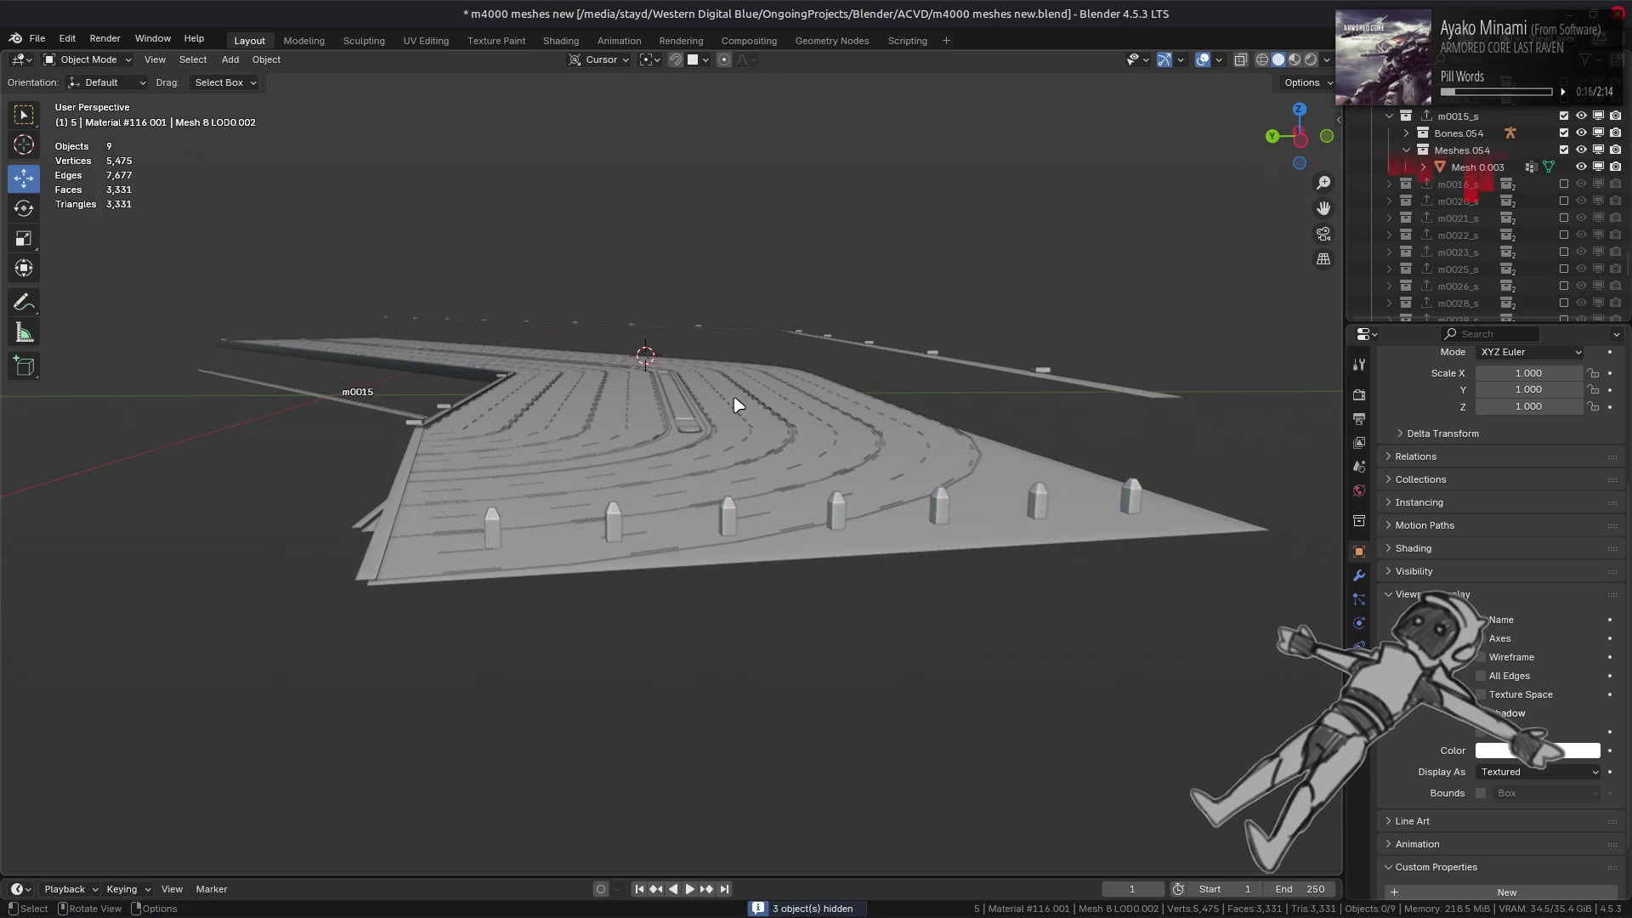
pyautogui.moveTo(737, 404)
pyautogui.mouseDown(button='middle')
pyautogui.moveTo(777, 412)
pyautogui.moveTo(748, 449)
pyautogui.mouseUp(button='middle')
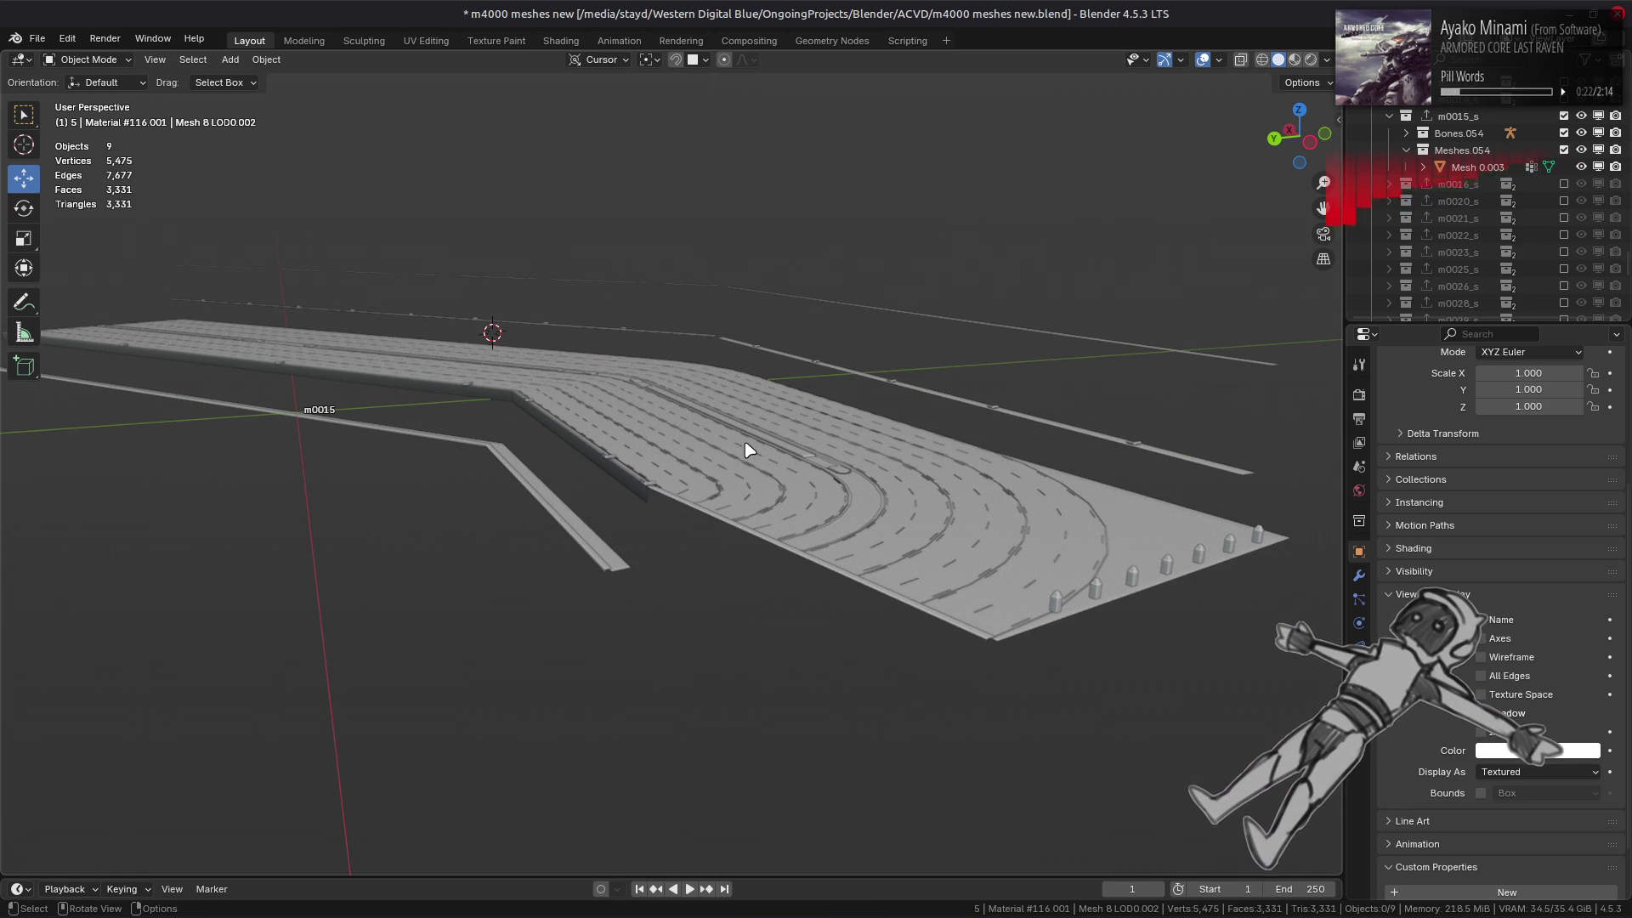
pyautogui.hotkey('ctrl', 'z')
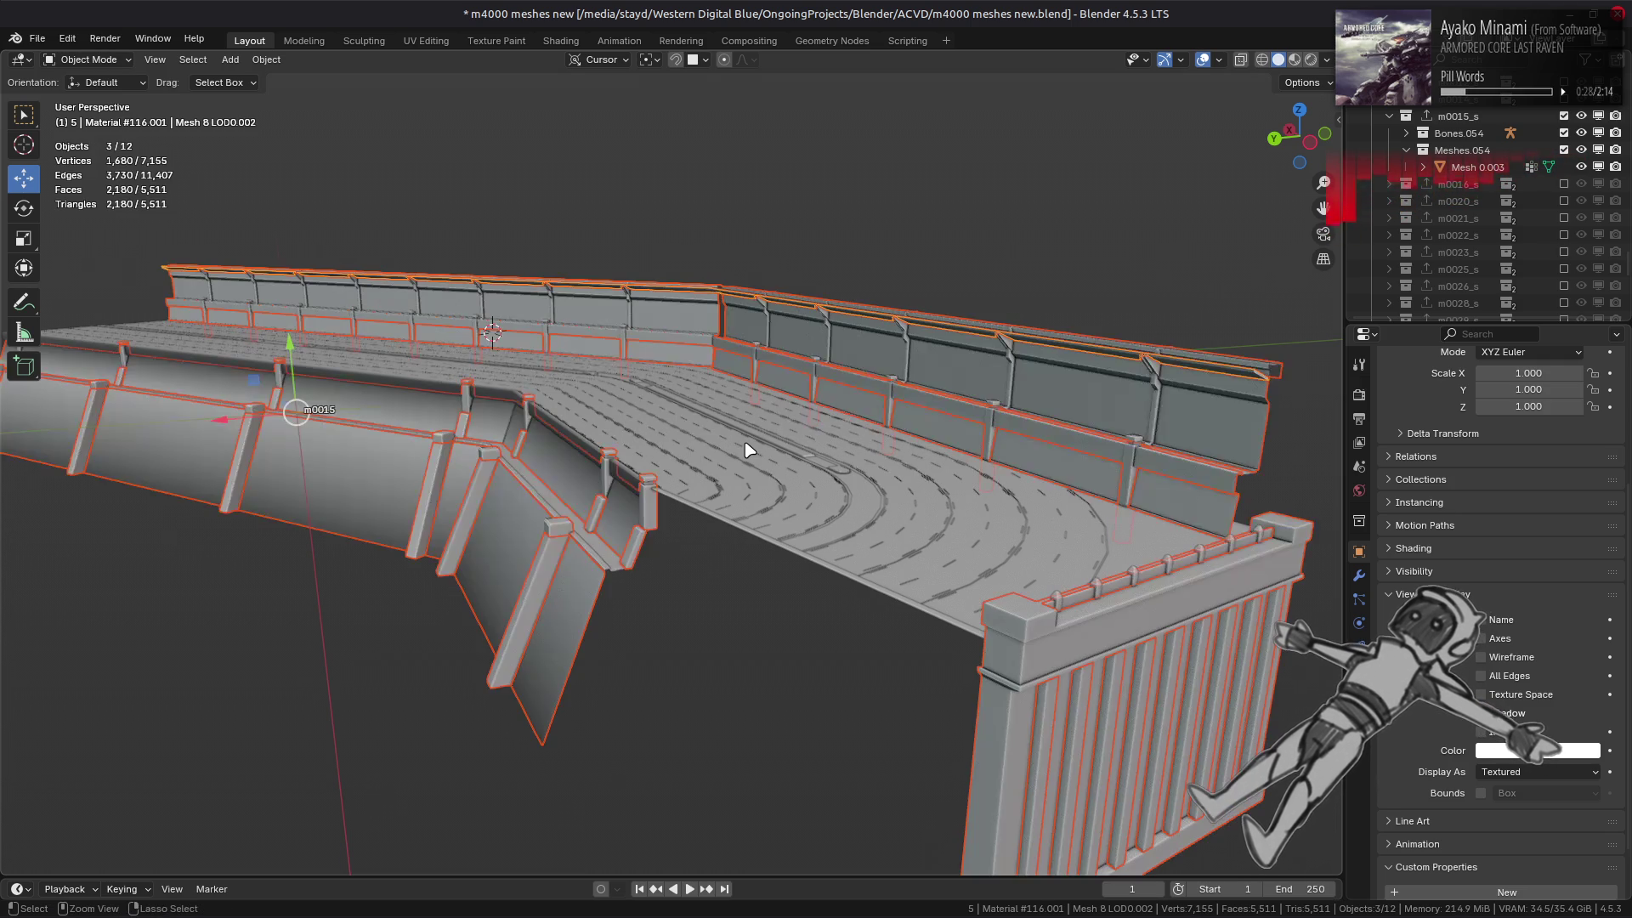
# - Duplicate the three walls with Shift+D, keeping the copies in place
pyautogui.hotkey('shift', 'd')
pyautogui.rightClick(760, 396)
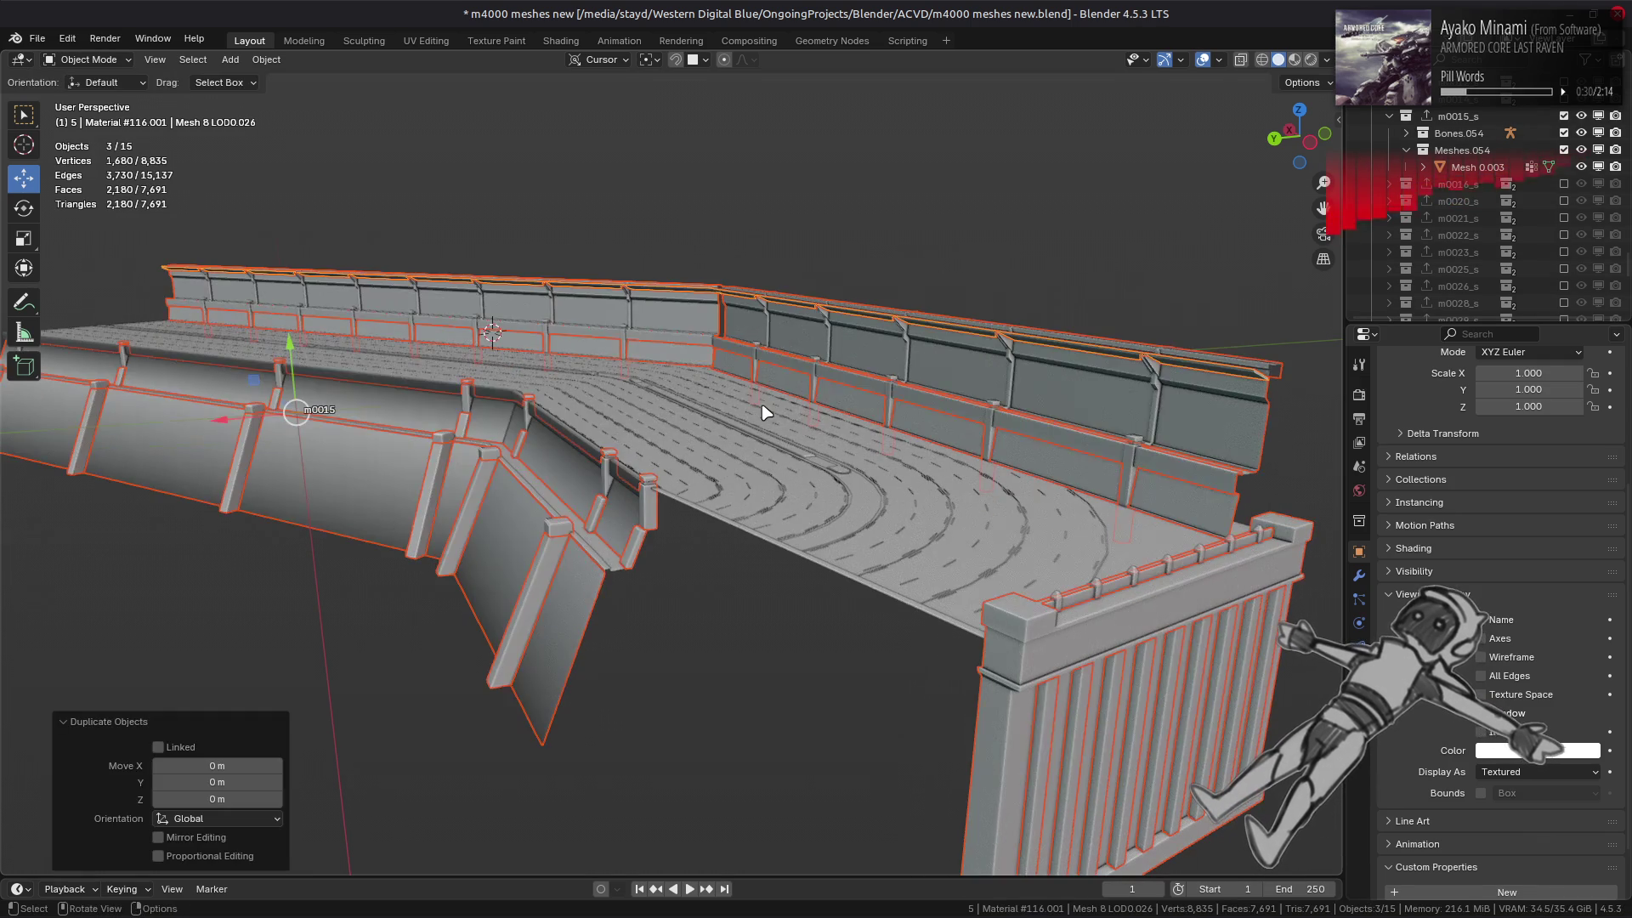
pyautogui.rightClick(762, 398)
# - Join the copied walls into one object and set its viewport display colour to red
pyautogui.click(766, 412)
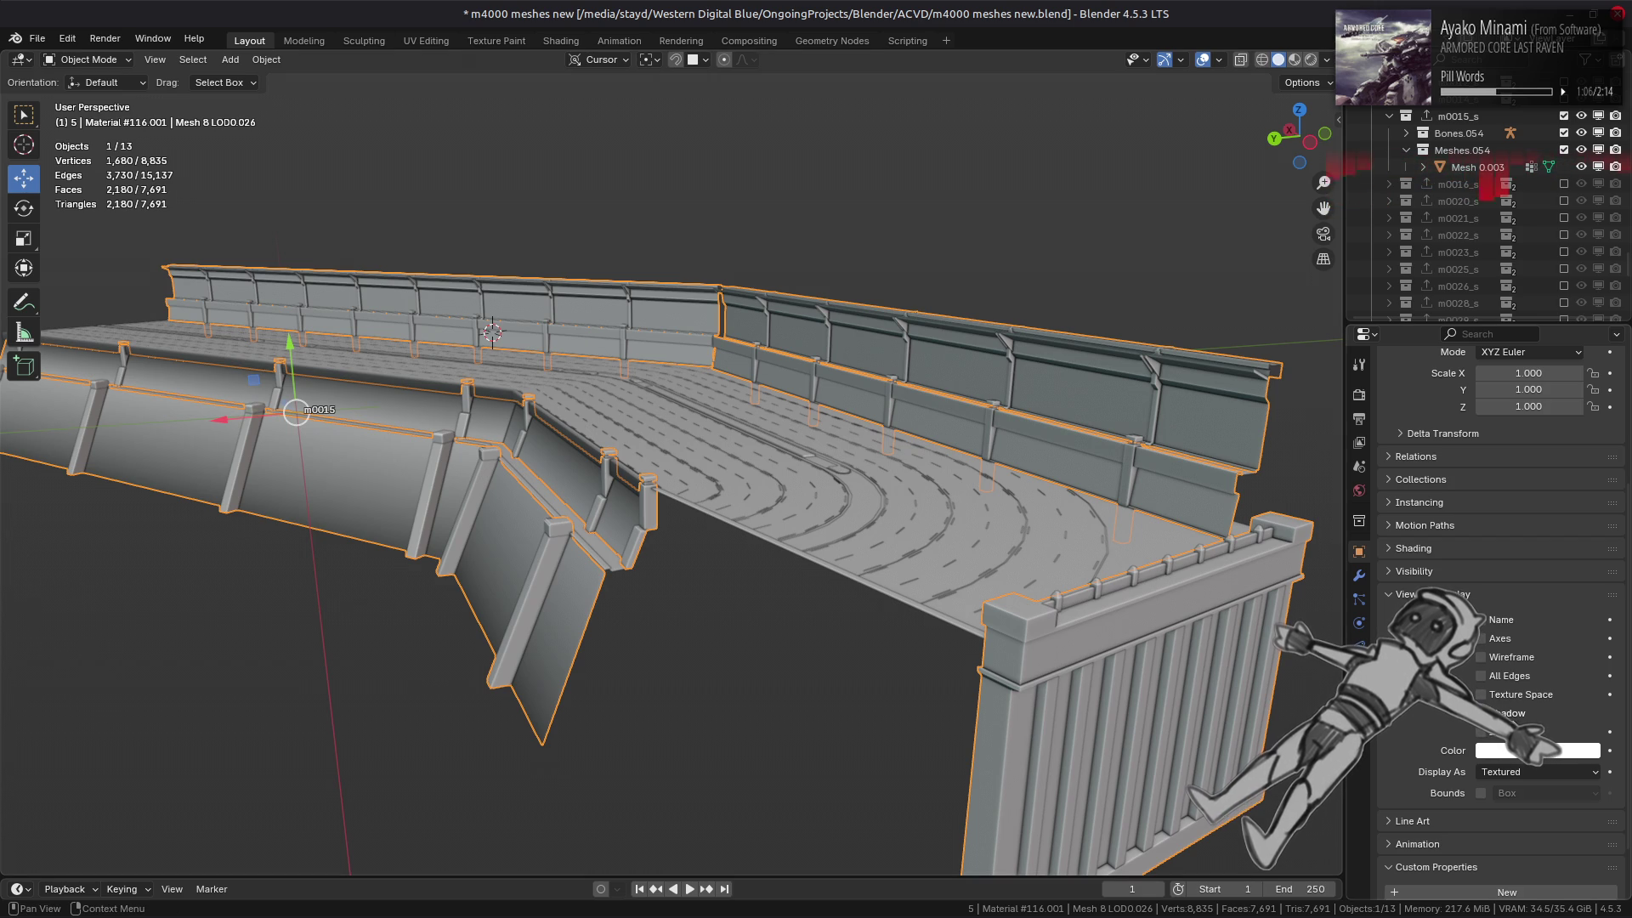
pyautogui.click(1508, 751)
pyautogui.moveTo(1506, 666); pyautogui.dragTo(1573, 666)
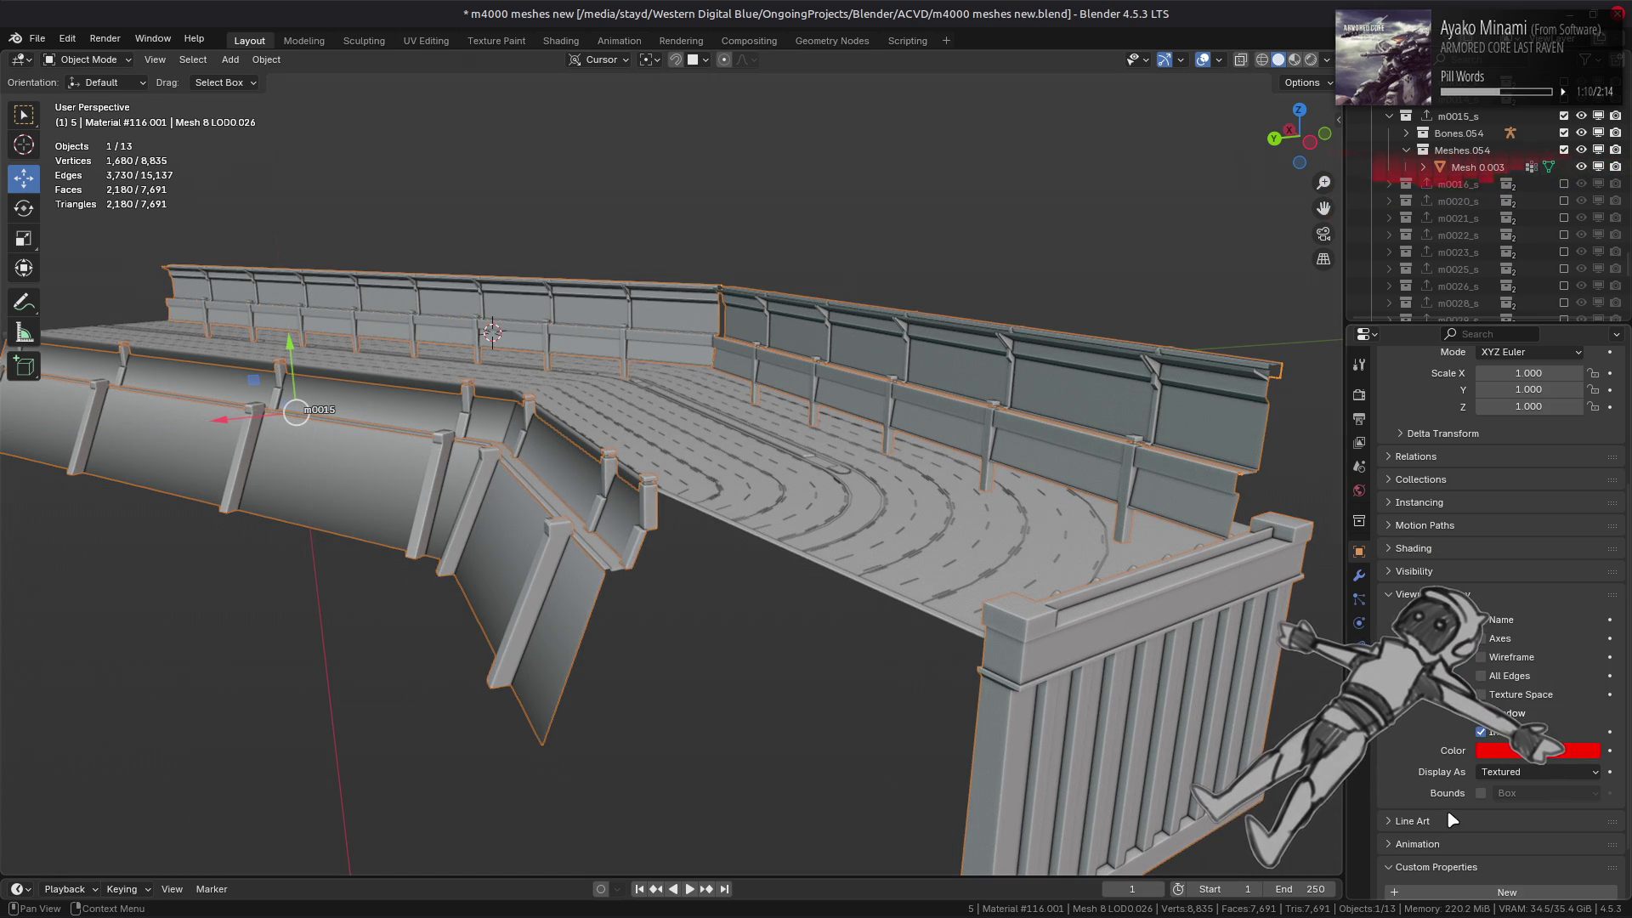
# - Remove the uv0 UV map, the Face Corner colour attribute, and all material slots
pyautogui.click(1359, 670)
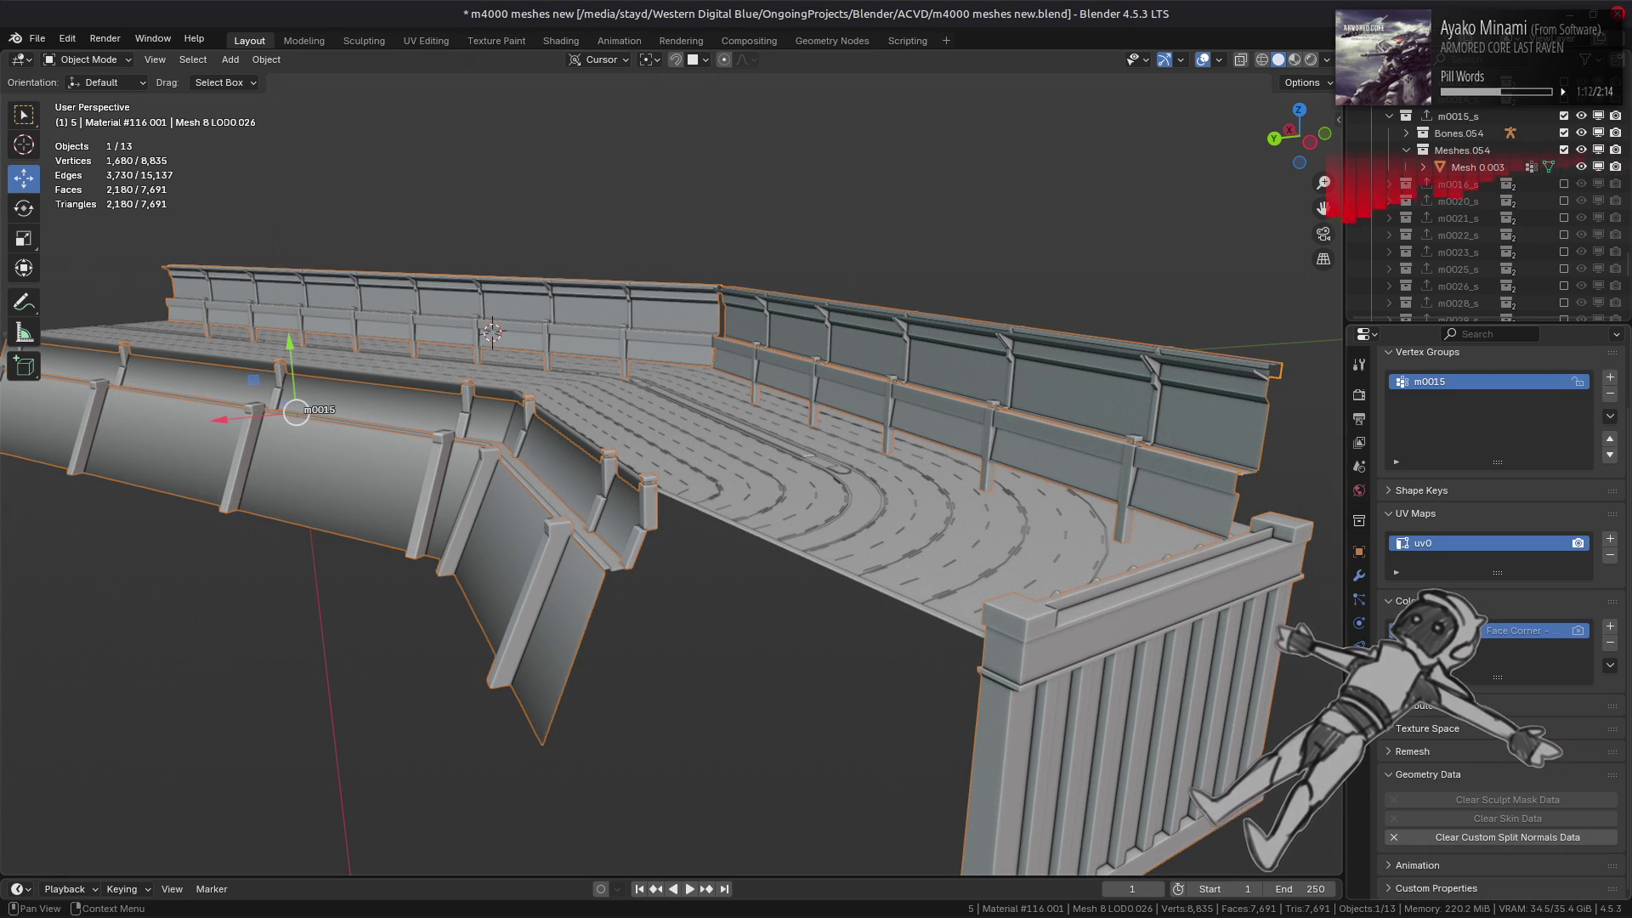
pyautogui.click(1610, 555)
pyautogui.click(1610, 643)
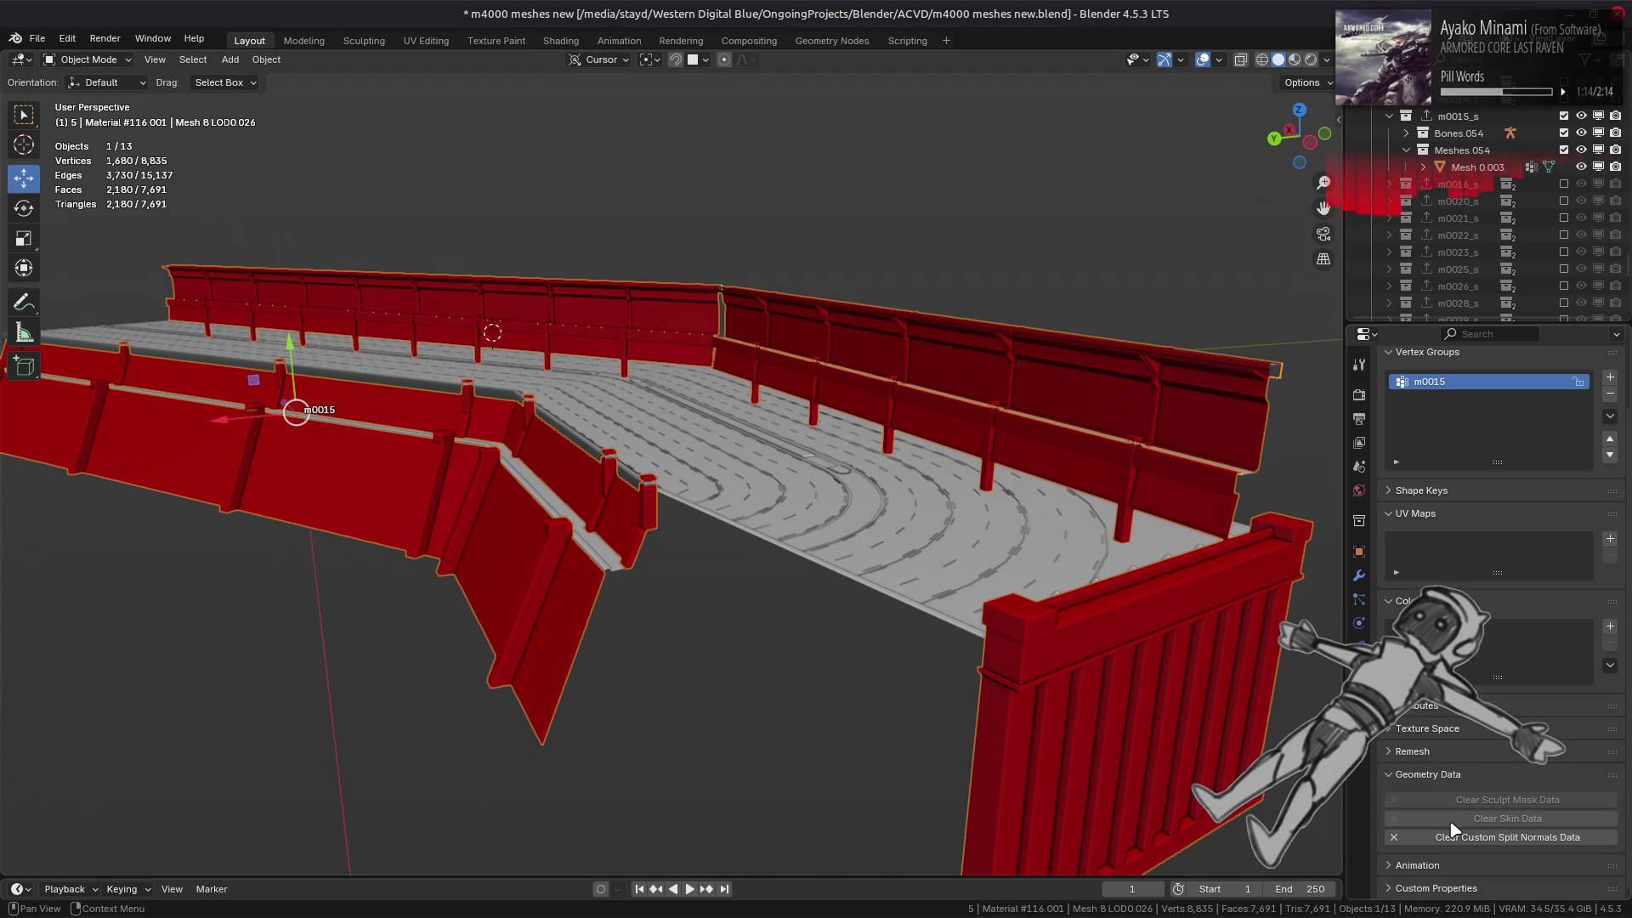
pyautogui.click(1359, 694)
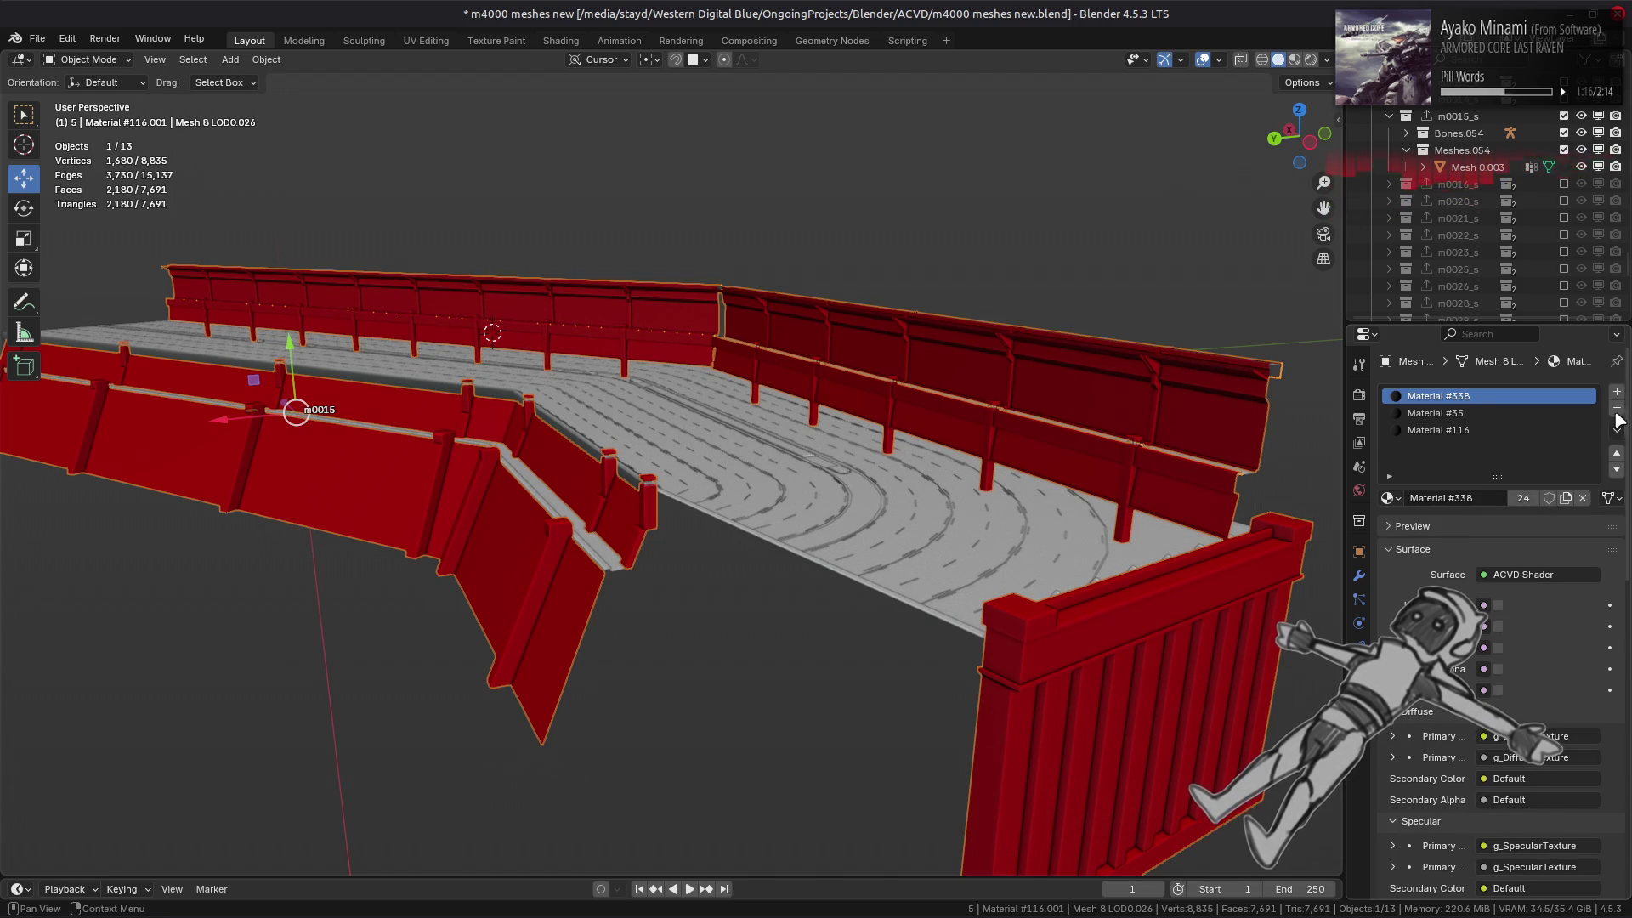
pyautogui.click(1617, 430)
pyautogui.click(1497, 502)
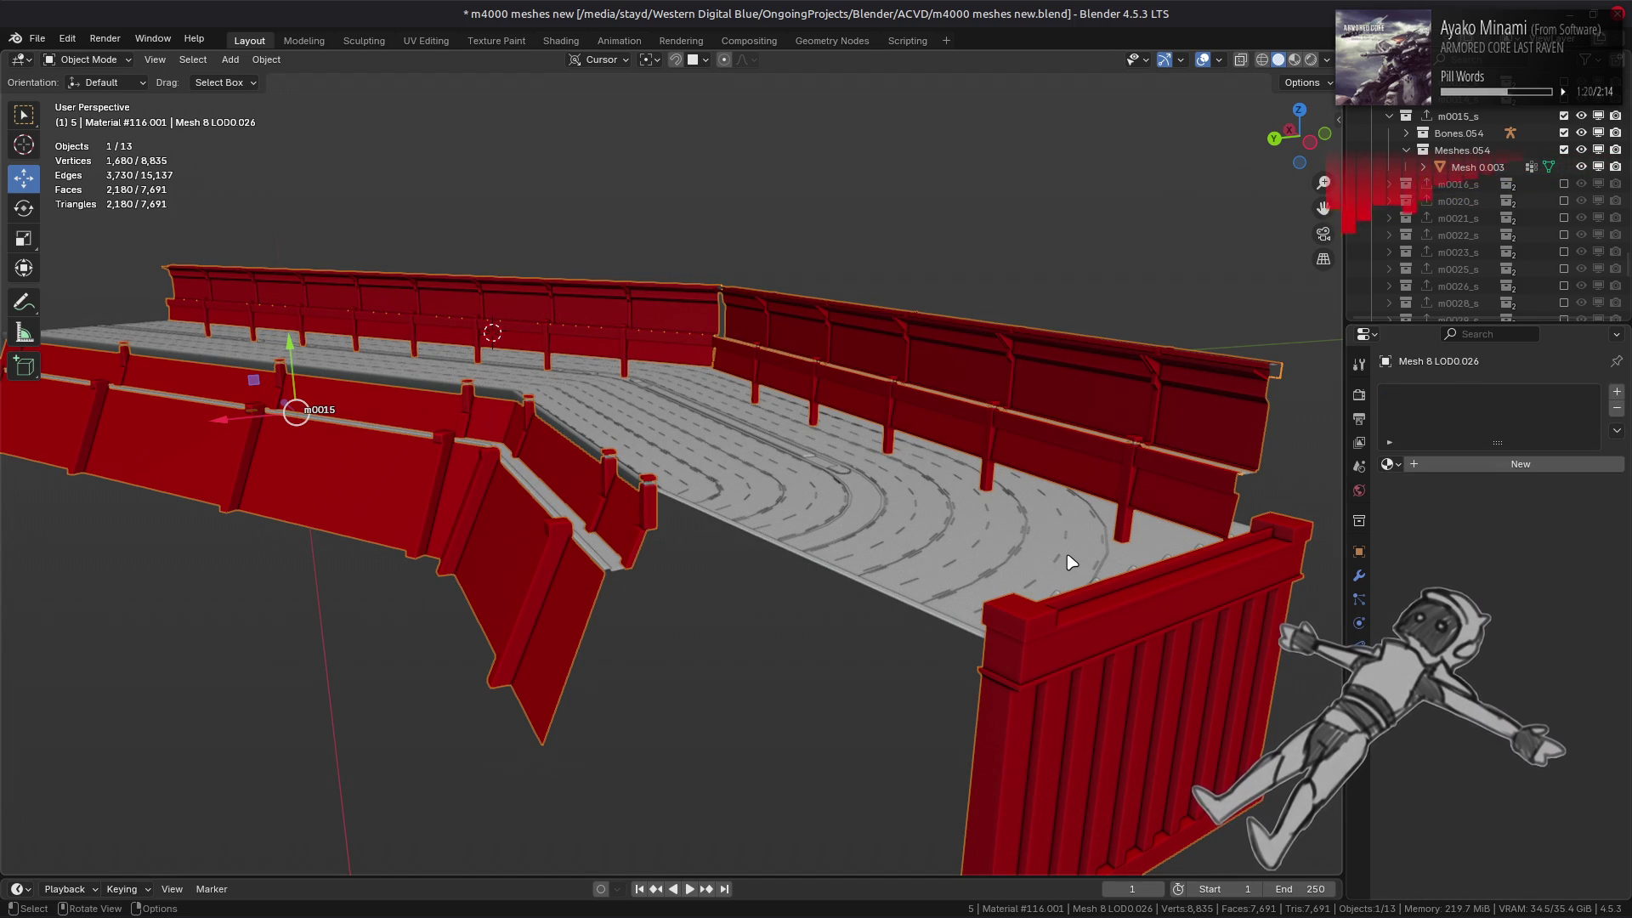
# - In Edit Mode, select all geometry and clear its seams
pyautogui.press('Tab')
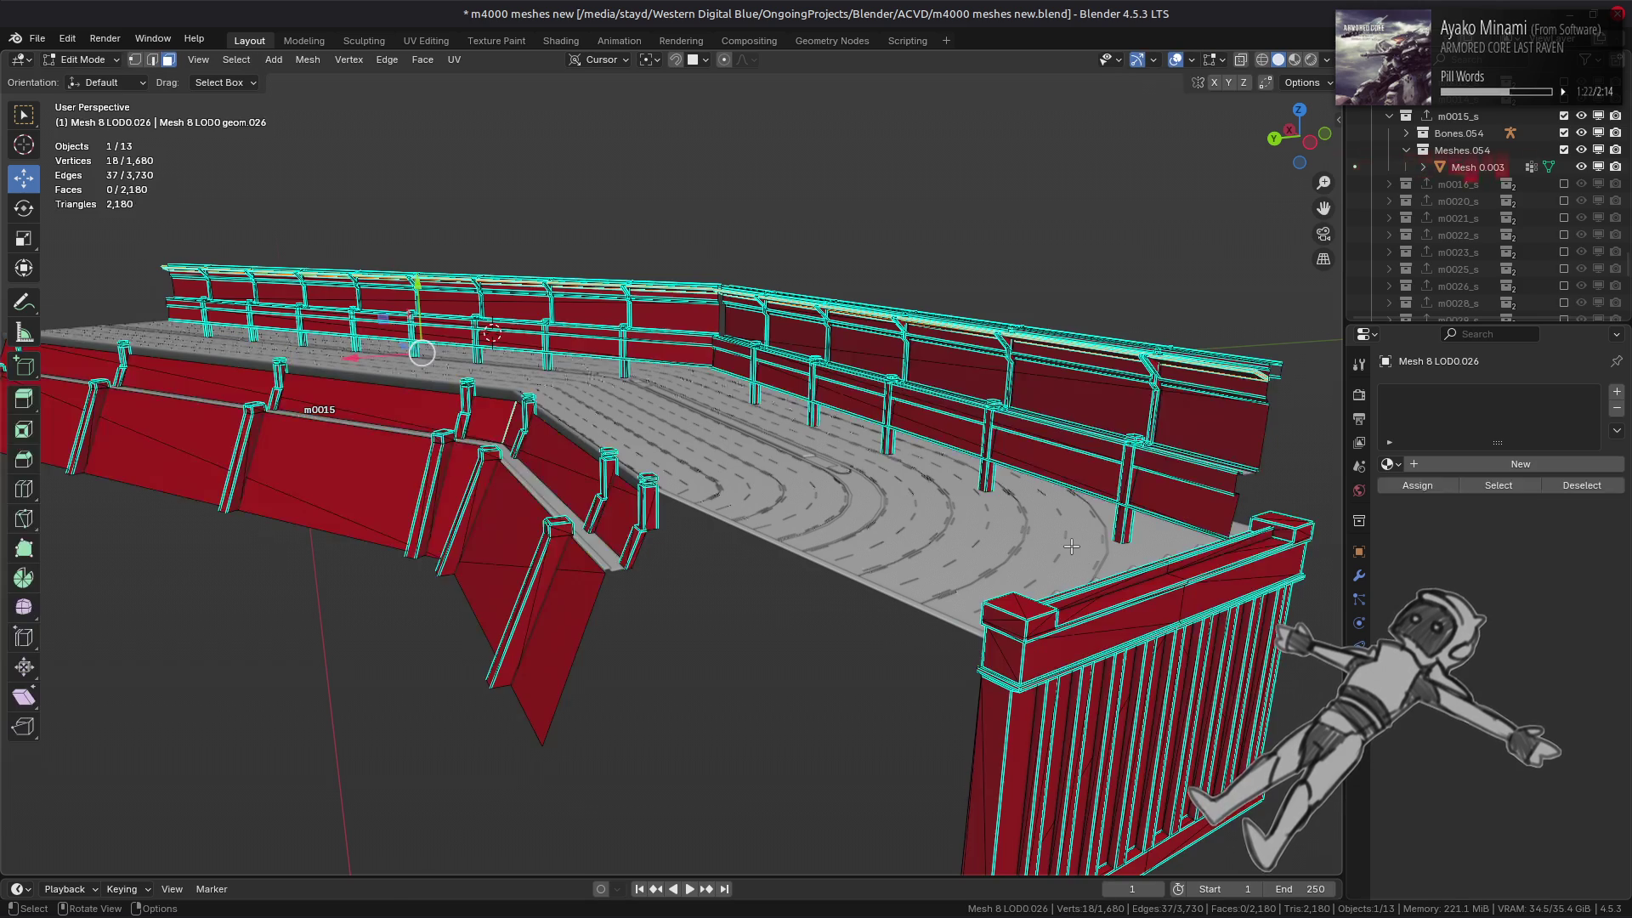
pyautogui.press('a')
pyautogui.rightClick(822, 474)
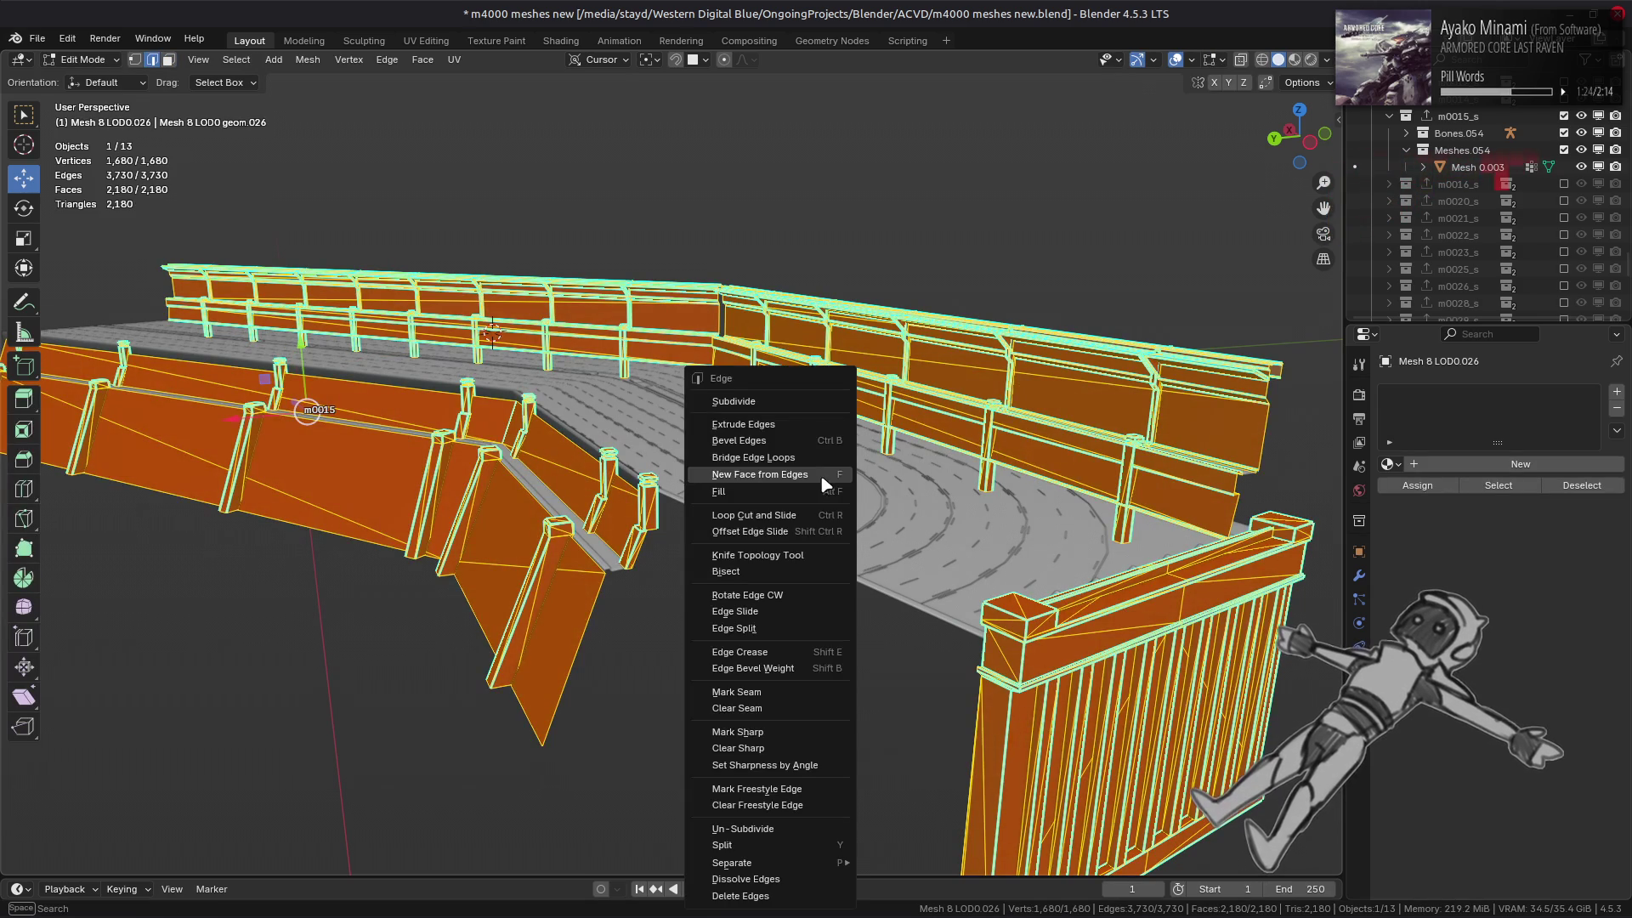
pyautogui.click(787, 733)
# - Apply Limited Dissolve to simplify the barrier mesh to 947 faces
pyautogui.press('3')
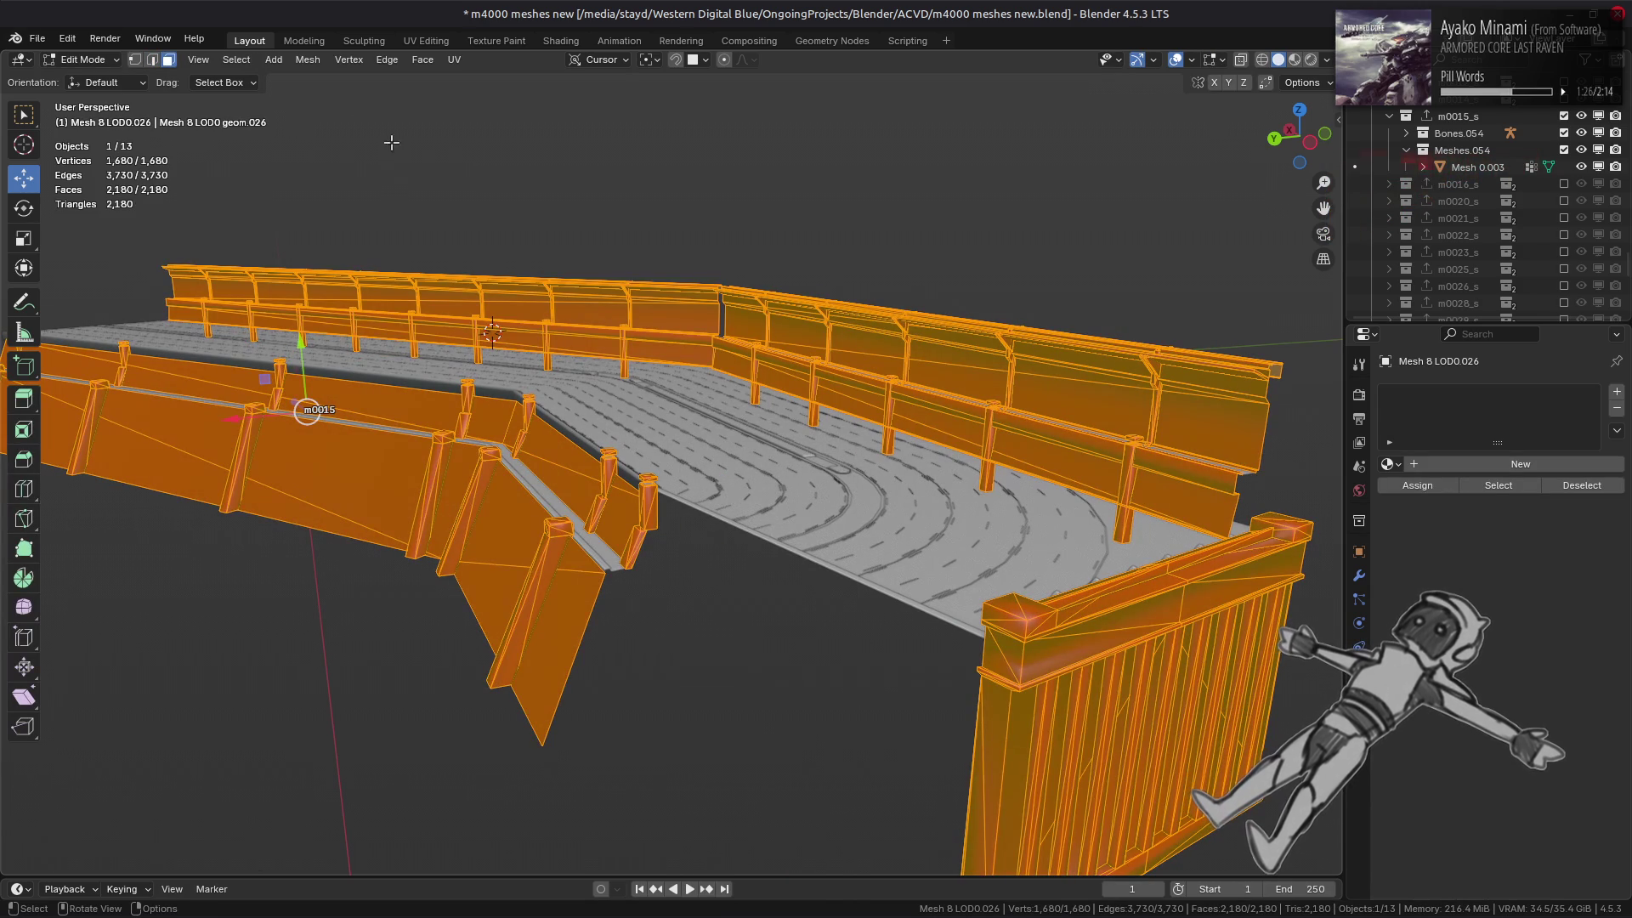
pyautogui.click(308, 59)
pyautogui.moveTo(407, 457)
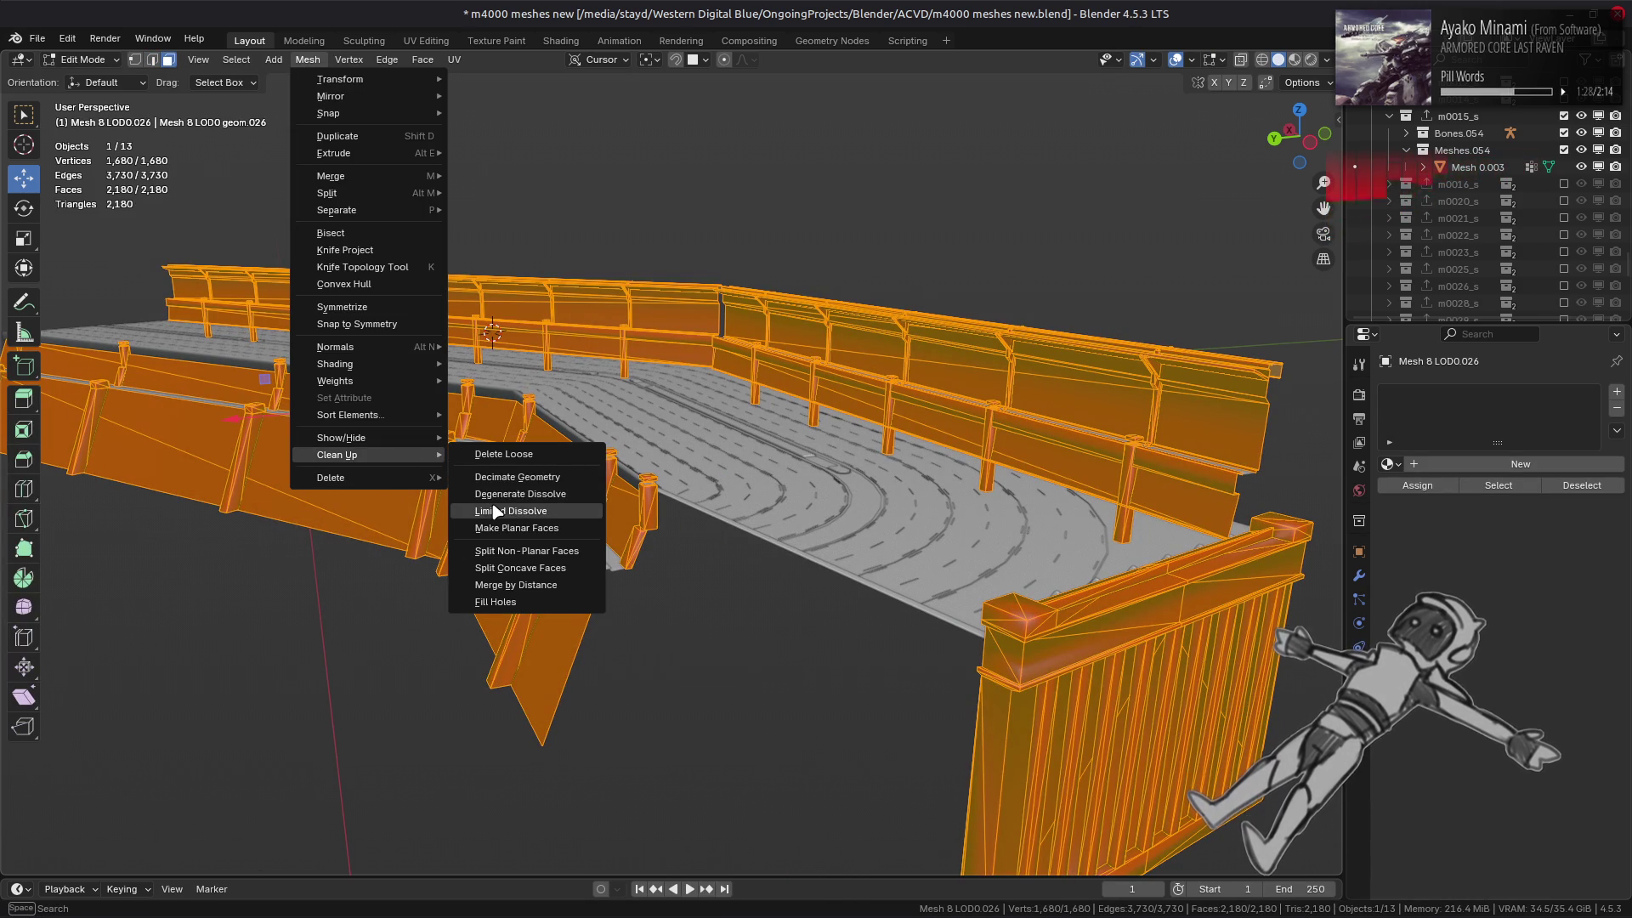
pyautogui.click(510, 511)
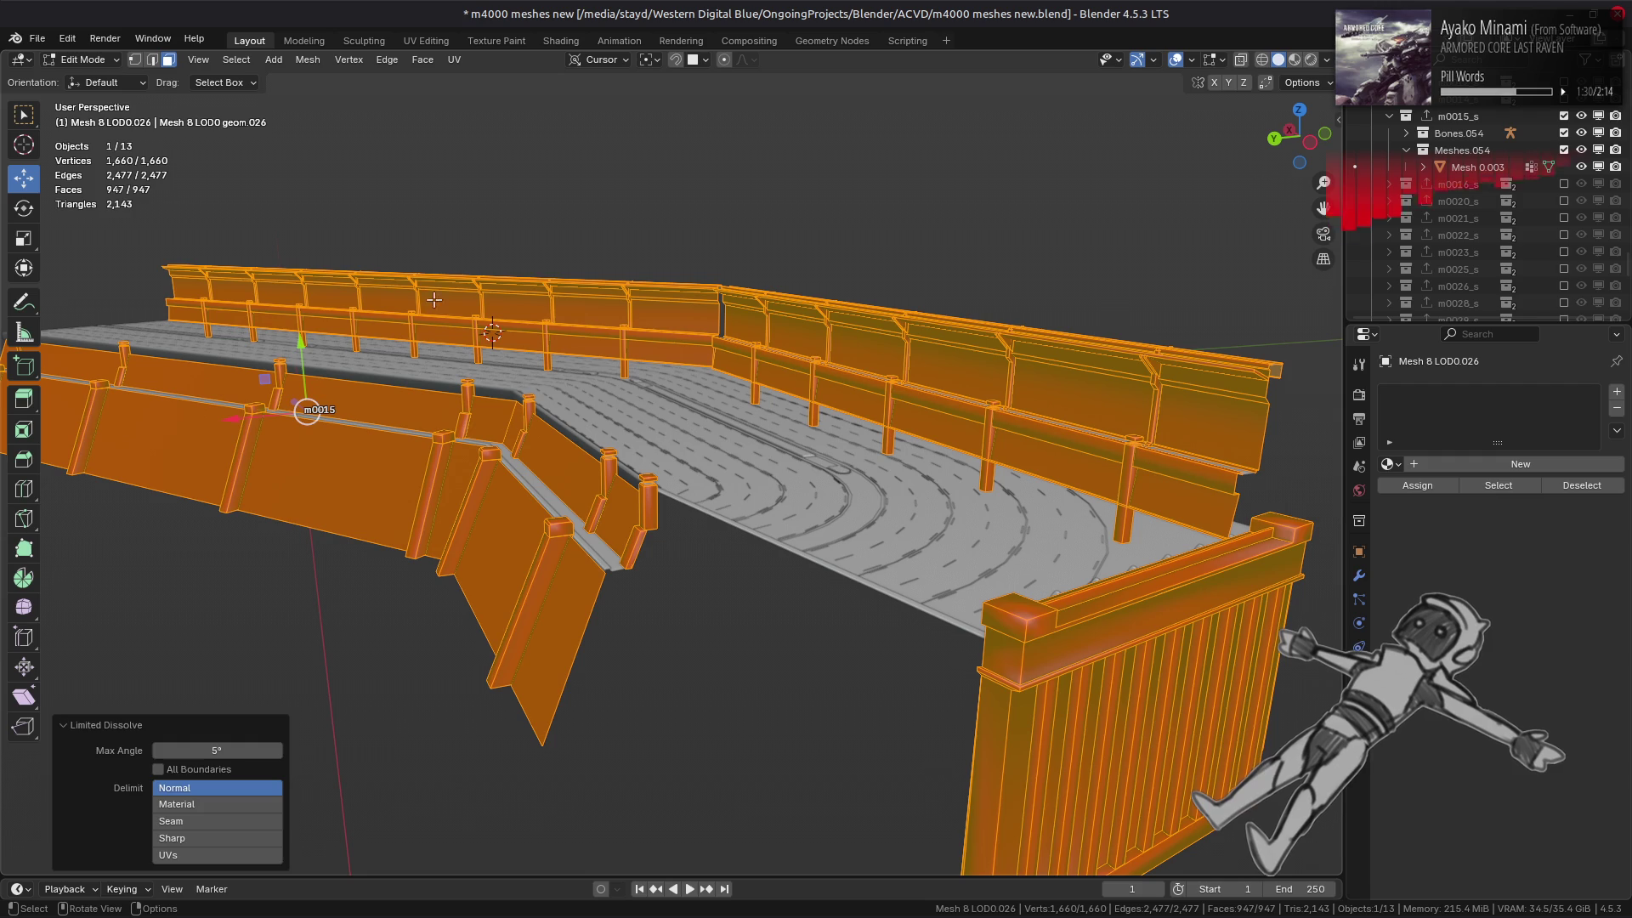
pyautogui.hotkey('ctrl', 'z')
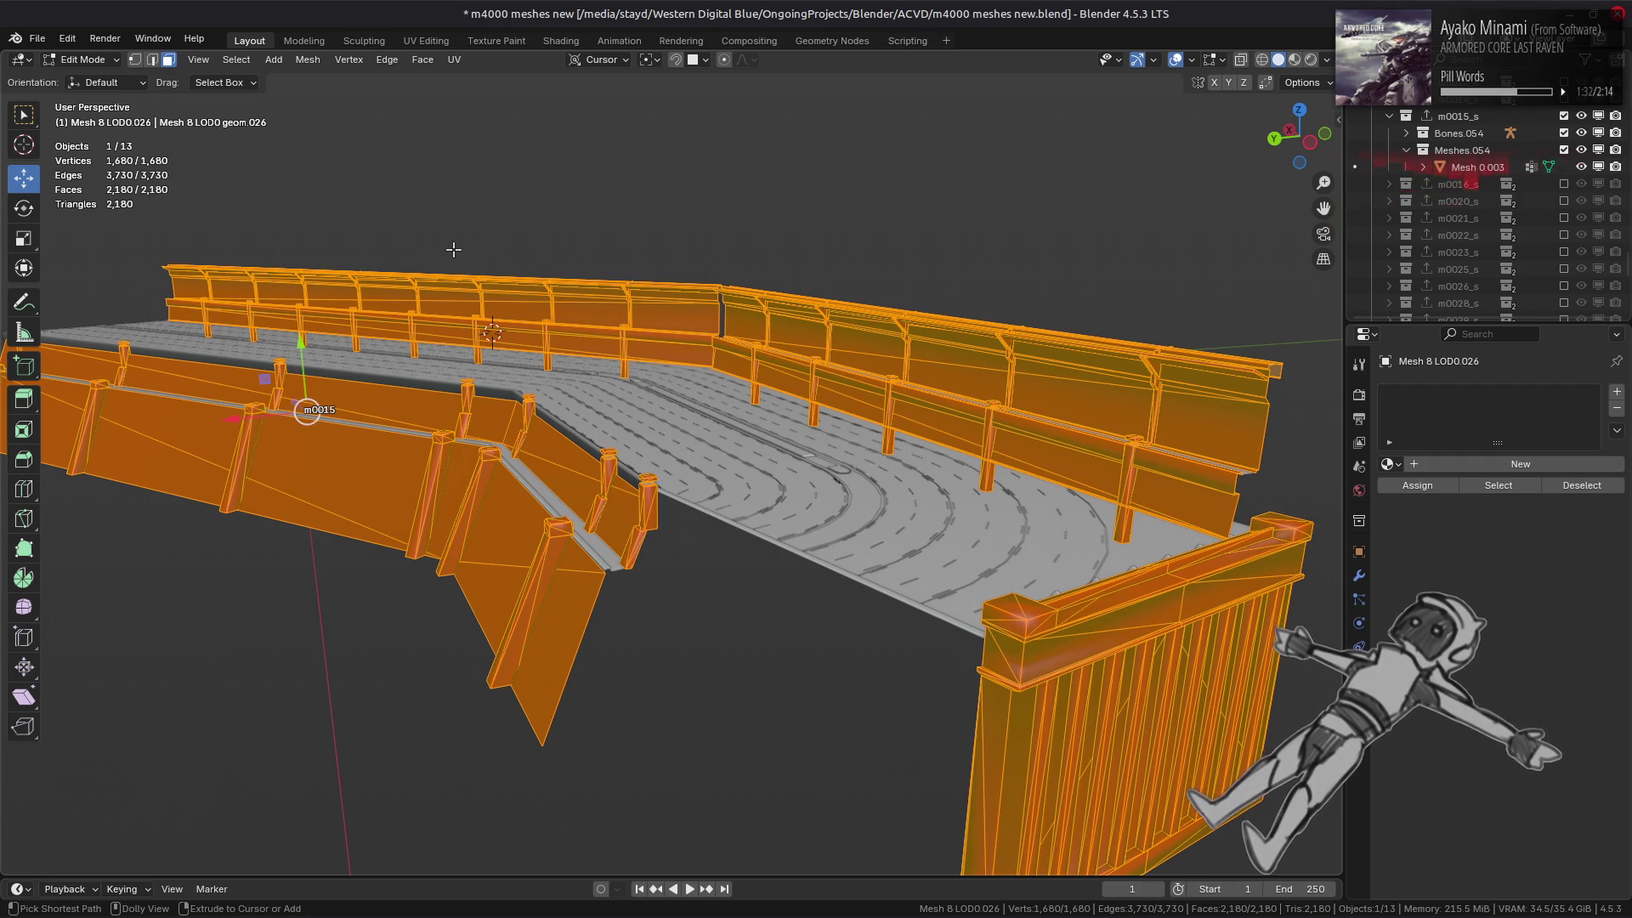
pyautogui.hotkey('ctrl', 'shift', 'z')
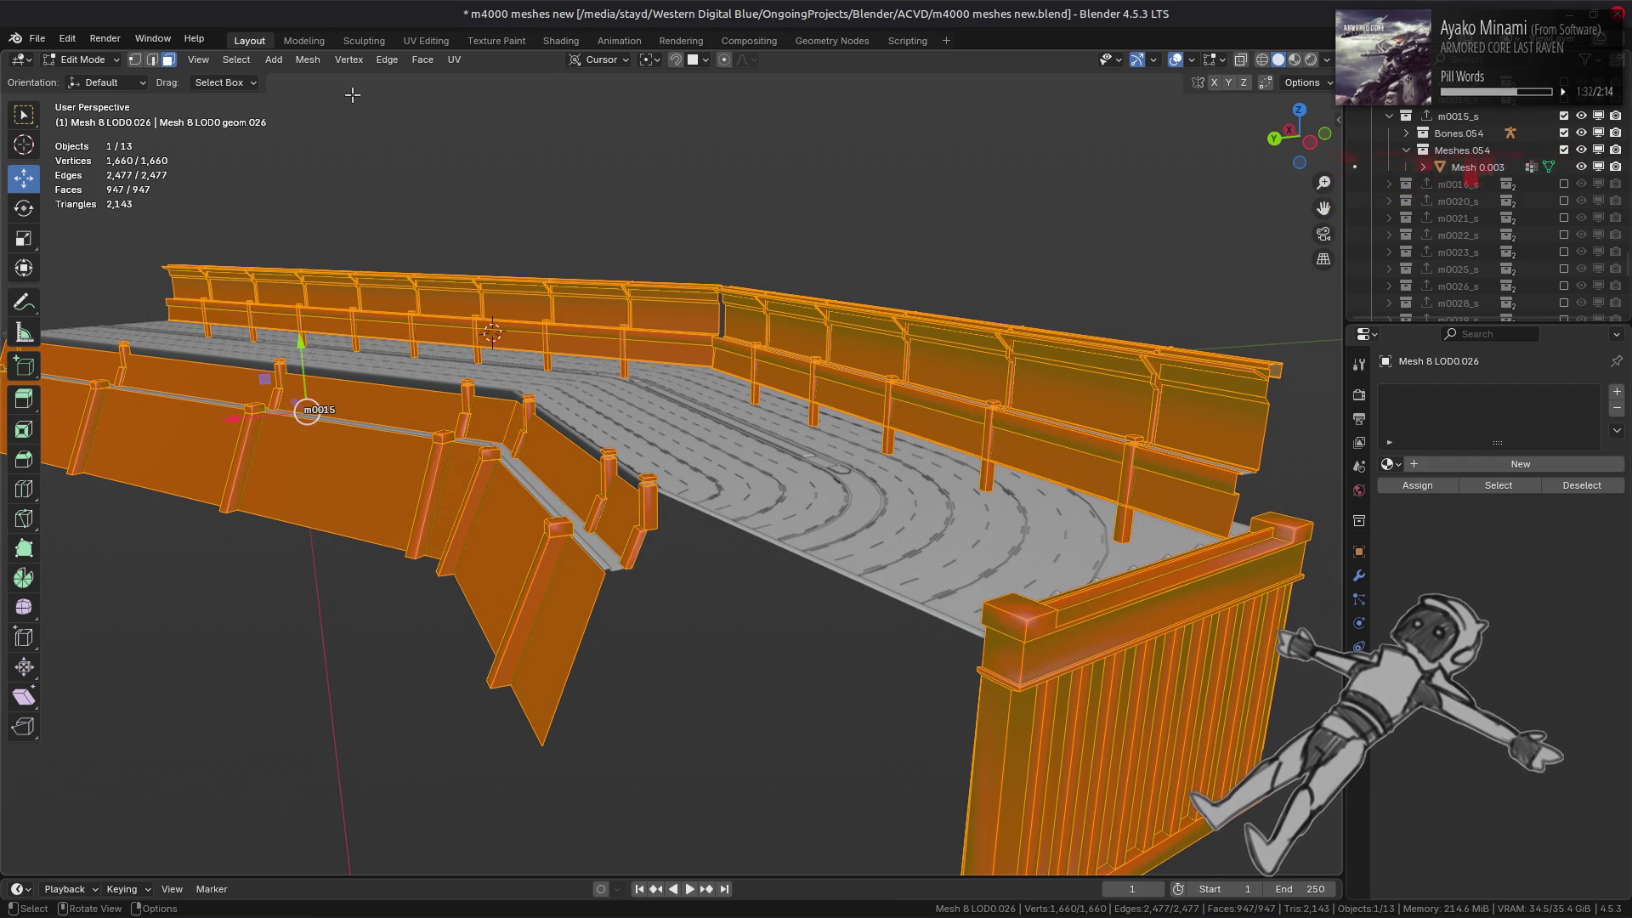
# - Shade all faces flat, deselect, and return to Object Mode
pyautogui.click(308, 58)
pyautogui.moveTo(383, 364)
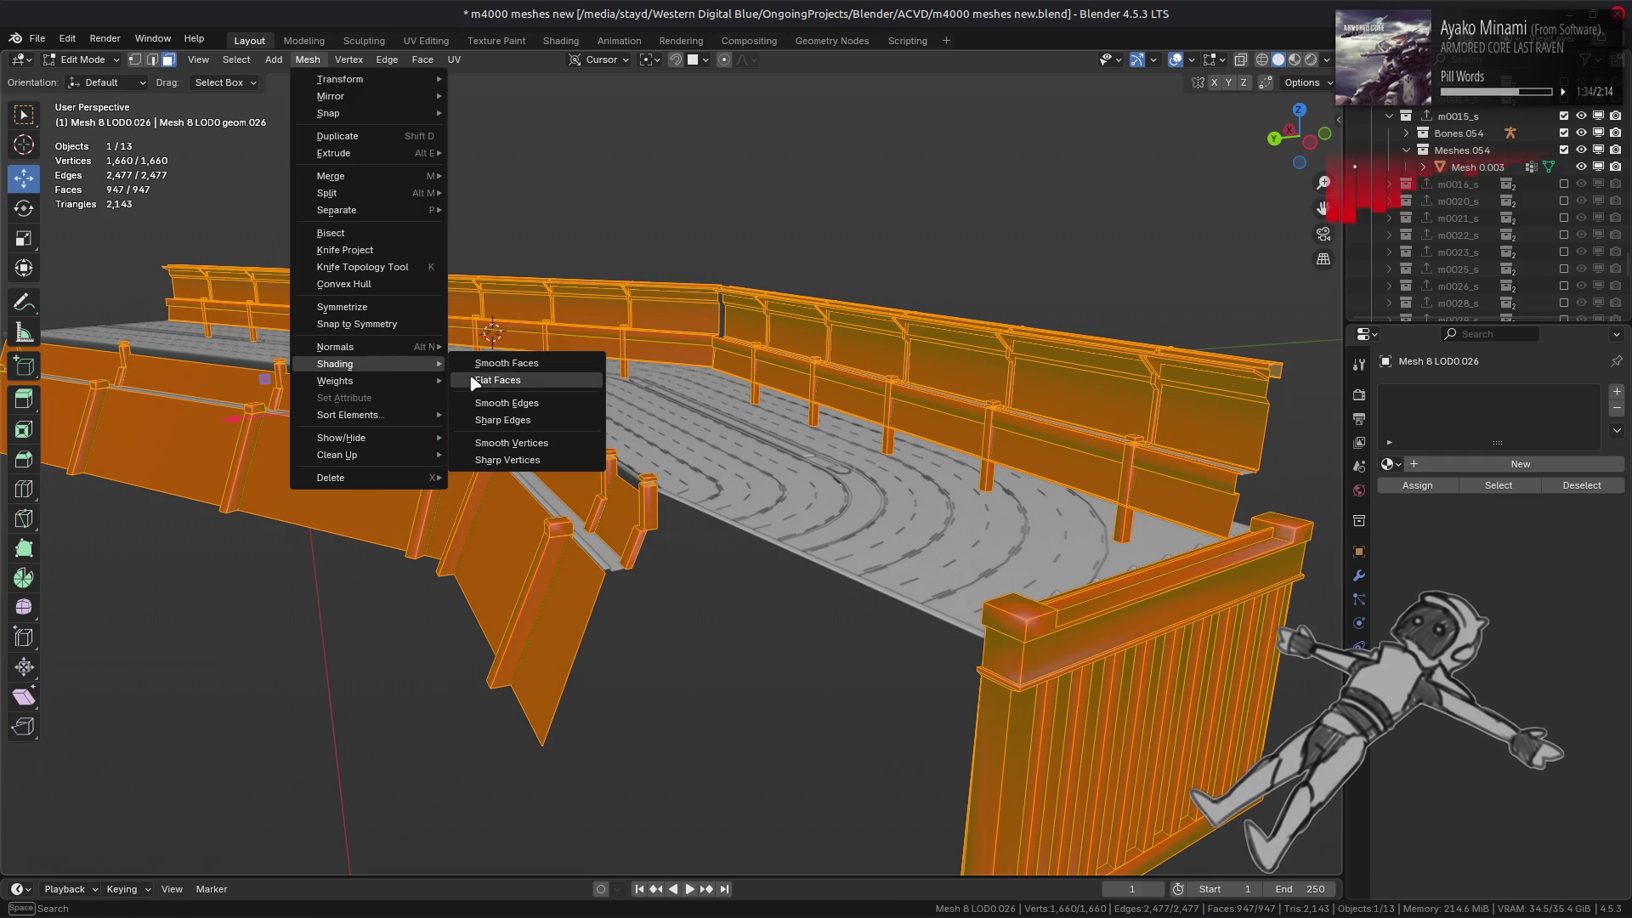
pyautogui.click(476, 381)
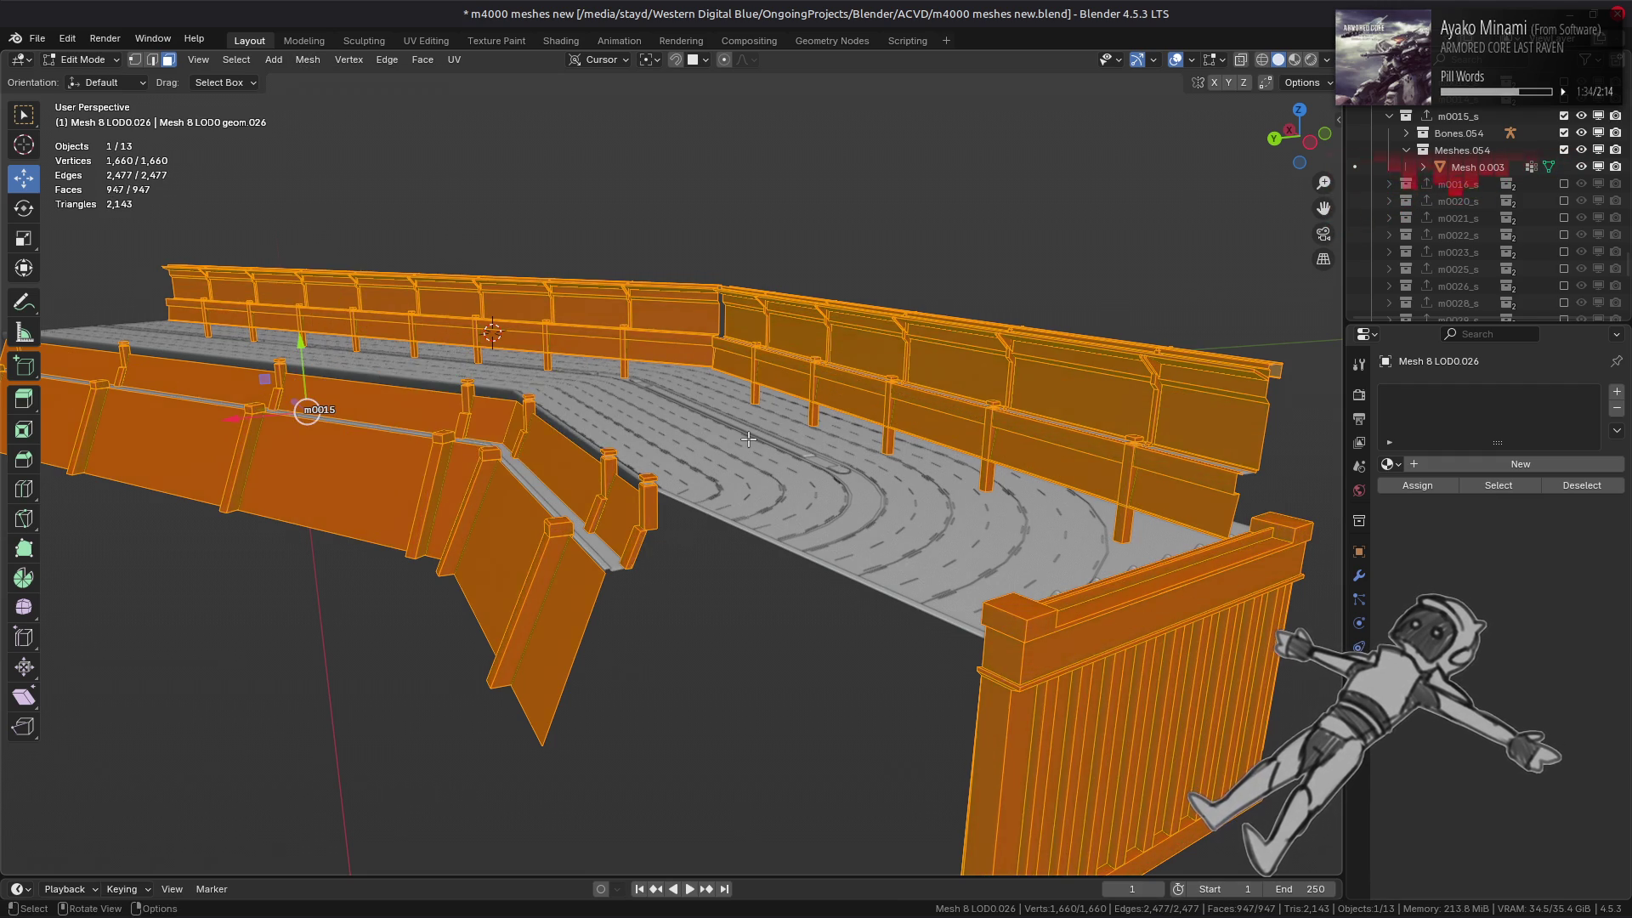
pyautogui.click(748, 430)
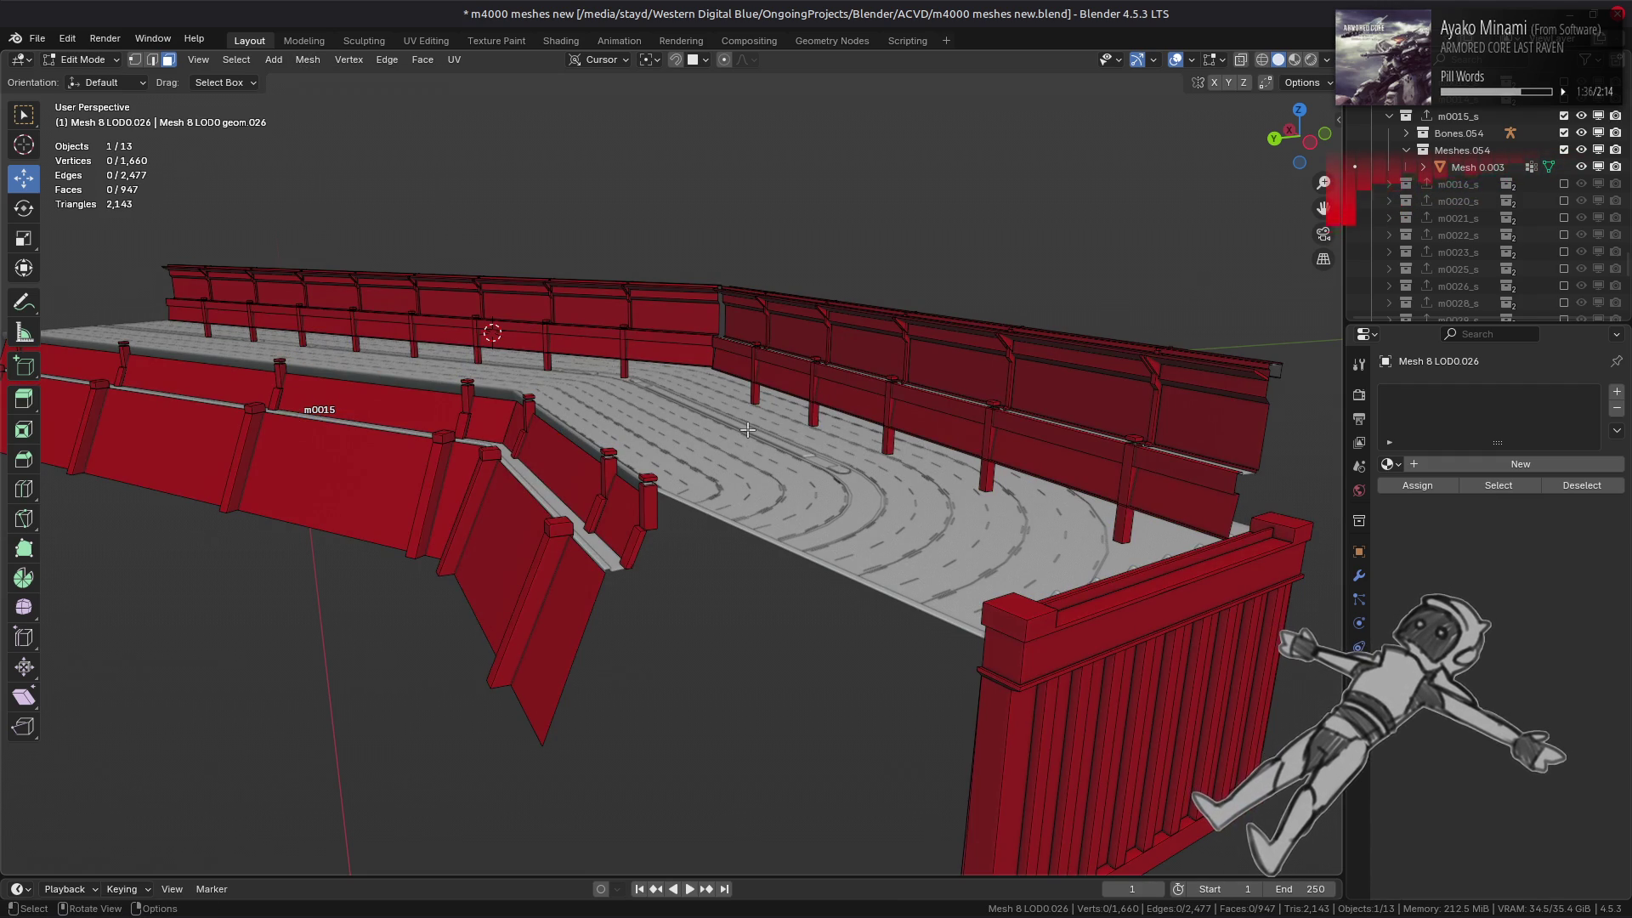
pyautogui.press('Tab')
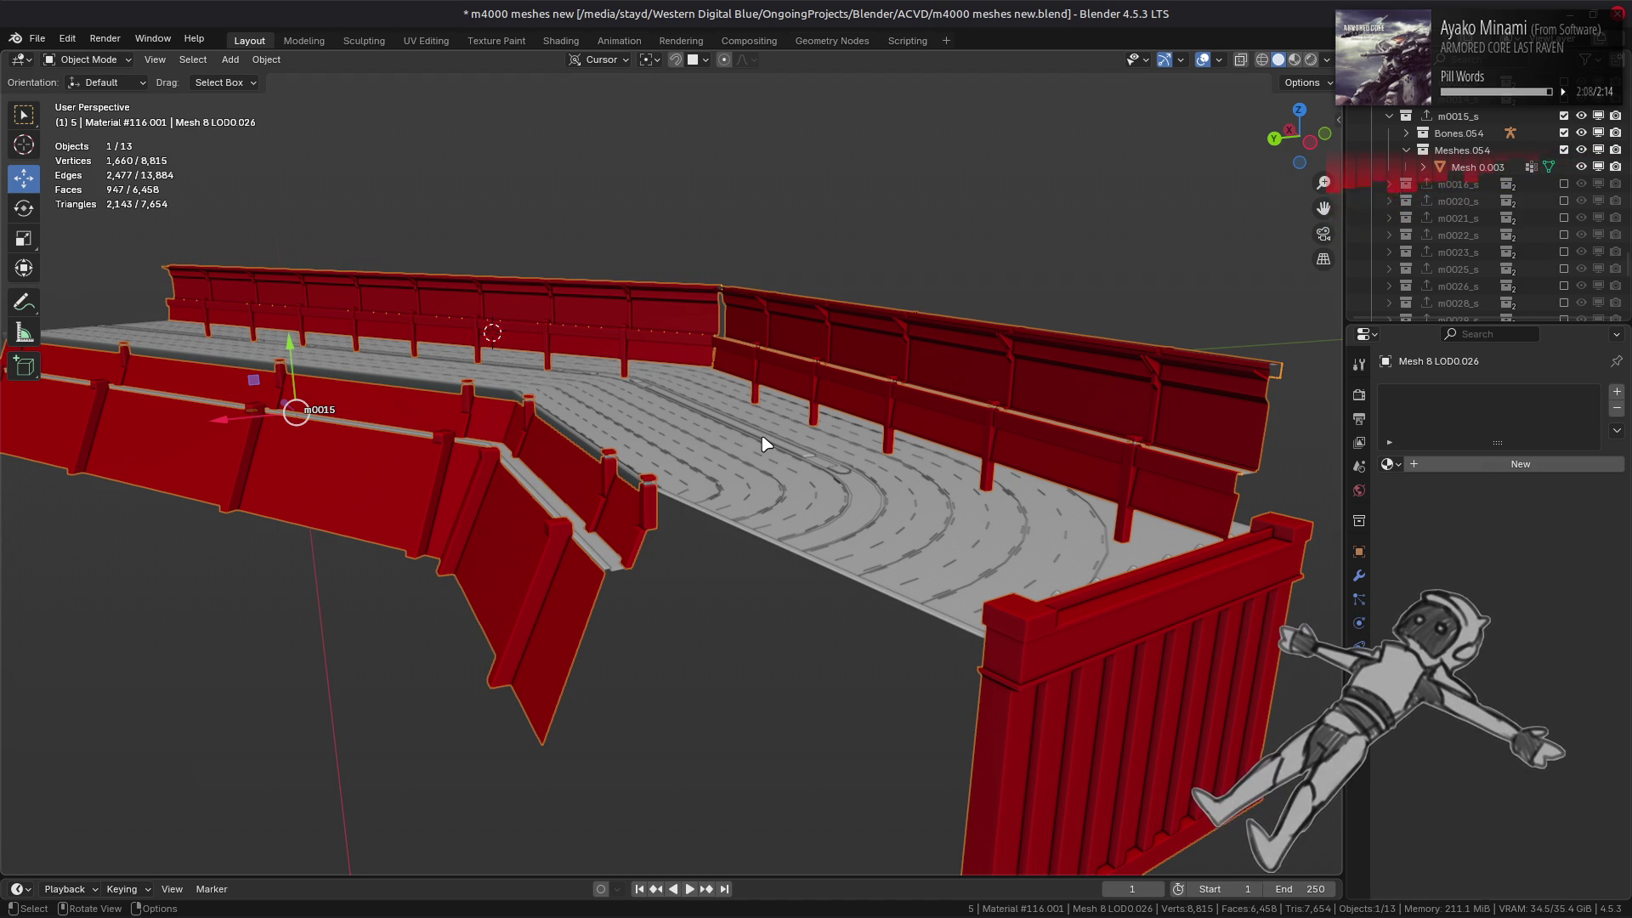
# - Select the right barrier's upper panels by similar perimeter and delete those 130 faces
pyautogui.scroll(2, 763, 444)
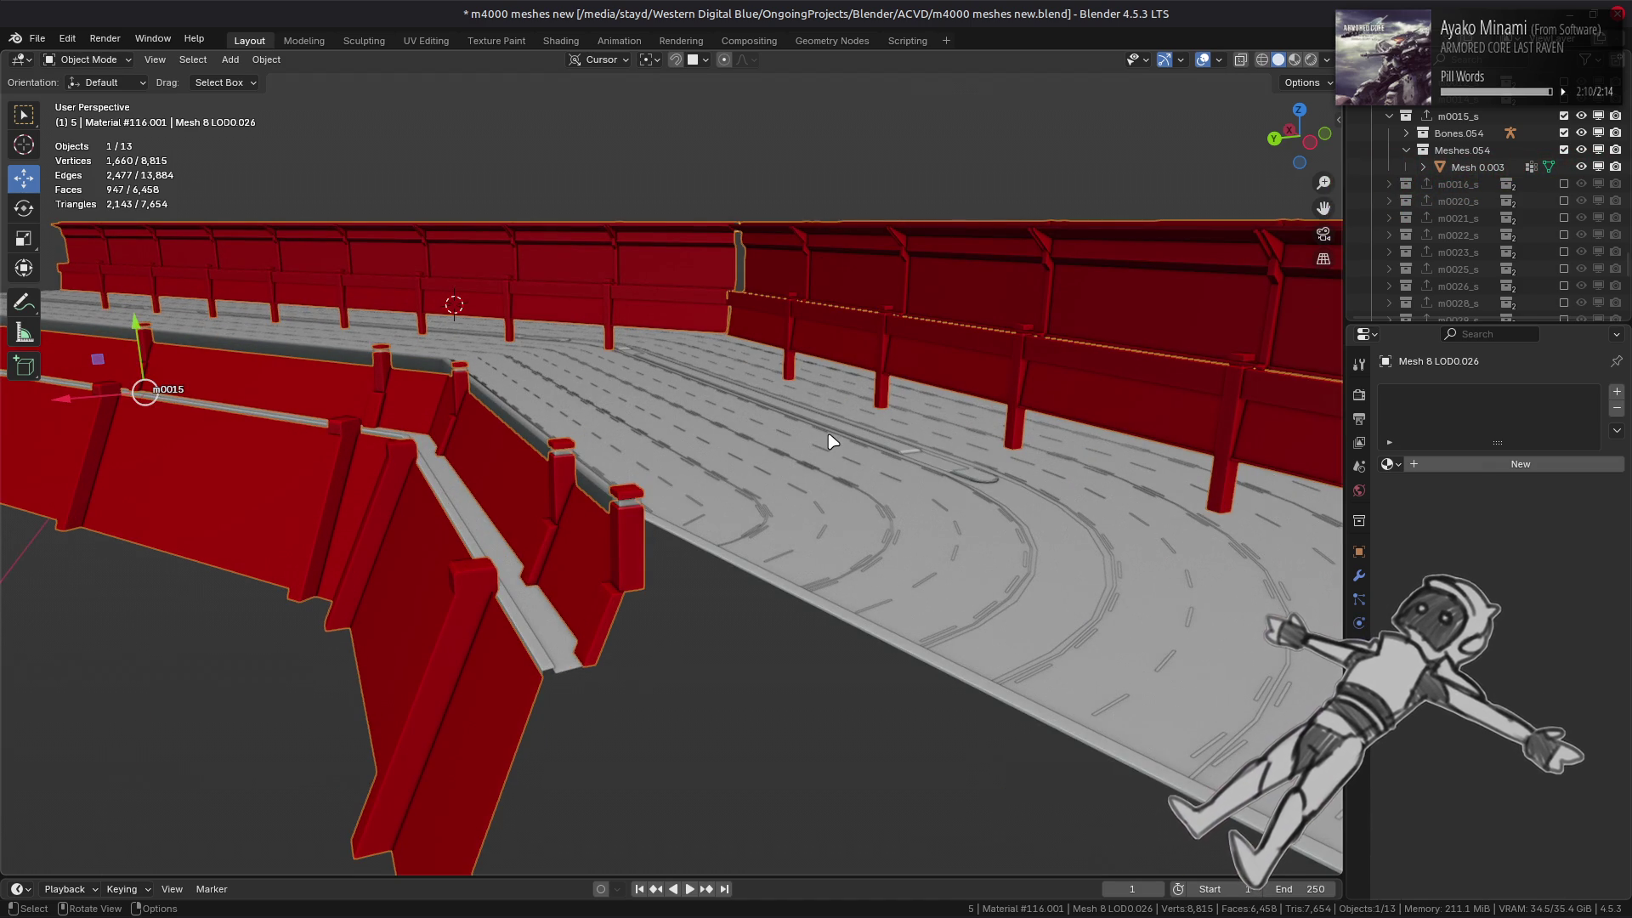
pyautogui.moveTo(914, 441)
pyautogui.mouseDown(button='middle')
pyautogui.moveTo(854, 432)
pyautogui.moveTo(925, 432)
pyautogui.mouseUp(button='middle')
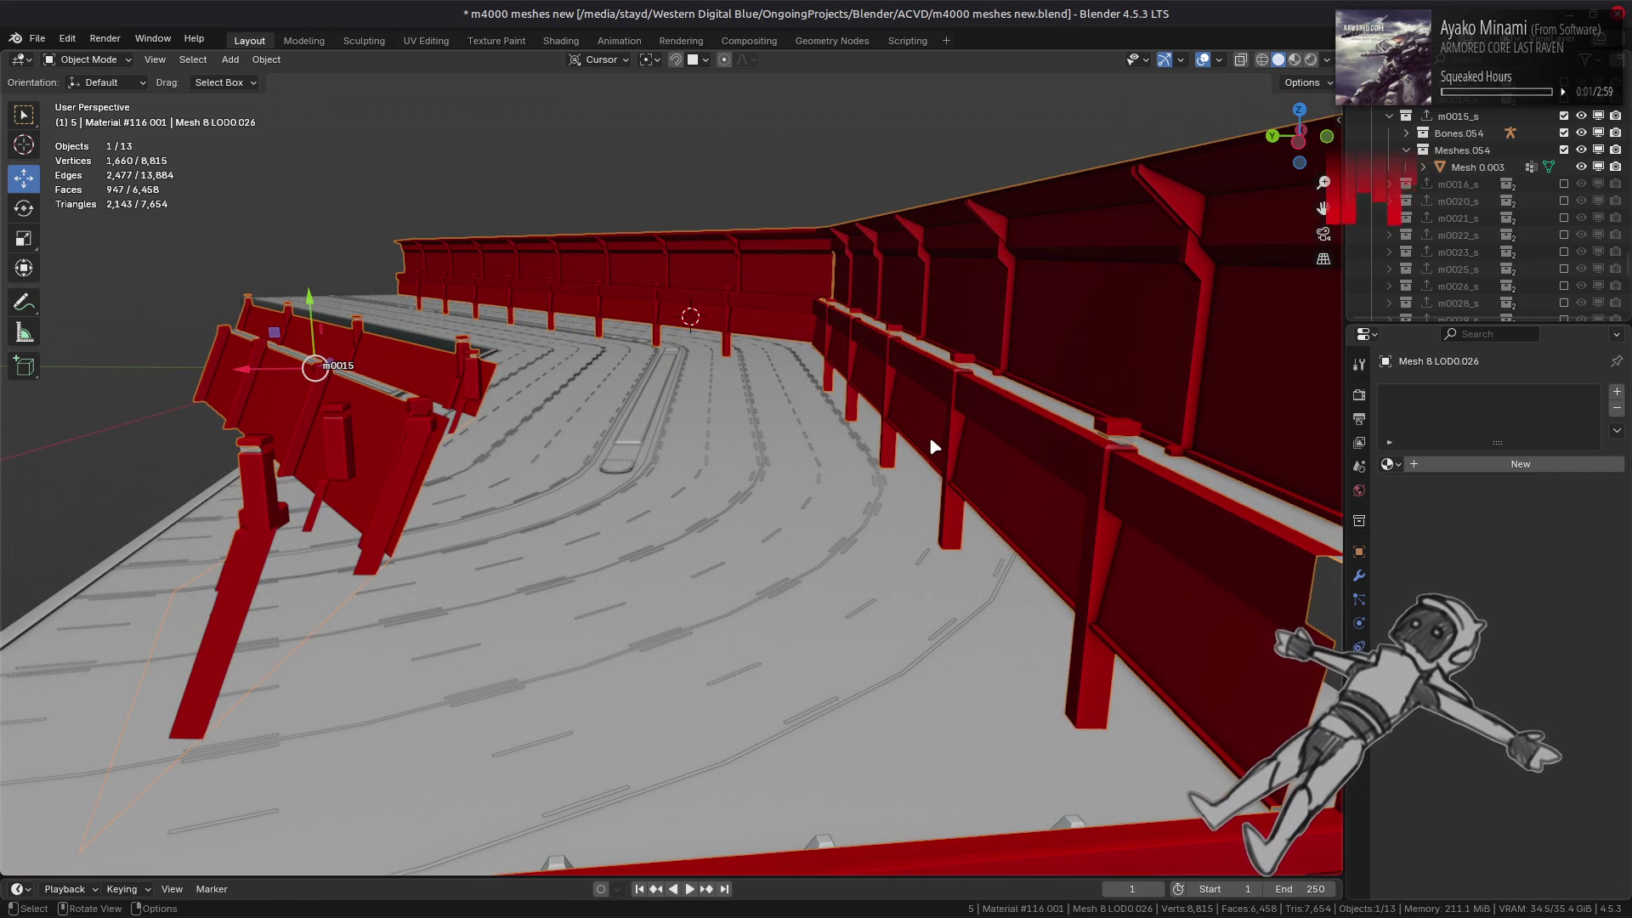
pyautogui.press('Tab')
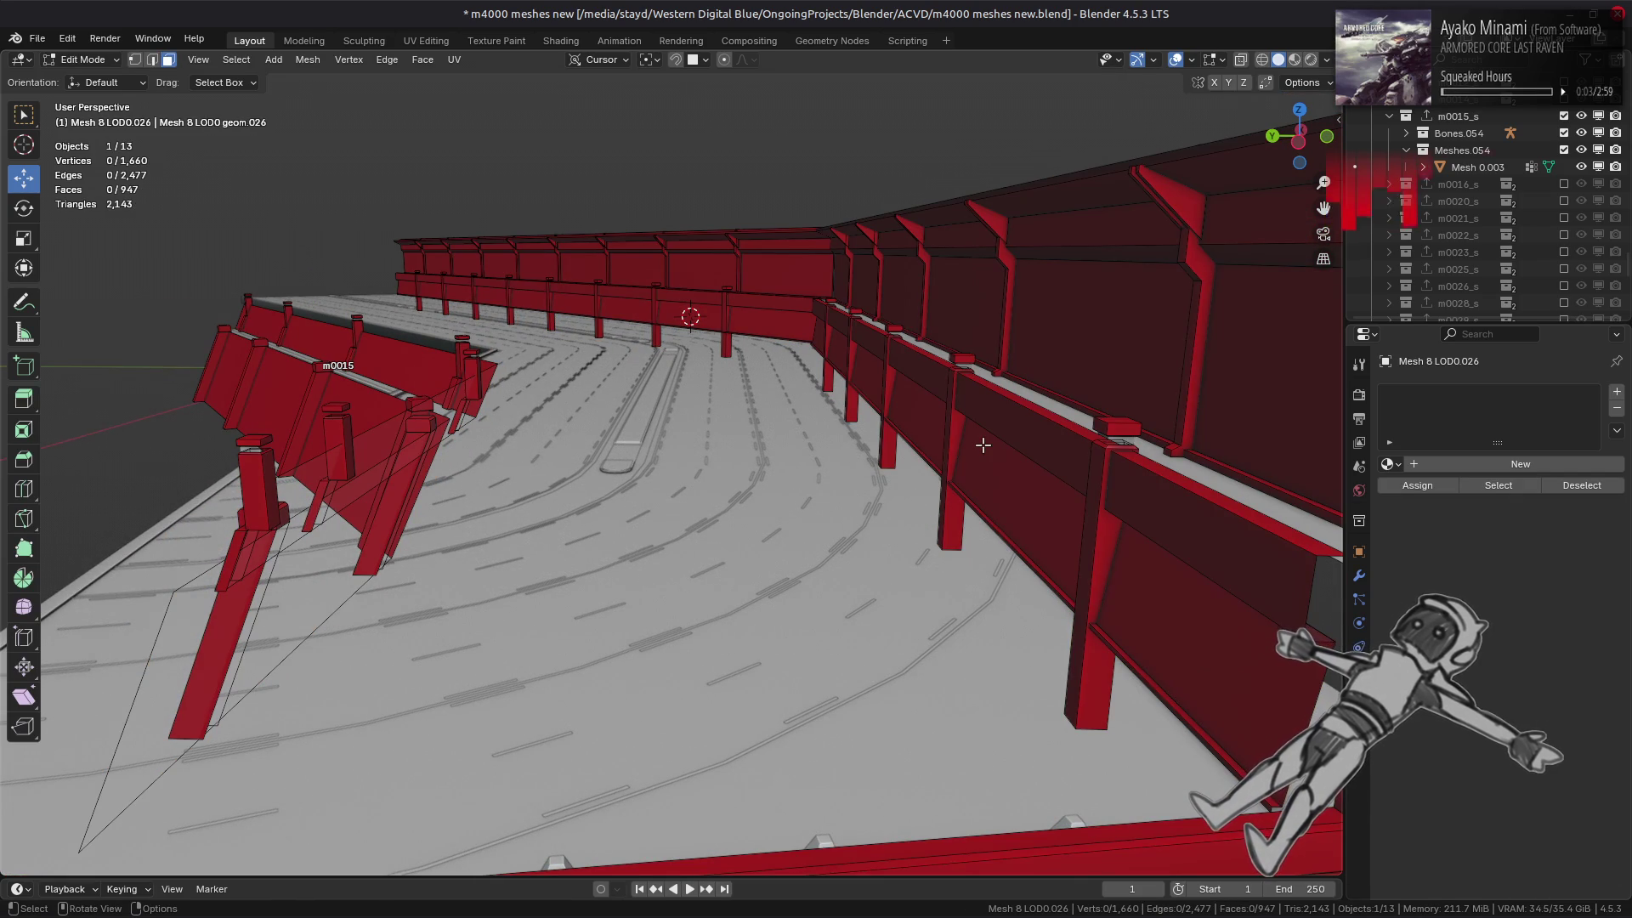
pyautogui.moveTo(983, 446); pyautogui.dragTo(1026, 398, button='middle')
pyautogui.click(1074, 332)
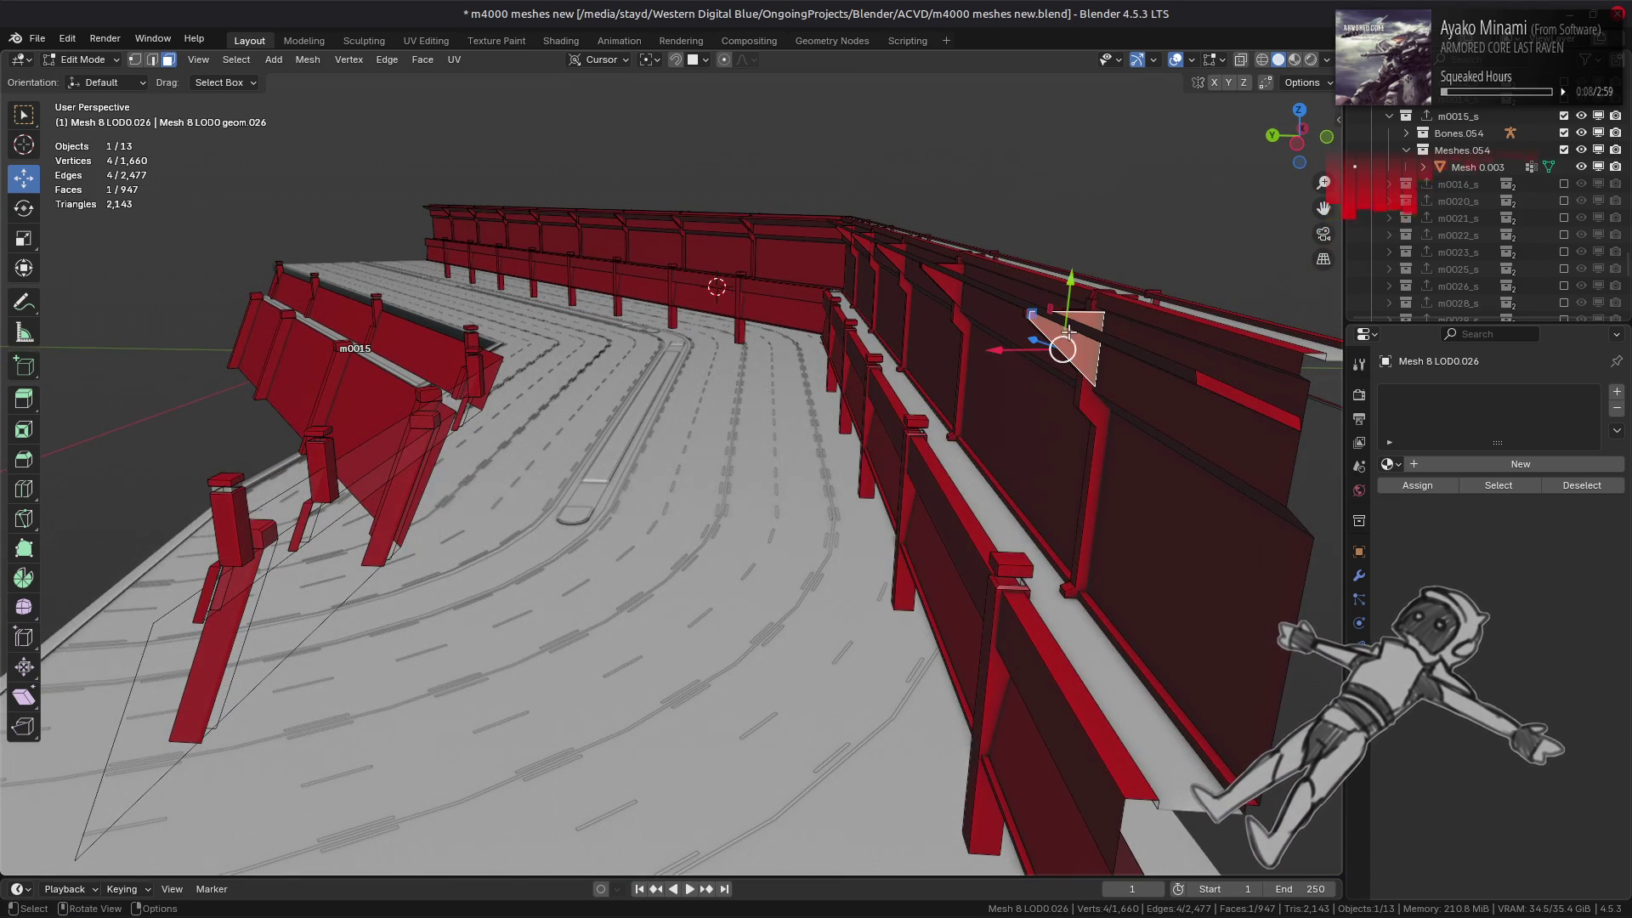
pyautogui.click(237, 59)
pyautogui.moveTo(374, 273)
pyautogui.click(447, 308)
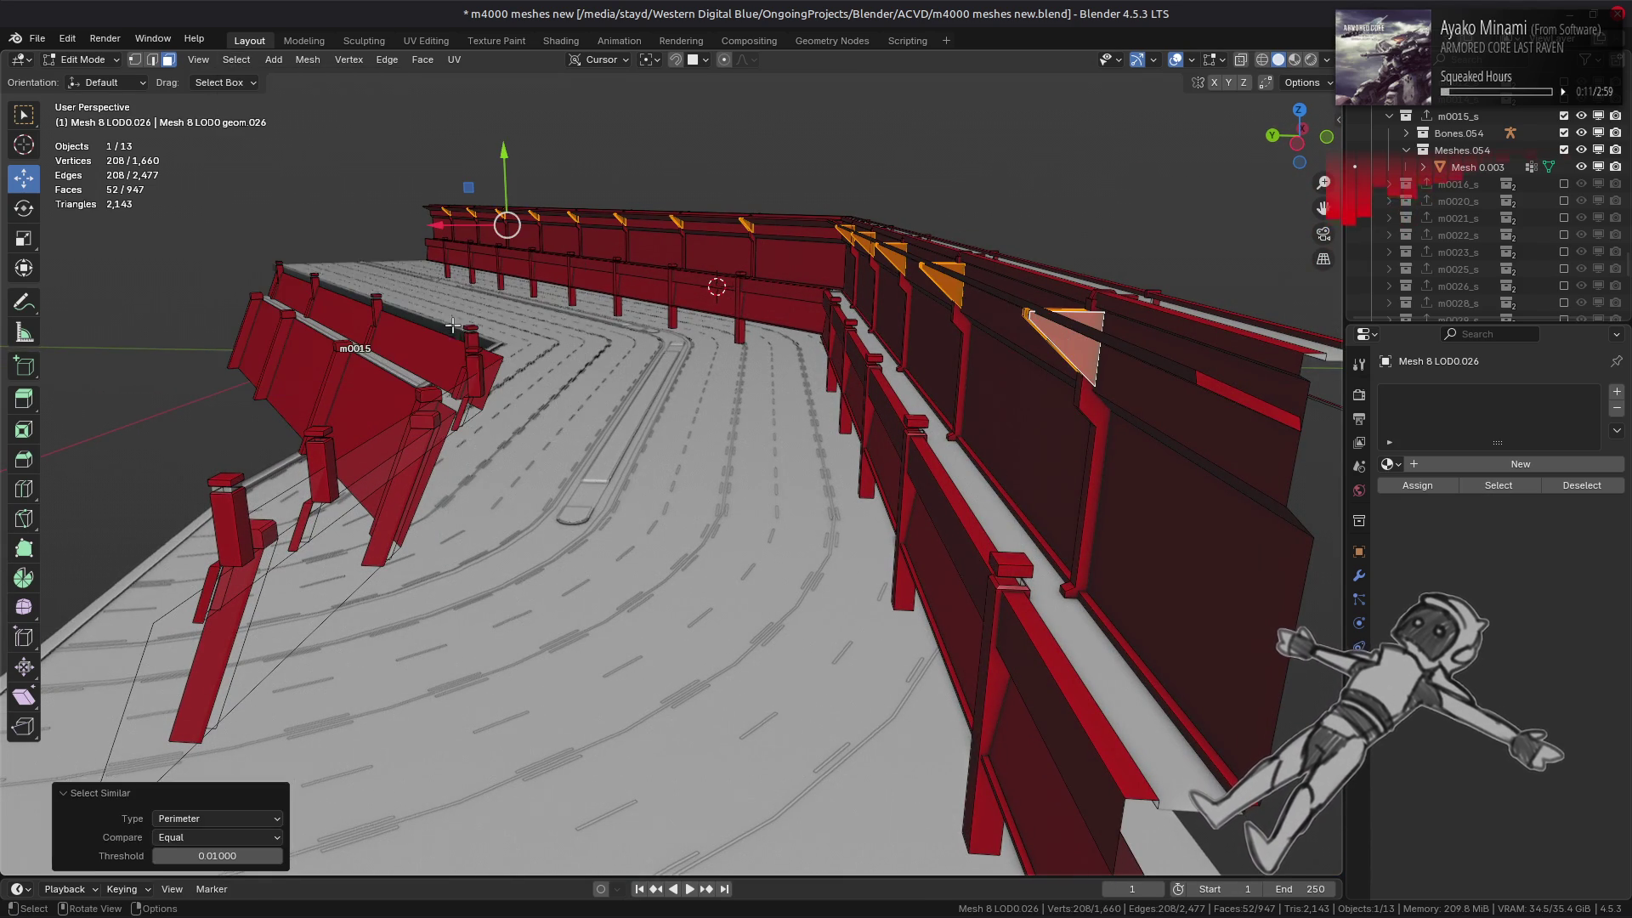
pyautogui.rightClick(502, 406)
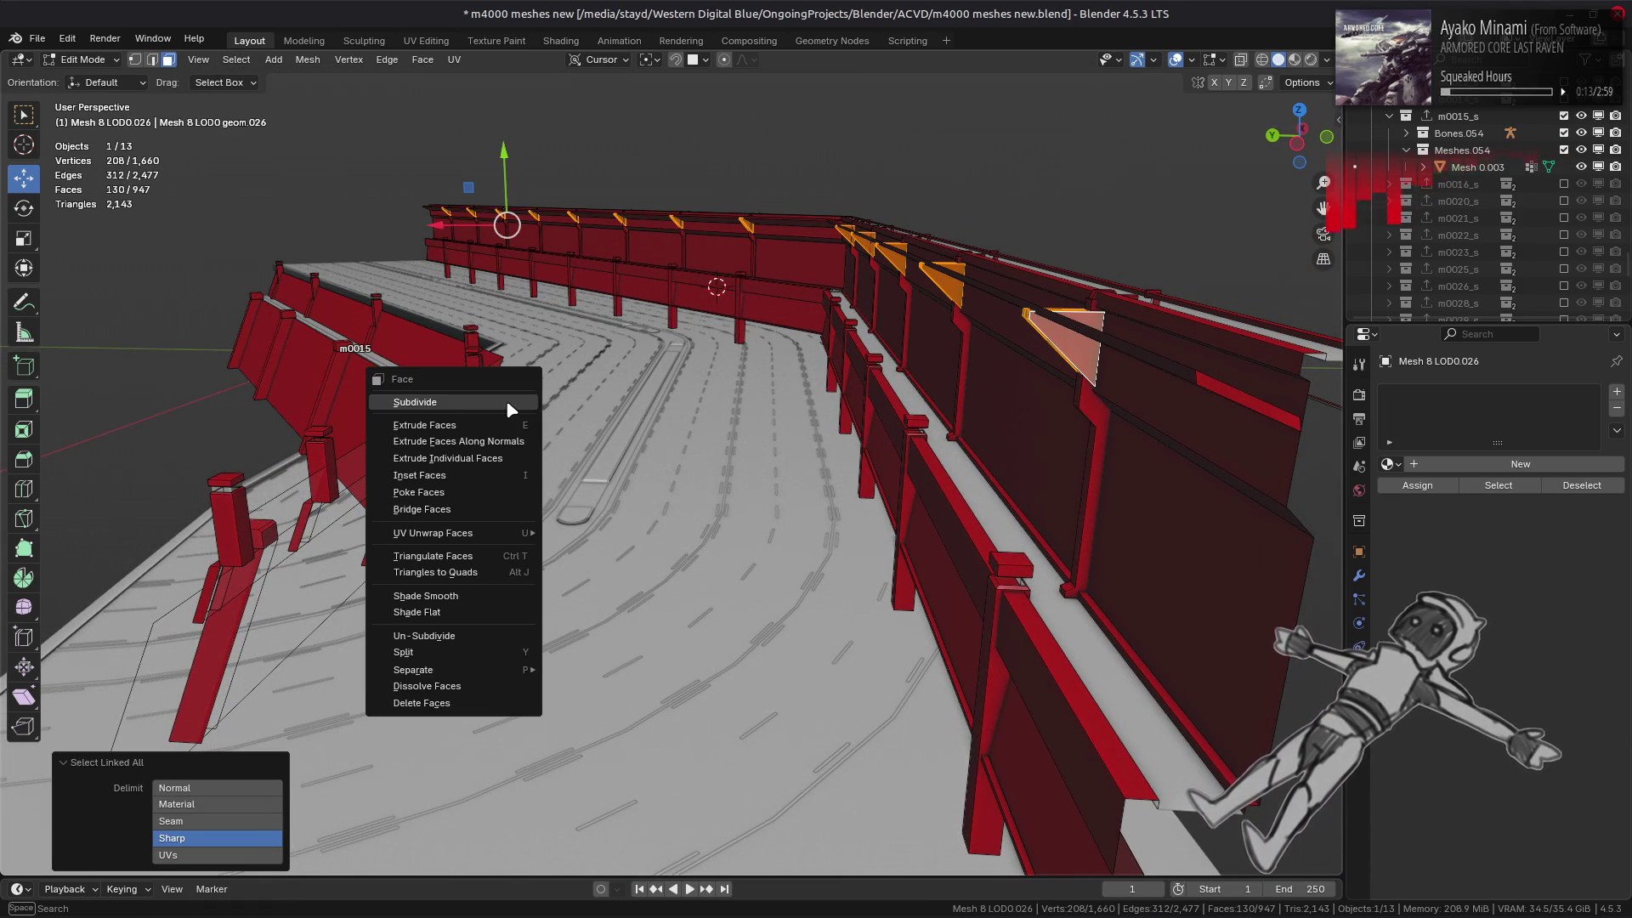
pyautogui.click(510, 706)
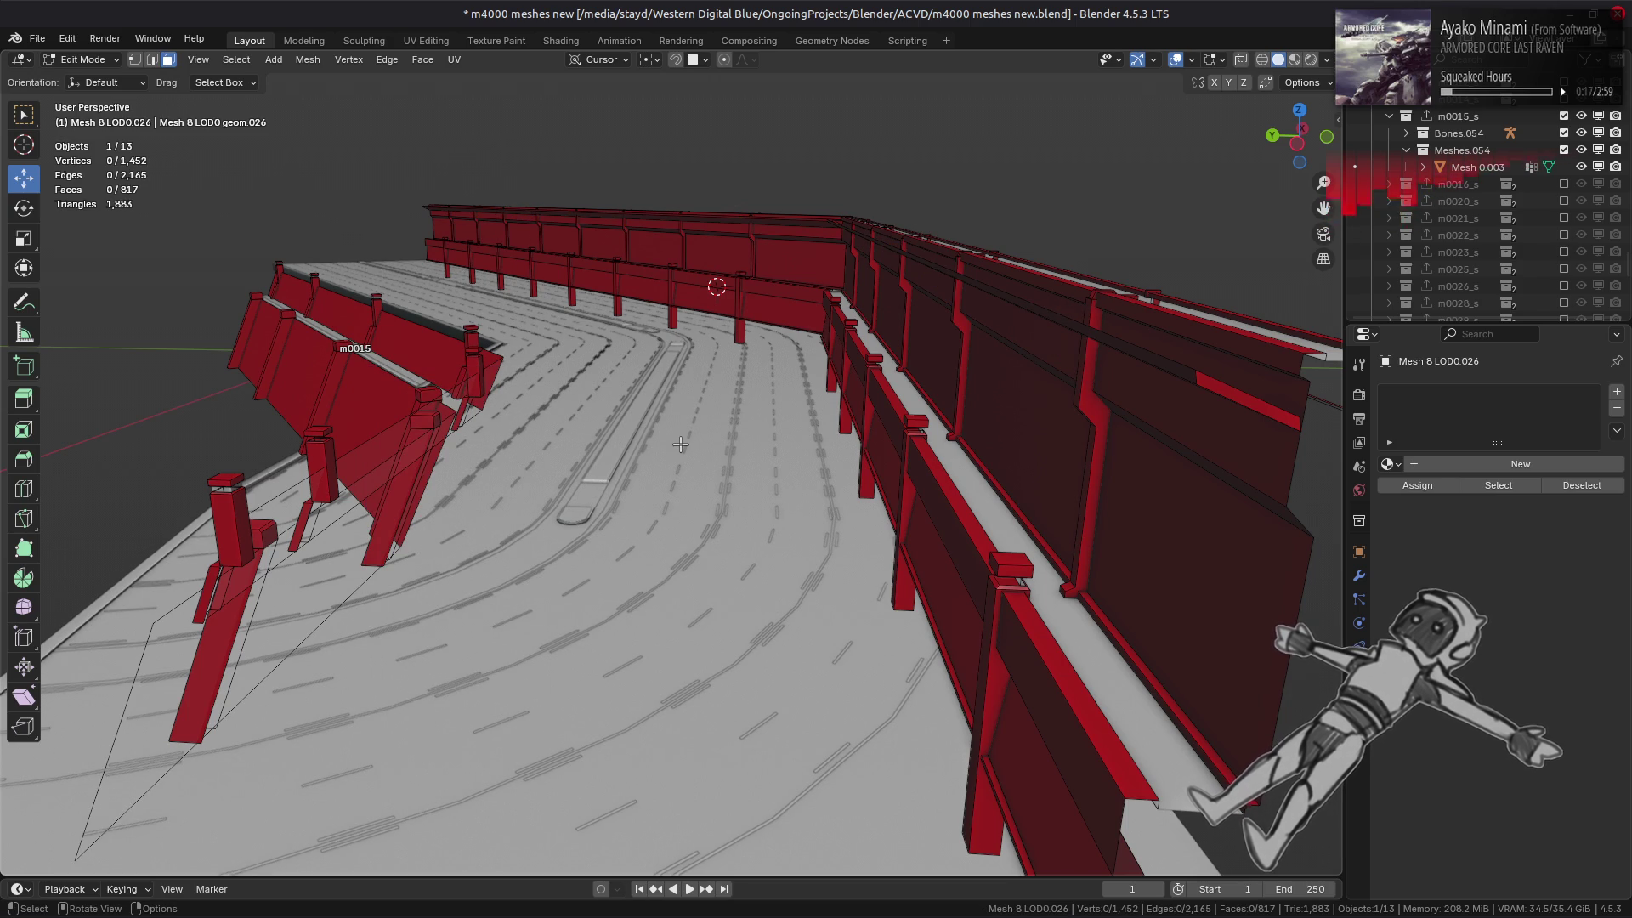
# - Select seven post faces above the rail on the near concrete barrier
pyautogui.moveTo(1052, 453)
pyautogui.mouseDown(button='middle')
pyautogui.moveTo(850, 440)
pyautogui.moveTo(907, 444)
pyautogui.mouseUp(button='middle')
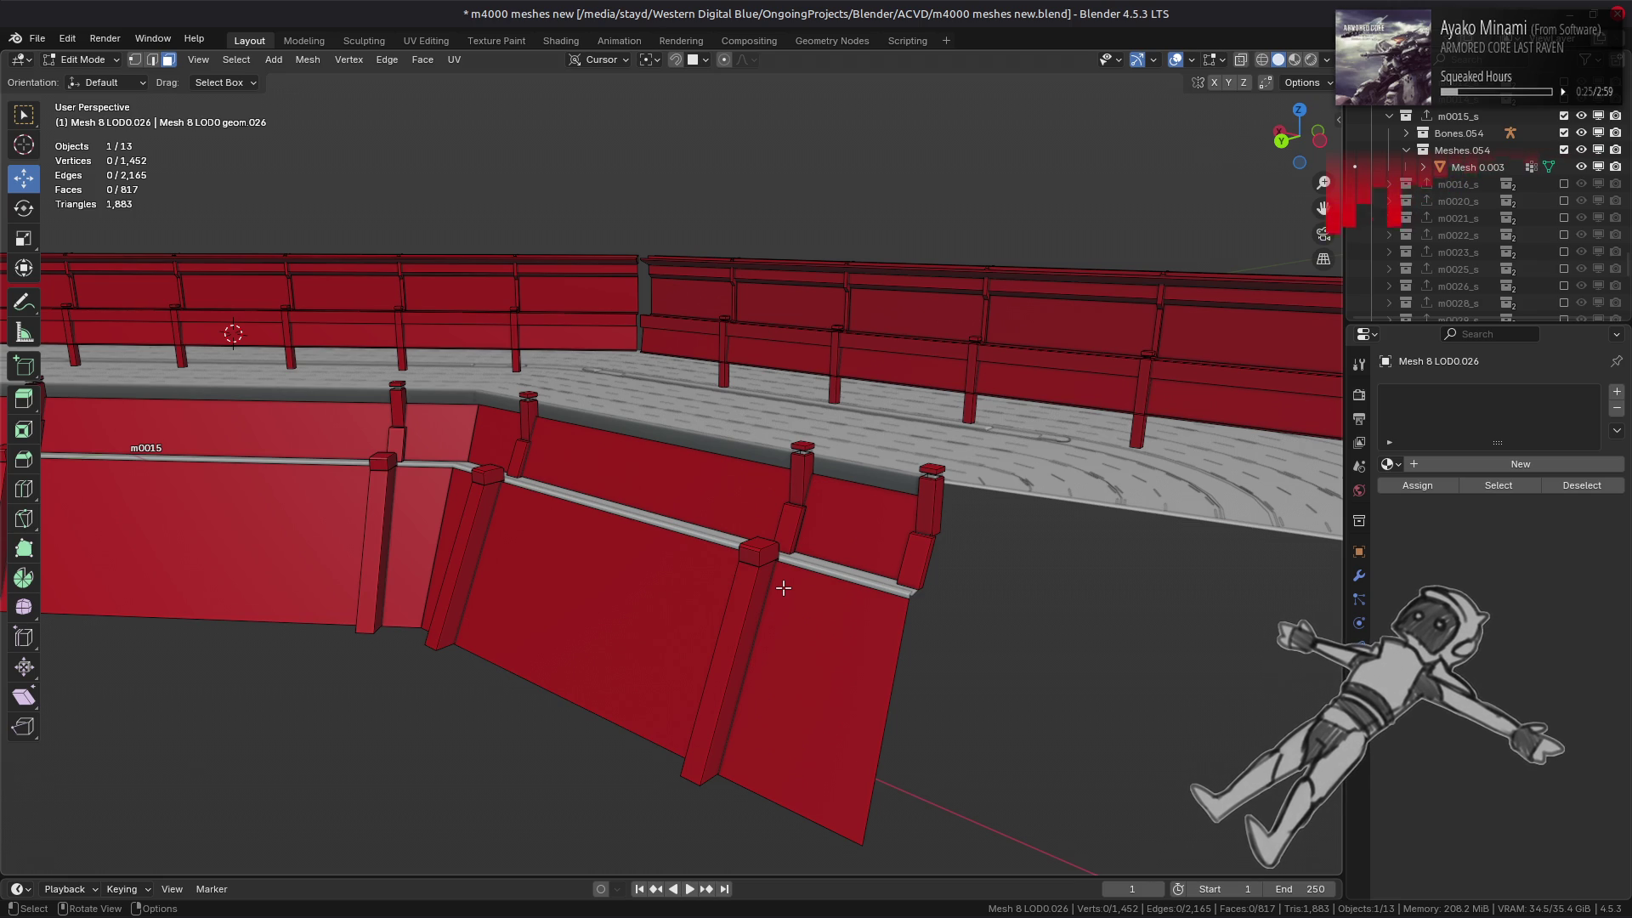
pyautogui.press('KP_5')
pyautogui.press('KP_5')
pyautogui.click(914, 559)
pyautogui.keyDown('shift'); pyautogui.click(789, 527); pyautogui.keyUp('shift')
pyautogui.keyDown('shift'); pyautogui.click(516, 459); pyautogui.keyUp('shift')
pyautogui.keyDown('shift'); pyautogui.click(397, 442); pyautogui.keyUp('shift')
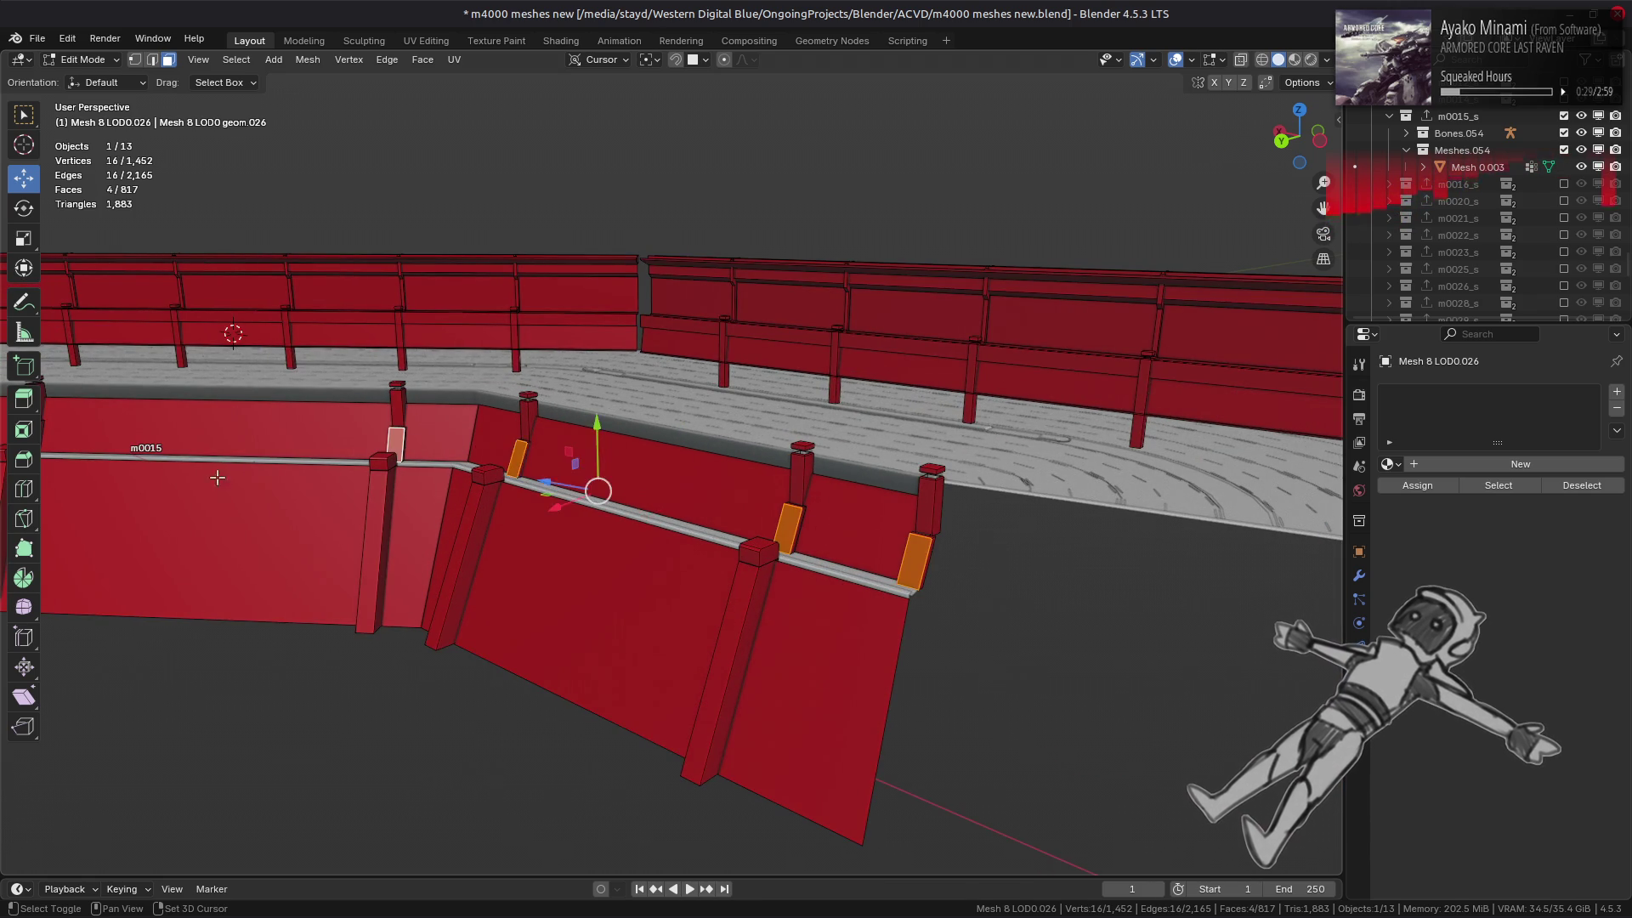
pyautogui.moveTo(218, 478); pyautogui.dragTo(670, 538, button='middle')
pyautogui.keyDown('shift'); pyautogui.click(310, 510); pyautogui.keyUp('shift')
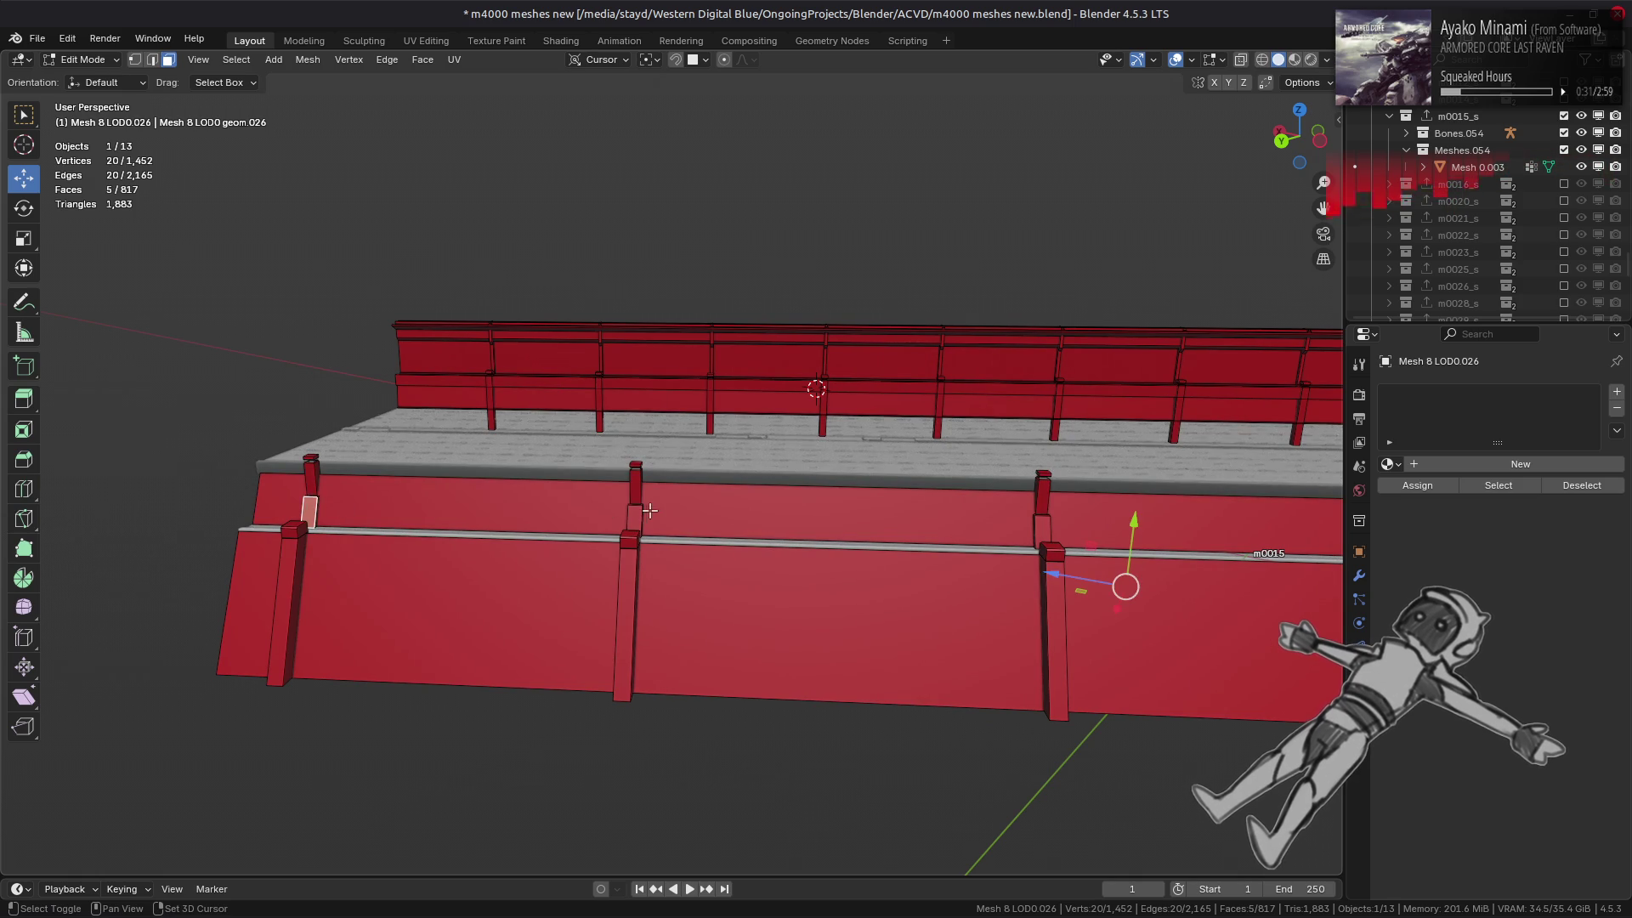
pyautogui.keyDown('shift'); pyautogui.click(636, 516); pyautogui.keyUp('shift')
pyautogui.keyDown('shift'); pyautogui.click(1042, 530); pyautogui.keyUp('shift')
# - Extend the selection to linked post pieces and delete them, leaving 789 faces
pyautogui.hotkey('ctrl', 'l')
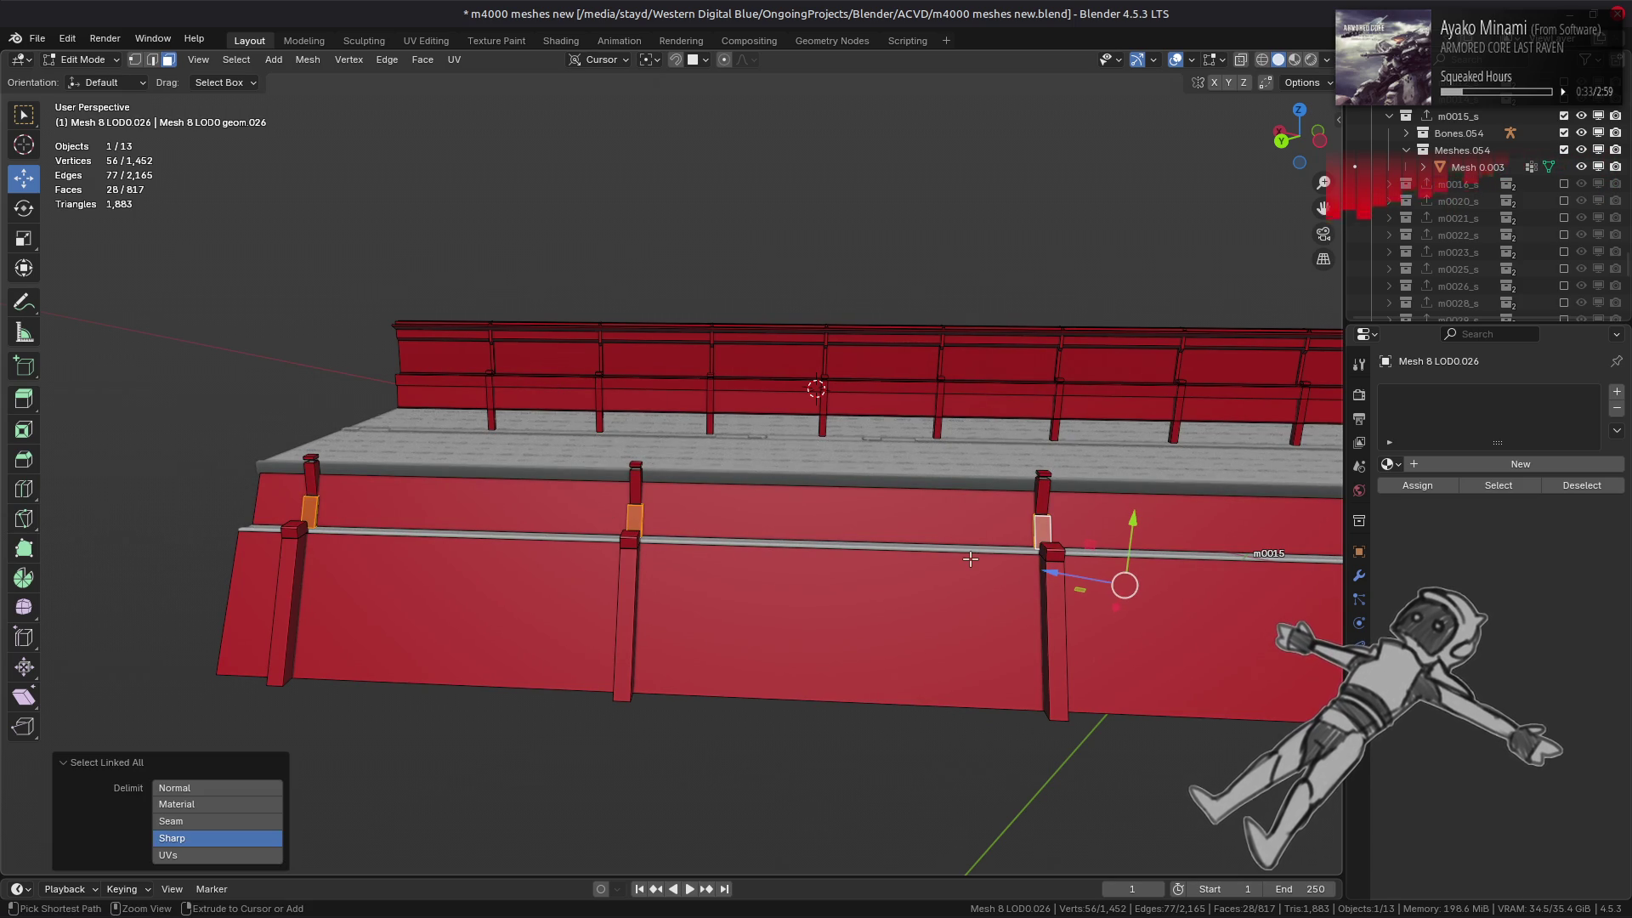
pyautogui.rightClick(970, 559)
pyautogui.click(969, 557)
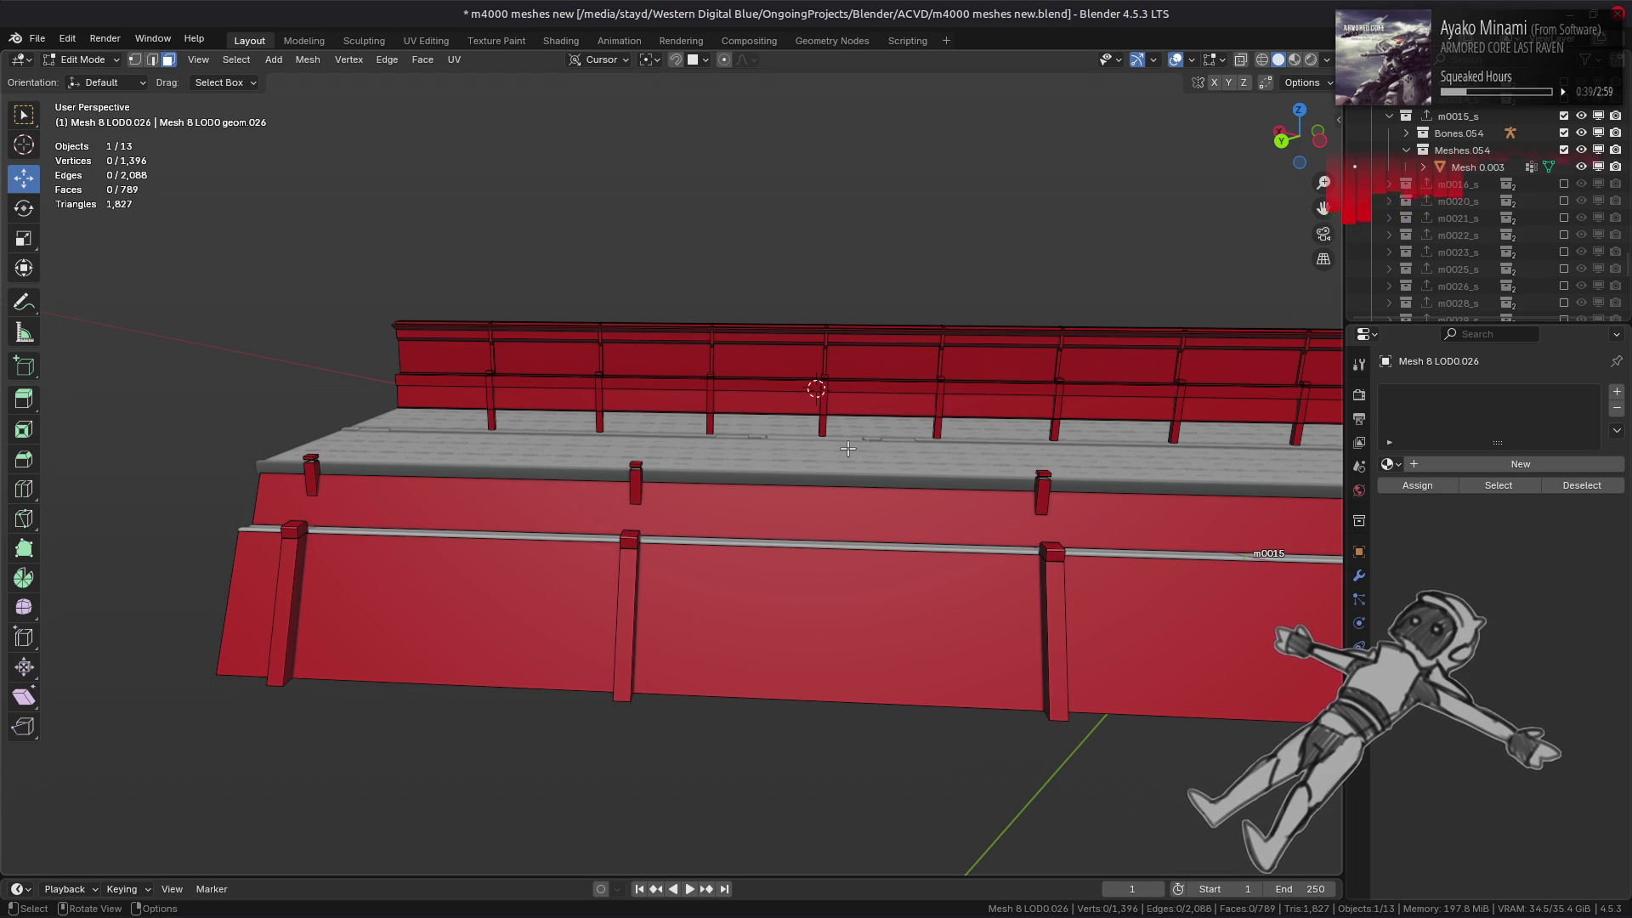
pyautogui.moveTo(847, 449)
pyautogui.mouseDown(button='middle')
pyautogui.moveTo(639, 621)
pyautogui.moveTo(773, 451)
pyautogui.moveTo(860, 422)
pyautogui.moveTo(809, 442)
pyautogui.mouseUp(button='middle')
# - Delete the first pillar's top chamfer faces and its linked cap block
pyautogui.scroll(4, 809, 442)
pyautogui.press('2')
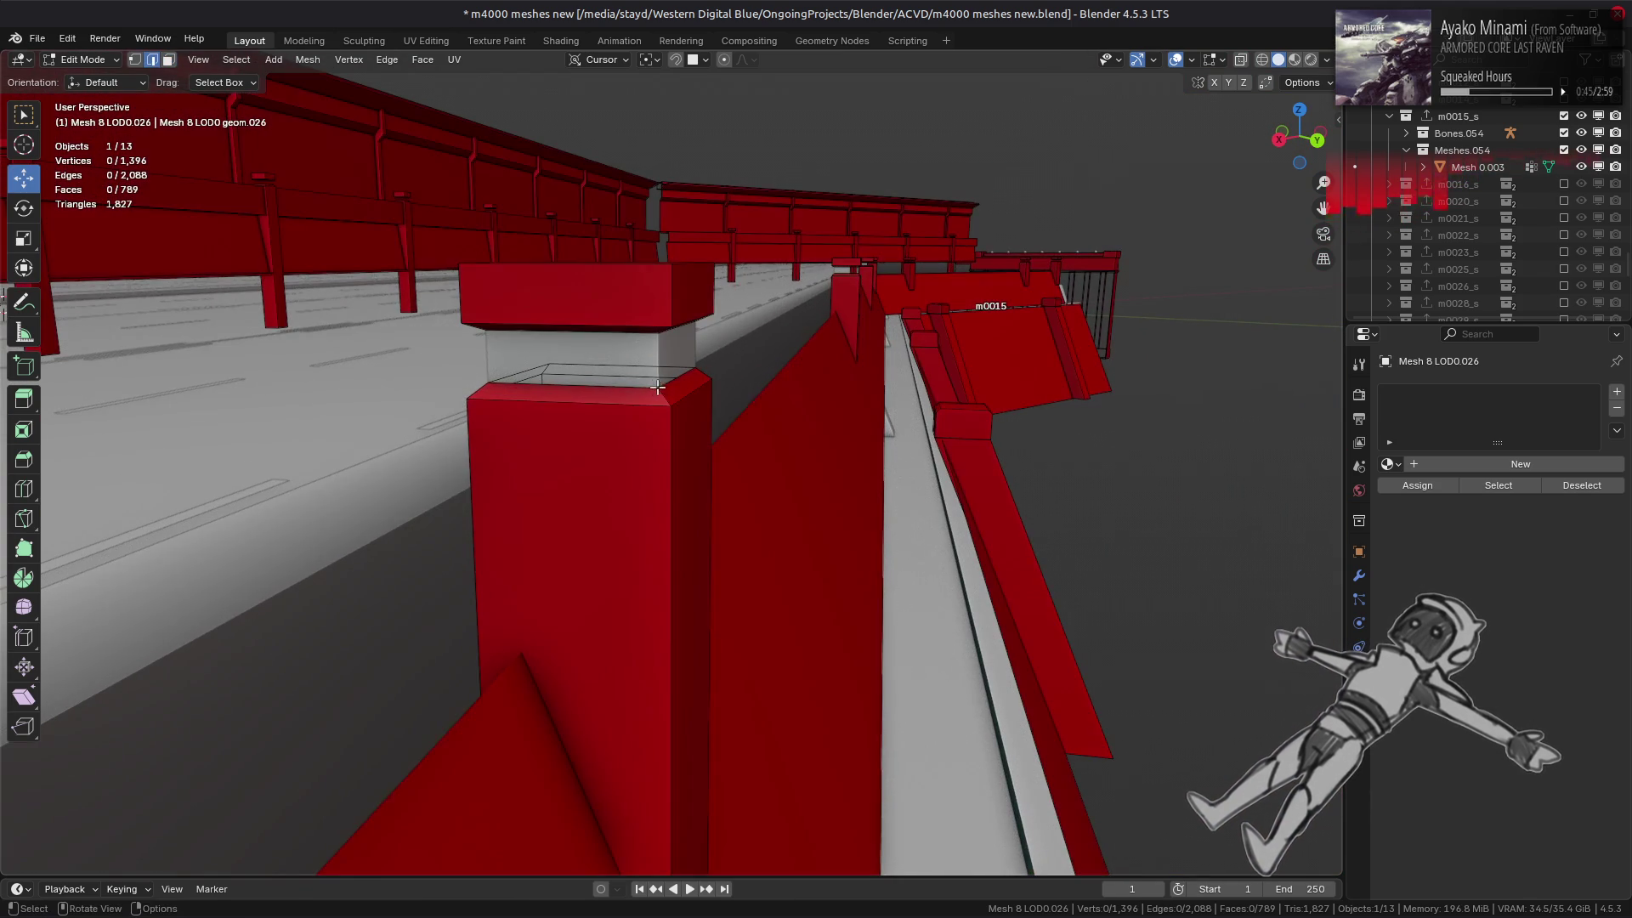
pyautogui.keyDown('alt'); pyautogui.click(645, 377); pyautogui.keyUp('alt')
pyautogui.press('3')
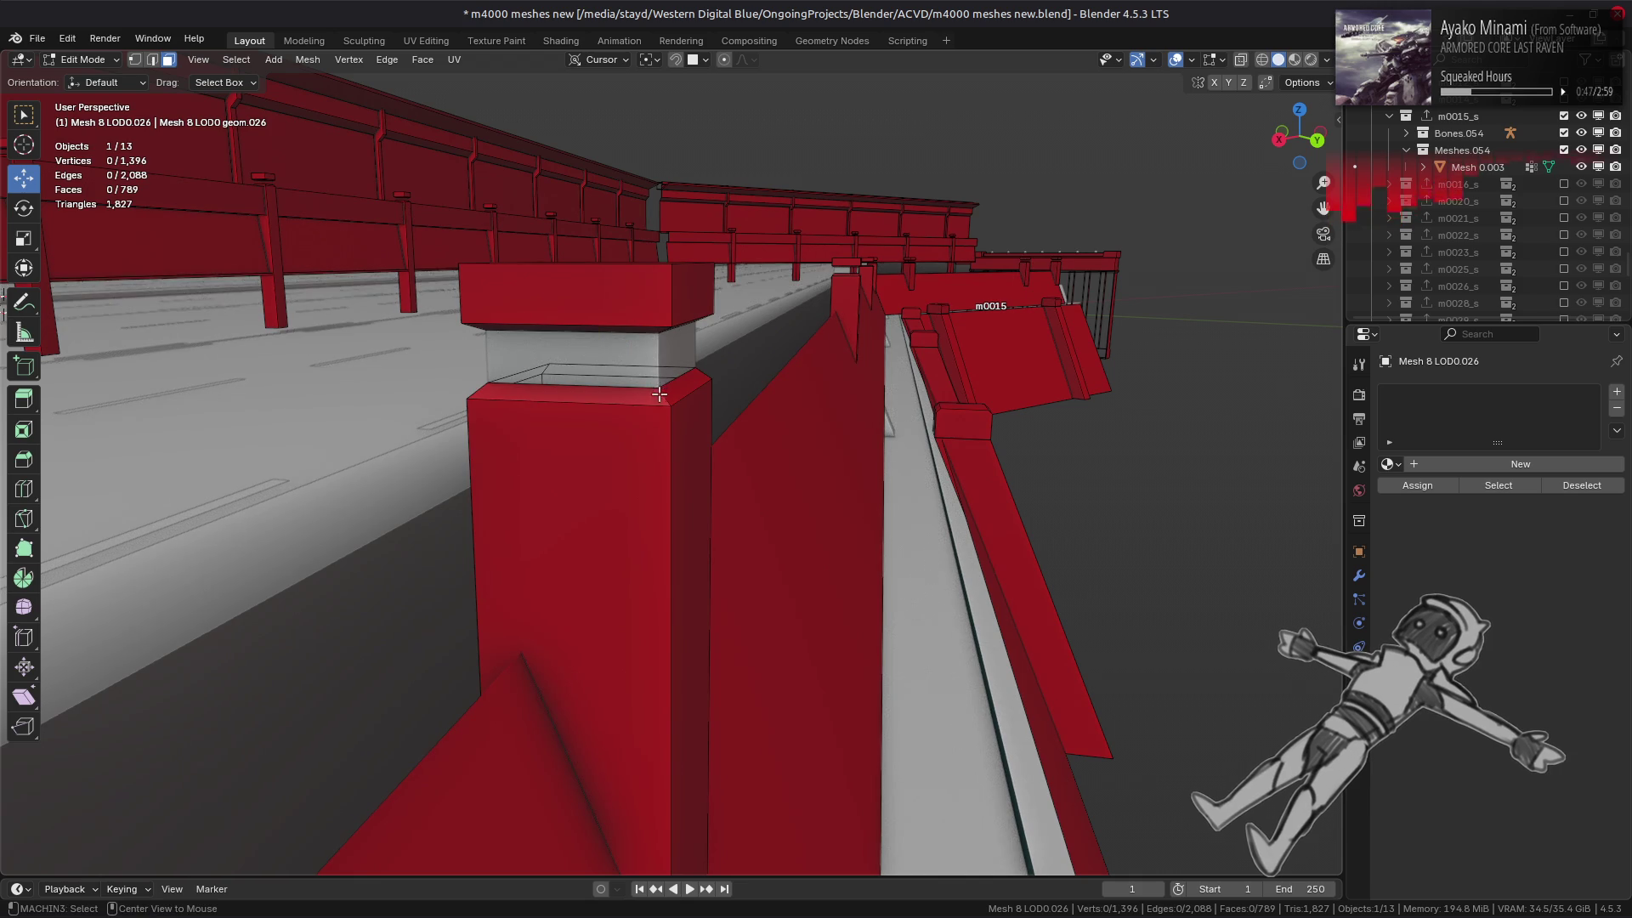
pyautogui.keyDown('alt'); pyautogui.click(640, 329); pyautogui.keyUp('alt')
pyautogui.rightClick(772, 419)
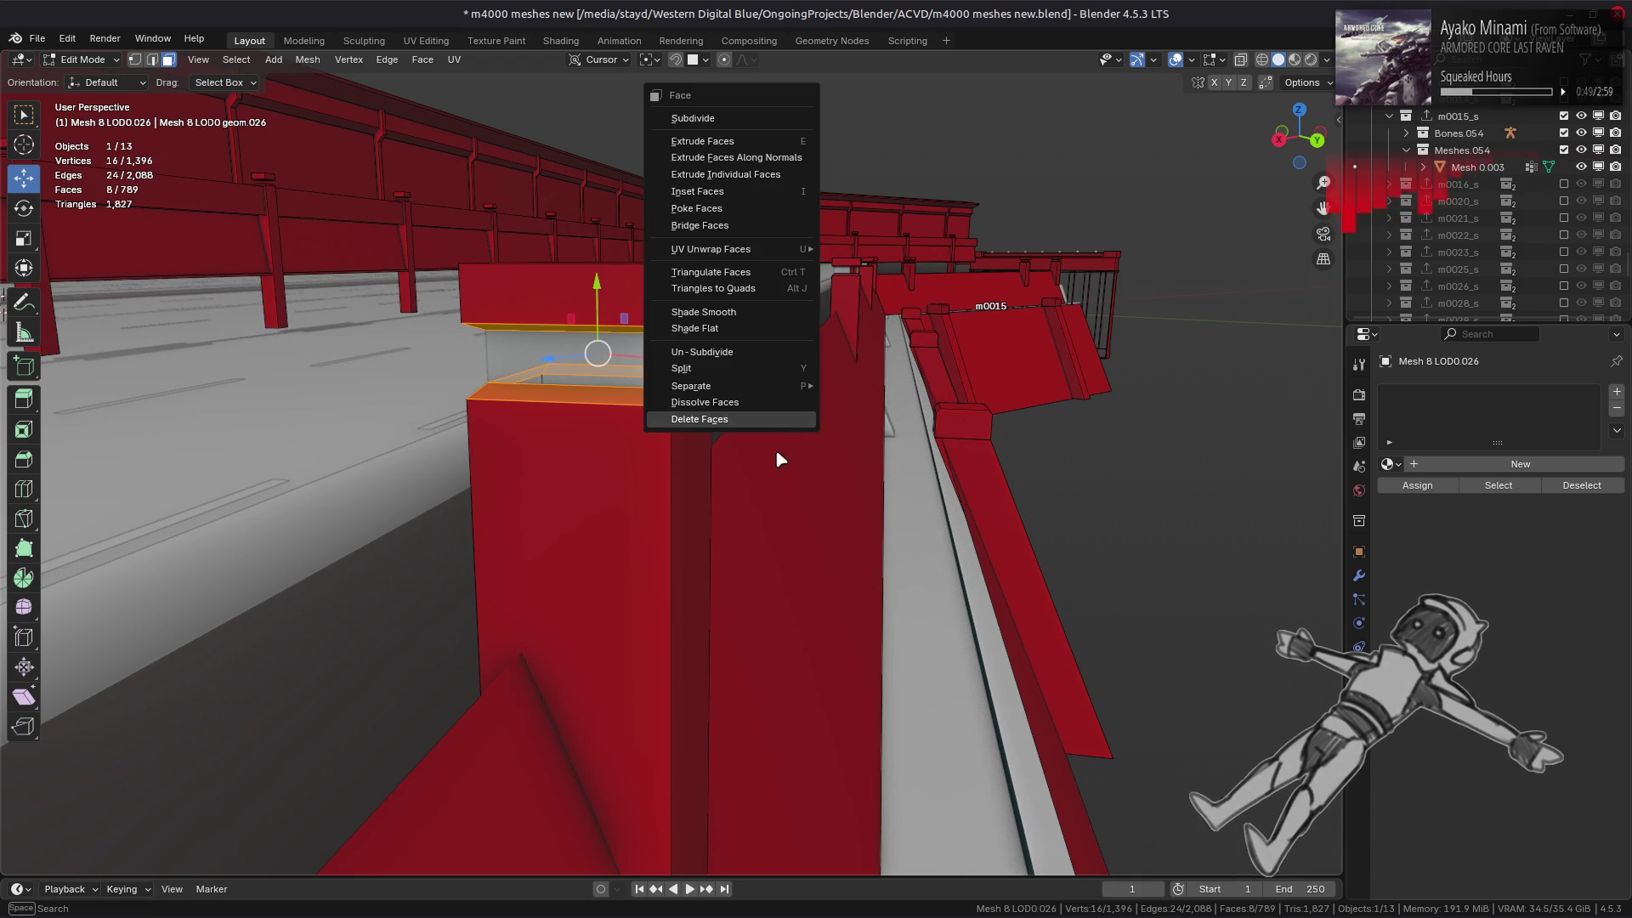
pyautogui.click(773, 426)
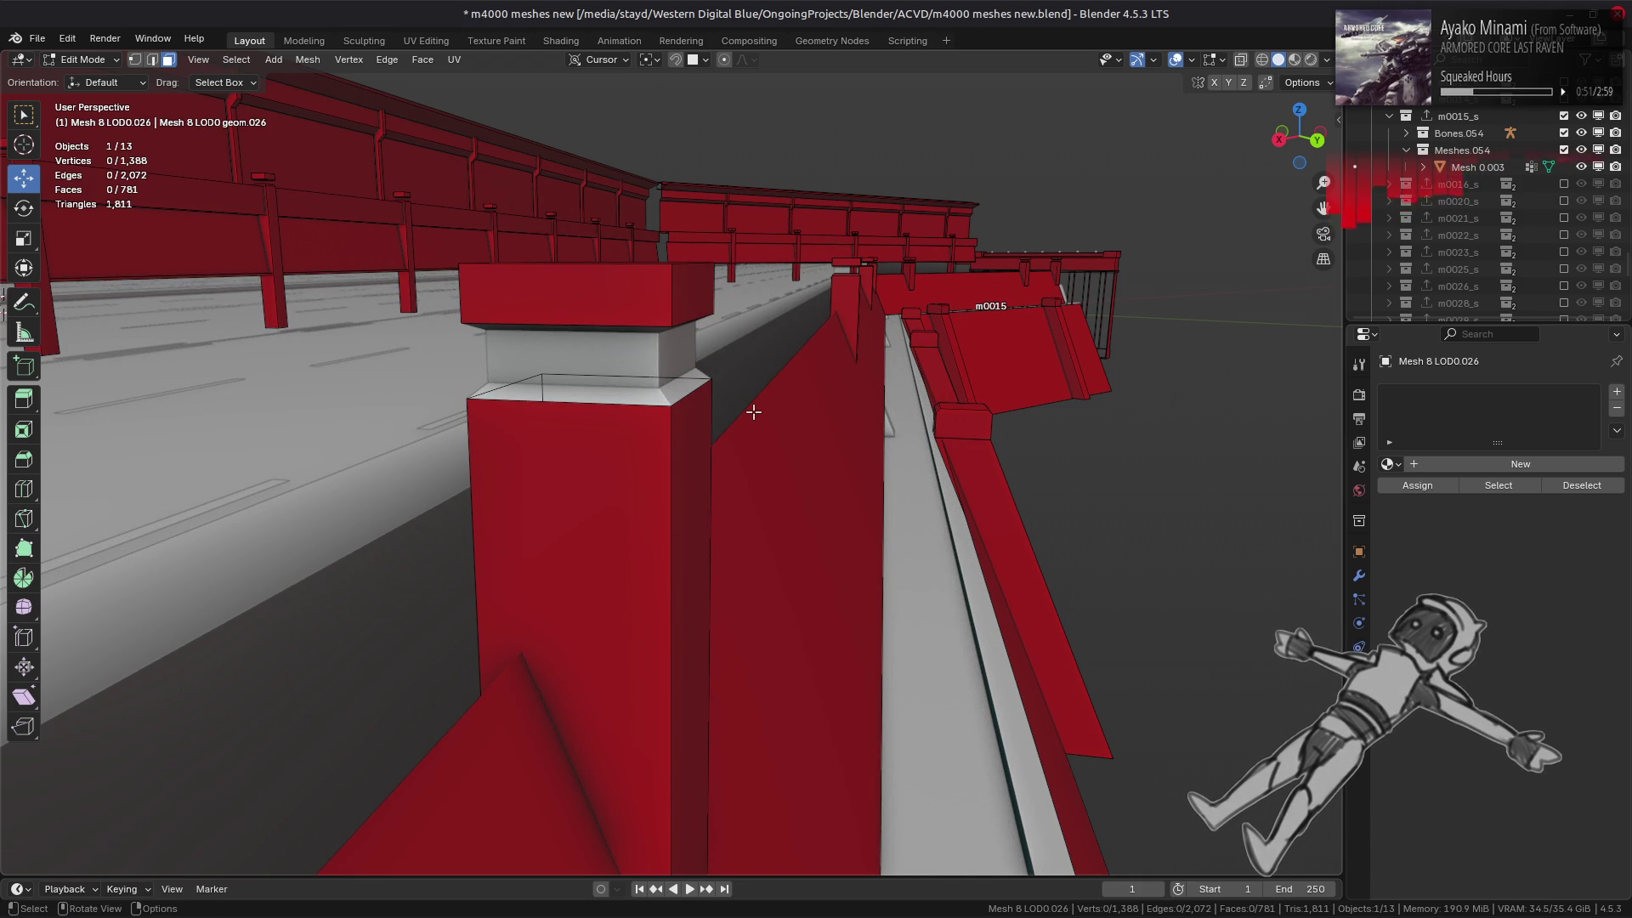
pyautogui.click(667, 299)
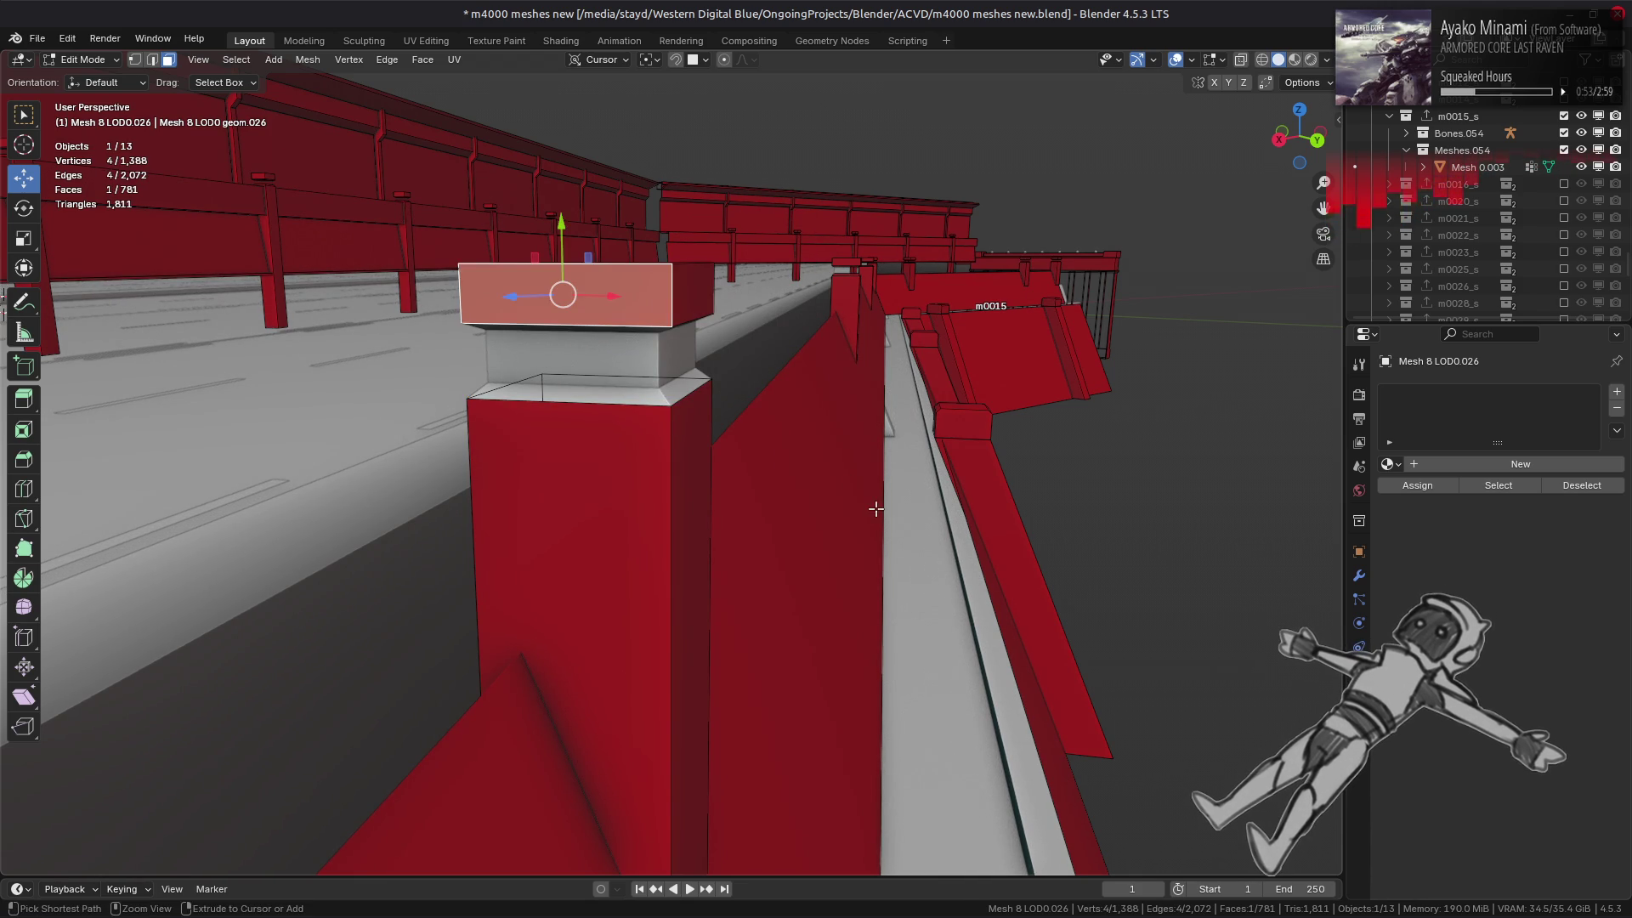
pyautogui.hotkey('ctrl', 'l')
pyautogui.press('x')
pyautogui.click(866, 422)
# - Delete the linked cap block of the next pillar
pyautogui.moveTo(867, 422)
pyautogui.mouseDown(button='middle')
pyautogui.moveTo(822, 444)
pyautogui.moveTo(746, 404)
pyautogui.mouseUp(button='middle')
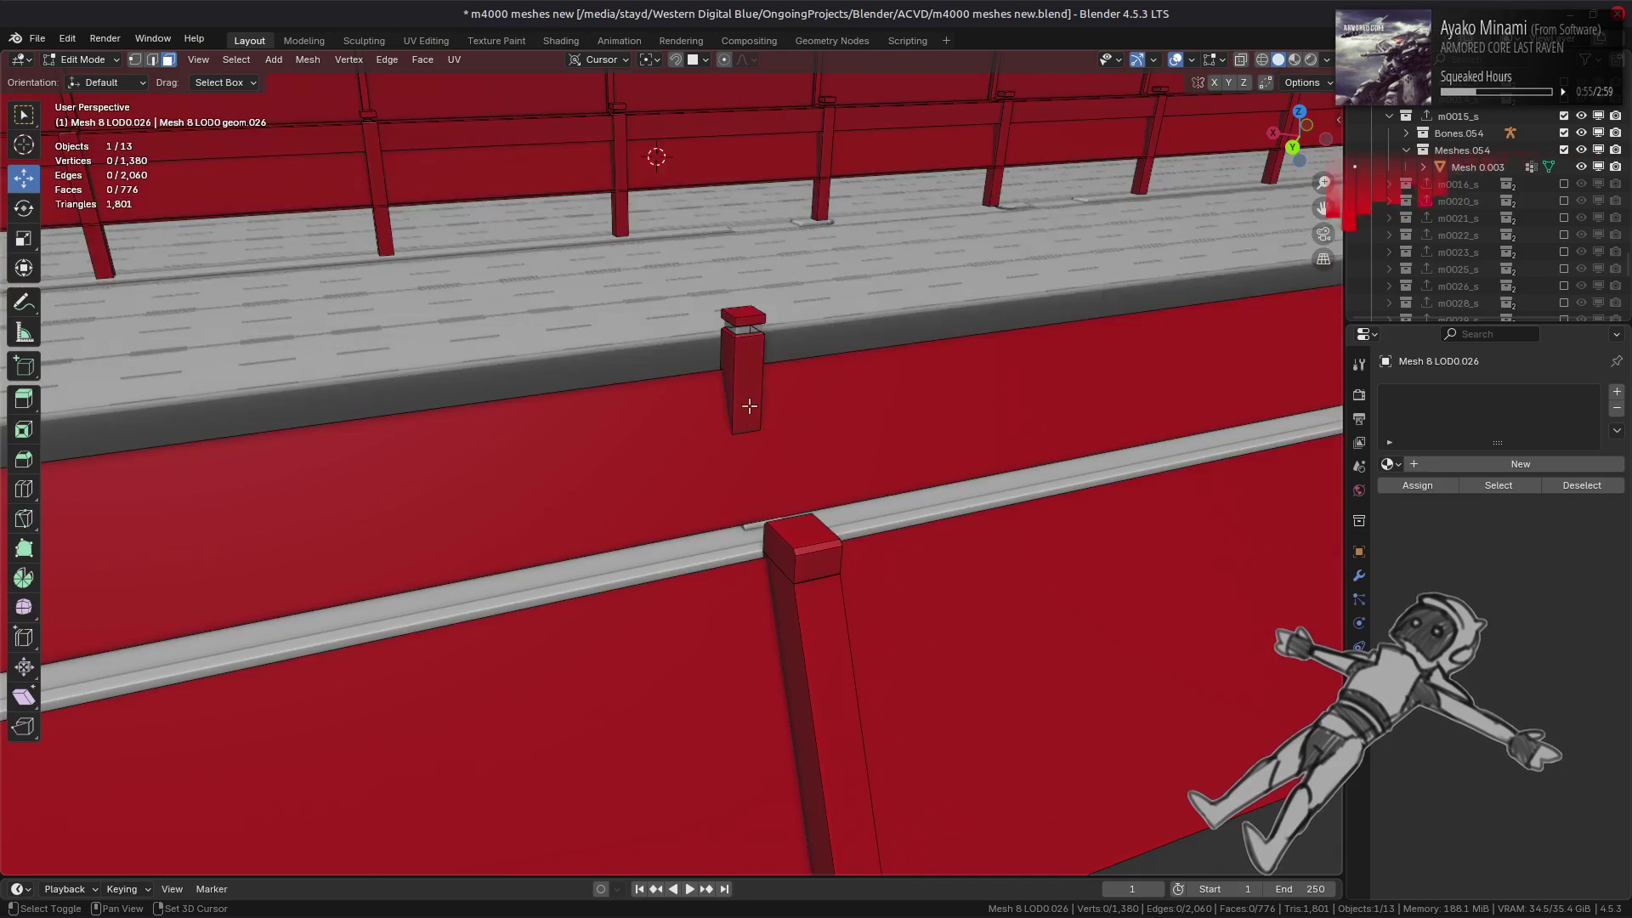
pyautogui.scroll(2, 616, 503)
pyautogui.moveTo(617, 503)
pyautogui.mouseDown(button='middle')
pyautogui.moveTo(678, 492)
pyautogui.moveTo(693, 361)
pyautogui.mouseUp(button='middle')
pyautogui.scroll(2, 693, 361)
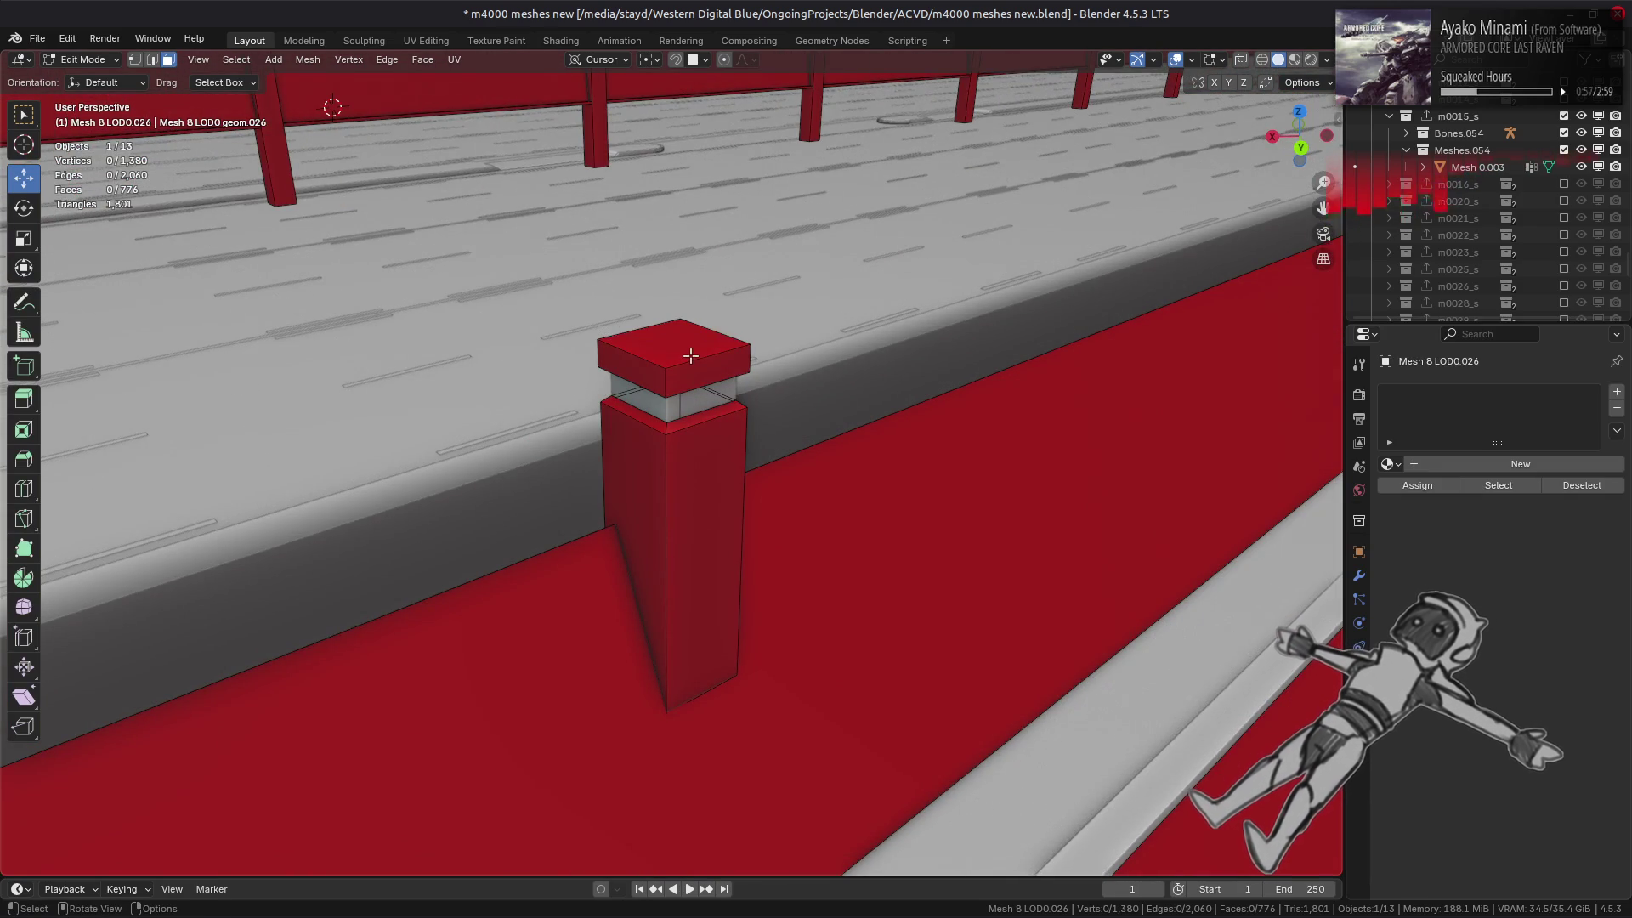
pyautogui.click(690, 356)
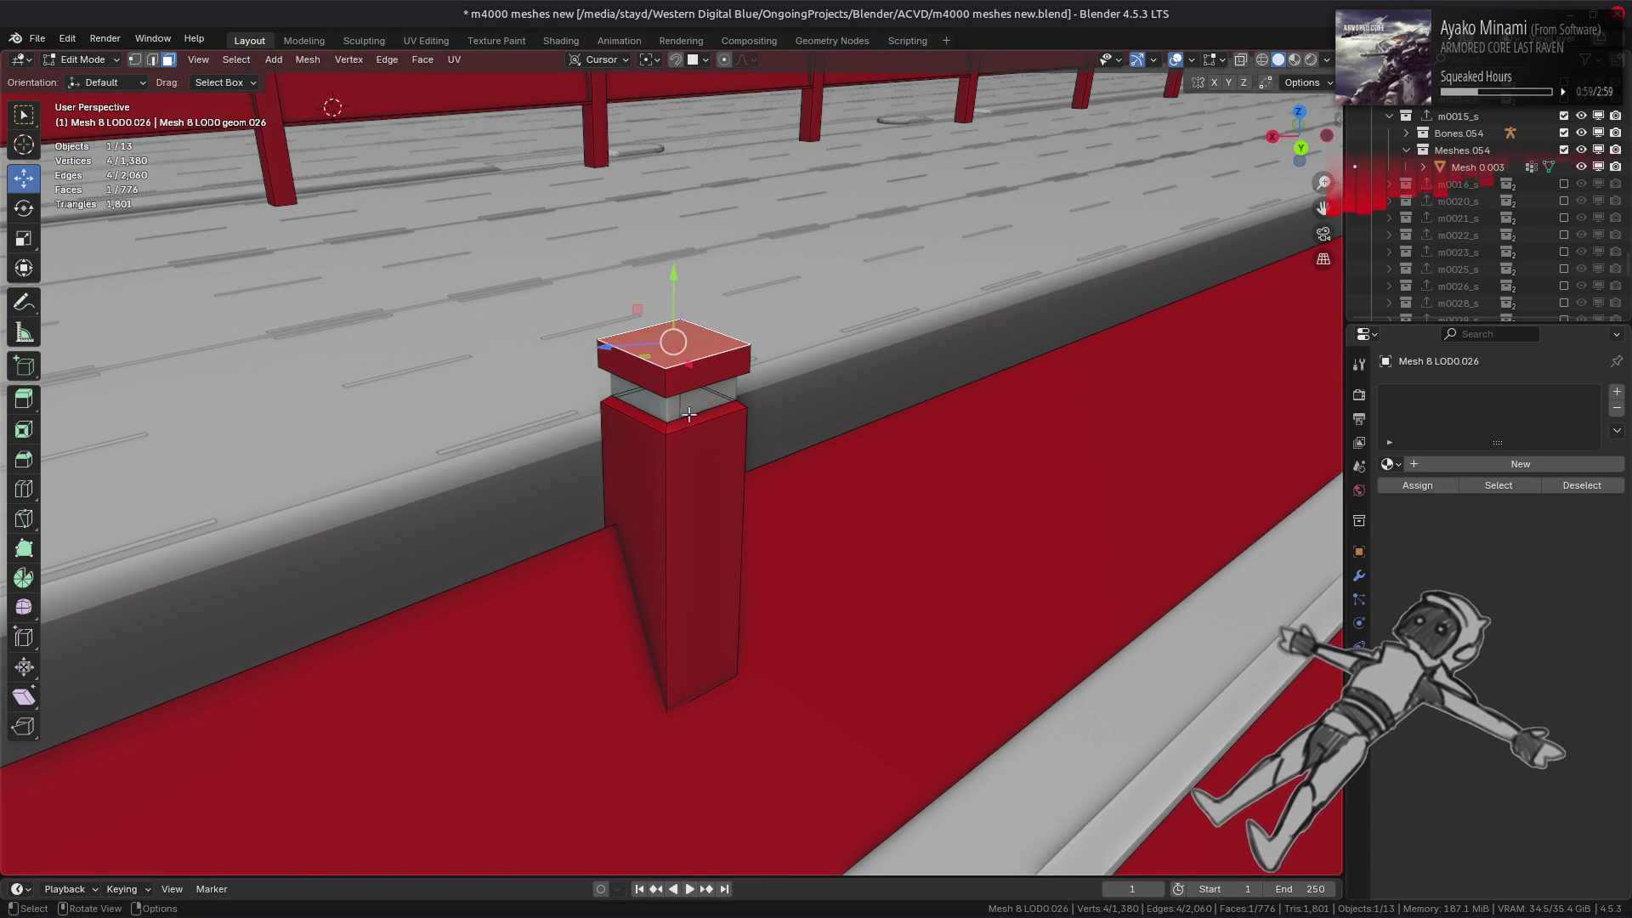
pyautogui.hotkey('ctrl', 'l')
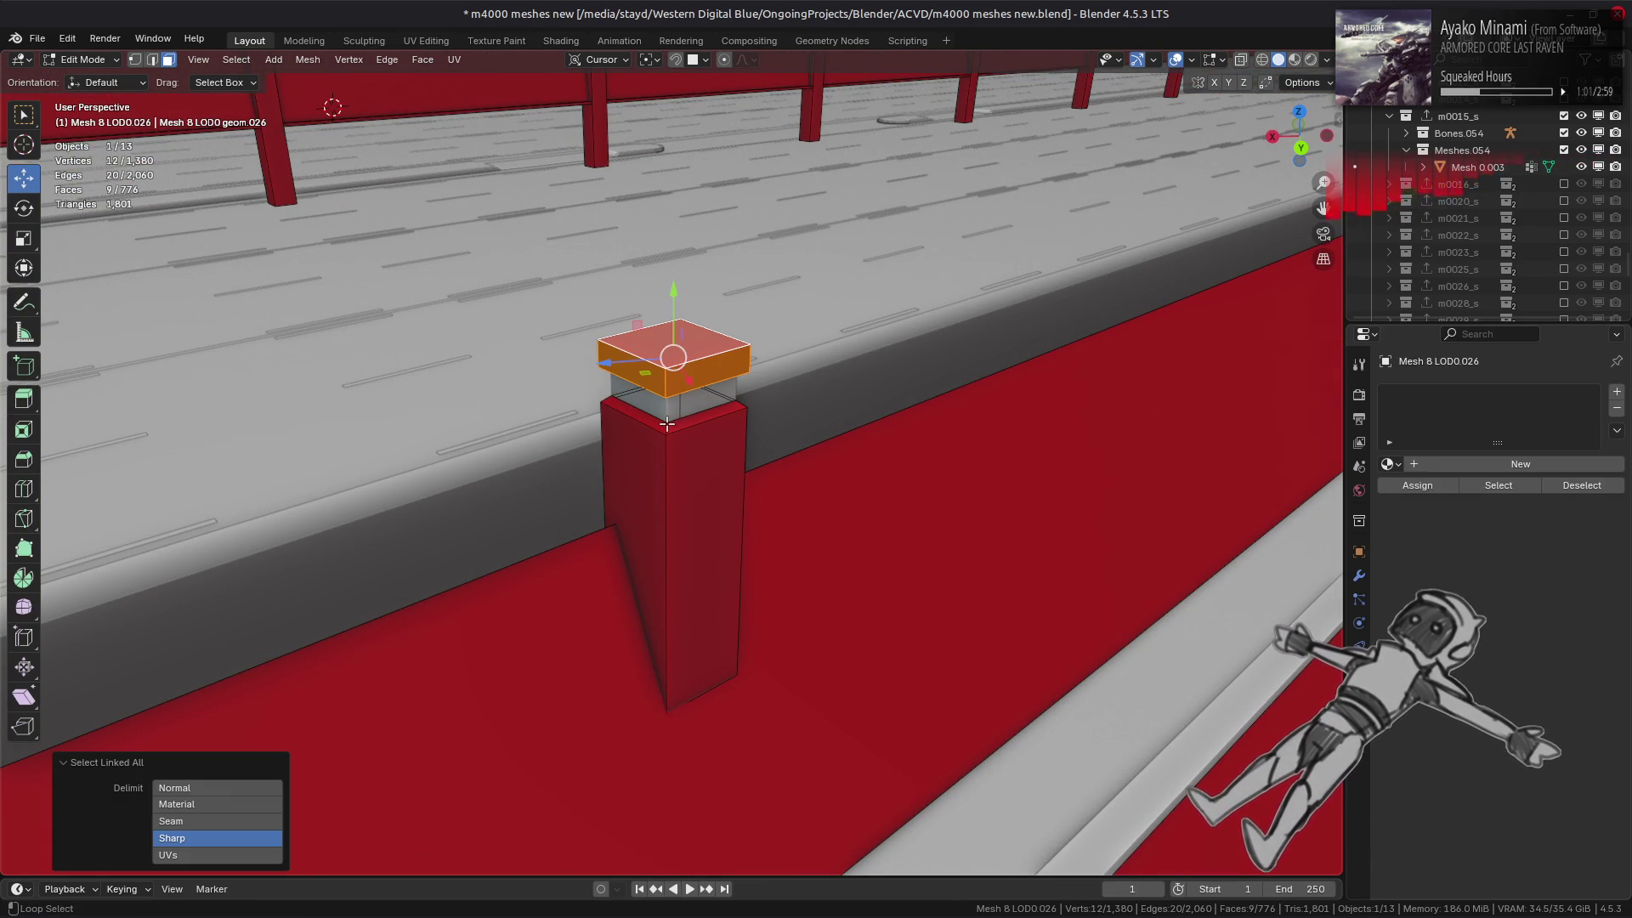
pyautogui.rightClick(875, 496)
pyautogui.click(874, 495)
# - Delete the third pillar's cap block, bringing the mesh to 750 faces
pyautogui.moveTo(874, 495)
pyautogui.mouseDown(button='middle')
pyautogui.moveTo(896, 496)
pyautogui.moveTo(793, 497)
pyautogui.moveTo(666, 466)
pyautogui.mouseUp(button='middle')
pyautogui.click(623, 403)
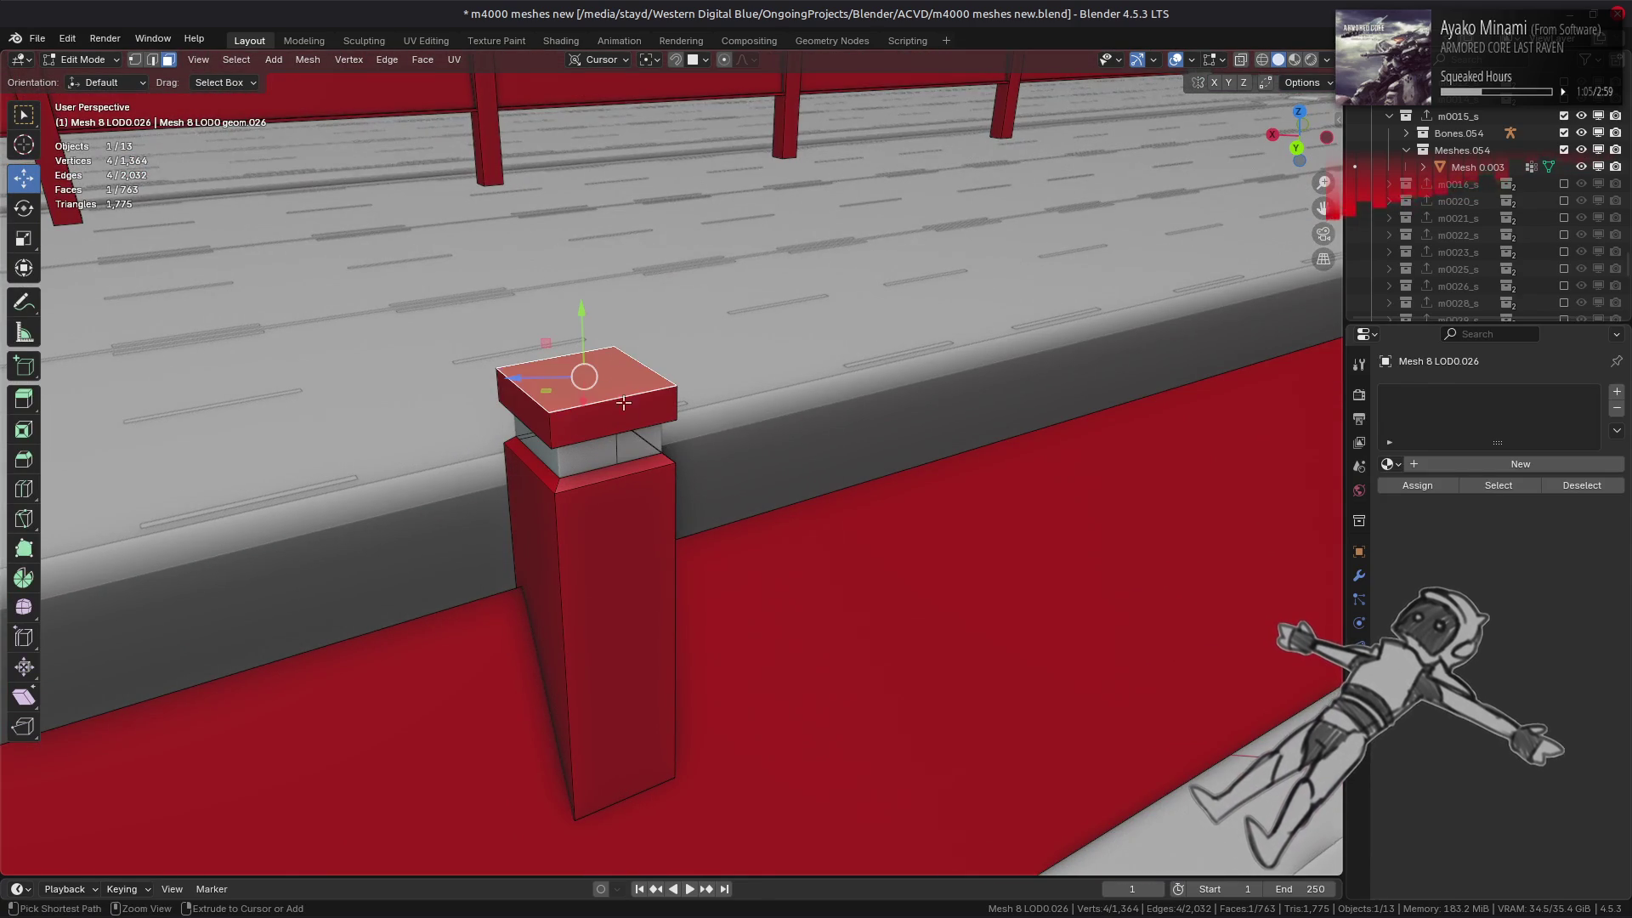
pyautogui.hotkey('ctrl', 'l')
pyautogui.press('x')
pyautogui.click(777, 540)
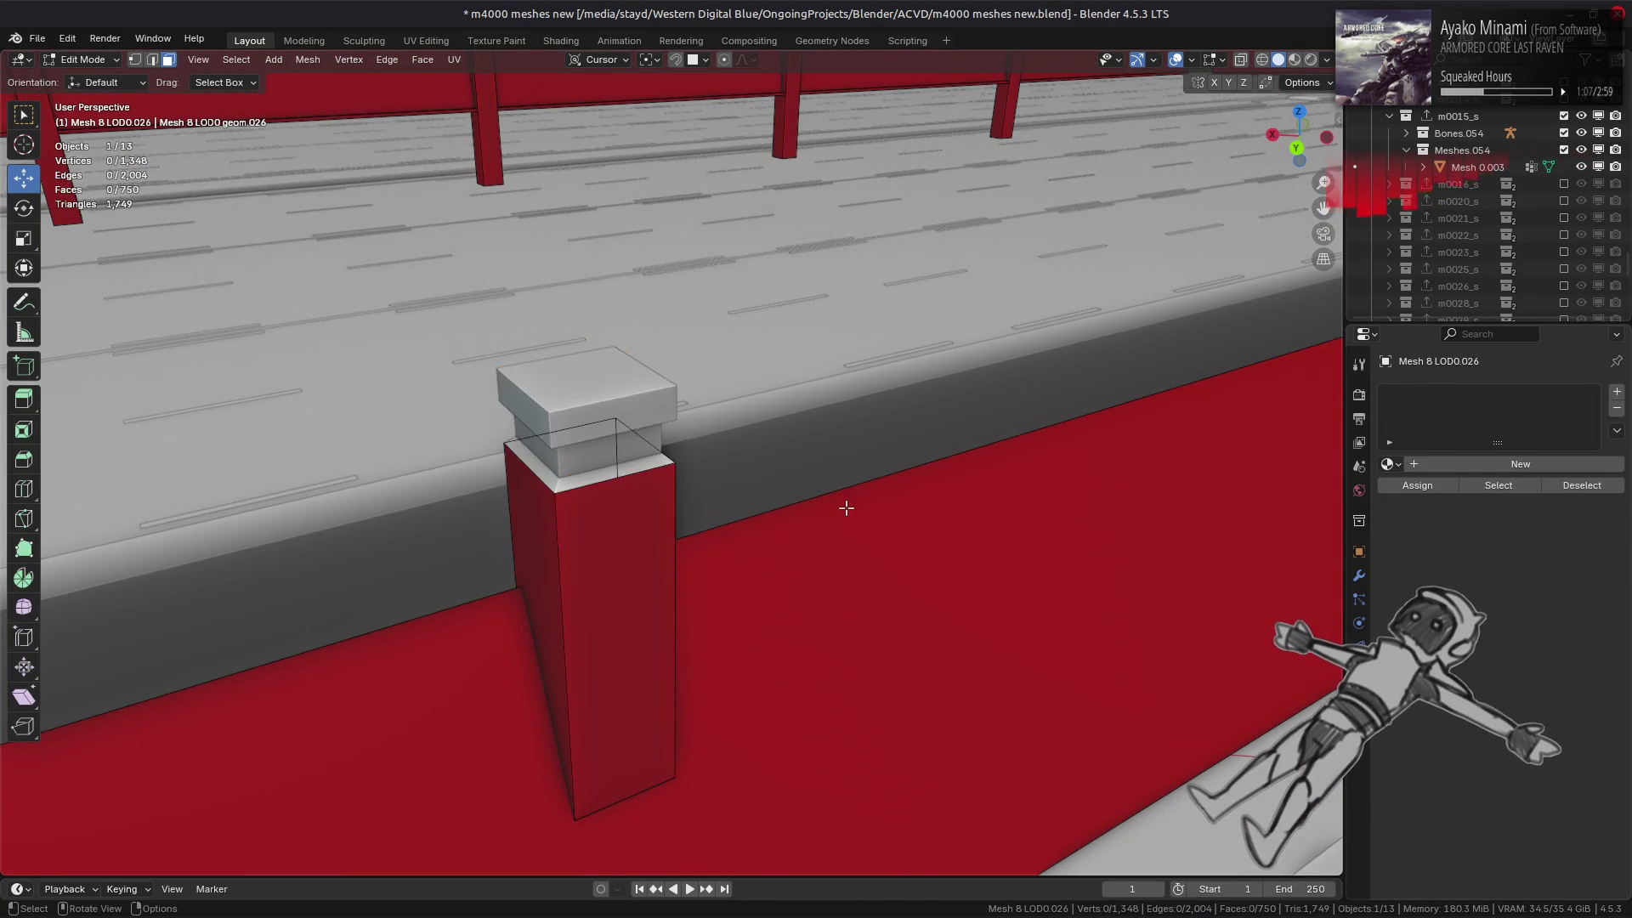
pyautogui.moveTo(849, 507)
pyautogui.mouseDown(button='middle')
pyautogui.moveTo(918, 477)
pyautogui.moveTo(331, 605)
pyautogui.moveTo(917, 477)
pyautogui.moveTo(758, 226)
pyautogui.moveTo(649, 400)
pyautogui.mouseUp(button='middle')
pyautogui.moveTo(747, 437); pyautogui.dragTo(845, 409, button='middle')
pyautogui.scroll(1, 845, 409)
# - Delete the first post's cap and the rim faces ring beneath it
pyautogui.click(795, 370)
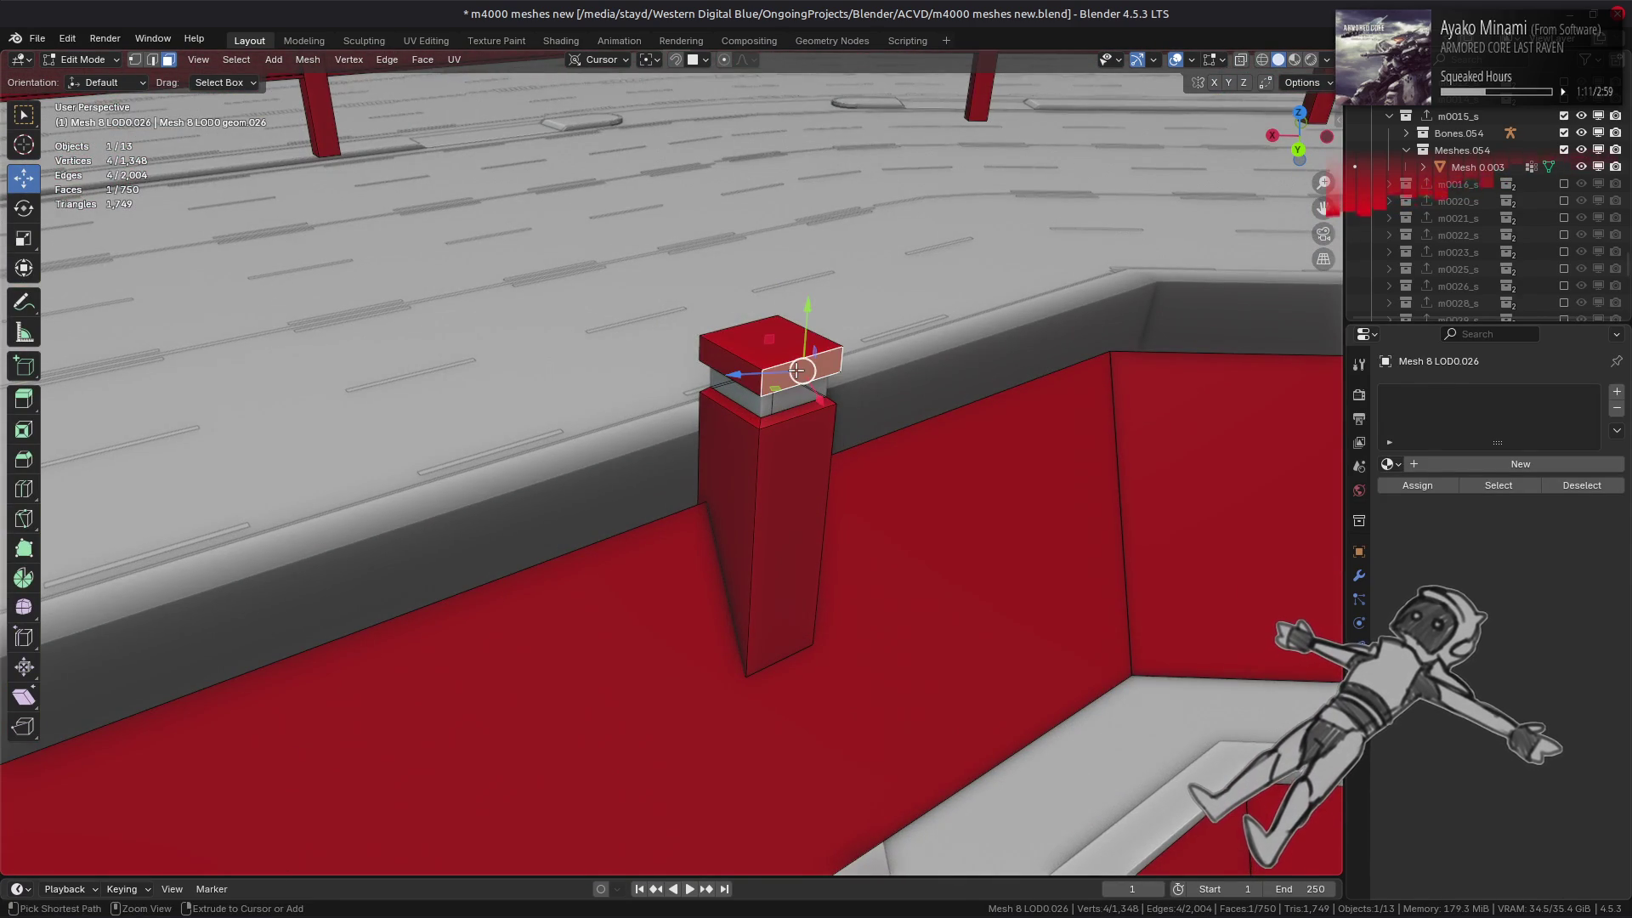
pyautogui.hotkey('ctrl', 'l')
pyautogui.scroll(2, 826, 390)
pyautogui.keyDown('alt'); pyautogui.keyDown('shift'); pyautogui.click(827, 390); pyautogui.keyUp('shift'); pyautogui.keyUp('alt')
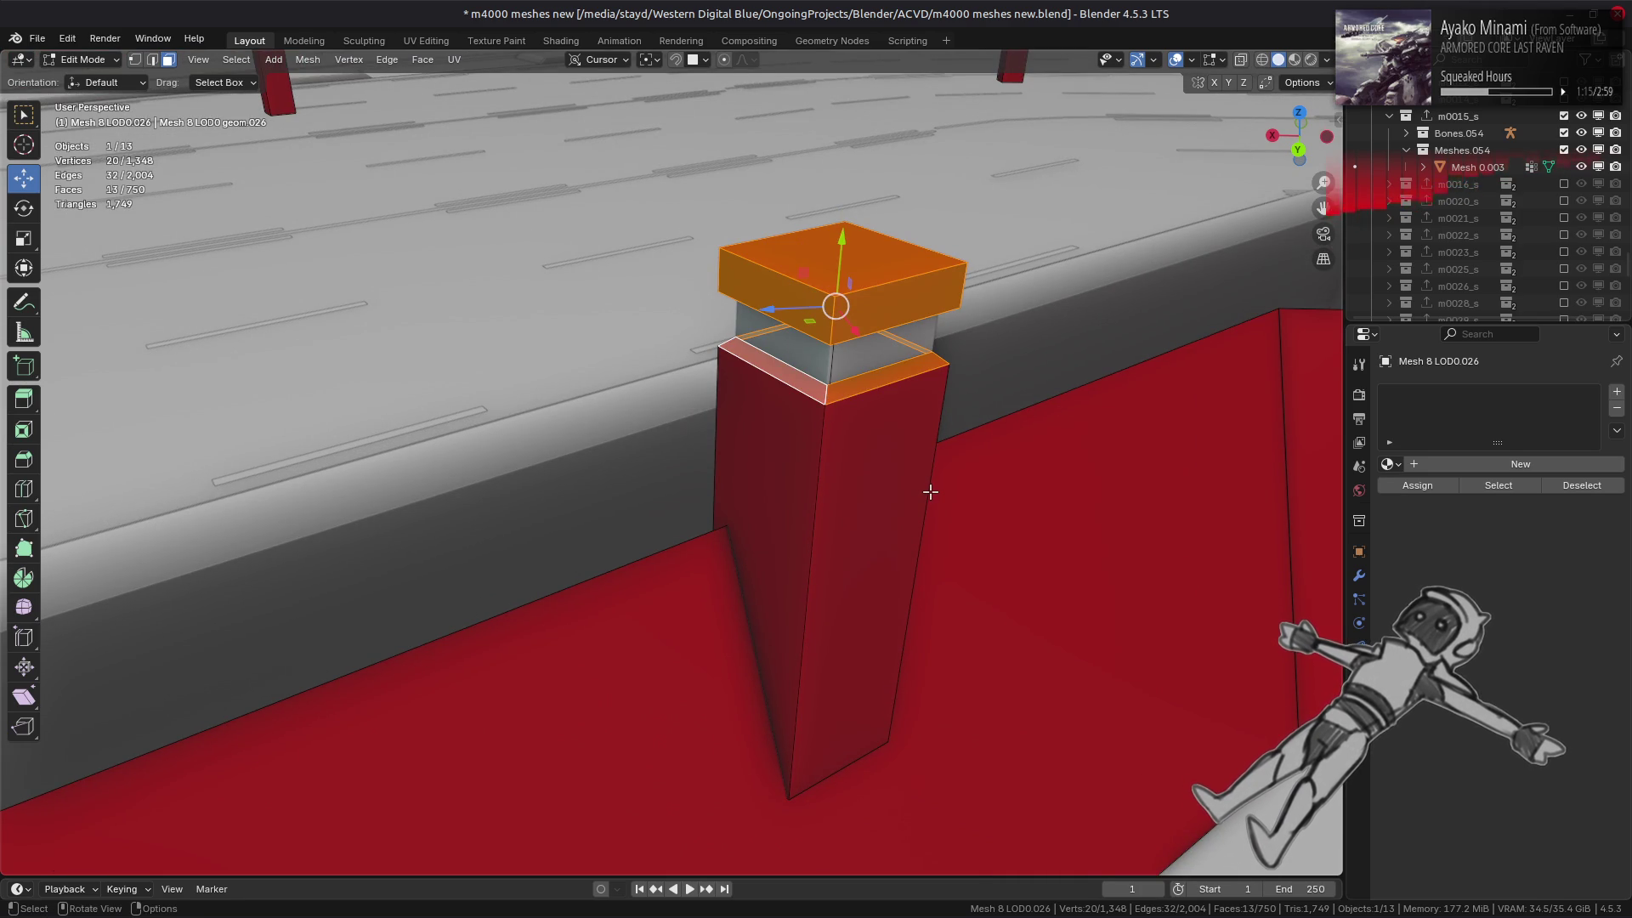
pyautogui.rightClick(930, 492)
pyautogui.click(935, 490)
pyautogui.scroll(-3, 936, 484)
pyautogui.scroll(-1, 969, 456)
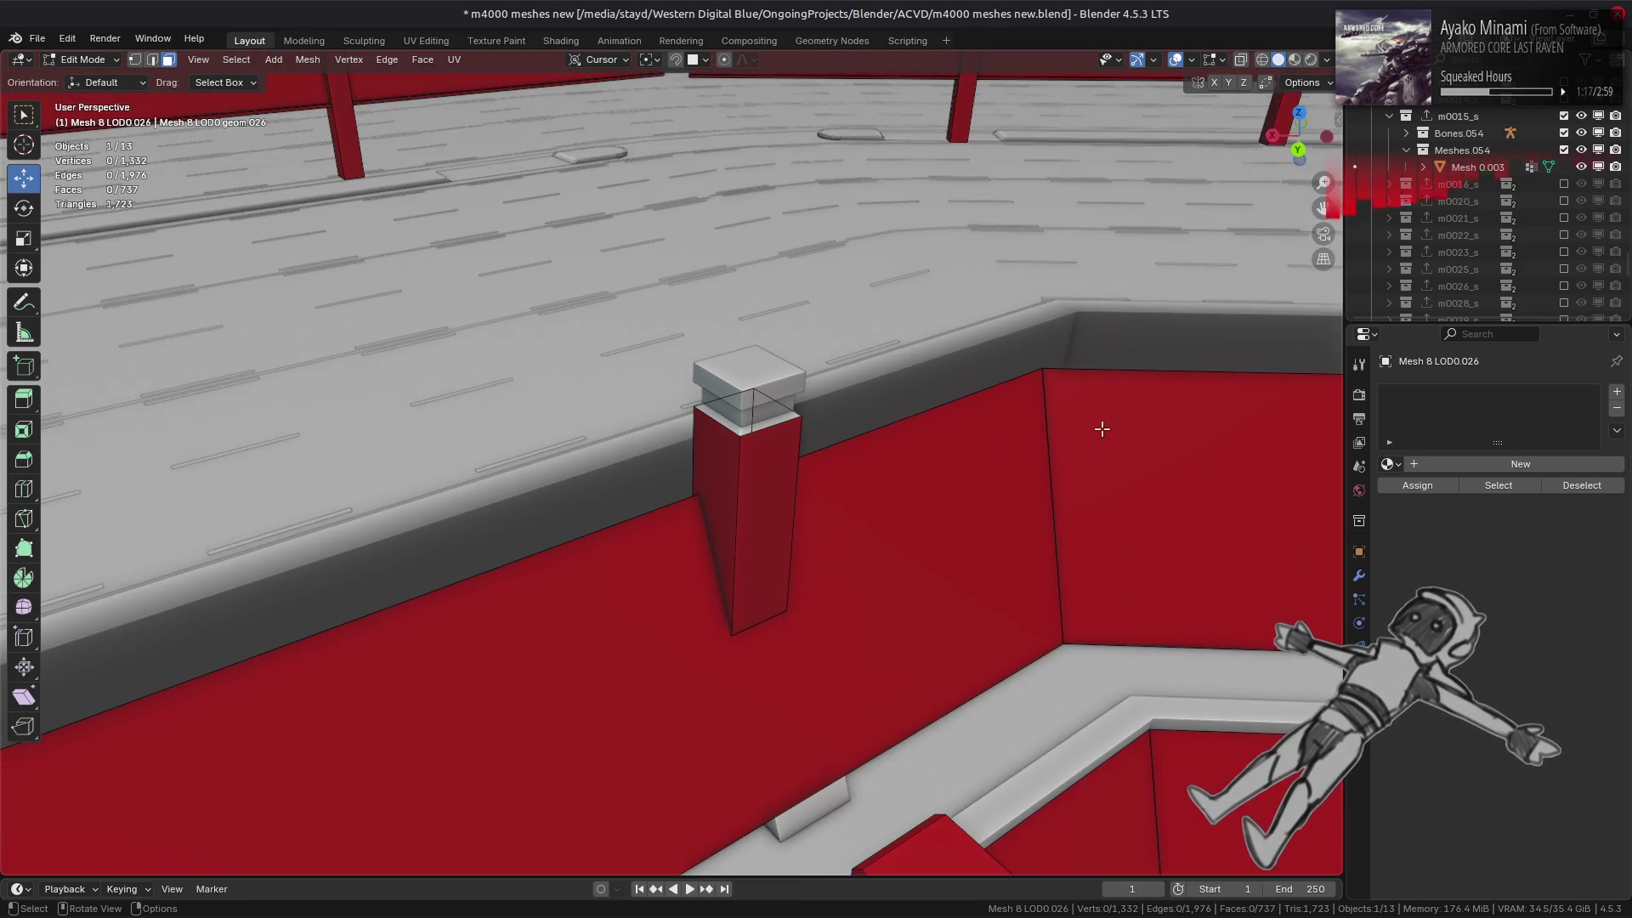
pyautogui.moveTo(1103, 430); pyautogui.dragTo(1093, 423, button='middle')
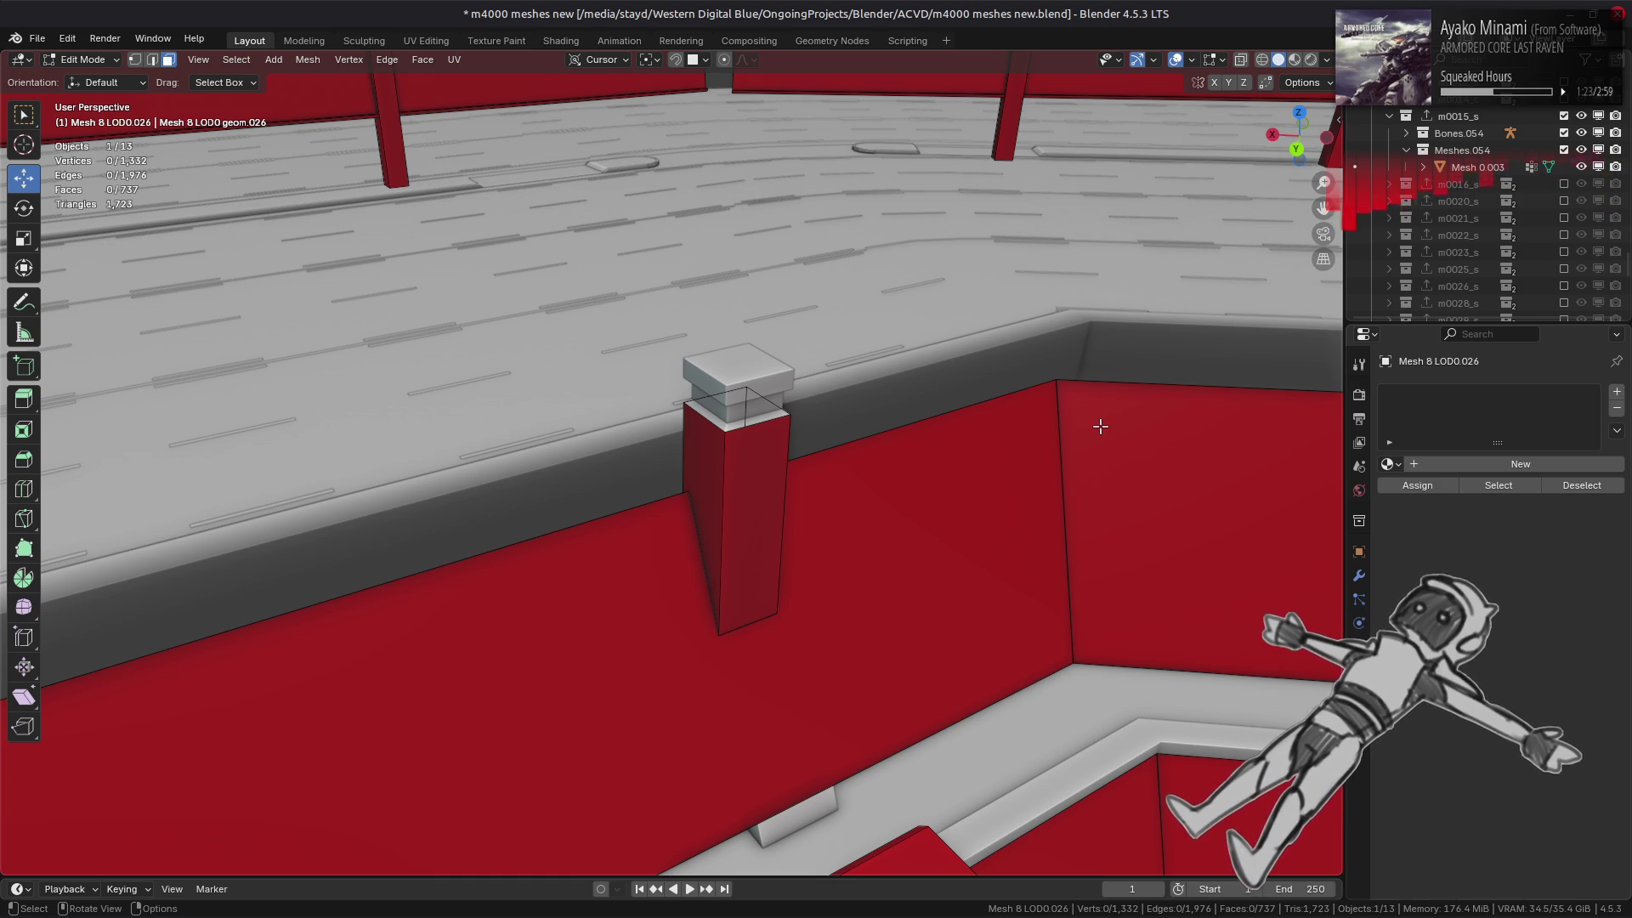
pyautogui.scroll(-2, 1101, 426)
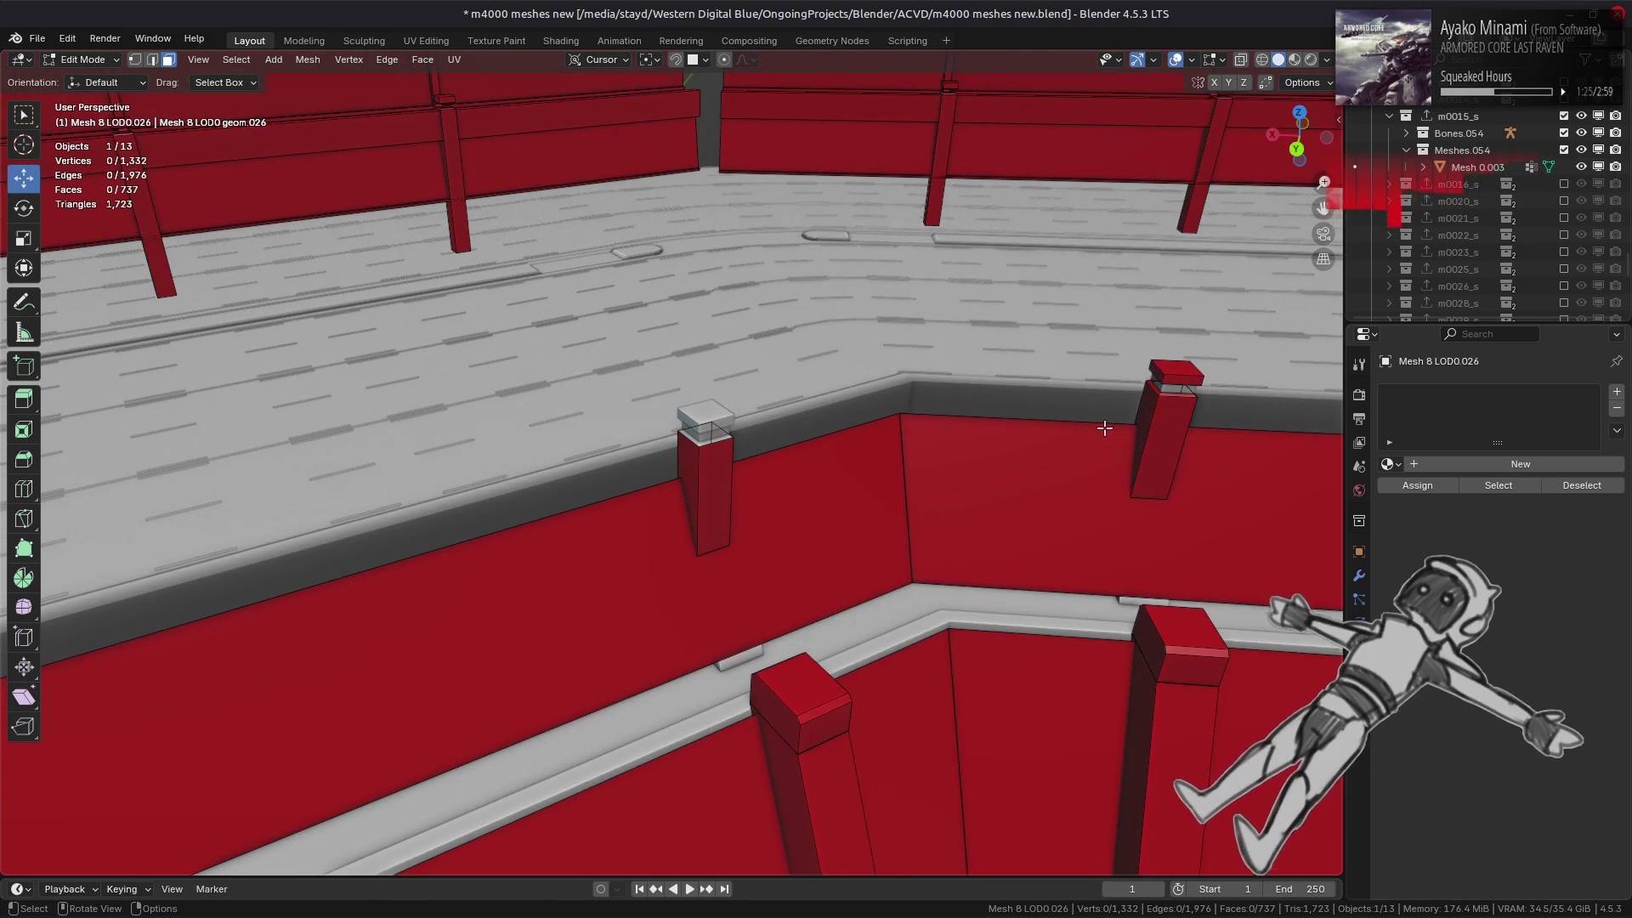
# - Delete the next post's cap and top rim faces, leaving 724 faces
pyautogui.moveTo(1093, 425)
pyautogui.mouseDown(button='middle')
pyautogui.moveTo(659, 412)
pyautogui.moveTo(637, 448)
pyautogui.moveTo(629, 426)
pyautogui.moveTo(745, 405)
pyautogui.mouseUp(button='middle')
pyautogui.scroll(3, 630, 426)
pyautogui.click(576, 410)
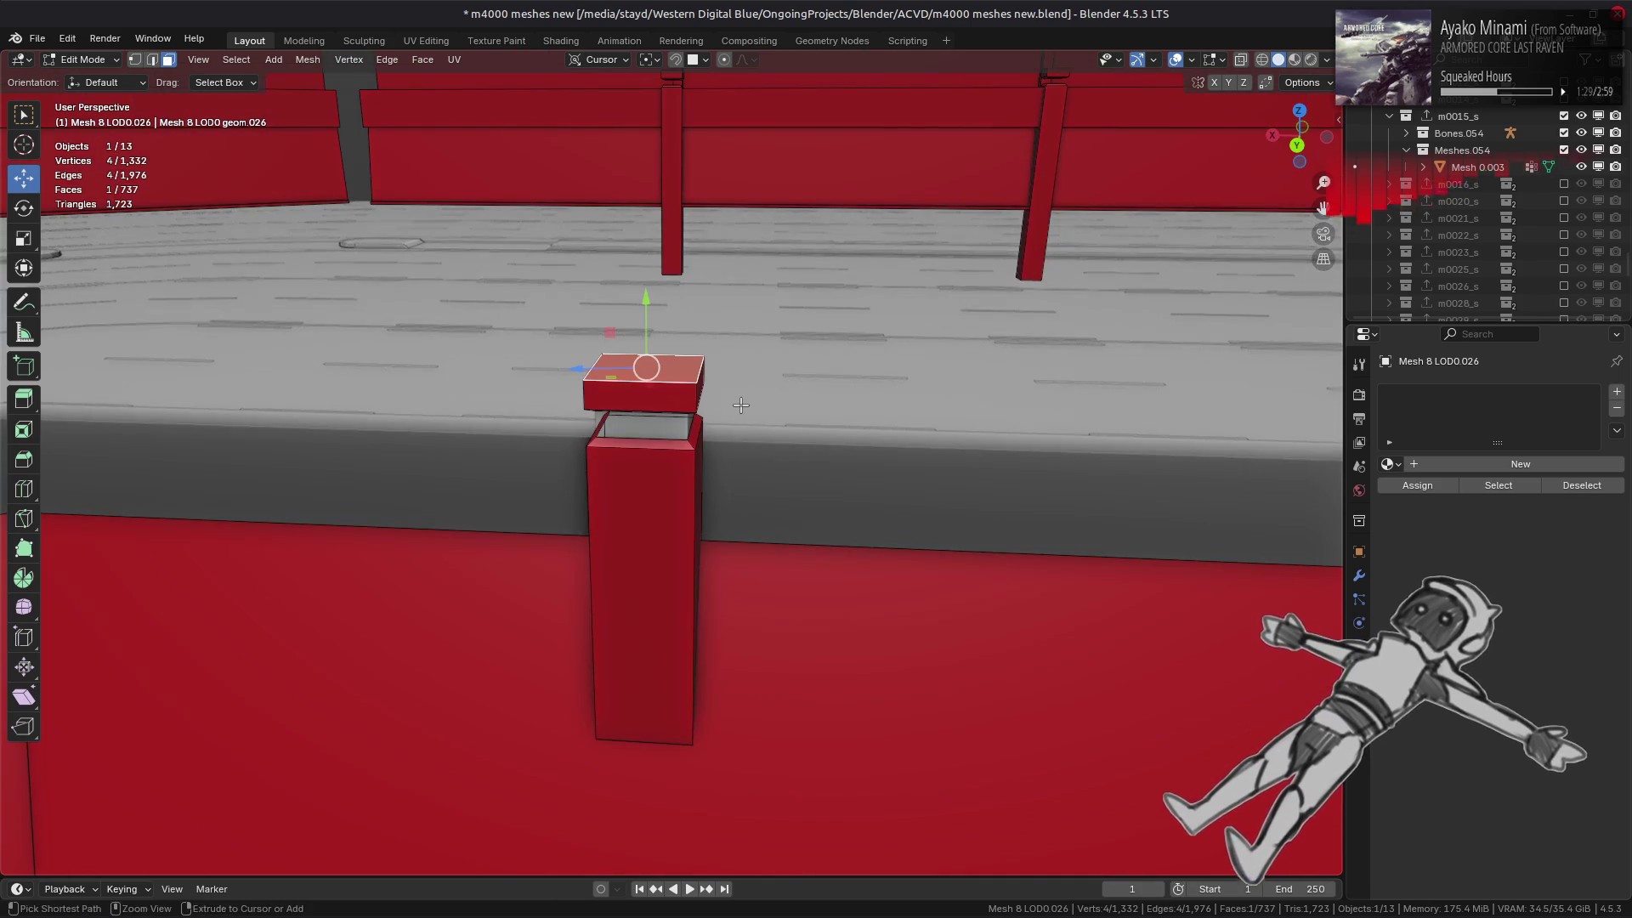
pyautogui.hotkey('ctrl', 'l')
pyautogui.scroll(3, 760, 461)
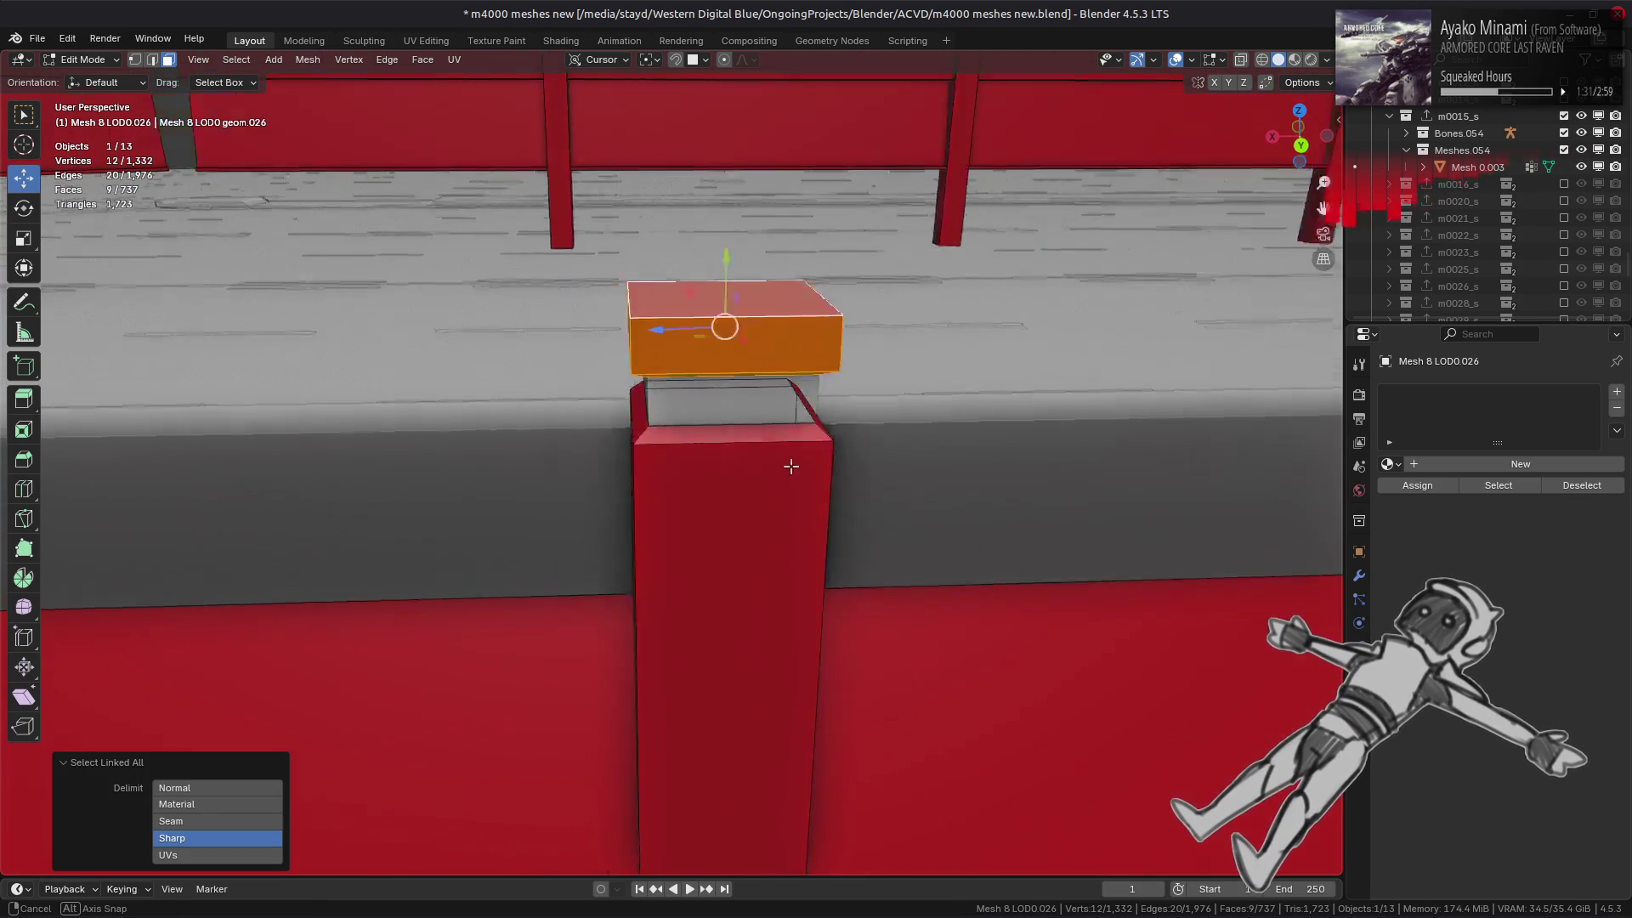
pyautogui.moveTo(791, 467); pyautogui.dragTo(818, 444, button='middle')
pyautogui.keyDown('alt'); pyautogui.keyDown('shift'); pyautogui.click(819, 448); pyautogui.keyUp('shift'); pyautogui.keyUp('alt')
pyautogui.rightClick(757, 583)
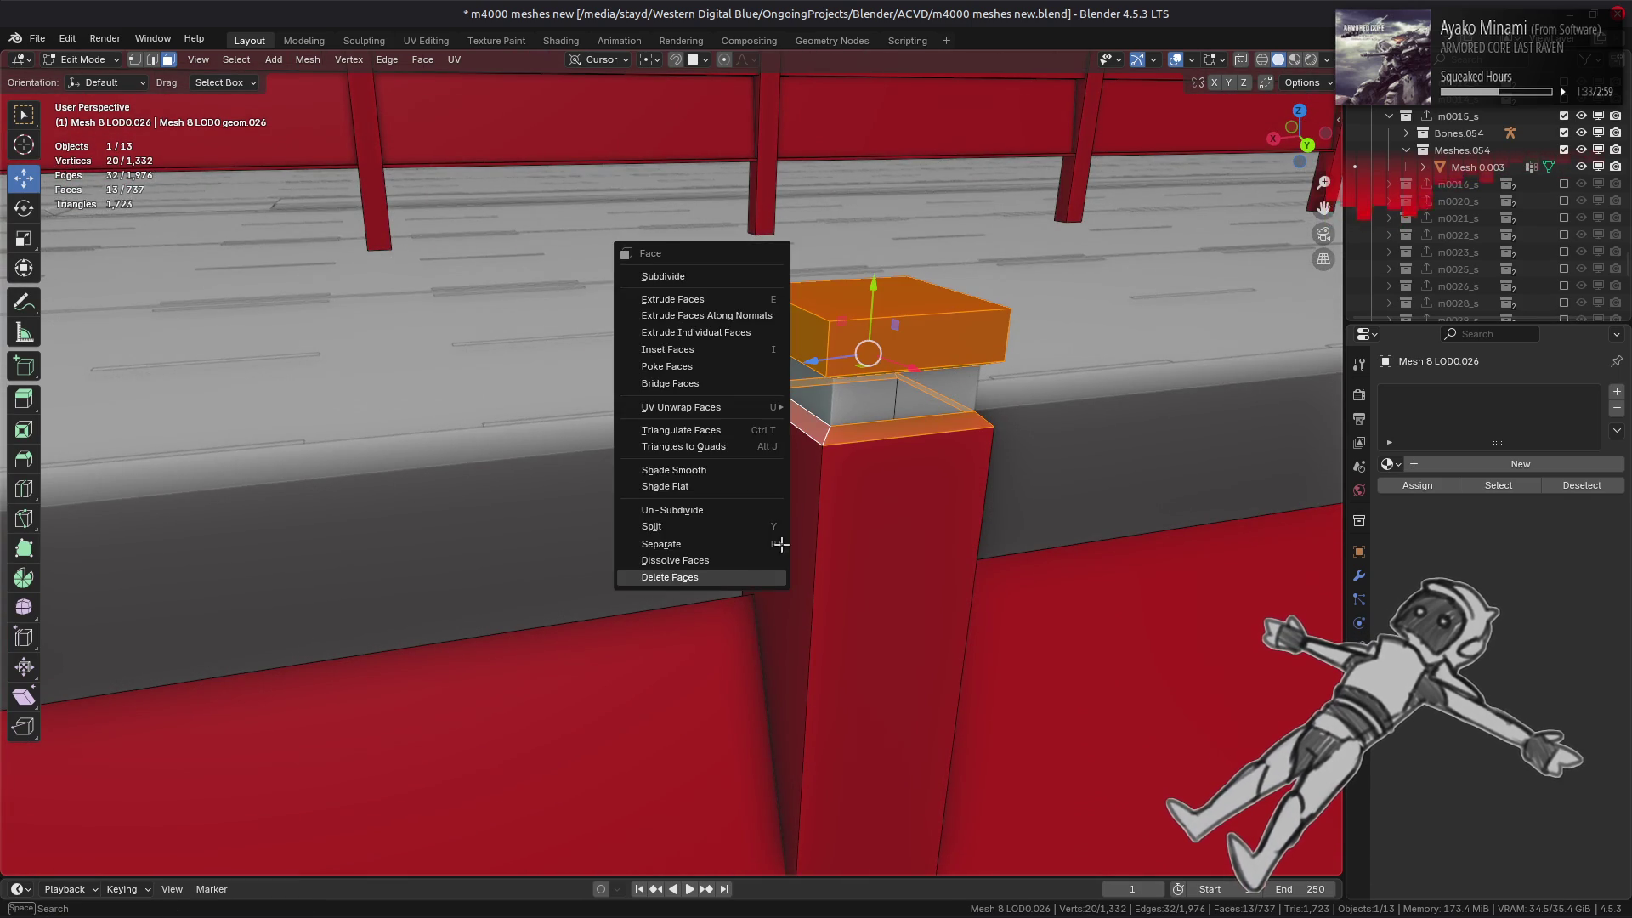
pyautogui.click(765, 577)
pyautogui.scroll(-3, 806, 520)
pyautogui.scroll(-3, 1056, 462)
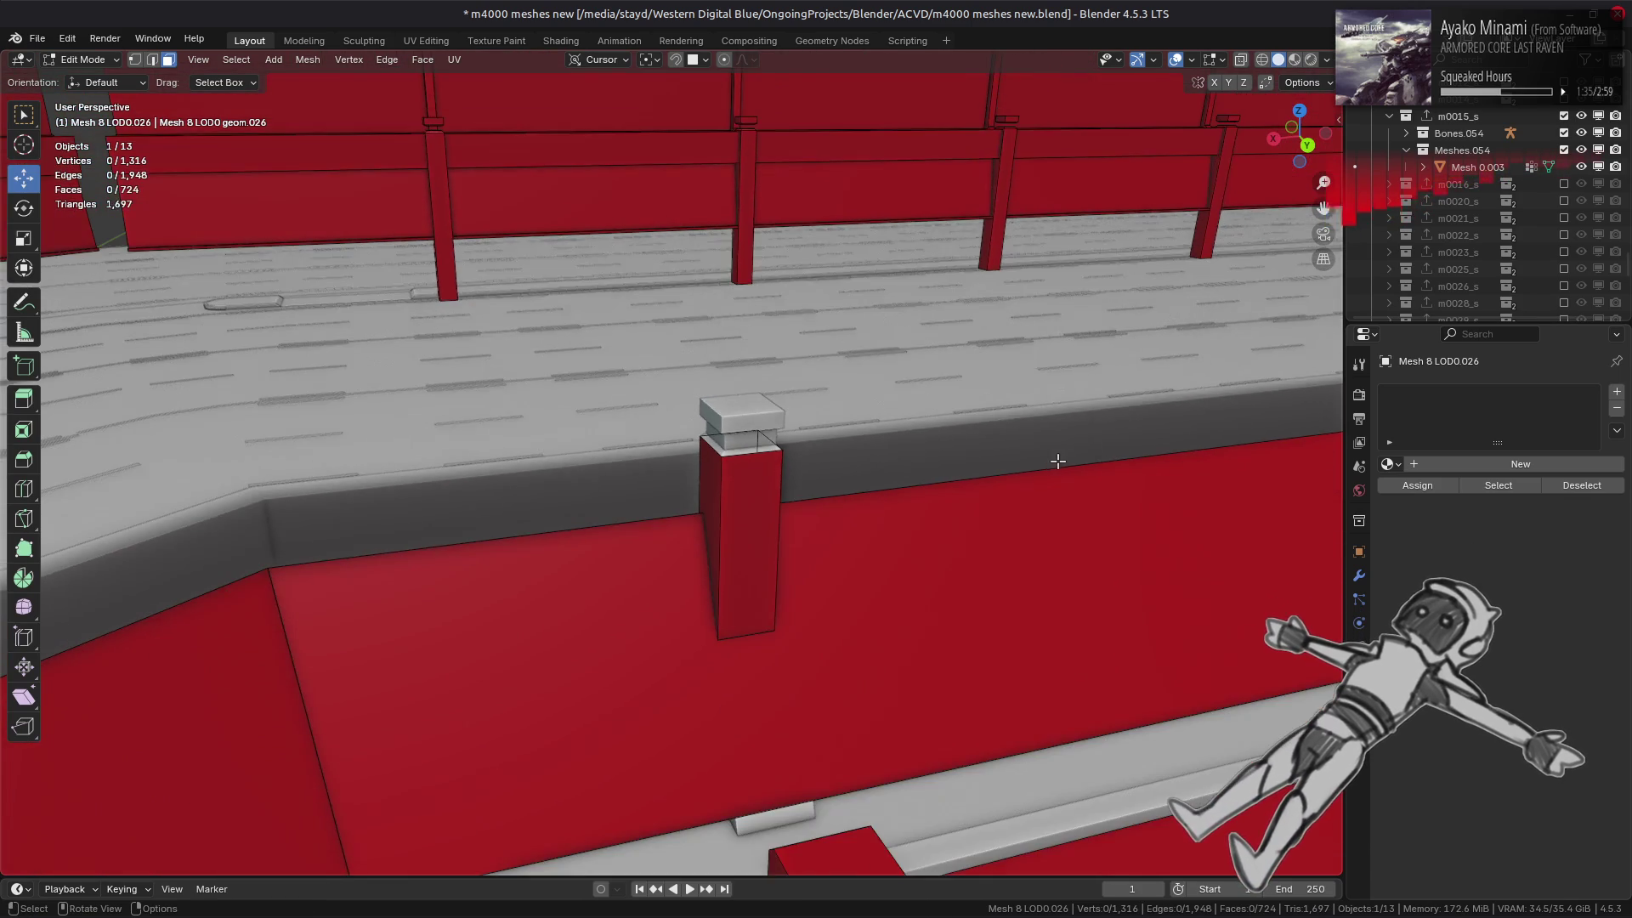
pyautogui.moveTo(1057, 463)
pyautogui.mouseDown(button='middle')
pyautogui.moveTo(1009, 473)
pyautogui.moveTo(1148, 507)
pyautogui.moveTo(929, 473)
pyautogui.moveTo(569, 474)
pyautogui.mouseUp(button='middle')
# - Delete the caps and rim faces of the left and right posts together
pyautogui.click(389, 397)
pyautogui.keyDown('shift'); pyautogui.click(1191, 437); pyautogui.keyUp('shift')
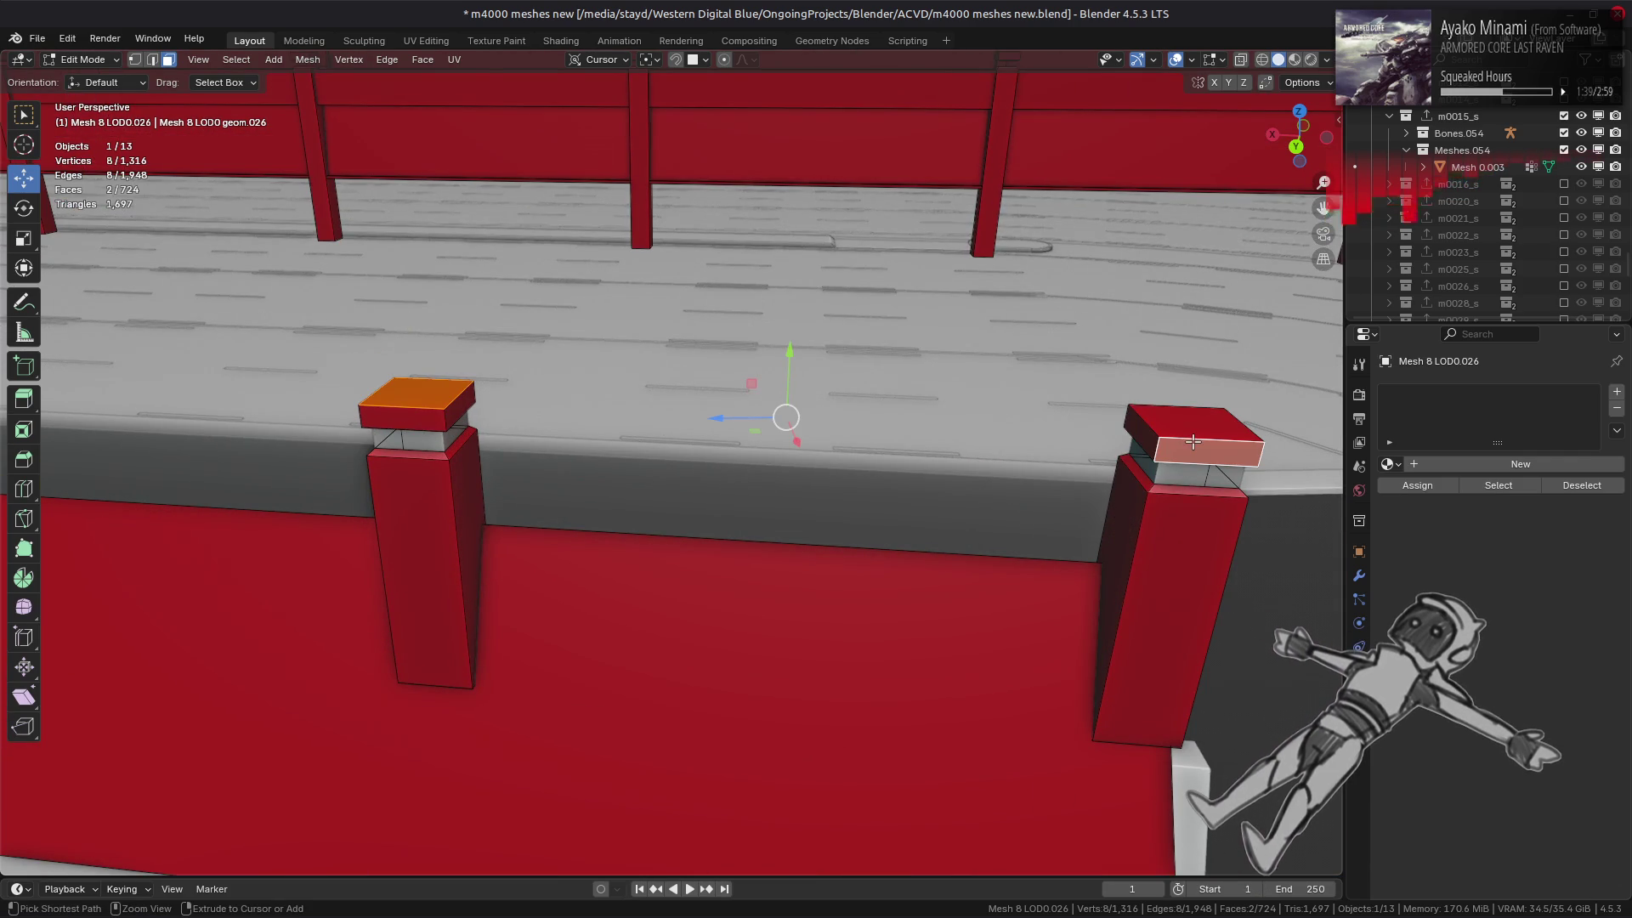
pyautogui.hotkey('ctrl', 'l')
pyautogui.keyDown('alt'); pyautogui.keyDown('shift'); pyautogui.click(1151, 489); pyautogui.keyUp('shift'); pyautogui.keyUp('alt')
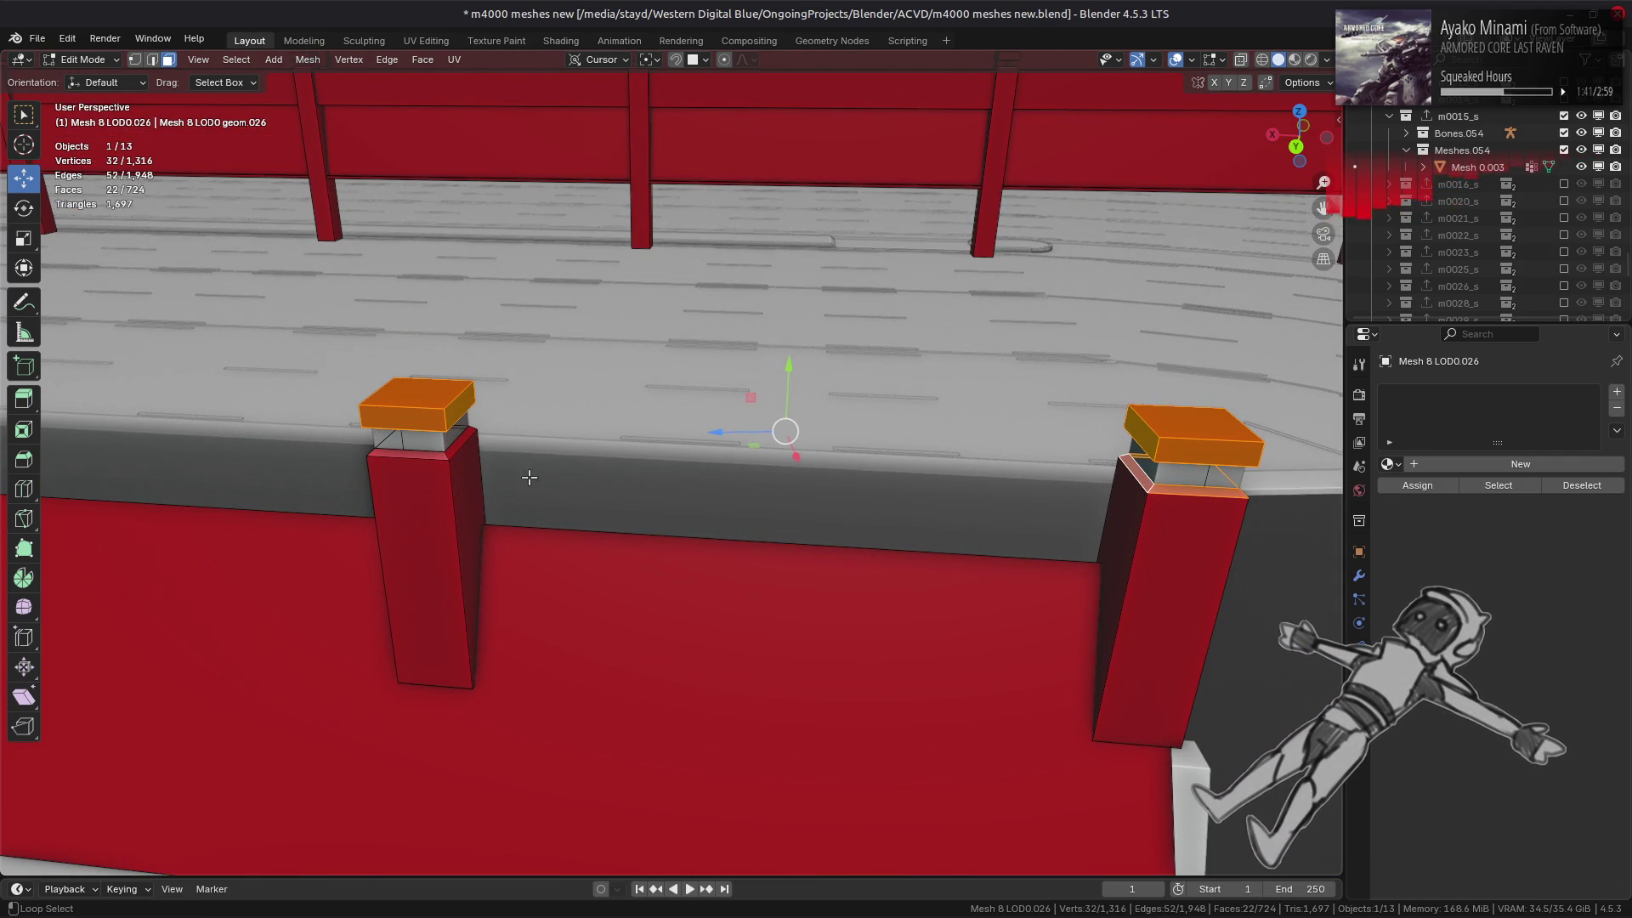
pyautogui.keyDown('alt'); pyautogui.keyDown('shift'); pyautogui.click(449, 456); pyautogui.keyUp('shift'); pyautogui.keyUp('alt')
pyautogui.rightClick(812, 558)
pyautogui.click(813, 558)
# - Select the open top edges of the trimmed posts, growing the selection to all post tops
pyautogui.moveTo(813, 557)
pyautogui.mouseDown(button='middle')
pyautogui.moveTo(922, 484)
pyautogui.moveTo(531, 437)
pyautogui.moveTo(667, 470)
pyautogui.moveTo(533, 448)
pyautogui.moveTo(511, 426)
pyautogui.moveTo(1044, 382)
pyautogui.mouseUp(button='middle')
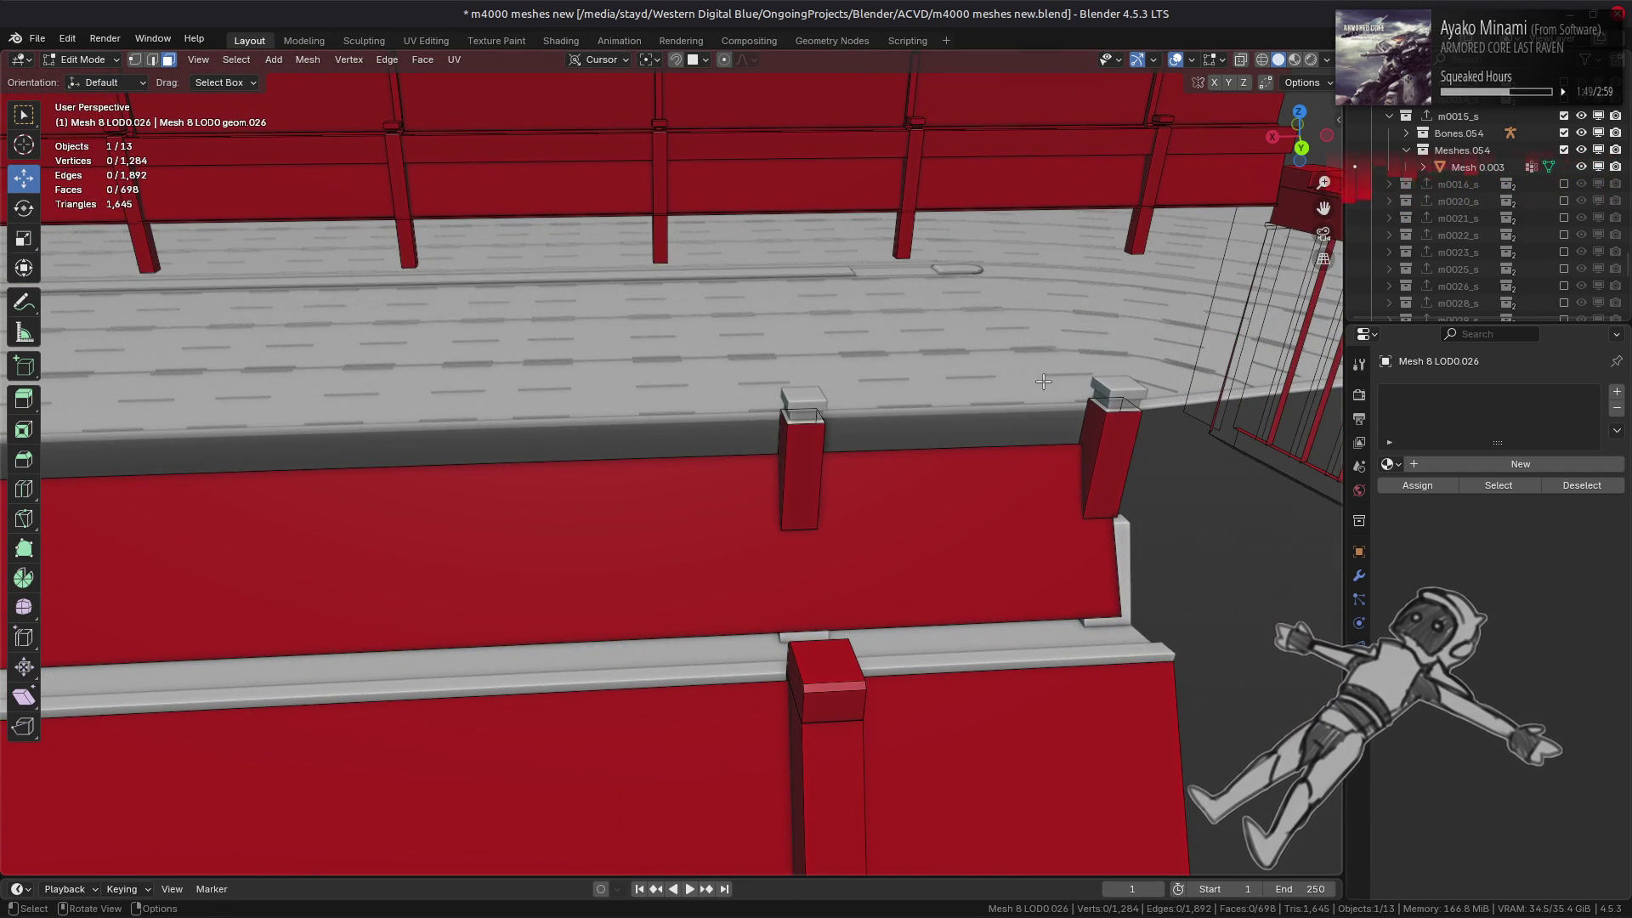
pyautogui.scroll(3, 1044, 382)
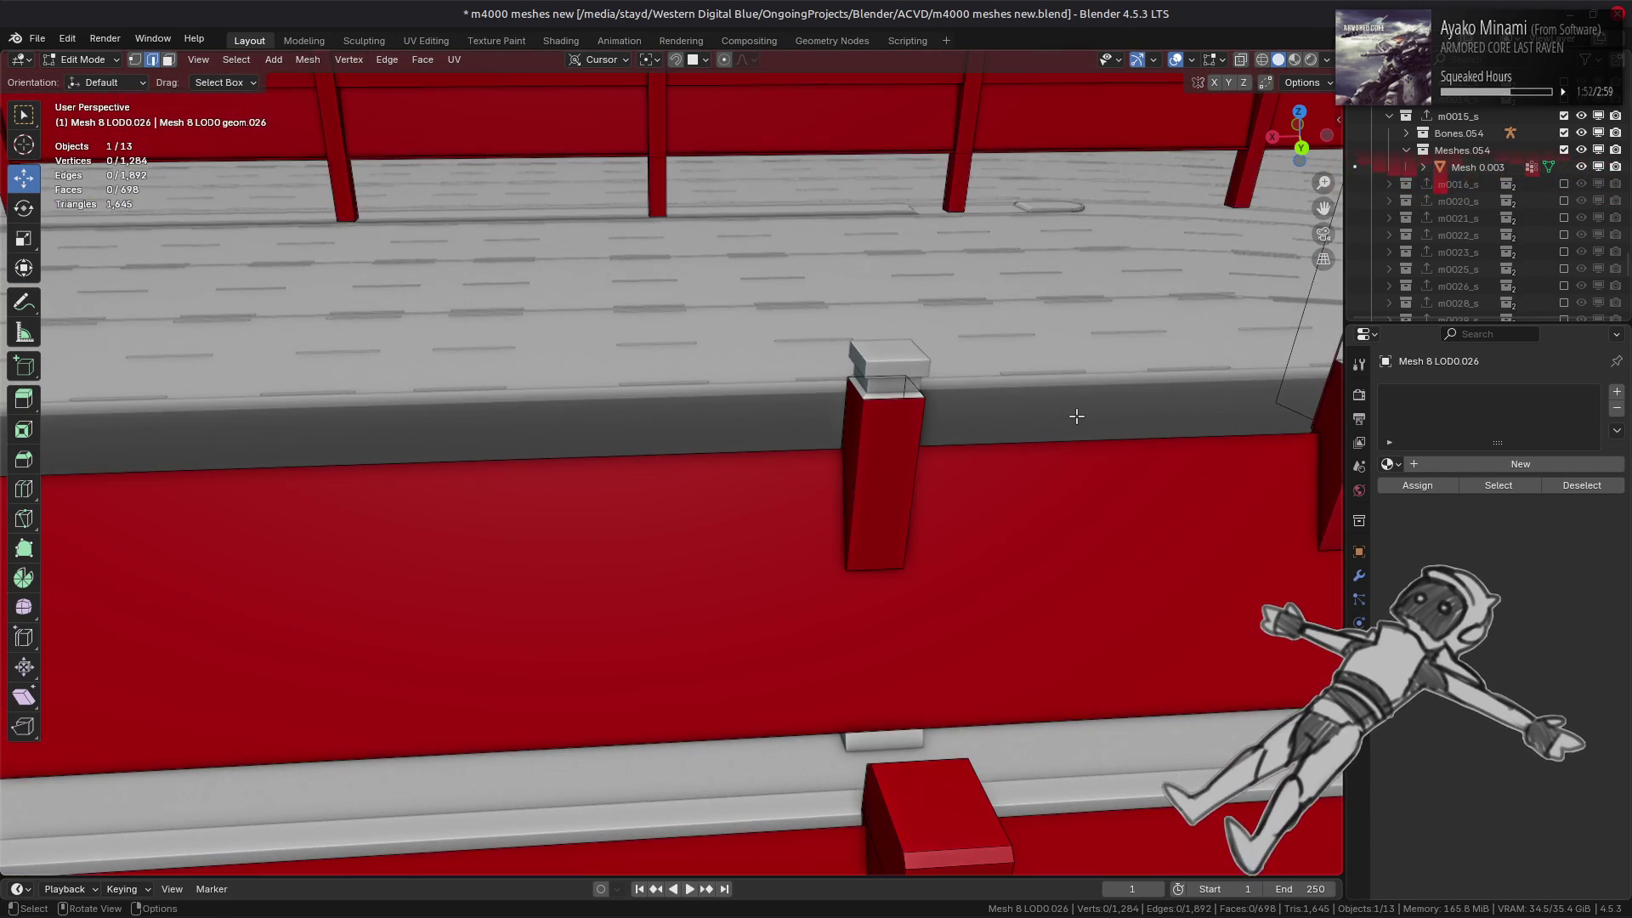
pyautogui.moveTo(1074, 412)
pyautogui.mouseDown(button='middle')
pyautogui.moveTo(947, 430)
pyautogui.moveTo(944, 390)
pyautogui.moveTo(875, 375)
pyautogui.moveTo(841, 342)
pyautogui.moveTo(904, 433)
pyautogui.moveTo(949, 350)
pyautogui.moveTo(320, 409)
pyautogui.moveTo(547, 437)
pyautogui.moveTo(464, 401)
pyautogui.moveTo(976, 332)
pyautogui.moveTo(953, 336)
pyautogui.moveTo(1055, 340)
pyautogui.moveTo(774, 393)
pyautogui.moveTo(985, 362)
pyautogui.moveTo(966, 371)
pyautogui.moveTo(995, 365)
pyautogui.moveTo(1051, 418)
pyautogui.moveTo(703, 495)
pyautogui.moveTo(820, 463)
pyautogui.moveTo(823, 412)
pyautogui.mouseUp(button='middle')
pyautogui.keyDown('alt'); pyautogui.click(950, 349); pyautogui.keyUp('alt')
pyautogui.press('ctrl+KP_Add')
pyautogui.press('ctrl+KP_Add')
pyautogui.press('ctrl+KP_Add')
pyautogui.press('ctrl+KP_Add')
pyautogui.press('ctrl+KP_Add')
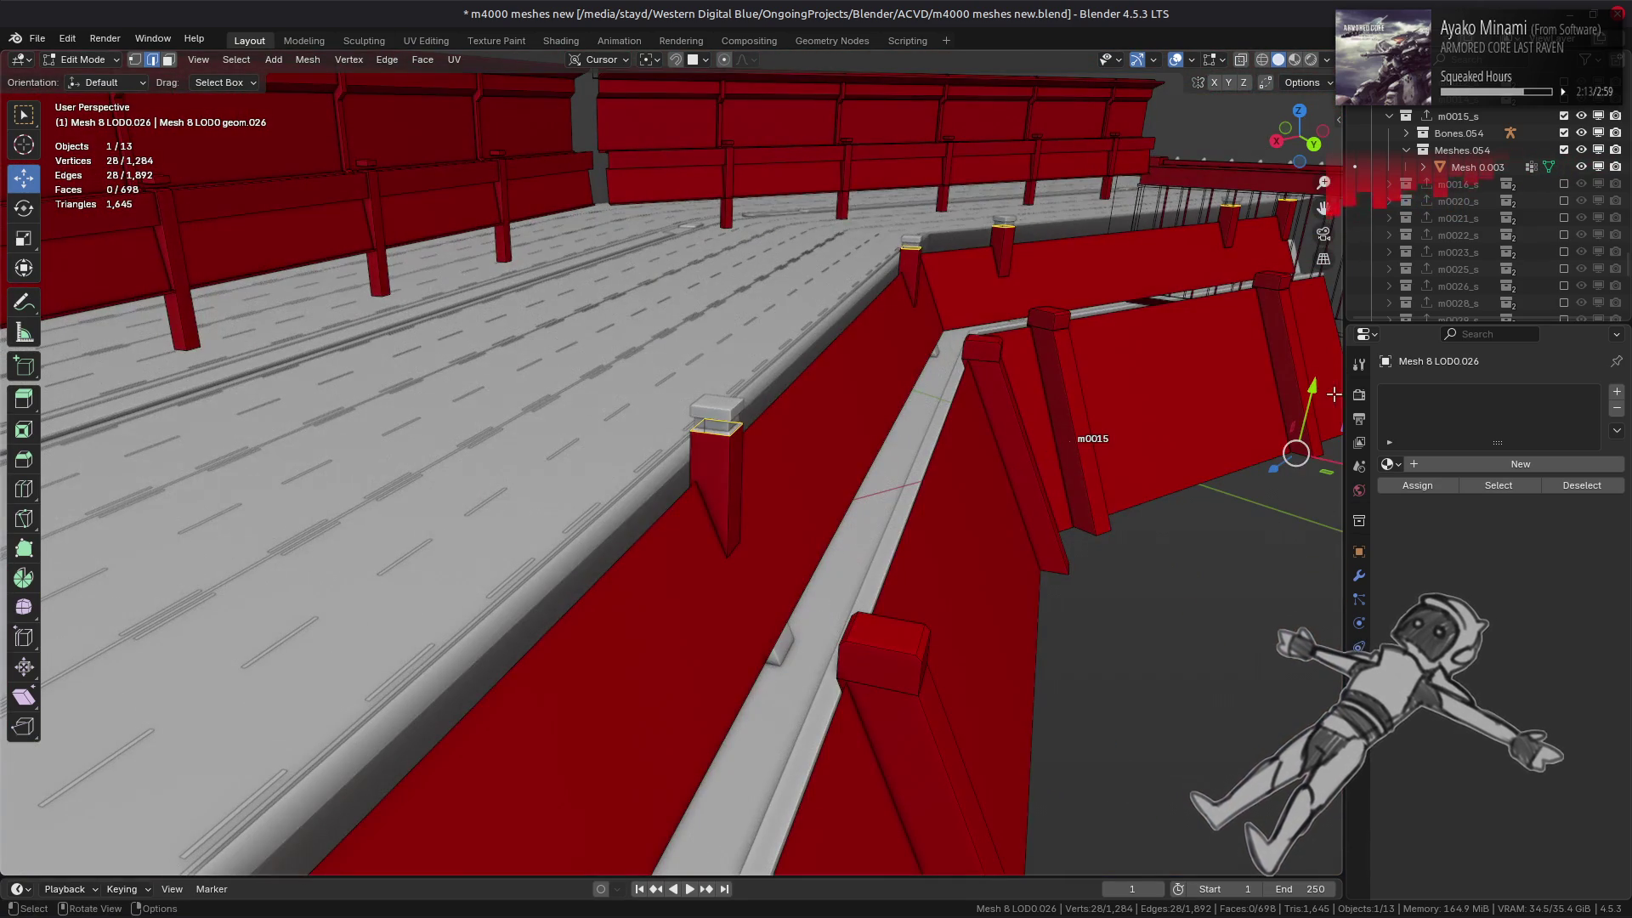
# - Raise the selected post-top vertices about 1.01 m, then deselect everything
pyautogui.press('g')
pyautogui.click(776, 404)
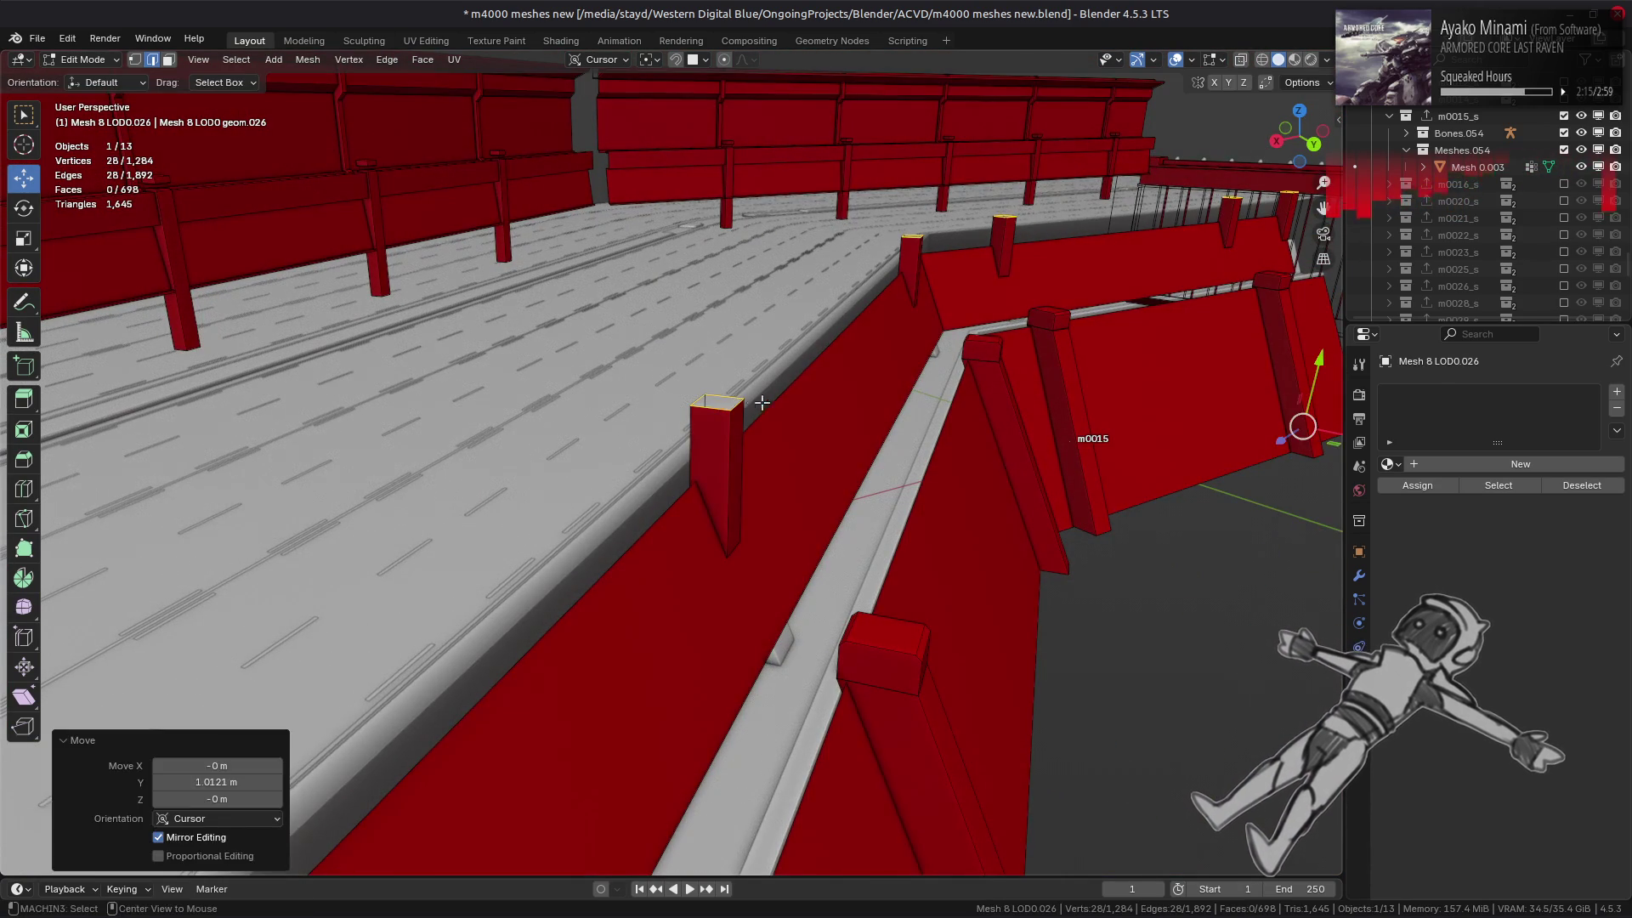
pyautogui.hotkey('alt', 'a')
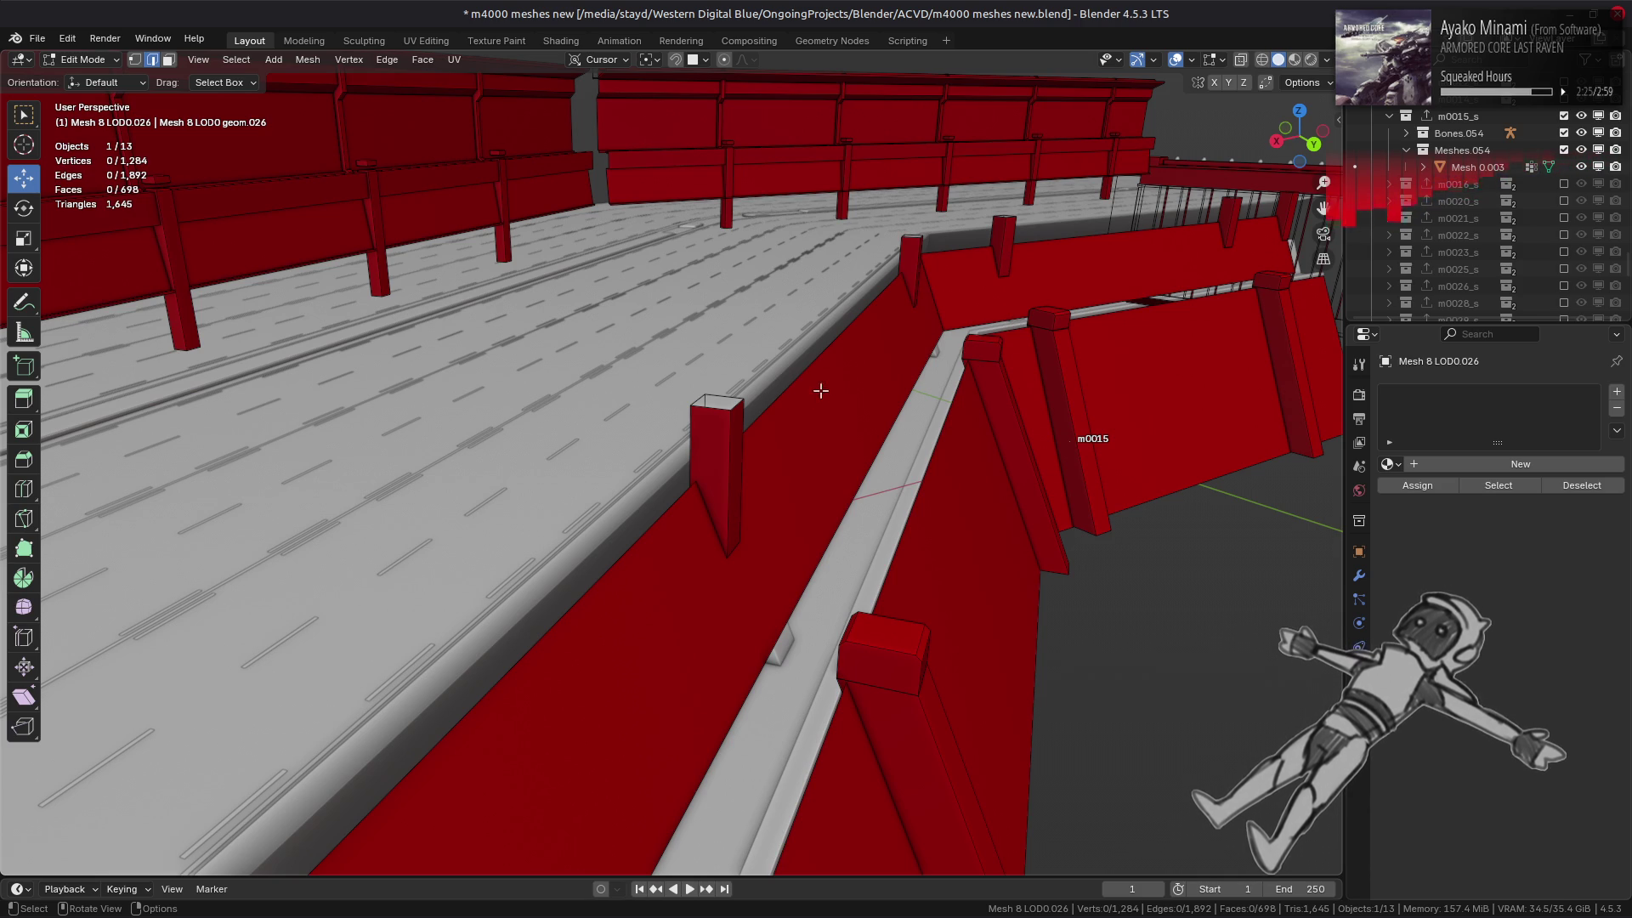
pyautogui.moveTo(820, 391)
pyautogui.mouseDown(button='middle')
pyautogui.moveTo(860, 340)
pyautogui.moveTo(846, 368)
pyautogui.moveTo(765, 416)
pyautogui.moveTo(714, 354)
pyautogui.mouseUp(button='middle')
pyautogui.scroll(4, 833, 397)
# - Unchamfer the chamfer face on the first block top with MACHIN3 Unchamfer
pyautogui.scroll(3, 647, 400)
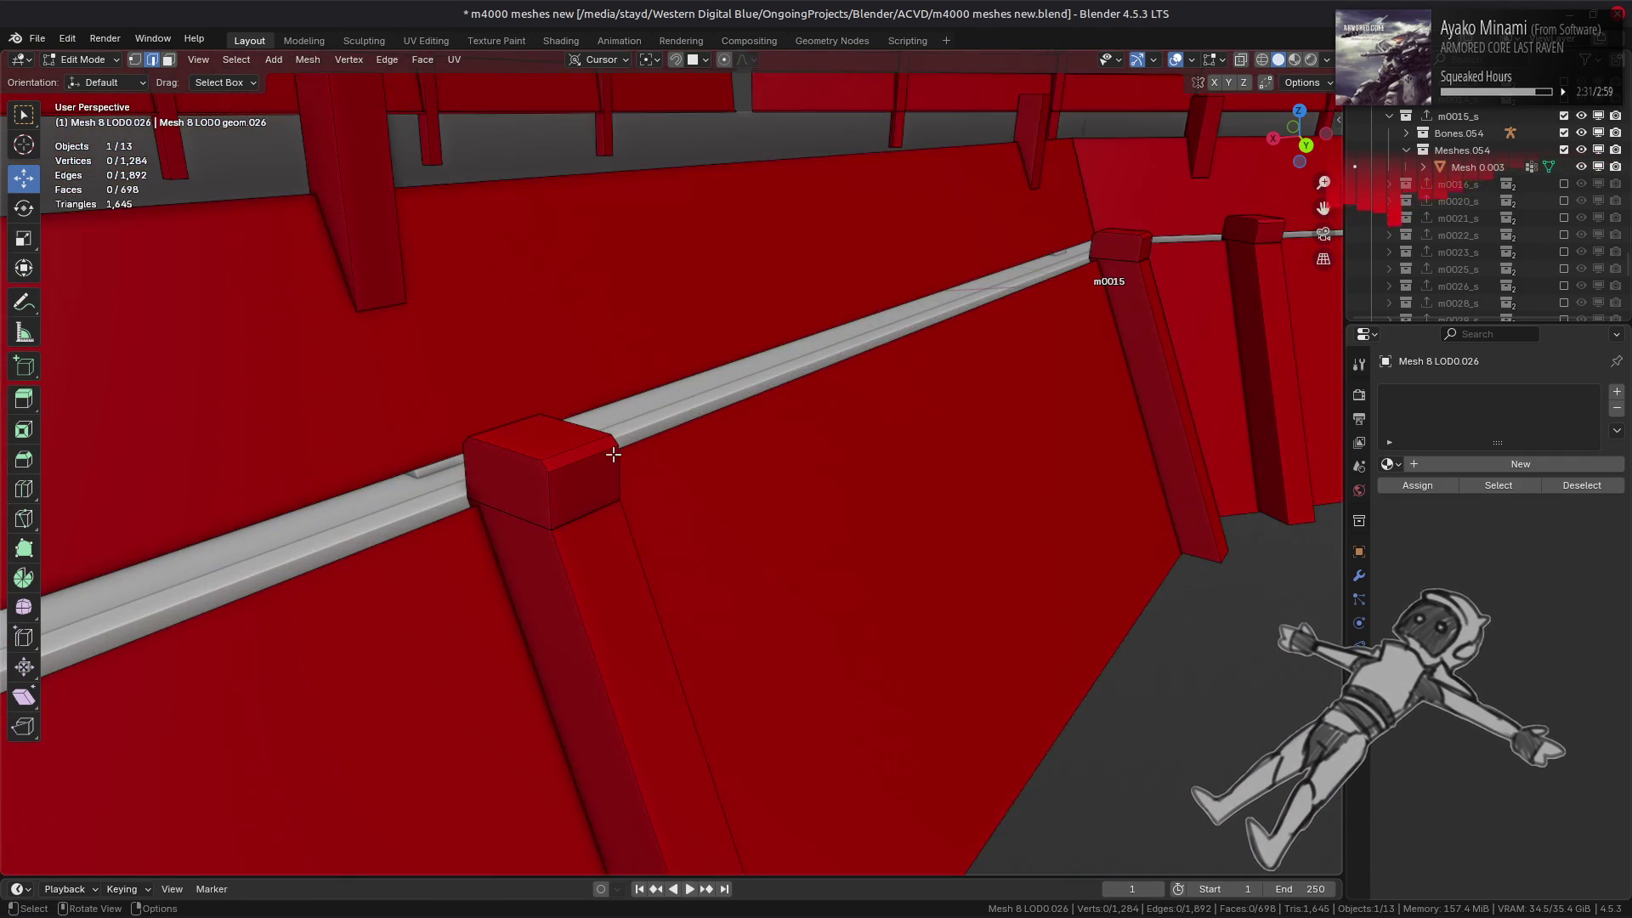
pyautogui.click(600, 452)
pyautogui.scroll(3, 666, 455)
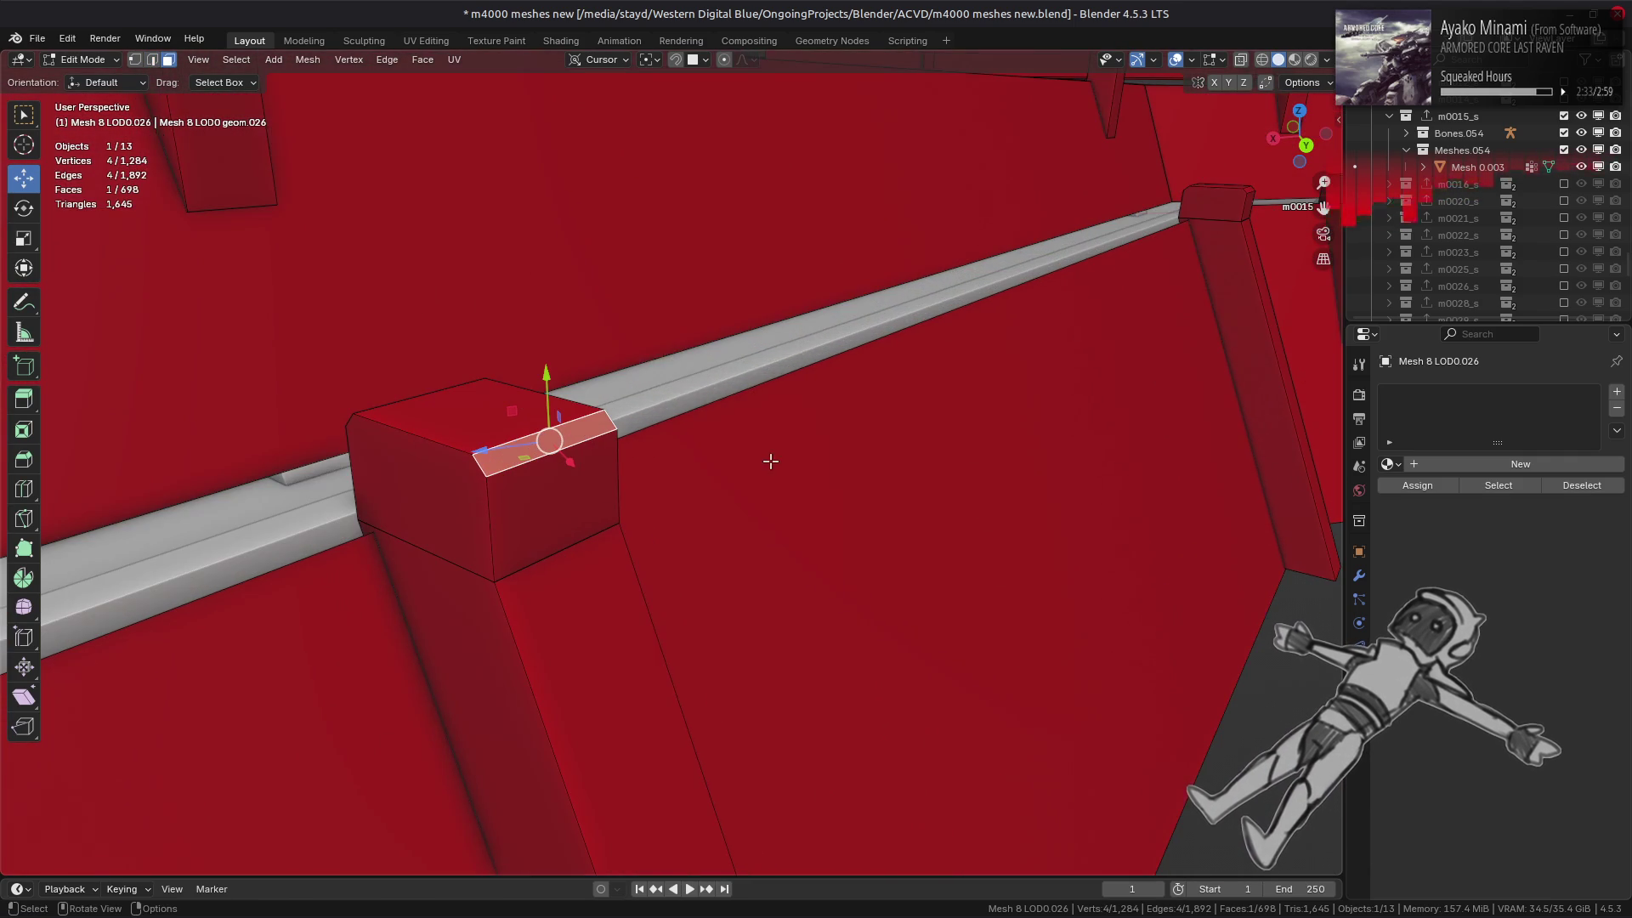
pyautogui.press('y')
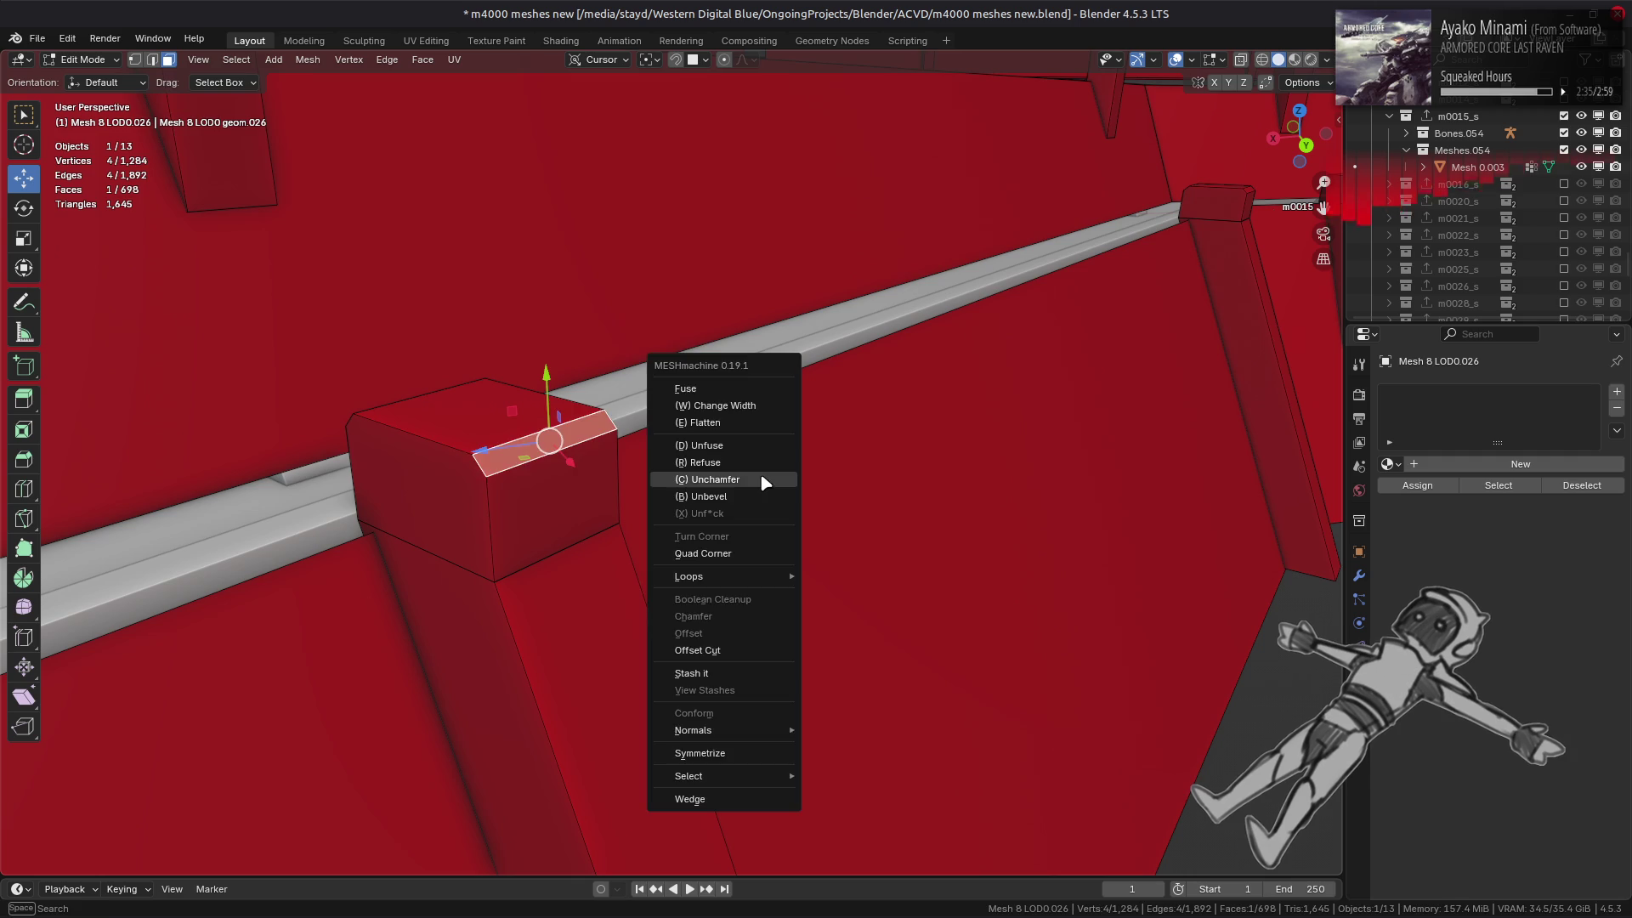
pyautogui.click(685, 479)
pyautogui.click(530, 452)
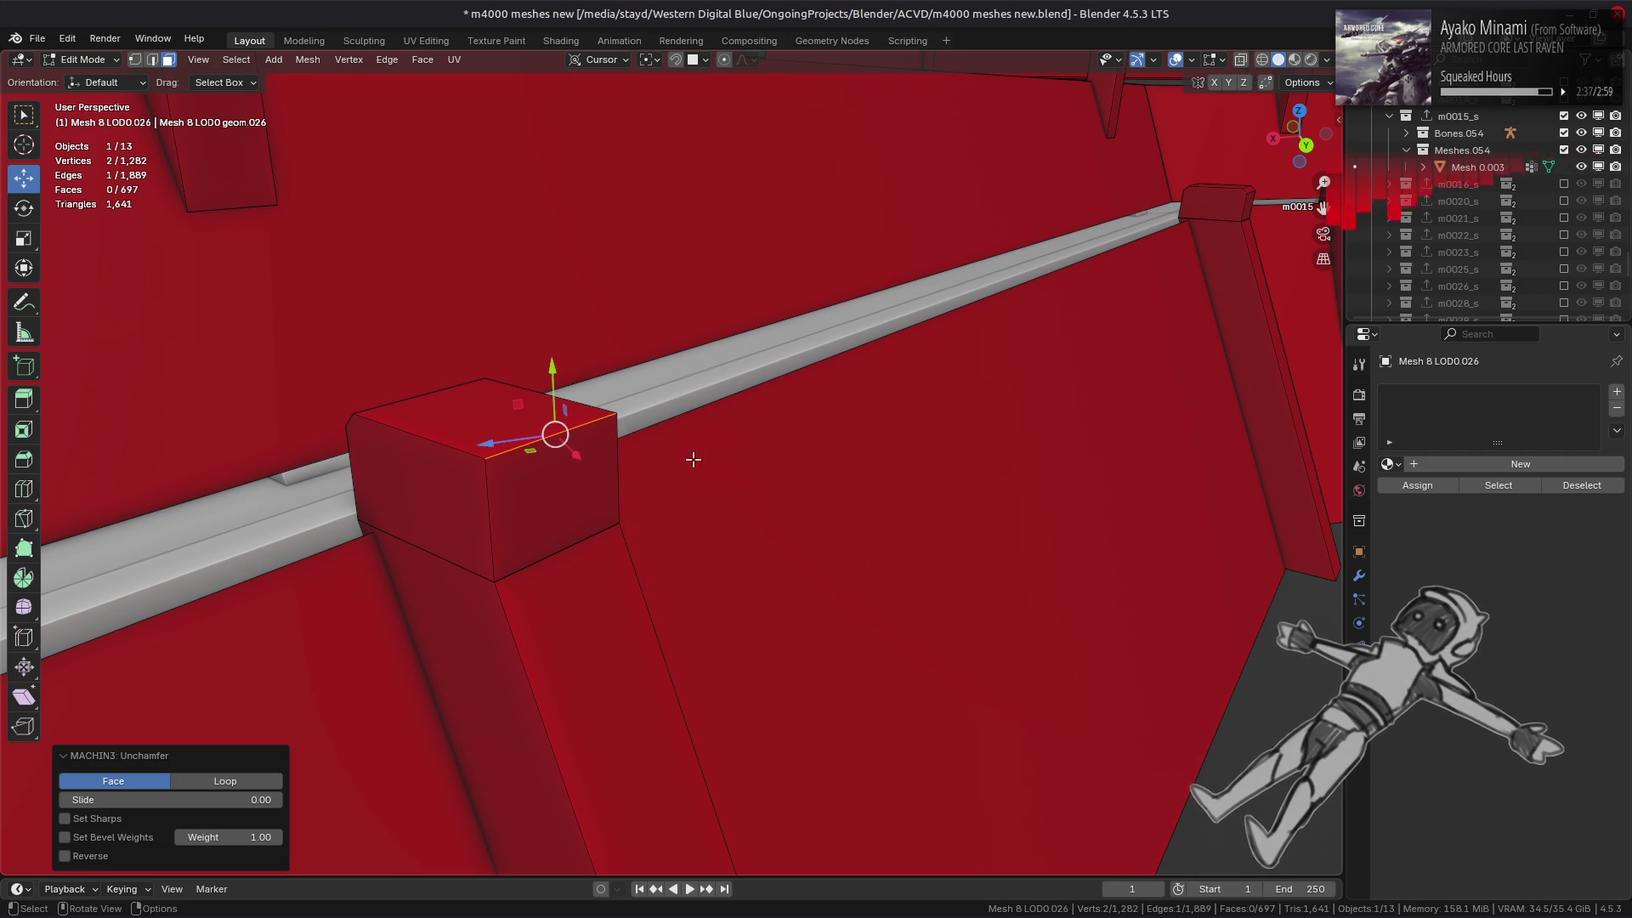
pyautogui.keyDown('shift'); pyautogui.moveTo(692, 459); pyautogui.dragTo(766, 495, button='middle'); pyautogui.keyUp('shift')
# - Unchamfer the thin chamfer face on the next block along the rail
pyautogui.click(1002, 660)
pyautogui.press('y')
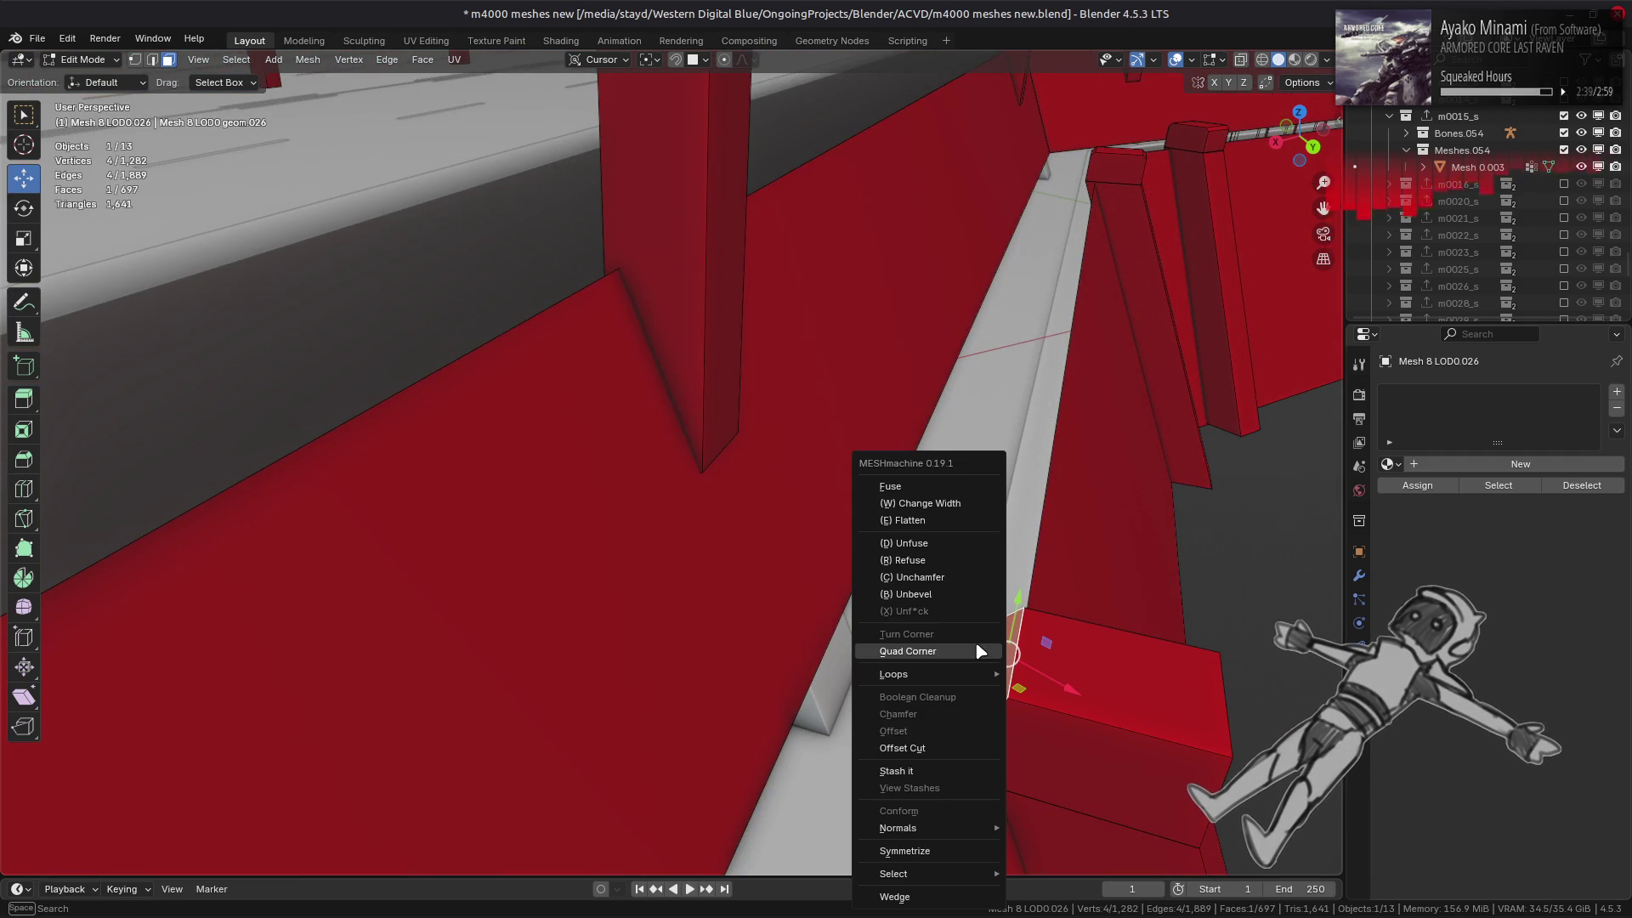
pyautogui.click(954, 578)
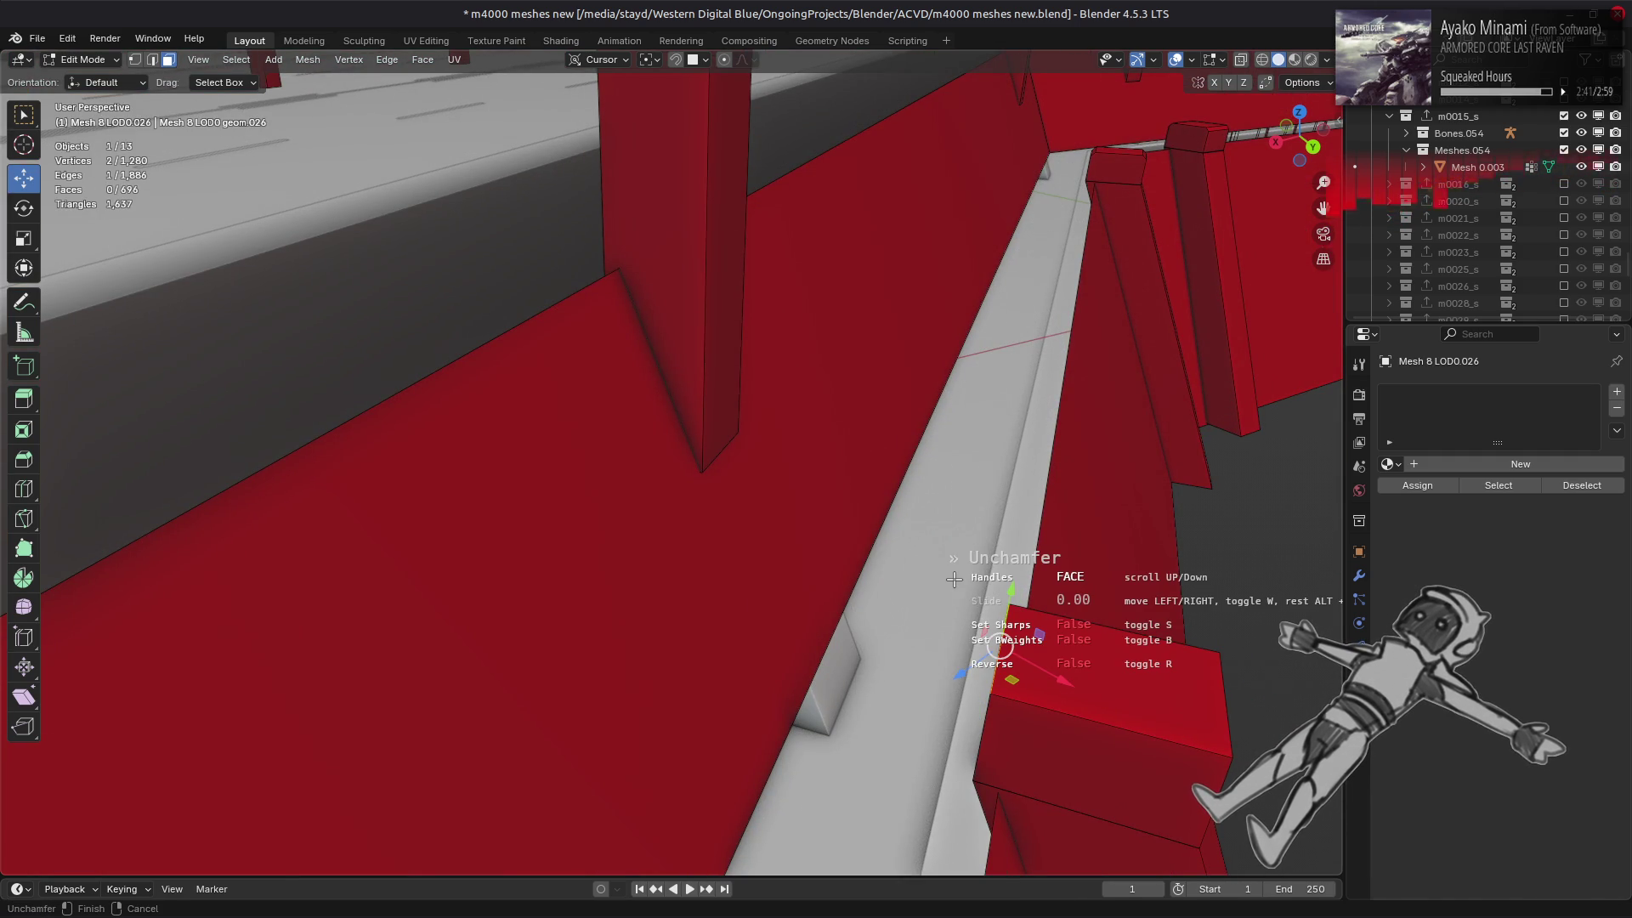
pyautogui.click(955, 578)
pyautogui.scroll(-5, 943, 587)
pyautogui.scroll(5, 881, 514)
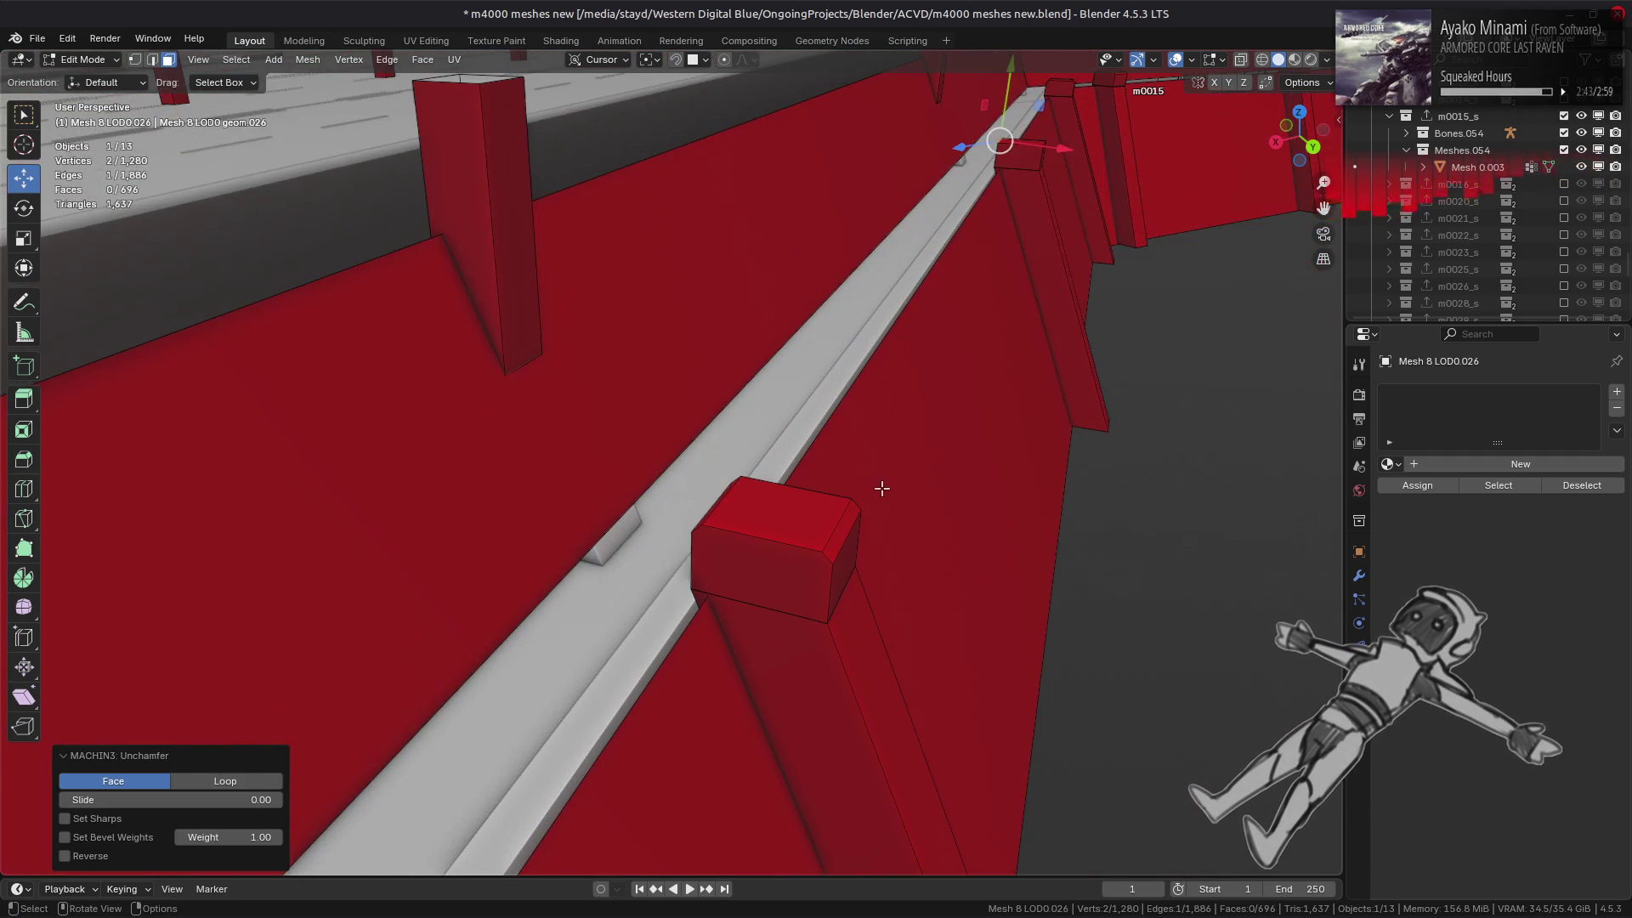
# - Unchamfer two more chamfers on the block tops
pyautogui.click(848, 527)
pyautogui.press('y')
pyautogui.click(879, 536)
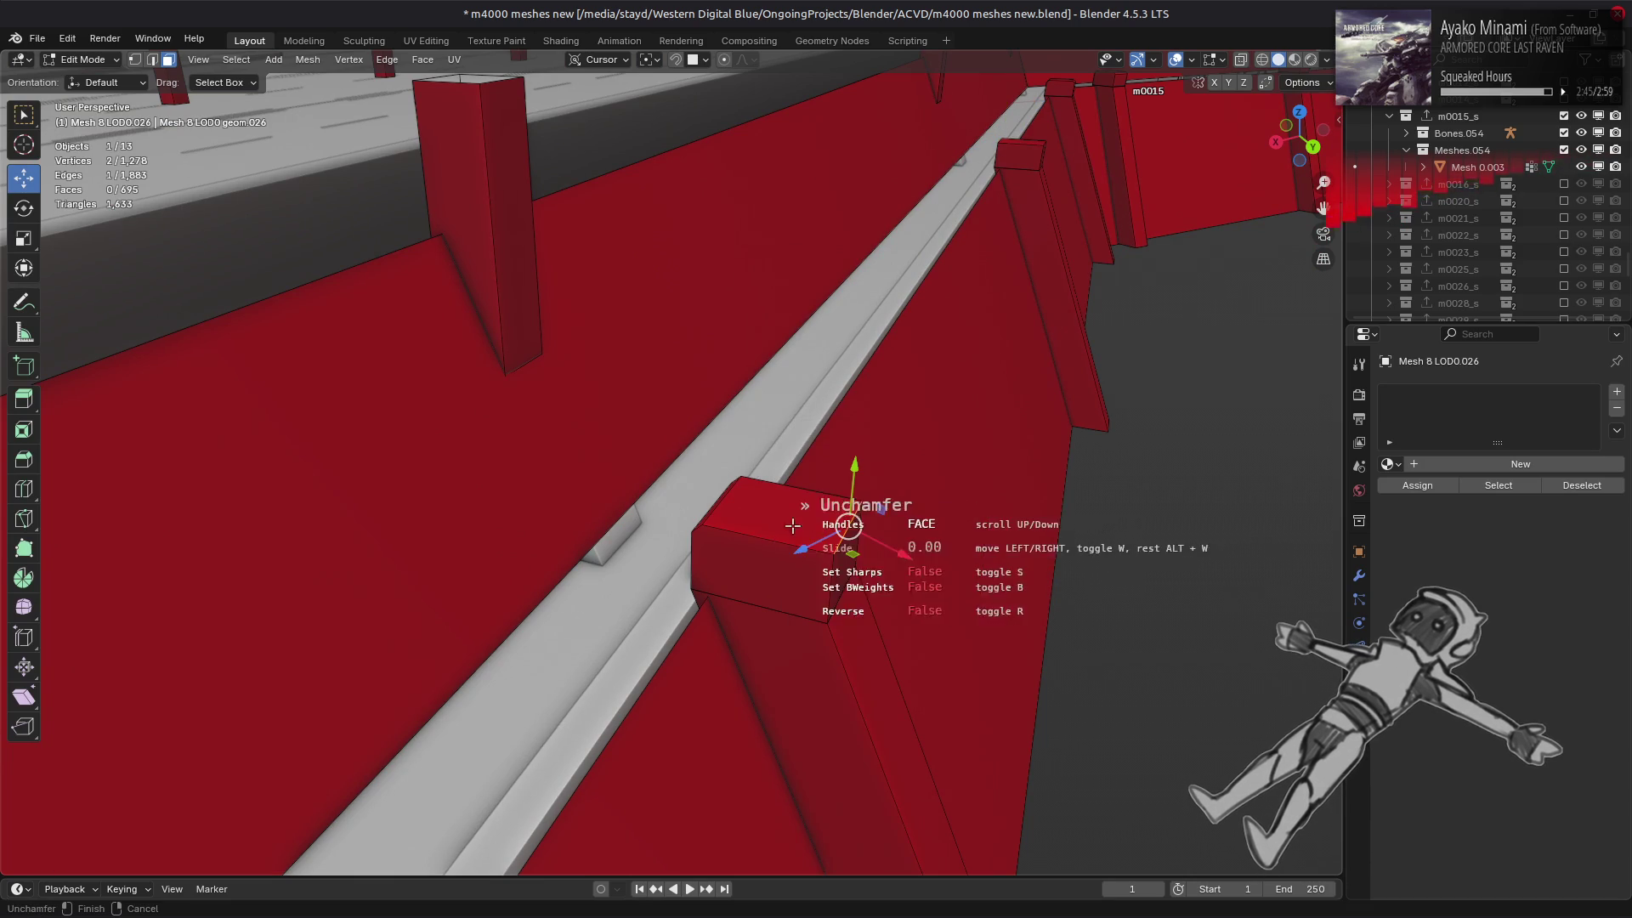
pyautogui.click(713, 519)
pyautogui.click(712, 519)
pyautogui.scroll(-2, 791, 515)
pyautogui.press('y')
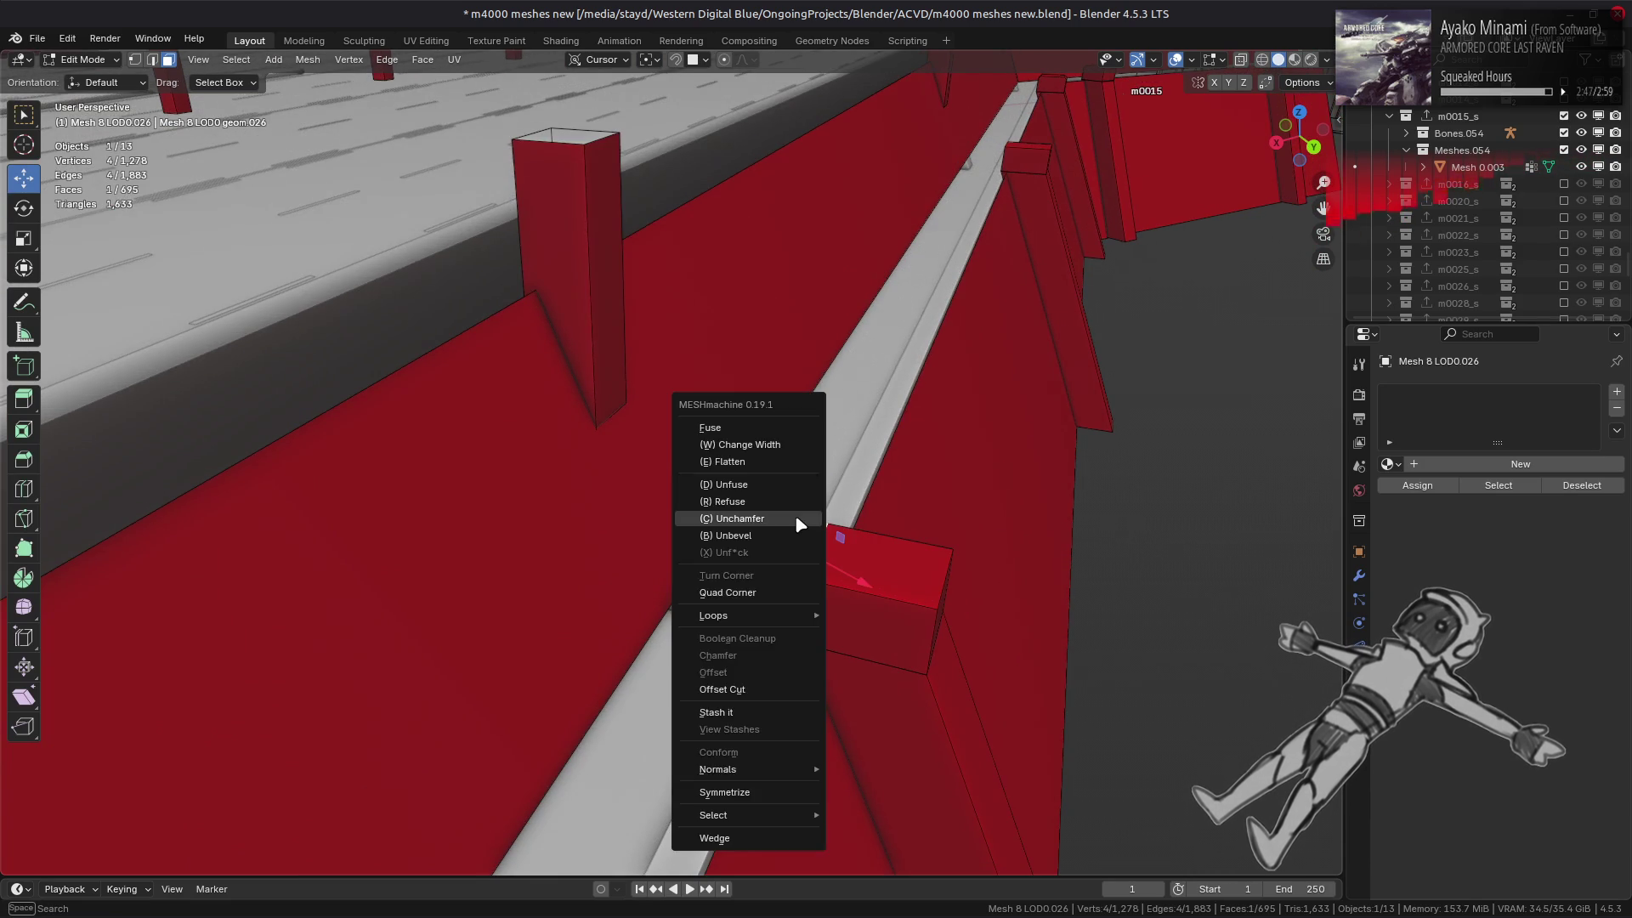
pyautogui.click(794, 516)
pyautogui.click(795, 516)
pyautogui.moveTo(795, 516)
pyautogui.mouseDown(button='middle')
pyautogui.moveTo(769, 374)
pyautogui.moveTo(878, 416)
pyautogui.moveTo(832, 452)
pyautogui.mouseUp(button='middle')
# - Unchamfer two further chamfers on the same block
pyautogui.click(779, 496)
pyautogui.press('y')
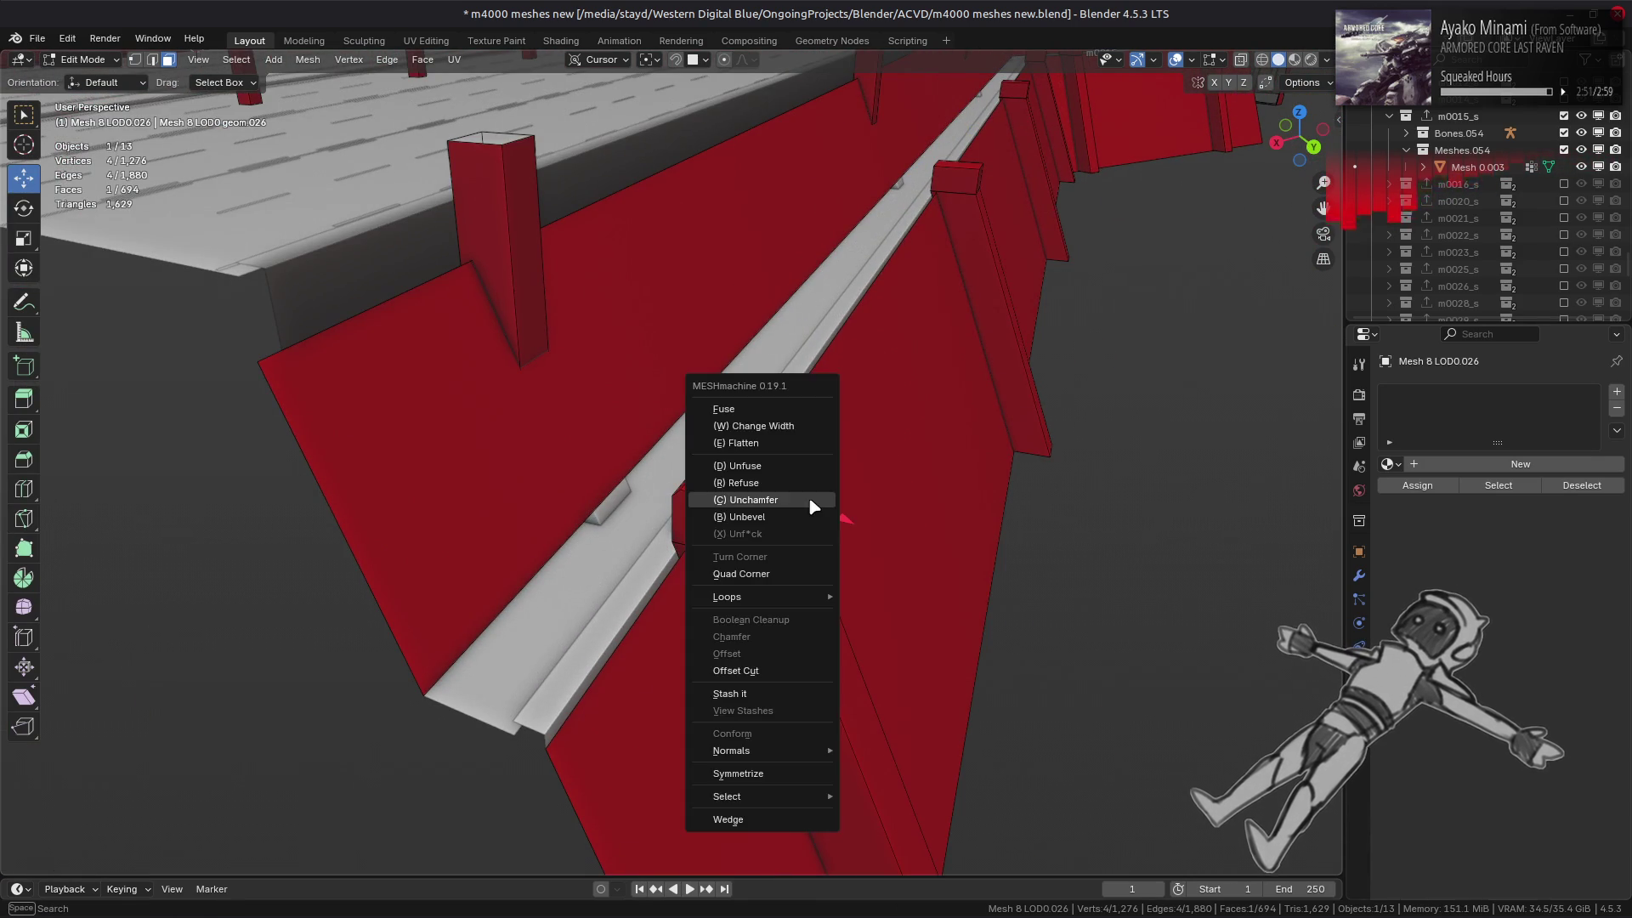
pyautogui.click(784, 496)
pyautogui.click(784, 496)
pyautogui.click(682, 483)
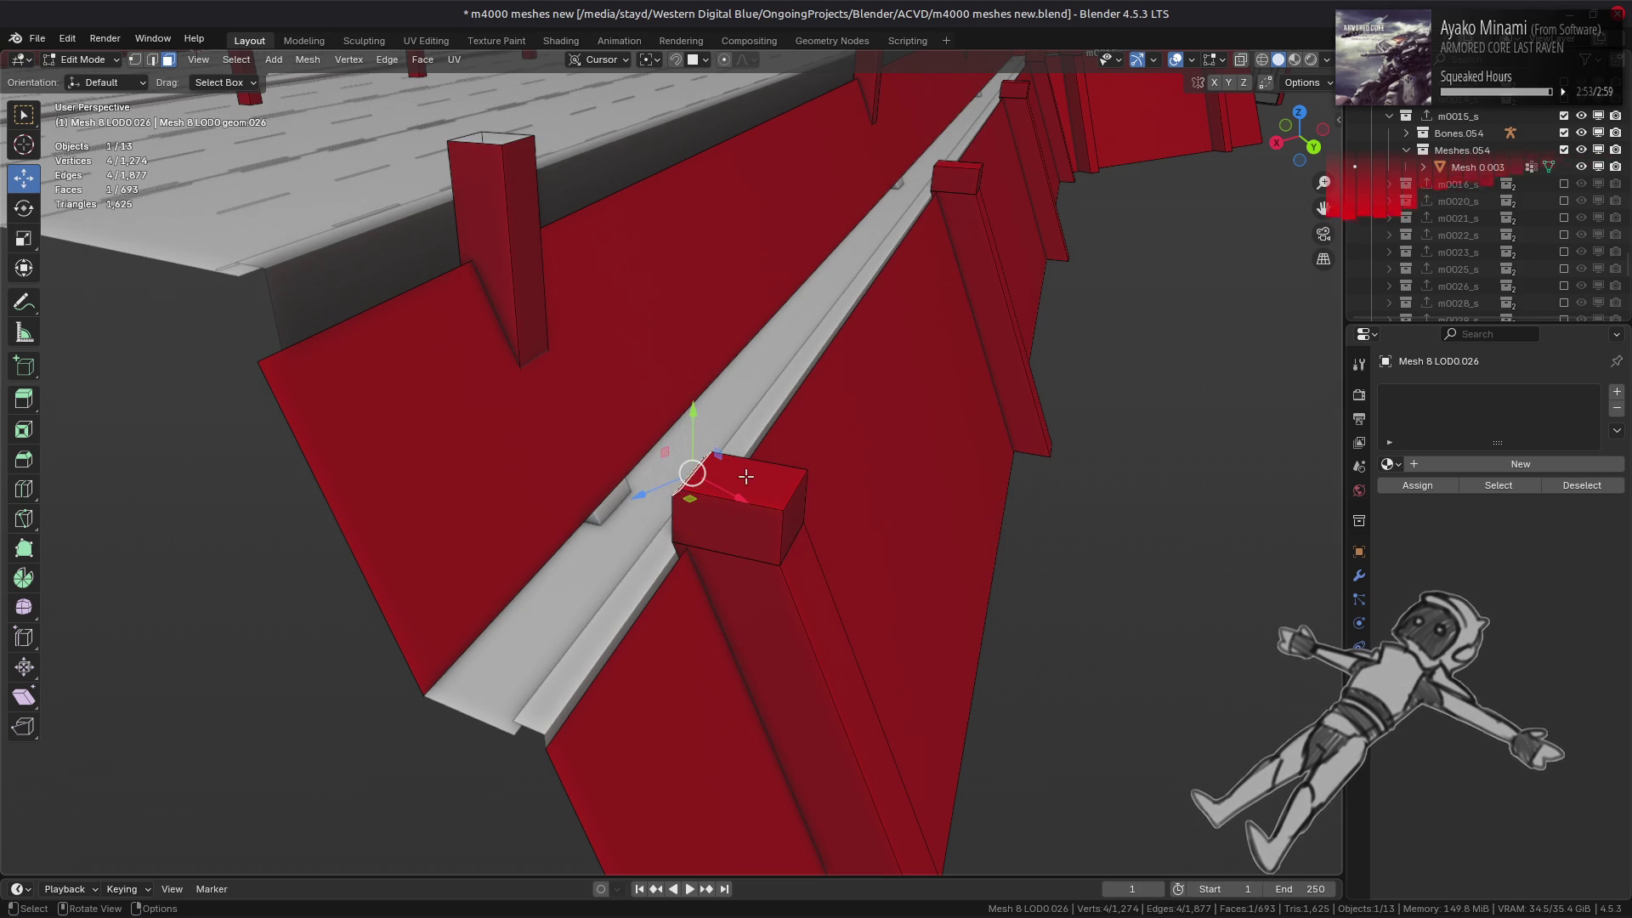
pyautogui.press('y')
pyautogui.click(751, 480)
pyautogui.click(775, 466)
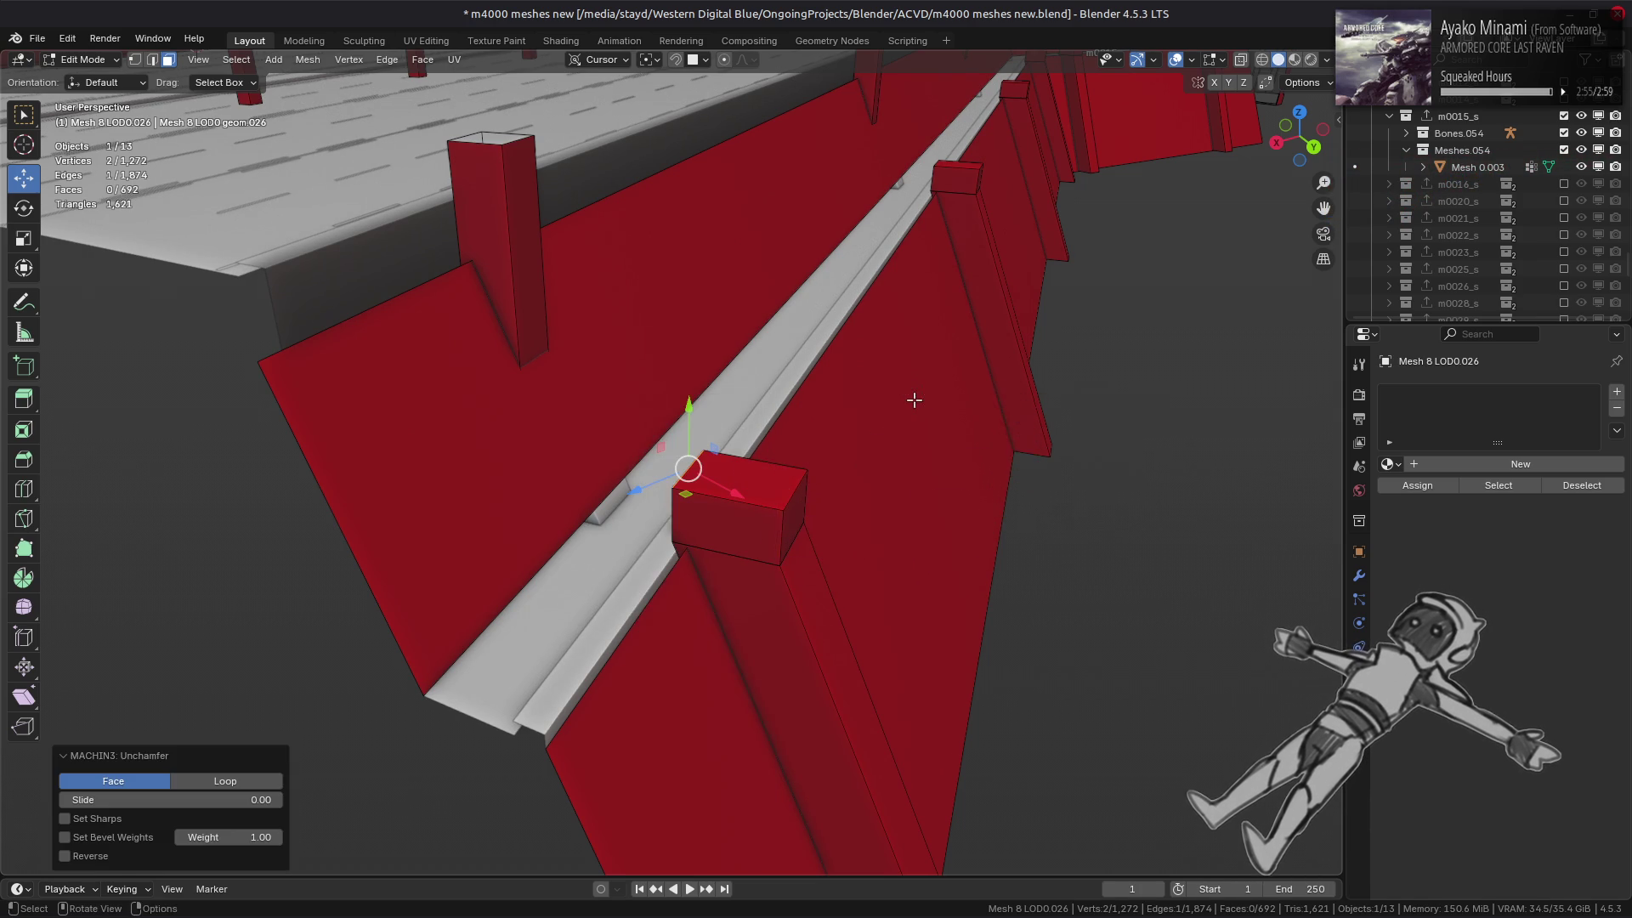
pyautogui.moveTo(909, 397)
pyautogui.mouseDown(button='middle')
pyautogui.moveTo(470, 477)
pyautogui.moveTo(628, 503)
pyautogui.moveTo(703, 496)
pyautogui.moveTo(638, 521)
pyautogui.moveTo(716, 498)
pyautogui.moveTo(723, 474)
pyautogui.mouseUp(button='middle')
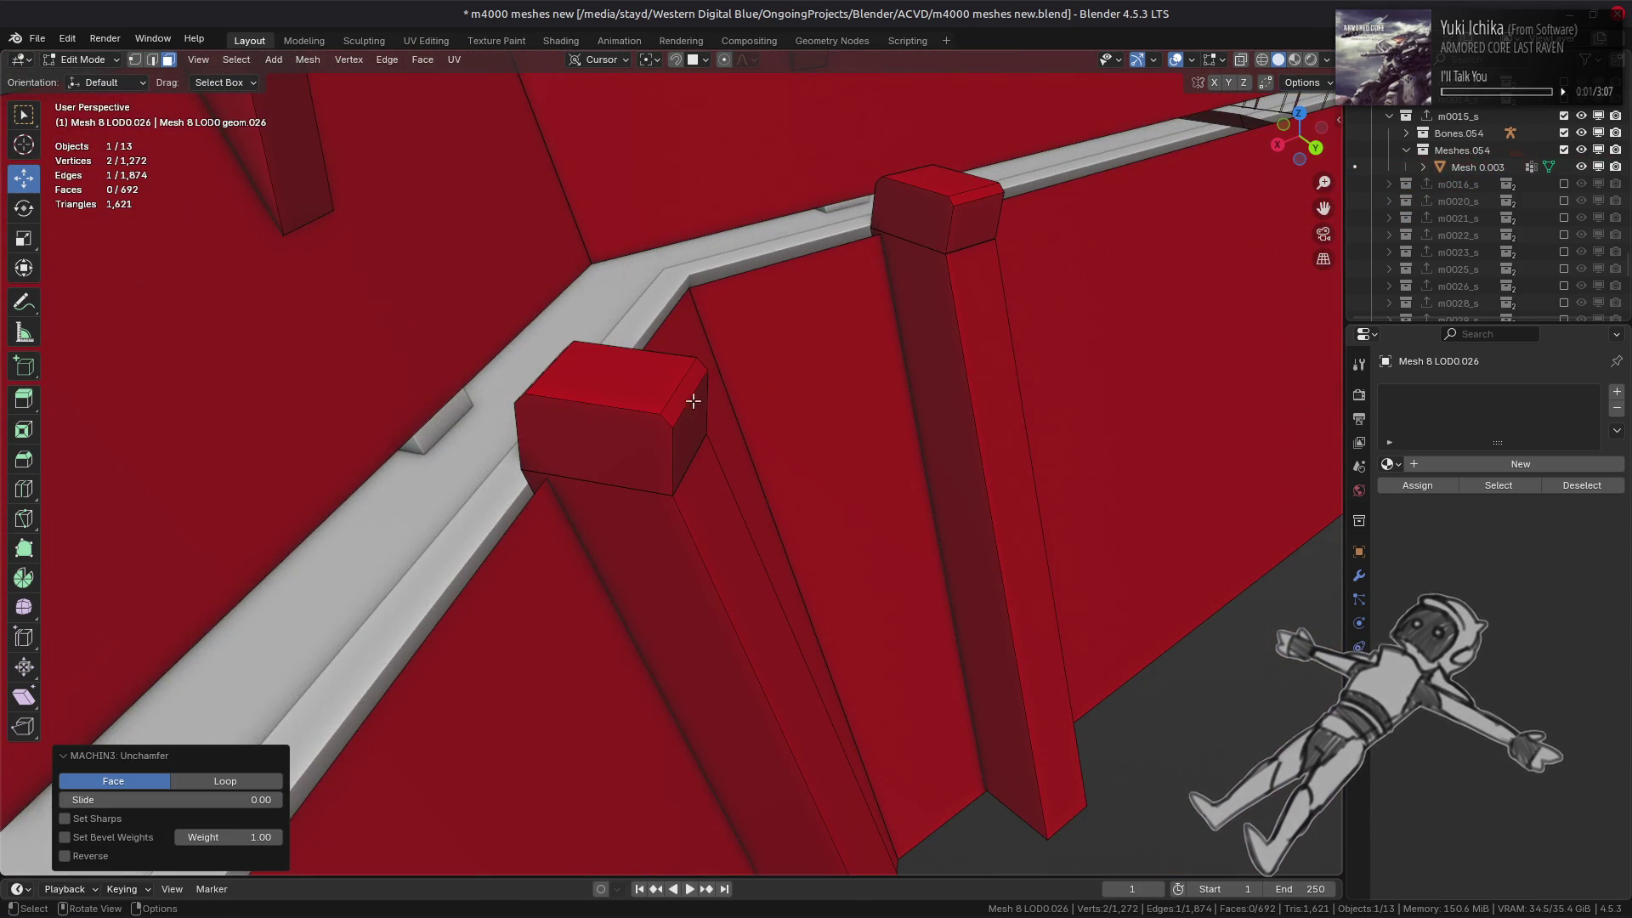
# - Unchamfer the chamfers on the near block and the far pillar
pyautogui.click(692, 400)
pyautogui.press('y')
pyautogui.click(693, 399)
pyautogui.click(693, 400)
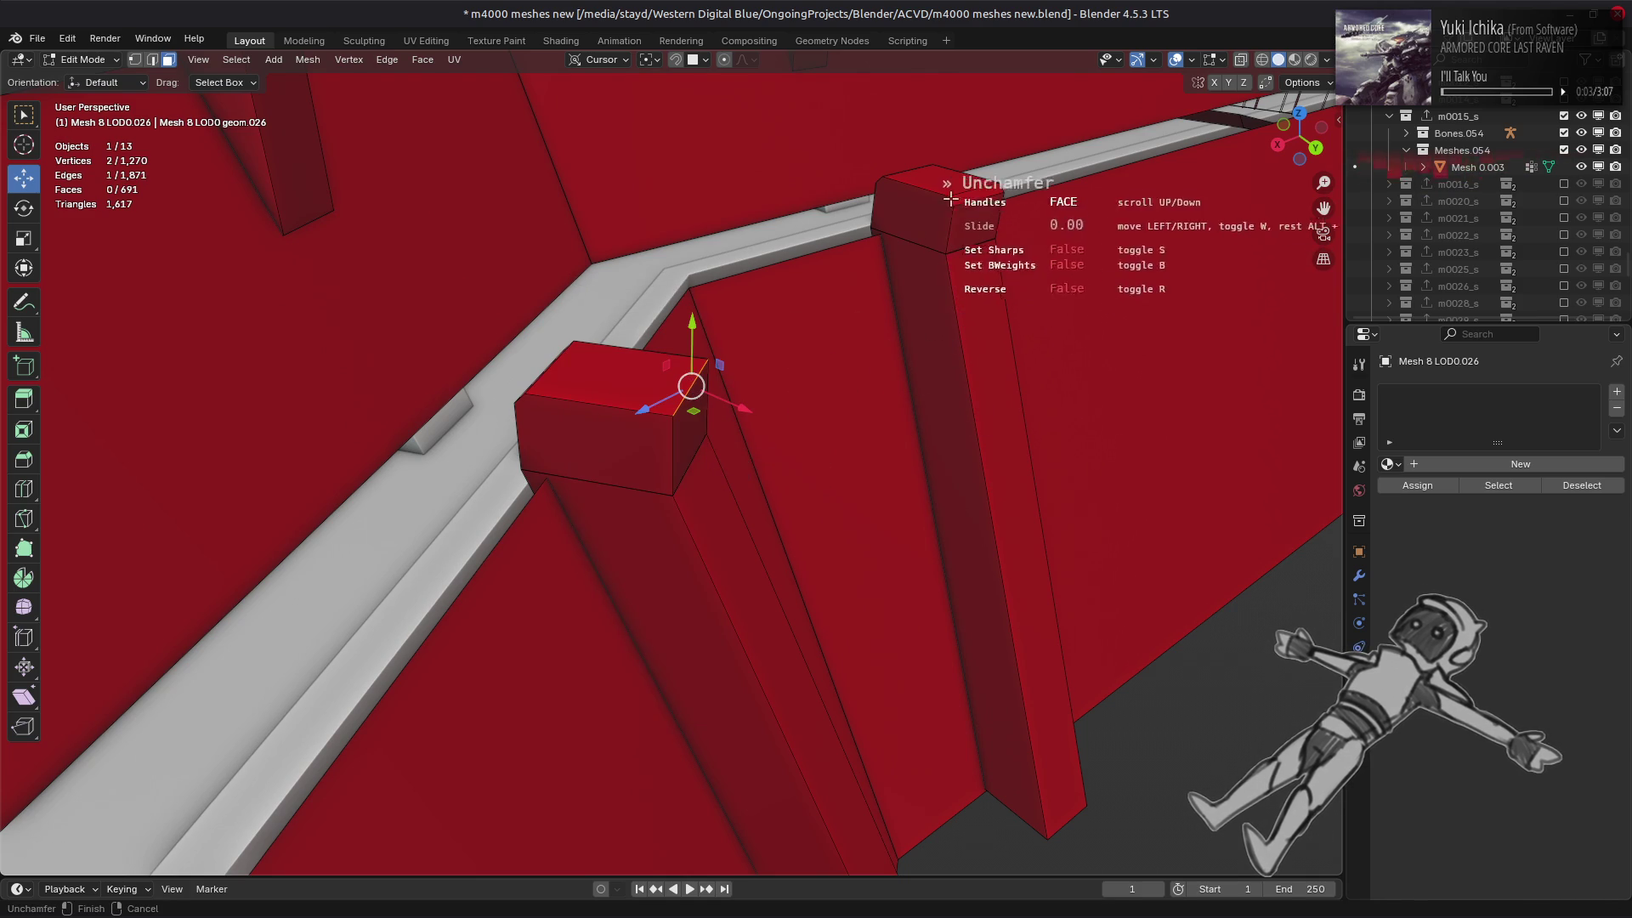
pyautogui.click(978, 192)
pyautogui.press('y')
pyautogui.click(979, 193)
pyautogui.click(980, 193)
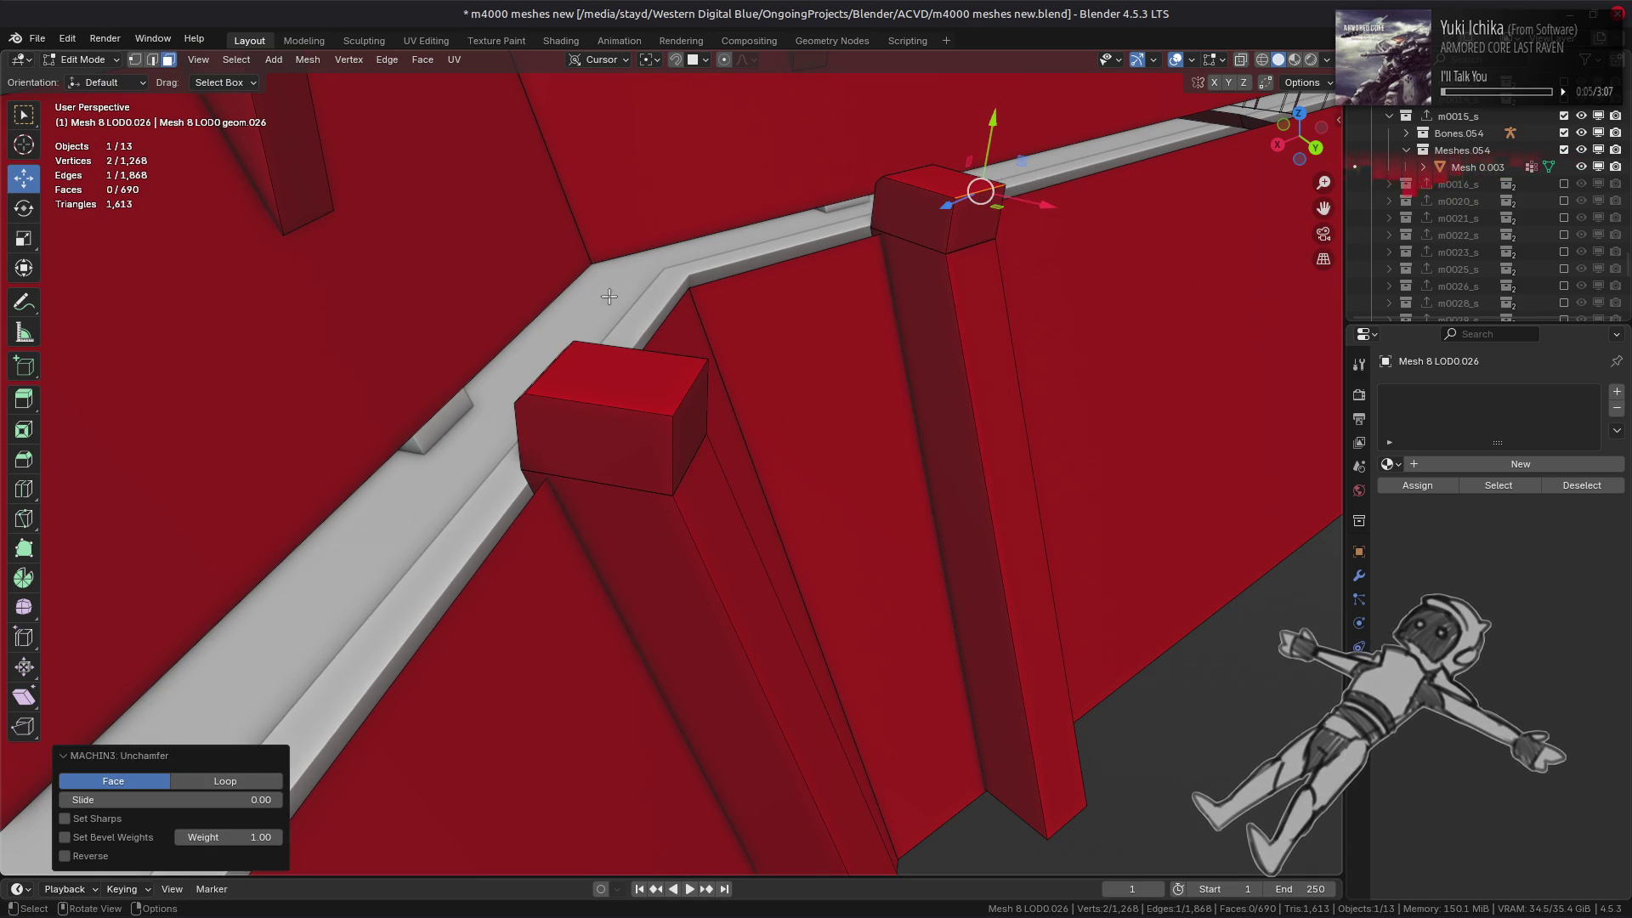
pyautogui.moveTo(976, 182); pyautogui.dragTo(675, 335, button='middle')
# - Unchamfer the block's chamfer edge and the pillar-top chamfer edge
pyautogui.click(686, 397)
pyautogui.press('y')
pyautogui.click(680, 387)
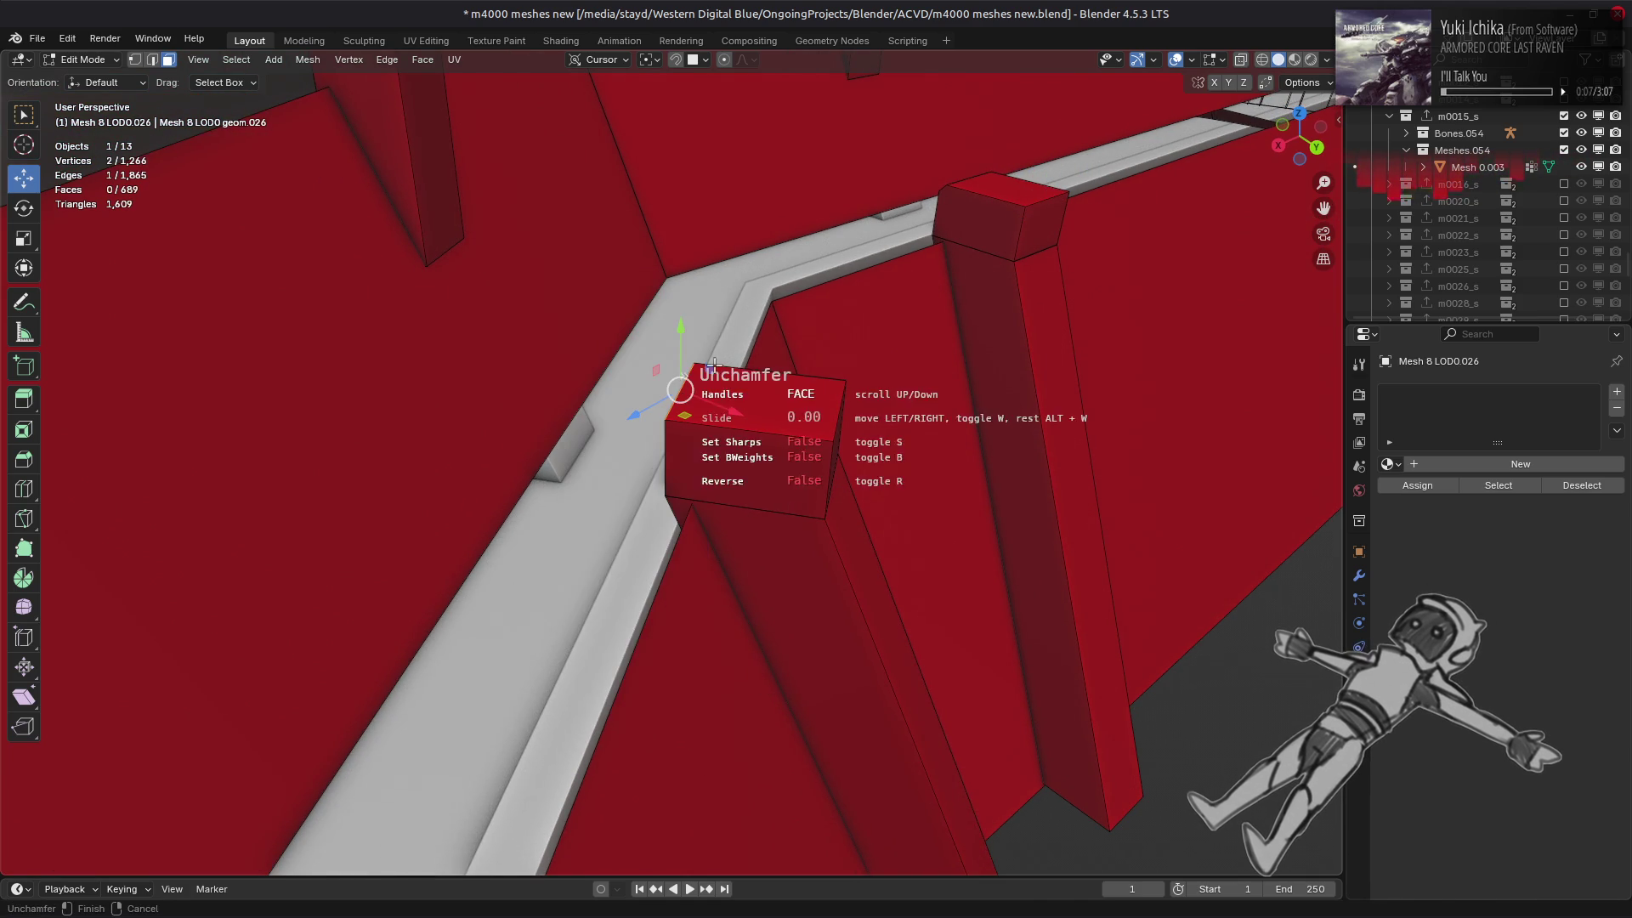
pyautogui.click(680, 387)
pyautogui.moveTo(926, 188); pyautogui.dragTo(925, 216, button='middle')
pyautogui.click(976, 430)
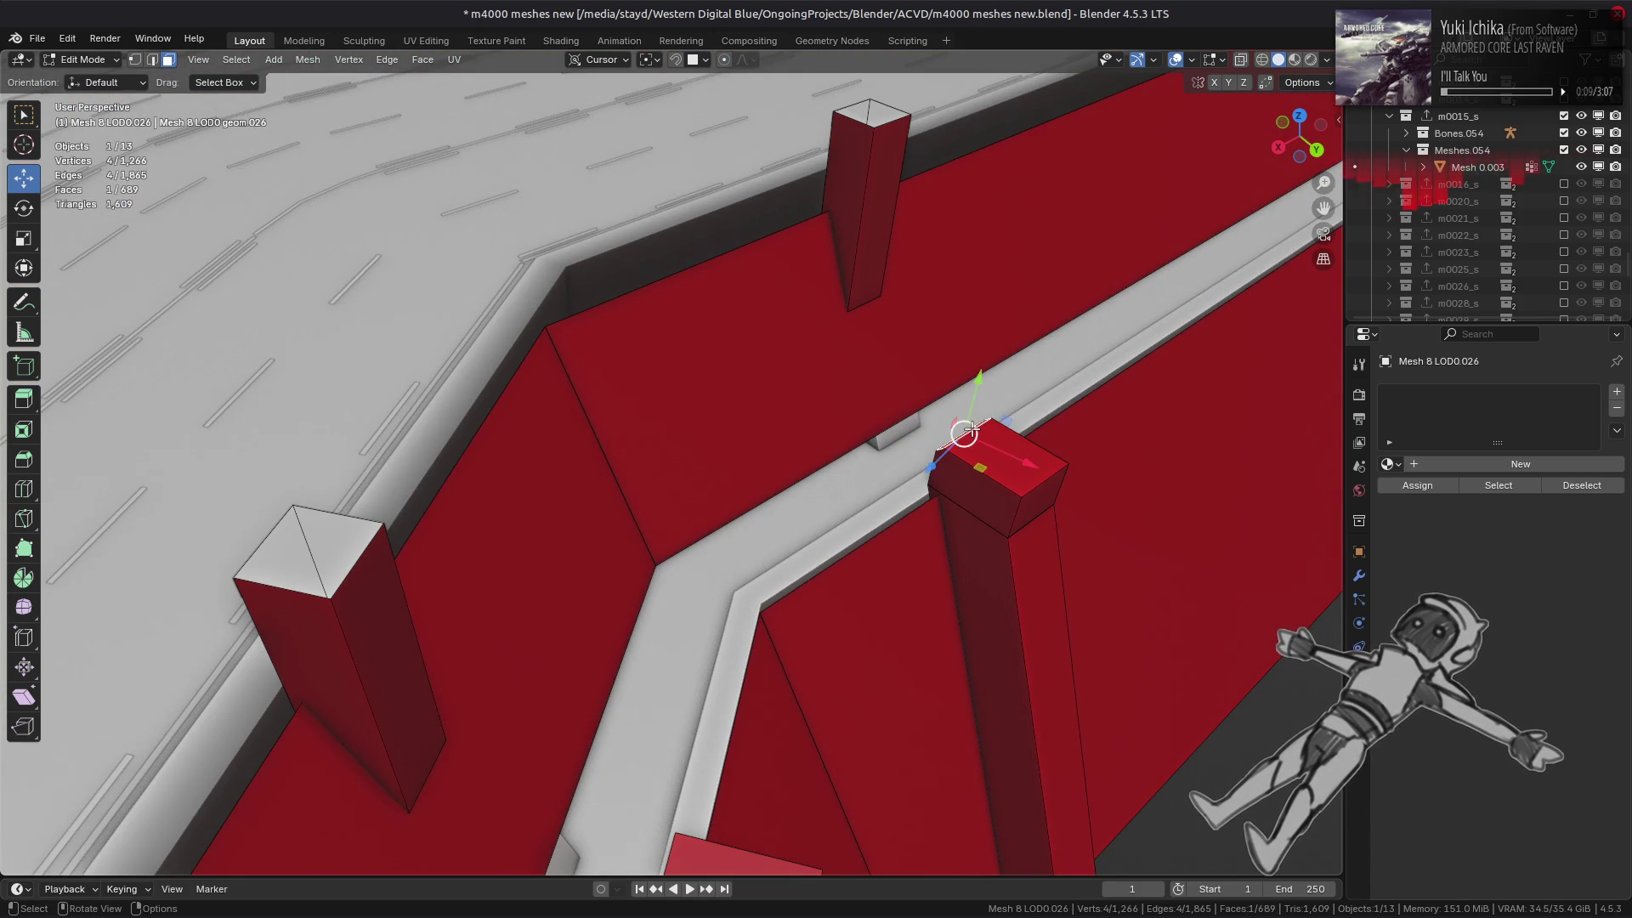
pyautogui.rightClick(976, 431)
pyautogui.click(977, 432)
pyautogui.click(973, 430)
pyautogui.moveTo(974, 429)
pyautogui.mouseDown(button='middle')
pyautogui.moveTo(1075, 459)
pyautogui.moveTo(648, 446)
pyautogui.moveTo(586, 451)
pyautogui.moveTo(527, 491)
pyautogui.mouseUp(button='middle')
# - Flatten the top faces of two more pillars with Unchamfer, bringing the mesh to 686 faces
pyautogui.click(646, 446)
pyautogui.rightClick(689, 460)
pyautogui.click(690, 466)
pyautogui.click(619, 429)
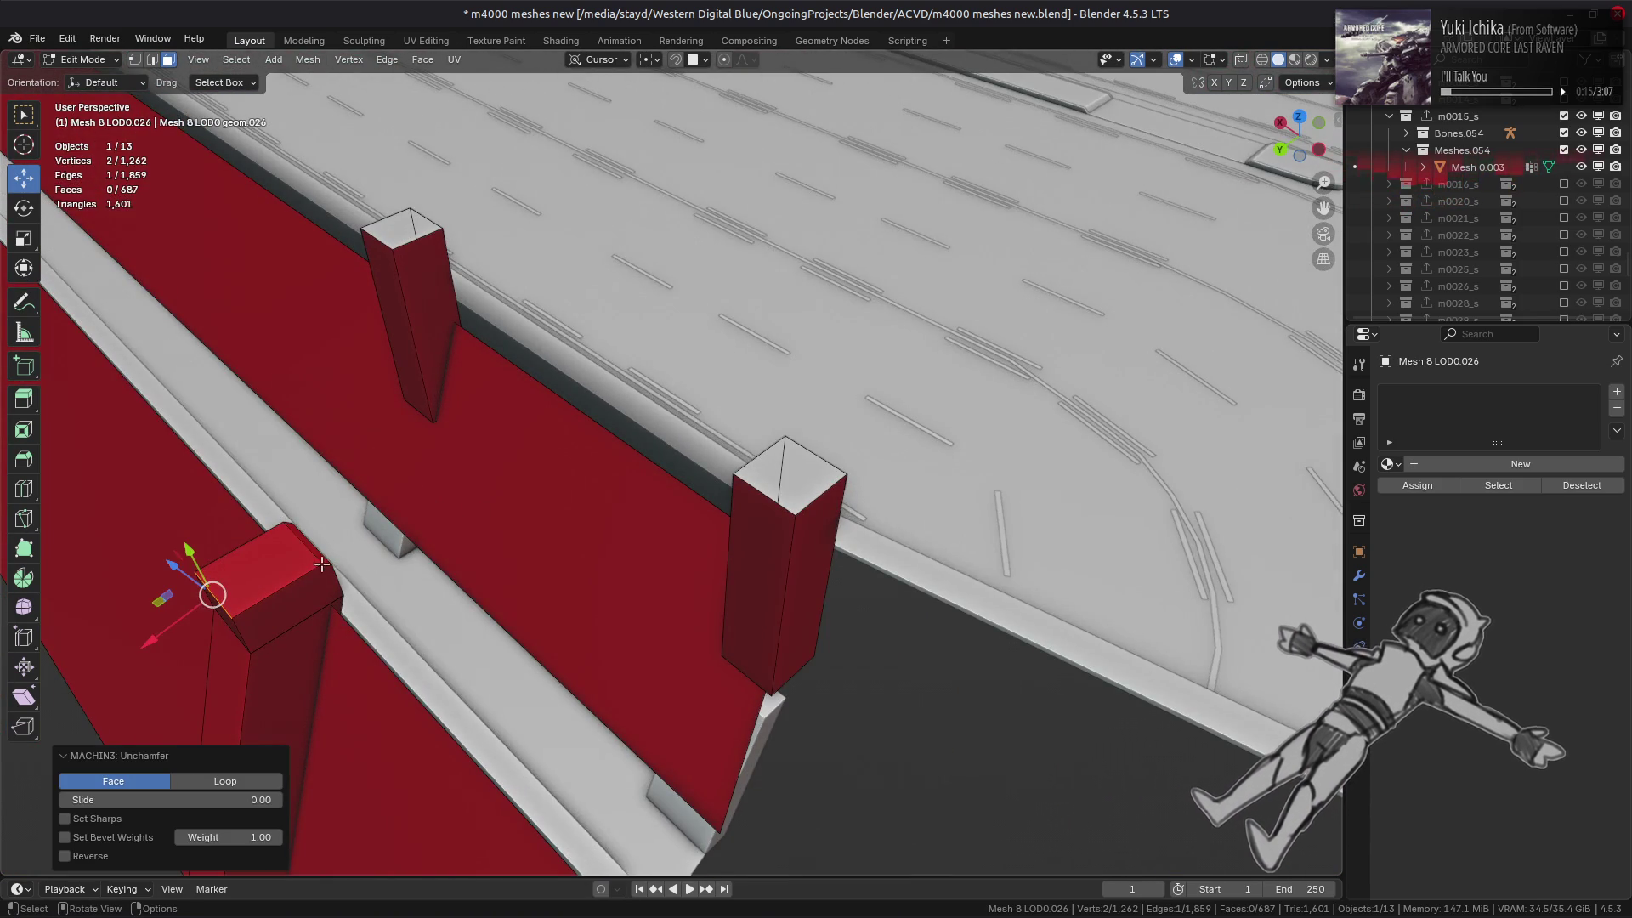
pyautogui.click(322, 565)
pyautogui.rightClick(549, 540)
pyautogui.click(550, 545)
pyautogui.click(547, 533)
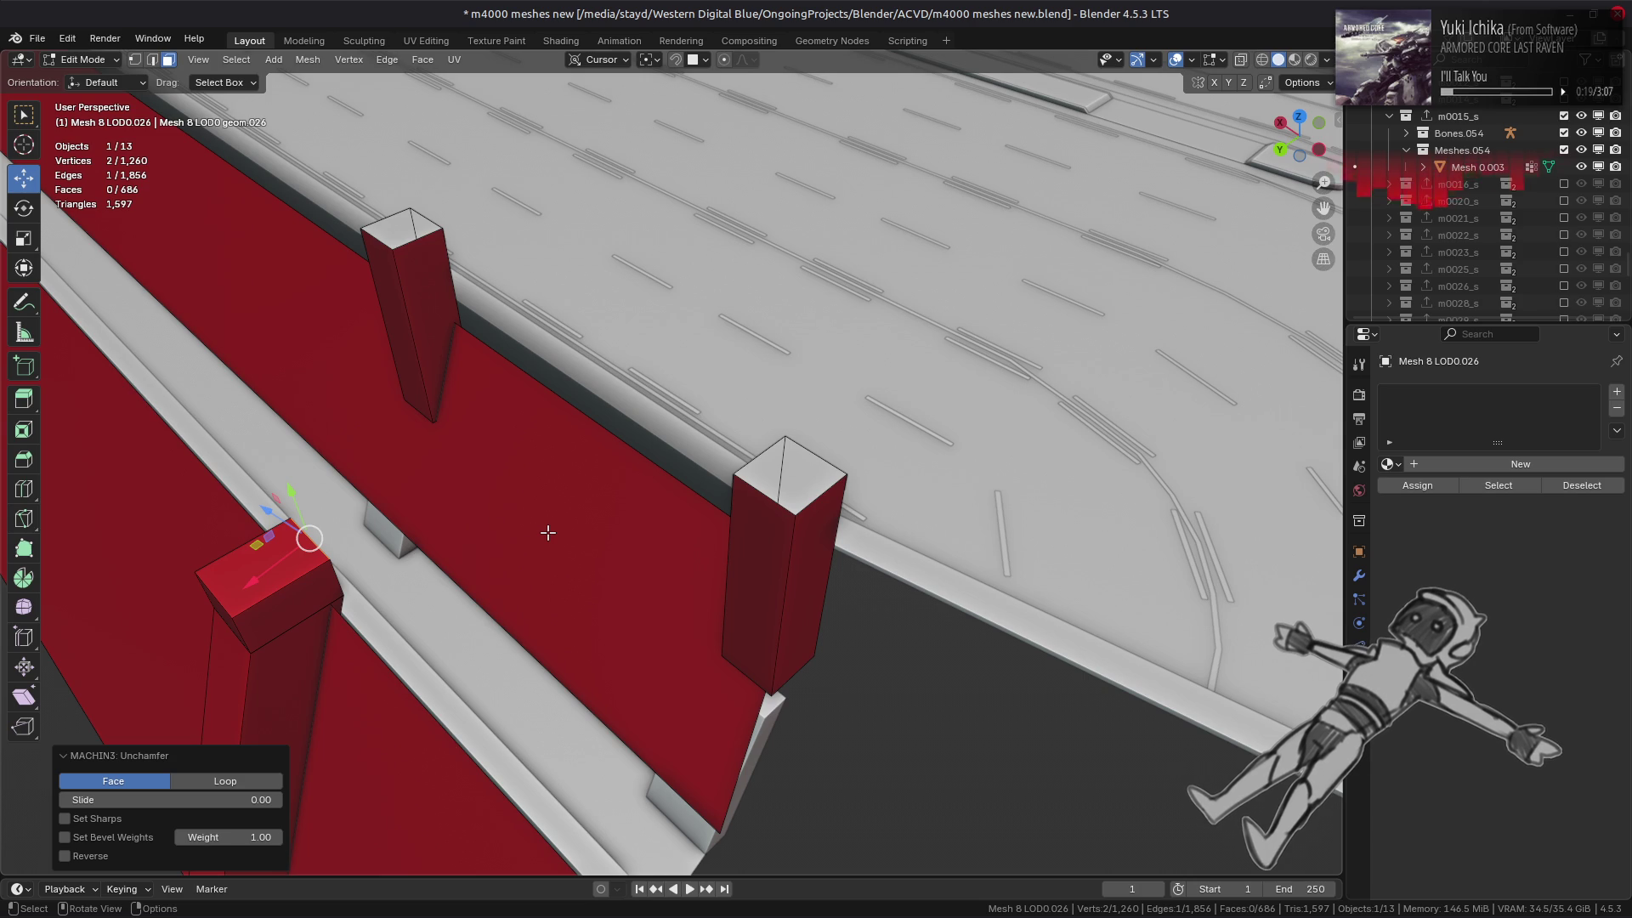
pyautogui.scroll(-3, 548, 533)
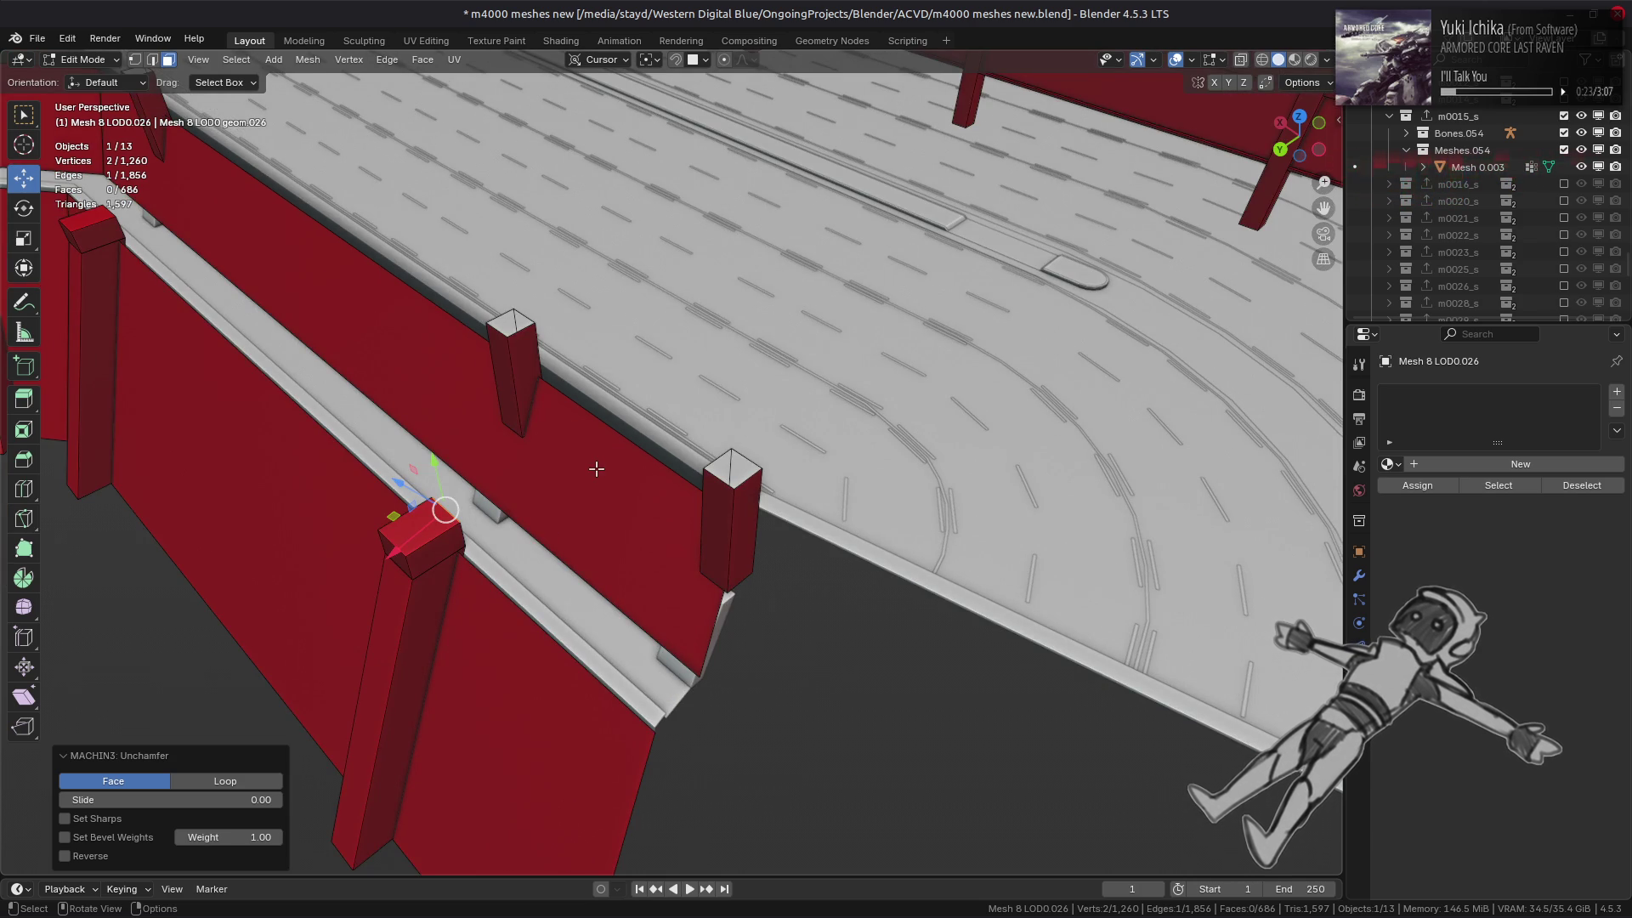
pyautogui.moveTo(596, 469); pyautogui.dragTo(711, 437, button='middle')
pyautogui.click(711, 437)
# - Slide the rail-top edges along the wall with a vertex slide factor of -2.802
pyautogui.scroll(-2, 717, 426)
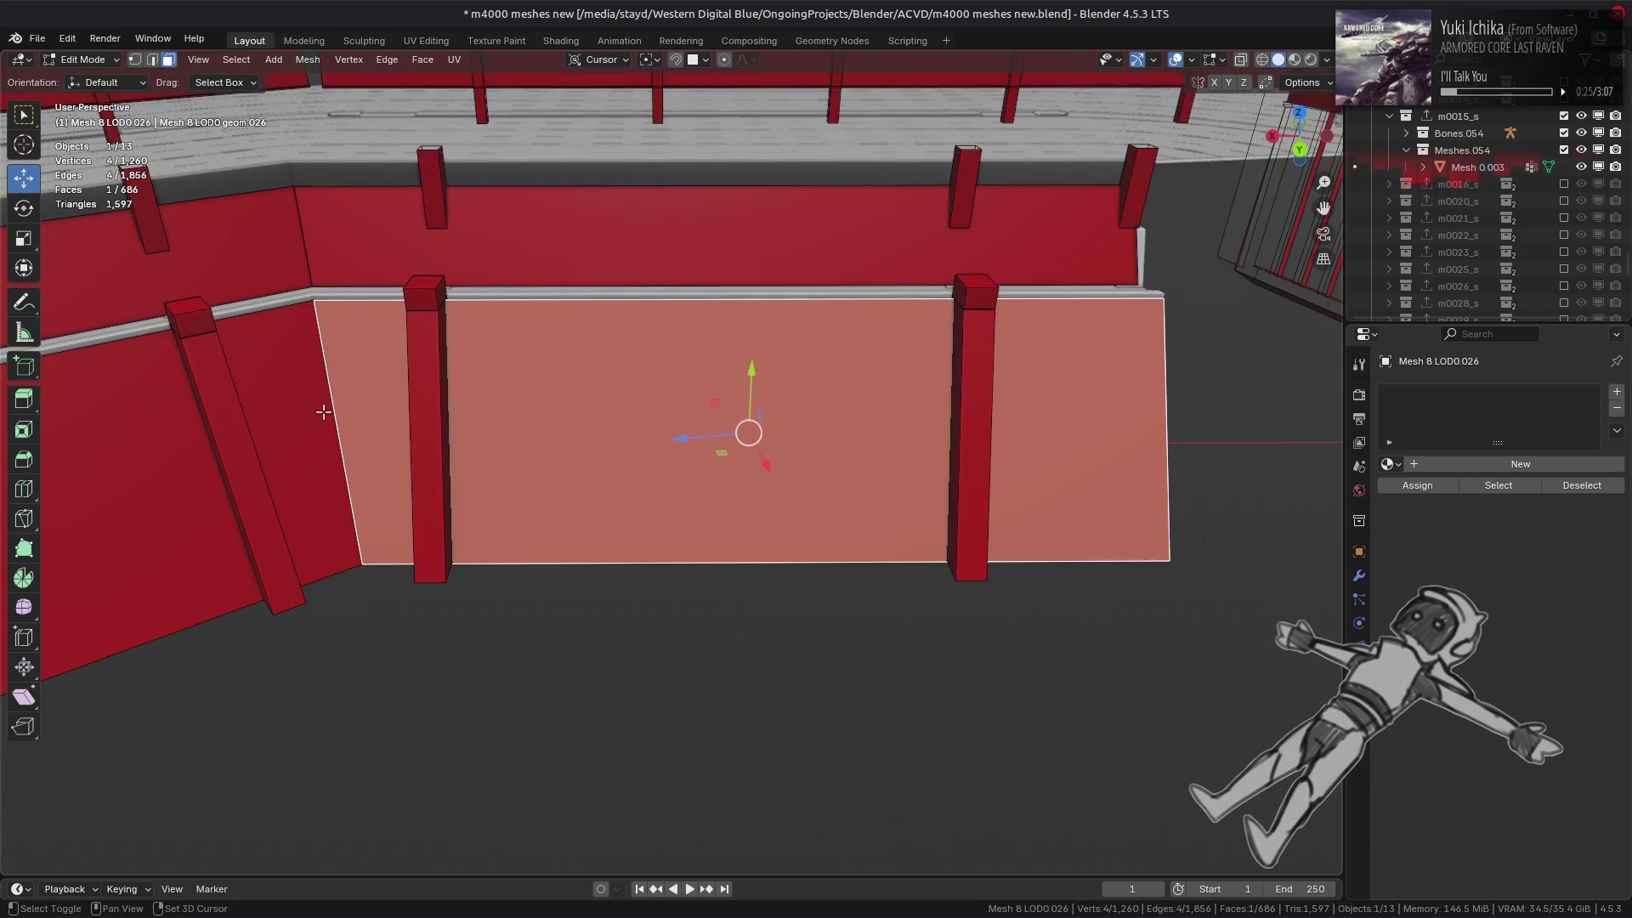
pyautogui.moveTo(323, 413)
pyautogui.mouseDown(button='middle')
pyautogui.moveTo(692, 411)
pyautogui.moveTo(589, 368)
pyautogui.mouseUp(button='middle')
pyautogui.press('2')
pyautogui.click(588, 367)
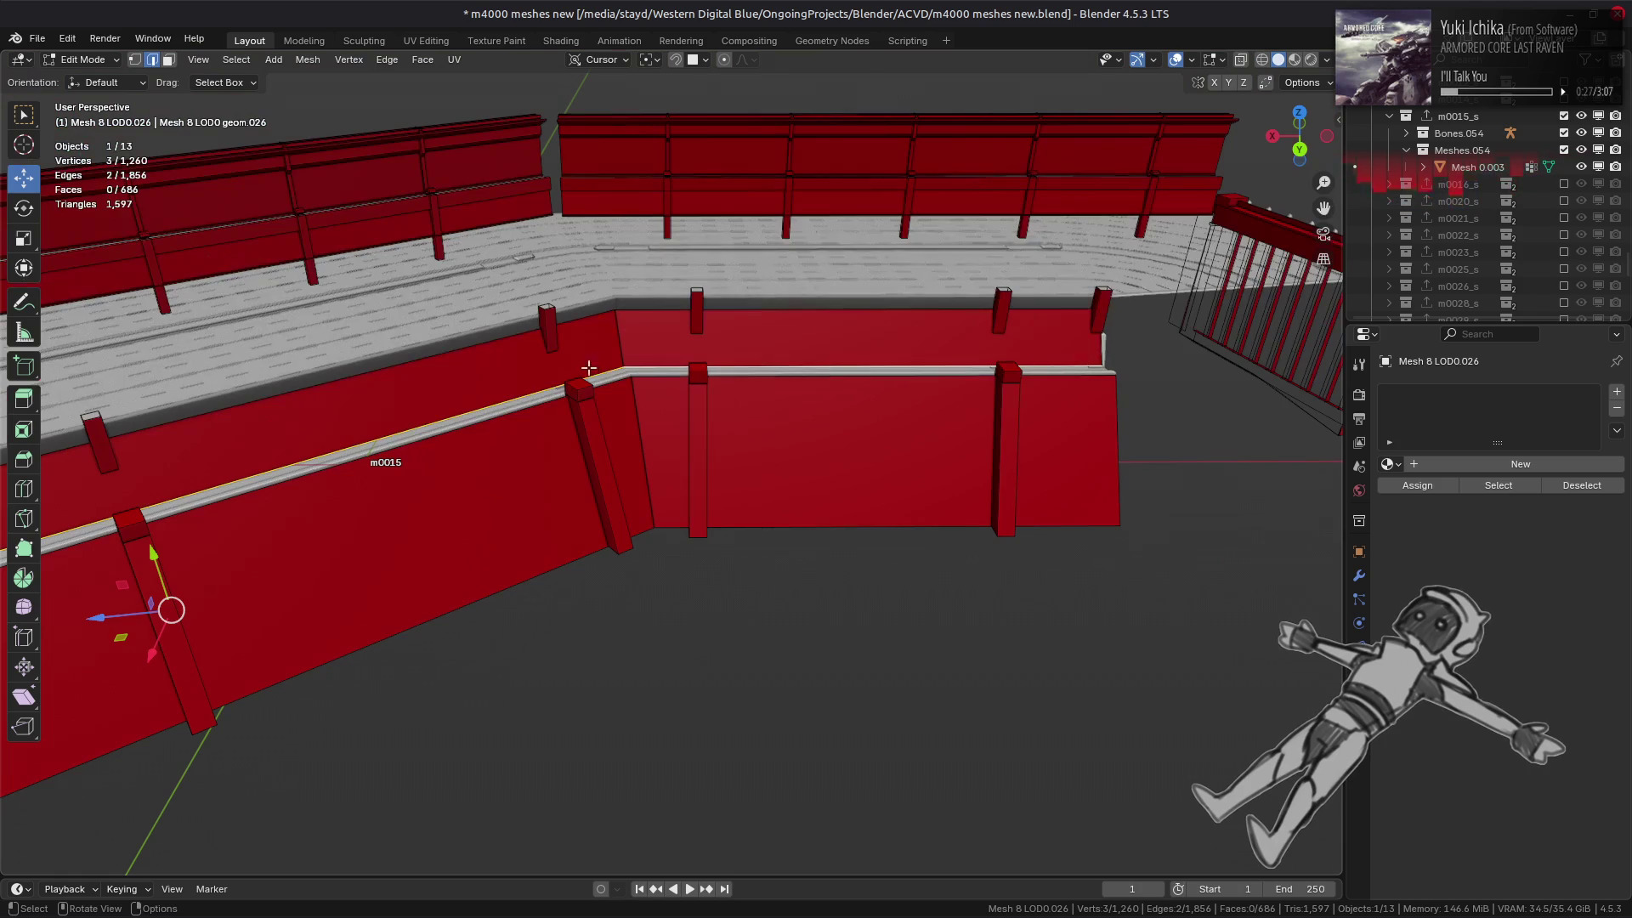
pyautogui.click(704, 59)
pyautogui.click(693, 202)
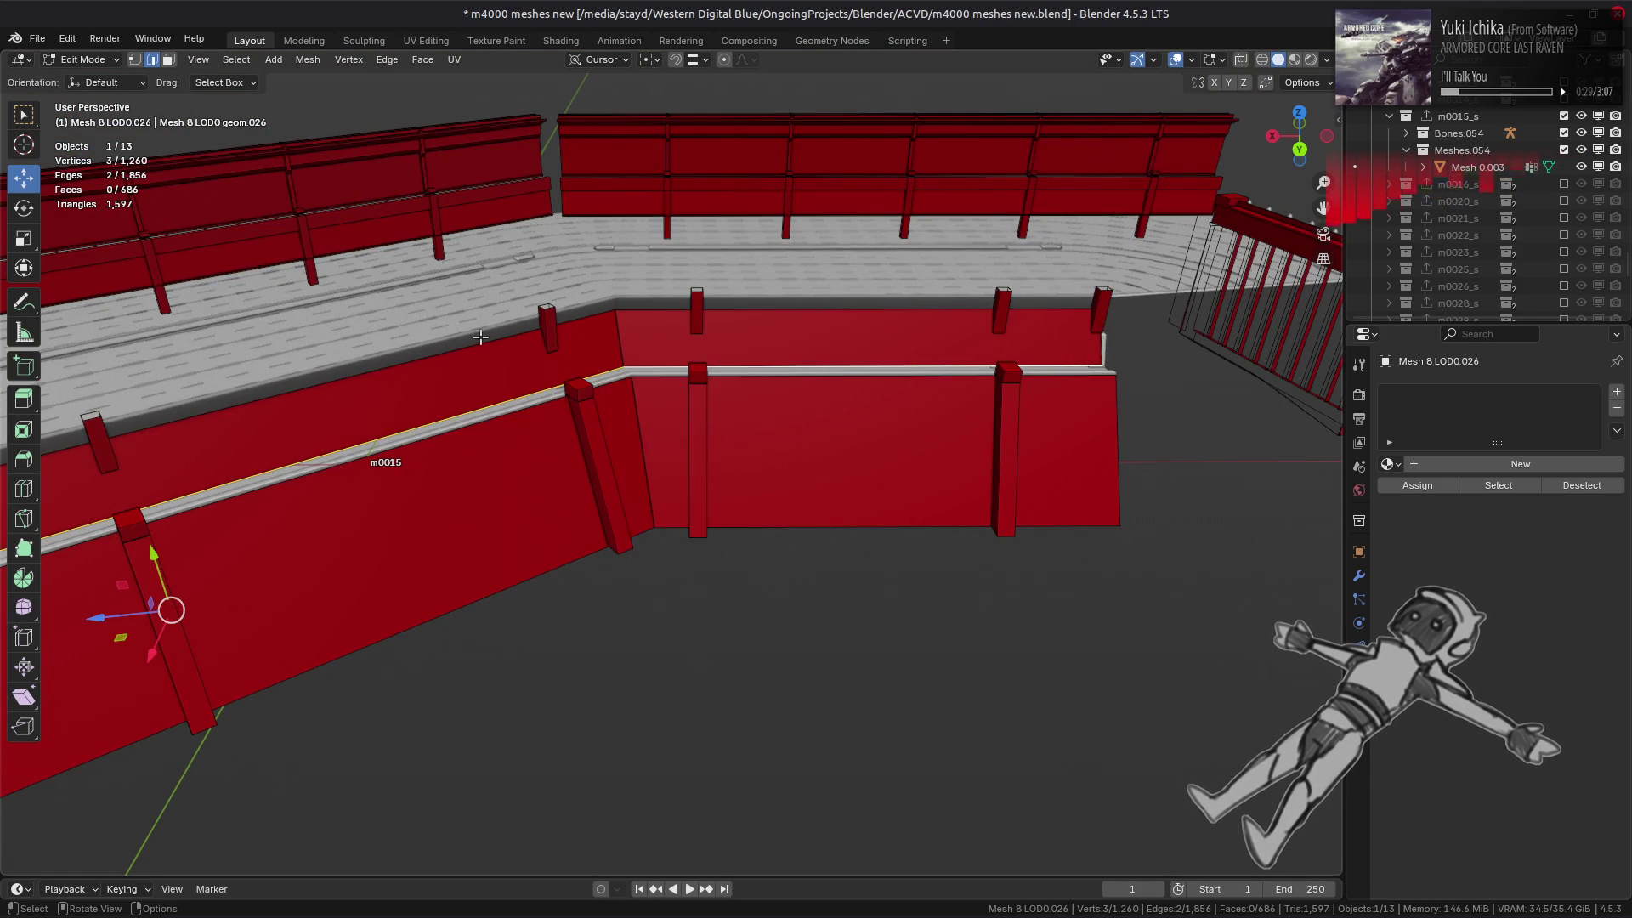
pyautogui.moveTo(481, 337); pyautogui.dragTo(666, 411, button='middle')
pyautogui.press('g')
pyautogui.press('g')
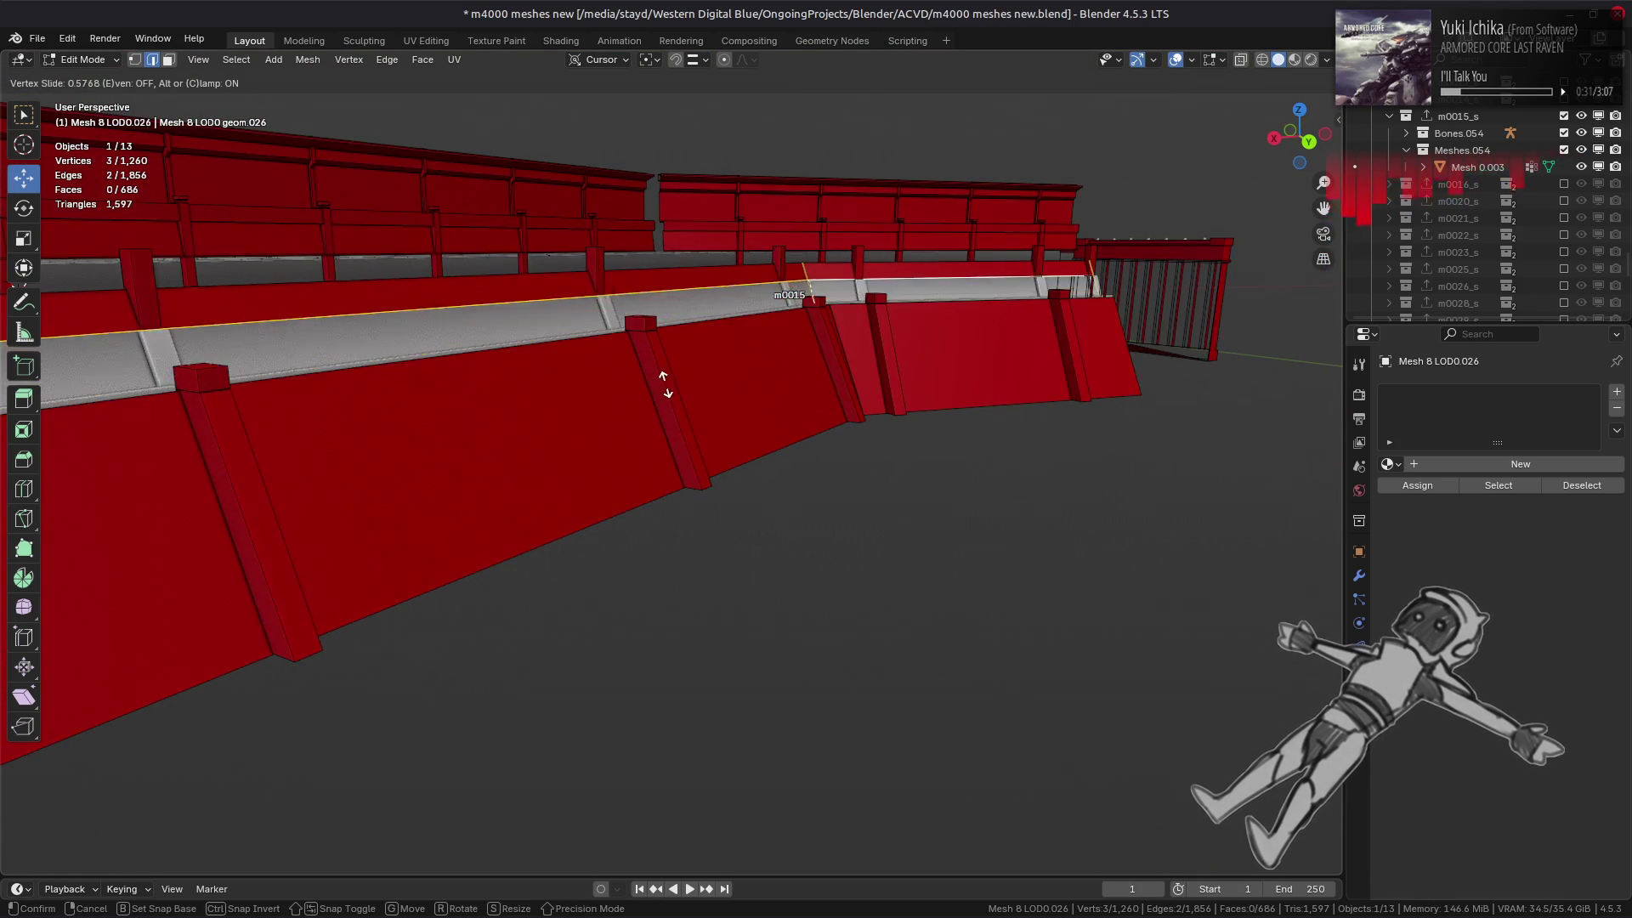
pyautogui.click(754, 467)
pyautogui.moveTo(765, 499); pyautogui.dragTo(641, 416, button='middle')
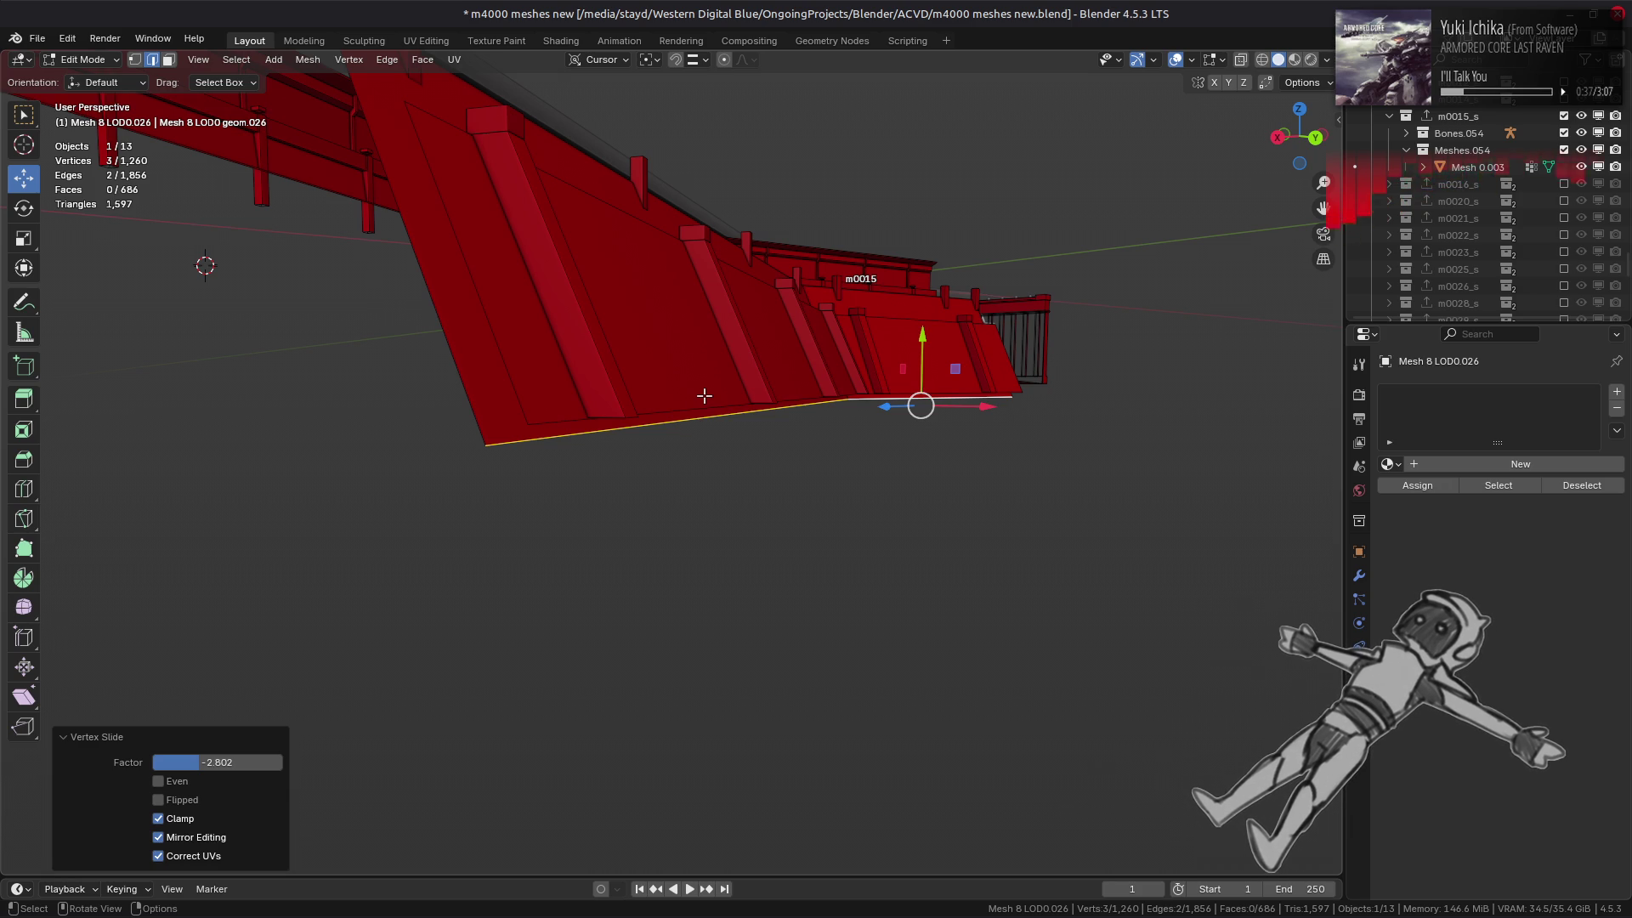
# - Delete the two leftover faces under the wall, leaving 684 faces
pyautogui.press('3')
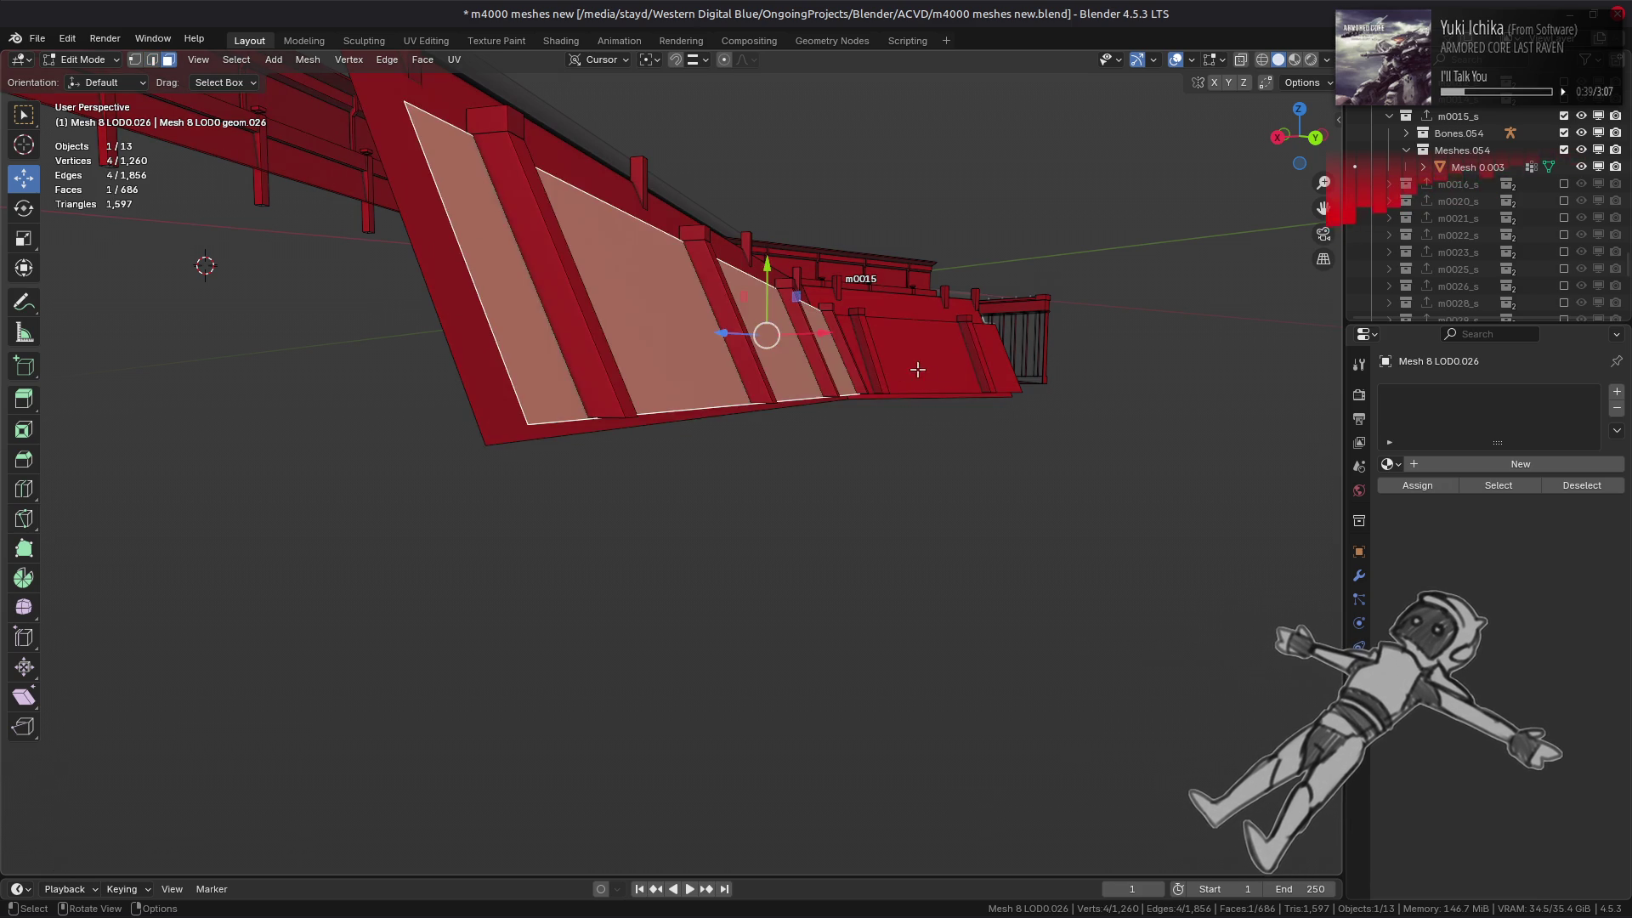
pyautogui.rightClick(681, 508)
pyautogui.click(681, 508)
pyautogui.moveTo(691, 440); pyautogui.dragTo(648, 484, button='middle')
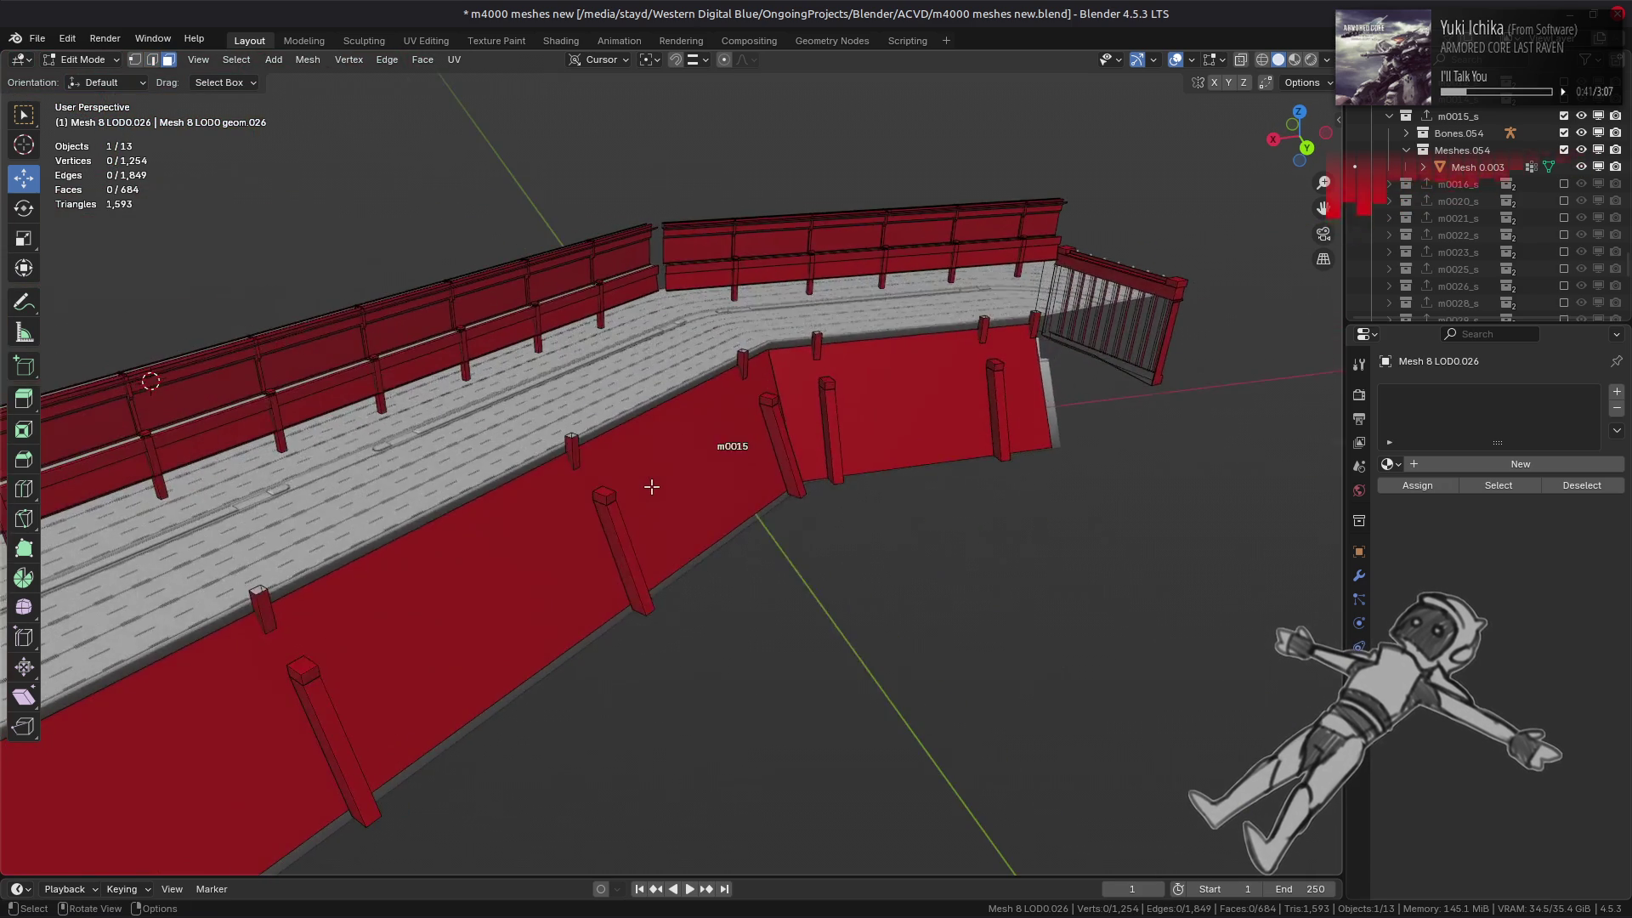
# - With X-ray on in vertex mode, box-select the 28 short-post top vertices
pyautogui.scroll(3, 651, 487)
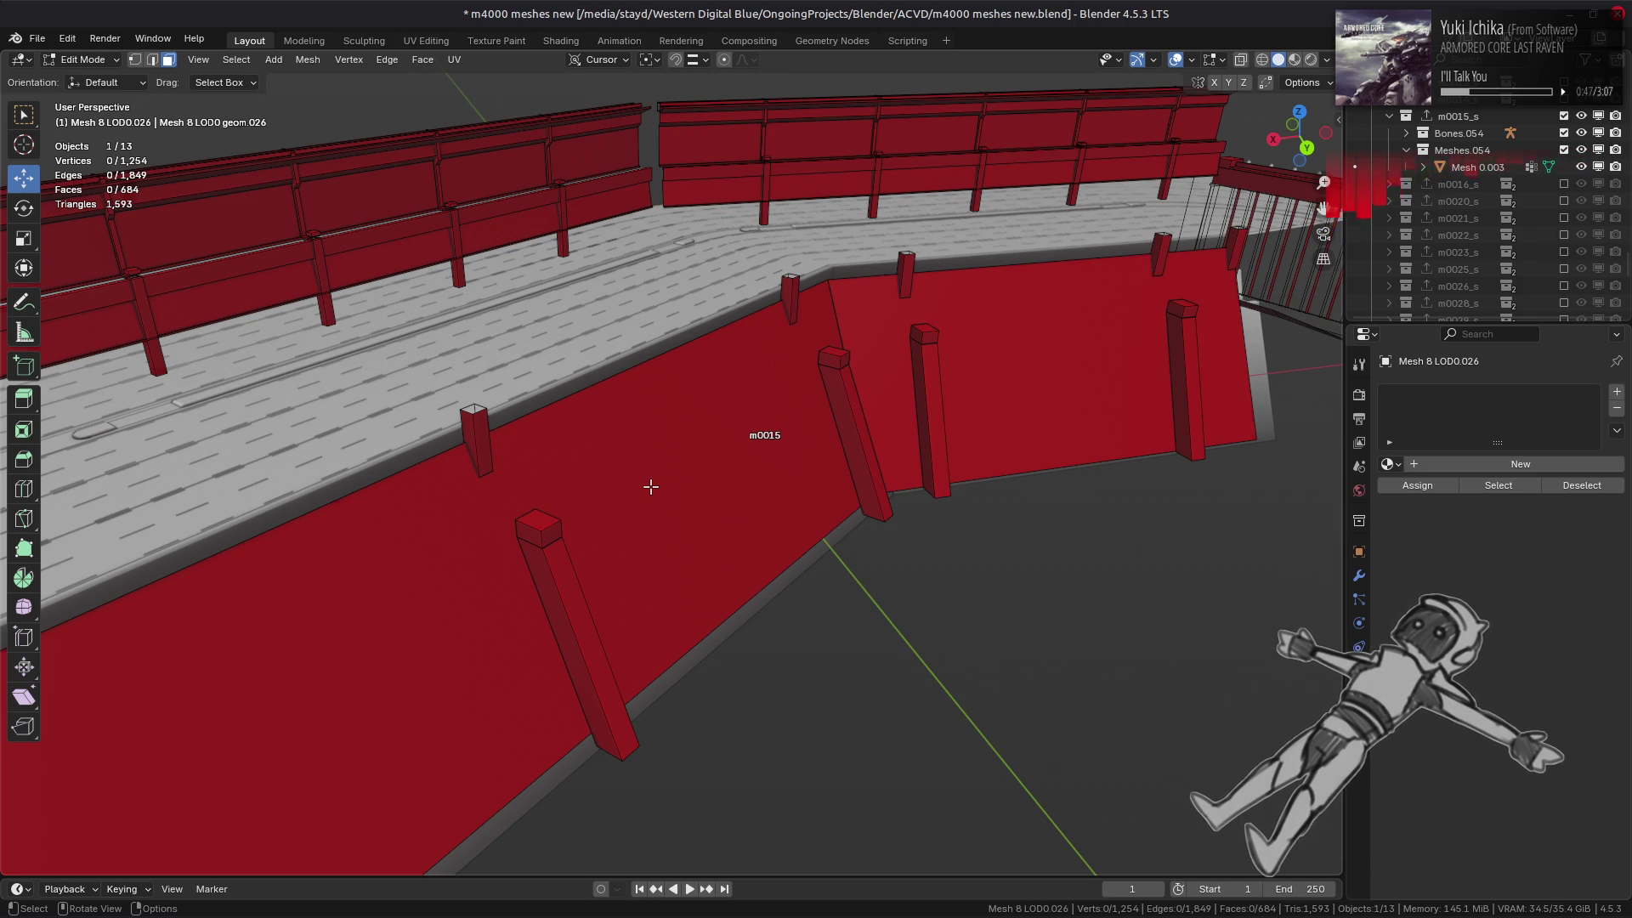
pyautogui.press('2')
pyautogui.moveTo(650, 486)
pyautogui.mouseDown(button='middle')
pyautogui.moveTo(677, 430)
pyautogui.moveTo(816, 419)
pyautogui.moveTo(373, 477)
pyautogui.mouseUp(button='middle')
pyautogui.scroll(3, 674, 412)
pyautogui.press('1')
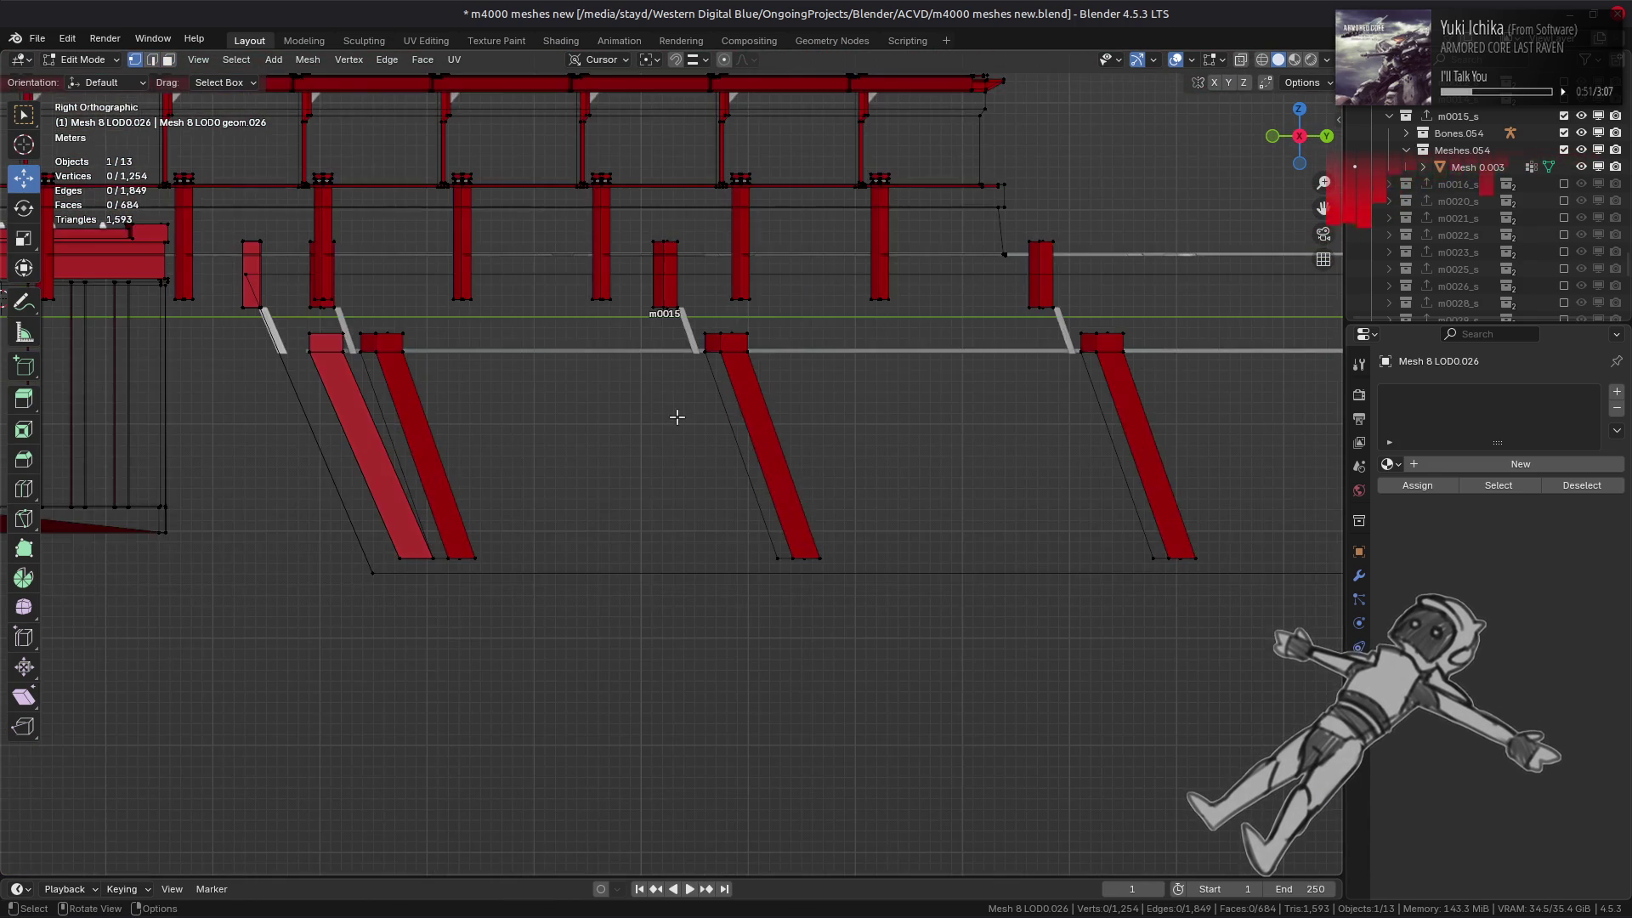
pyautogui.hotkey('alt', 'z')
pyautogui.scroll(-1, 831, 354)
pyautogui.moveTo(1217, 347)
pyautogui.mouseDown()
pyautogui.moveTo(124, 380)
pyautogui.moveTo(382, 379)
pyautogui.moveTo(380, 357)
pyautogui.mouseUp()
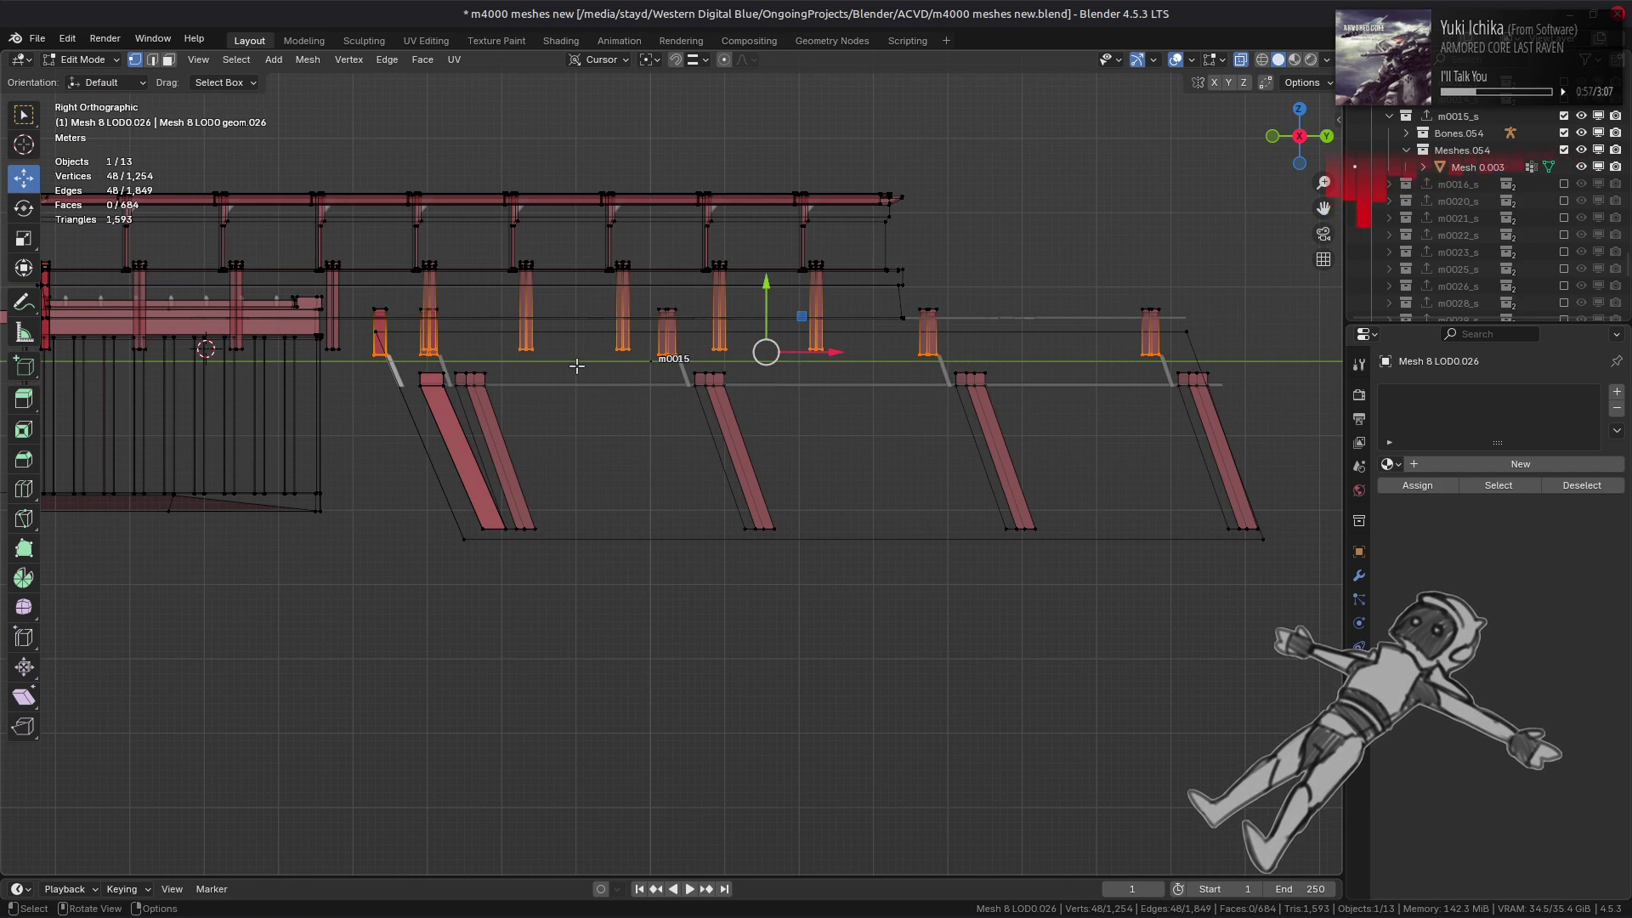
pyautogui.scroll(2, 574, 363)
pyautogui.moveTo(290, 274)
pyautogui.mouseDown()
pyautogui.moveTo(1019, 289)
pyautogui.moveTo(996, 304)
pyautogui.mouseUp()
pyautogui.moveTo(996, 303)
pyautogui.mouseDown(button='middle')
pyautogui.moveTo(787, 350)
pyautogui.moveTo(1057, 328)
pyautogui.mouseUp(button='middle')
# - Move the selected post vertices -1 m along Y
pyautogui.scroll(2, 963, 333)
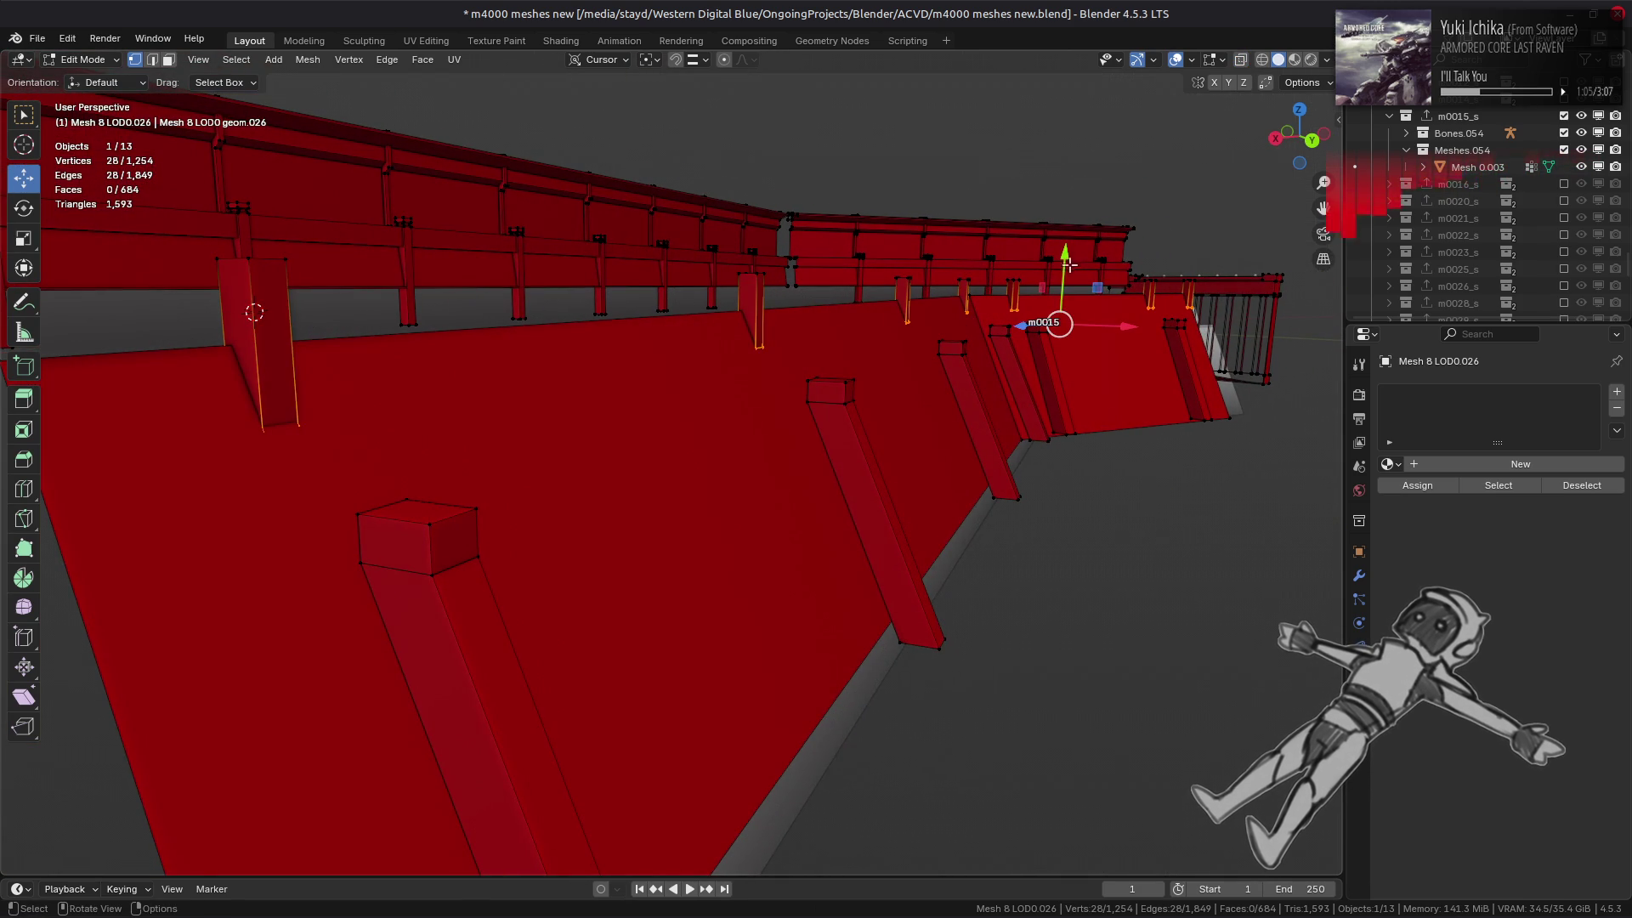
pyautogui.moveTo(1063, 265); pyautogui.dragTo(1069, 279)
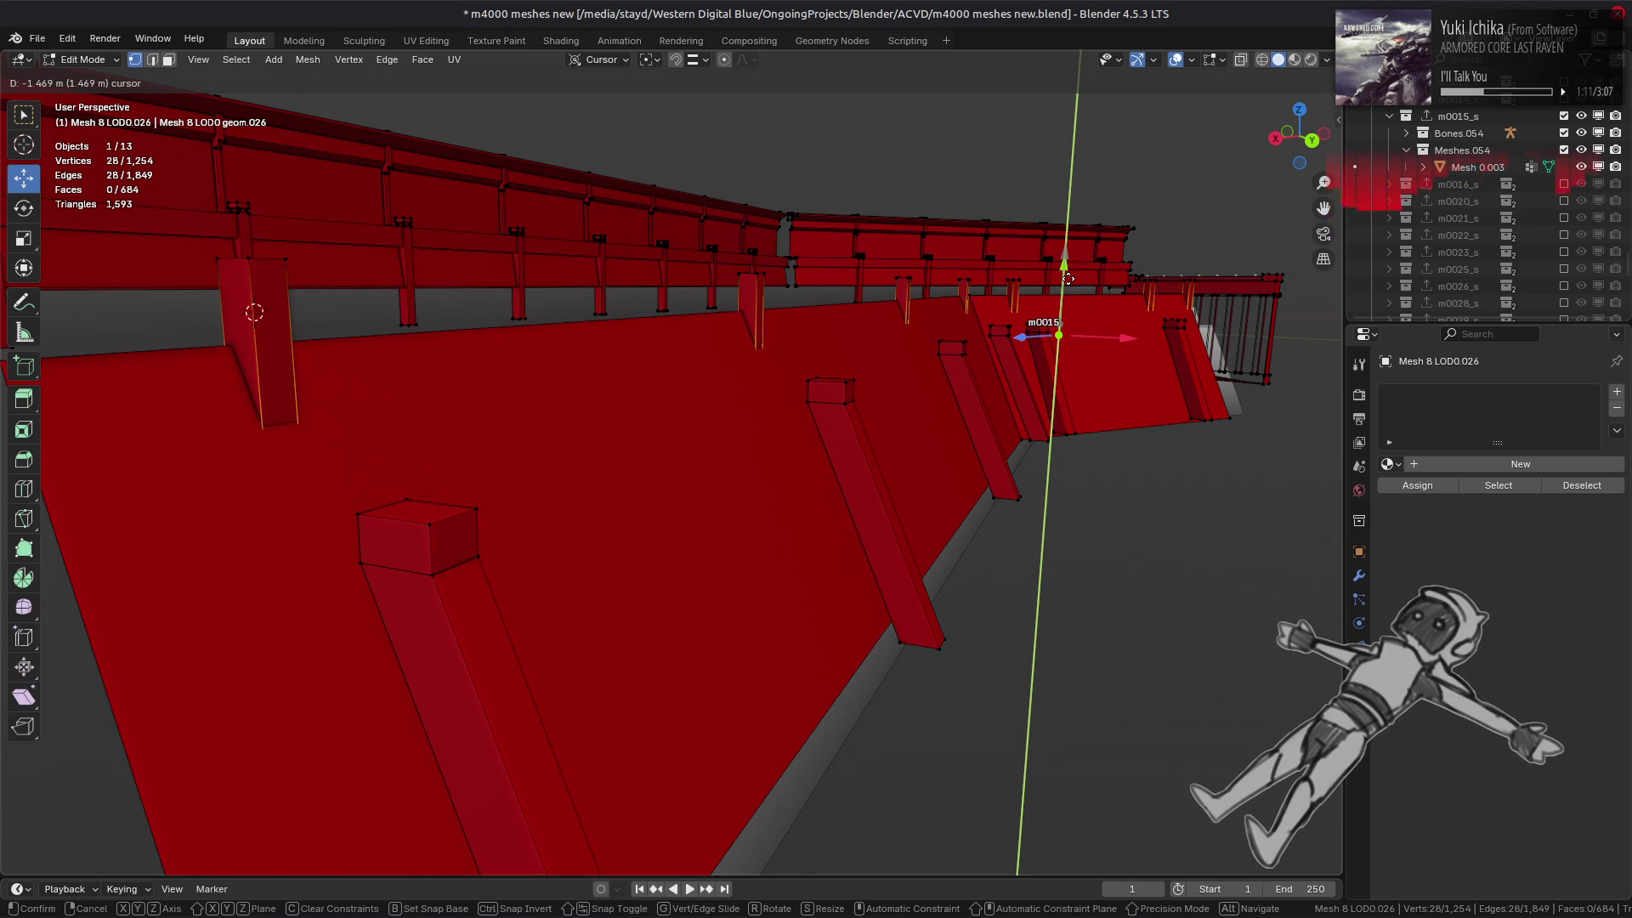
pyautogui.write('-1')
pyautogui.press('Return')
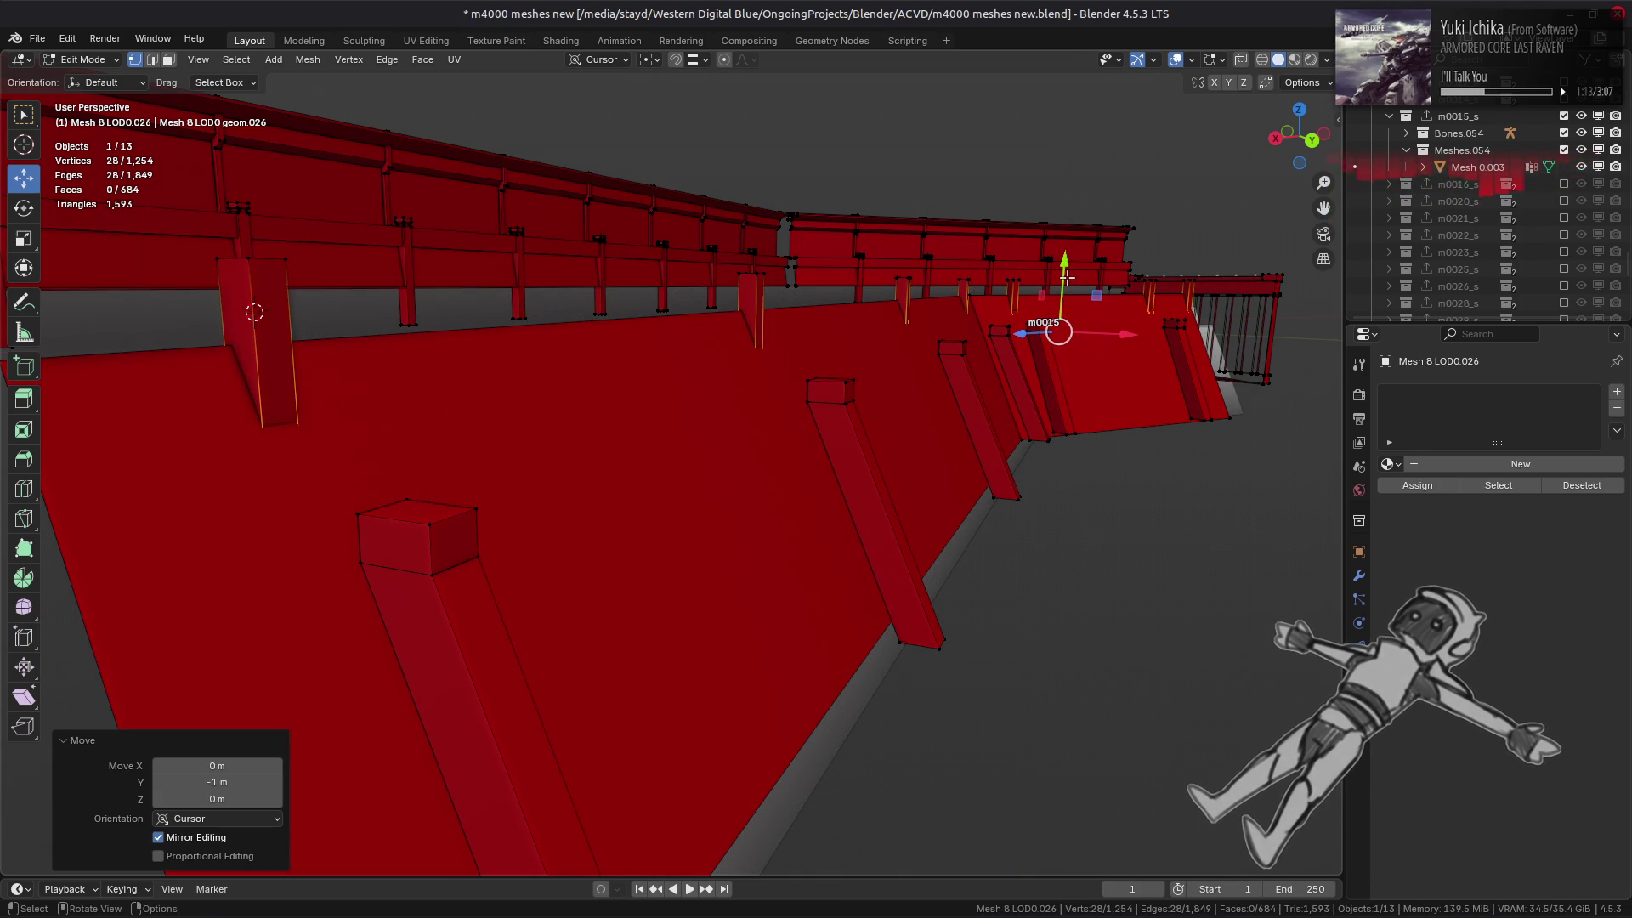
pyautogui.moveTo(1054, 323)
pyautogui.mouseDown(button='middle')
pyautogui.moveTo(957, 324)
pyautogui.moveTo(765, 248)
pyautogui.moveTo(815, 266)
pyautogui.mouseUp(button='middle')
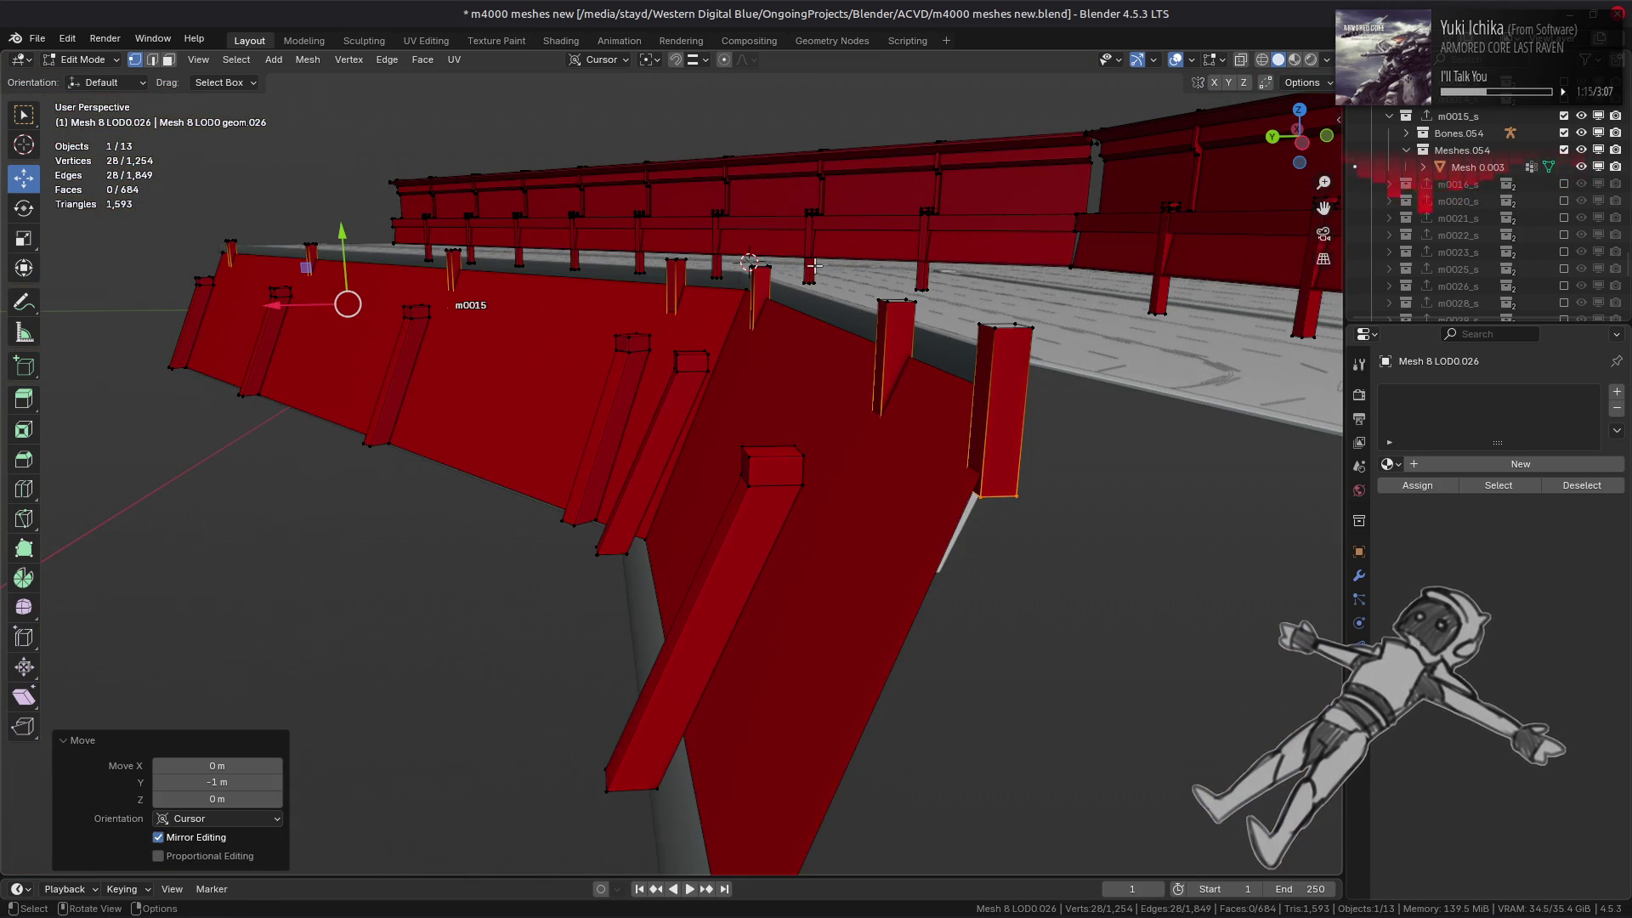
# - Return to Object Mode, deselect all, and save m4000 meshes new.blend
pyautogui.press('Tab')
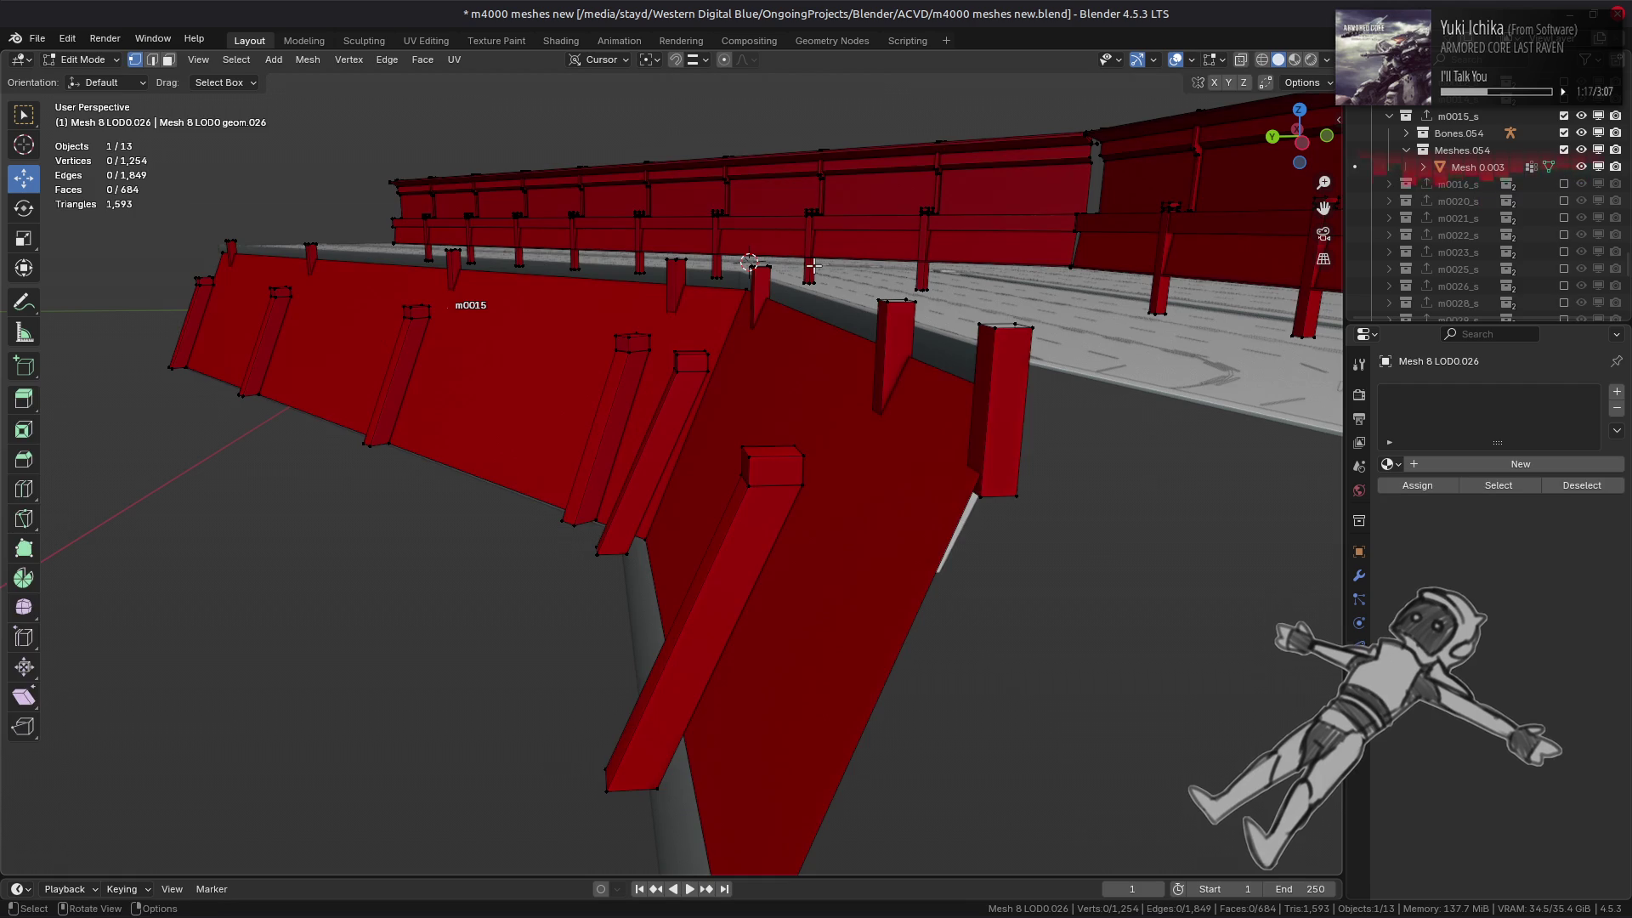
pyautogui.hotkey('alt', 'a')
pyautogui.hotkey('ctrl', 's')
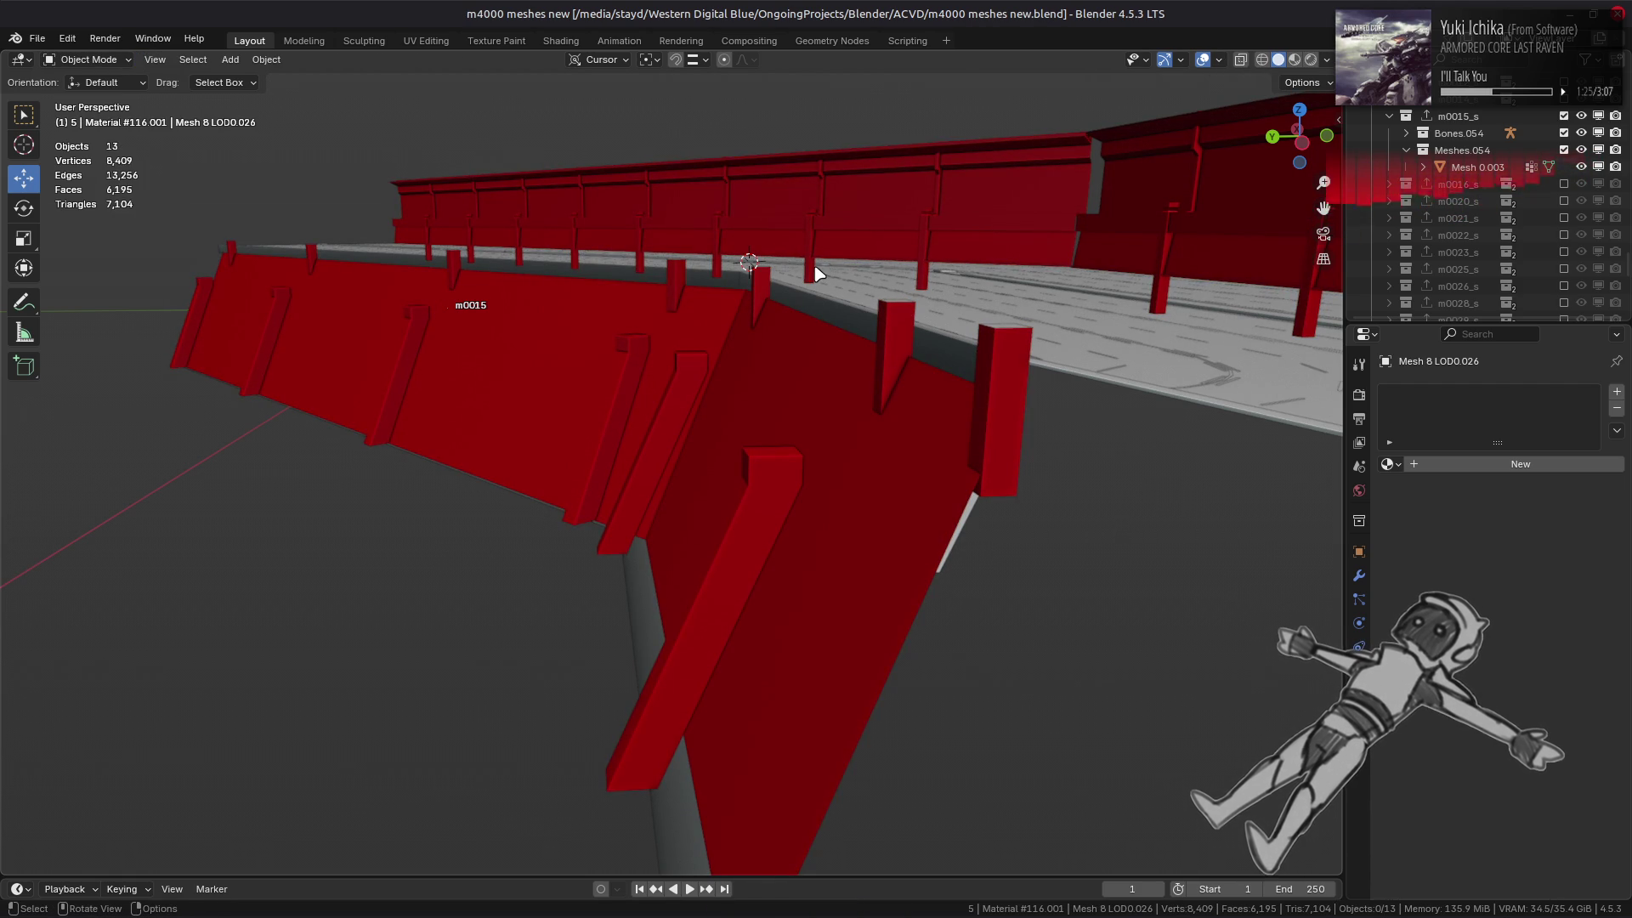
# - In Edit Mode, select the front and top faces of the inner railing posts
pyautogui.moveTo(816, 272)
pyautogui.mouseDown(button='middle')
pyautogui.moveTo(840, 279)
pyautogui.moveTo(693, 387)
pyautogui.mouseUp(button='middle')
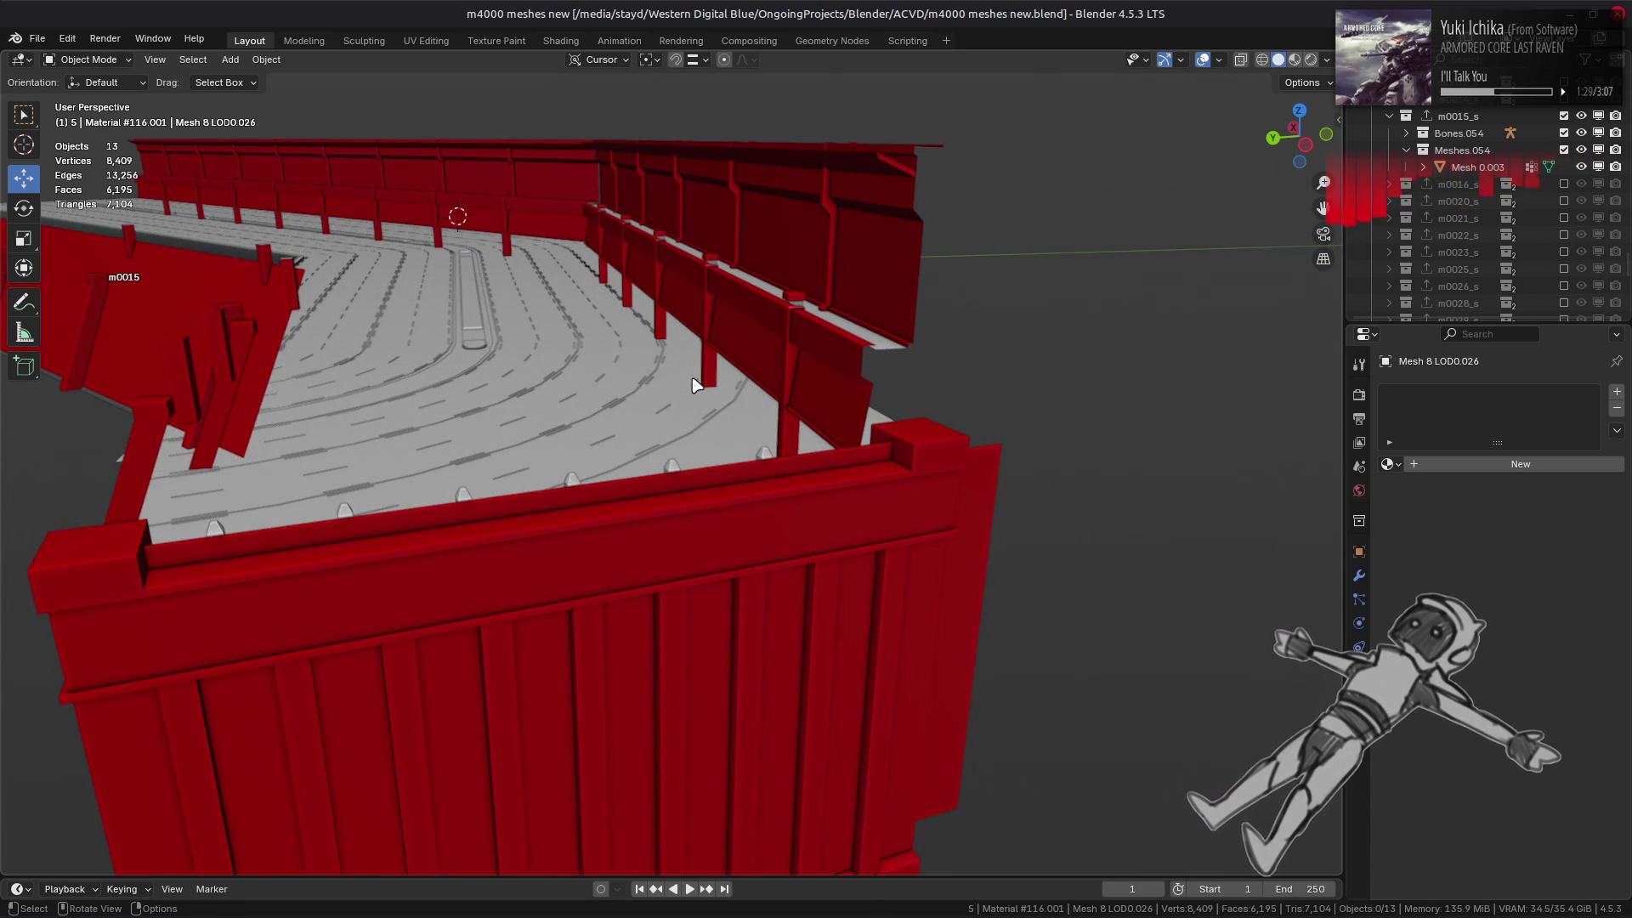
pyautogui.press('Tab')
pyautogui.scroll(5, 791, 324)
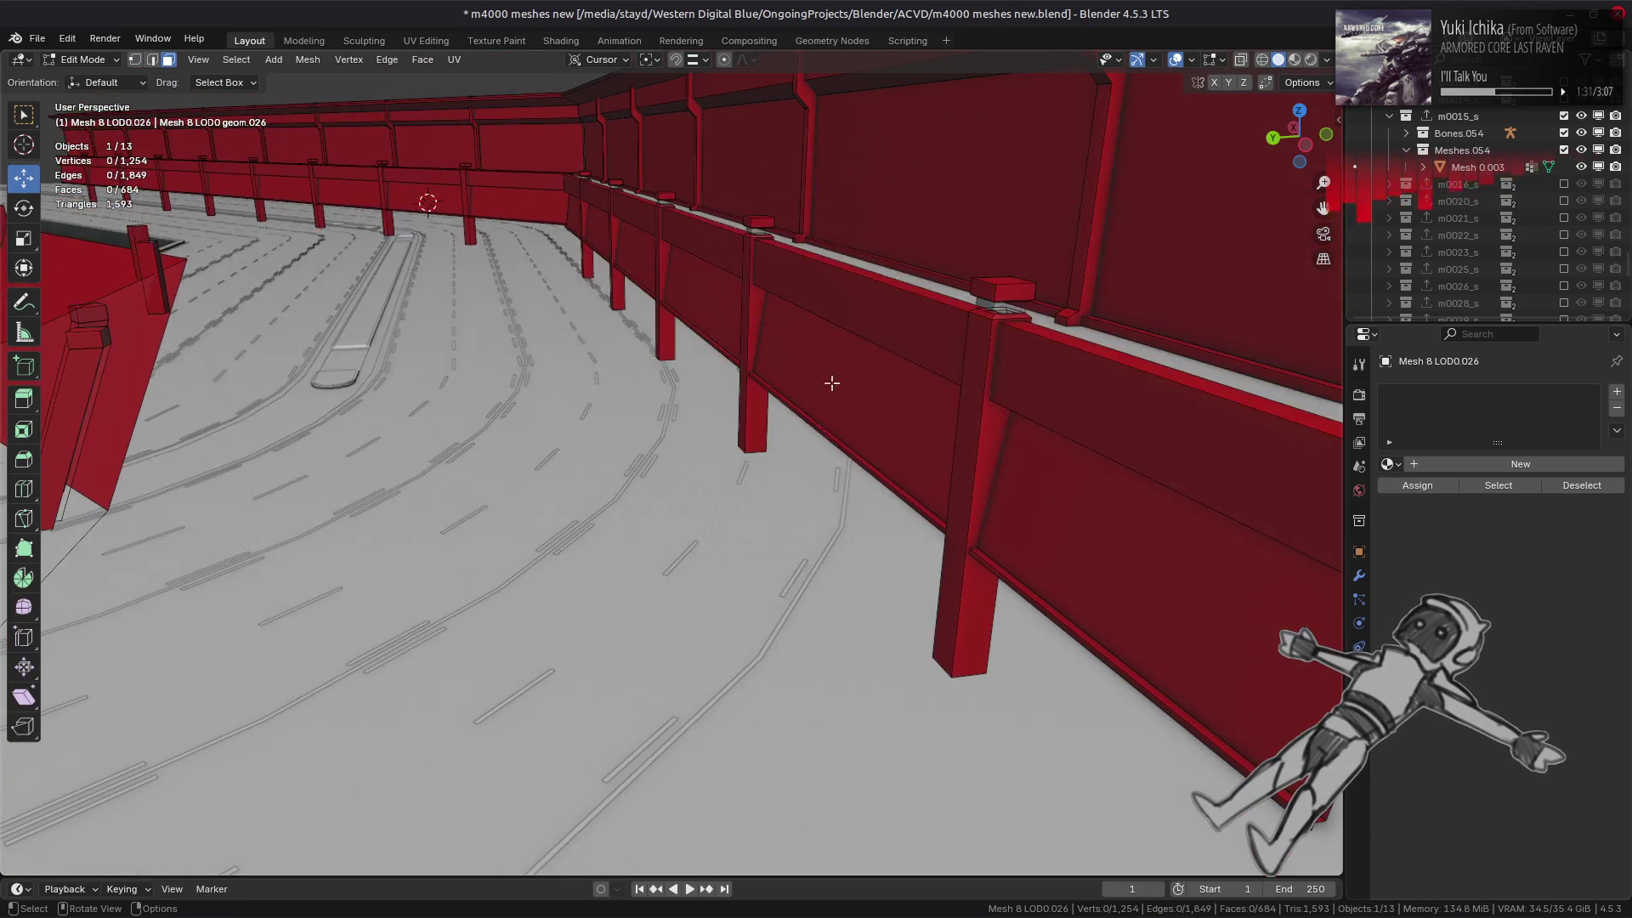
pyautogui.keyDown('shift'); pyautogui.click(969, 476); pyautogui.keyUp('shift')
pyautogui.scroll(-5, 1163, 606)
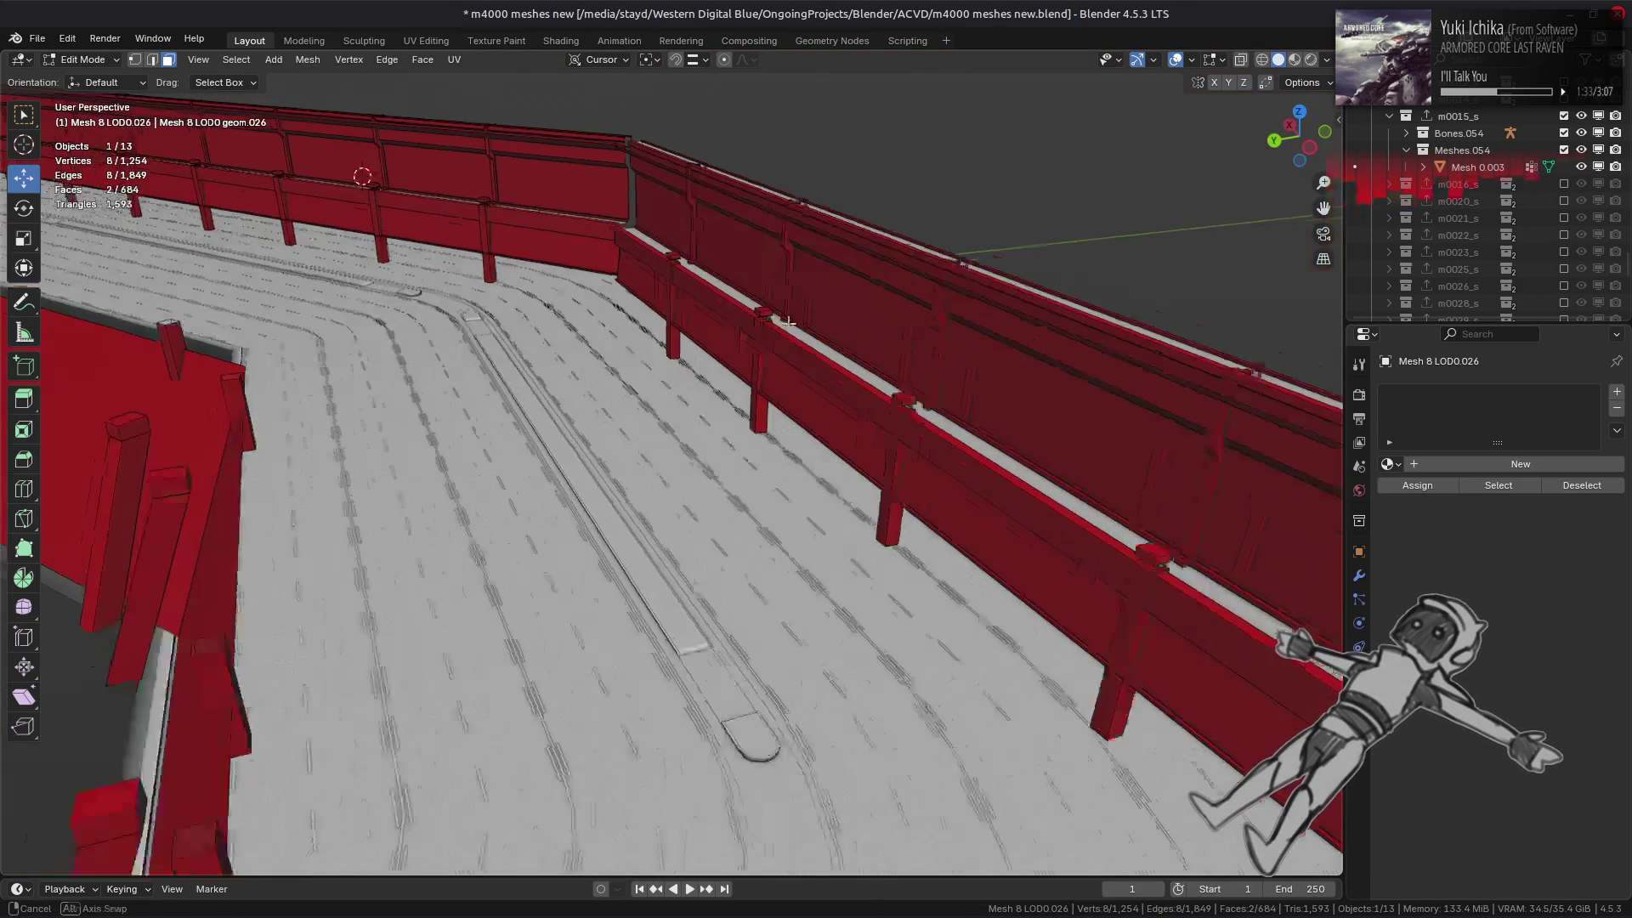
pyautogui.scroll(1, 1163, 606)
pyautogui.keyDown('shift'); pyautogui.click(1202, 603); pyautogui.keyUp('shift')
pyautogui.keyDown('shift'); pyautogui.click(1183, 633); pyautogui.keyUp('shift')
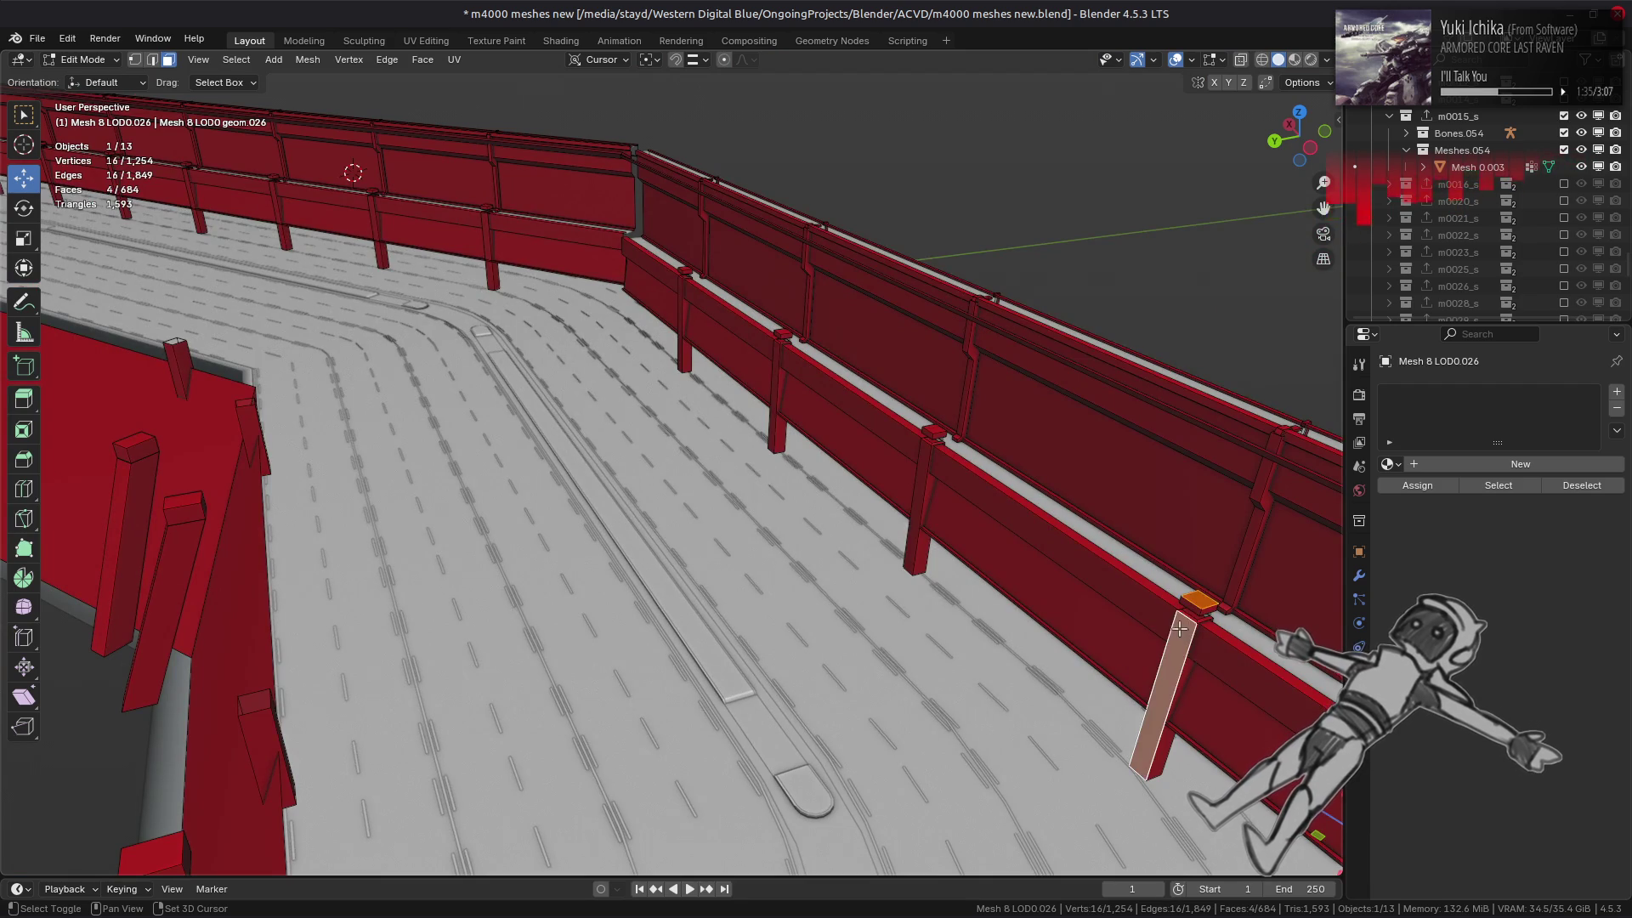
pyautogui.moveTo(1183, 633); pyautogui.dragTo(1016, 527, button='middle')
# - Select all faces with the same perimeter as the box top and extend the selection to whole posts
pyautogui.click(198, 59)
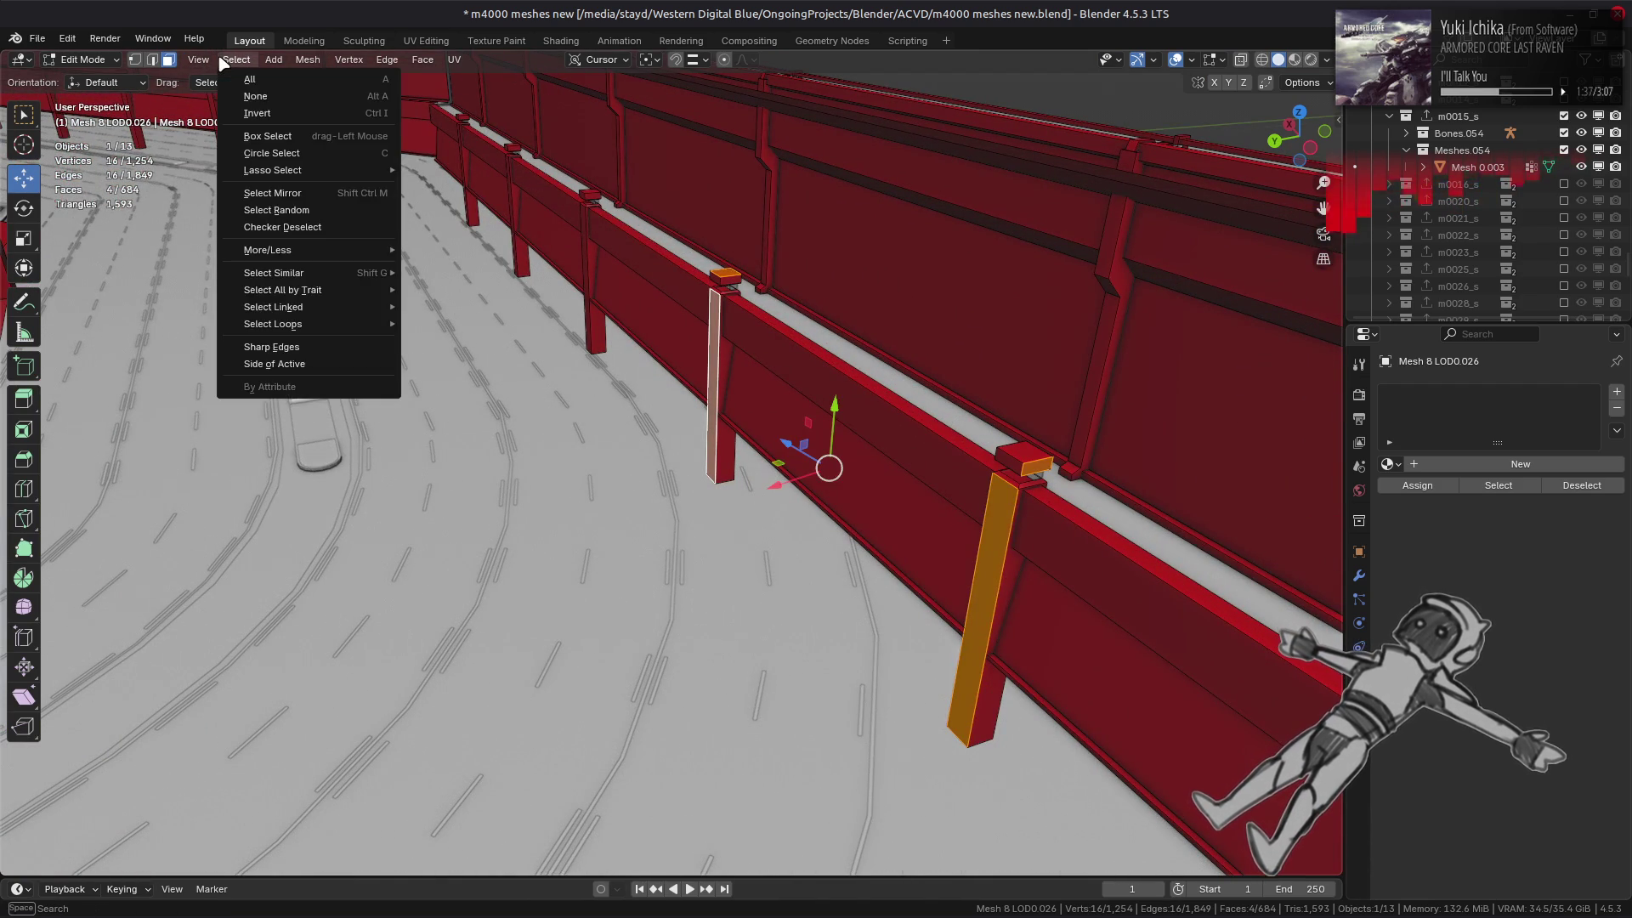
pyautogui.keyDown('shift'); pyautogui.click(1026, 467); pyautogui.keyUp('shift')
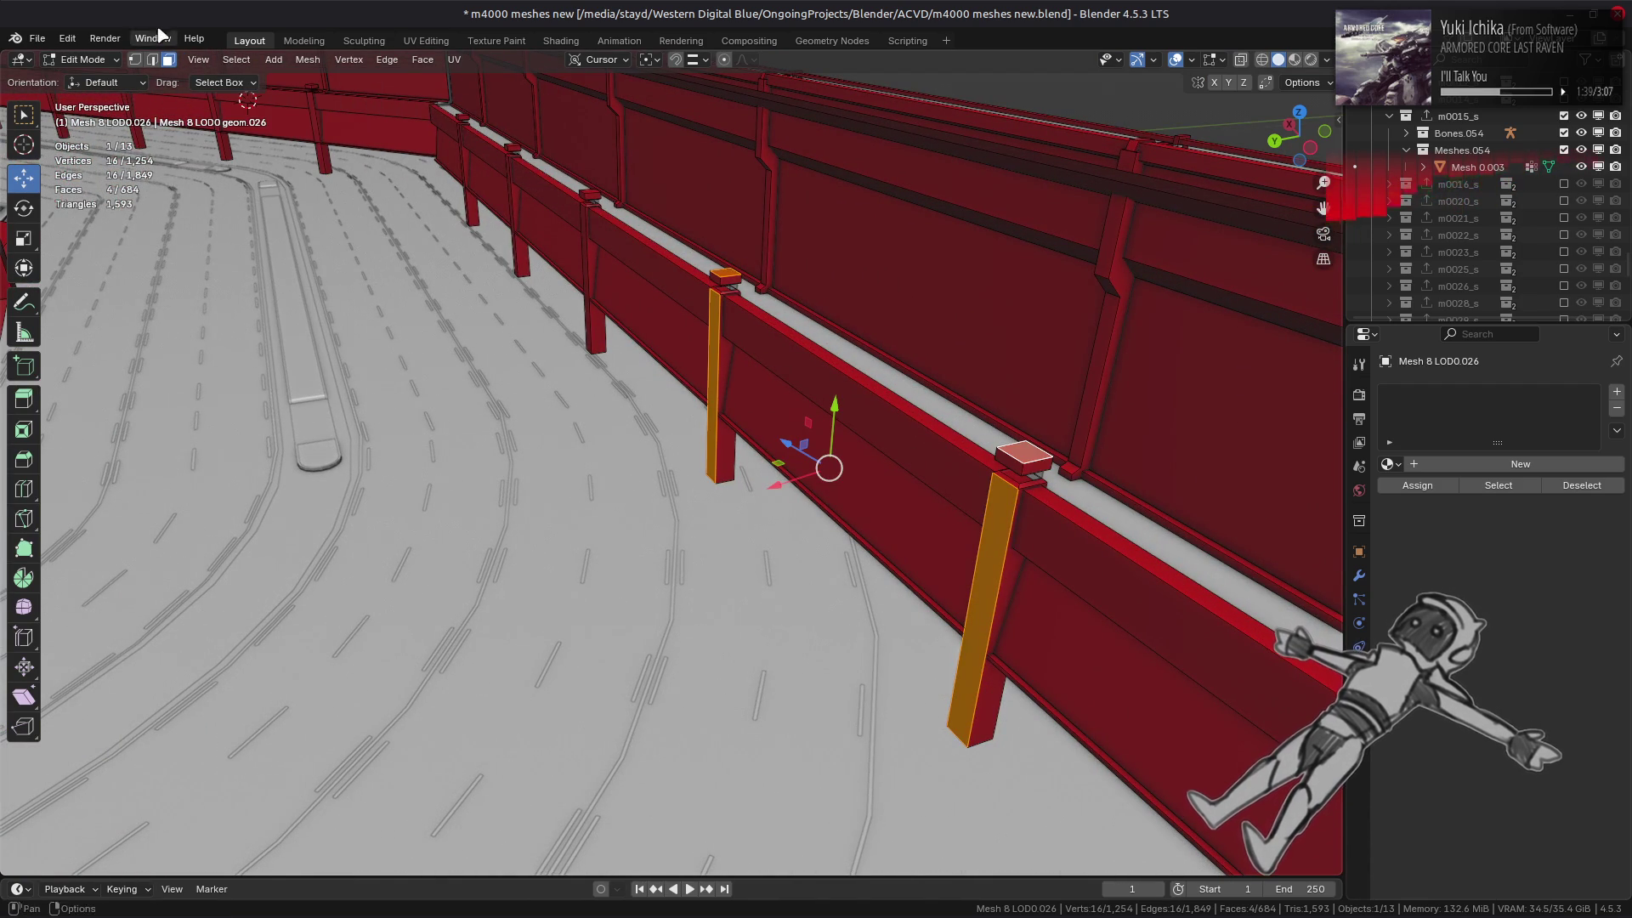
pyautogui.click(237, 59)
pyautogui.moveTo(335, 272)
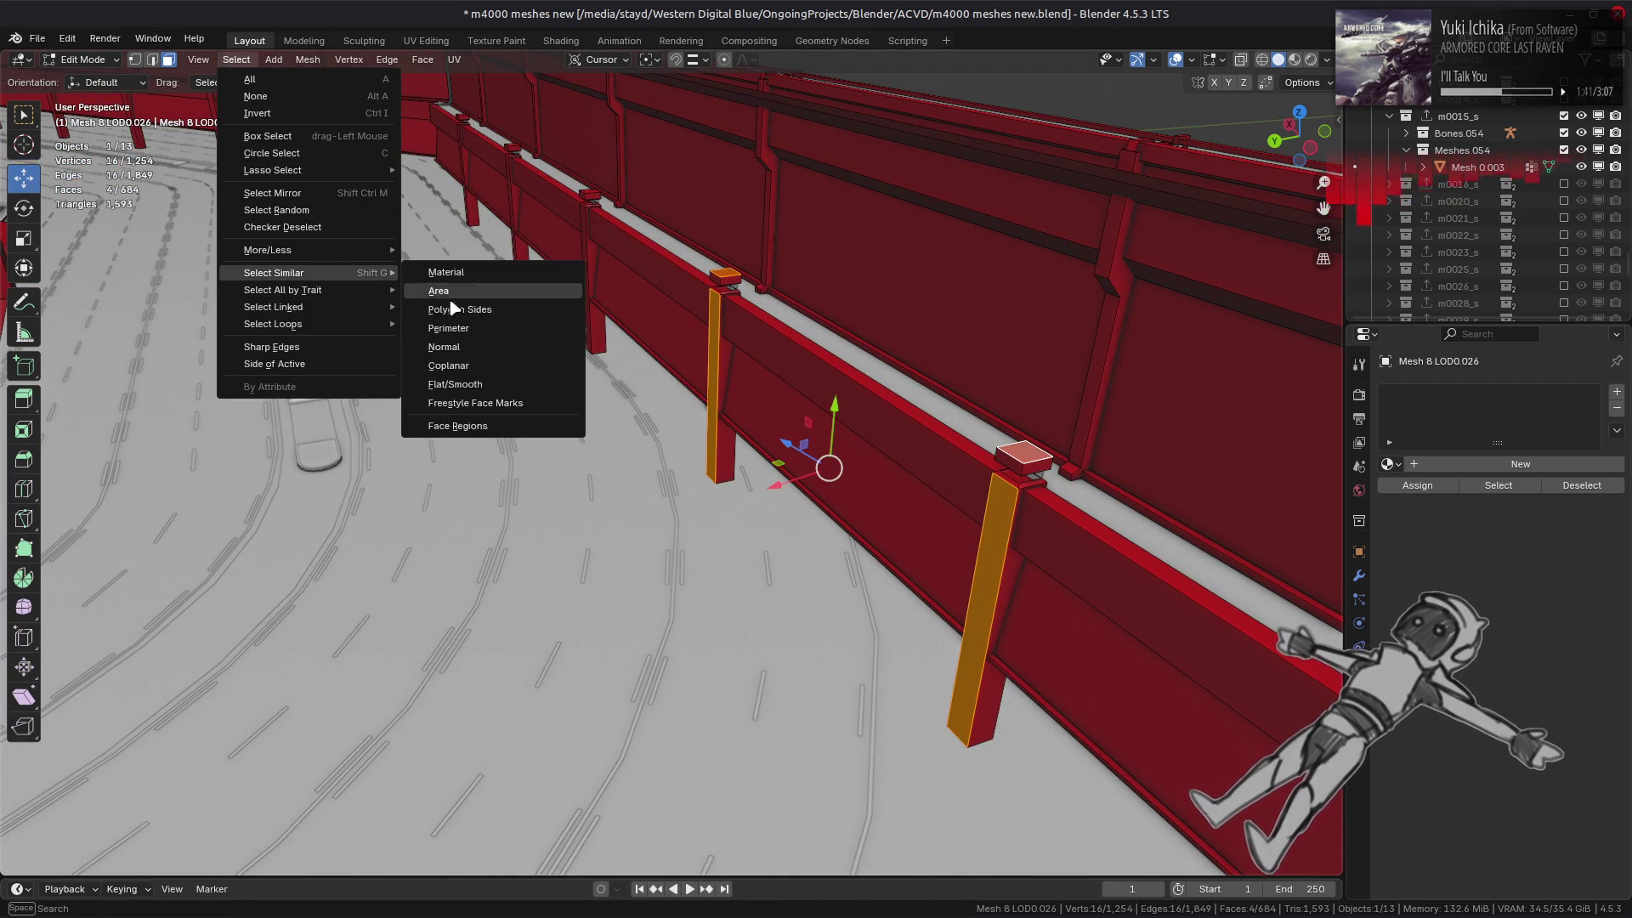
pyautogui.click(472, 332)
pyautogui.hotkey('ctrl', 'l')
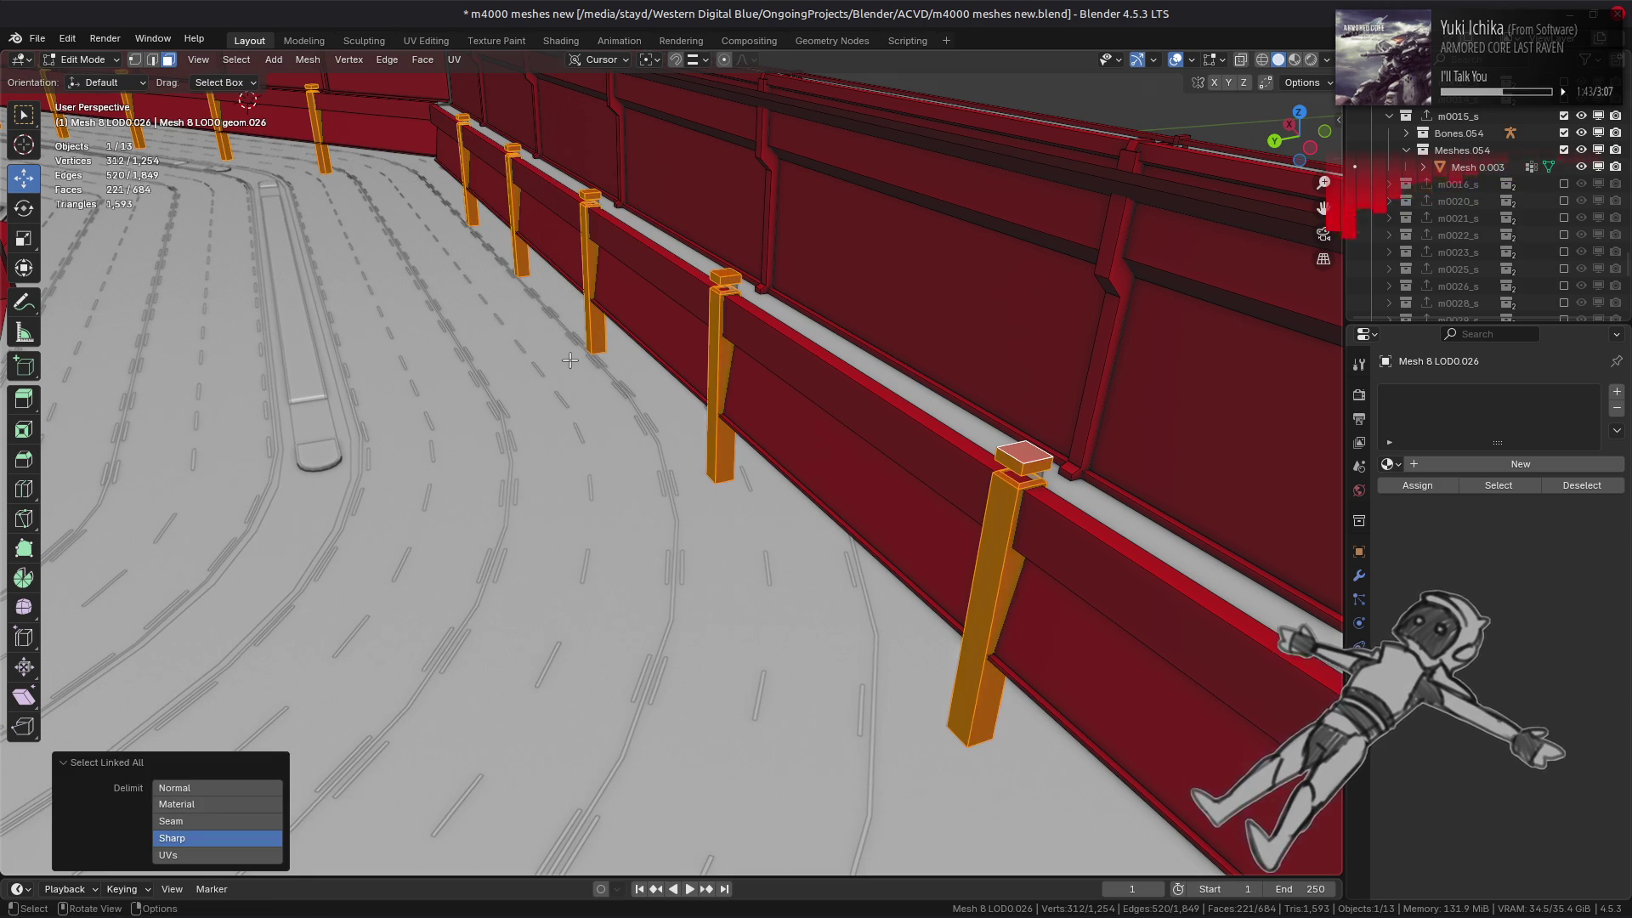
# - Move the posts away along Y, dissolve and delete their faces, then return to Object Mode
pyautogui.press('Home')
pyautogui.press('g')
pyautogui.press('y')
pyautogui.click(390, 126)
pyautogui.hotkey('ctrl', 'f')
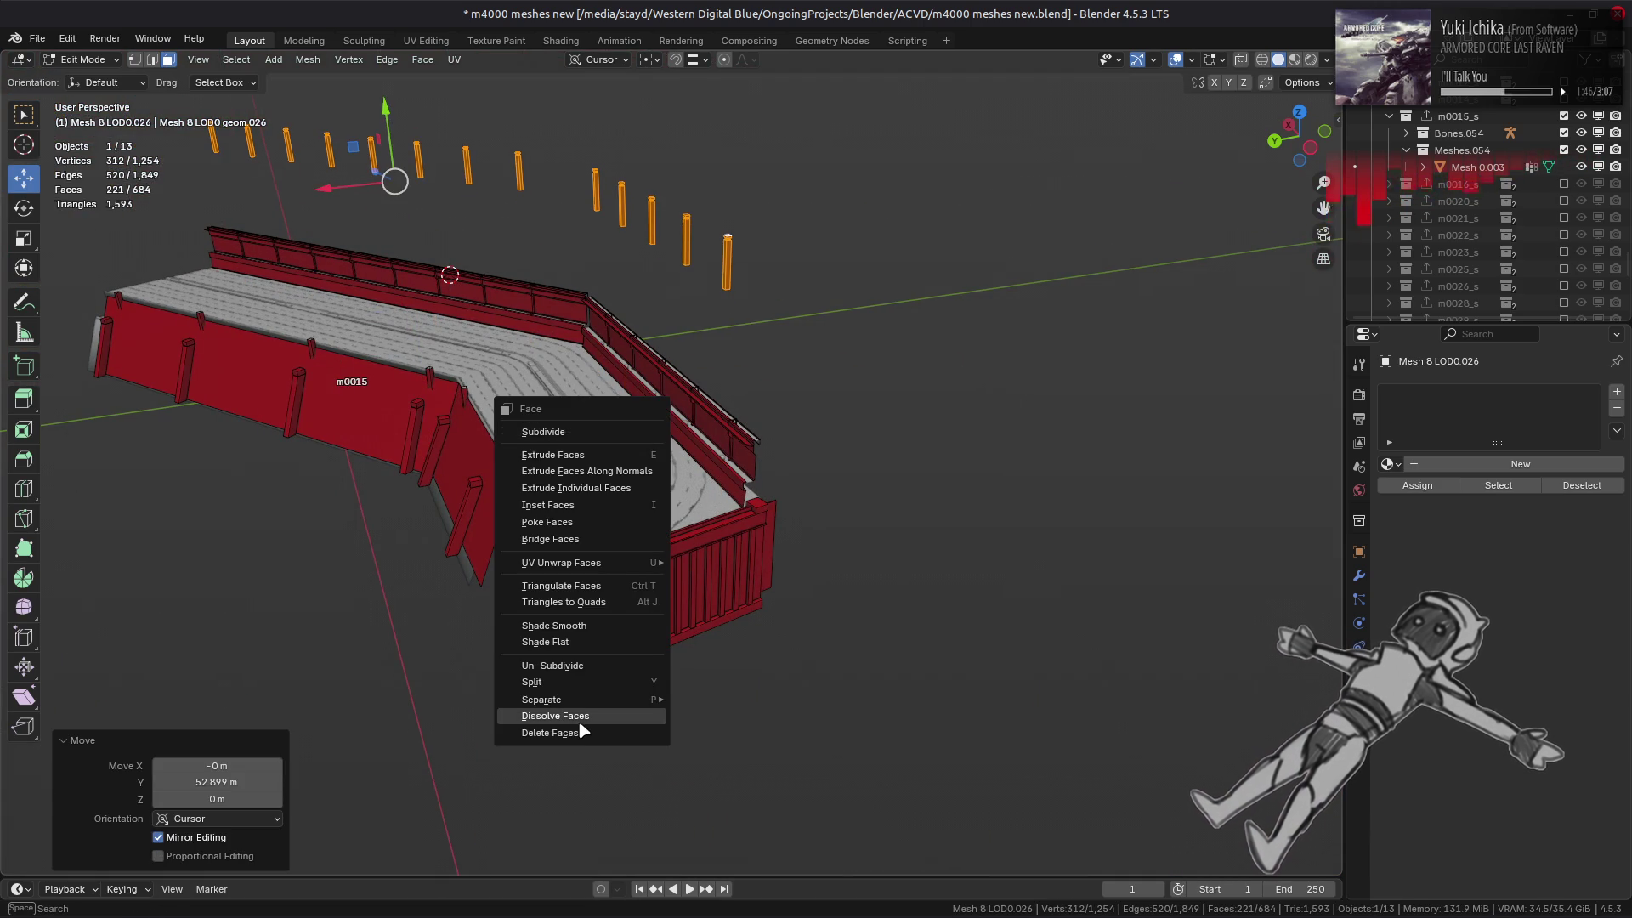
pyautogui.click(581, 723)
pyautogui.keyDown('shift'); pyautogui.moveTo(544, 472); pyautogui.dragTo(625, 496, button='middle'); pyautogui.keyUp('shift')
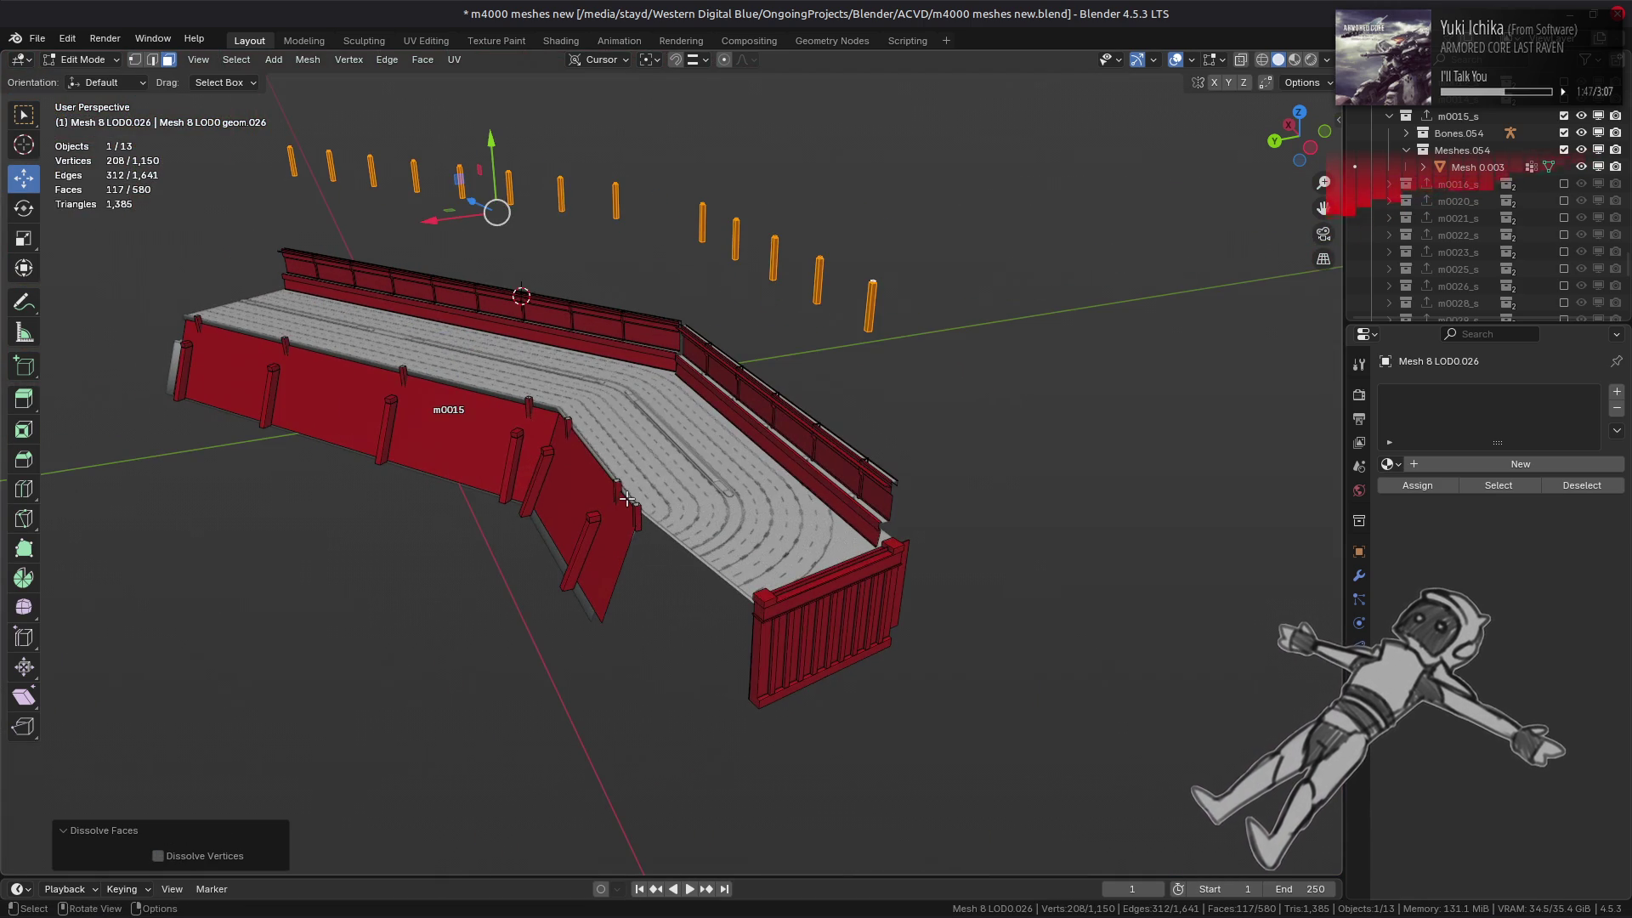
pyautogui.hotkey('ctrl', 'f')
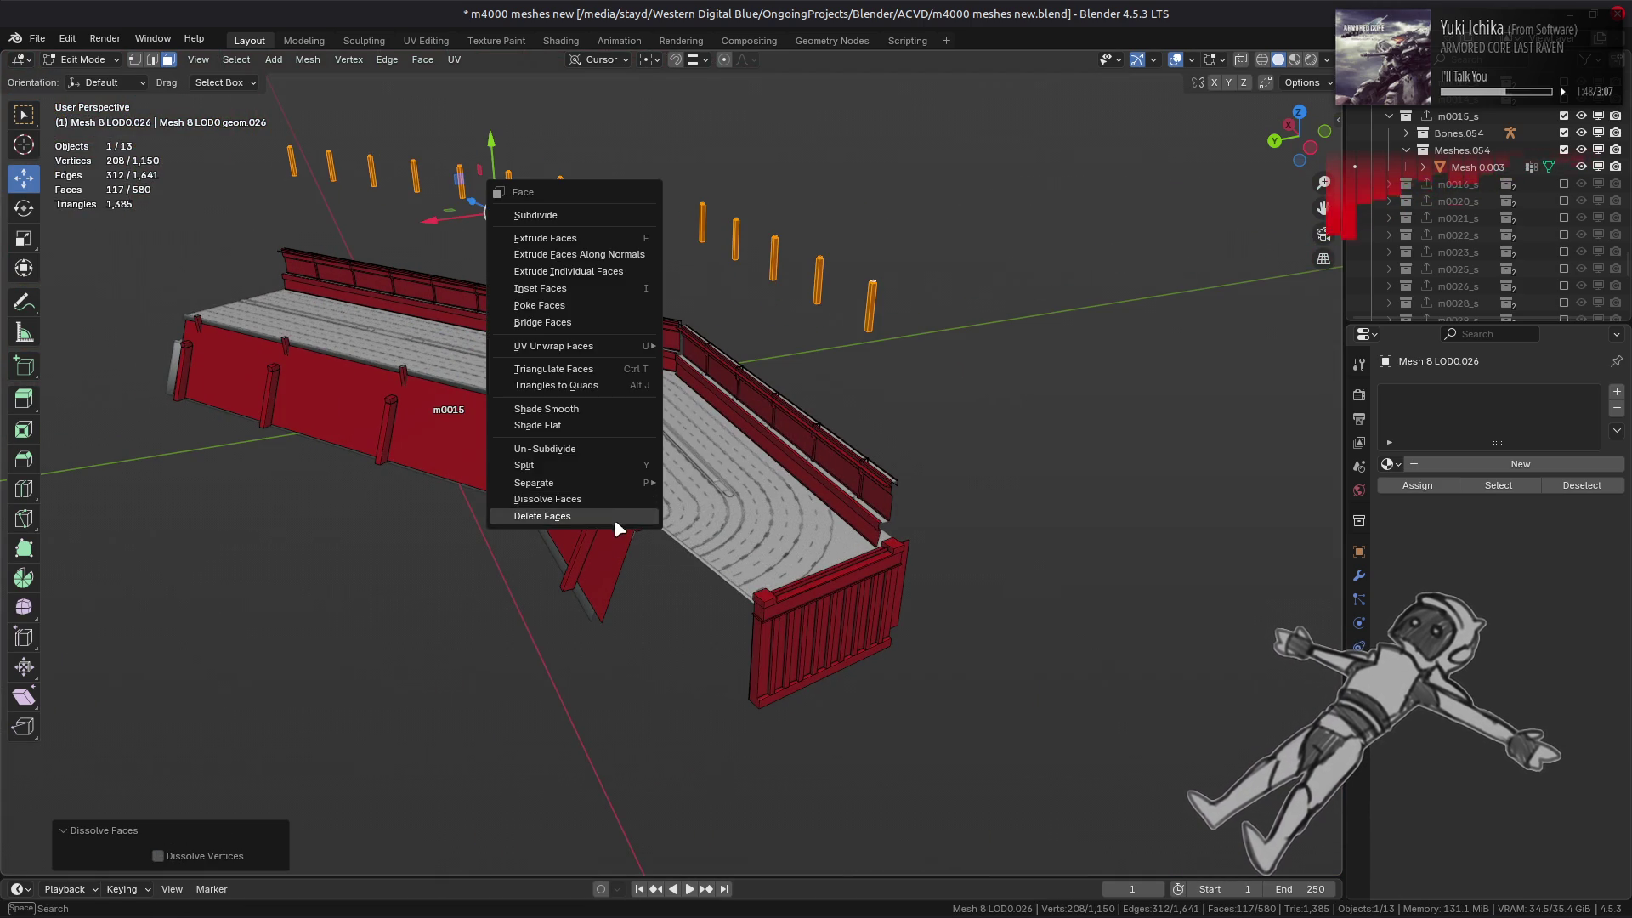
pyautogui.click(615, 518)
pyautogui.scroll(3, 706, 475)
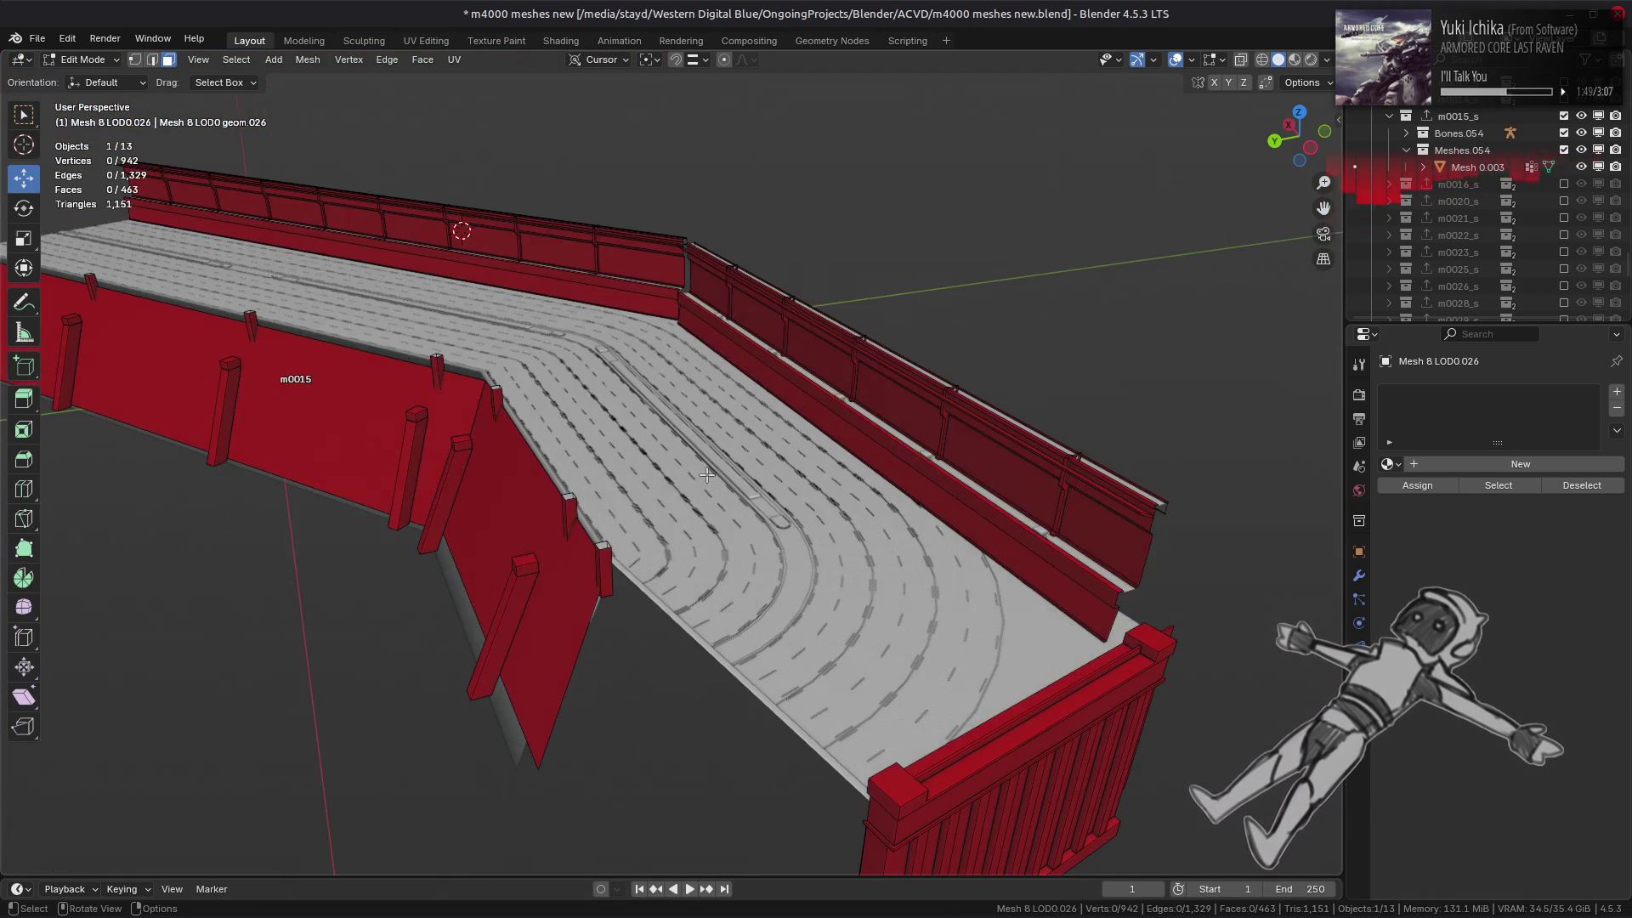
pyautogui.press('Tab')
# - Select the m0015 barrier object while looking down the road
pyautogui.moveTo(784, 463); pyautogui.dragTo(759, 445, button='middle')
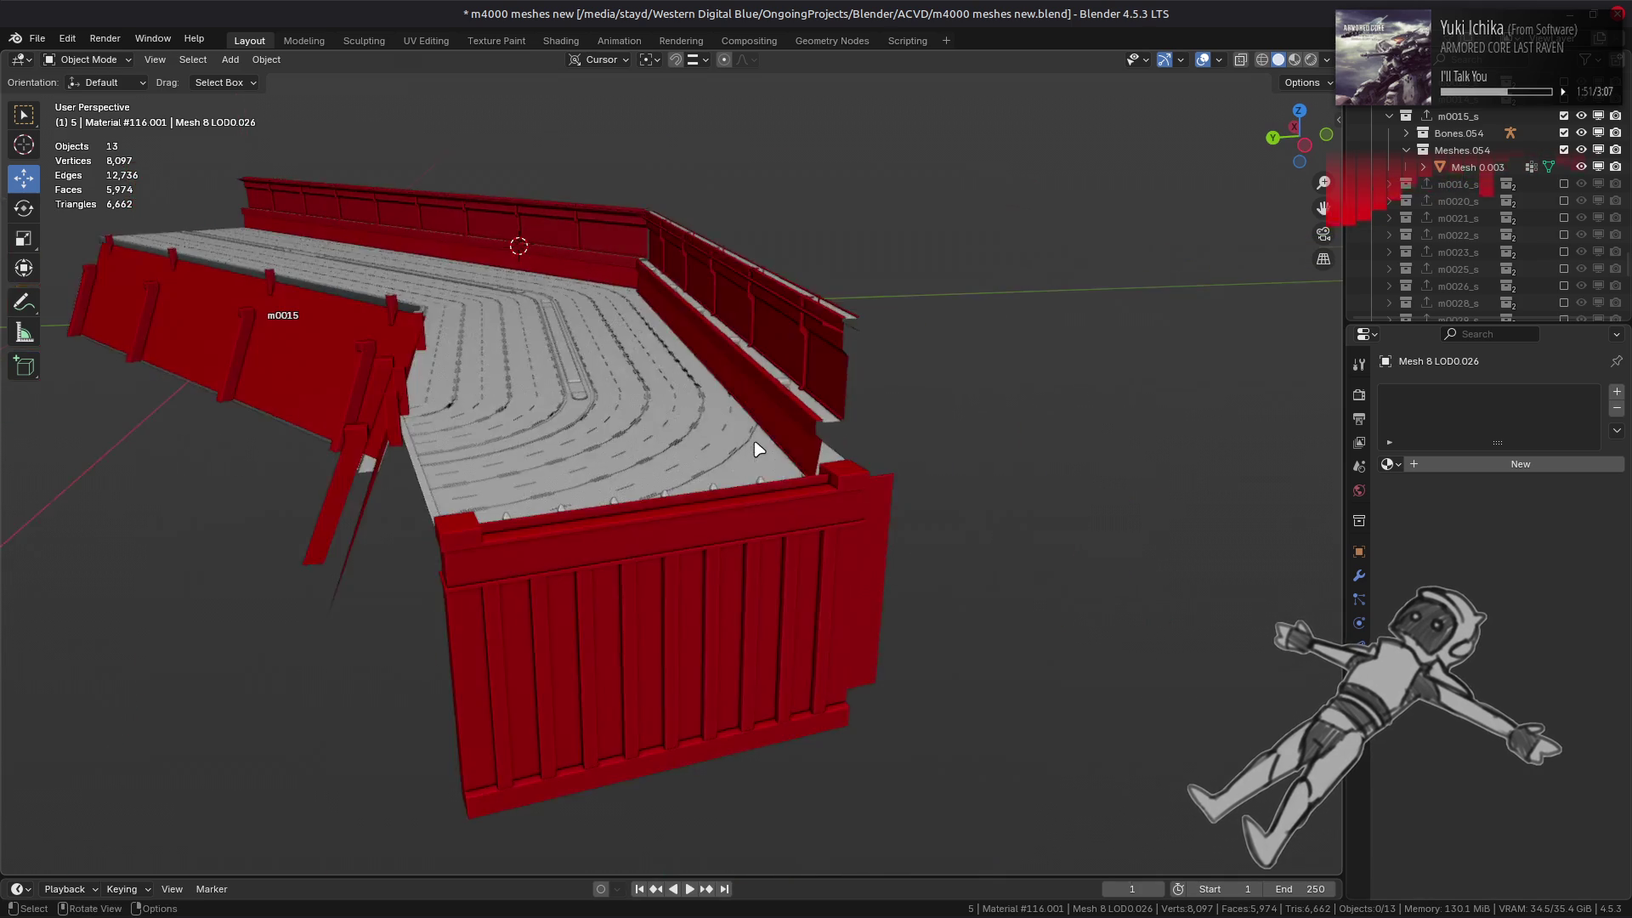
pyautogui.scroll(2, 759, 449)
pyautogui.click(697, 619)
pyautogui.scroll(-5, 695, 617)
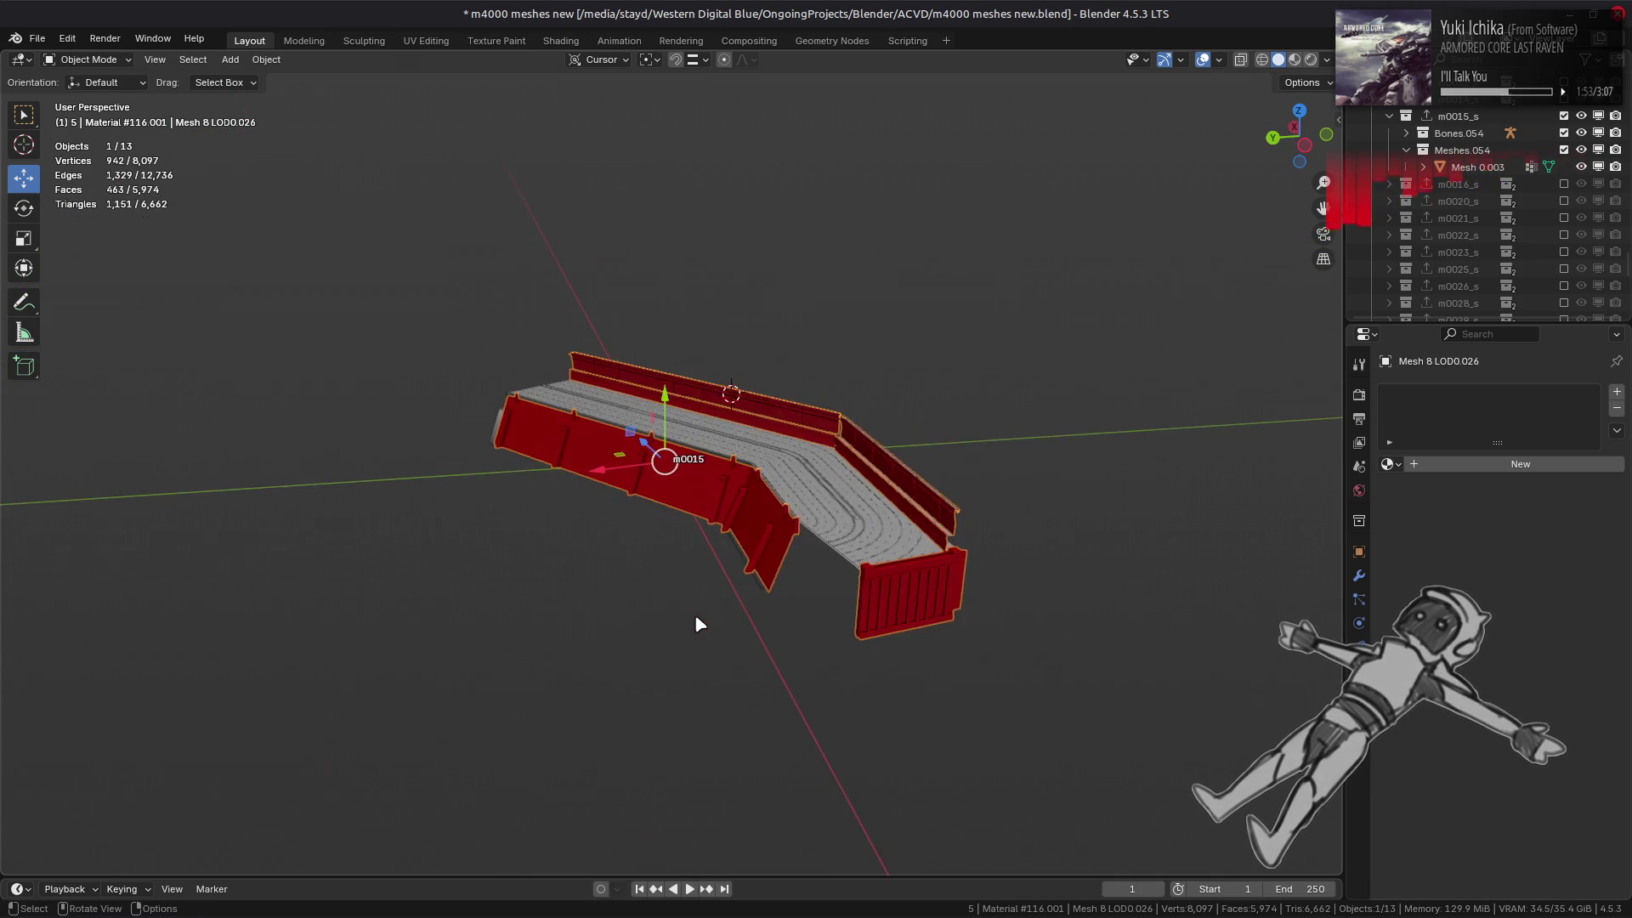
pyautogui.scroll(3, 695, 617)
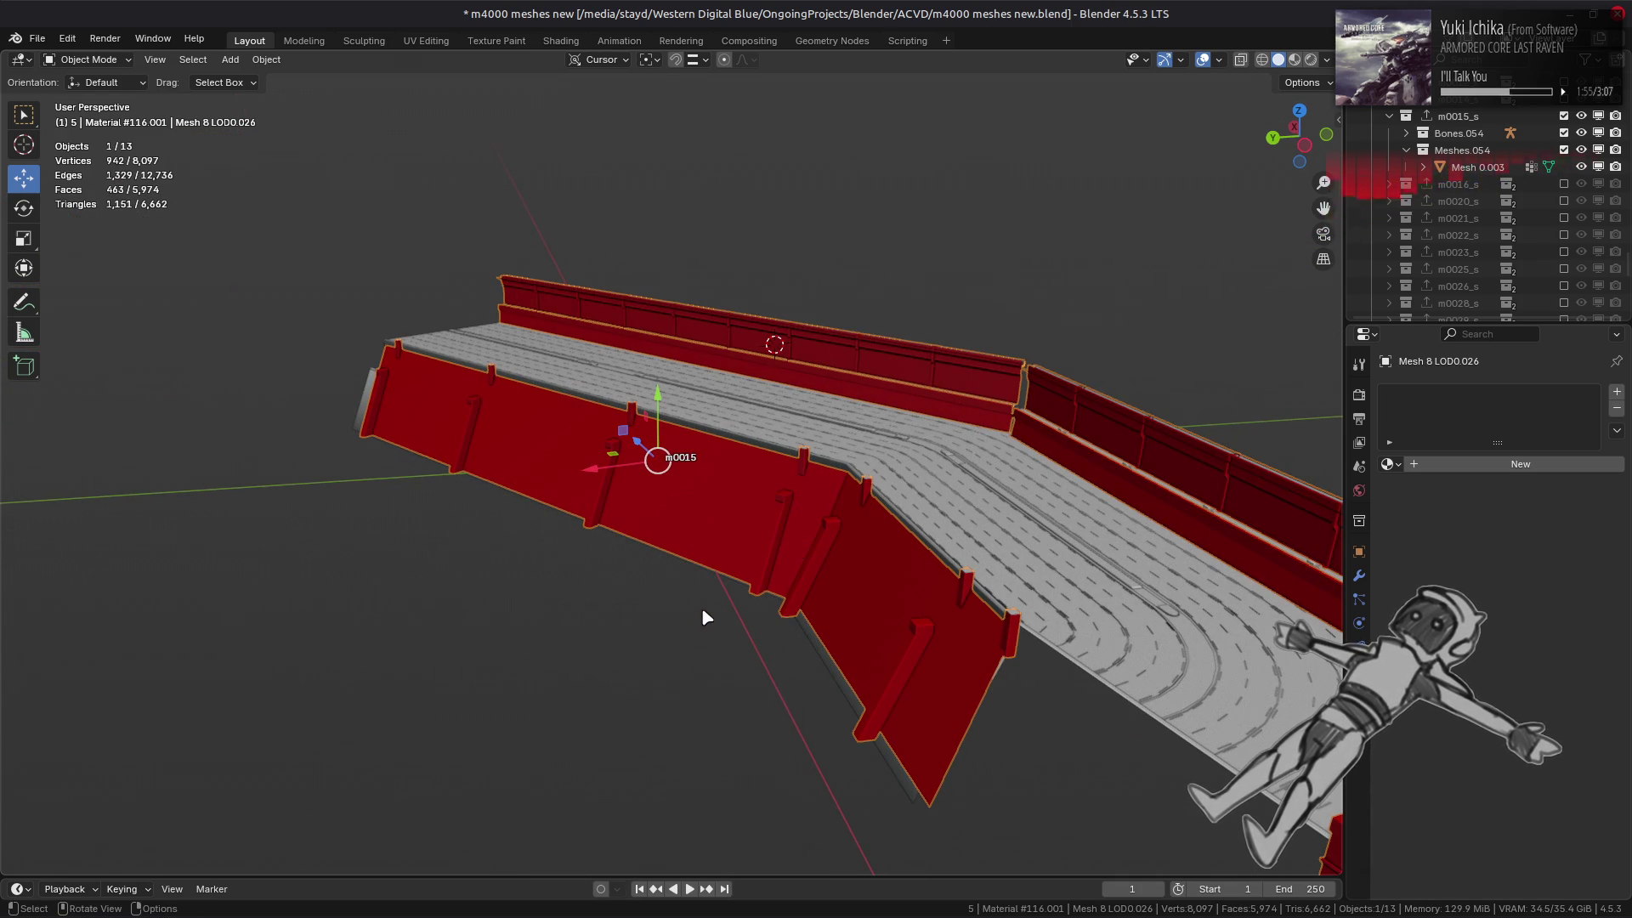
pyautogui.moveTo(1039, 412)
pyautogui.mouseDown(button='middle')
pyautogui.moveTo(1045, 444)
pyautogui.moveTo(652, 371)
pyautogui.moveTo(834, 360)
pyautogui.moveTo(566, 383)
pyautogui.mouseUp(button='middle')
pyautogui.scroll(3, 794, 408)
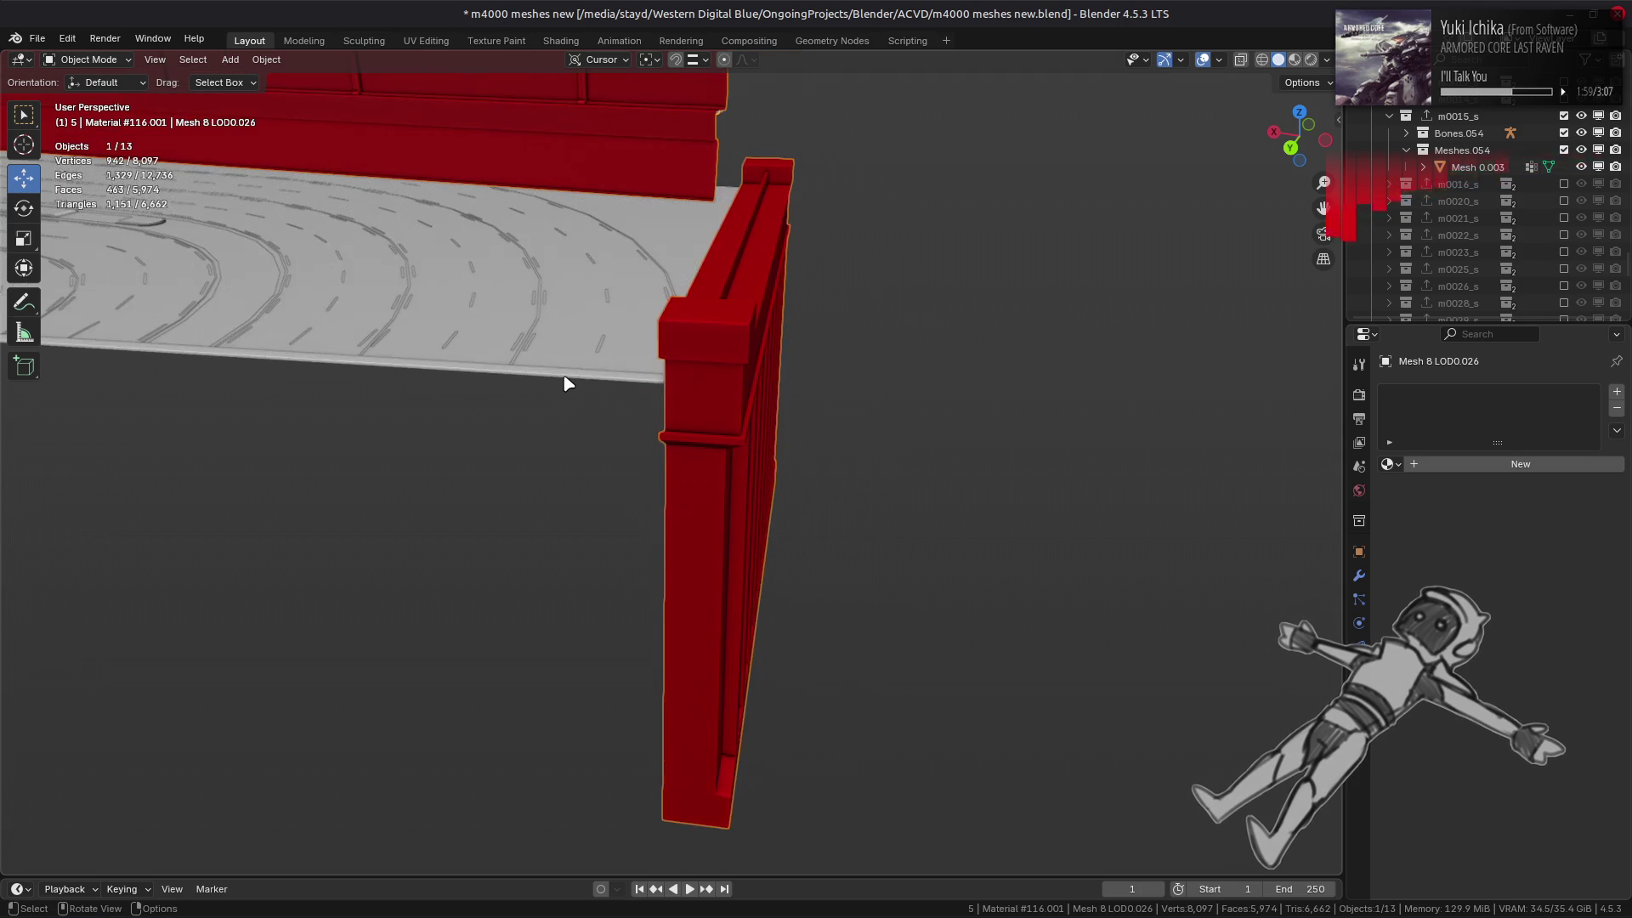
# - In Edit Mode, select a rail face, frame it and view it from the side orthographically
pyautogui.press('Tab')
pyautogui.scroll(2, 695, 284)
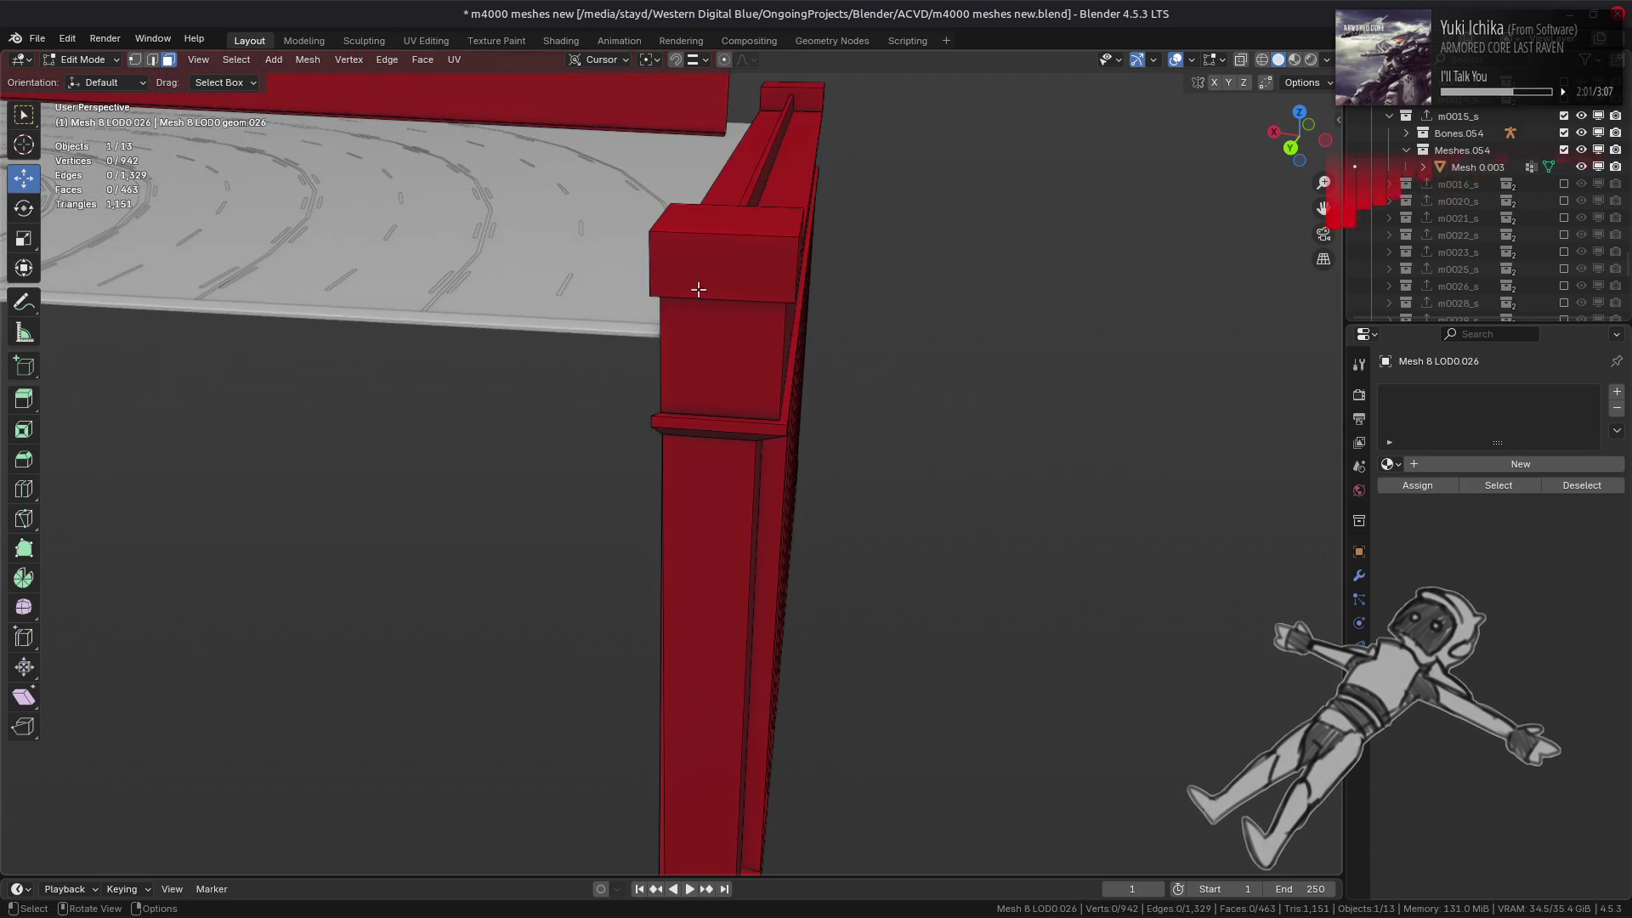
pyautogui.click(721, 261)
pyautogui.press('KP_Decimal')
pyautogui.scroll(-3, 731, 255)
pyautogui.press('ctrl+KP_3')
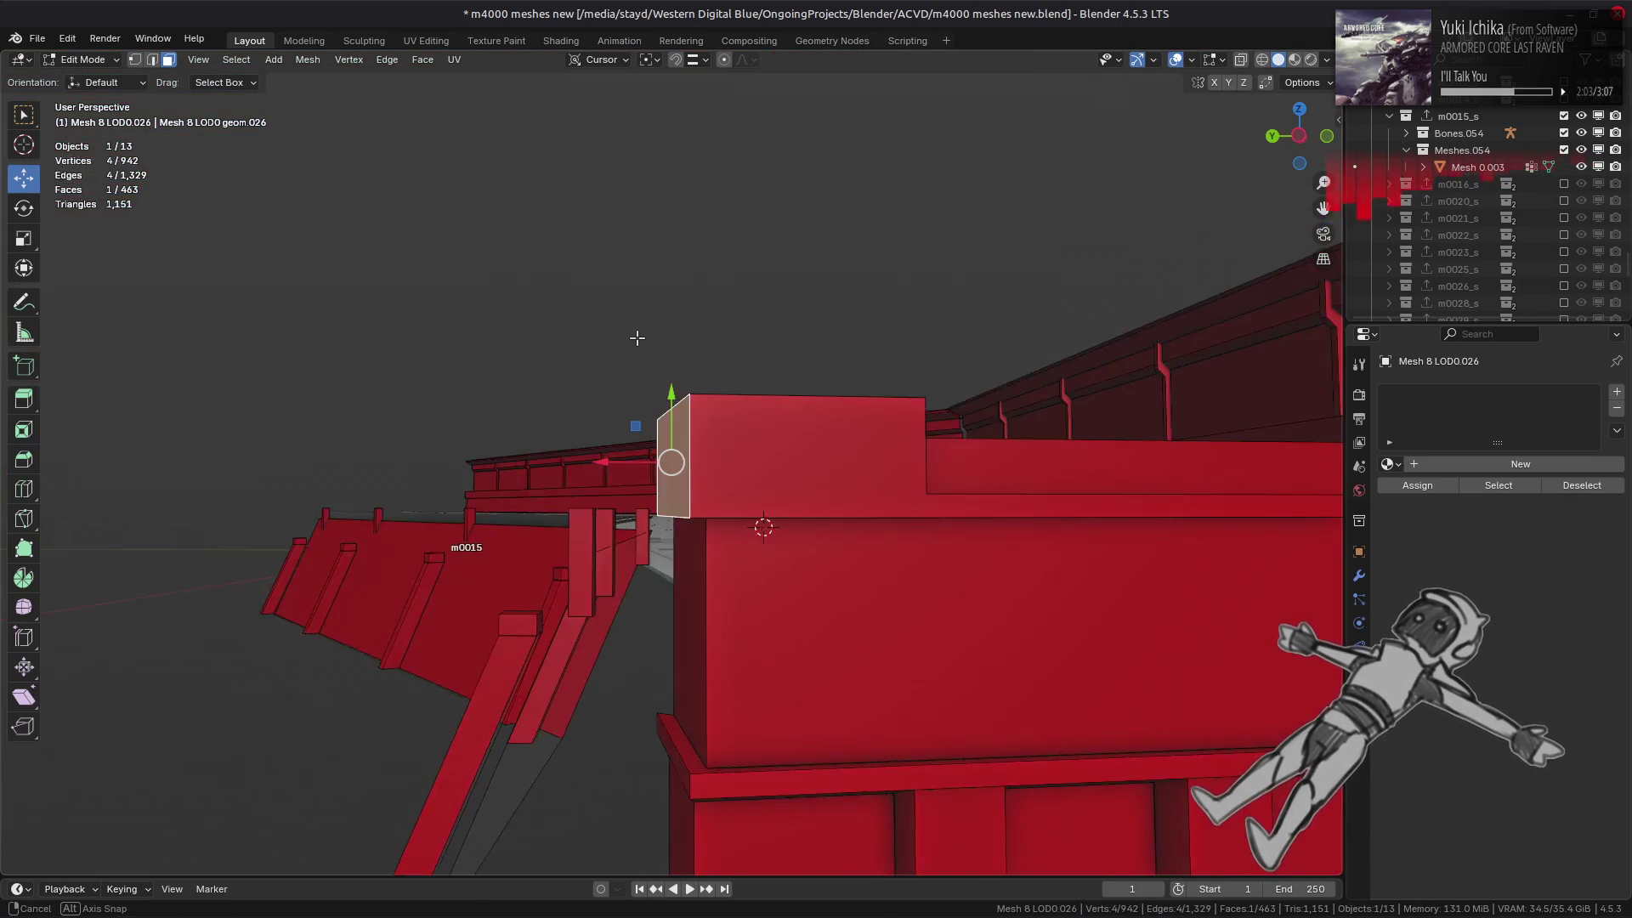
pyautogui.scroll(4, 629, 319)
# - Try a vertical move of the face and cancel it, then select the linked rail and one top face
pyautogui.press('g')
pyautogui.press('z')
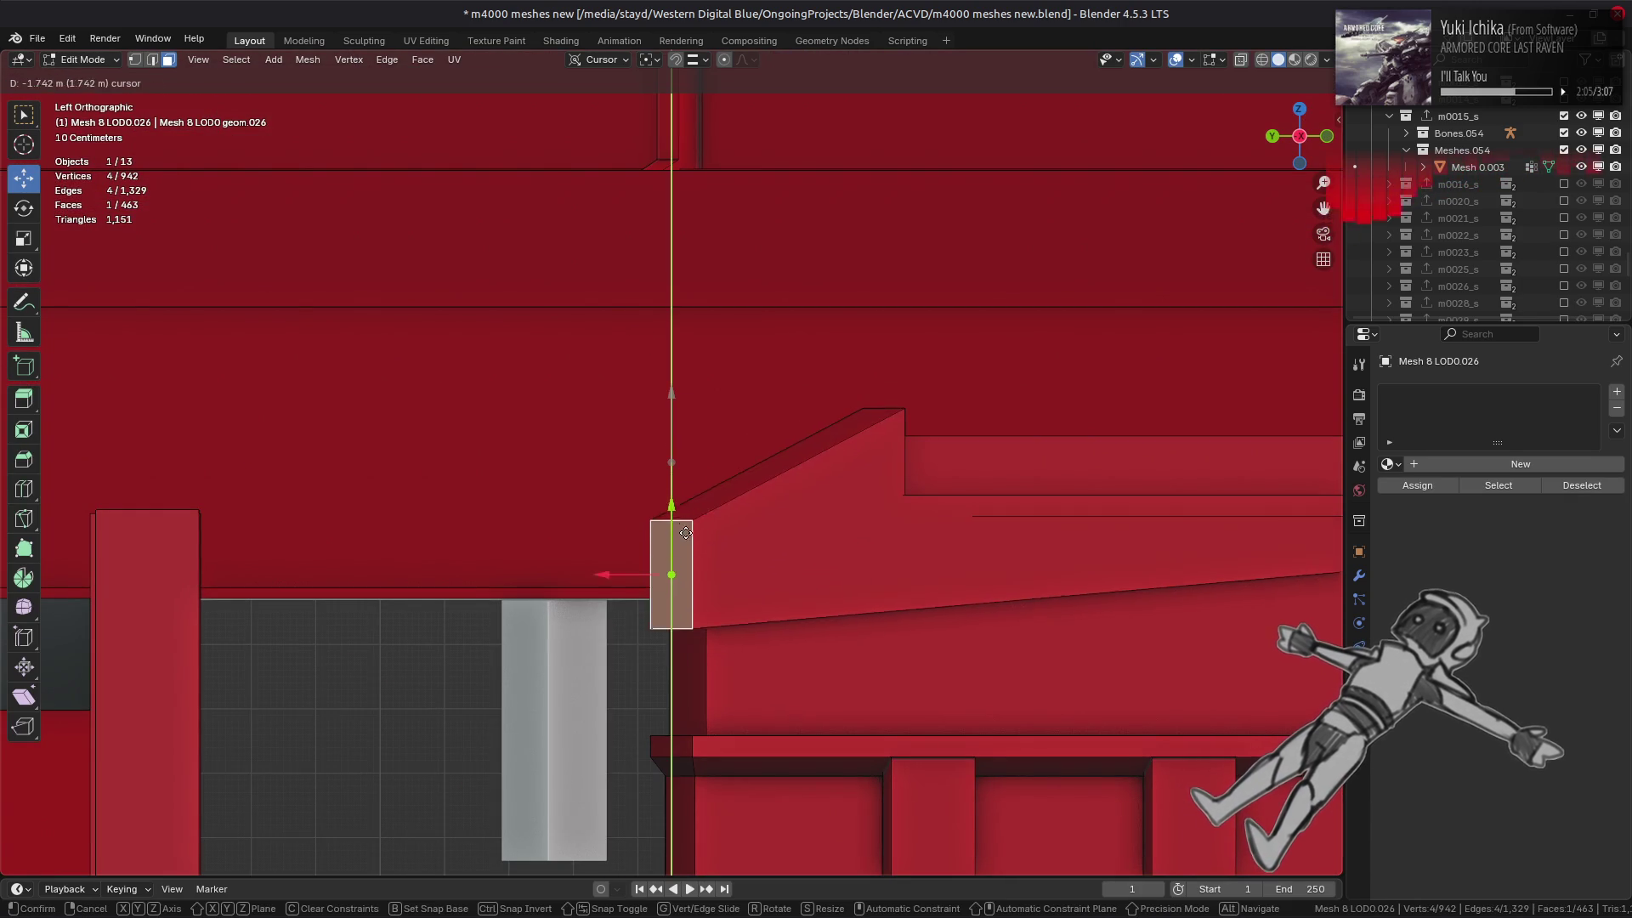
pyautogui.rightClick(684, 516)
pyautogui.moveTo(685, 516); pyautogui.dragTo(781, 518, button='middle')
pyautogui.moveTo(867, 437)
pyautogui.mouseDown(button='middle')
pyautogui.moveTo(830, 463)
pyautogui.moveTo(556, 459)
pyautogui.mouseUp(button='middle')
pyautogui.hotkey('ctrl', 'l')
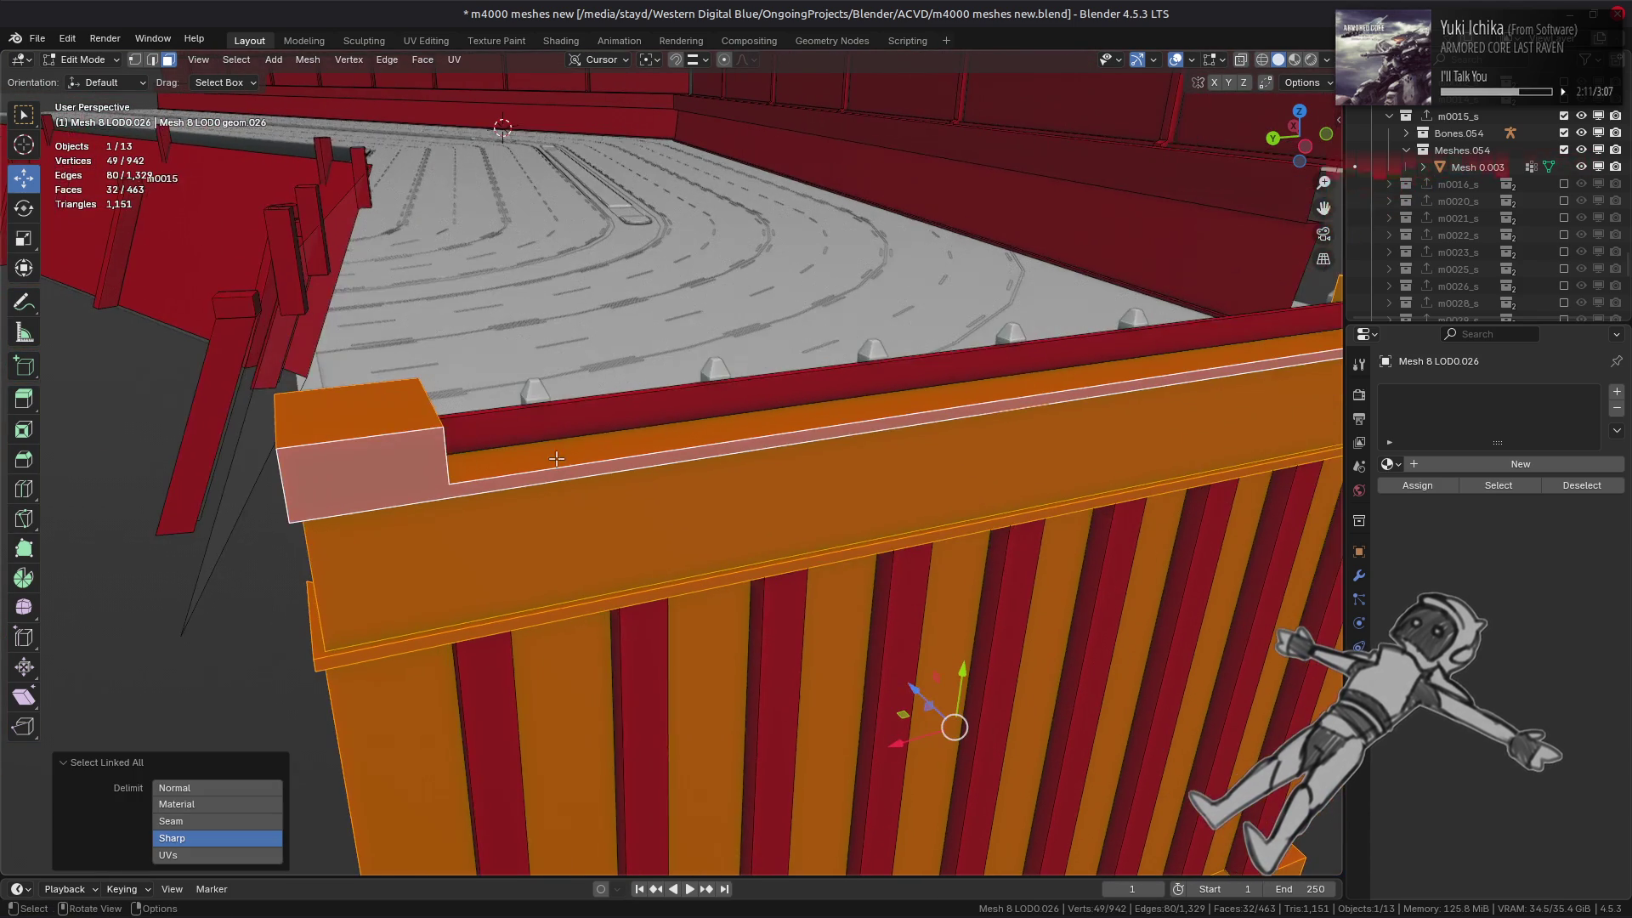
pyautogui.click(635, 397)
pyautogui.moveTo(635, 397)
pyautogui.mouseDown(button='middle')
pyautogui.moveTo(966, 452)
pyautogui.moveTo(832, 419)
pyautogui.moveTo(981, 358)
pyautogui.mouseUp(button='middle')
# - Set the object's viewport display colour alpha to 0.8 and clear the selection
pyautogui.click(1359, 549)
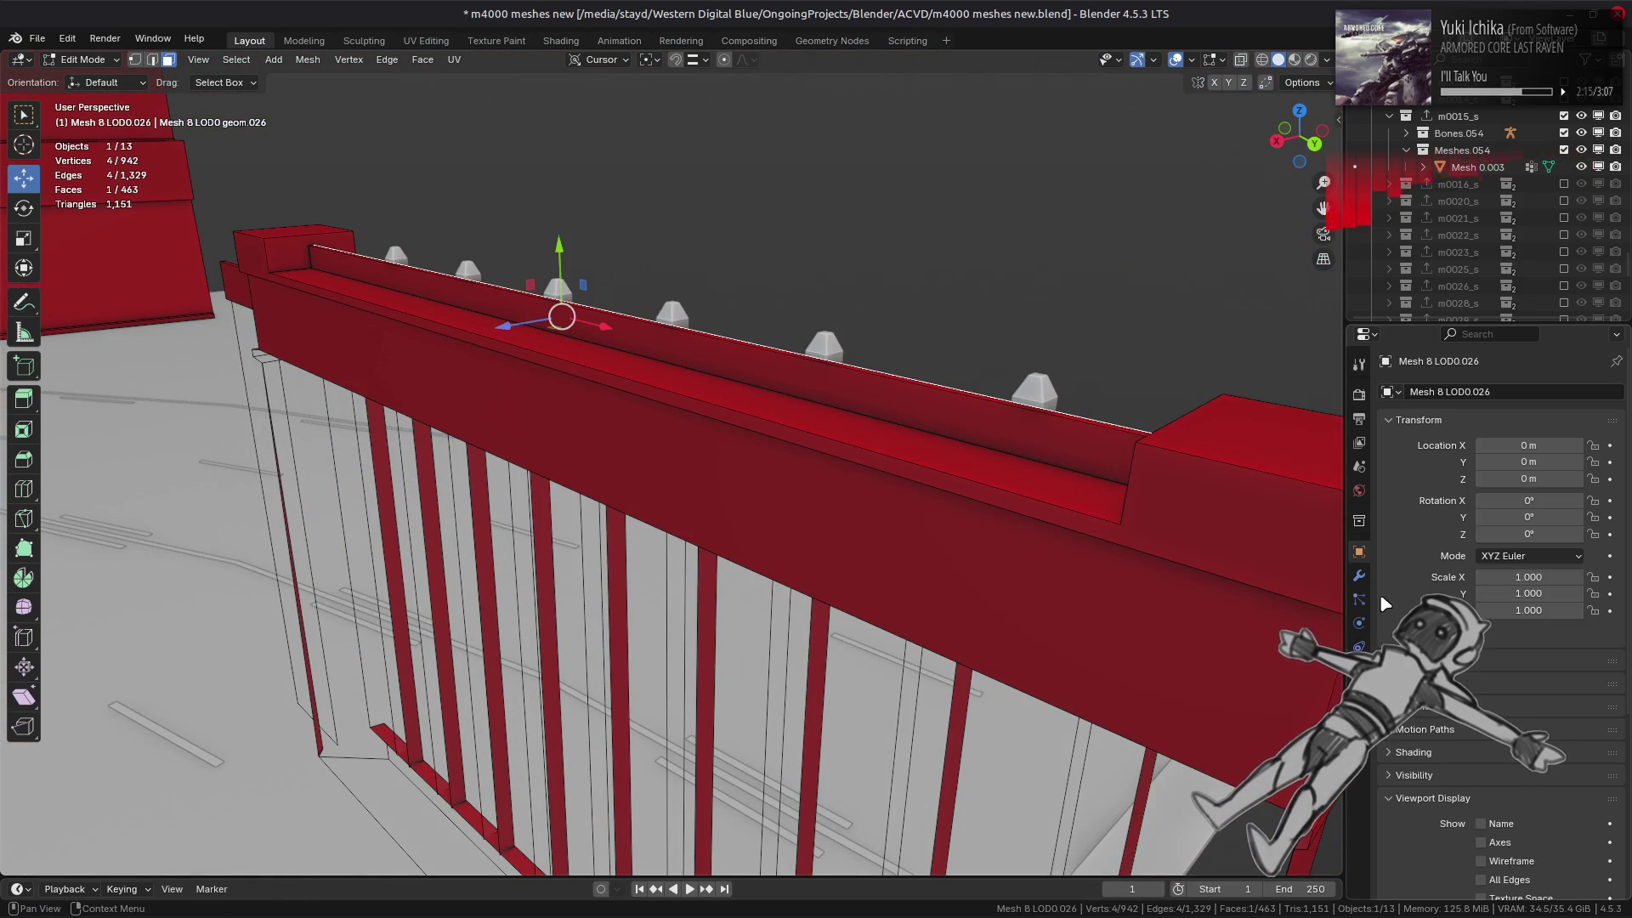
pyautogui.scroll(-3, 1503, 746)
pyautogui.click(1522, 754)
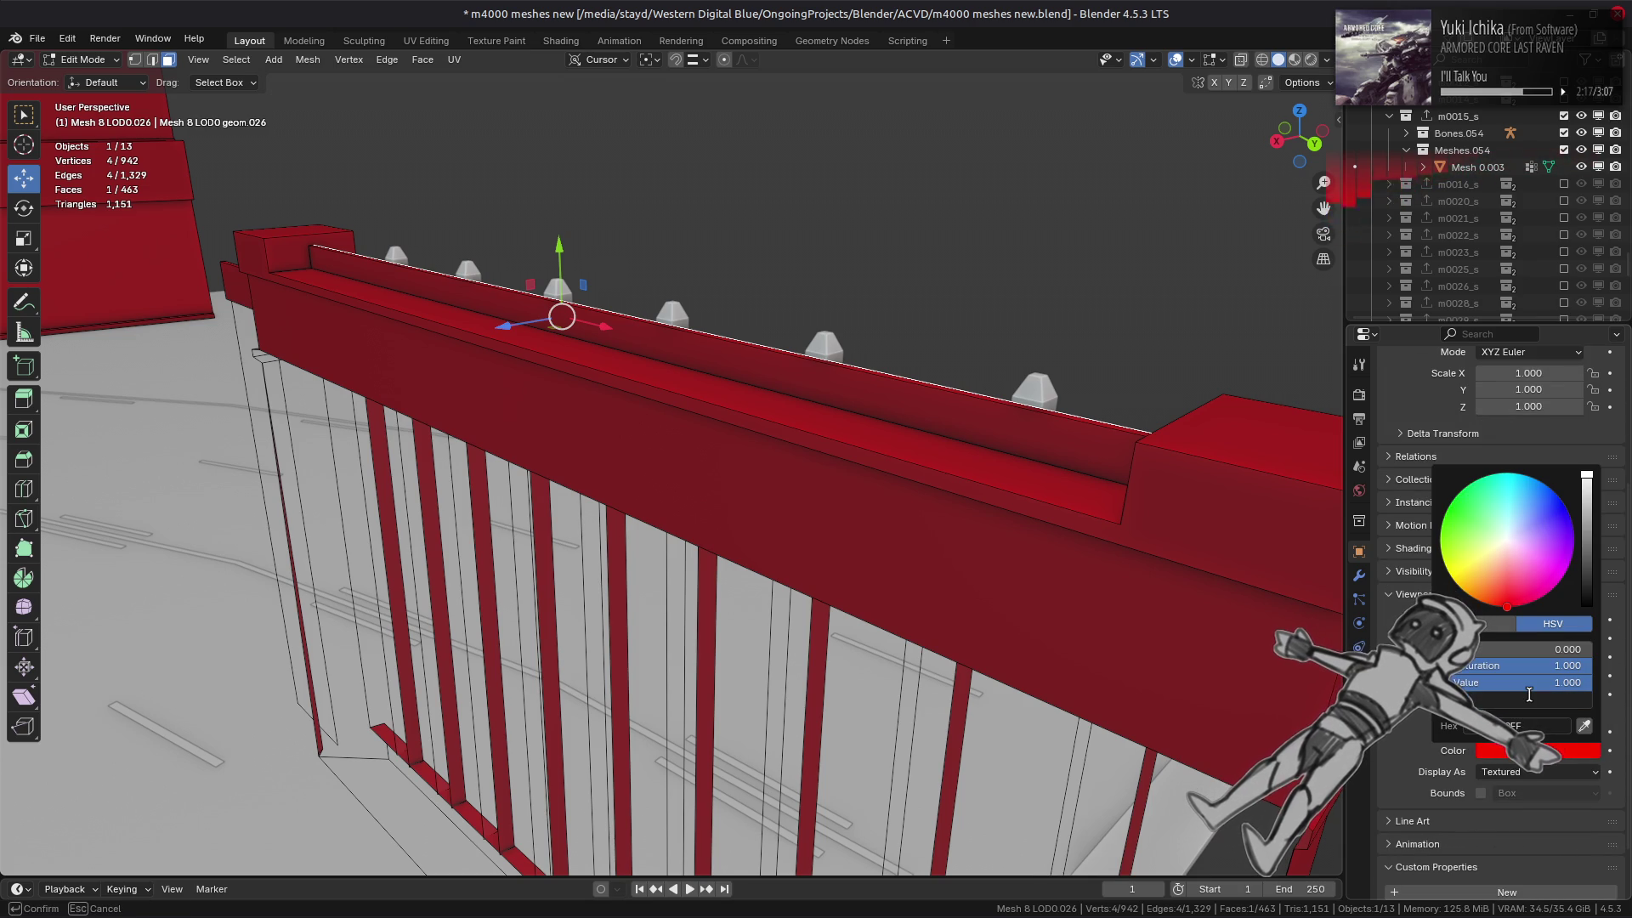
pyautogui.press('Return')
pyautogui.hotkey('alt', 'a')
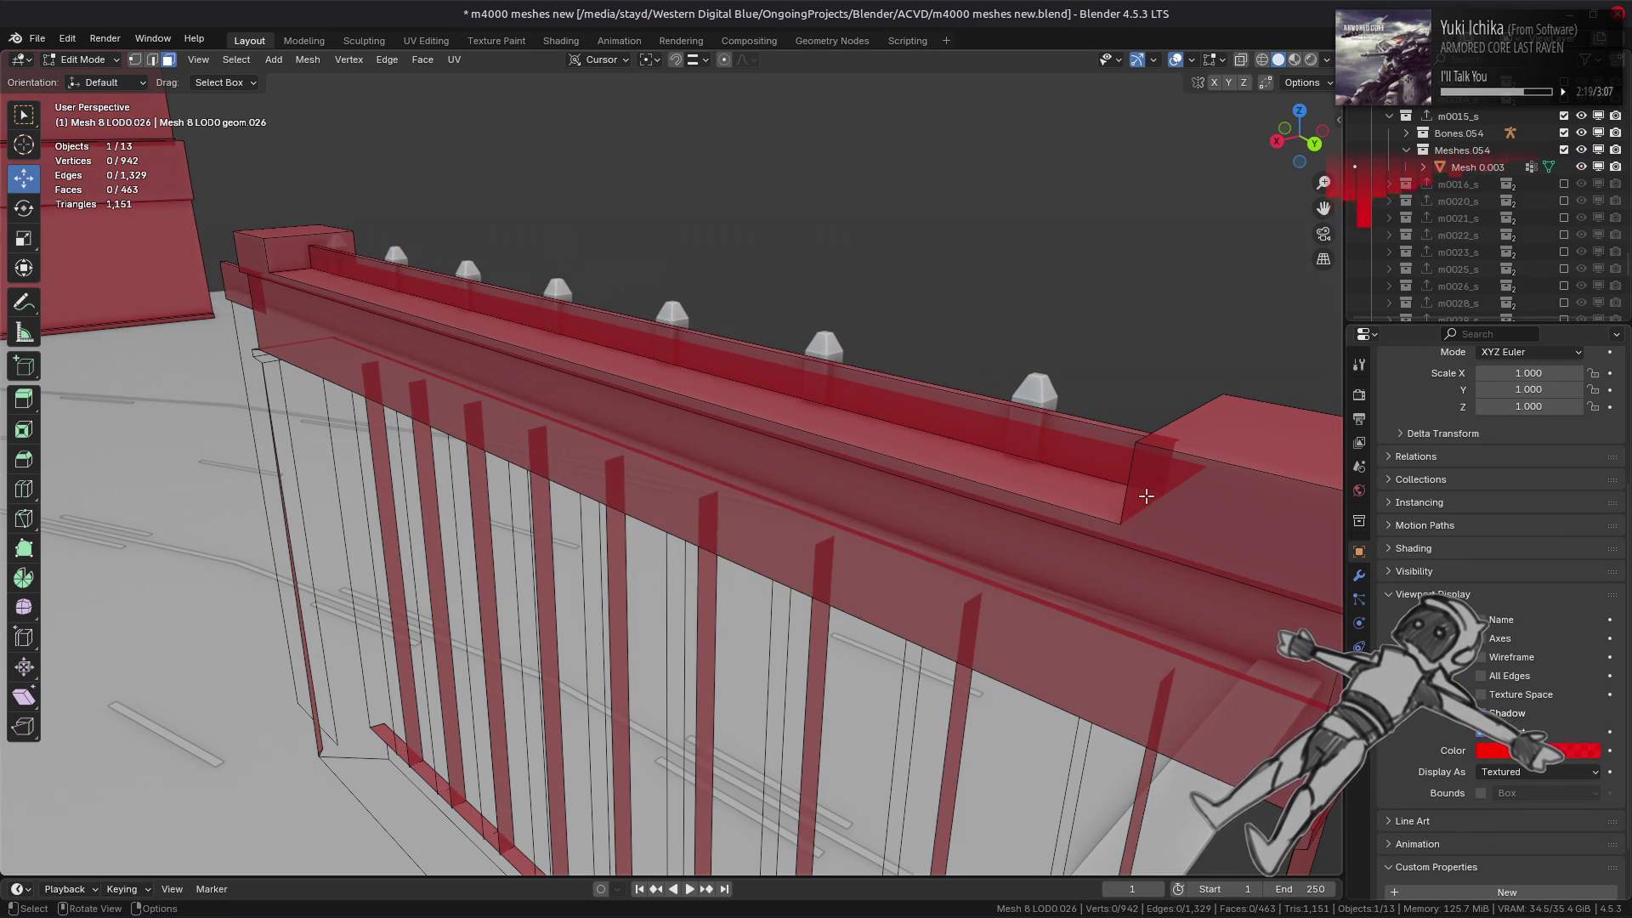
# - Select the top ledge face of the red railing post
pyautogui.moveTo(1143, 503)
pyautogui.mouseDown(button='middle')
pyautogui.moveTo(1132, 459)
pyautogui.moveTo(1120, 479)
pyautogui.moveTo(1020, 463)
pyautogui.moveTo(910, 442)
pyautogui.moveTo(867, 412)
pyautogui.moveTo(838, 502)
pyautogui.moveTo(816, 332)
pyautogui.mouseUp(button='middle')
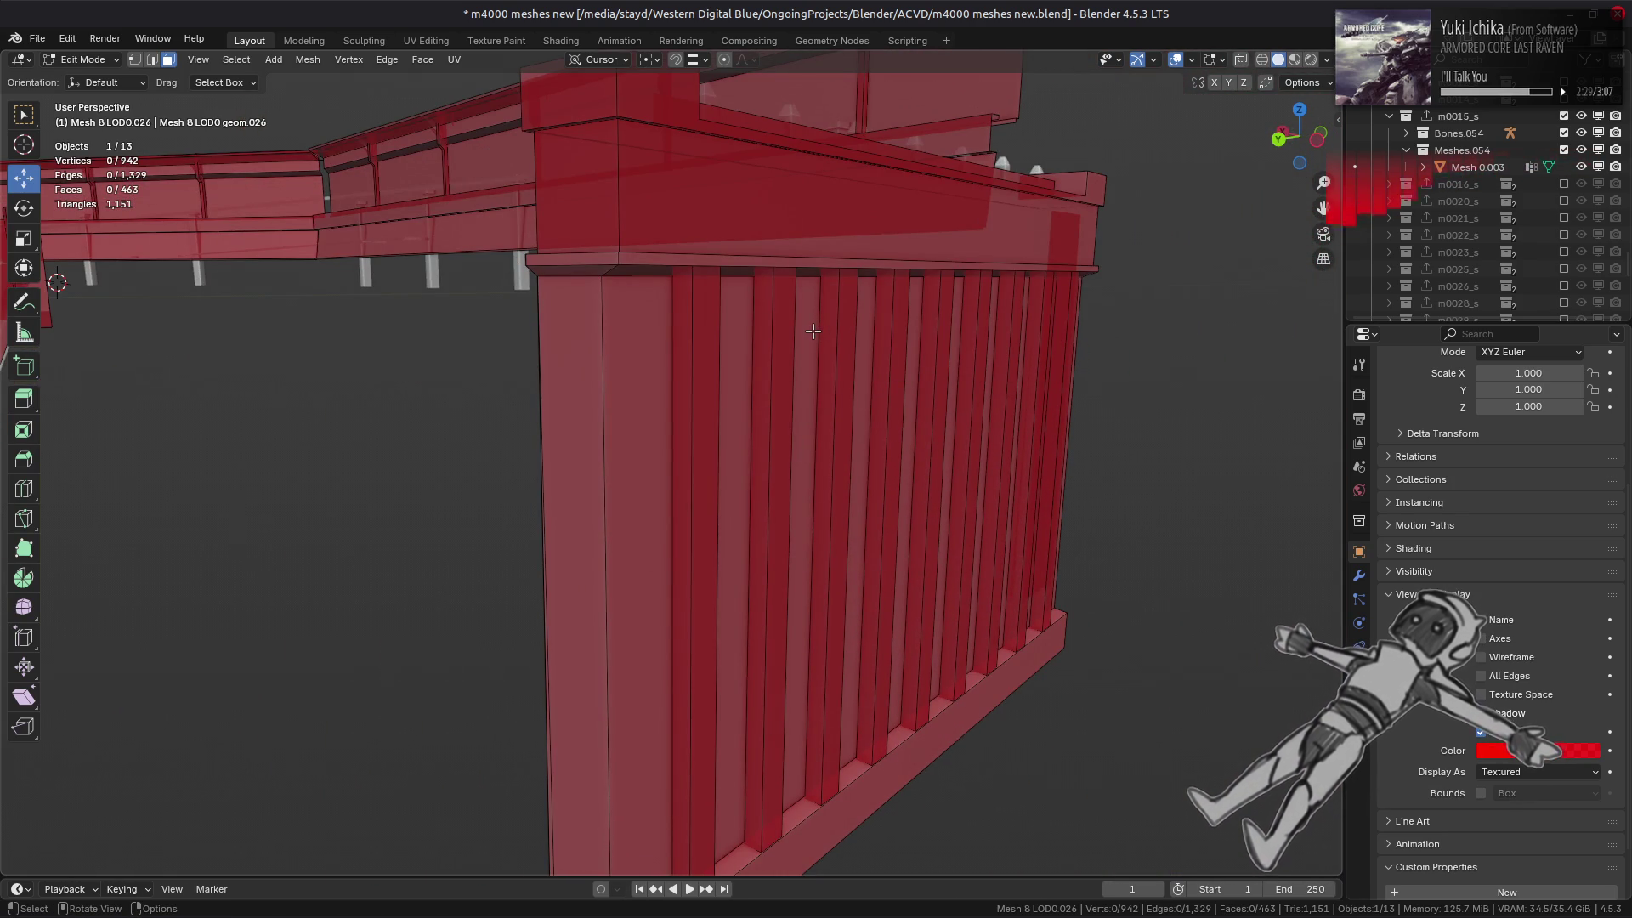
pyautogui.moveTo(813, 331); pyautogui.dragTo(674, 318, button='middle')
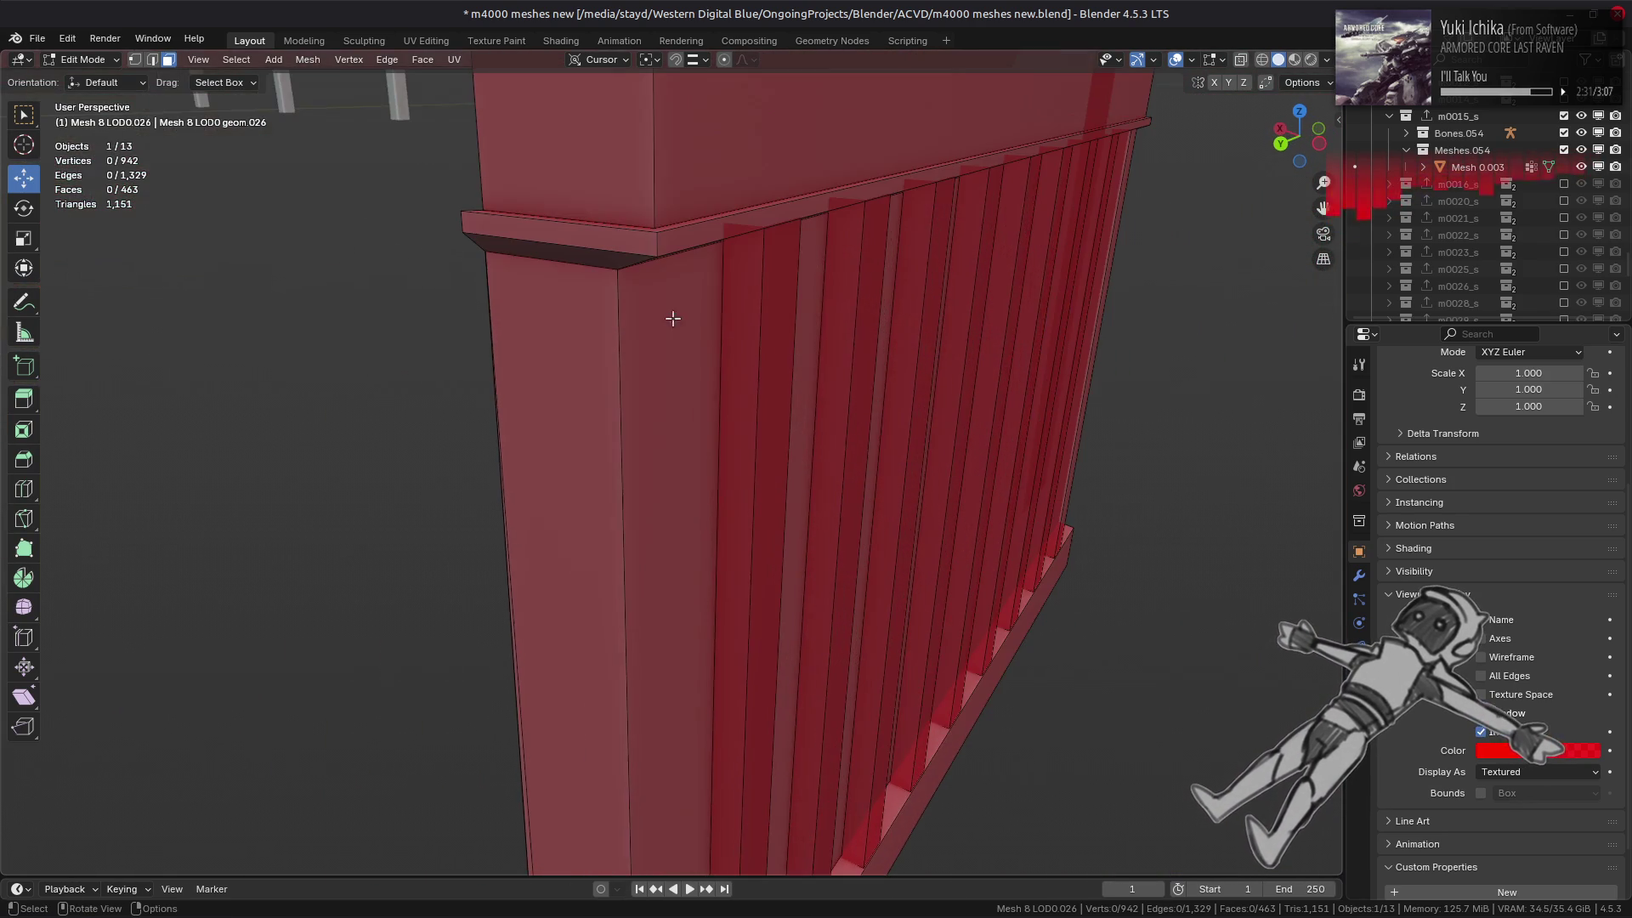
pyautogui.click(659, 233)
pyautogui.moveTo(732, 266); pyautogui.dragTo(756, 283, button='middle')
pyautogui.scroll(-5, 950, 260)
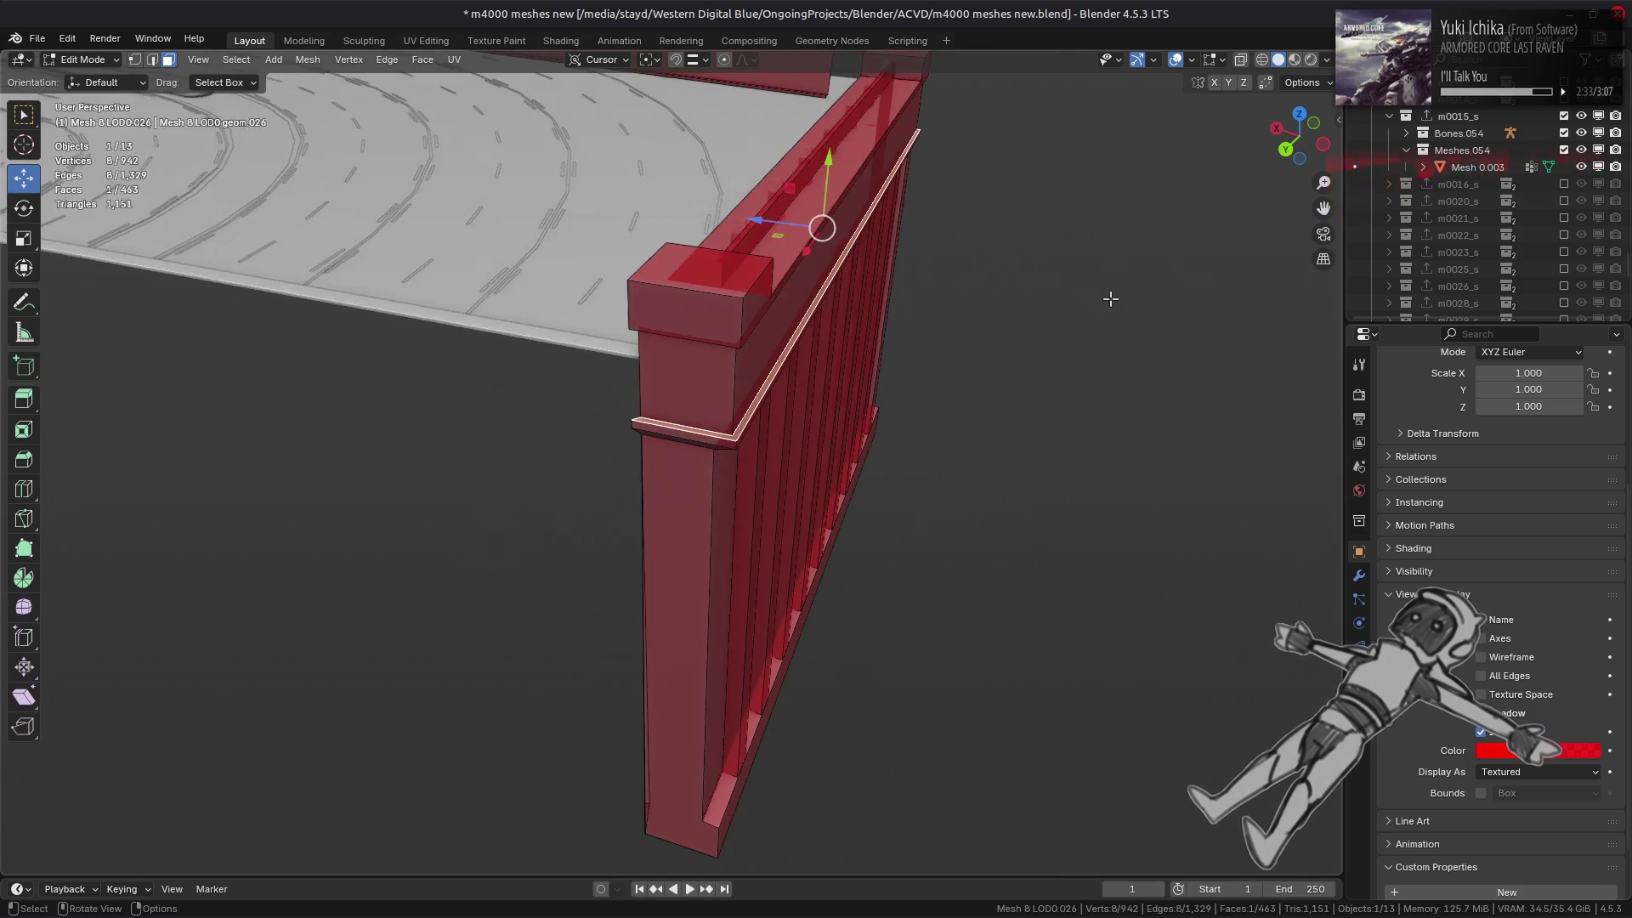
pyautogui.moveTo(1111, 299); pyautogui.dragTo(910, 357, button='middle')
pyautogui.scroll(5, 783, 263)
pyautogui.moveTo(783, 262); pyautogui.dragTo(801, 474, button='middle')
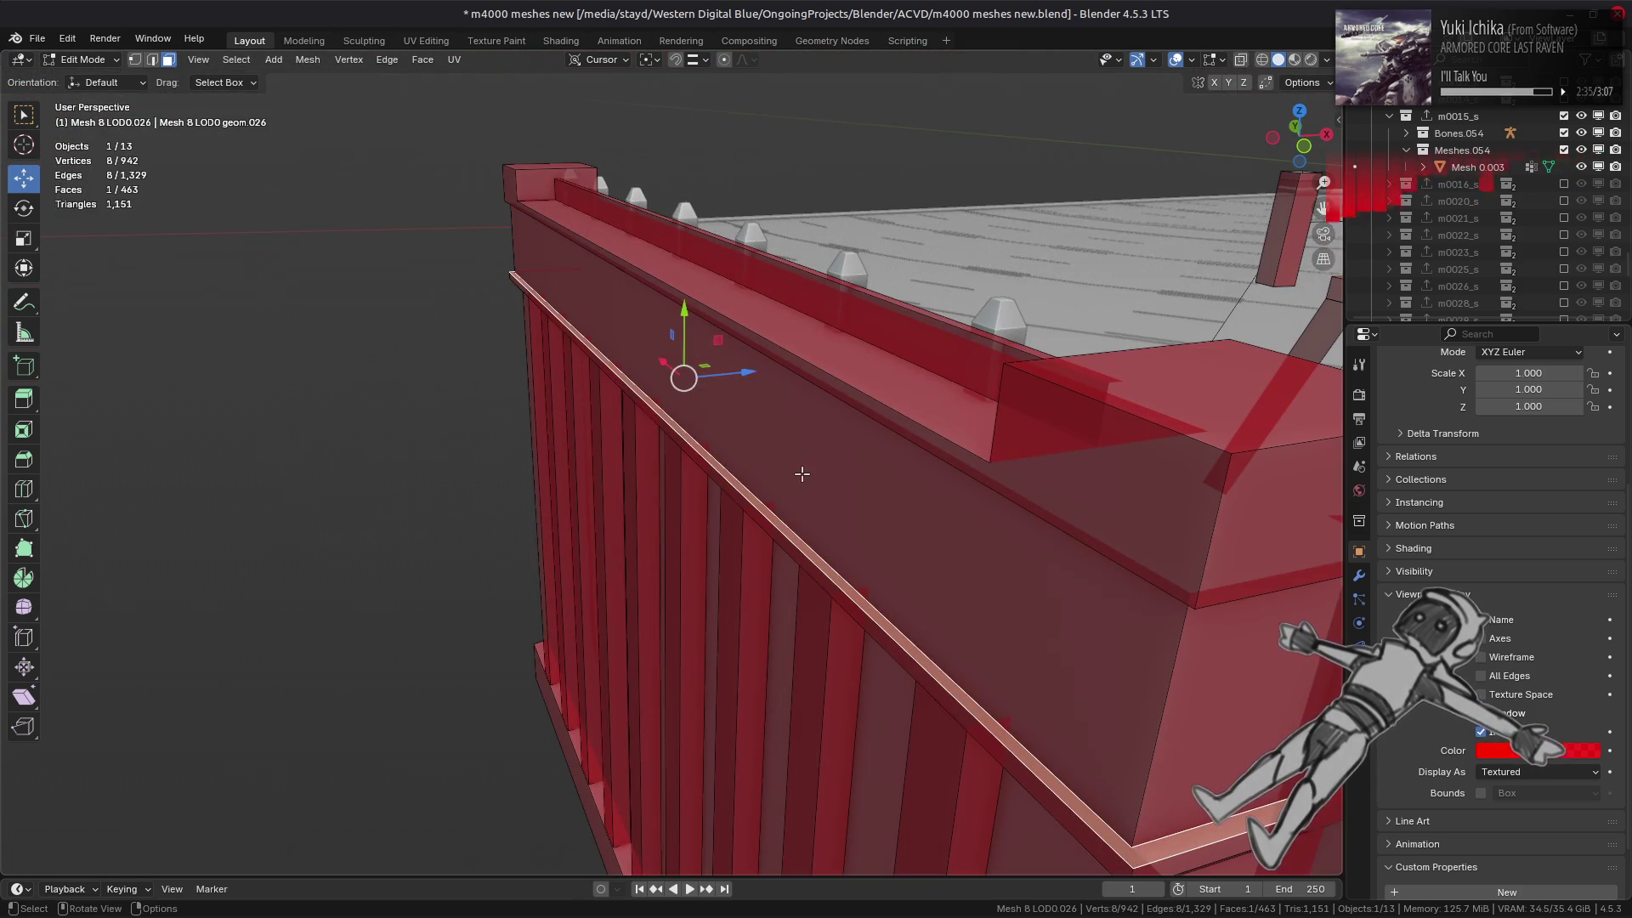
# - Add new edges along the ledge, fill a trial face and delete it again
pyautogui.rightClick(861, 426)
pyautogui.click(823, 373)
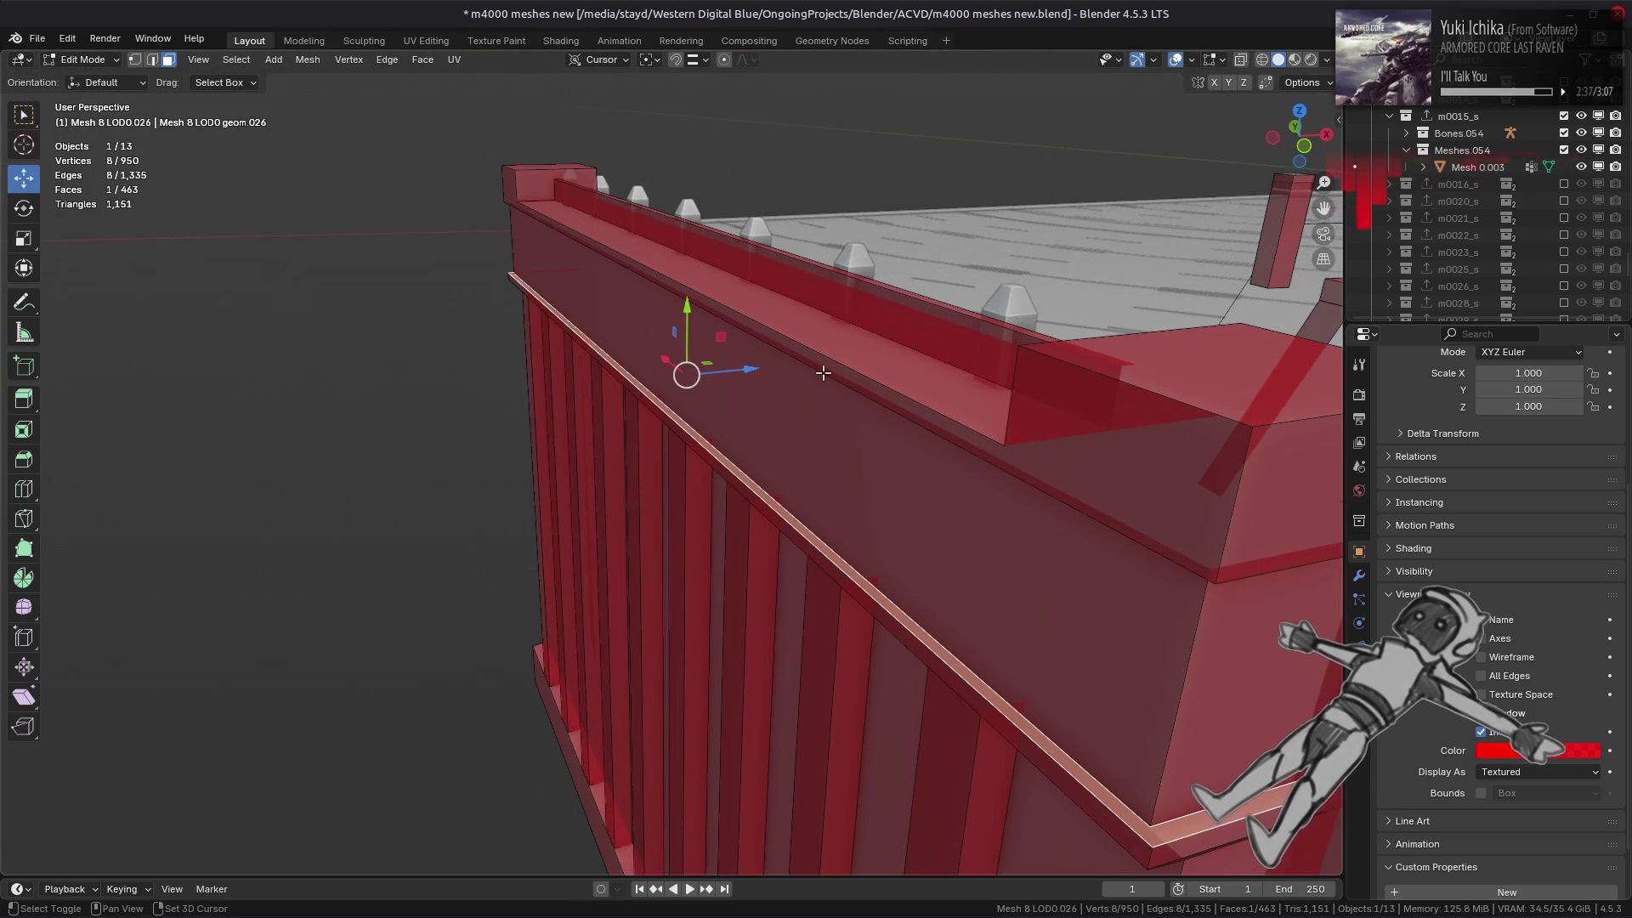
pyautogui.press('f')
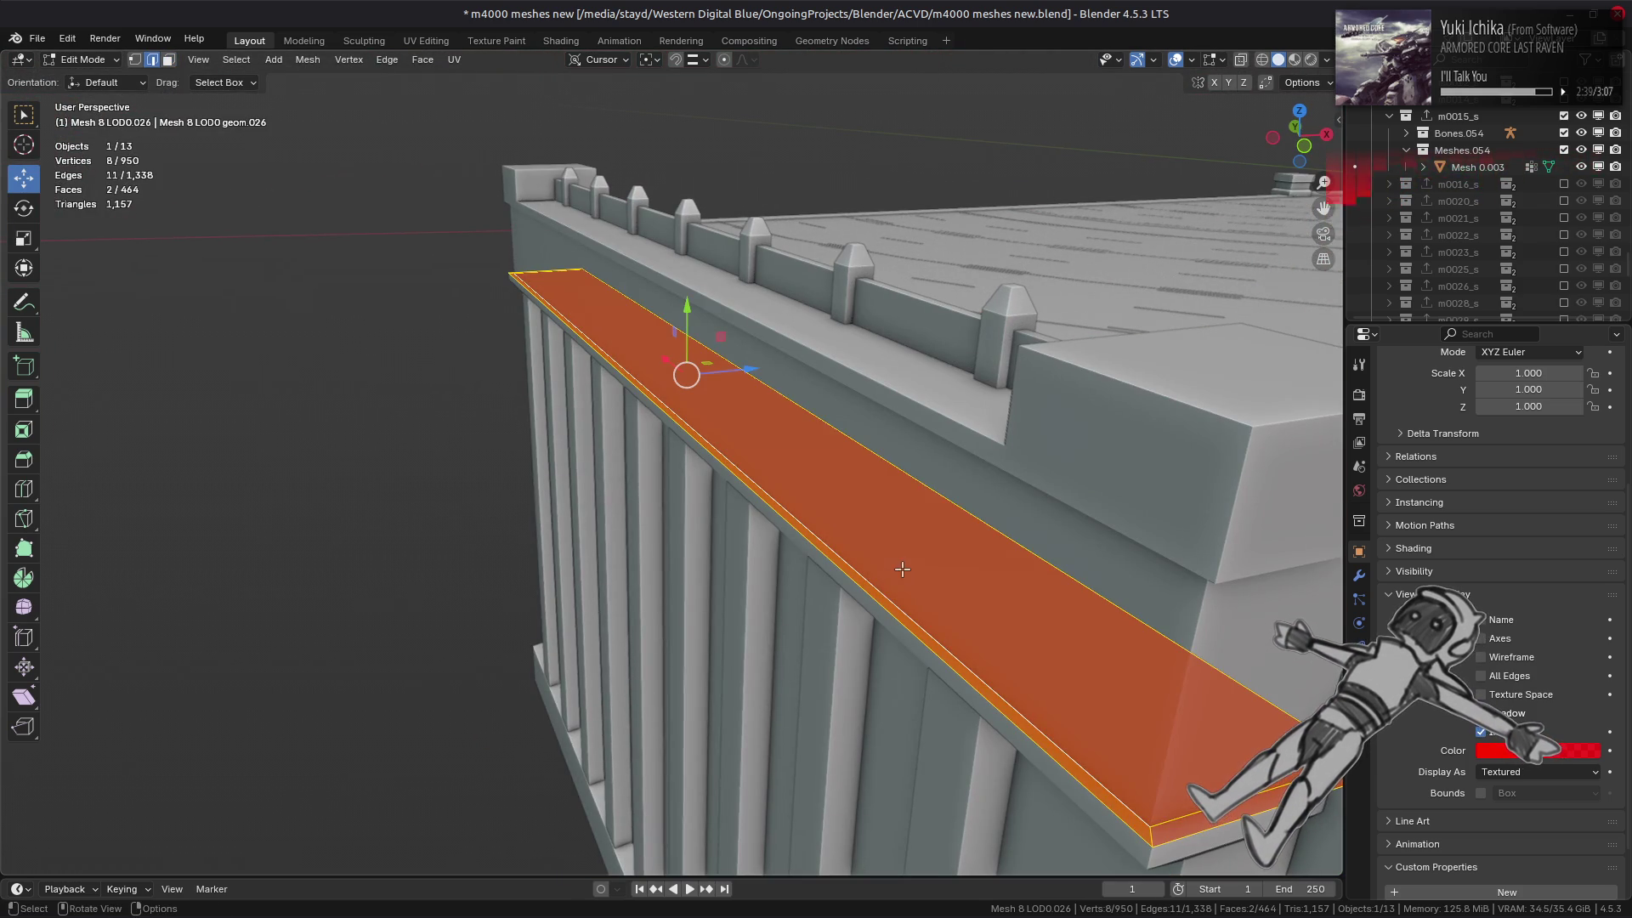
pyautogui.press('x')
pyautogui.press('f')
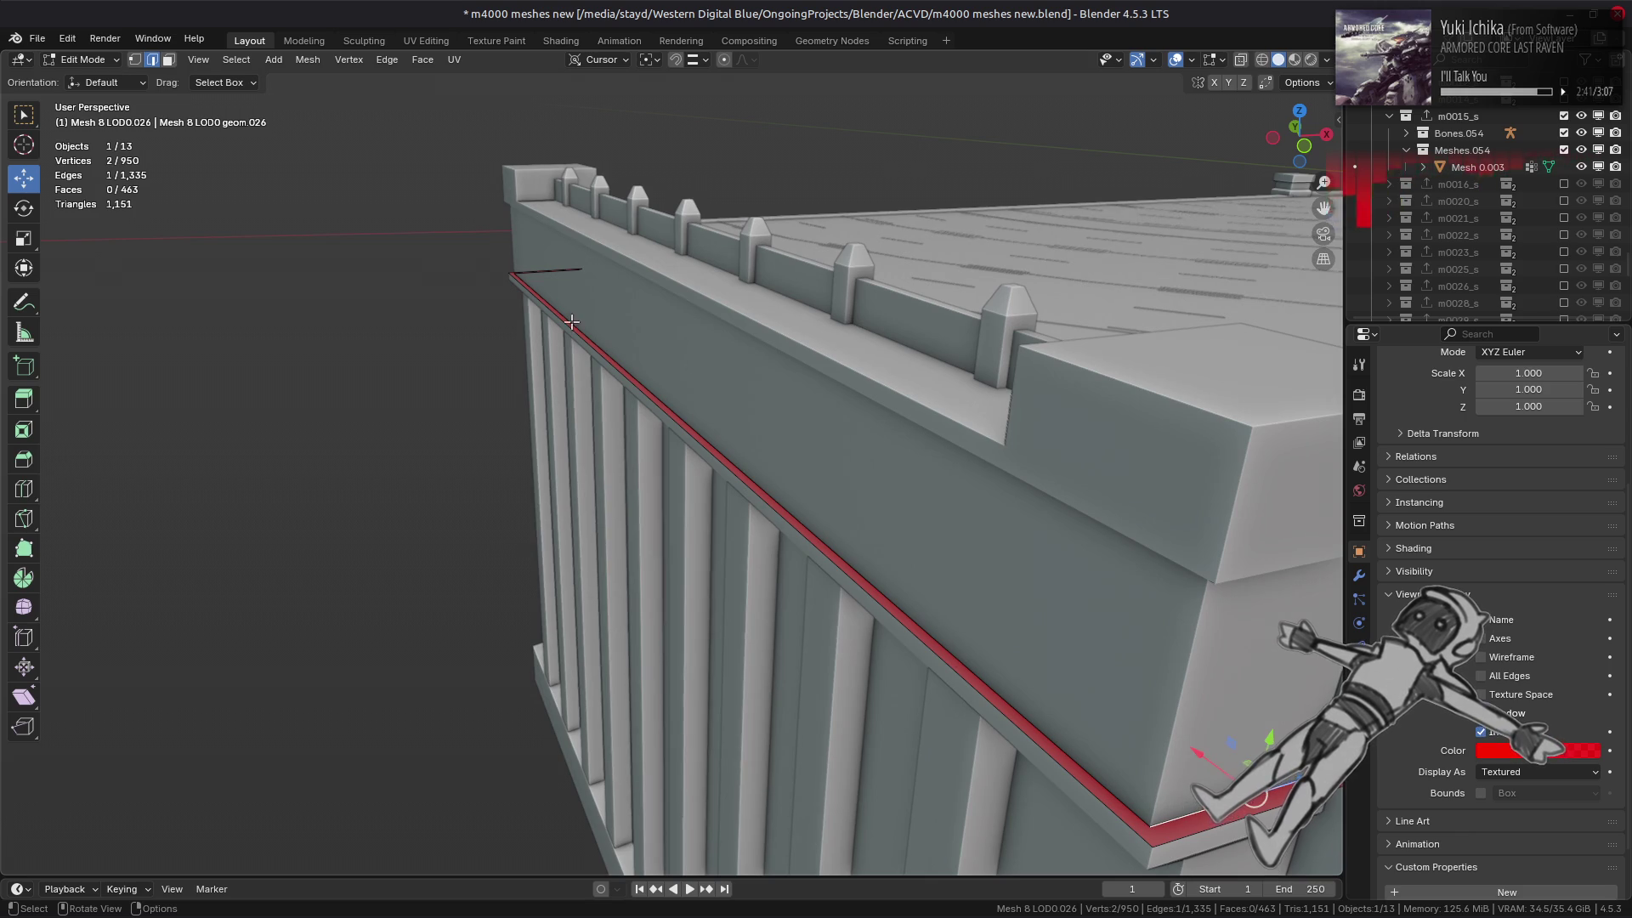
# - Fill a new face between two ledge edges and select one of its edges
pyautogui.moveTo(571, 322)
pyautogui.mouseDown(button='middle')
pyautogui.moveTo(748, 408)
pyautogui.moveTo(765, 442)
pyautogui.moveTo(730, 477)
pyautogui.moveTo(725, 362)
pyautogui.moveTo(683, 325)
pyautogui.mouseUp(button='middle')
pyautogui.keyDown('shift'); pyautogui.click(818, 485); pyautogui.keyUp('shift')
pyautogui.press('f')
pyautogui.click(683, 446)
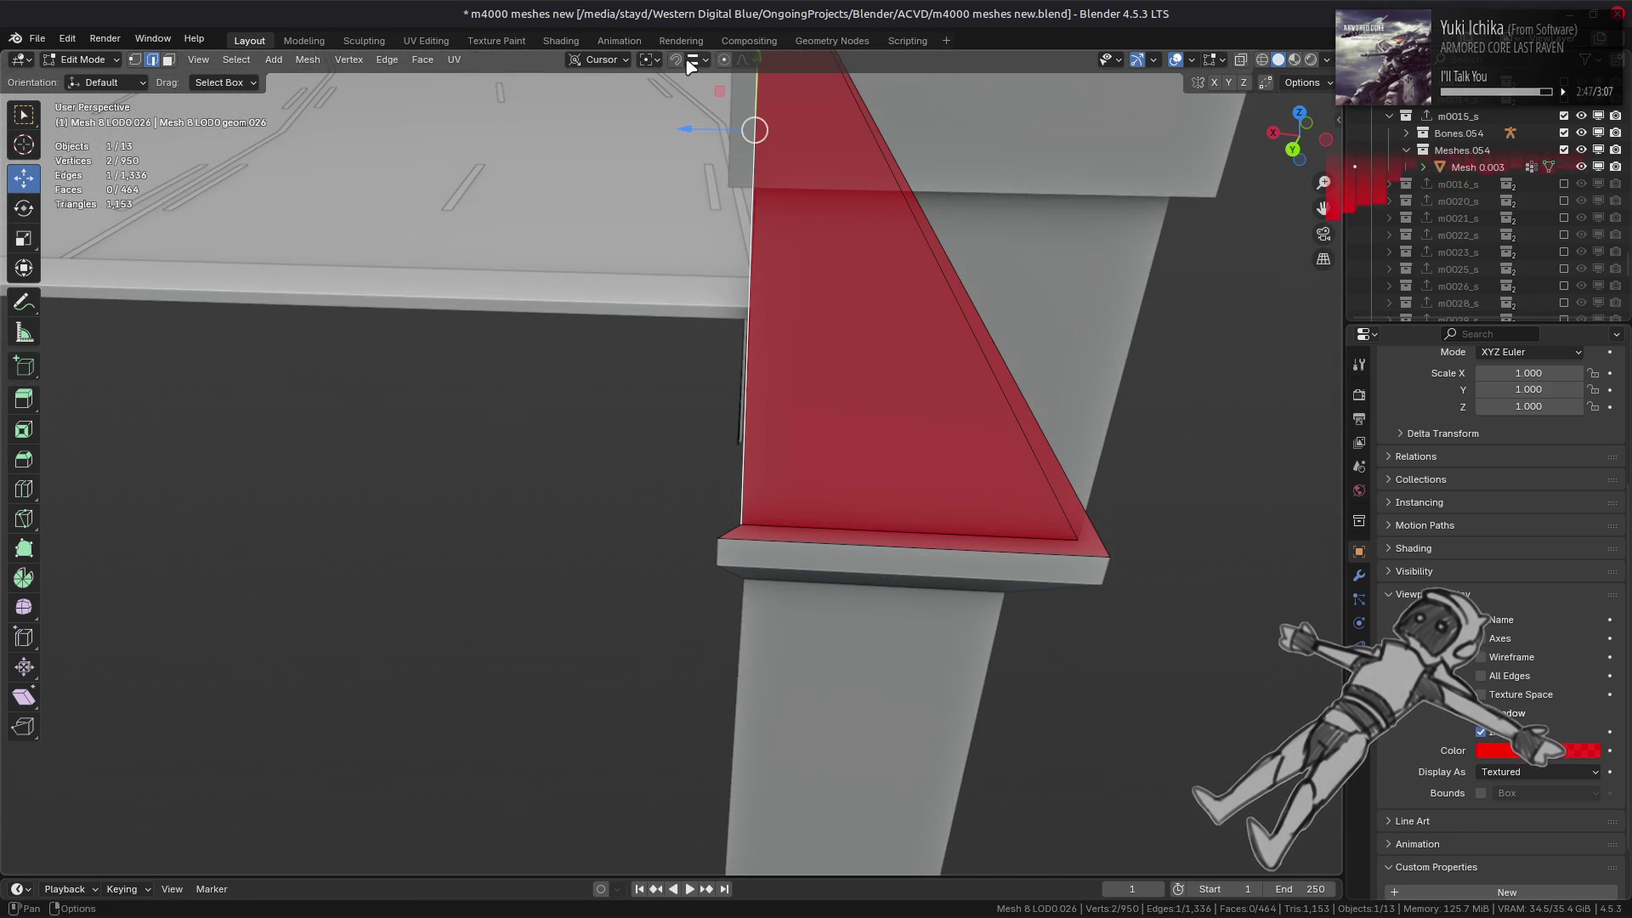
# - Set the transform orientation to Cursor instead of Global
pyautogui.click(599, 59)
pyautogui.click(605, 114)
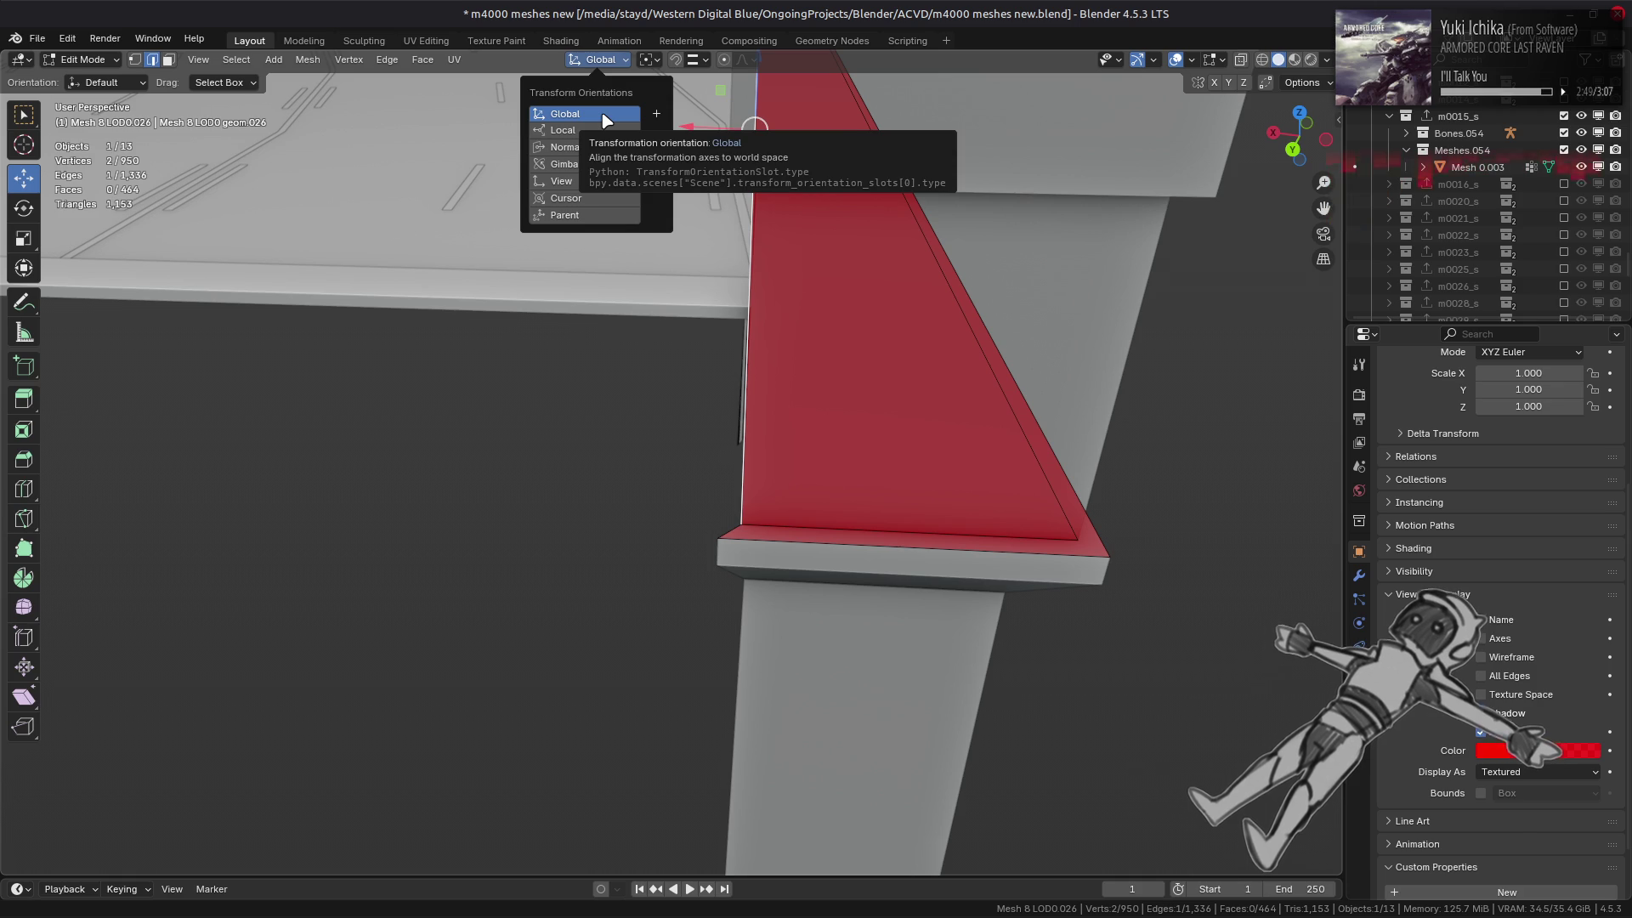
pyautogui.click(584, 199)
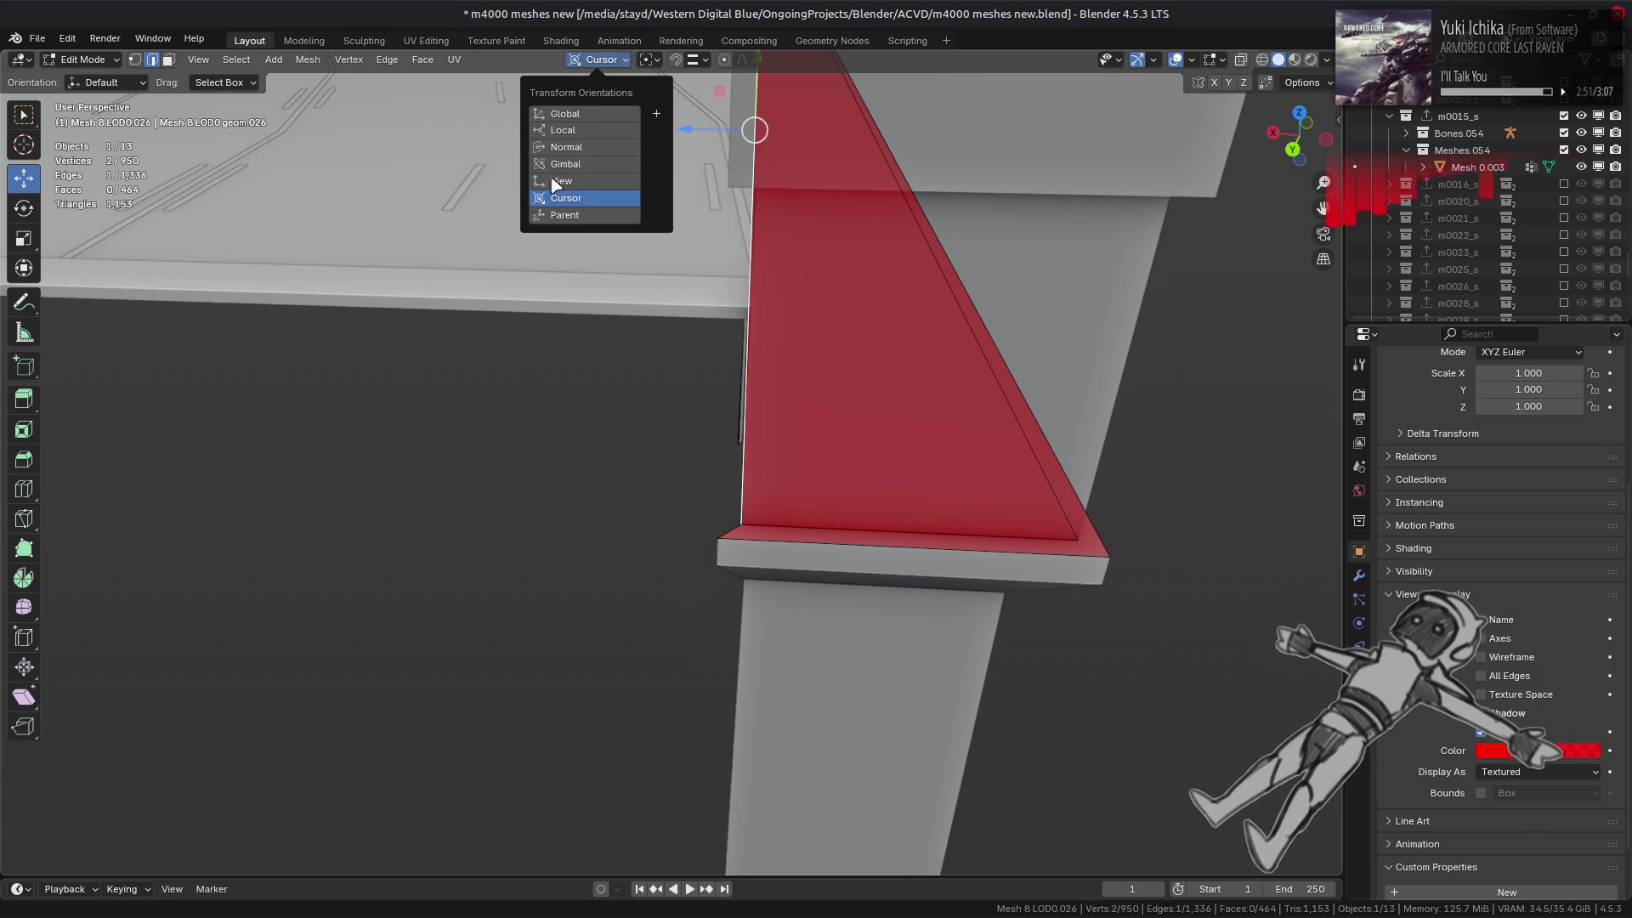
pyautogui.scroll(-5, 476, 281)
pyautogui.moveTo(476, 280)
pyautogui.mouseDown(button='middle')
pyautogui.moveTo(404, 408)
pyautogui.moveTo(398, 470)
pyautogui.moveTo(419, 426)
pyautogui.mouseUp(button='middle')
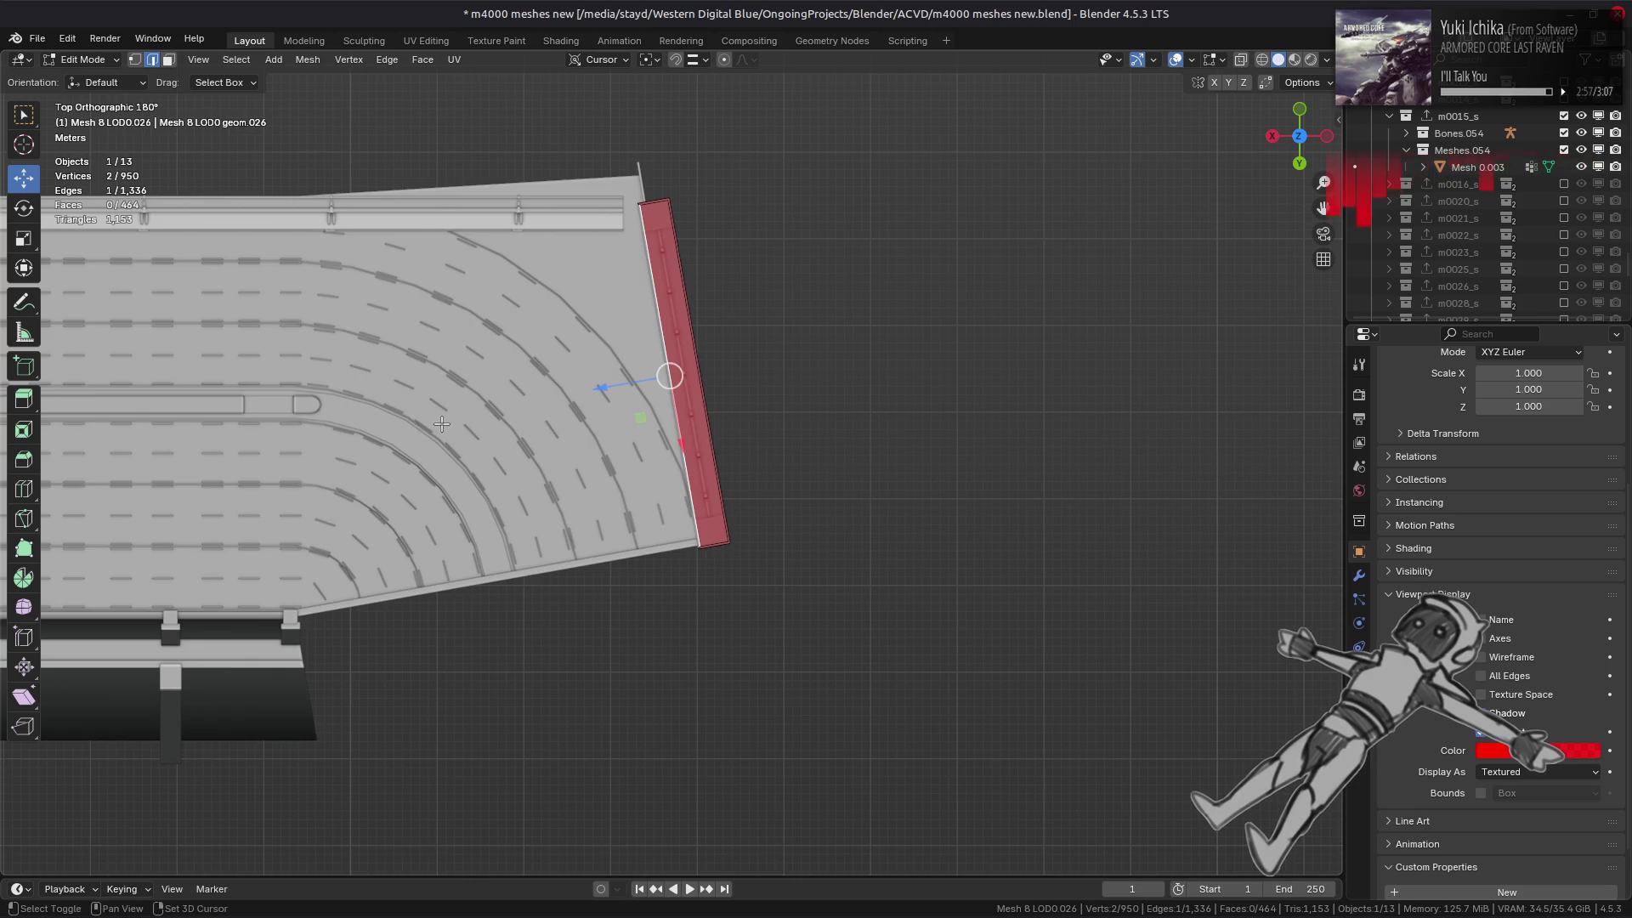
pyautogui.scroll(-3, 441, 423)
pyautogui.moveTo(1139, 289)
pyautogui.keyDown('shift'); pyautogui.mouseDown(button='middle')
pyautogui.moveTo(874, 435)
pyautogui.moveTo(663, 283)
pyautogui.moveTo(166, 248)
pyautogui.mouseUp(button='middle'); pyautogui.keyUp('shift')
pyautogui.scroll(5, 663, 284)
# - Switch briefly to the 3D cursor tool, then back to the Move tool on the red edge
pyautogui.hotkey('shift', 'space')
pyautogui.press('space')
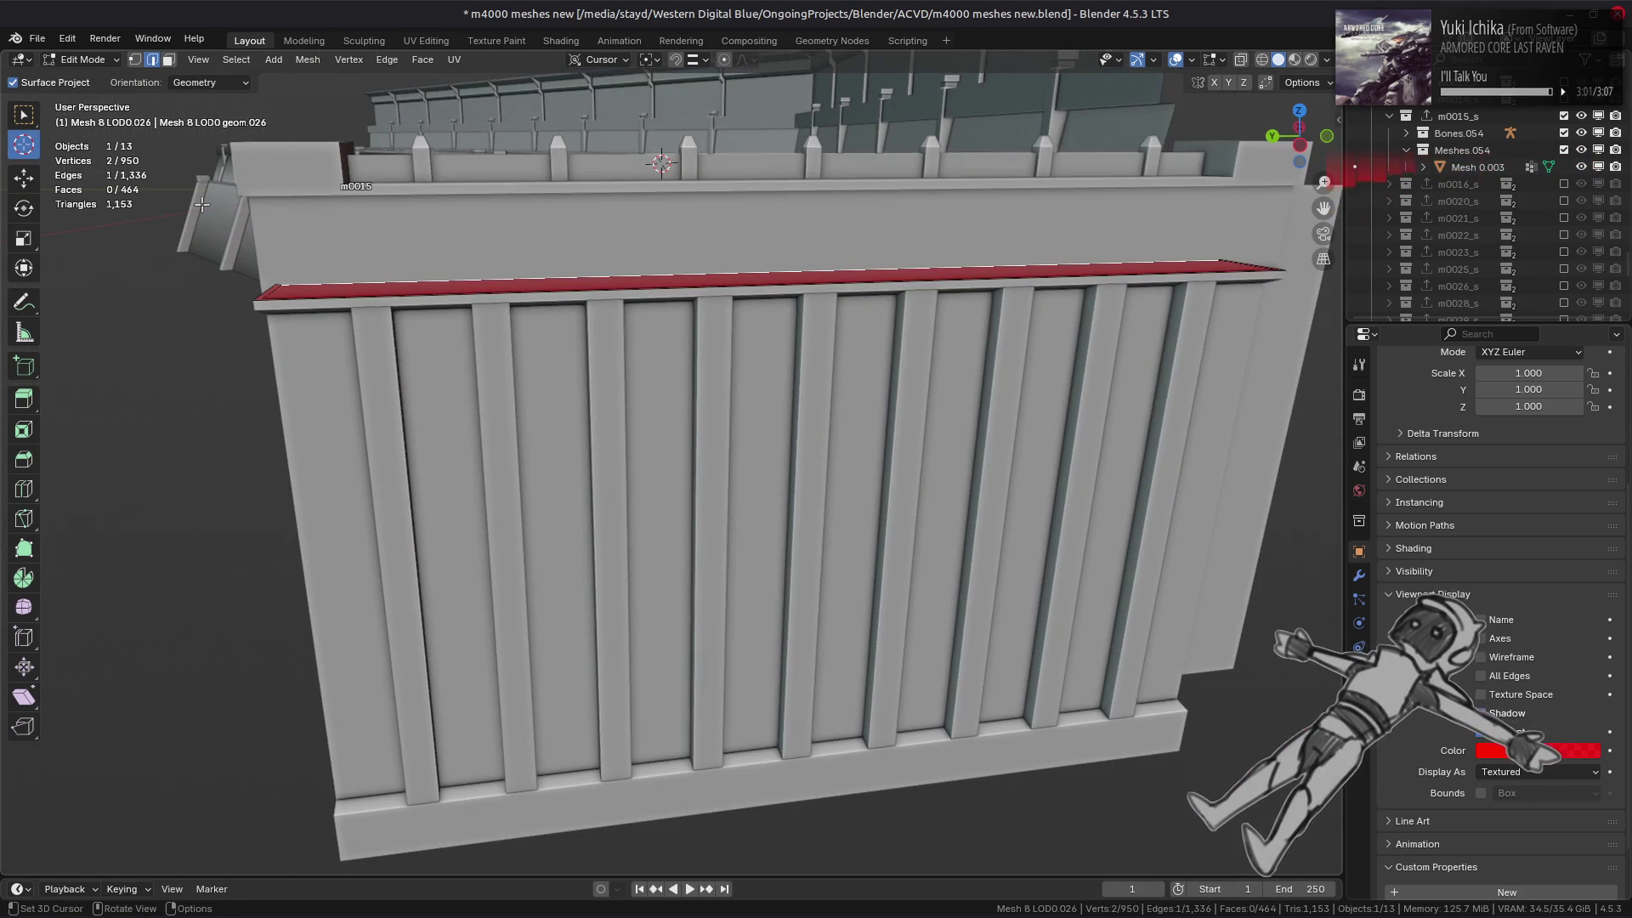
pyautogui.click(23, 178)
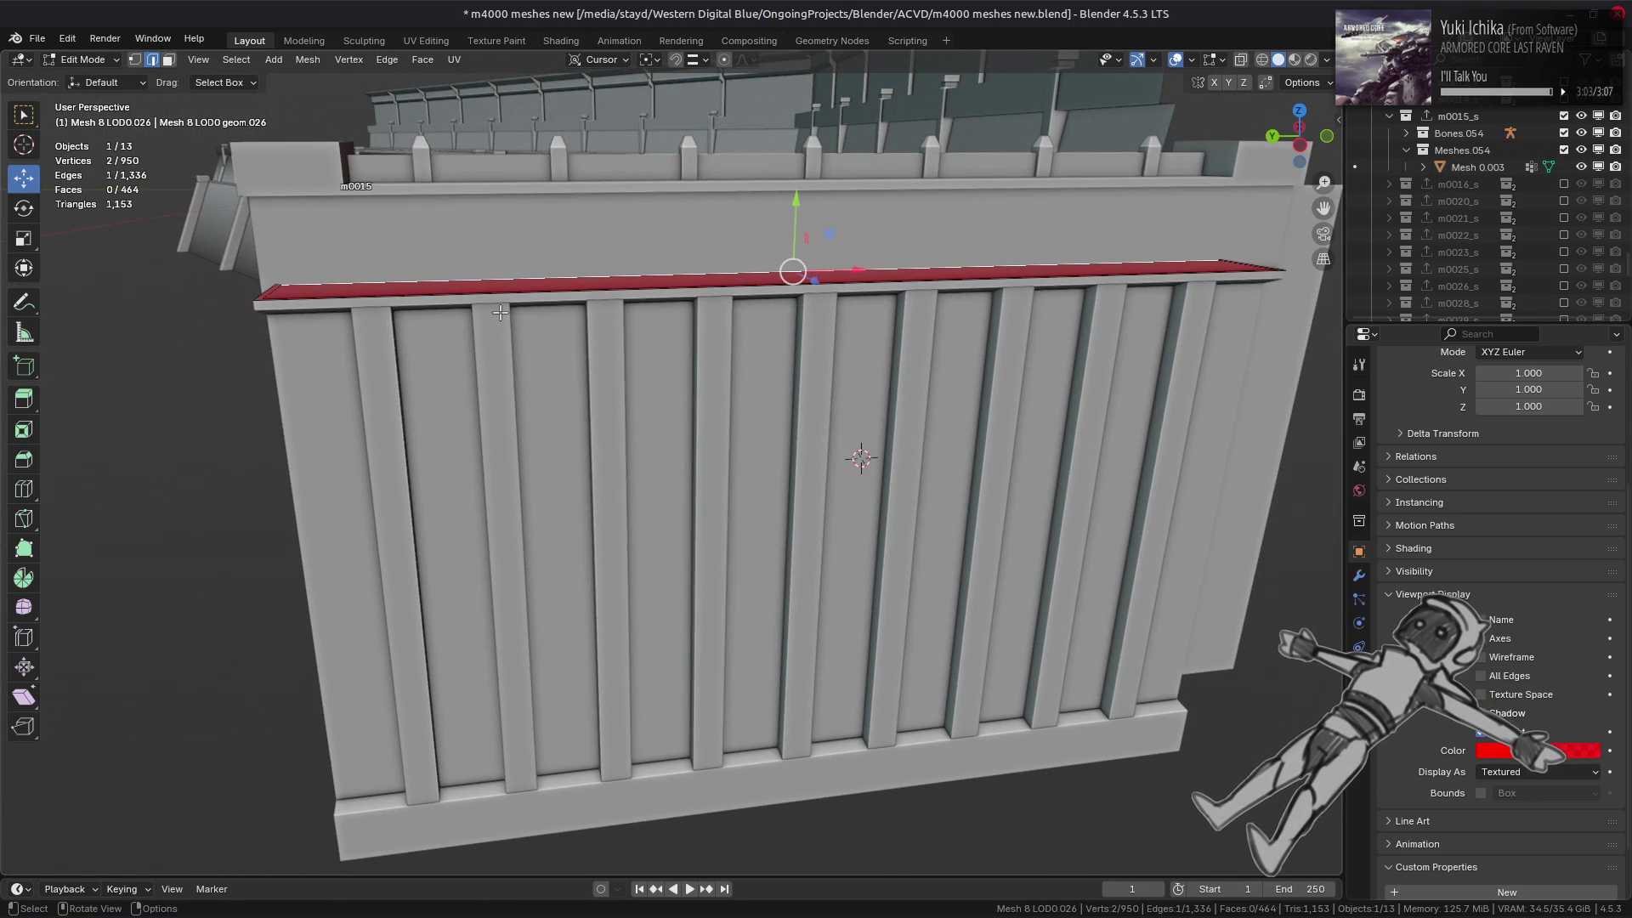
pyautogui.moveTo(553, 425); pyautogui.dragTo(600, 448, button='middle')
pyautogui.scroll(8, 600, 449)
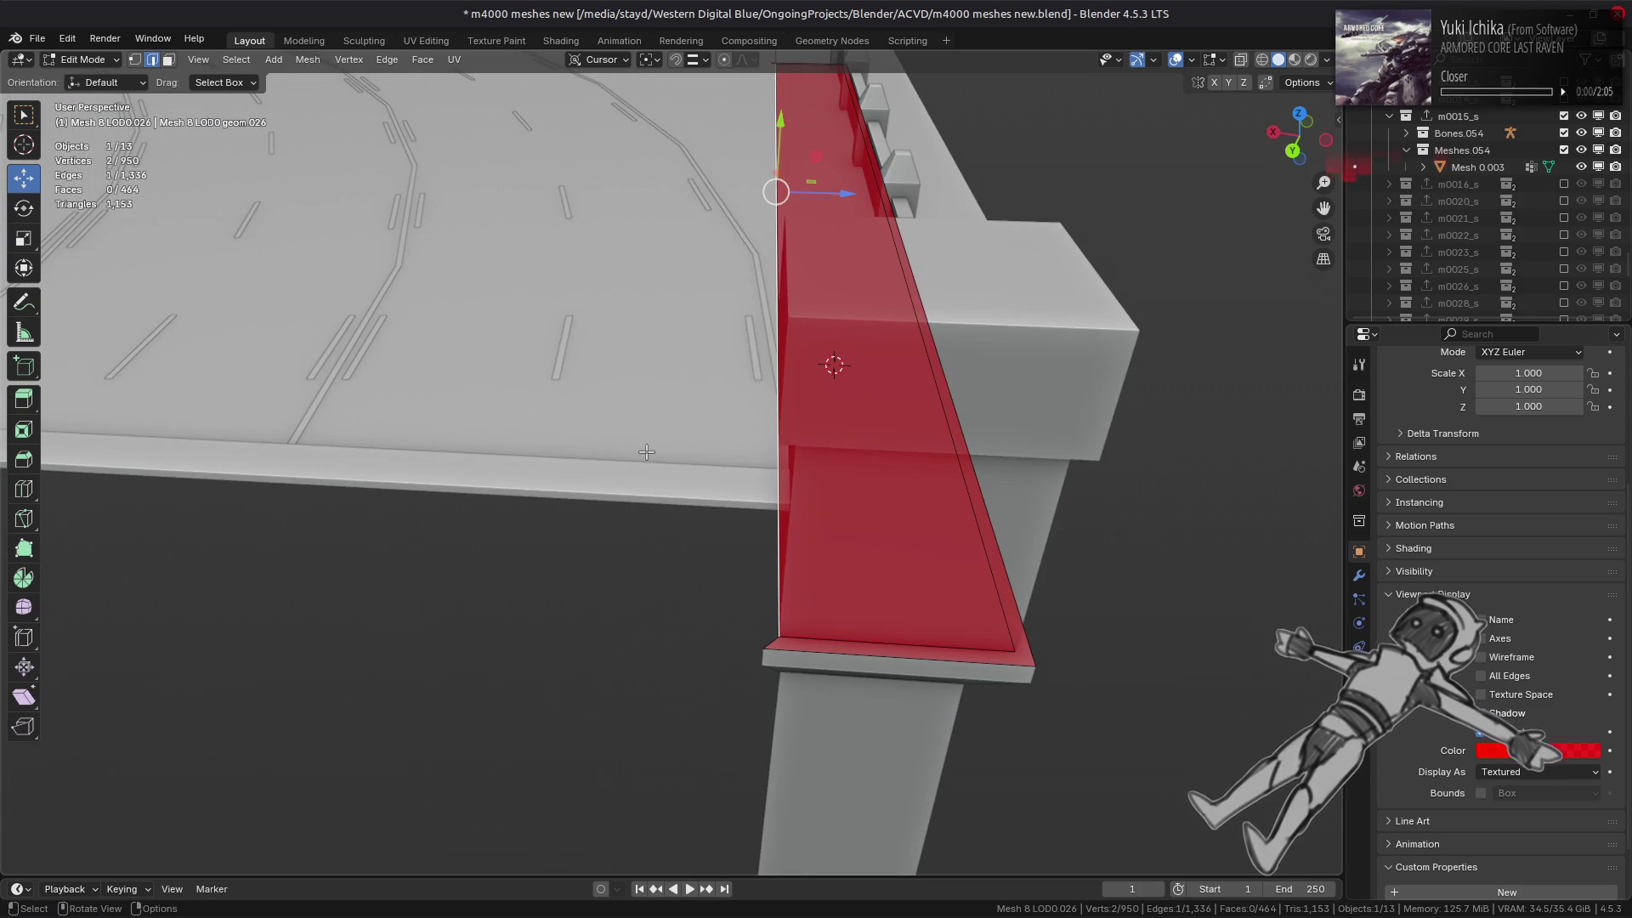
# - Select the loose red face's vertices and dissolve them
pyautogui.press('1')
pyautogui.hotkey('ctrl', 'l')
pyautogui.rightClick(615, 532)
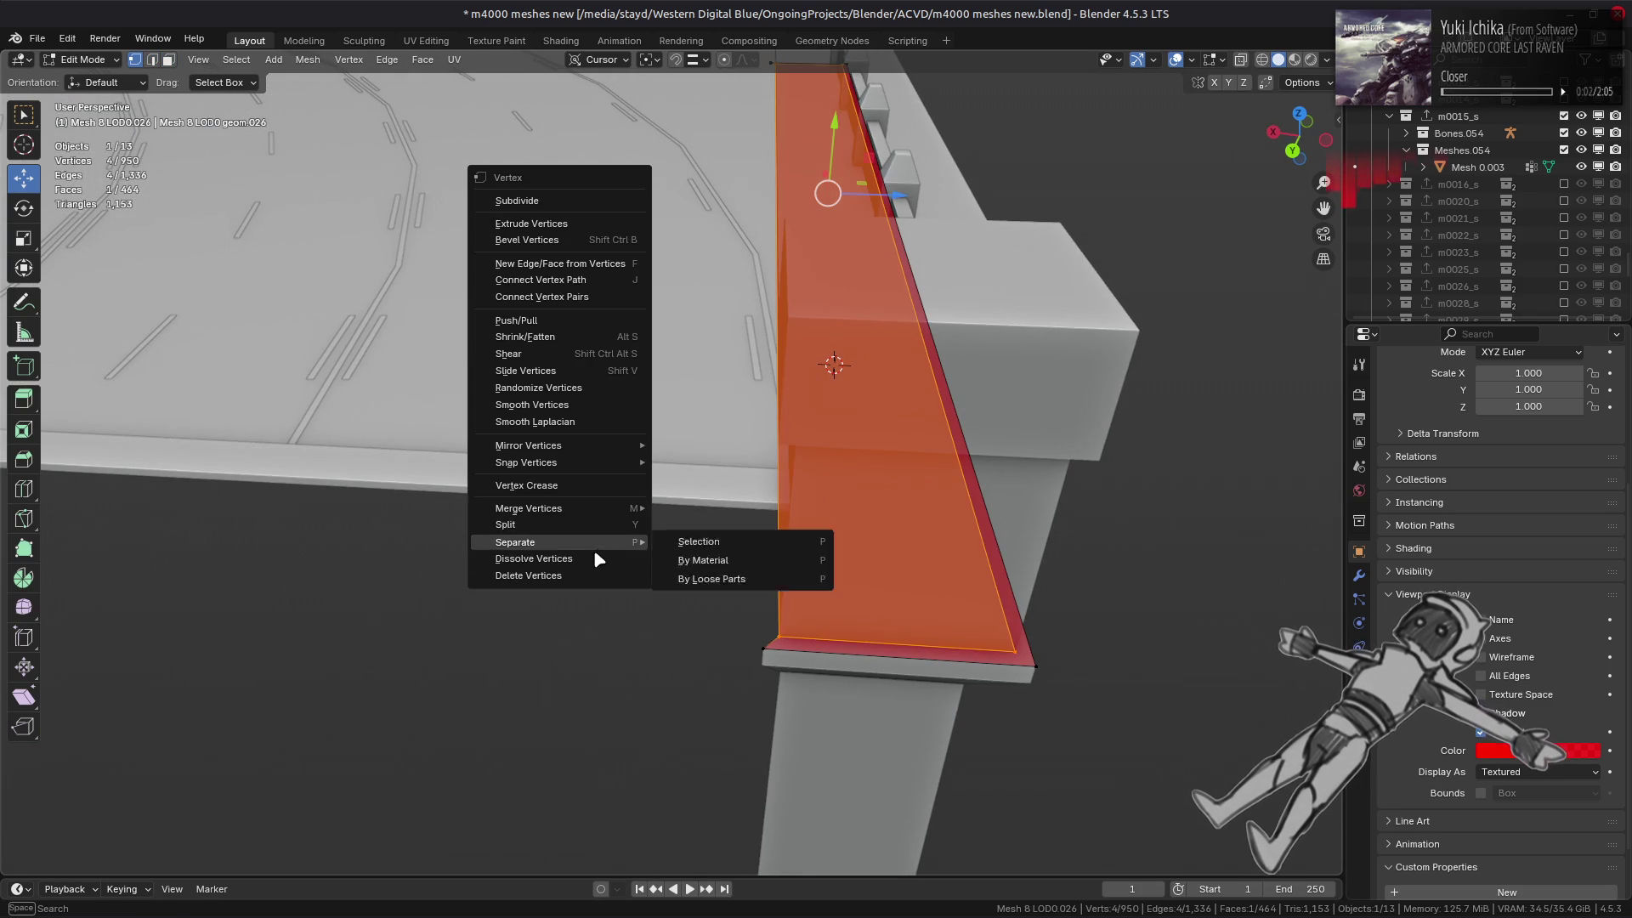
pyautogui.click(623, 535)
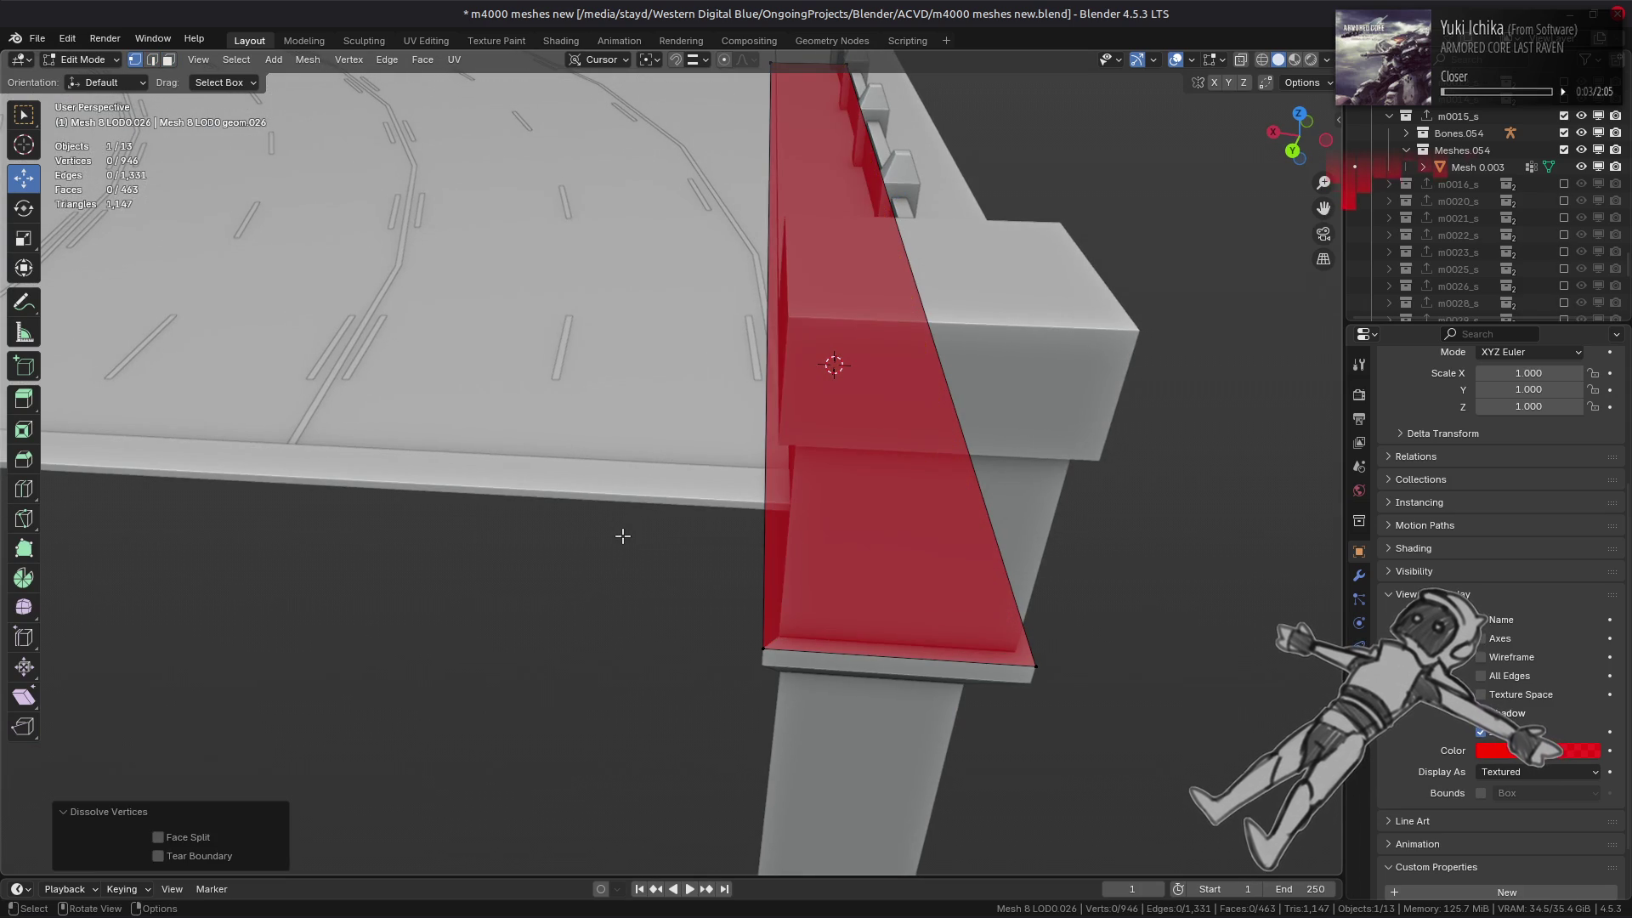
pyautogui.moveTo(623, 536); pyautogui.dragTo(595, 485, button='middle')
pyautogui.scroll(-4, 578, 451)
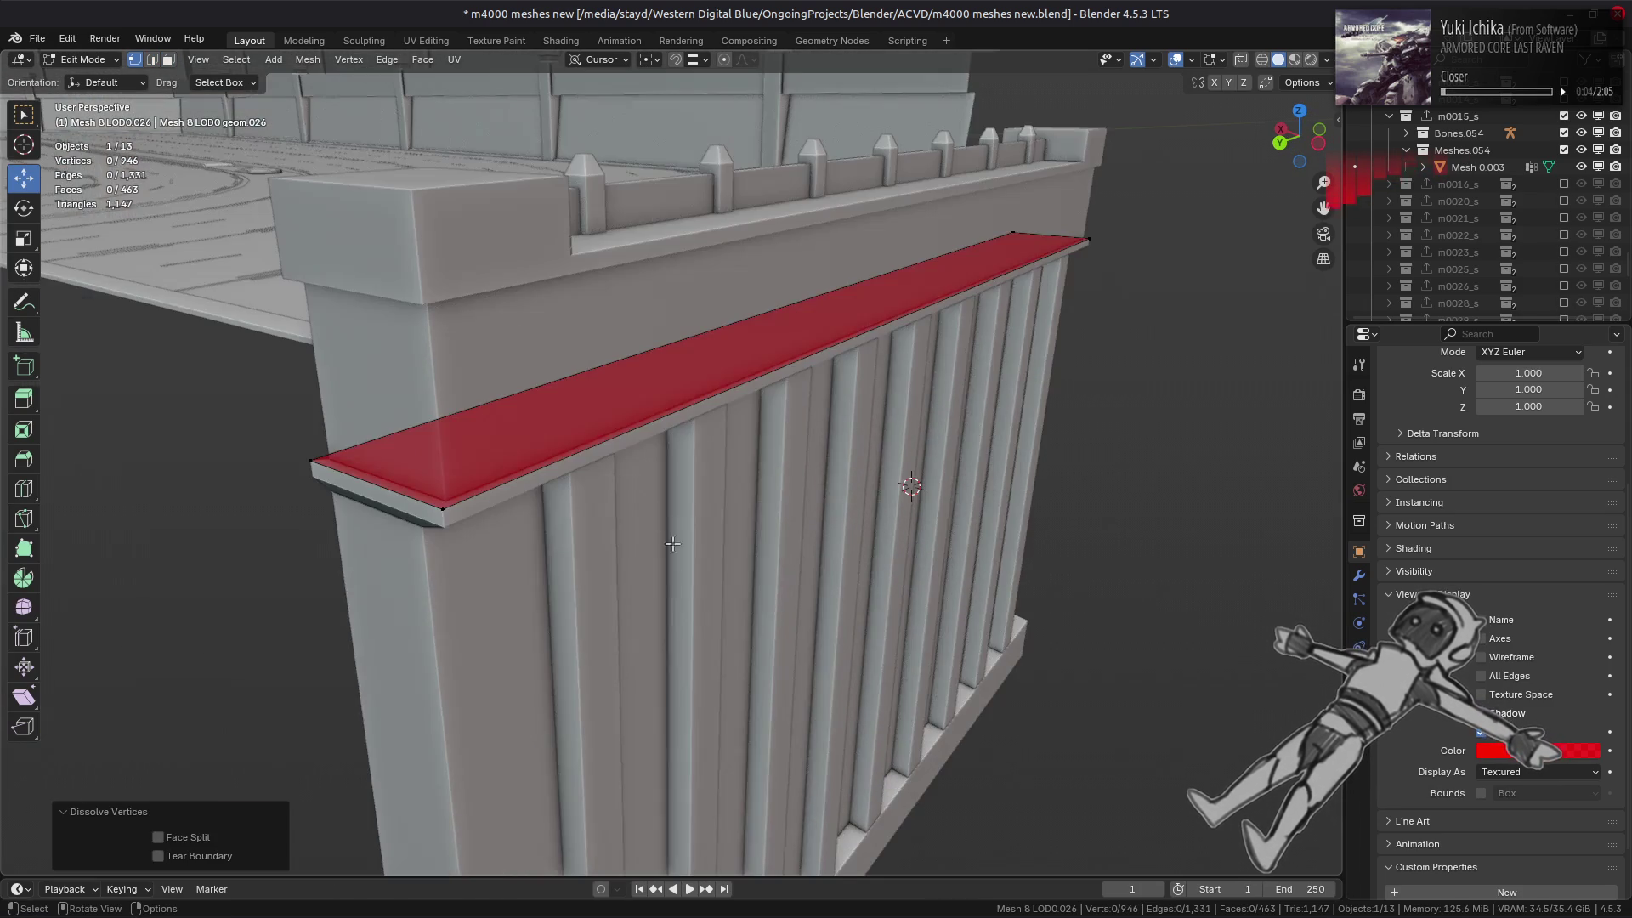
# - Select the railing's top face and try 1 m moves, undoing each
pyautogui.press('3')
pyautogui.click(569, 444)
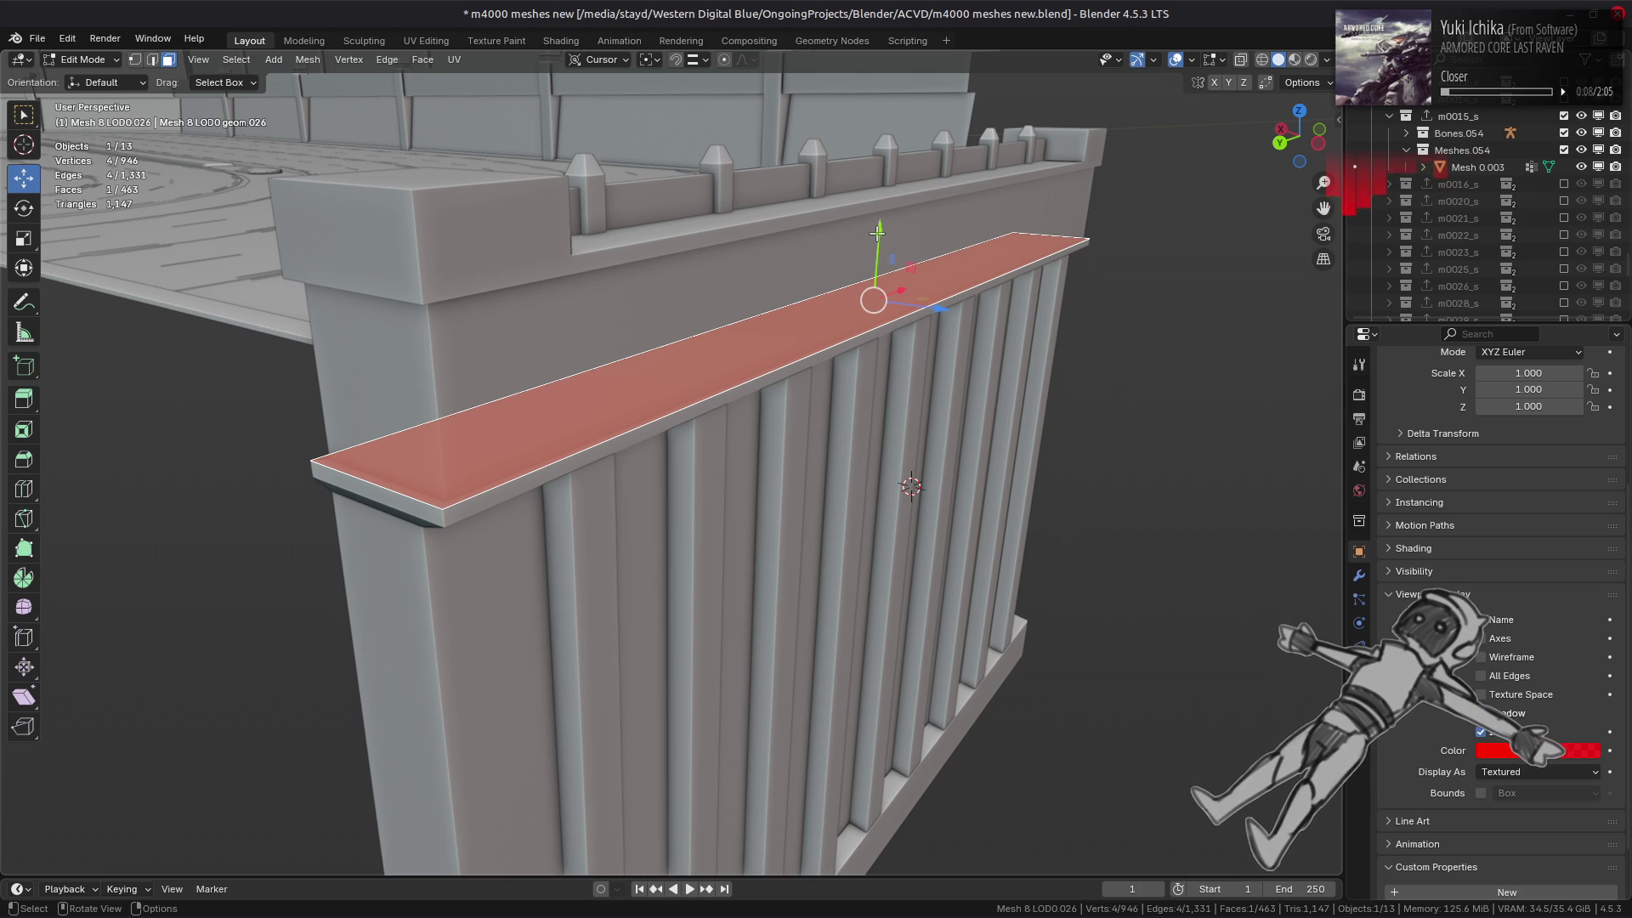
pyautogui.moveTo(878, 230); pyautogui.dragTo(880, 240)
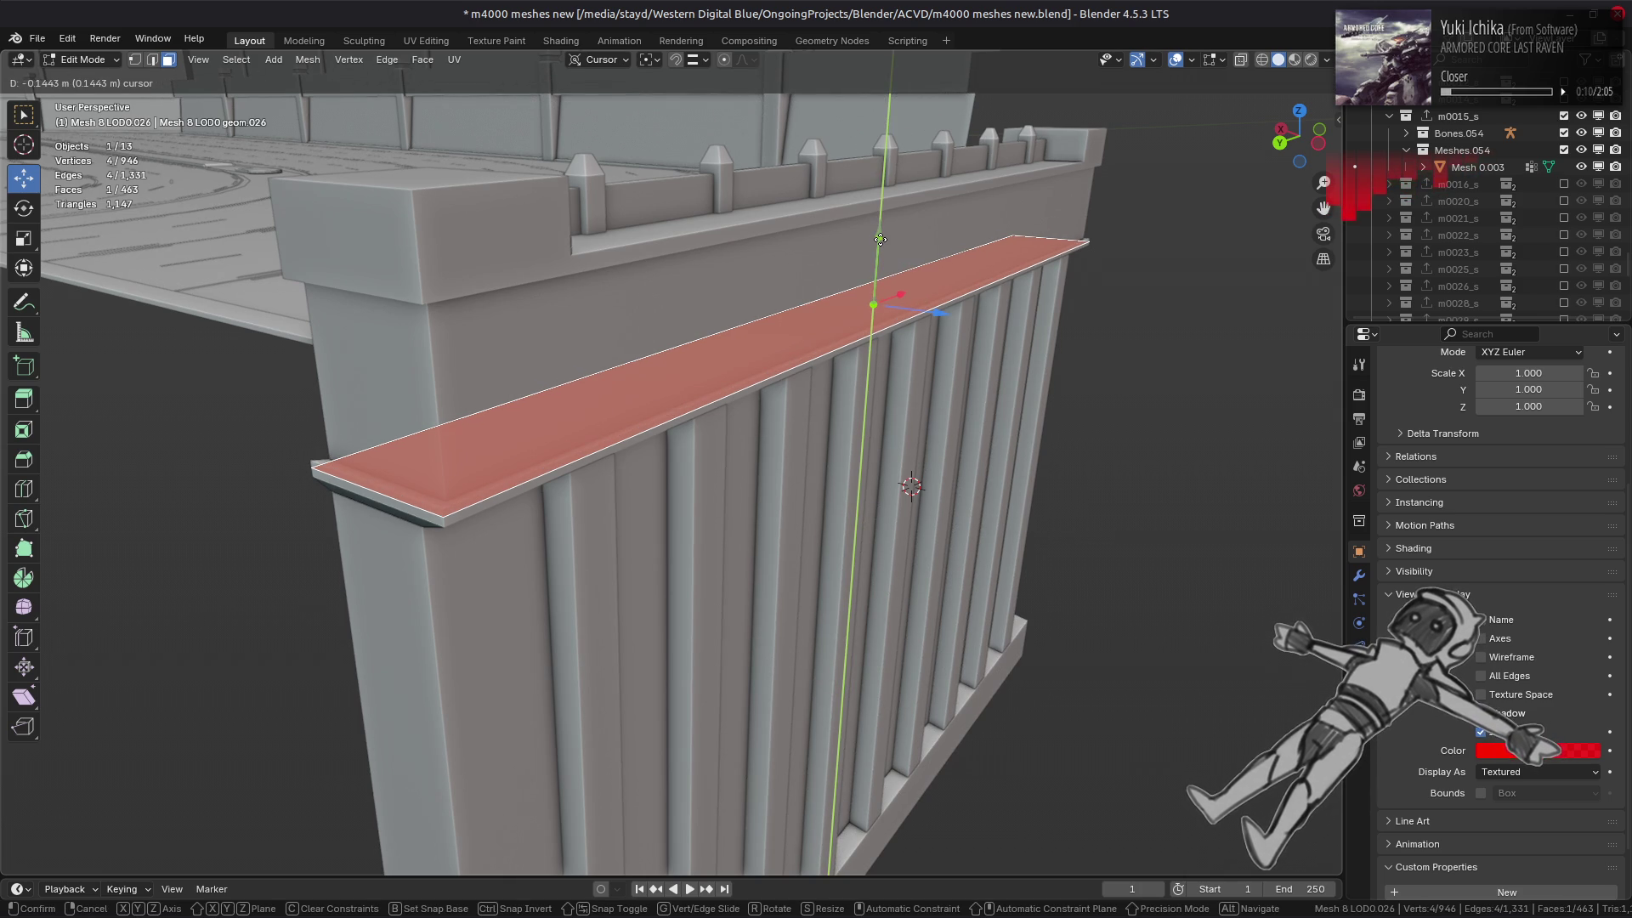
pyautogui.write('1')
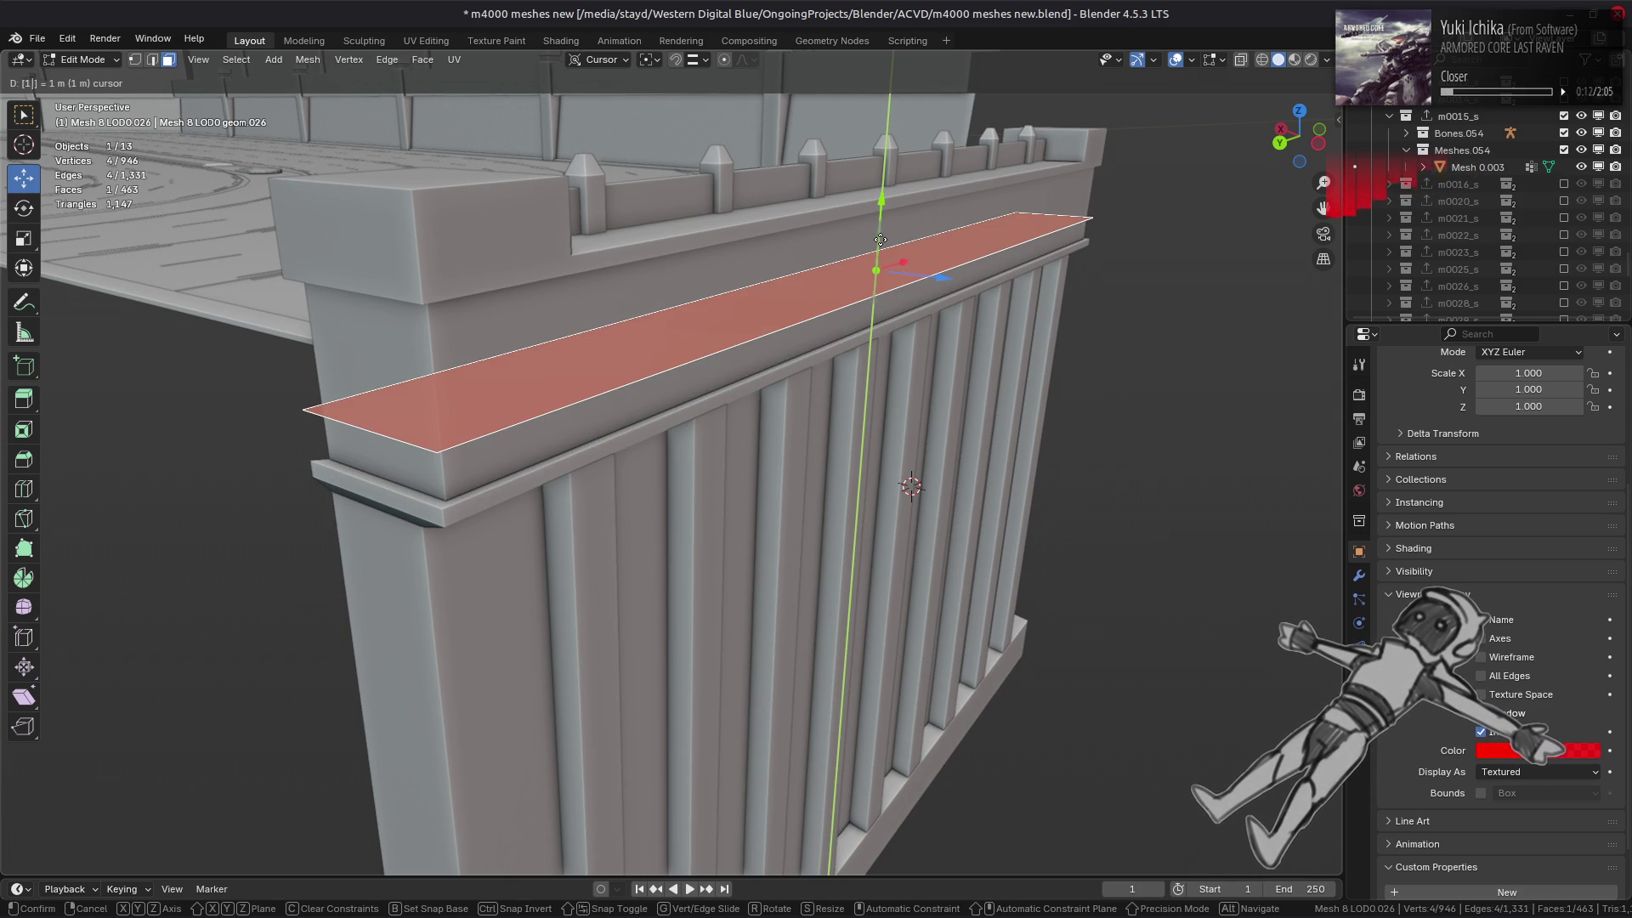
pyautogui.press('Return')
pyautogui.hotkey('ctrl', 'z')
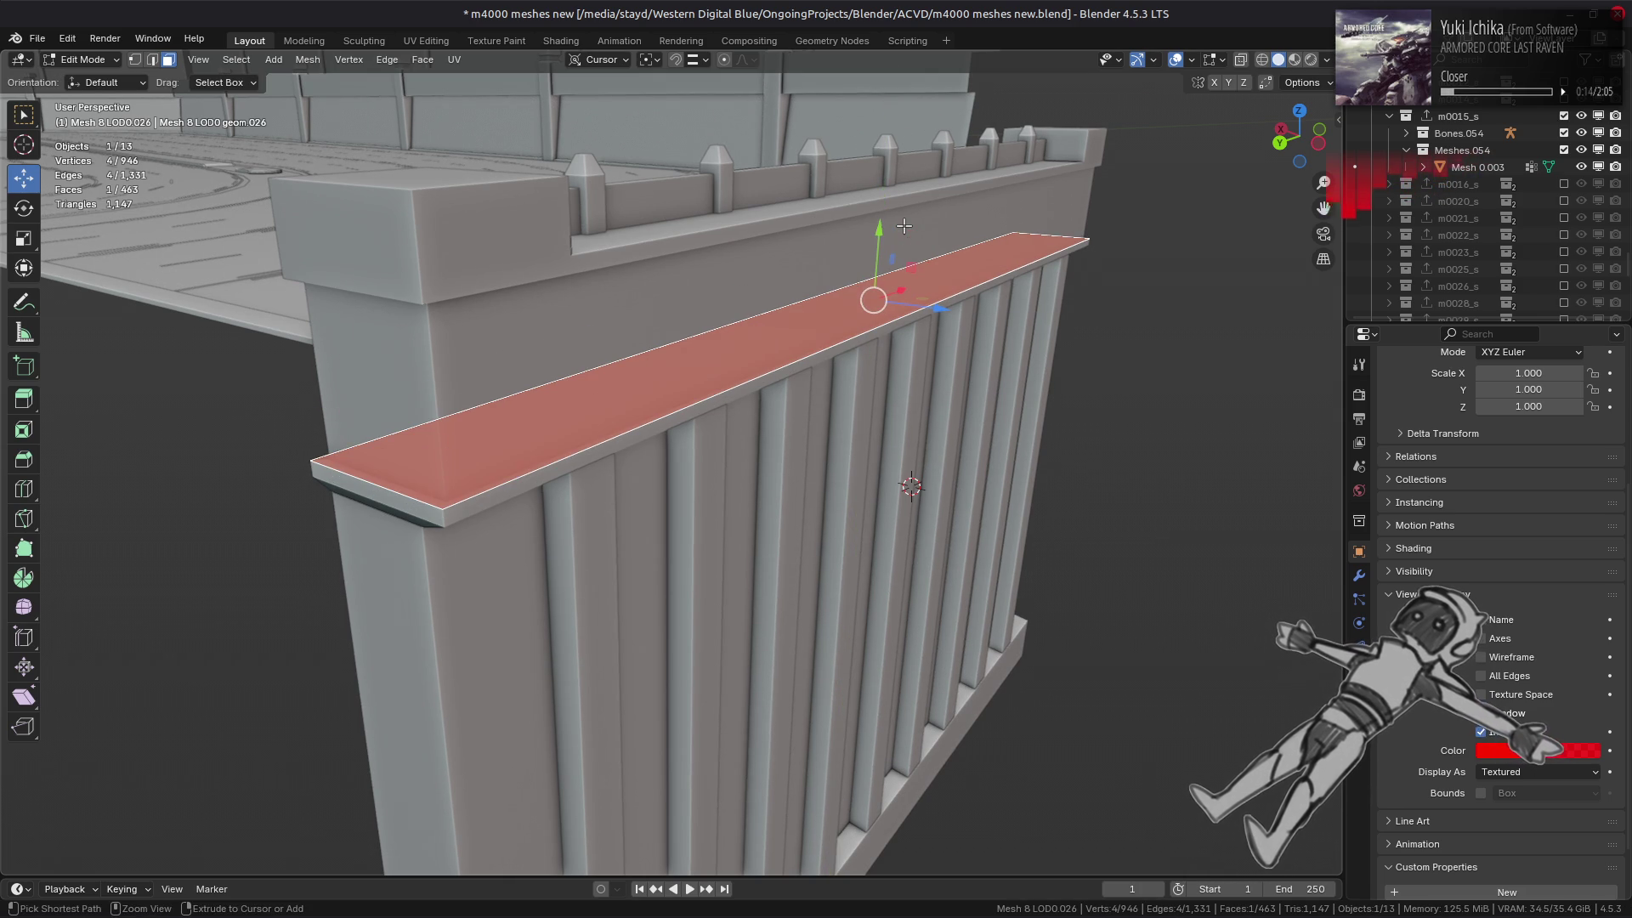
pyautogui.moveTo(884, 243); pyautogui.dragTo(887, 232)
pyautogui.write('1')
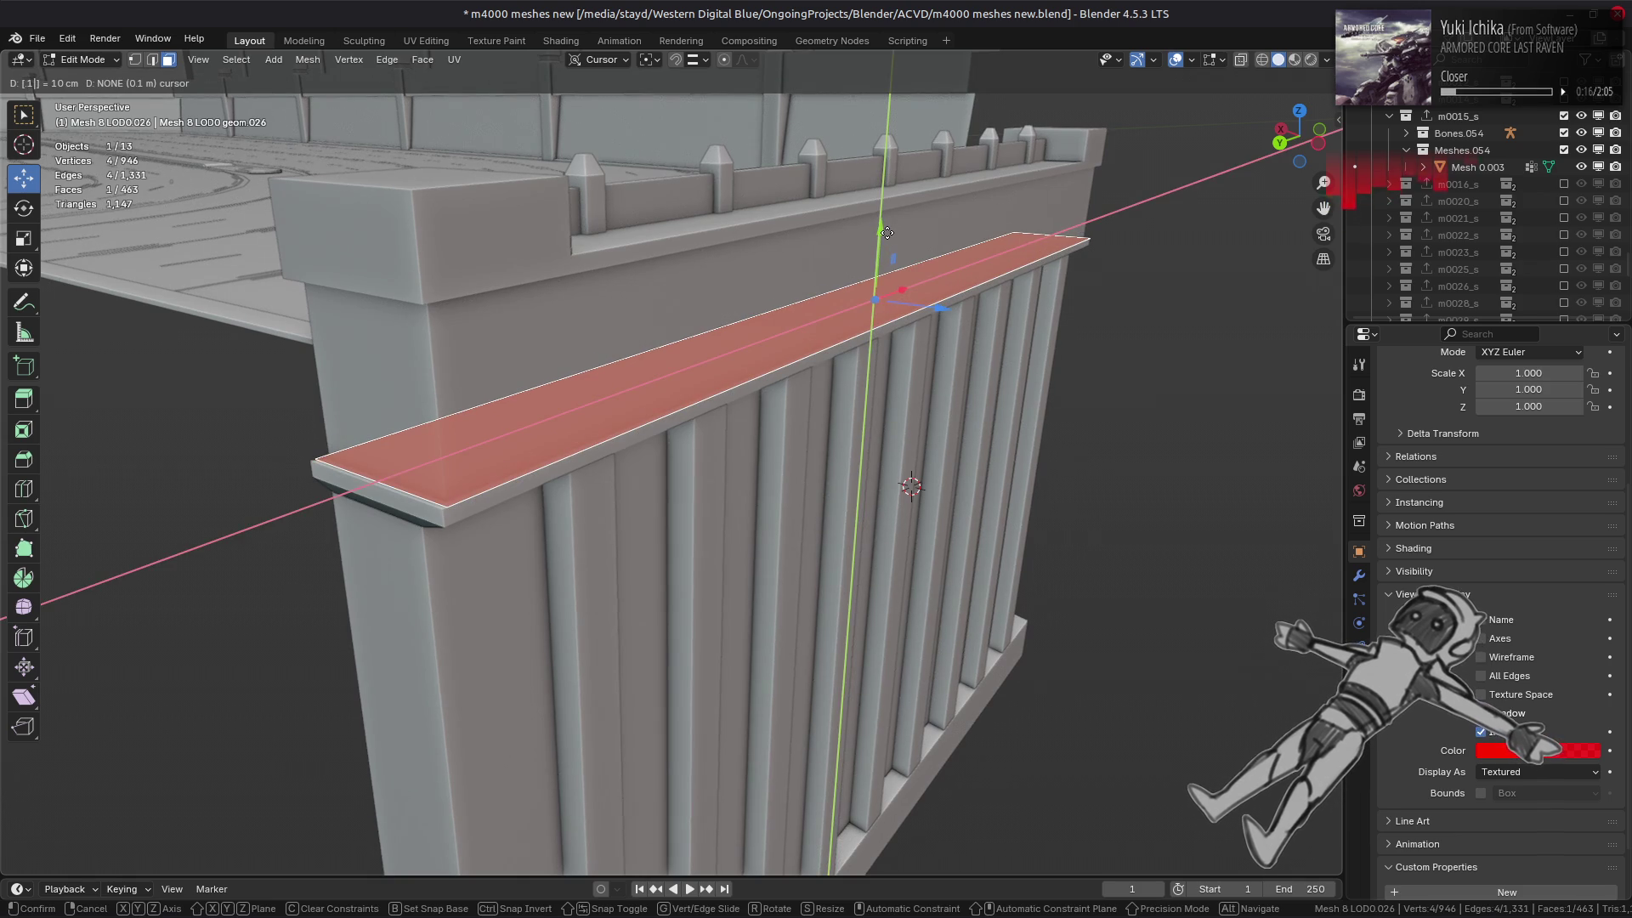
pyautogui.press('Return')
pyautogui.hotkey('ctrl', 'z')
# - Move the top rail face −0.1 m along Y, then reveal all hidden geometry and deselect
pyautogui.moveTo(887, 232); pyautogui.dragTo(794, 267, button='middle')
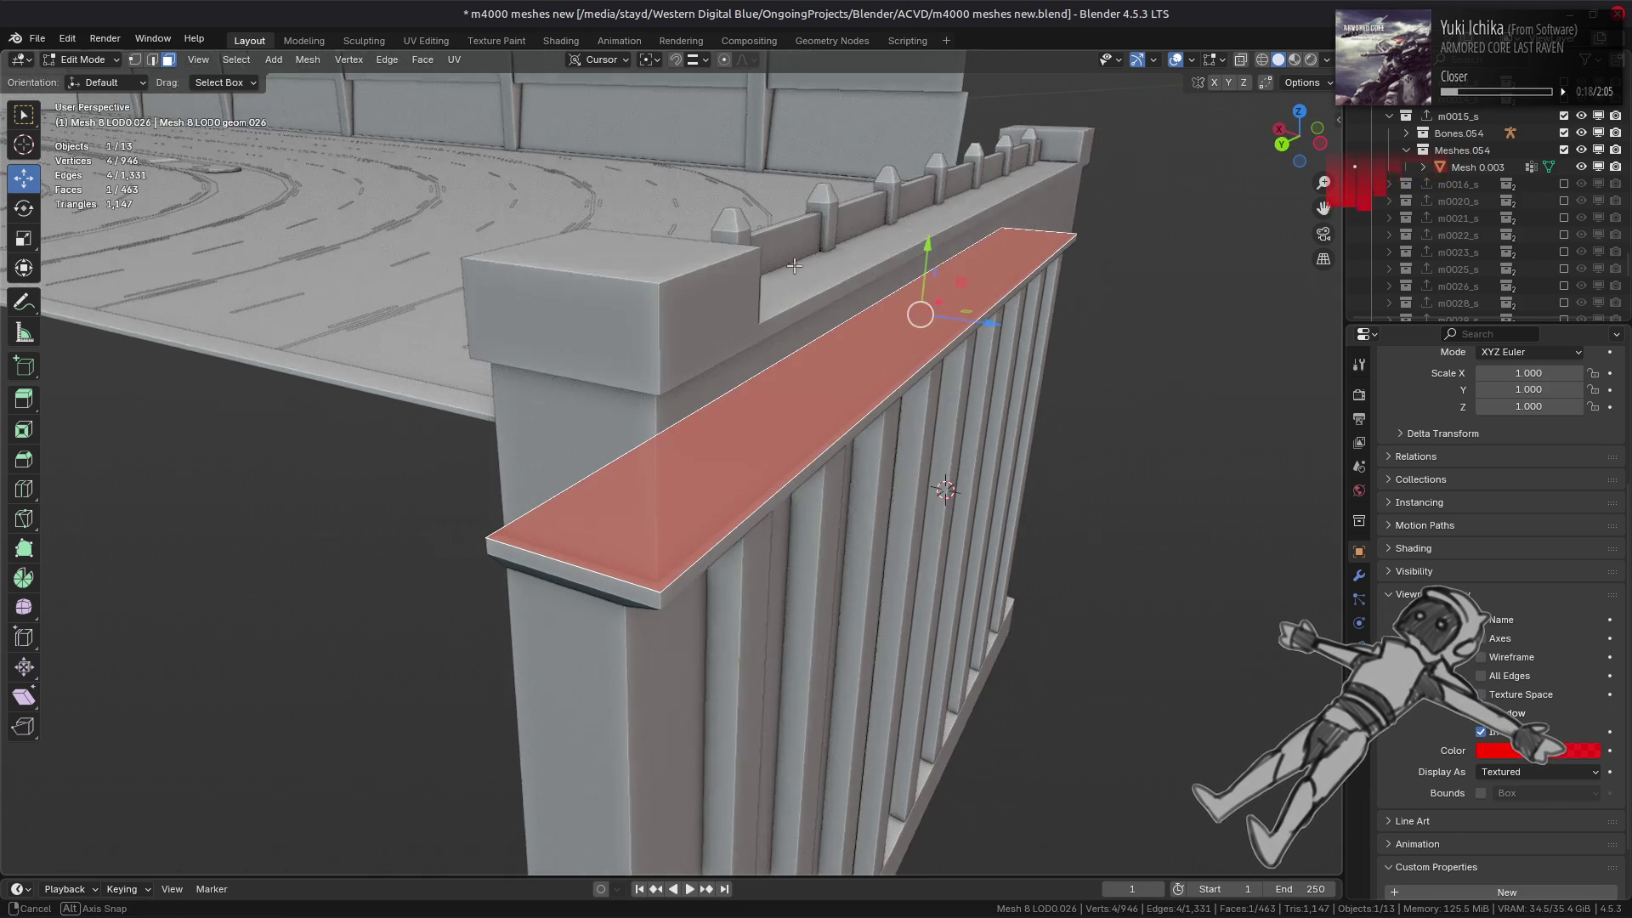
pyautogui.moveTo(930, 242); pyautogui.dragTo(934, 224)
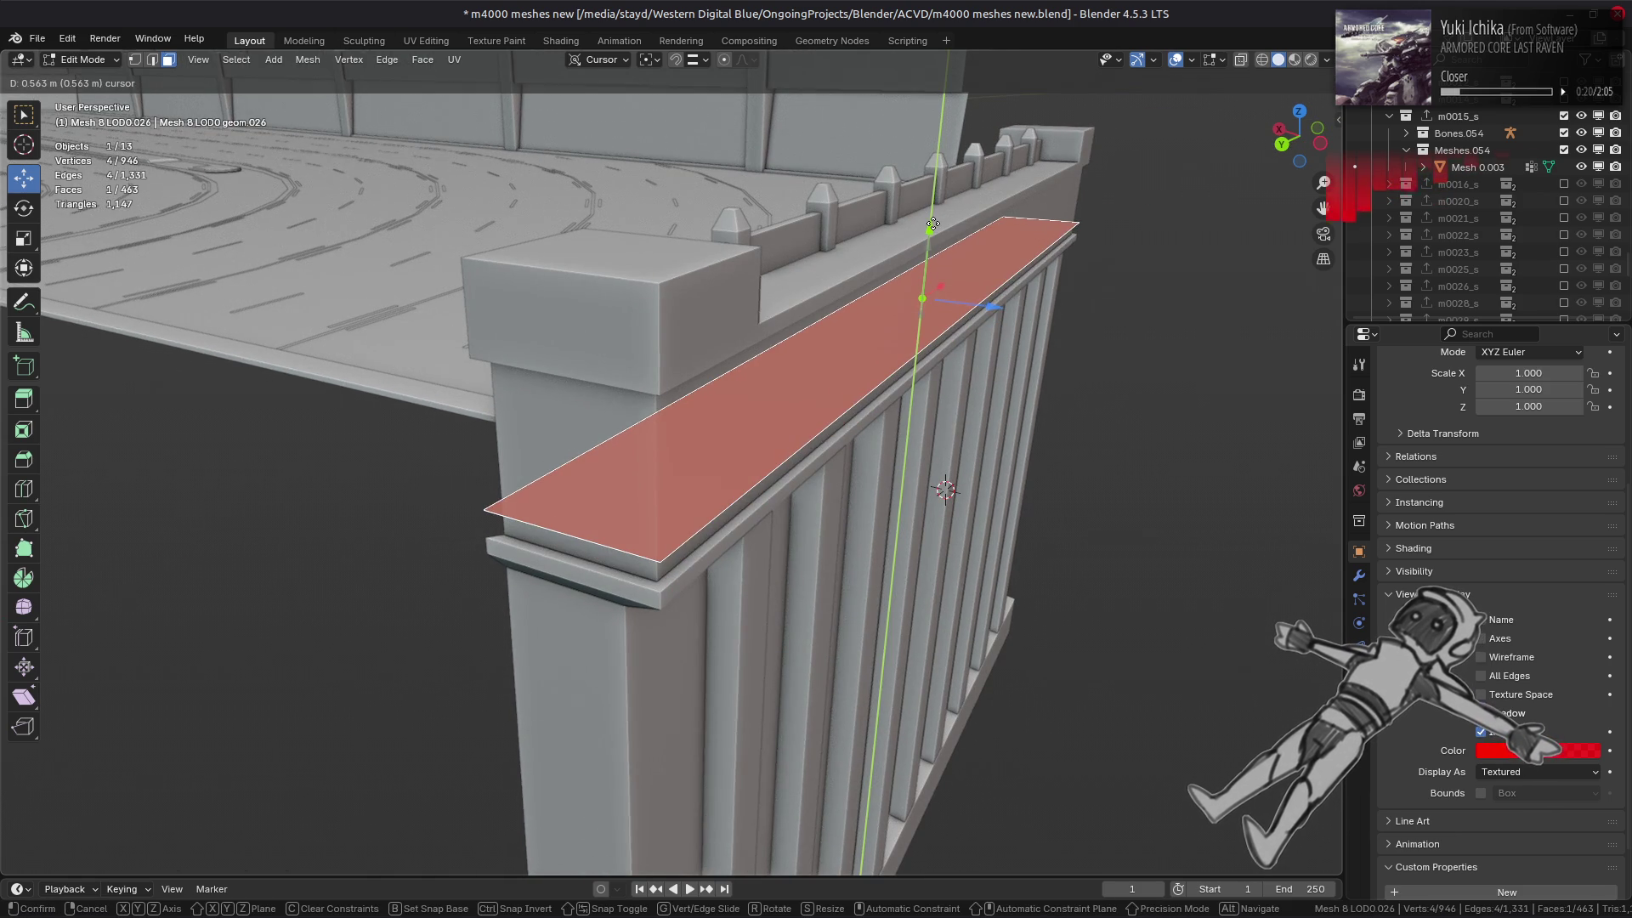
pyautogui.write('1')
pyautogui.press('Return')
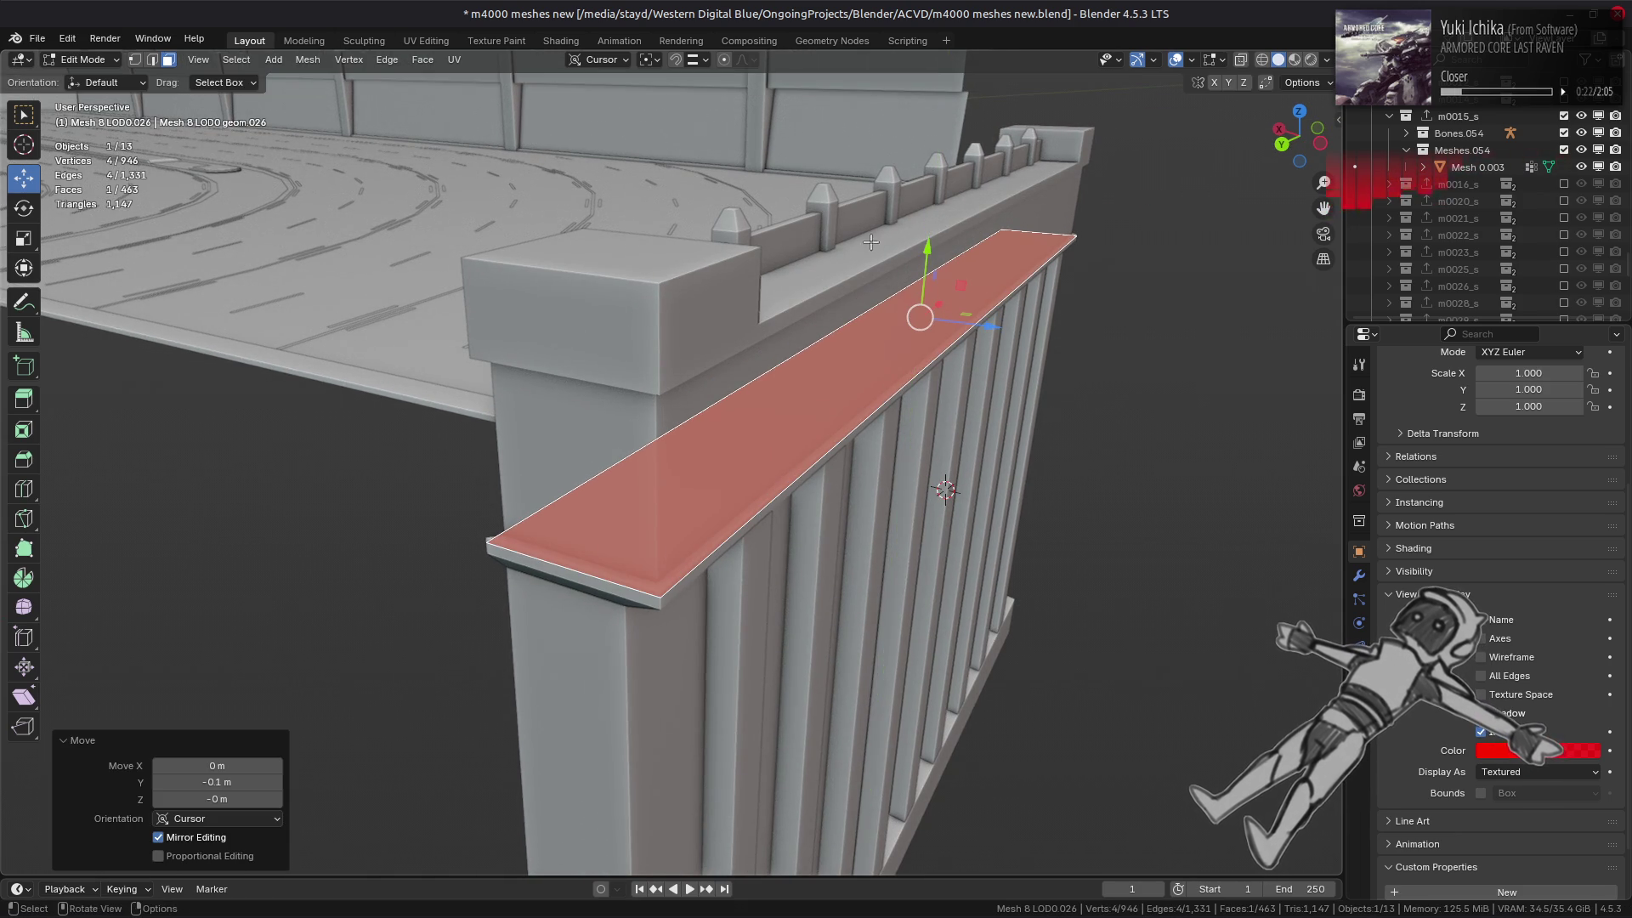
pyautogui.click(675, 299)
pyautogui.click(729, 375)
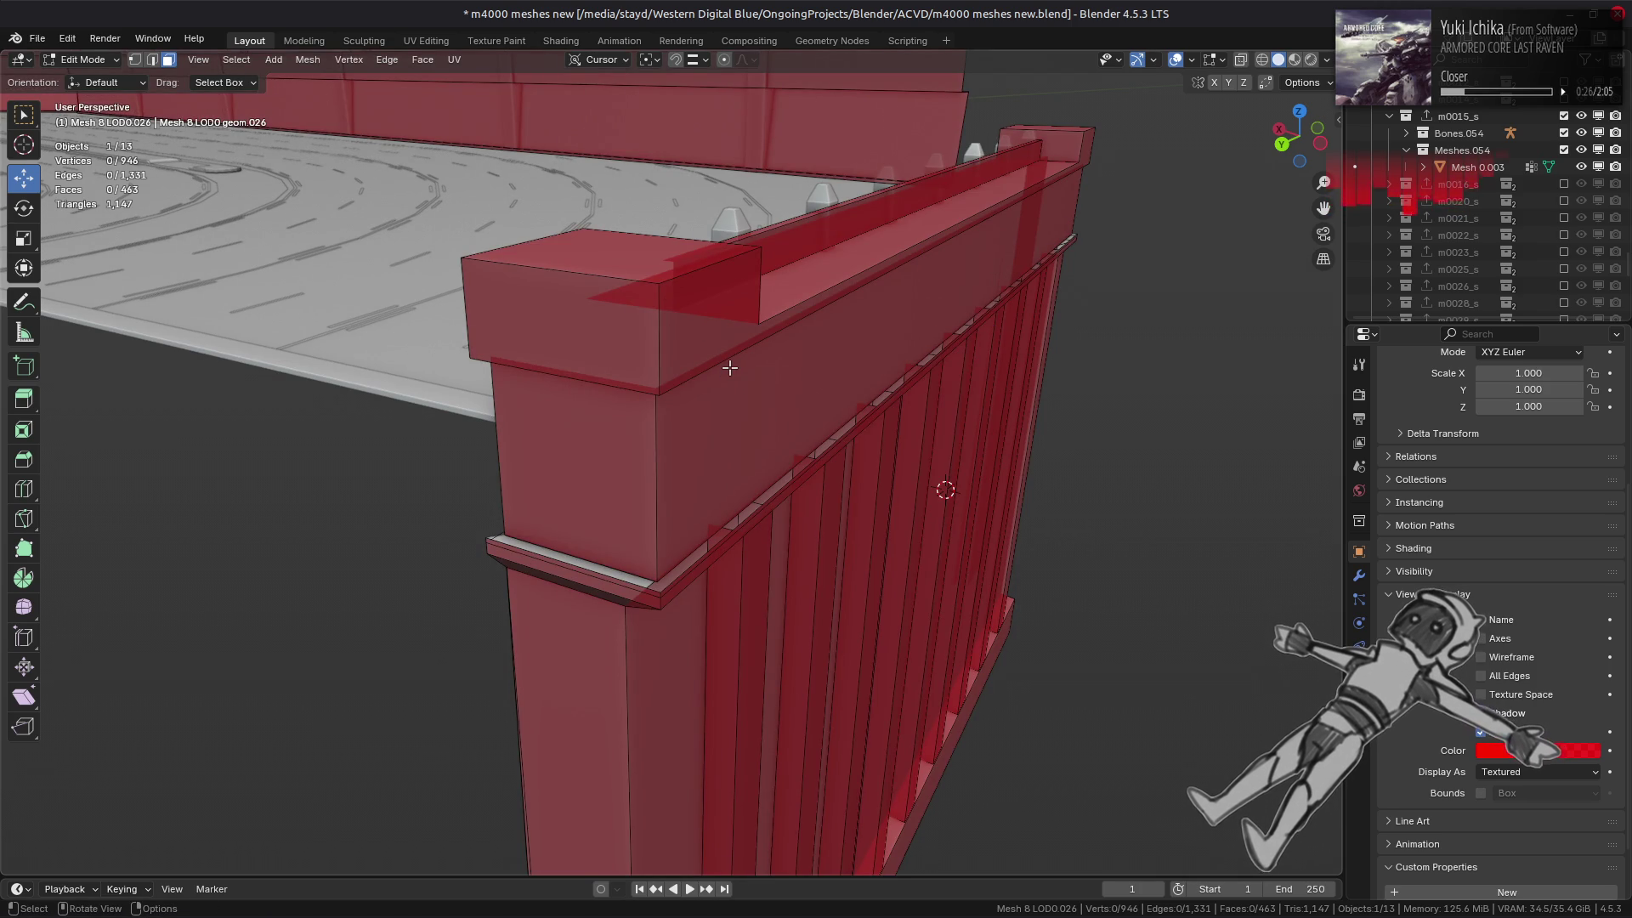
# - Select the ledge face loop under the top rail, grow it, and delete those faces
pyautogui.moveTo(687, 362)
pyautogui.mouseDown(button='middle')
pyautogui.moveTo(689, 460)
pyautogui.moveTo(850, 544)
pyautogui.mouseUp(button='middle')
pyautogui.keyDown('alt'); pyautogui.click(658, 494); pyautogui.keyUp('alt')
pyautogui.press('ctrl+KP_Add')
pyautogui.hotkey('ctrl', 'f')
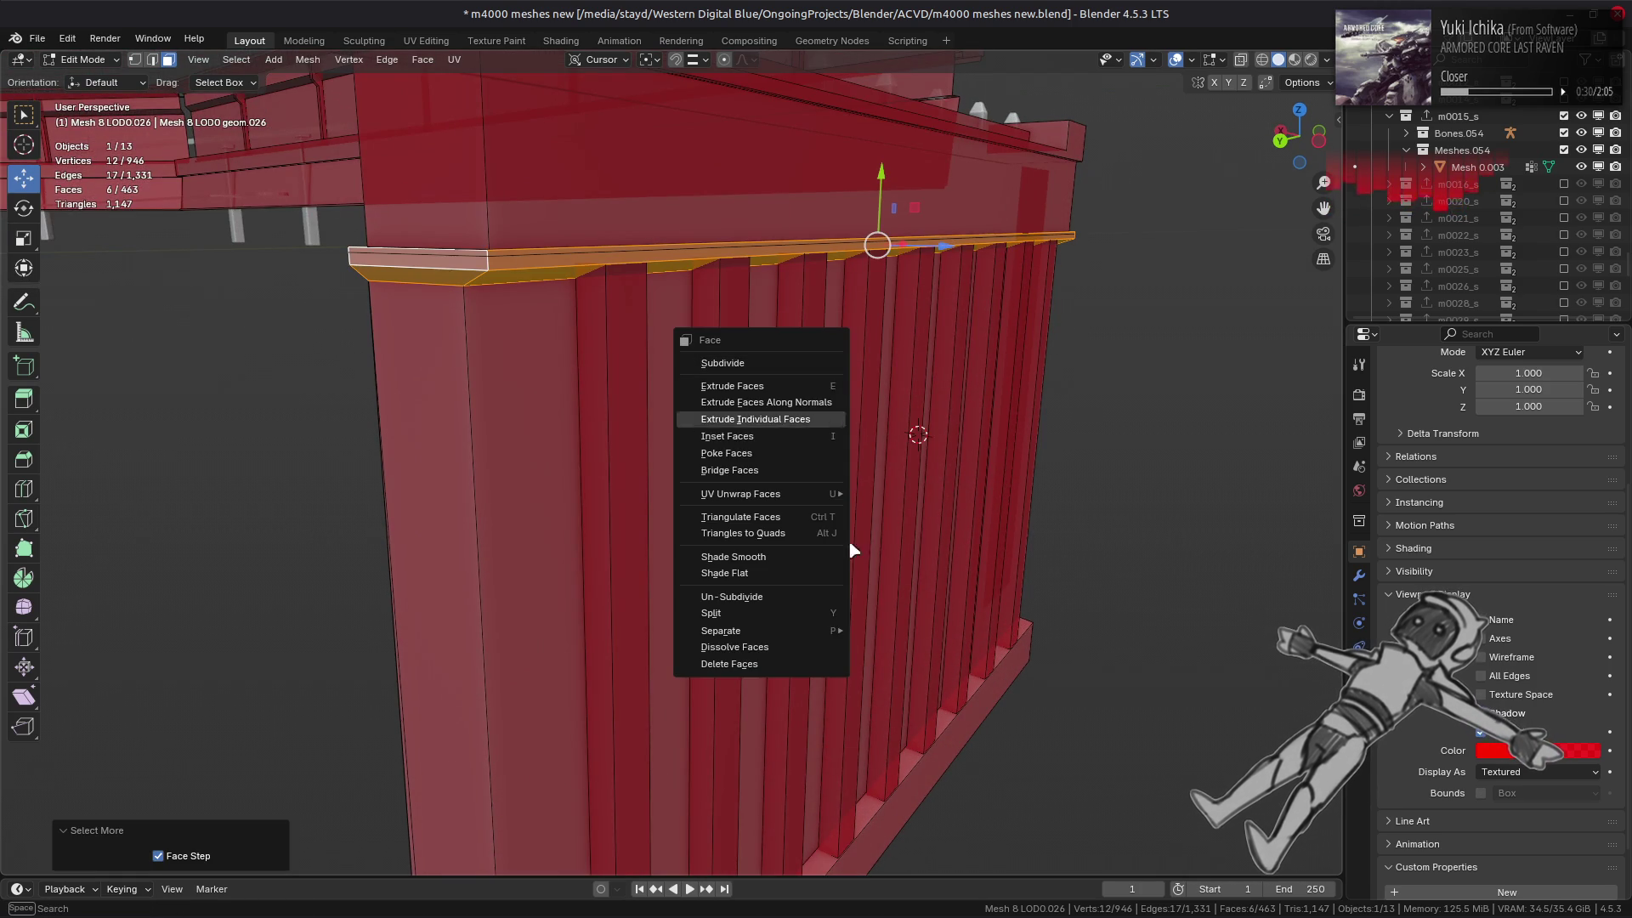
pyautogui.click(729, 664)
# - Select the top ledge edges along the shortest path from the corner
pyautogui.press('2')
pyautogui.keyDown('alt'); pyautogui.click(501, 285); pyautogui.keyUp('alt')
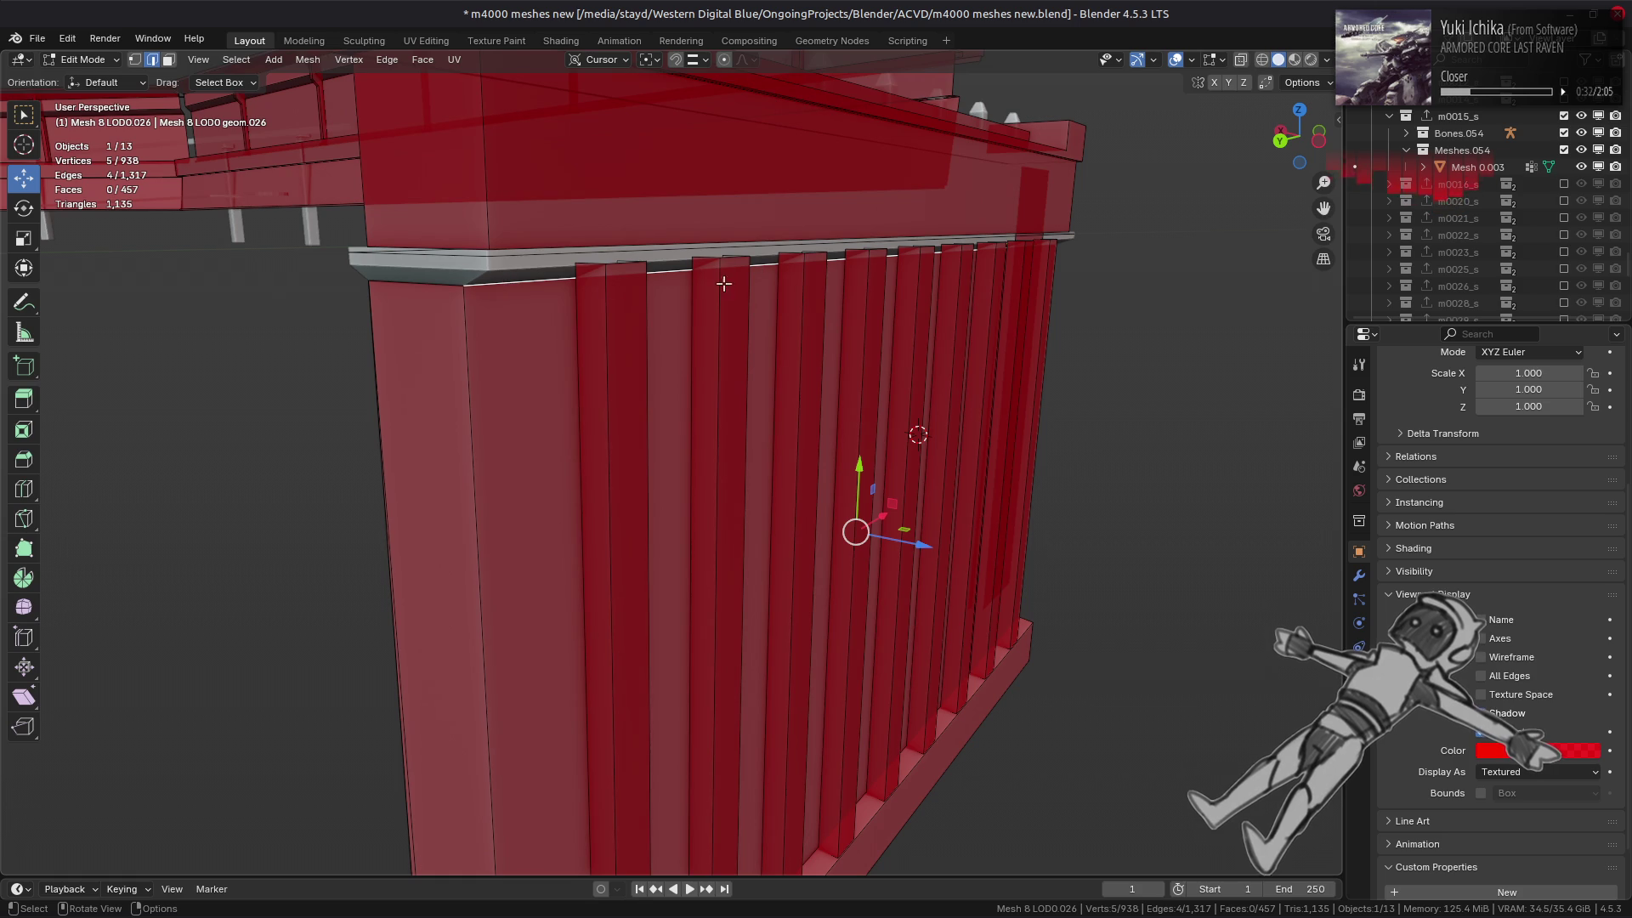
pyautogui.click(437, 286)
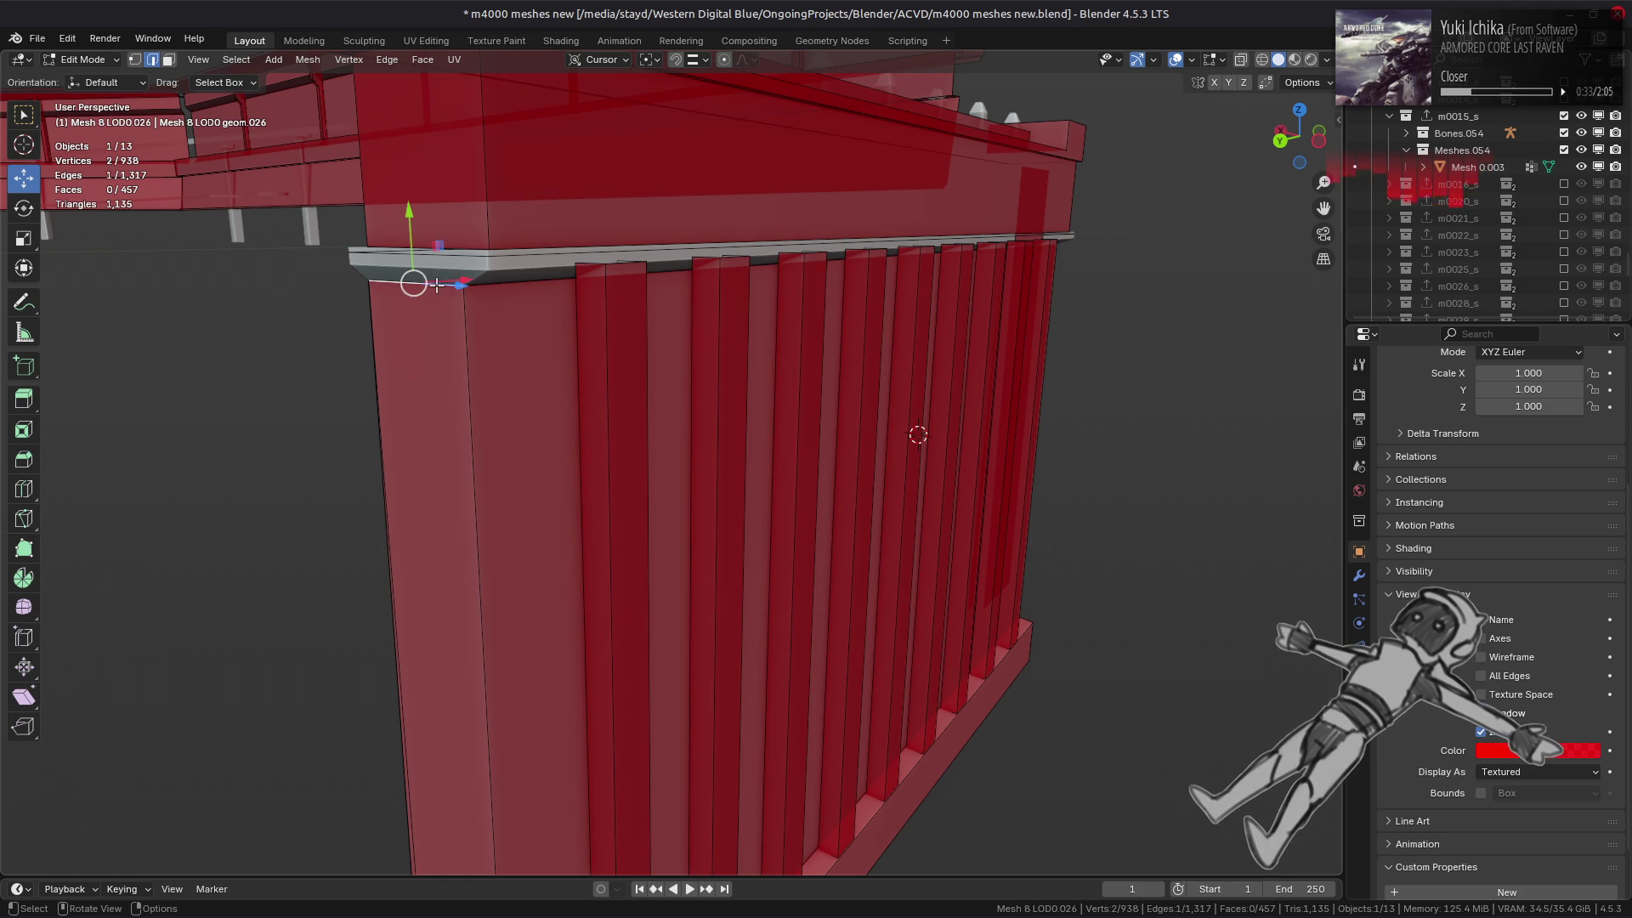
pyautogui.click(515, 286)
pyautogui.click(516, 286)
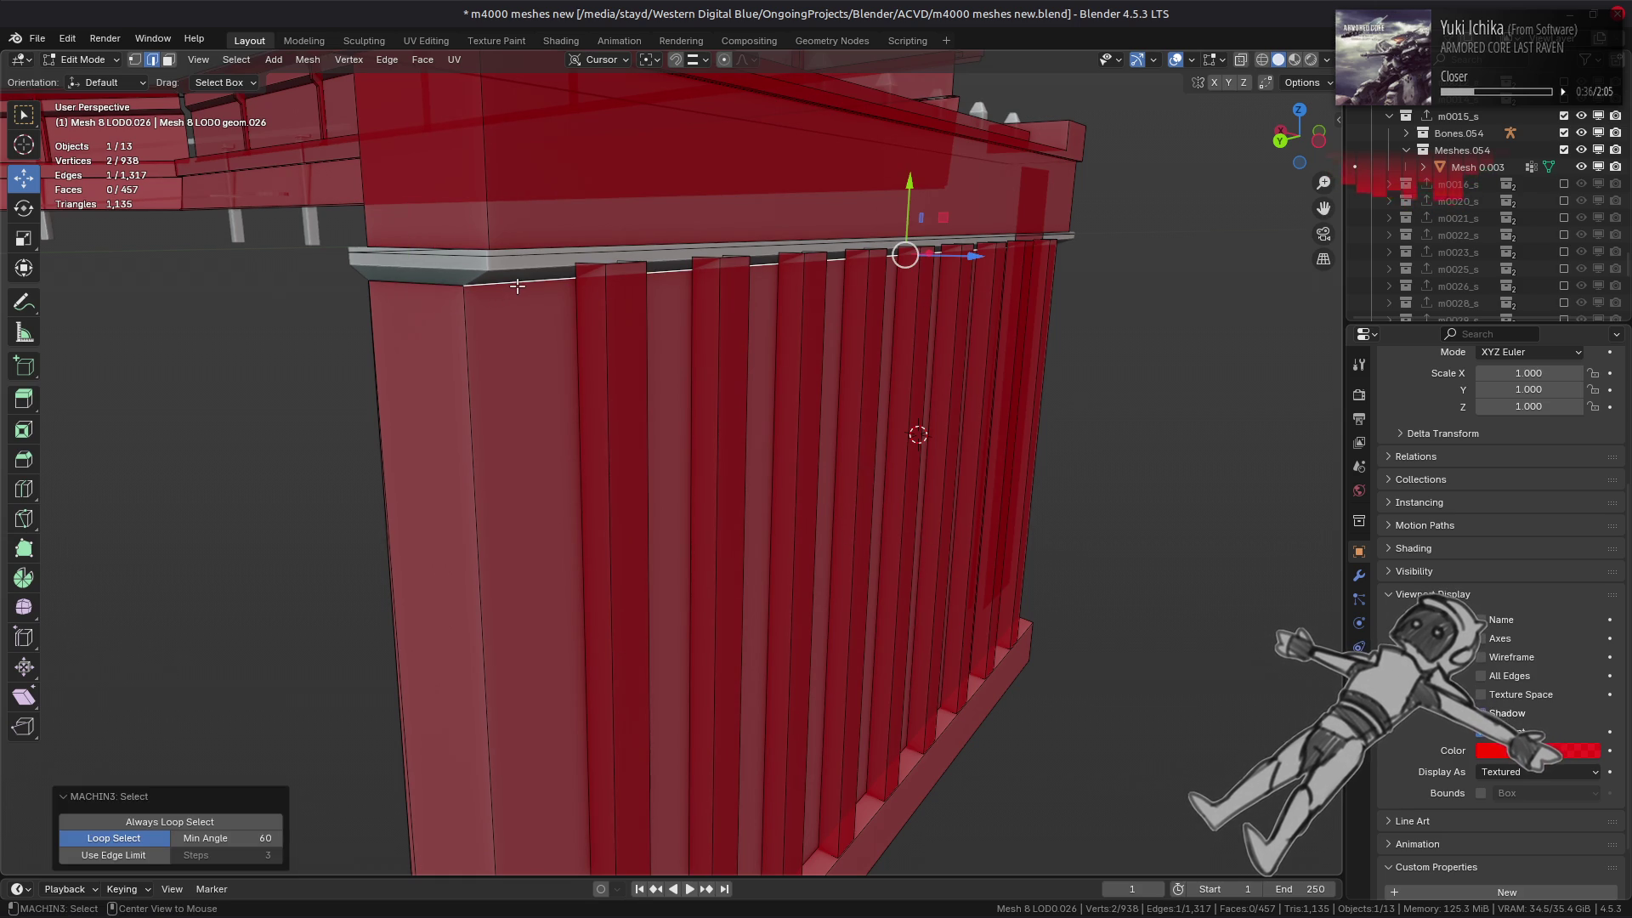
pyautogui.press('1')
pyautogui.press('2')
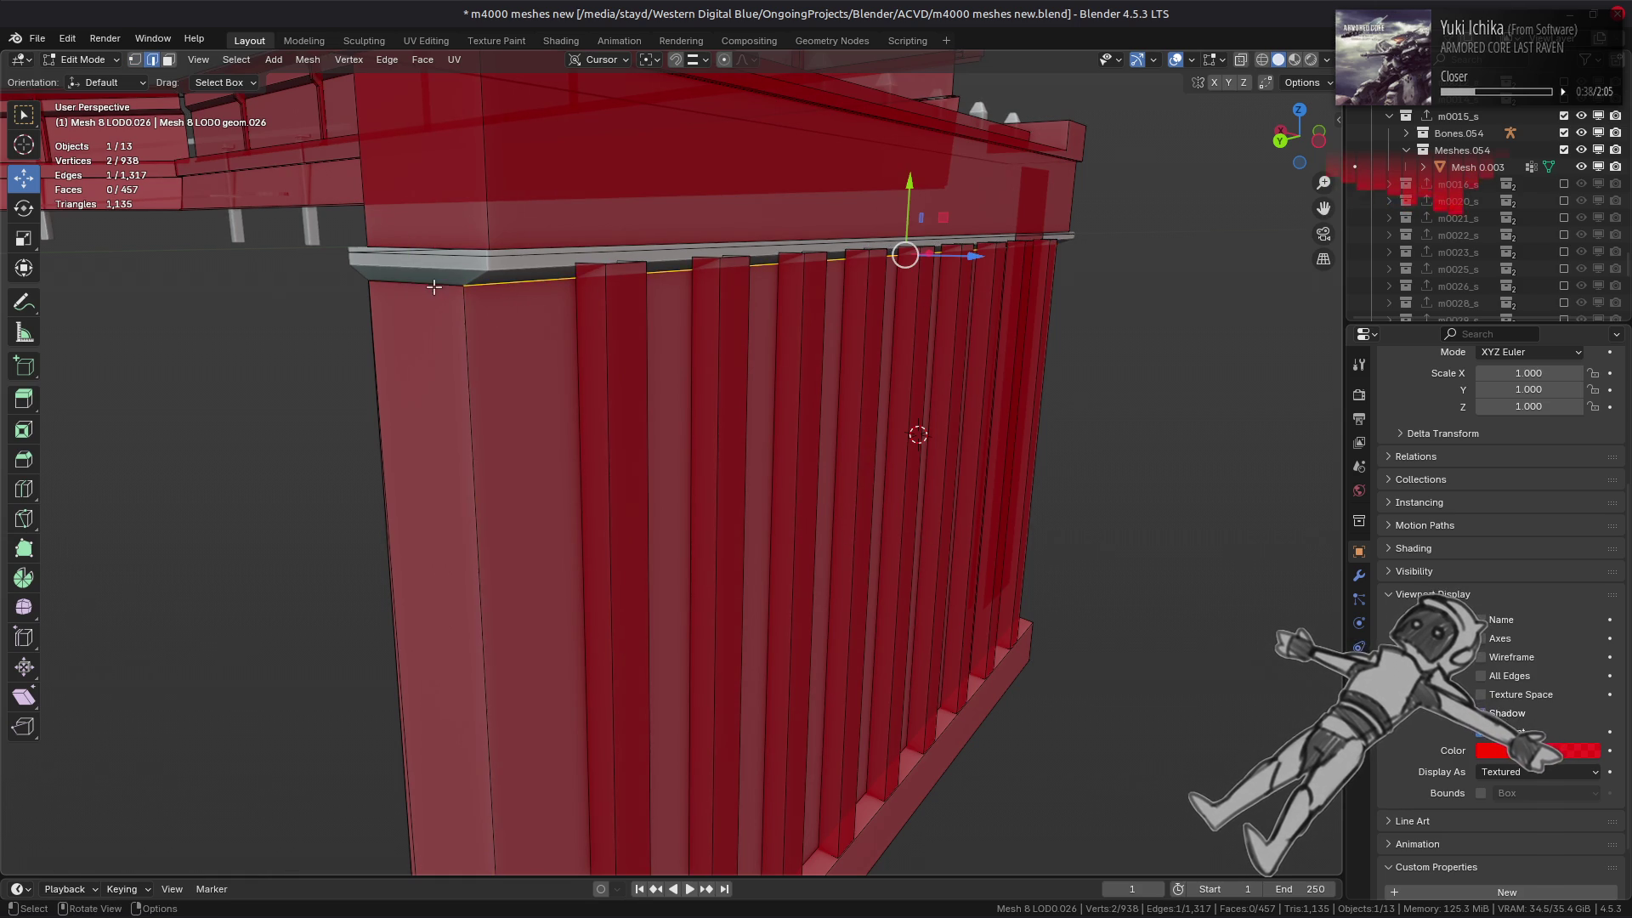
pyautogui.moveTo(460, 301)
pyautogui.mouseDown(button='middle')
pyautogui.moveTo(536, 318)
pyautogui.moveTo(763, 296)
pyautogui.mouseUp(button='middle')
pyautogui.keyDown('ctrl'); pyautogui.click(540, 305); pyautogui.keyUp('ctrl')
pyautogui.keyDown('shift'); pyautogui.scroll(5, 765, 295); pyautogui.keyUp('shift')
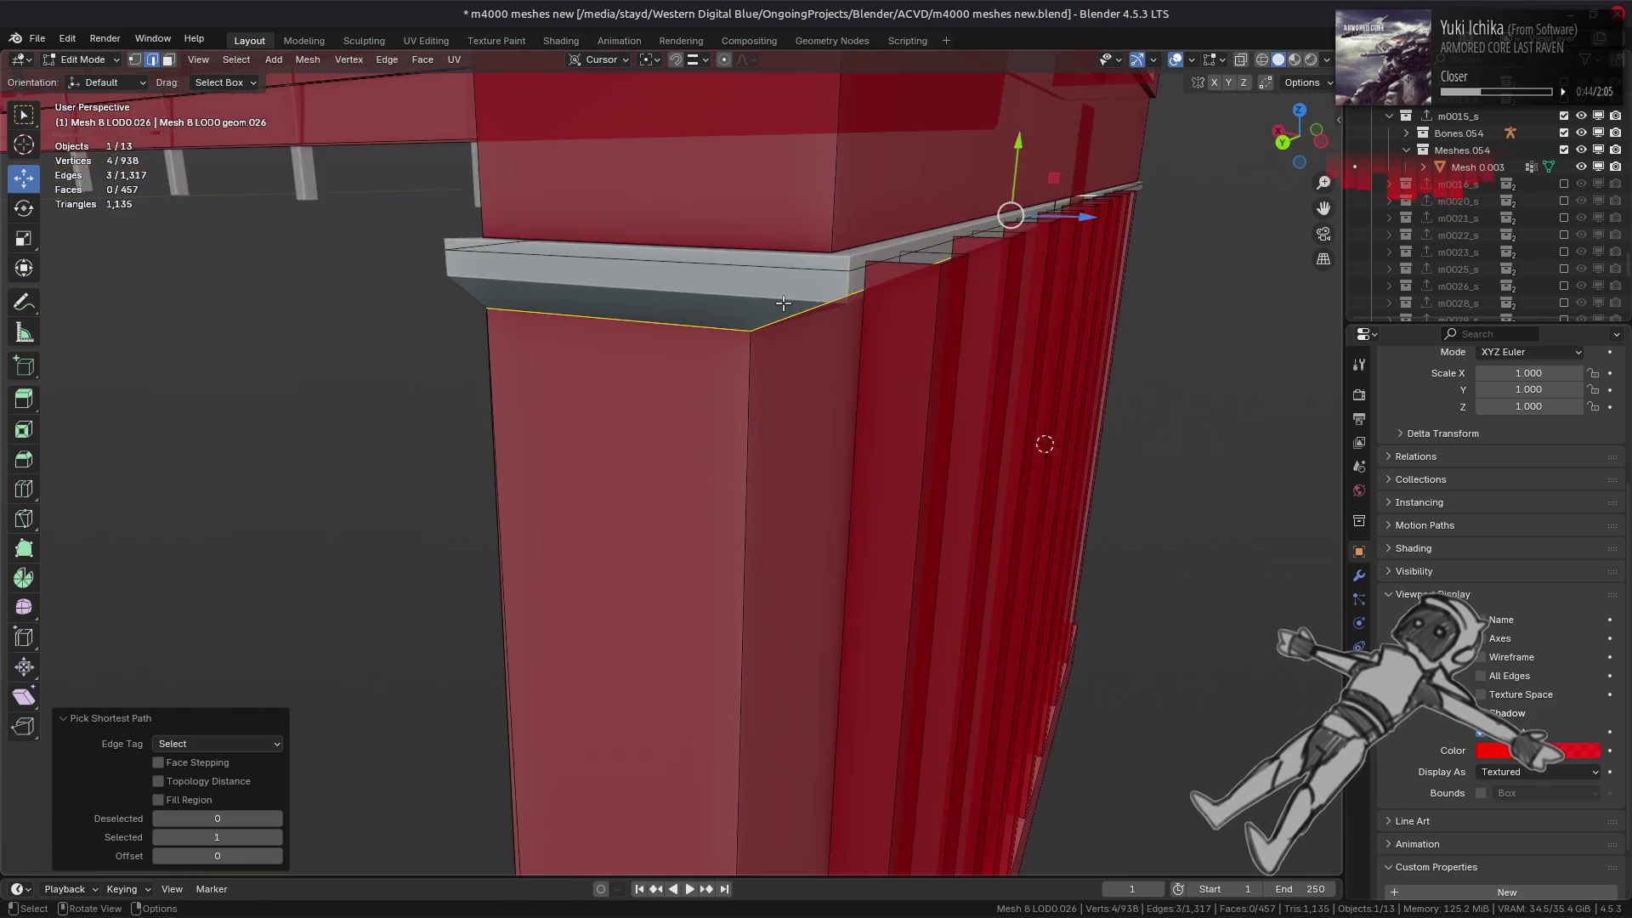
# - Enable edge snapping and move the ledge edges 0.6241 m along Y
pyautogui.click(701, 59)
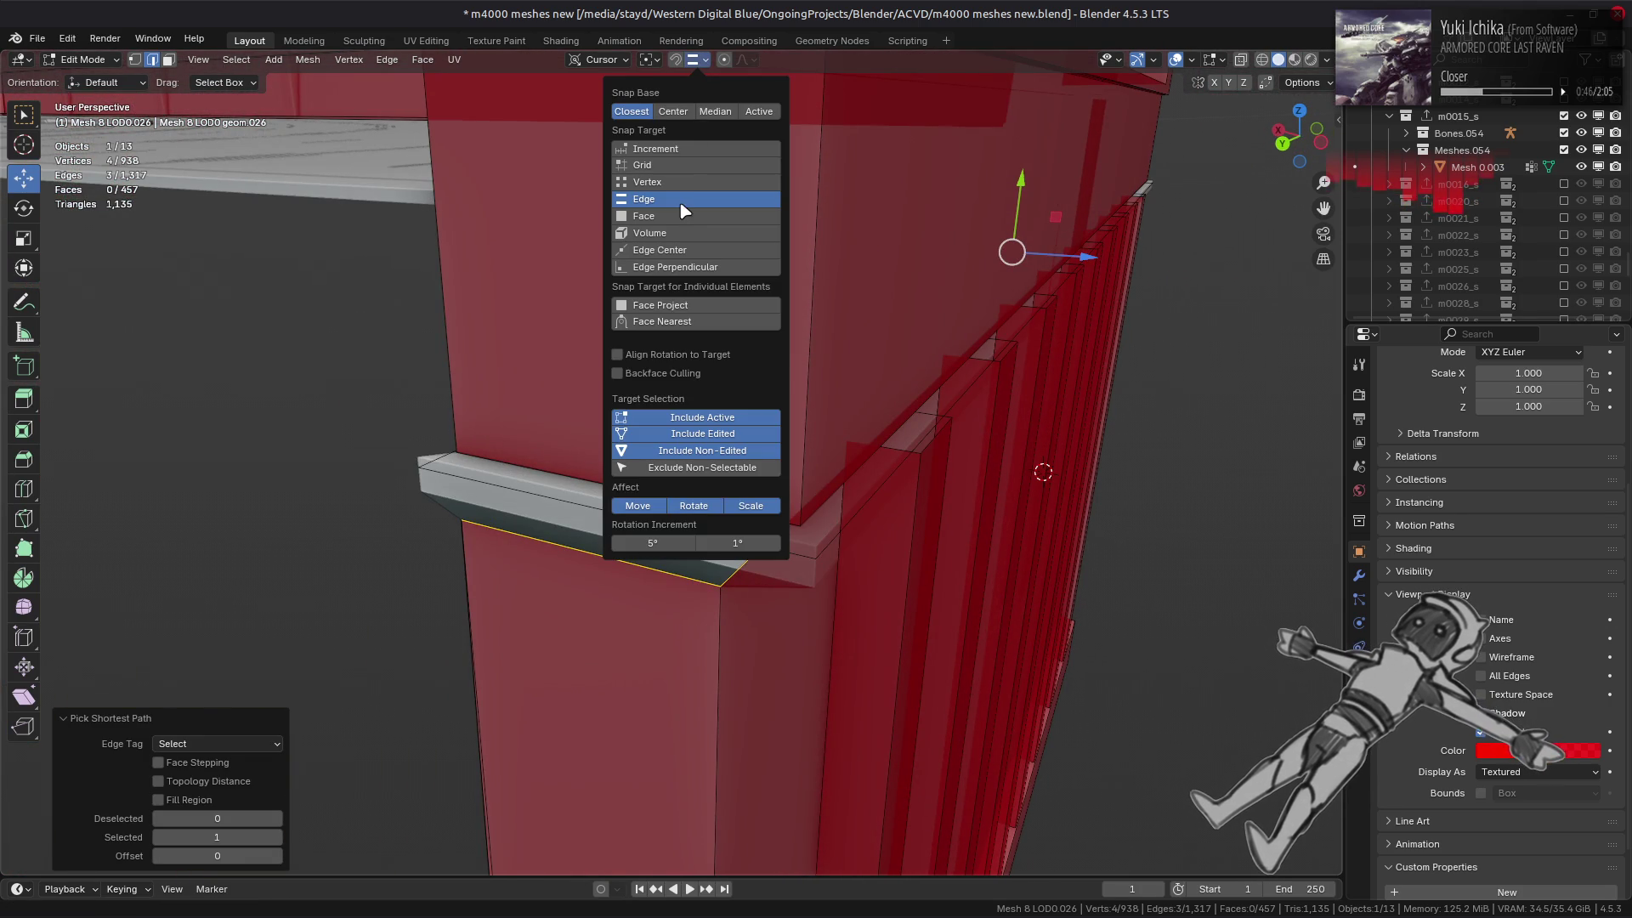
pyautogui.click(680, 215)
pyautogui.press('g')
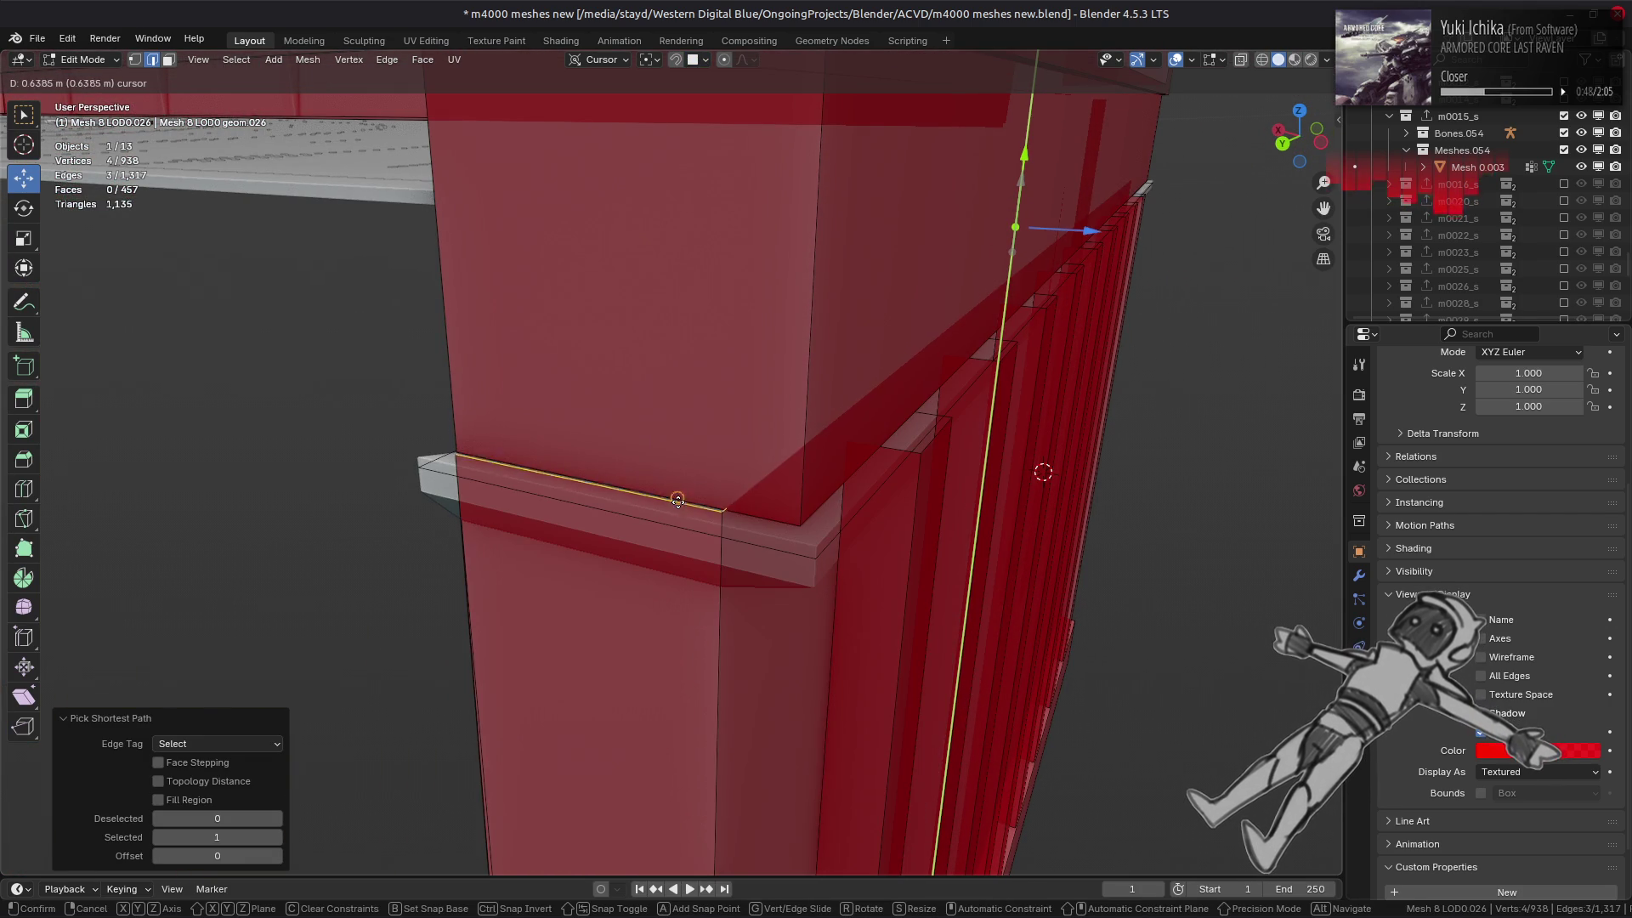
pyautogui.click(724, 518)
# - Select the eight vertical ribs along the long side with their linked faces for deletion
pyautogui.moveTo(723, 519)
pyautogui.mouseDown(button='middle')
pyautogui.moveTo(727, 448)
pyautogui.moveTo(807, 453)
pyautogui.mouseUp(button='middle')
pyautogui.press('3')
pyautogui.click(815, 513)
pyautogui.moveTo(815, 513); pyautogui.dragTo(601, 535, button='middle')
pyautogui.keyDown('shift'); pyautogui.click(590, 515); pyautogui.keyUp('shift')
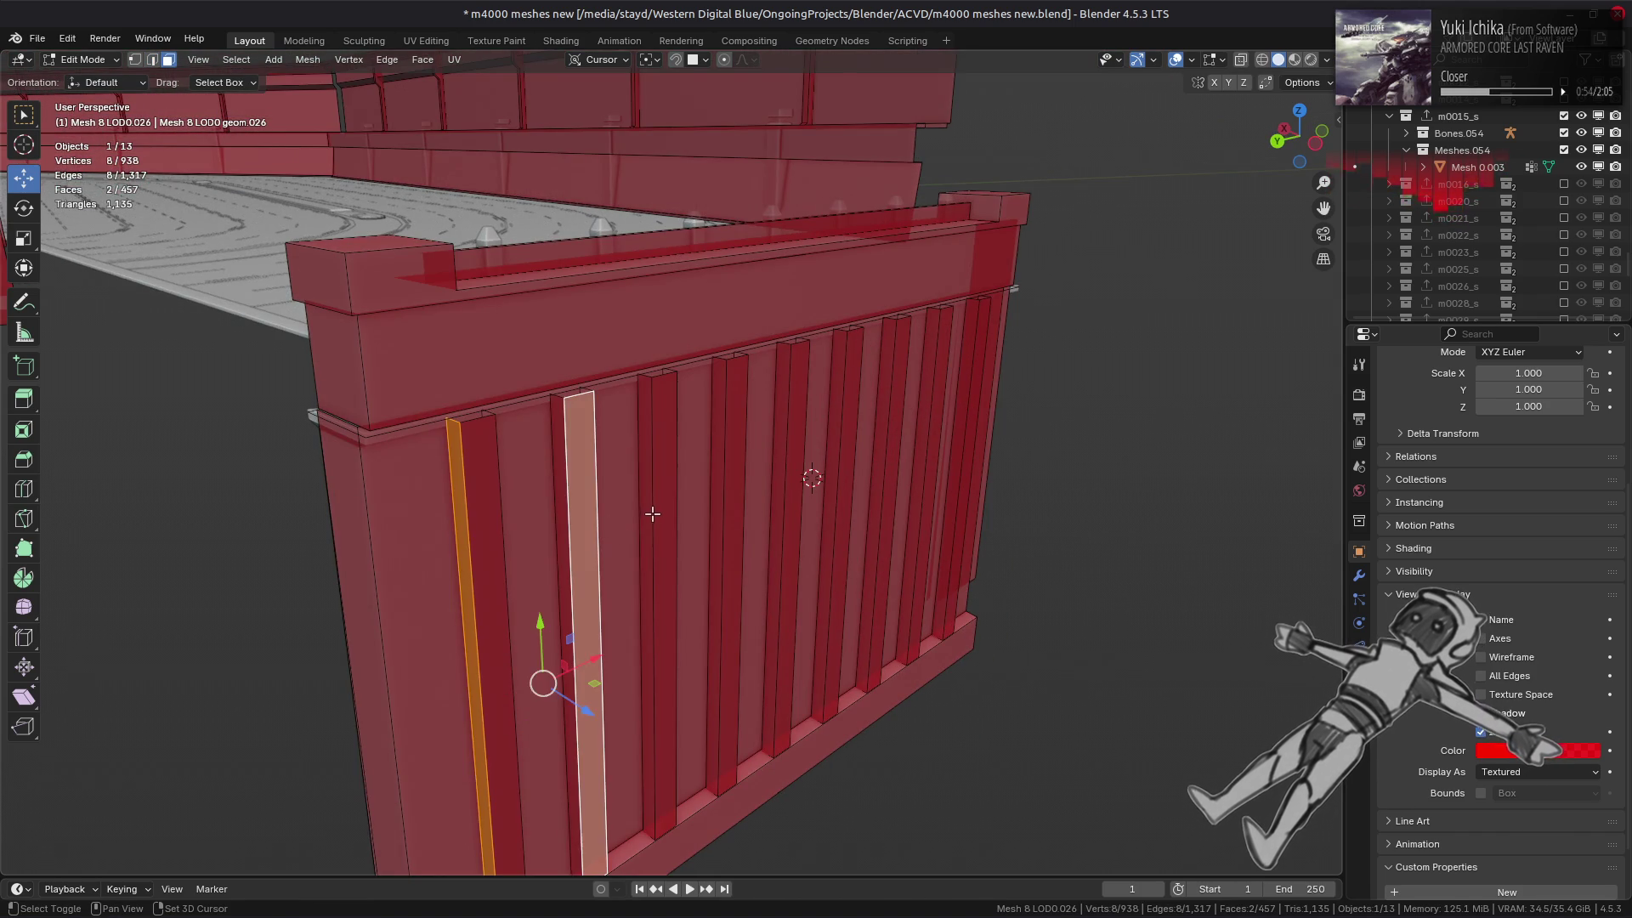
pyautogui.keyDown('shift'); pyautogui.click(665, 502); pyautogui.keyUp('shift')
pyautogui.keyDown('shift'); pyautogui.click(732, 493); pyautogui.keyUp('shift')
pyautogui.keyDown('shift'); pyautogui.click(797, 493); pyautogui.keyUp('shift')
pyautogui.keyDown('shift'); pyautogui.click(828, 490); pyautogui.keyUp('shift')
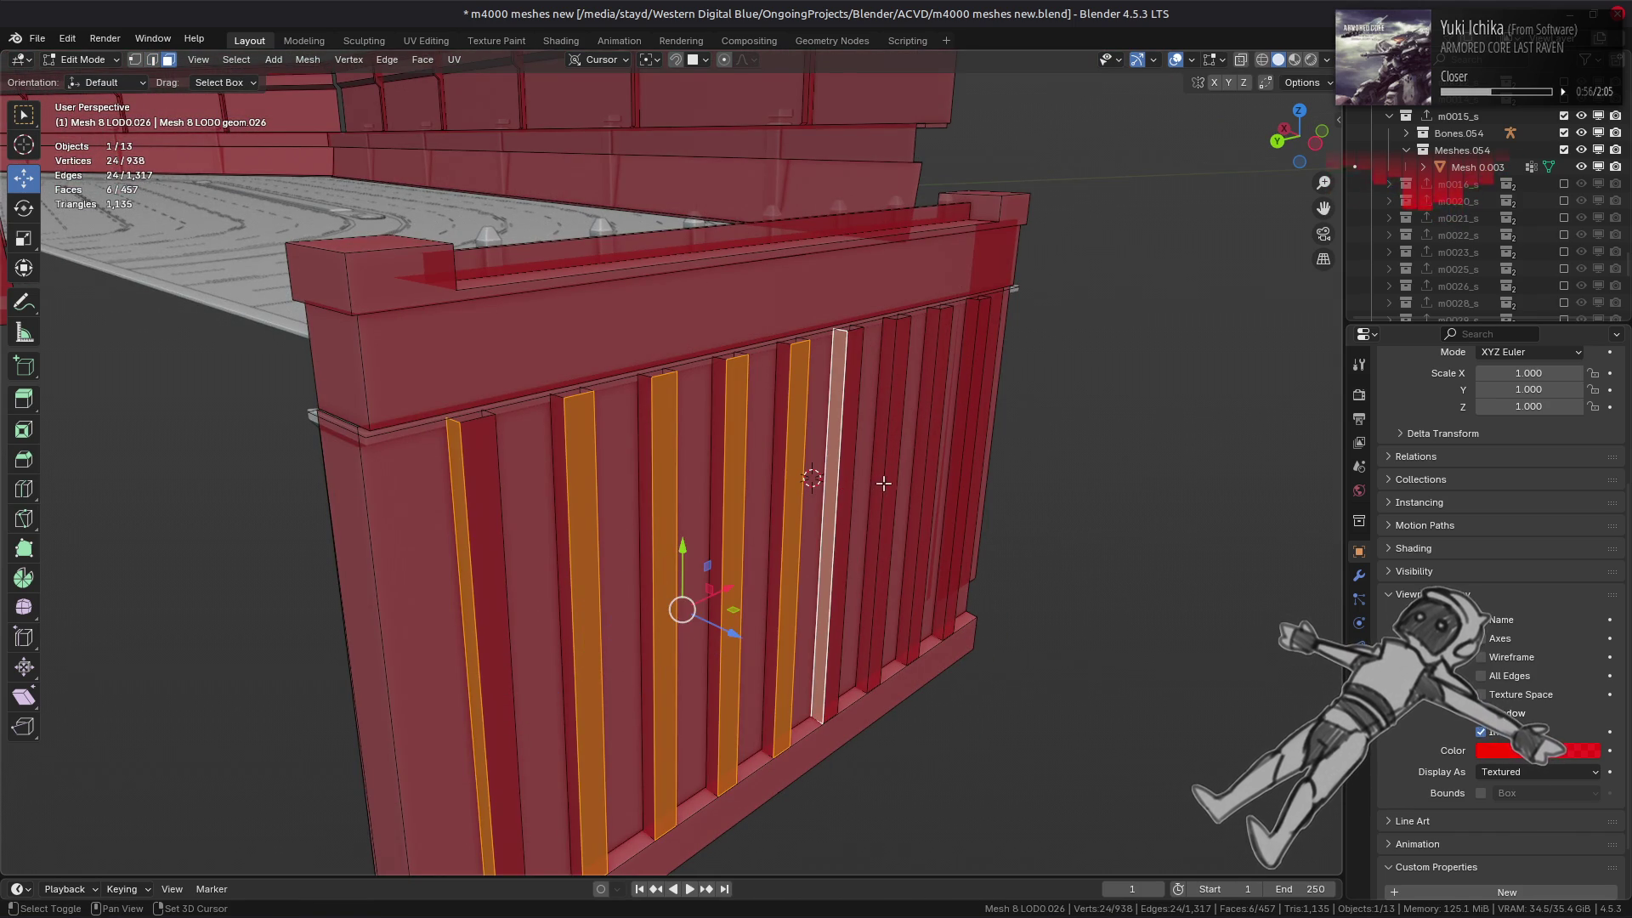
pyautogui.keyDown('shift'); pyautogui.click(882, 485); pyautogui.keyUp('shift')
pyautogui.keyDown('shift'); pyautogui.click(926, 479); pyautogui.keyUp('shift')
pyautogui.moveTo(966, 483)
pyautogui.mouseDown(button='middle')
pyautogui.moveTo(736, 477)
pyautogui.moveTo(805, 476)
pyautogui.mouseUp(button='middle')
pyautogui.hotkey('ctrl', 'l')
pyautogui.rightClick(773, 576)
# - Delete the selected rib faces and move a vertex at the wall's end
pyautogui.click(772, 579)
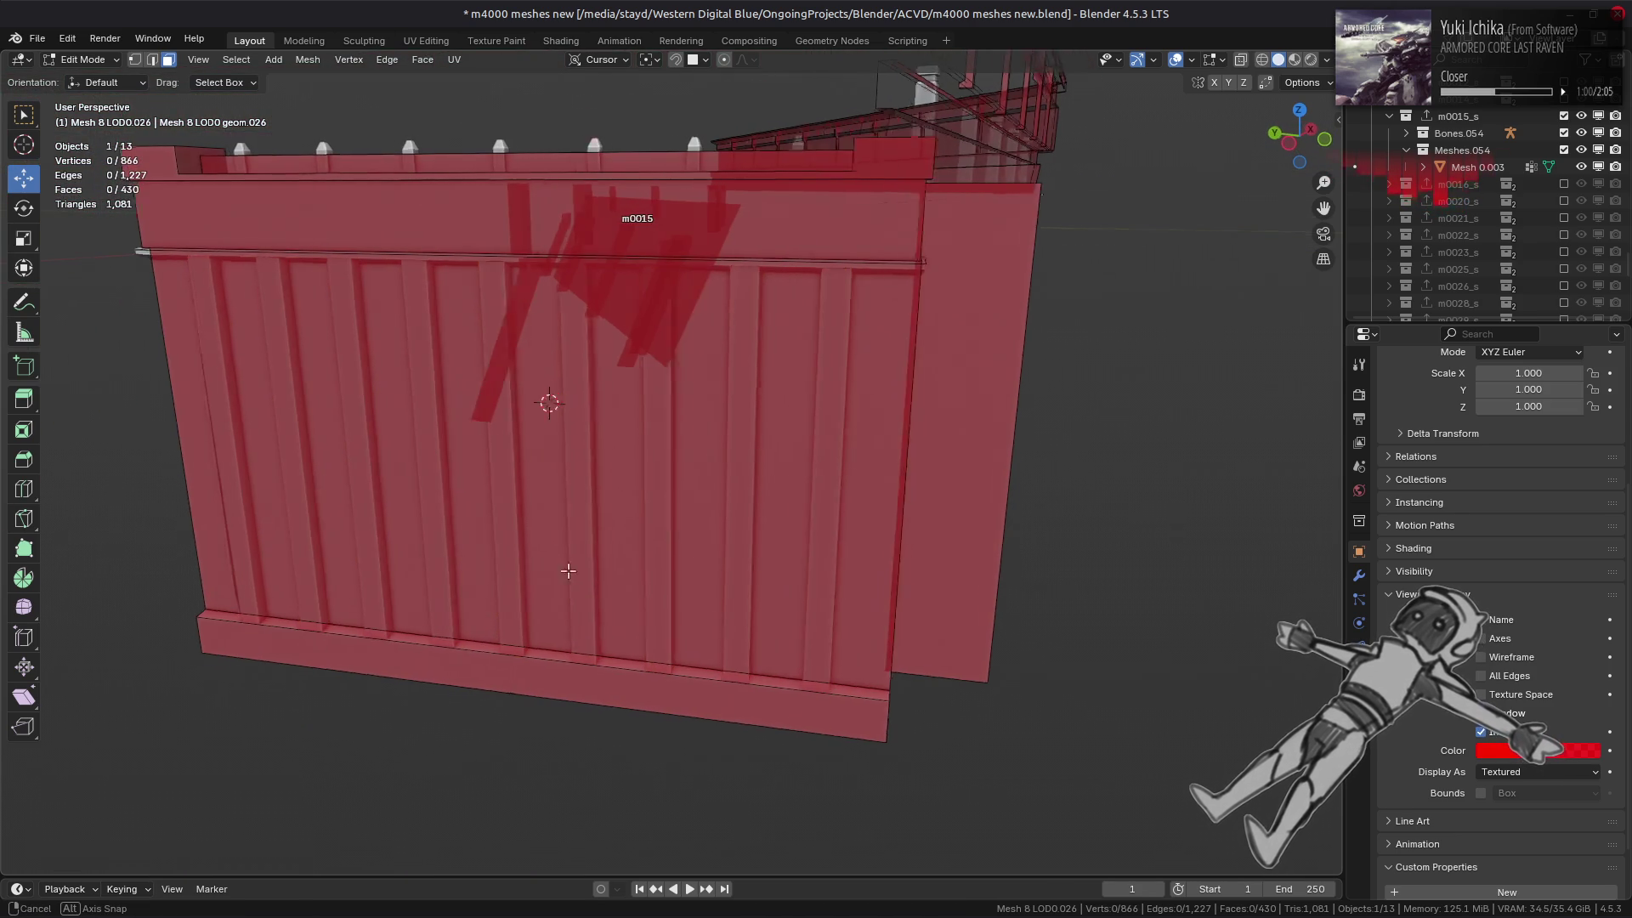
pyautogui.moveTo(564, 565)
pyautogui.mouseDown(button='middle')
pyautogui.moveTo(696, 565)
pyautogui.moveTo(693, 483)
pyautogui.moveTo(769, 484)
pyautogui.moveTo(830, 554)
pyautogui.mouseUp(button='middle')
pyautogui.press('1')
pyautogui.click(937, 662)
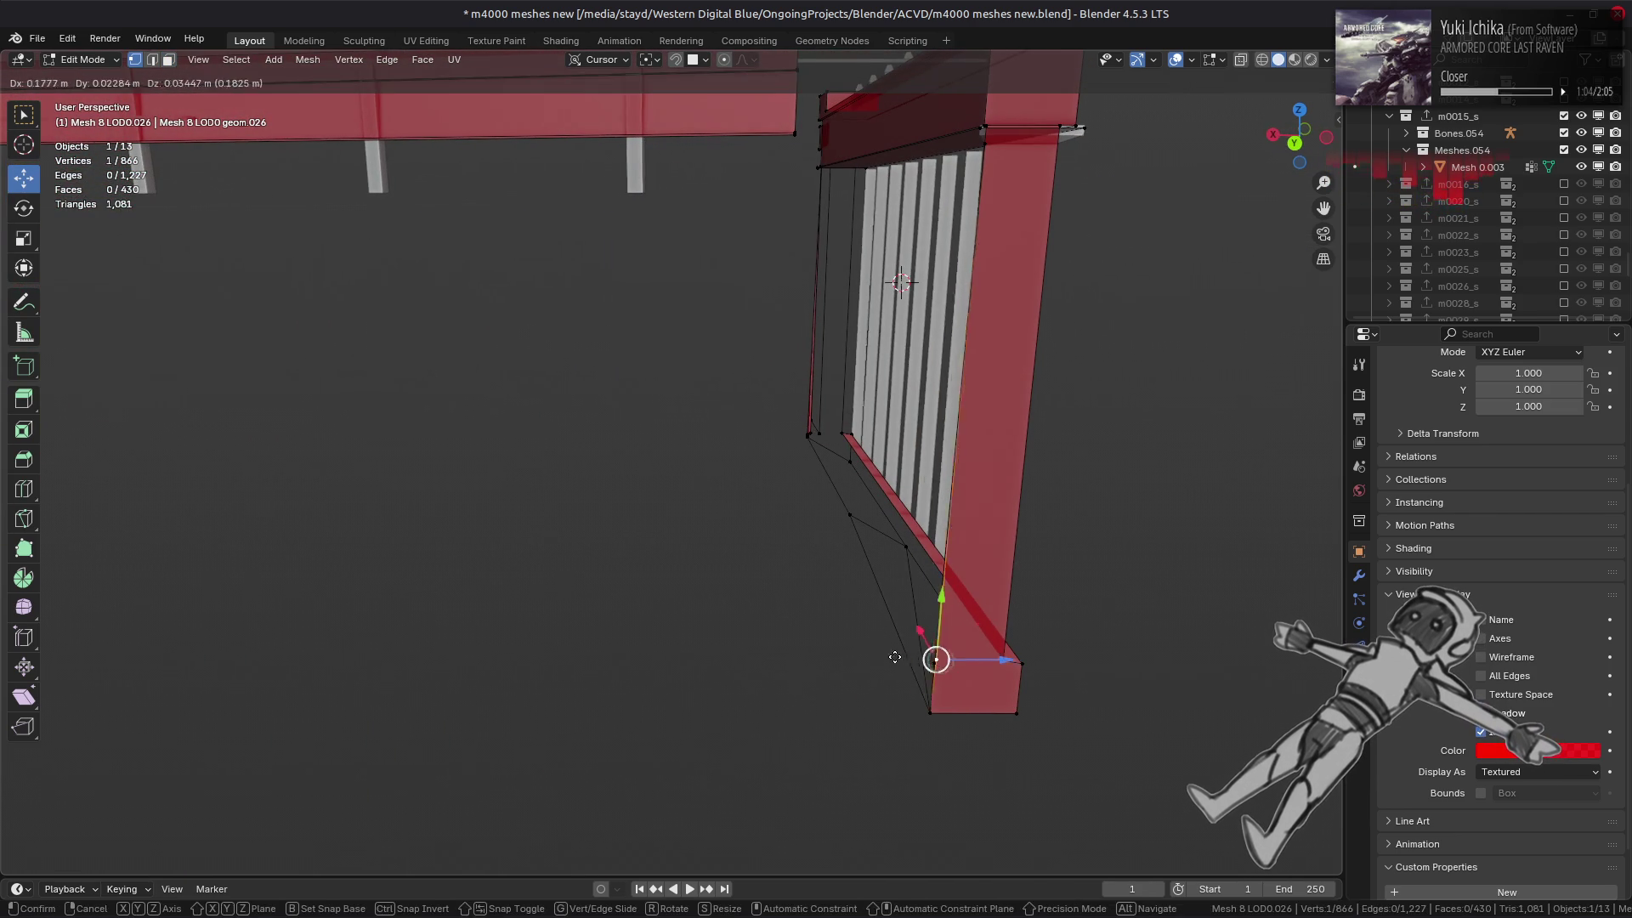
pyautogui.press('g')
pyautogui.click(764, 636)
# - Grow a face selection around the end vertex and delete the four end faces
pyautogui.moveTo(770, 627); pyautogui.dragTo(731, 639, button='middle')
pyautogui.hotkey('ctrl', '3')
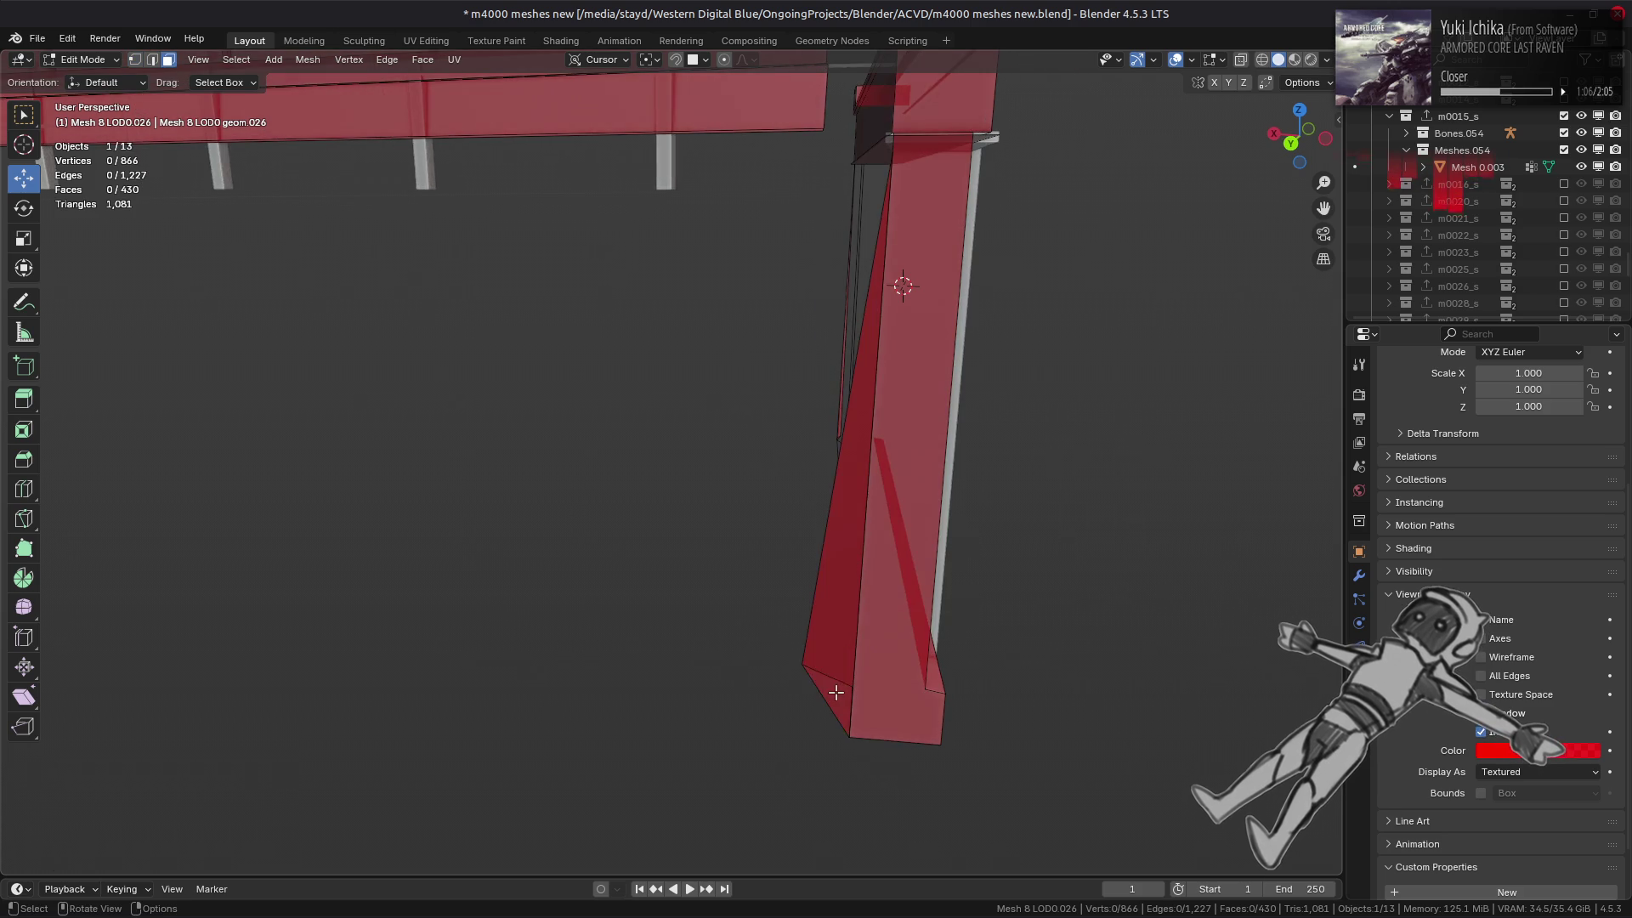
pyautogui.press('ctrl+KP_Add')
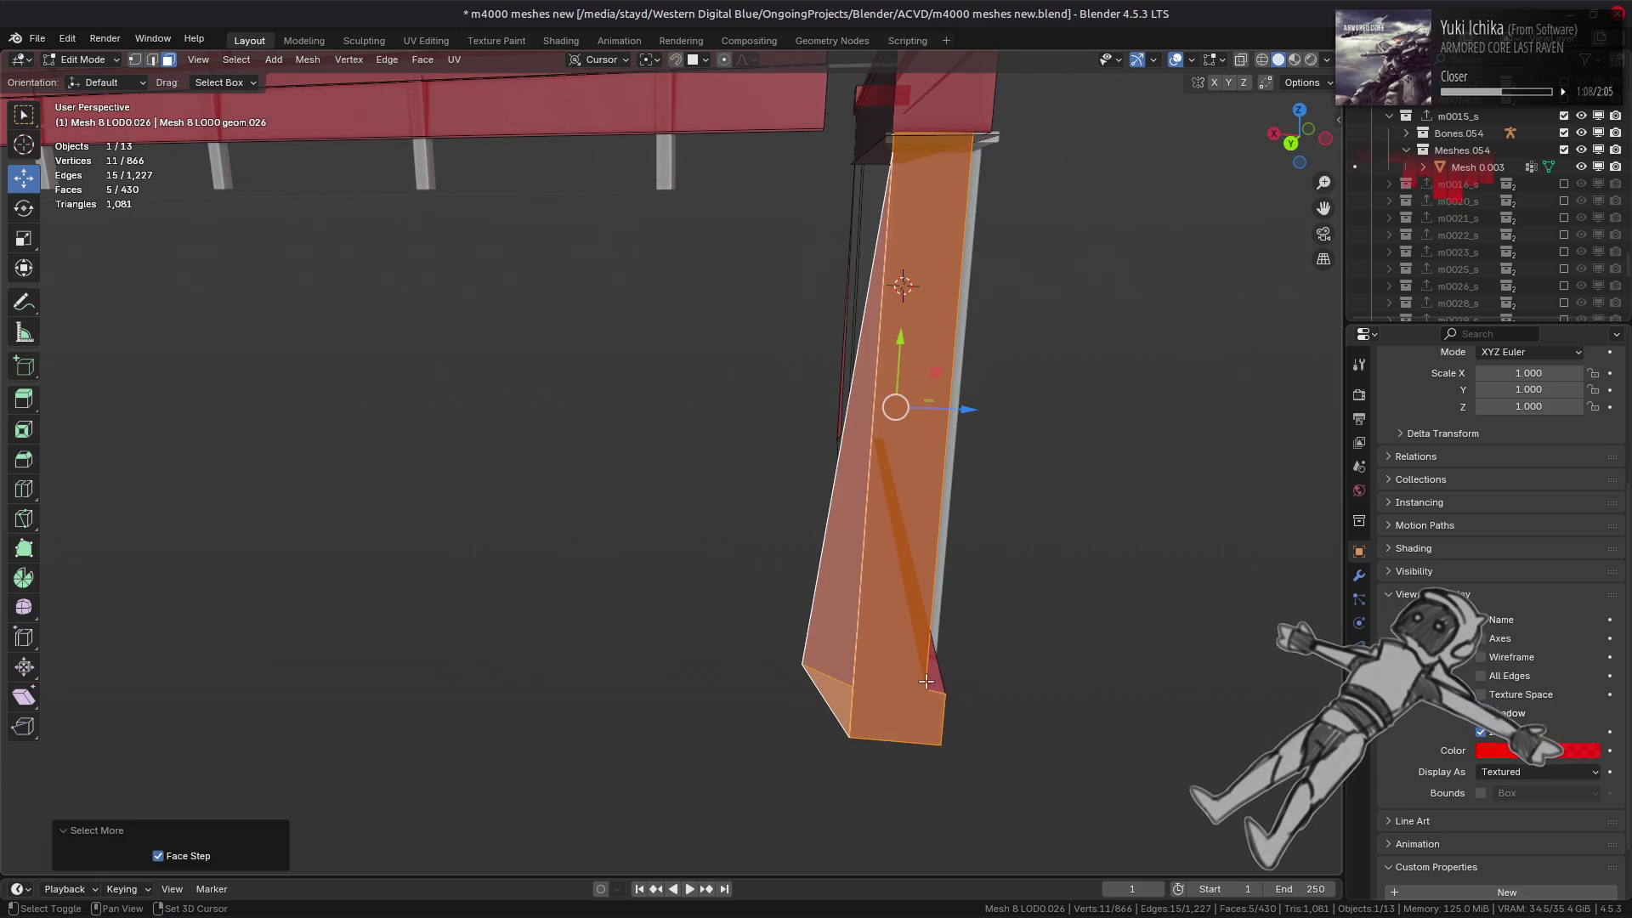
pyautogui.keyDown('shift'); pyautogui.click(902, 665); pyautogui.keyUp('shift')
pyautogui.rightClick(719, 606)
pyautogui.press('Escape')
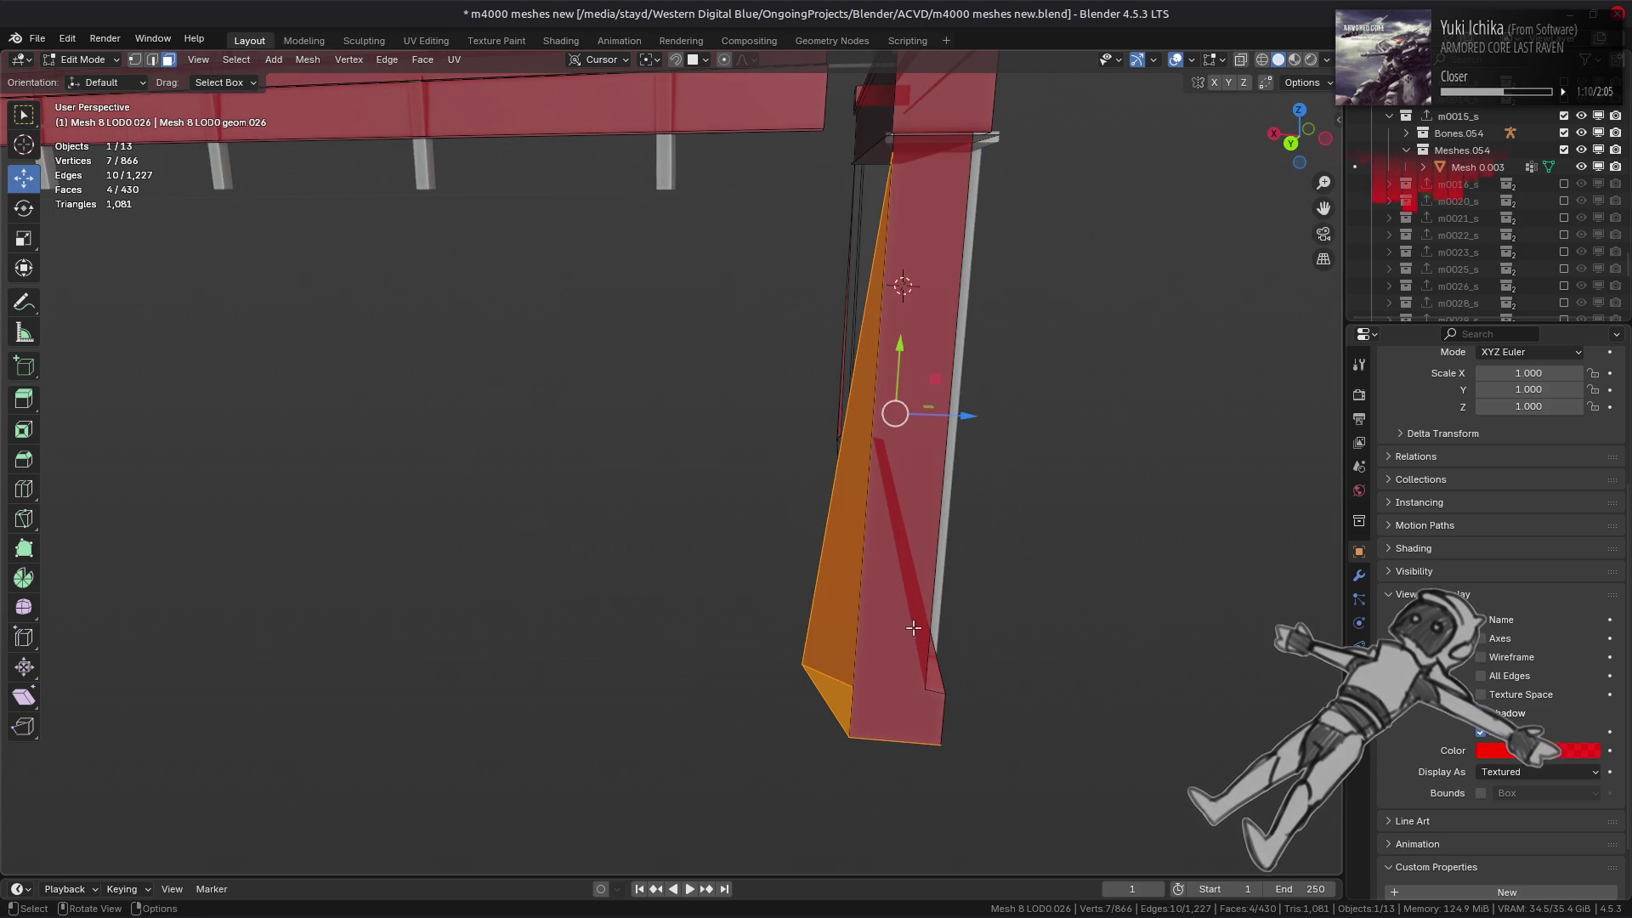
pyautogui.moveTo(703, 605); pyautogui.dragTo(689, 572, button='middle')
pyautogui.press('x')
pyautogui.click(709, 559)
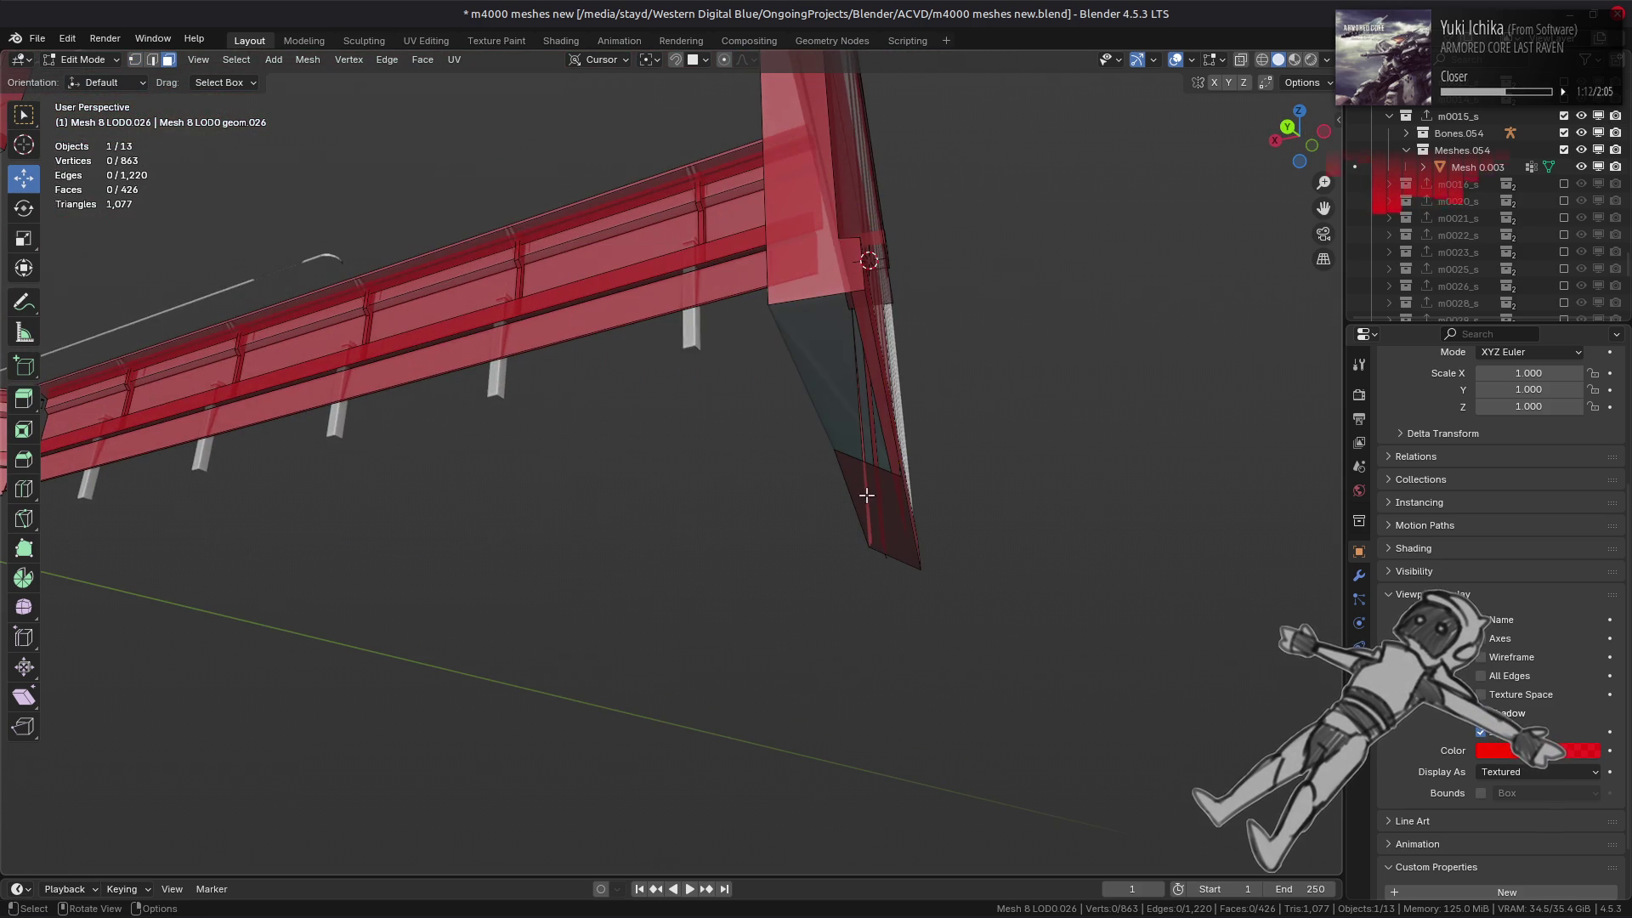
# - Delete the wall's bottom face
pyautogui.moveTo(867, 495)
pyautogui.mouseDown(button='middle')
pyautogui.moveTo(842, 527)
pyautogui.moveTo(874, 510)
pyautogui.moveTo(852, 502)
pyautogui.moveTo(870, 572)
pyautogui.moveTo(799, 624)
pyautogui.mouseUp(button='middle')
pyautogui.click(841, 532)
pyautogui.rightClick(841, 535)
pyautogui.click(837, 539)
# - Move the bottom ledge face -0.808 m along Z
pyautogui.press('a')
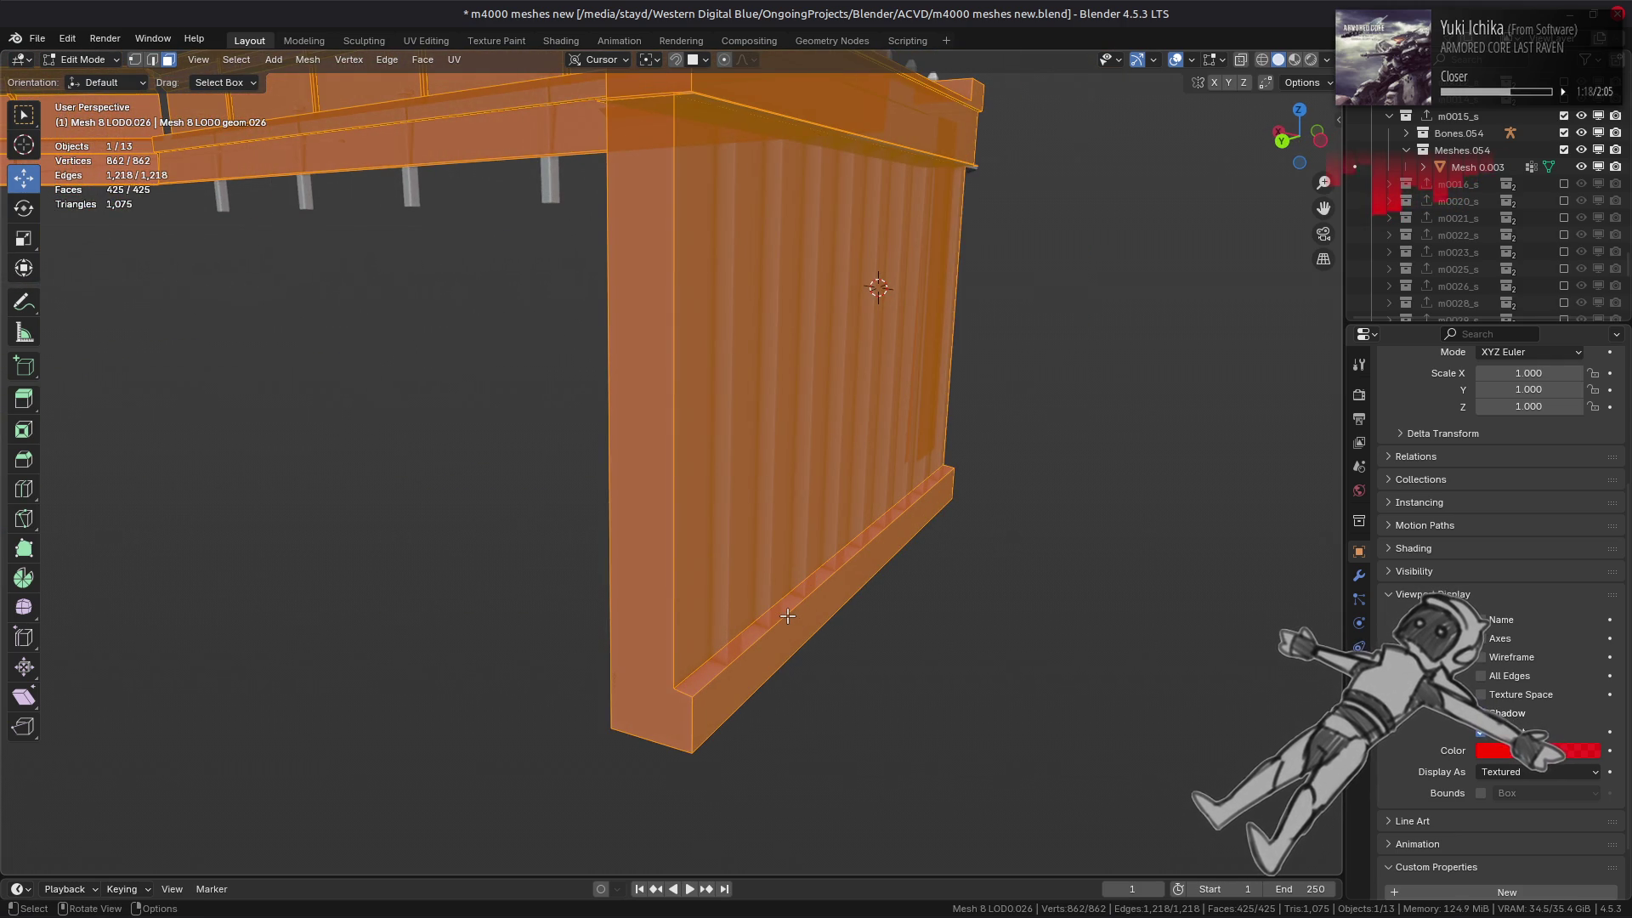
pyautogui.press('2')
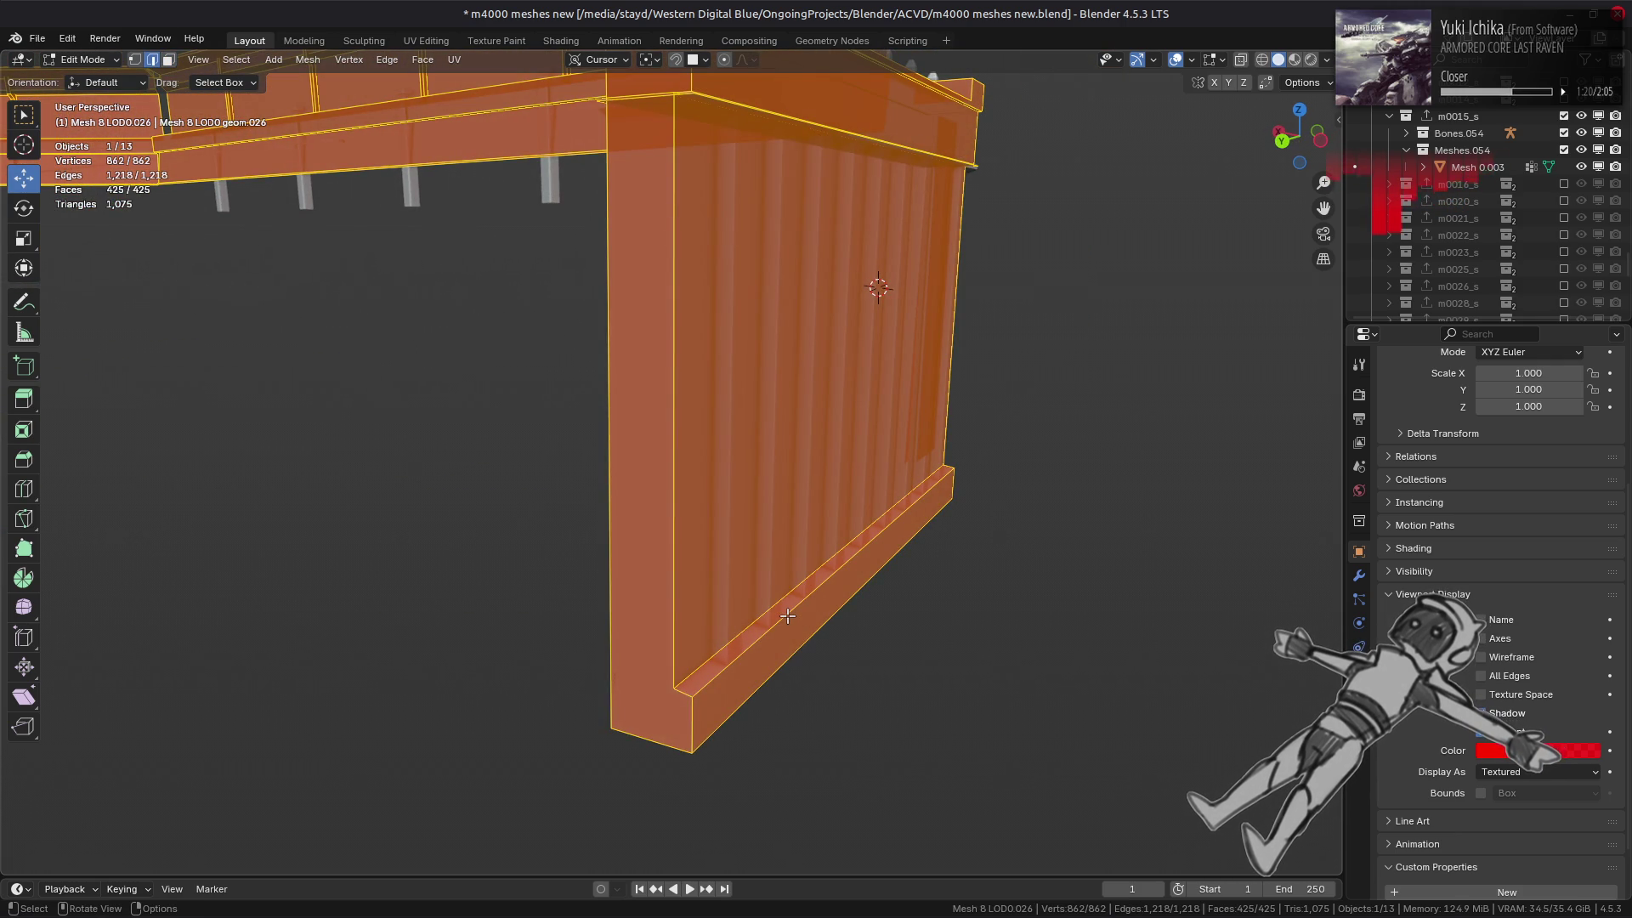
pyautogui.press('3')
pyautogui.click(784, 616)
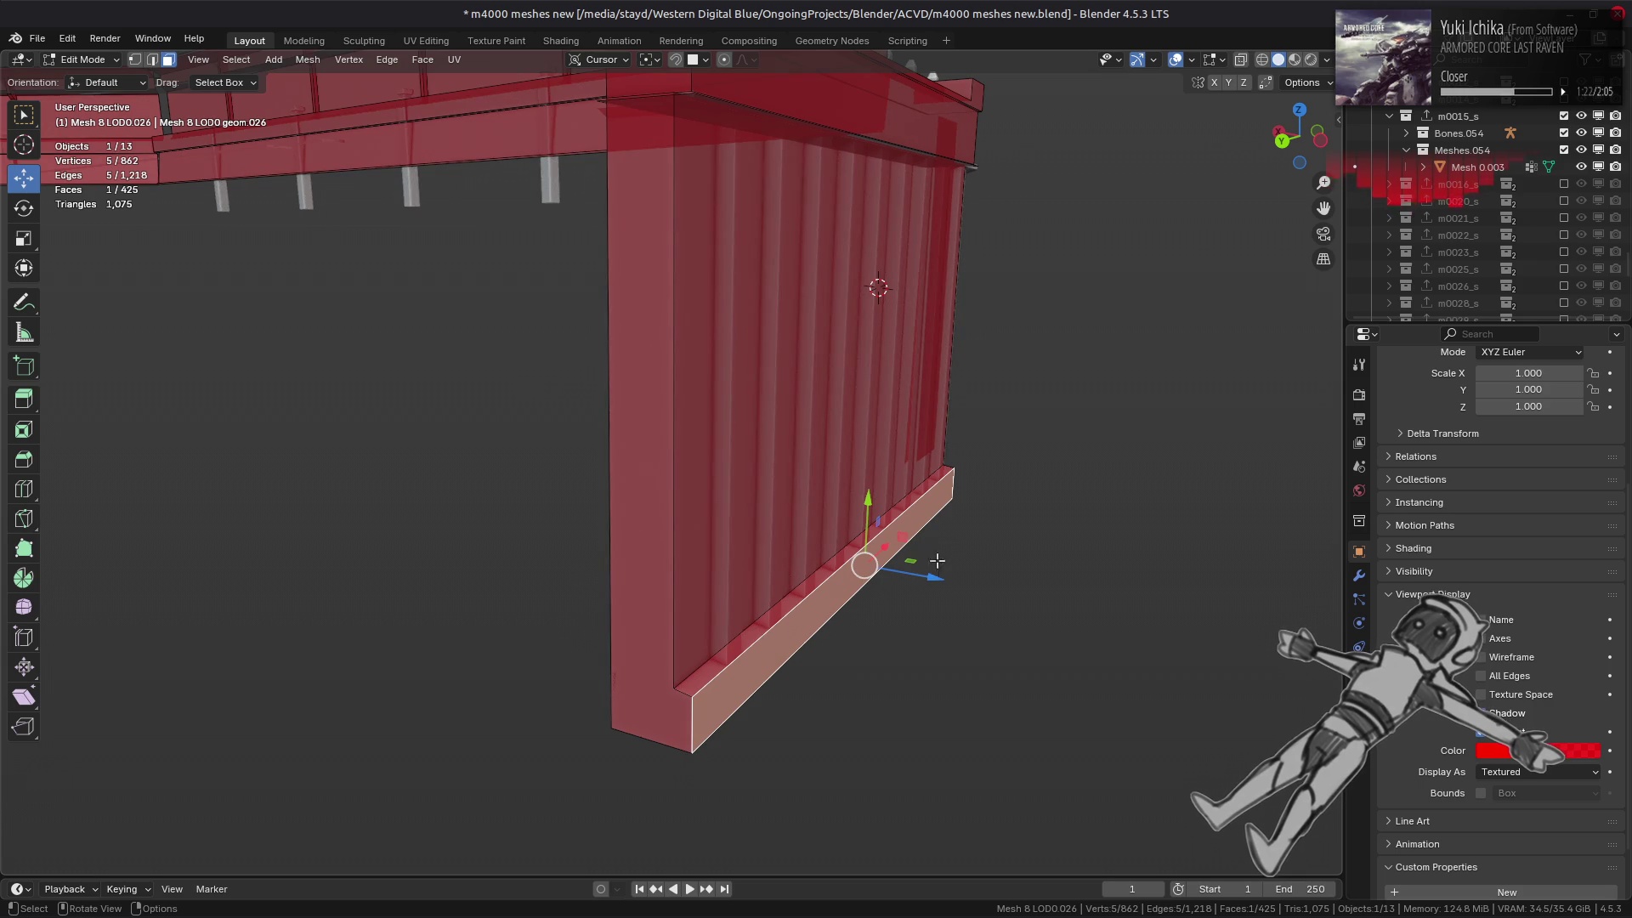
pyautogui.press('g')
pyautogui.press('z')
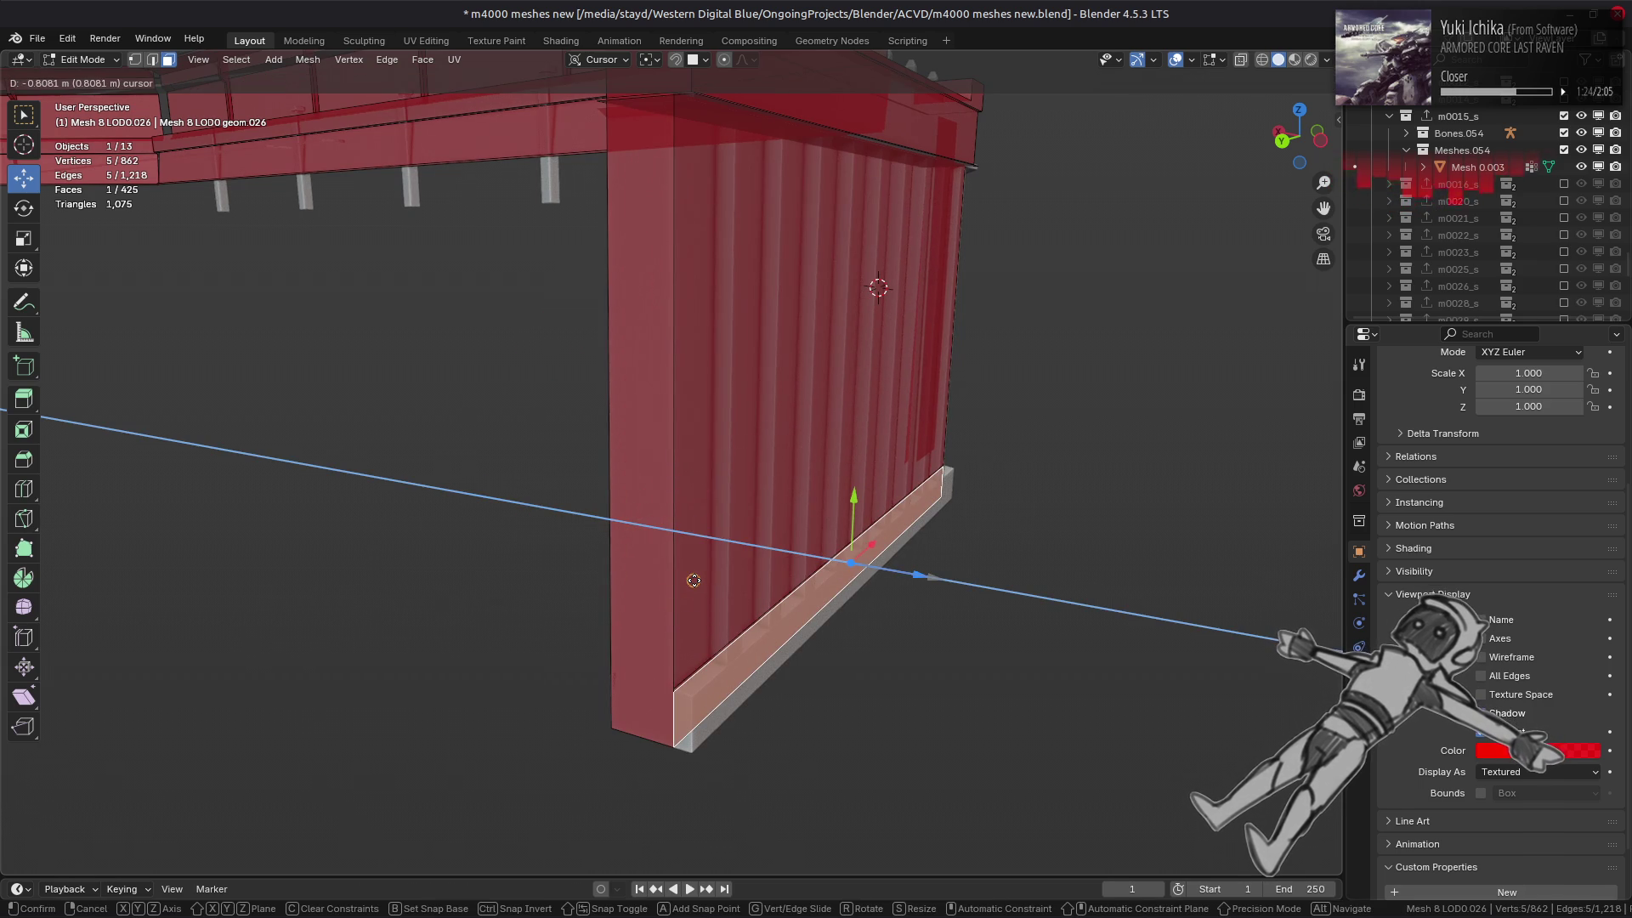
pyautogui.click(694, 581)
# - Try a Limited Dissolve on the wall's linked end faces, then undo it
pyautogui.press('1')
pyautogui.press('a')
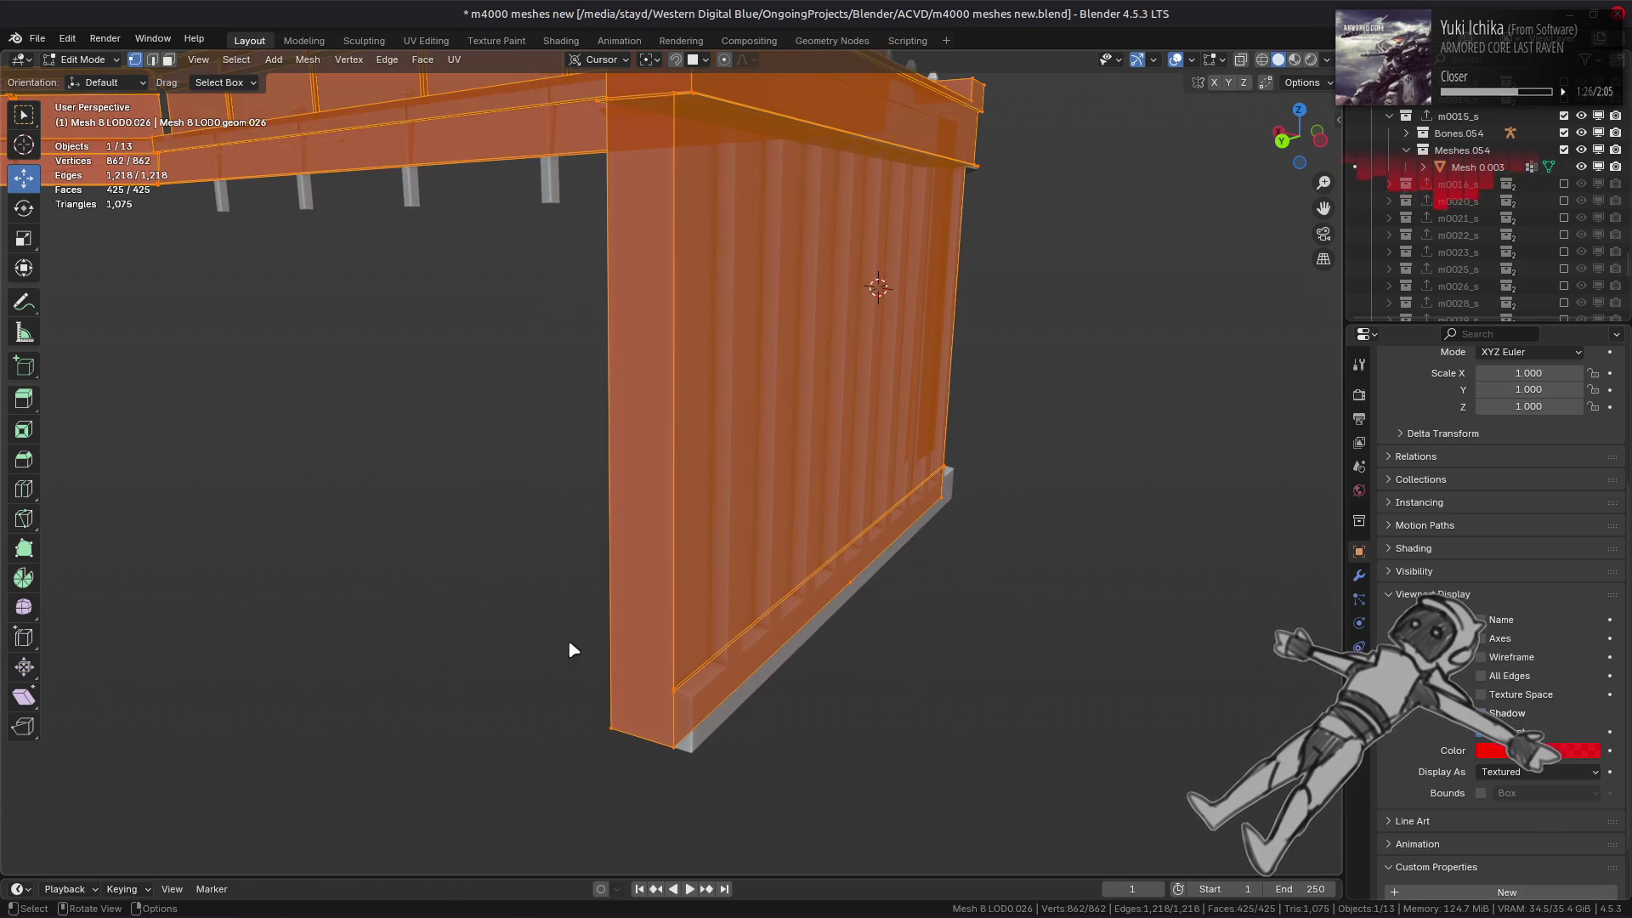
pyautogui.rightClick(799, 660)
pyautogui.press('Escape')
pyautogui.press('3')
pyautogui.click(858, 357)
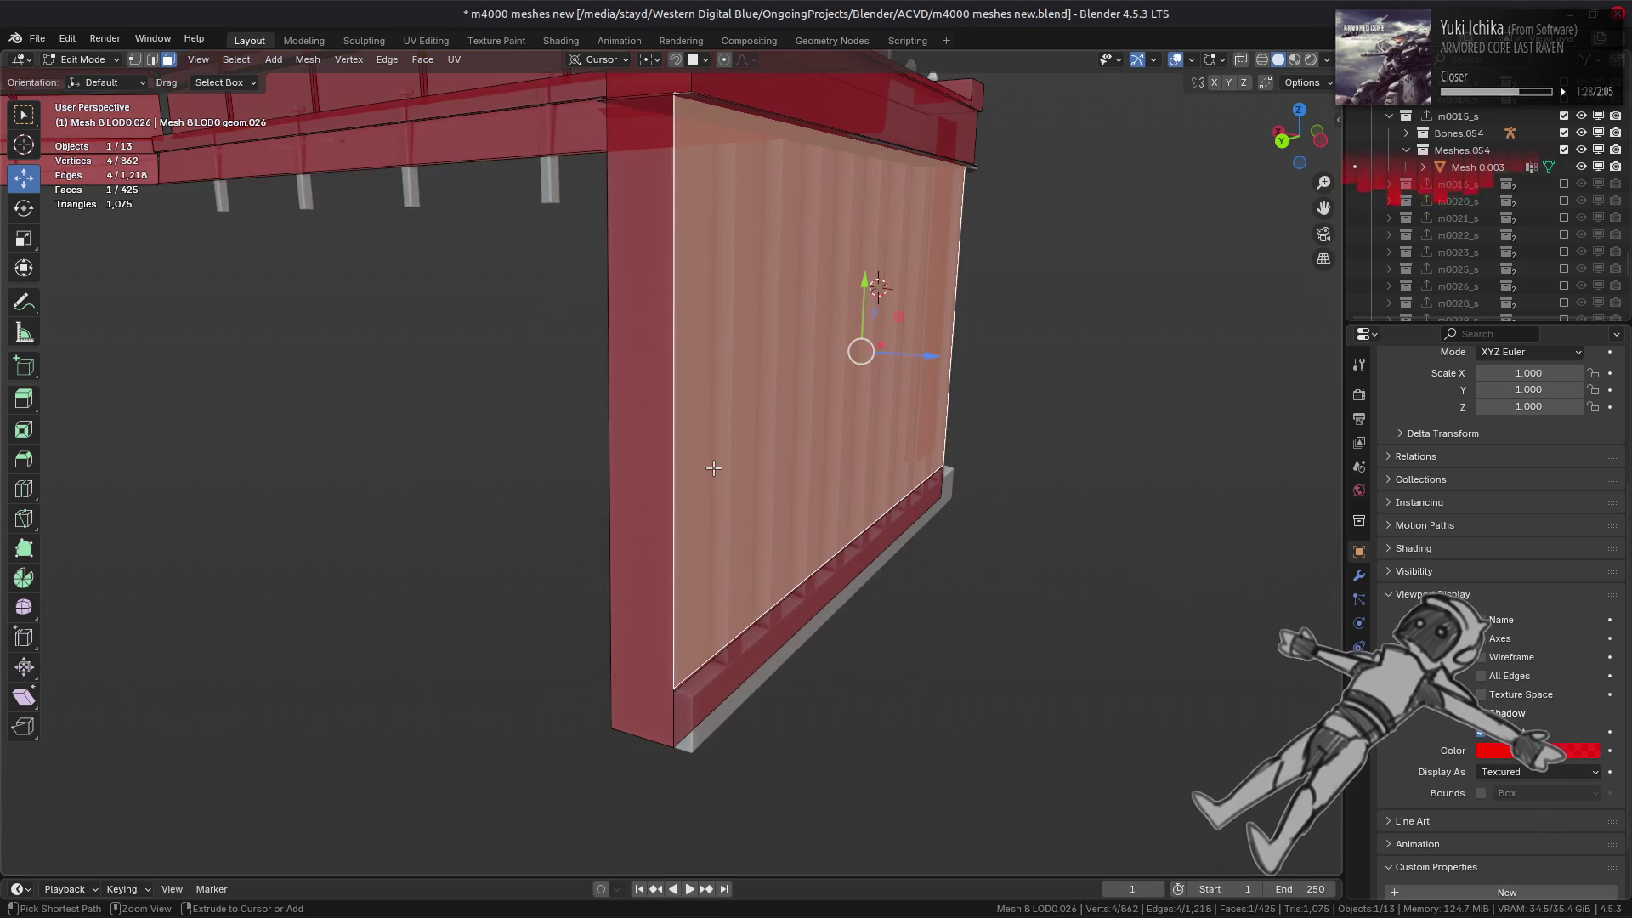
pyautogui.hotkey('ctrl', 'l')
pyautogui.click(308, 59)
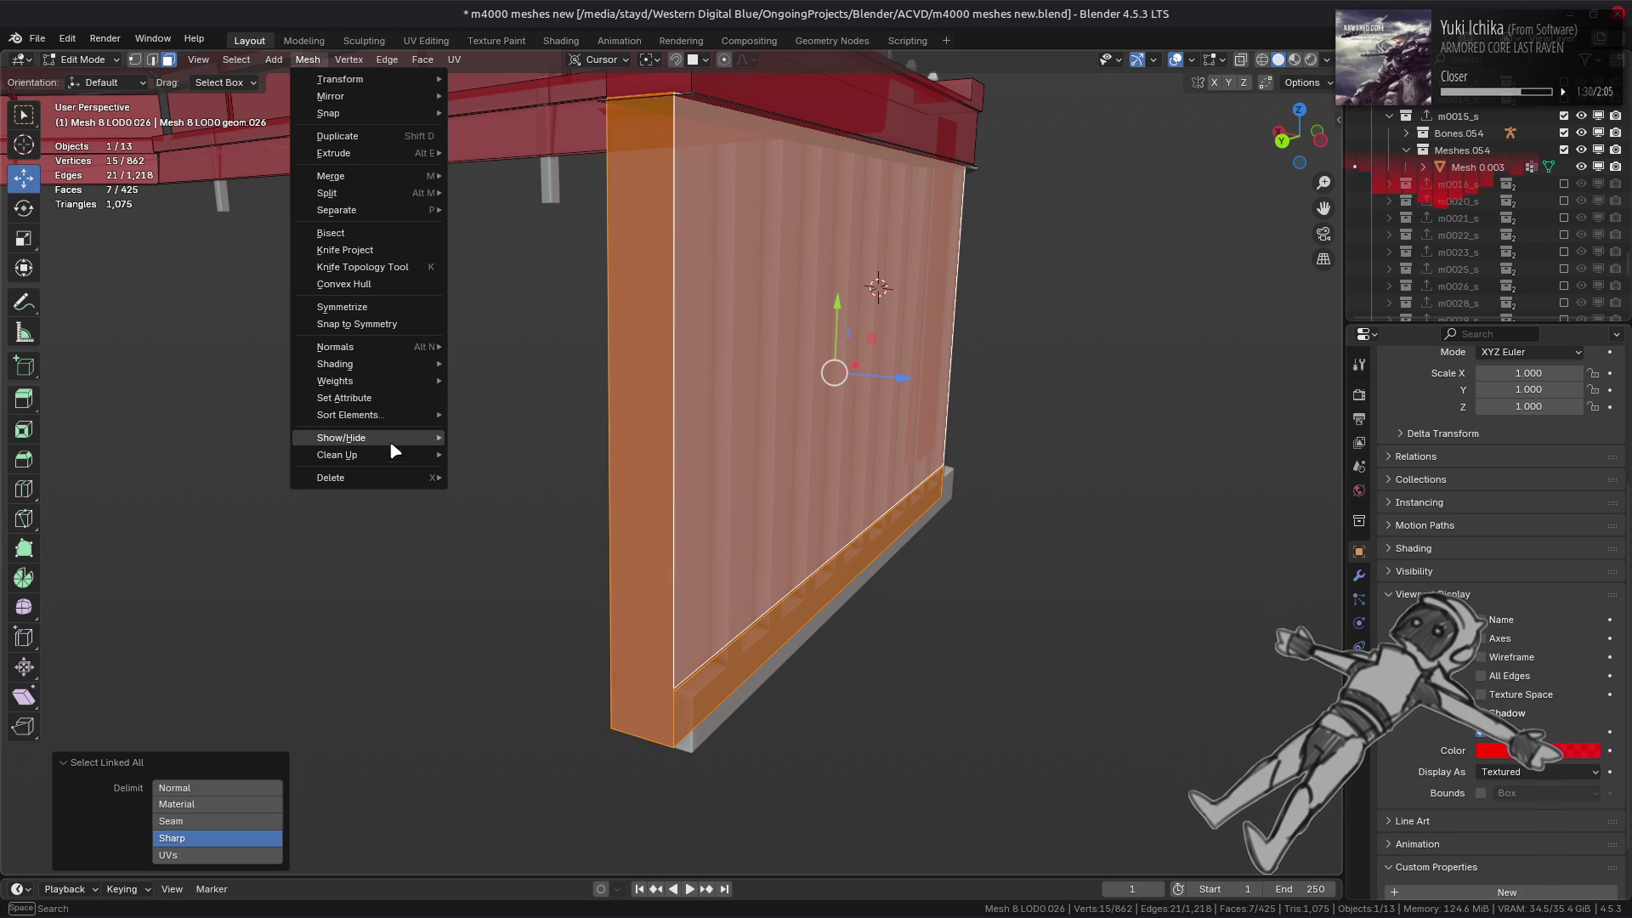
pyautogui.moveTo(415, 445)
pyautogui.click(535, 513)
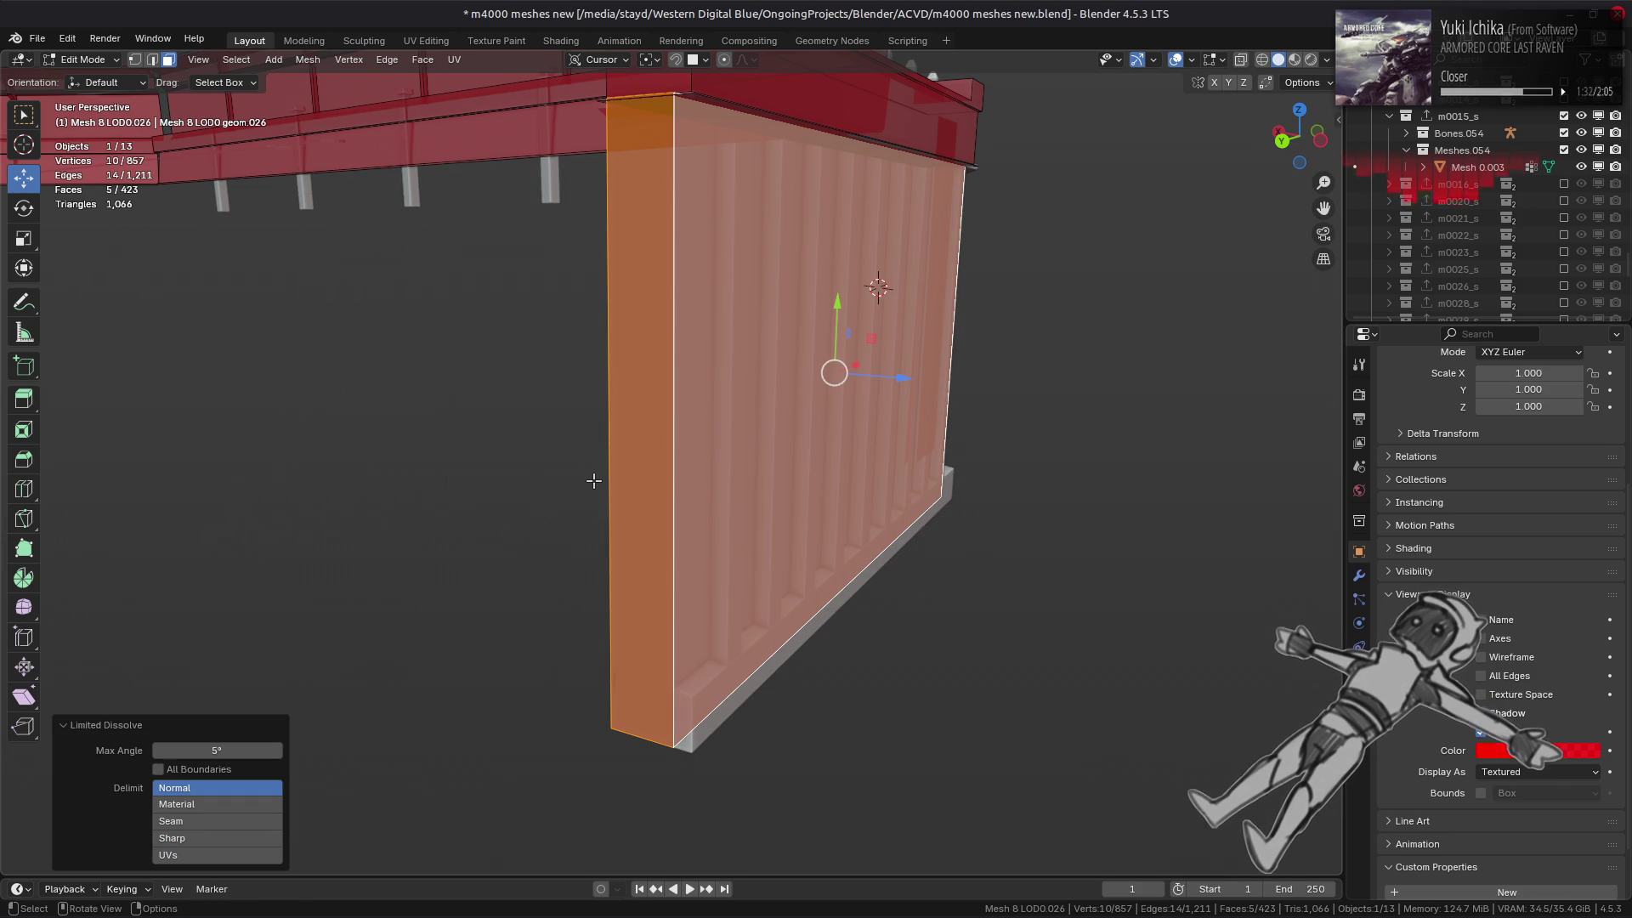
pyautogui.hotkey('ctrl', 'z')
pyautogui.hotkey('alt', 'a')
# - Reposition the tip vertex of the thin triangle near the wall's bottom corner
pyautogui.moveTo(594, 481)
pyautogui.mouseDown(button='middle')
pyautogui.moveTo(587, 259)
pyautogui.moveTo(592, 592)
pyautogui.moveTo(535, 558)
pyautogui.moveTo(546, 499)
pyautogui.moveTo(761, 514)
pyautogui.moveTo(812, 365)
pyautogui.mouseUp(button='middle')
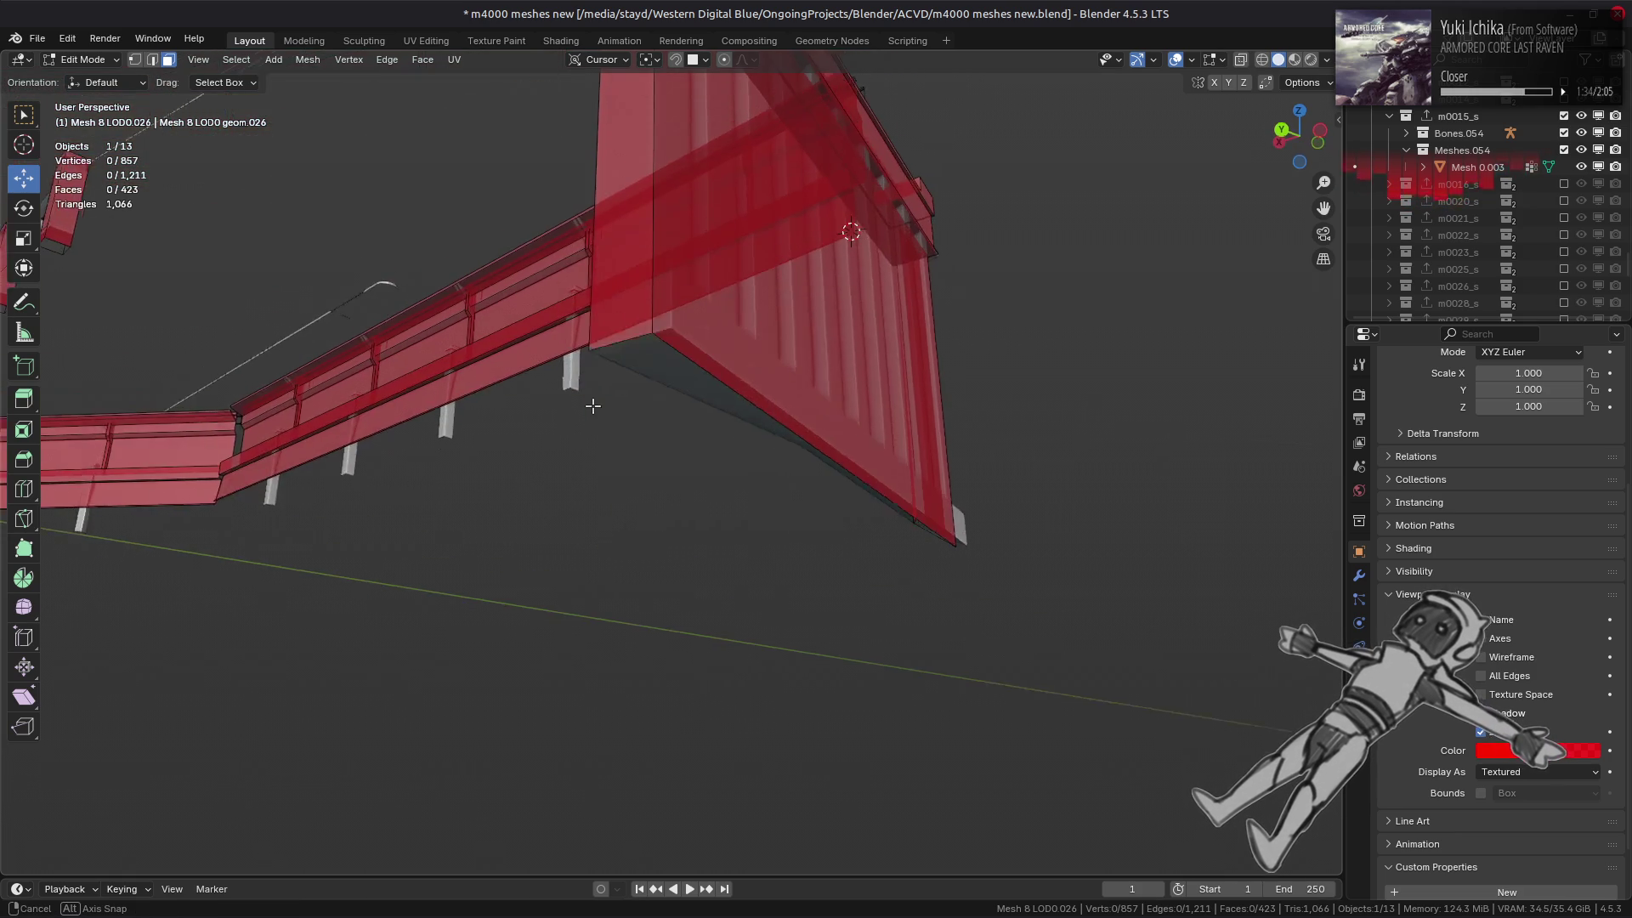
pyautogui.press('1')
pyautogui.click(518, 550)
pyautogui.press('3')
pyautogui.click(816, 352)
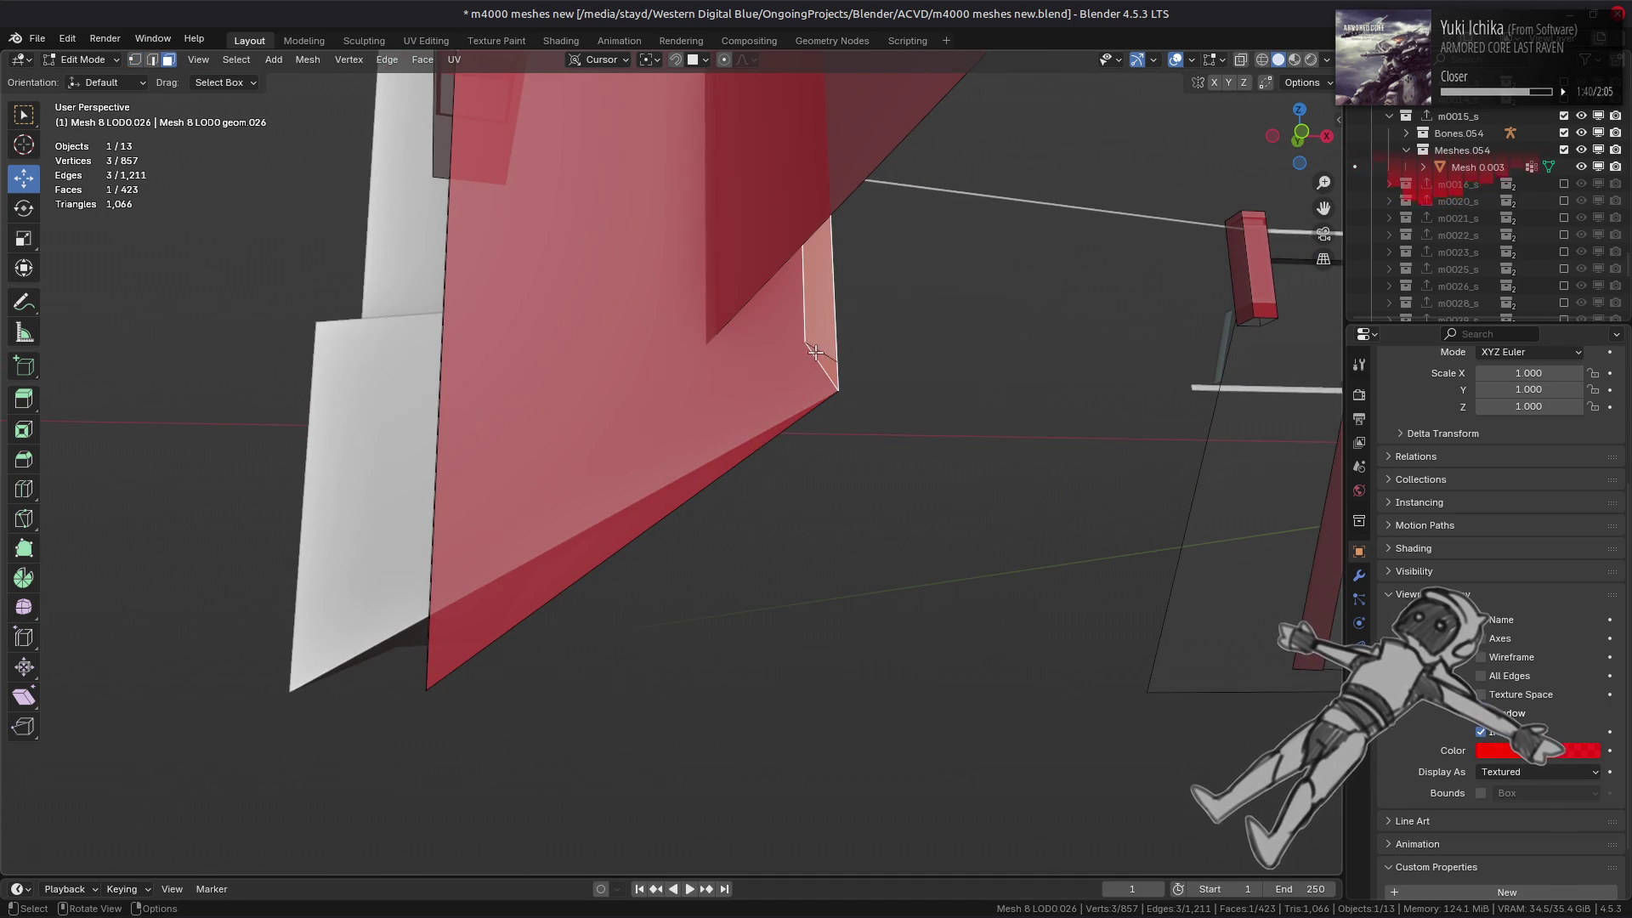
pyautogui.press('1')
pyautogui.click(807, 344)
pyautogui.click(886, 358)
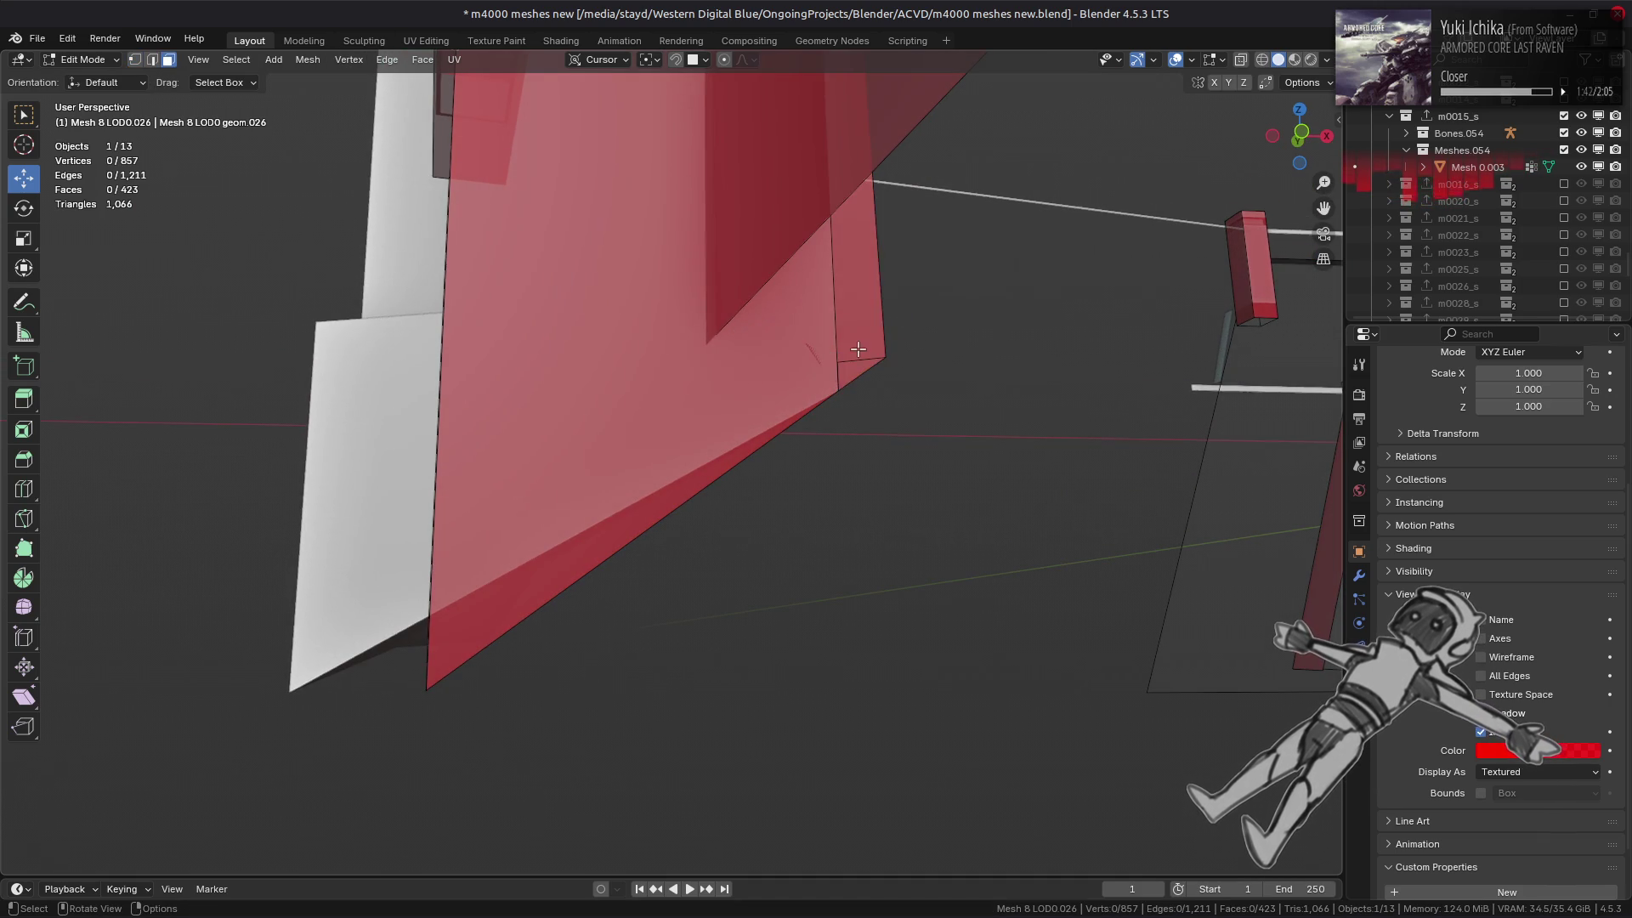
# - Select the wall's two end faces and bring up the face operations
pyautogui.press('3')
pyautogui.click(862, 352)
pyautogui.keyDown('shift'); pyautogui.click(816, 365); pyautogui.keyUp('shift')
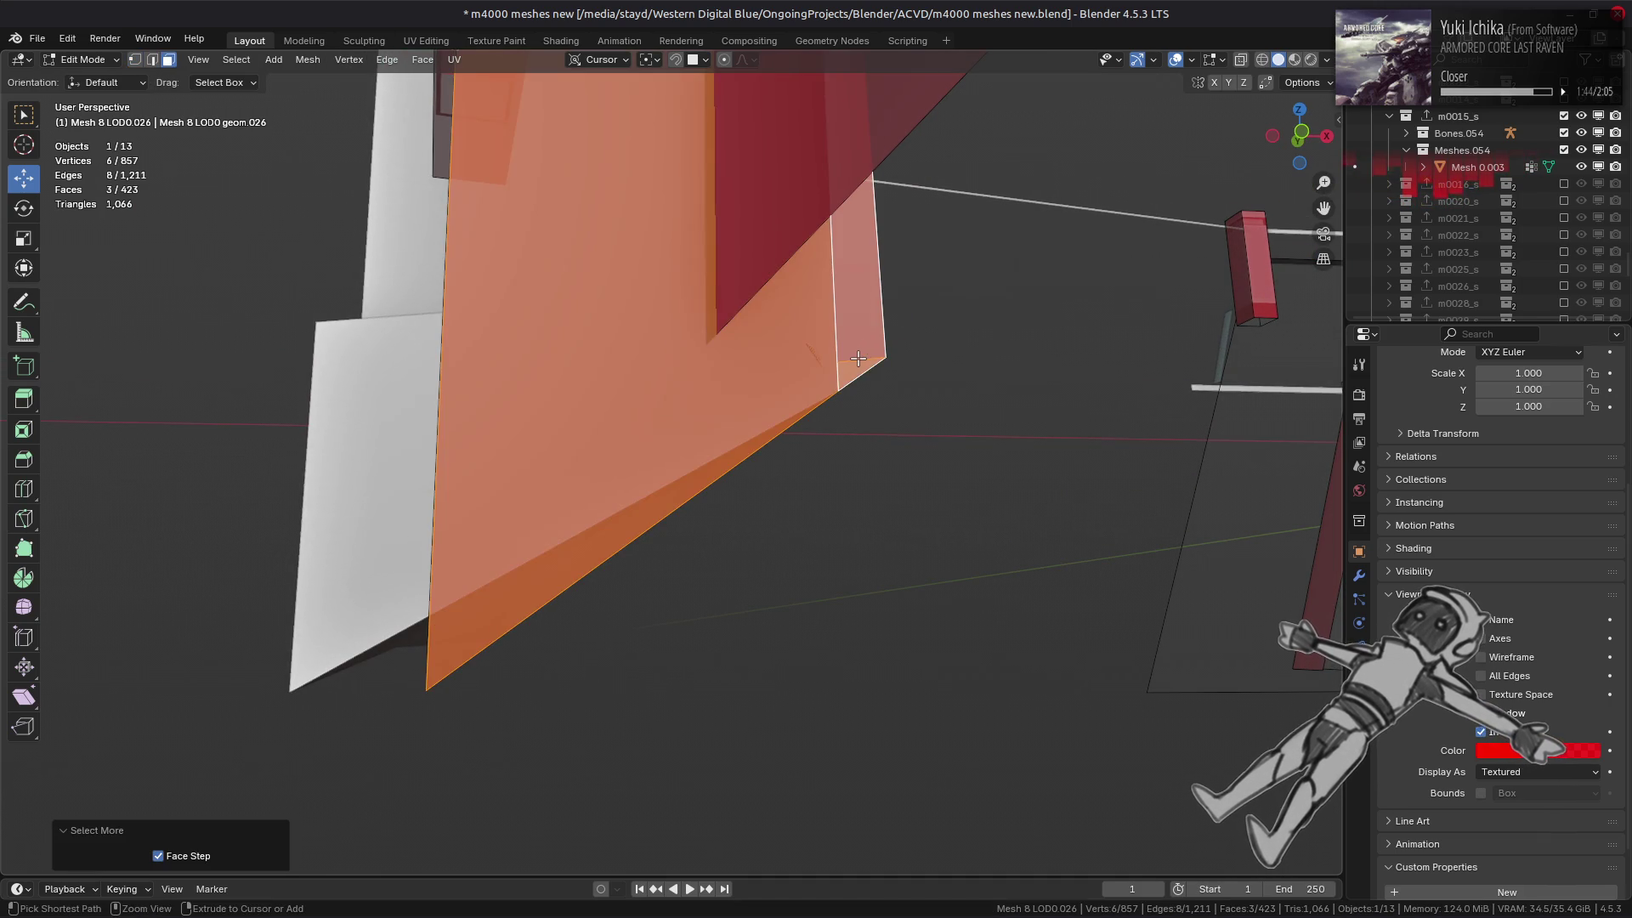
pyautogui.moveTo(816, 365)
pyautogui.mouseDown(button='middle')
pyautogui.moveTo(689, 382)
pyautogui.moveTo(677, 456)
pyautogui.moveTo(822, 473)
pyautogui.mouseUp(button='middle')
pyautogui.hotkey('ctrl', 'f')
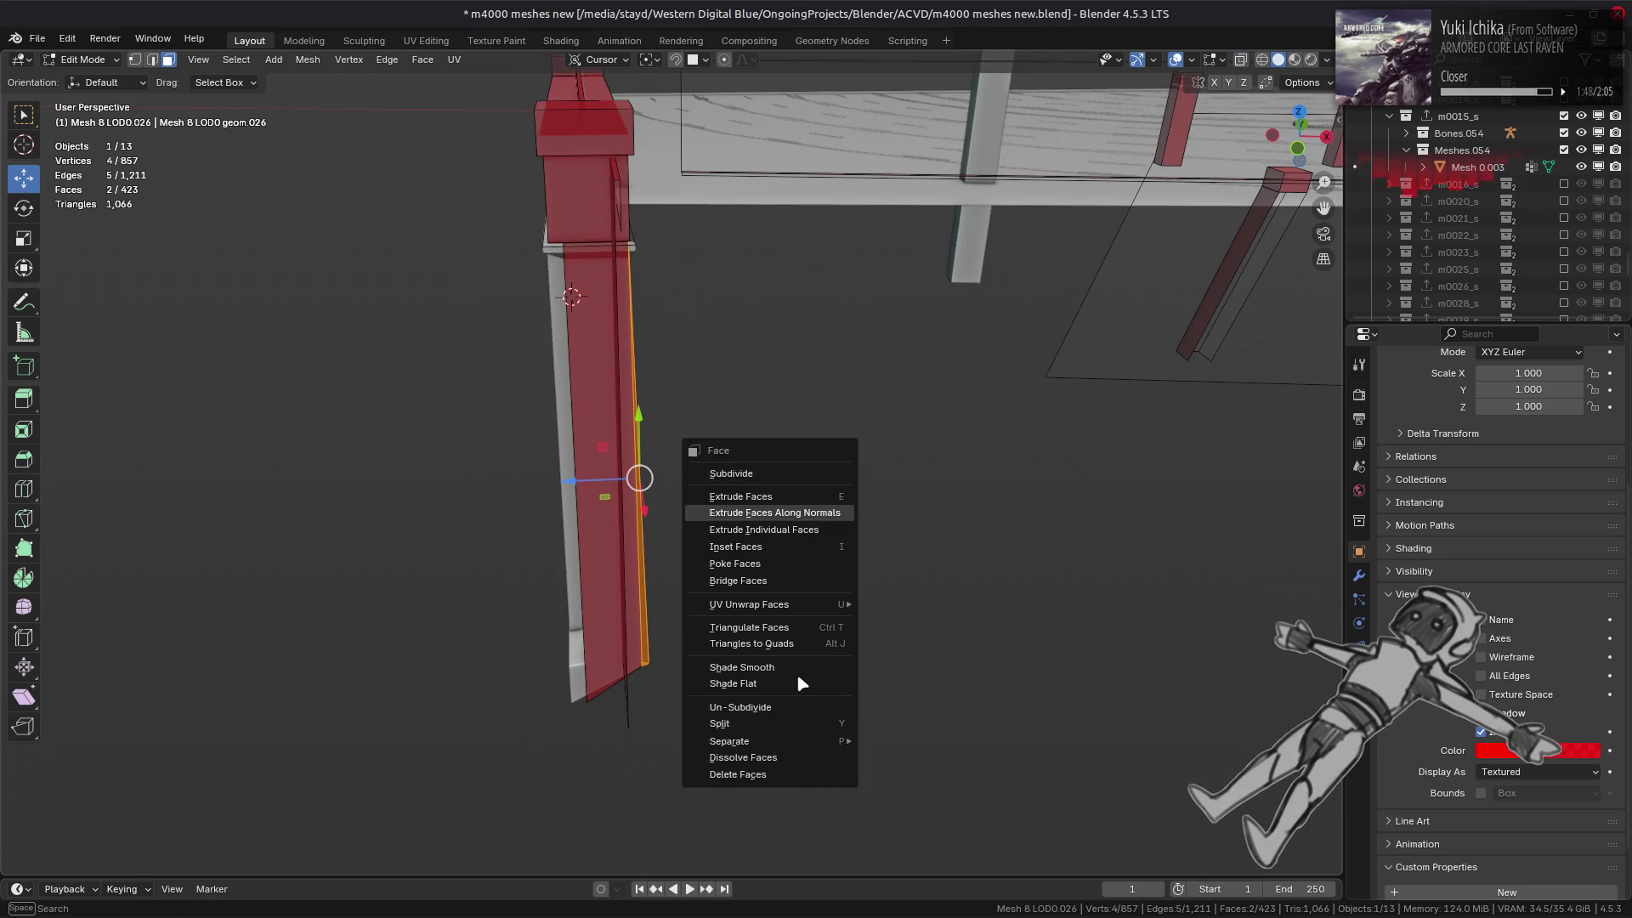
# - Delete the leftover slat faces and move a rail-end vertex to Y -2.1392 m with face snapping
pyautogui.click(770, 777)
pyautogui.scroll(2, 625, 534)
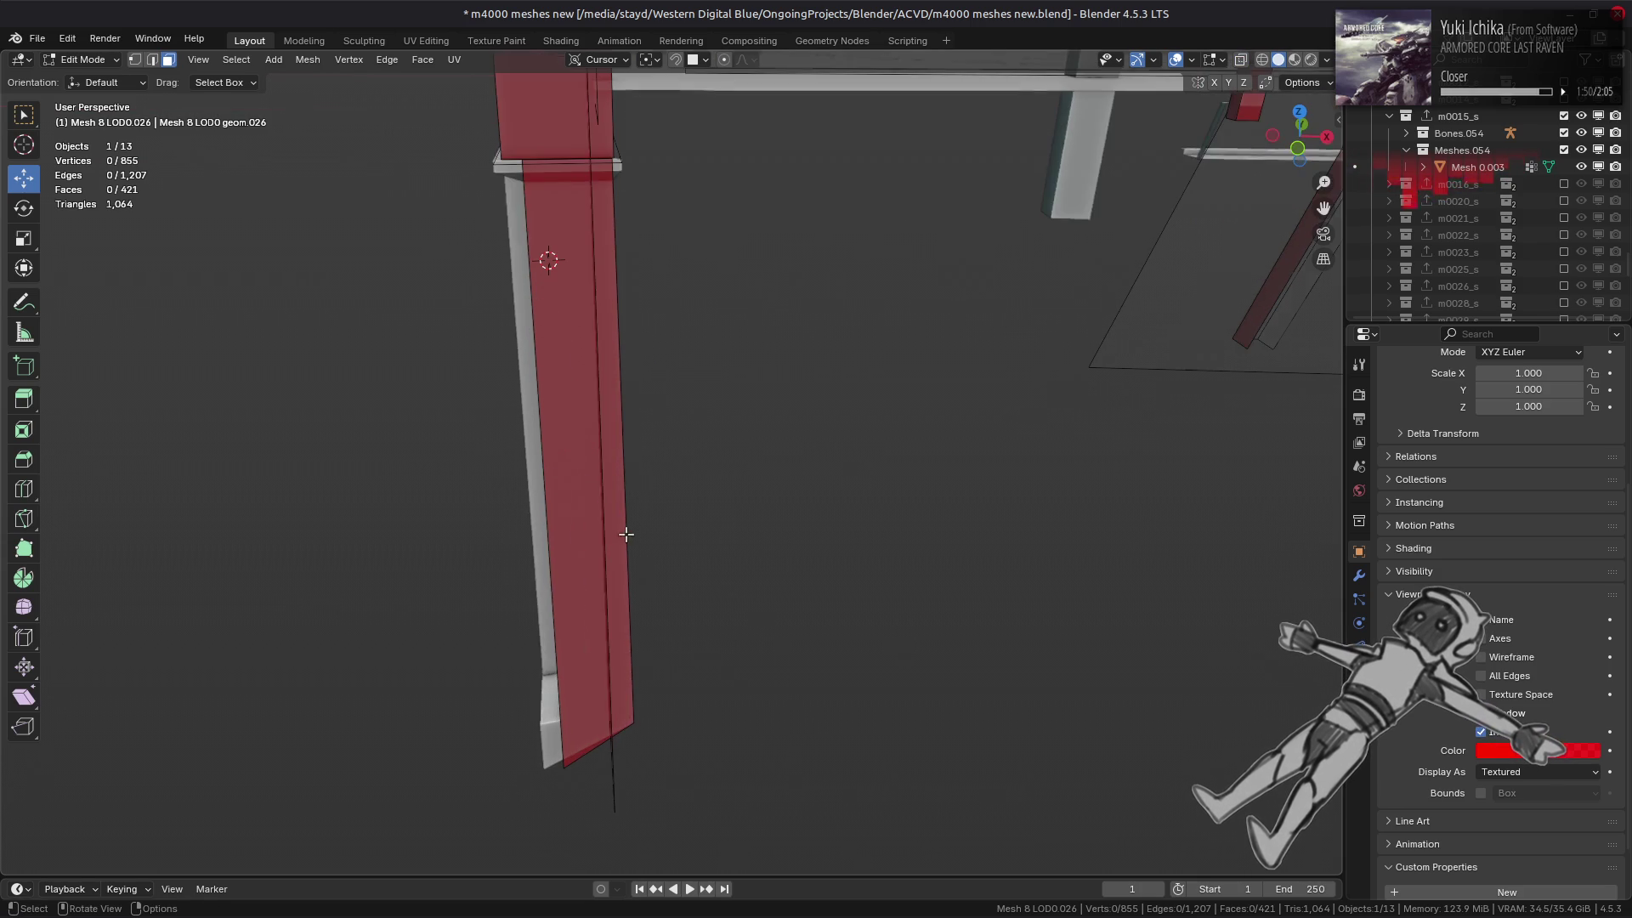
pyautogui.press('1')
pyautogui.click(630, 724)
pyautogui.moveTo(630, 723); pyautogui.dragTo(745, 560, button='middle')
pyautogui.click(704, 59)
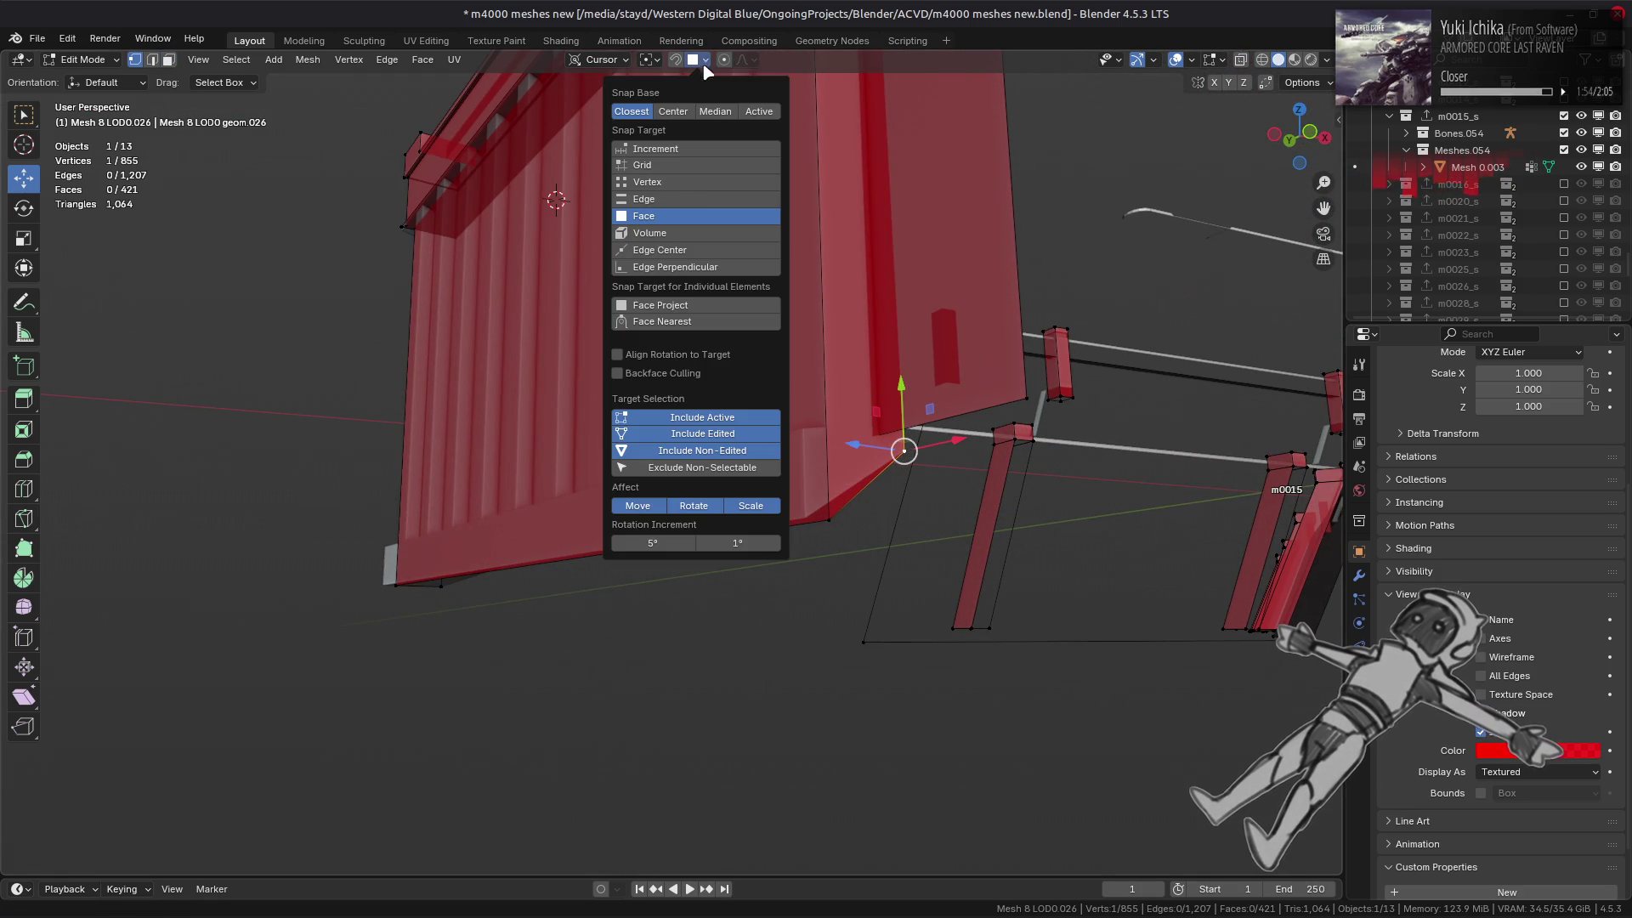
pyautogui.click(693, 201)
pyautogui.moveTo(902, 388); pyautogui.dragTo(884, 520)
pyautogui.moveTo(884, 520)
pyautogui.mouseDown(button='middle')
pyautogui.moveTo(784, 518)
pyautogui.moveTo(773, 492)
pyautogui.moveTo(897, 507)
pyautogui.mouseUp(button='middle')
pyautogui.click(776, 492)
# - Move the wall section linked to a side face -22.315 m along X
pyautogui.moveTo(995, 540)
pyautogui.mouseDown(button='middle')
pyautogui.moveTo(929, 348)
pyautogui.moveTo(859, 425)
pyautogui.moveTo(780, 461)
pyautogui.moveTo(816, 507)
pyautogui.mouseUp(button='middle')
pyautogui.press('3')
pyautogui.click(929, 348)
pyautogui.hotkey('ctrl', 'l')
pyautogui.press('g')
pyautogui.press('x')
pyautogui.click(621, 510)
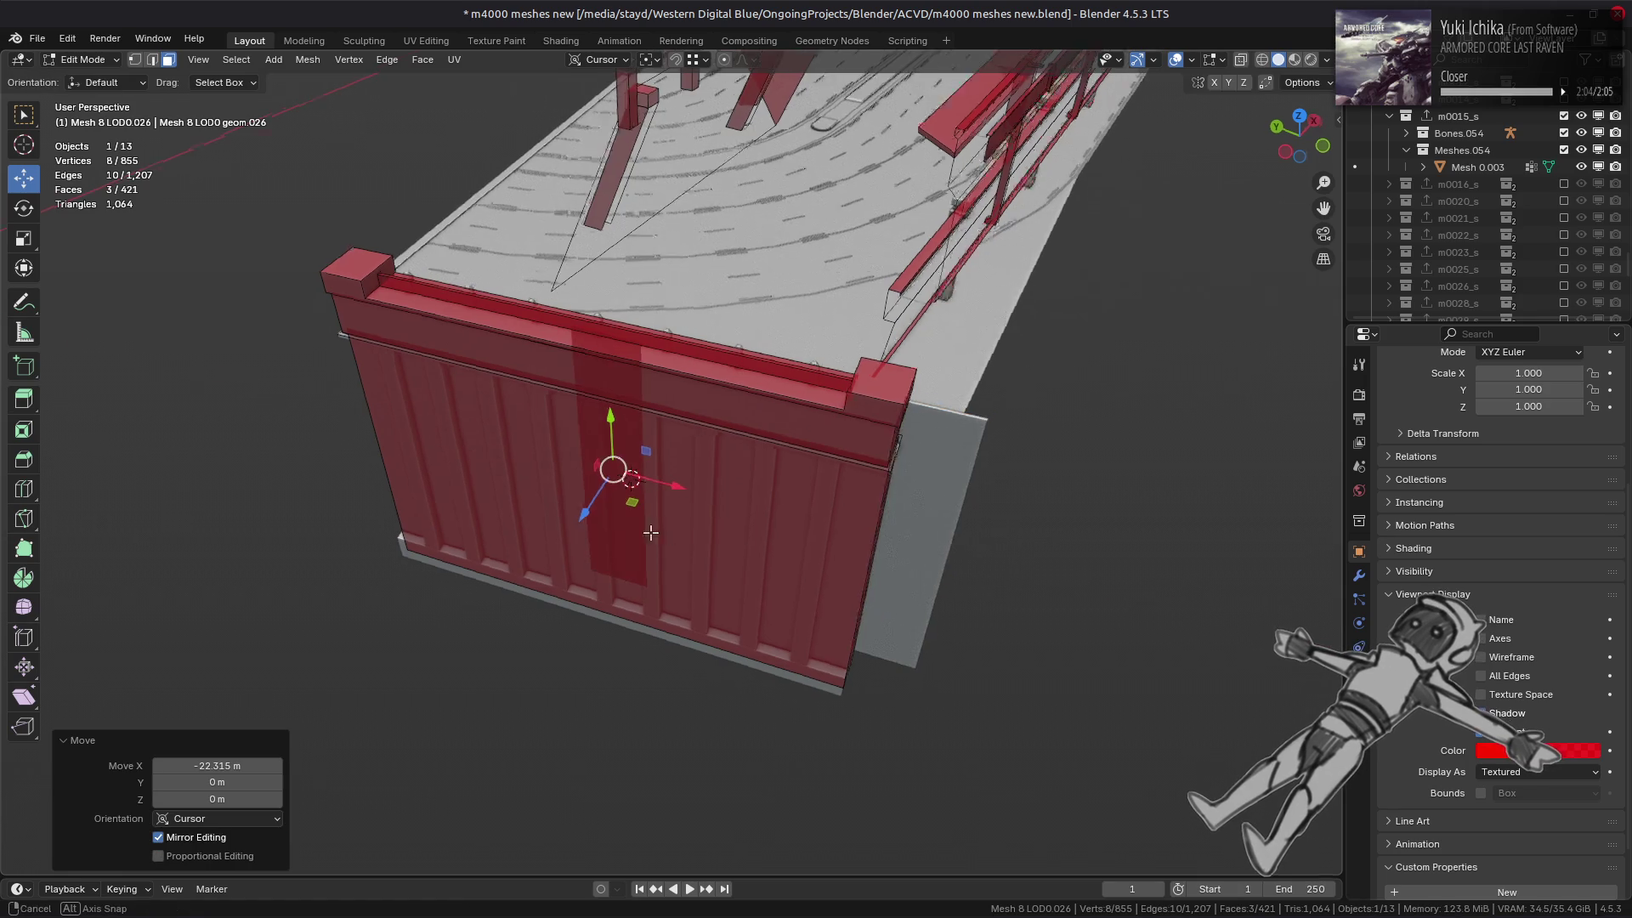
pyautogui.moveTo(620, 510)
pyautogui.mouseDown(button='middle')
pyautogui.moveTo(473, 524)
pyautogui.moveTo(473, 483)
pyautogui.mouseUp(button='middle')
pyautogui.press('KP_Decimal')
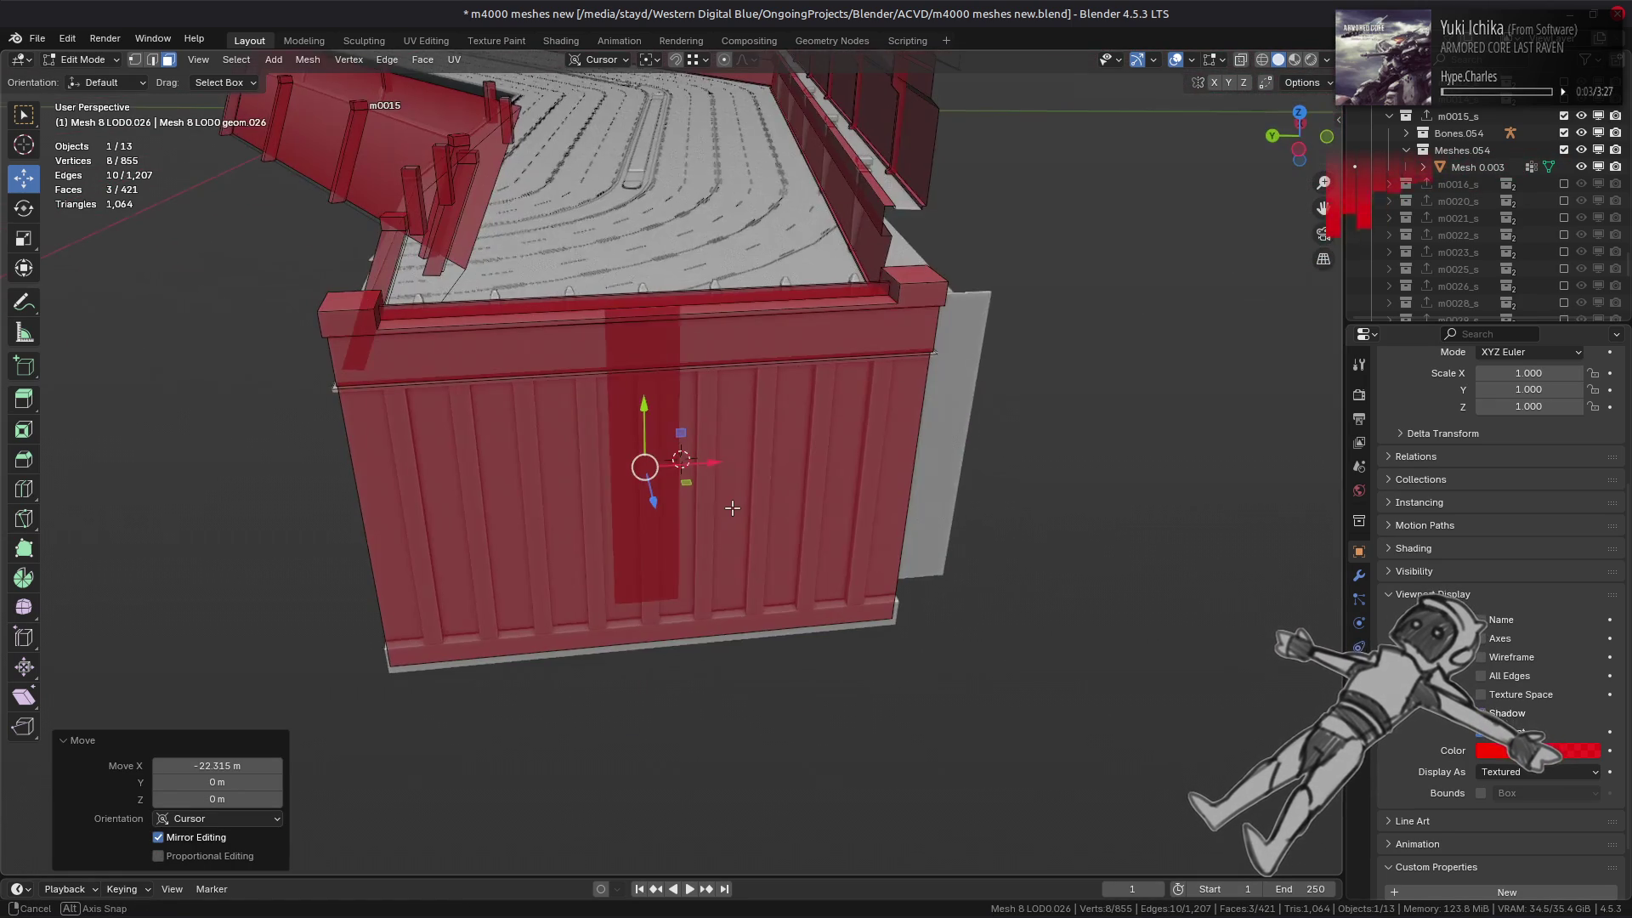
# - Move the post's bottom edge -2.4984 m along Y
pyautogui.press('2')
pyautogui.moveTo(805, 499)
pyautogui.mouseDown(button='middle')
pyautogui.moveTo(869, 641)
pyautogui.moveTo(777, 634)
pyautogui.moveTo(802, 539)
pyautogui.moveTo(859, 554)
pyautogui.moveTo(822, 564)
pyautogui.moveTo(700, 525)
pyautogui.moveTo(910, 601)
pyautogui.mouseUp(button='middle')
pyautogui.click(870, 641)
pyautogui.press('g')
pyautogui.press('y')
pyautogui.click(867, 675)
pyautogui.scroll(3, 883, 609)
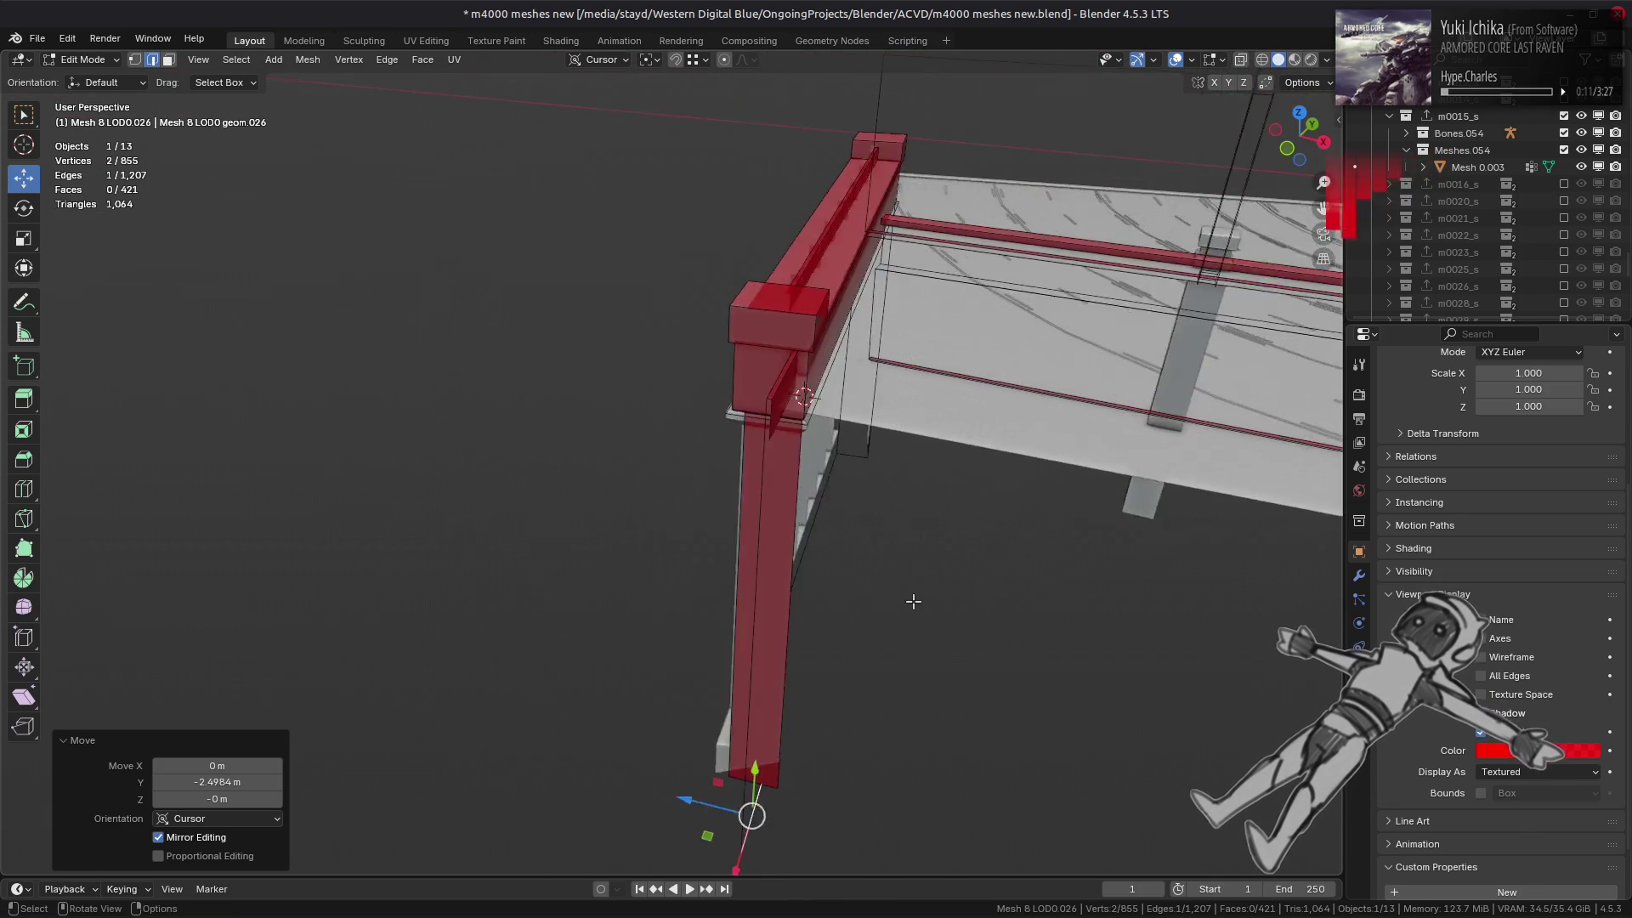
# - Lower the top rail edge 0.1 m along Y with the move gizmo
pyautogui.scroll(5, 885, 598)
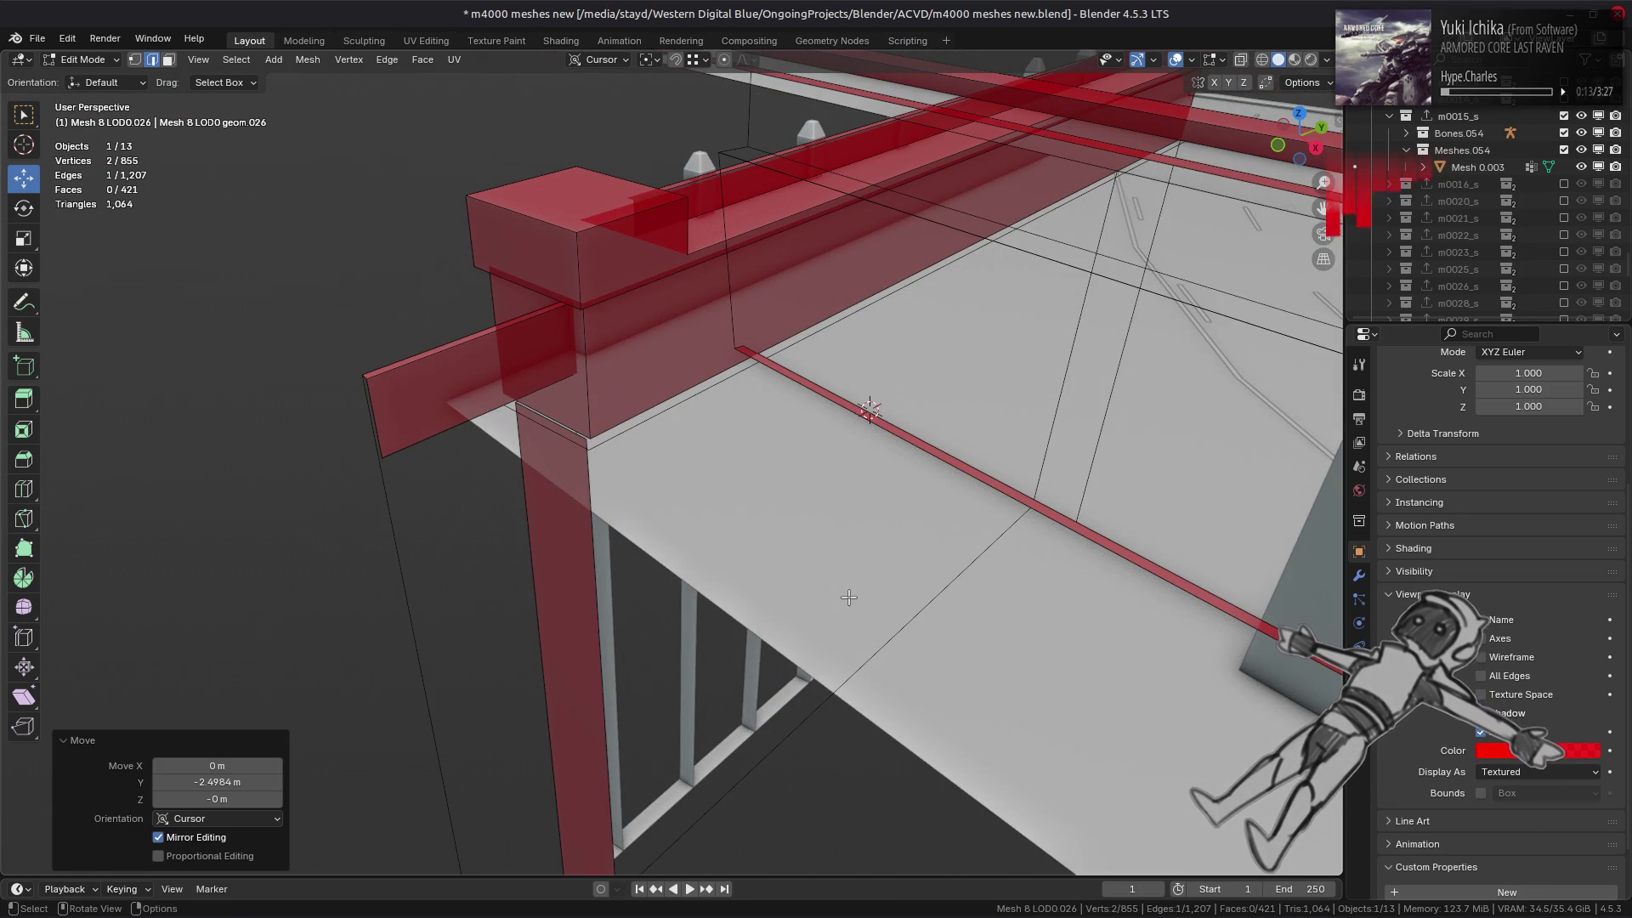
pyautogui.moveTo(849, 597)
pyautogui.mouseDown(button='middle')
pyautogui.moveTo(850, 552)
pyautogui.moveTo(984, 546)
pyautogui.moveTo(868, 619)
pyautogui.moveTo(869, 646)
pyautogui.moveTo(940, 667)
pyautogui.moveTo(652, 590)
pyautogui.moveTo(824, 528)
pyautogui.mouseUp(button='middle')
pyautogui.press('3')
pyautogui.moveTo(1019, 432); pyautogui.dragTo(922, 452, button='middle')
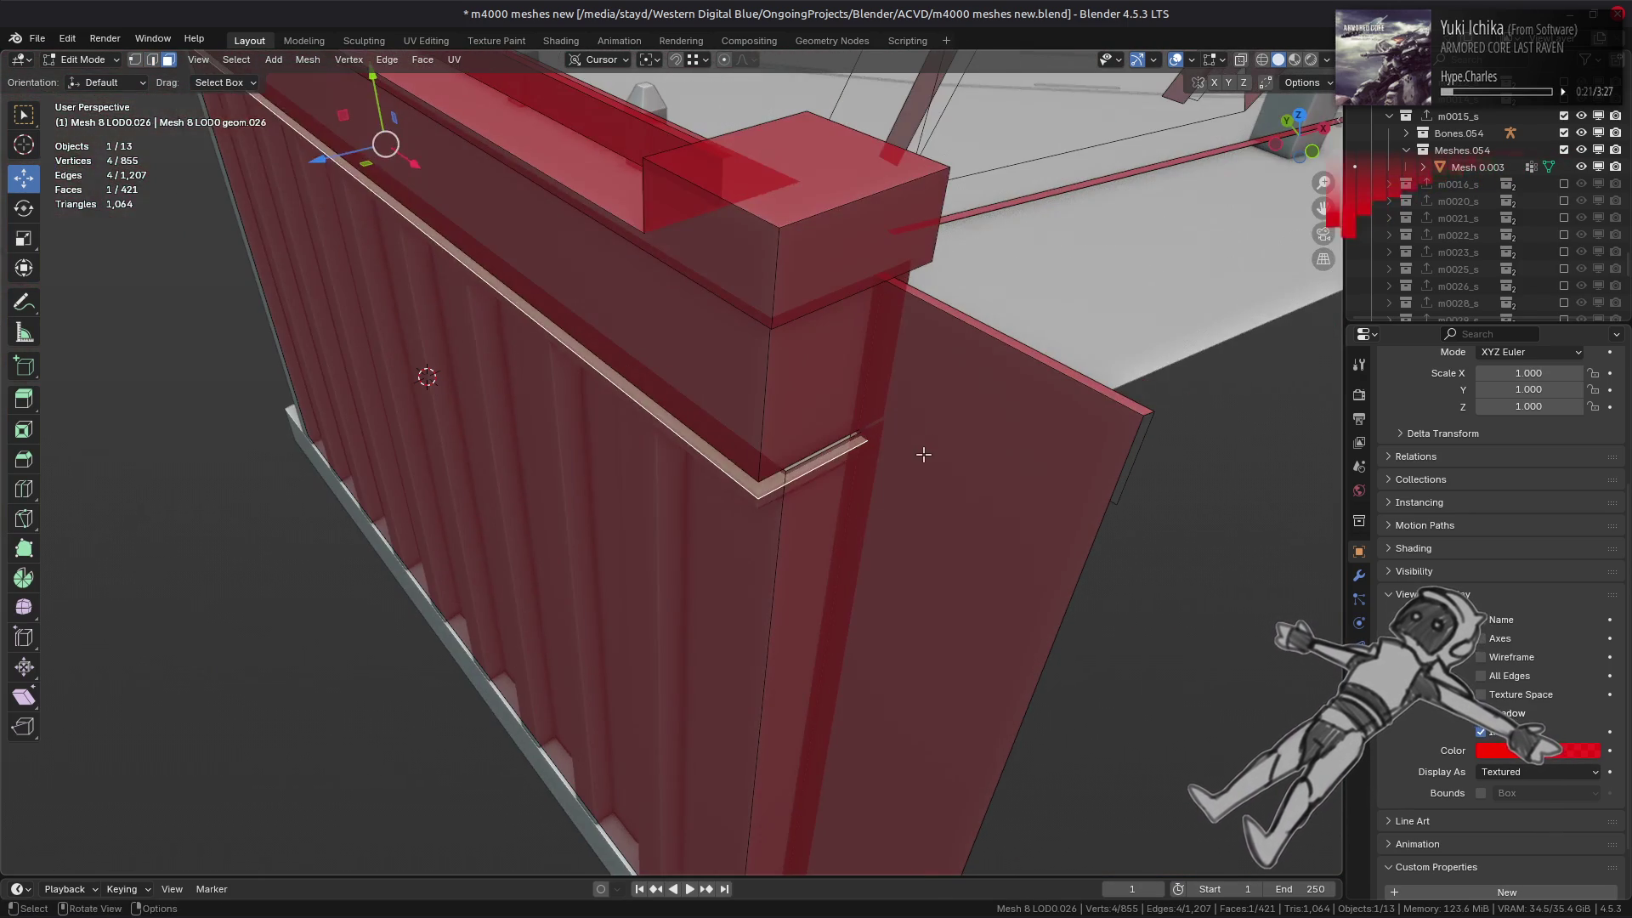
pyautogui.click(835, 401)
pyautogui.moveTo(834, 400)
pyautogui.mouseDown(button='middle')
pyautogui.moveTo(699, 335)
pyautogui.moveTo(747, 408)
pyautogui.moveTo(747, 455)
pyautogui.moveTo(765, 456)
pyautogui.mouseUp(button='middle')
pyautogui.doubleClick(757, 459)
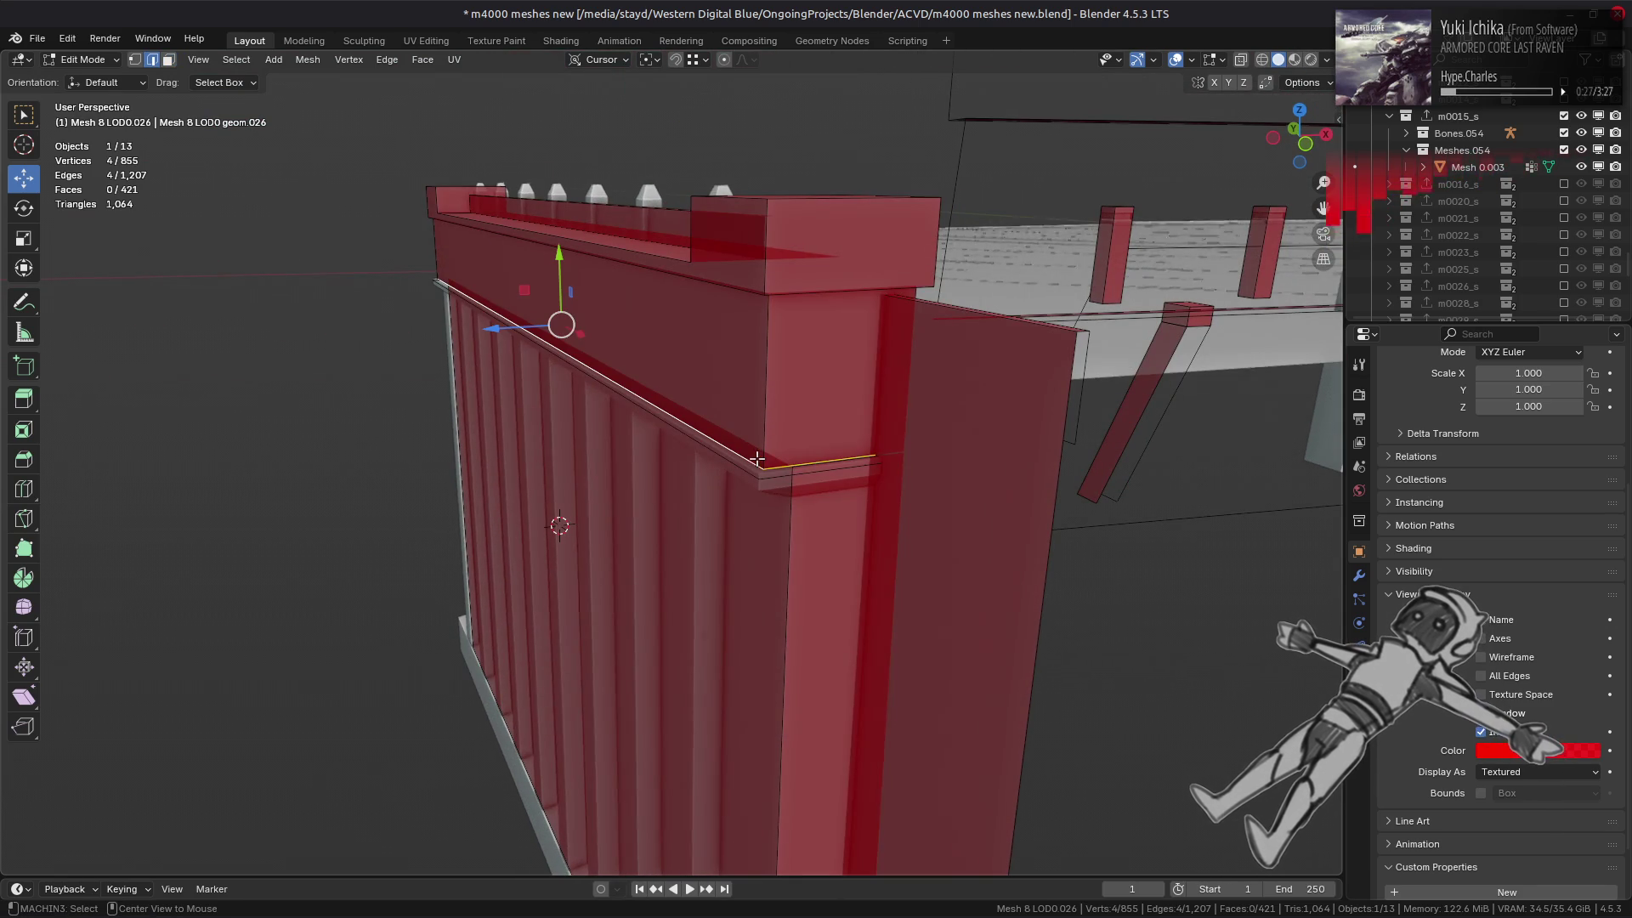
pyautogui.moveTo(561, 261); pyautogui.dragTo(740, 275)
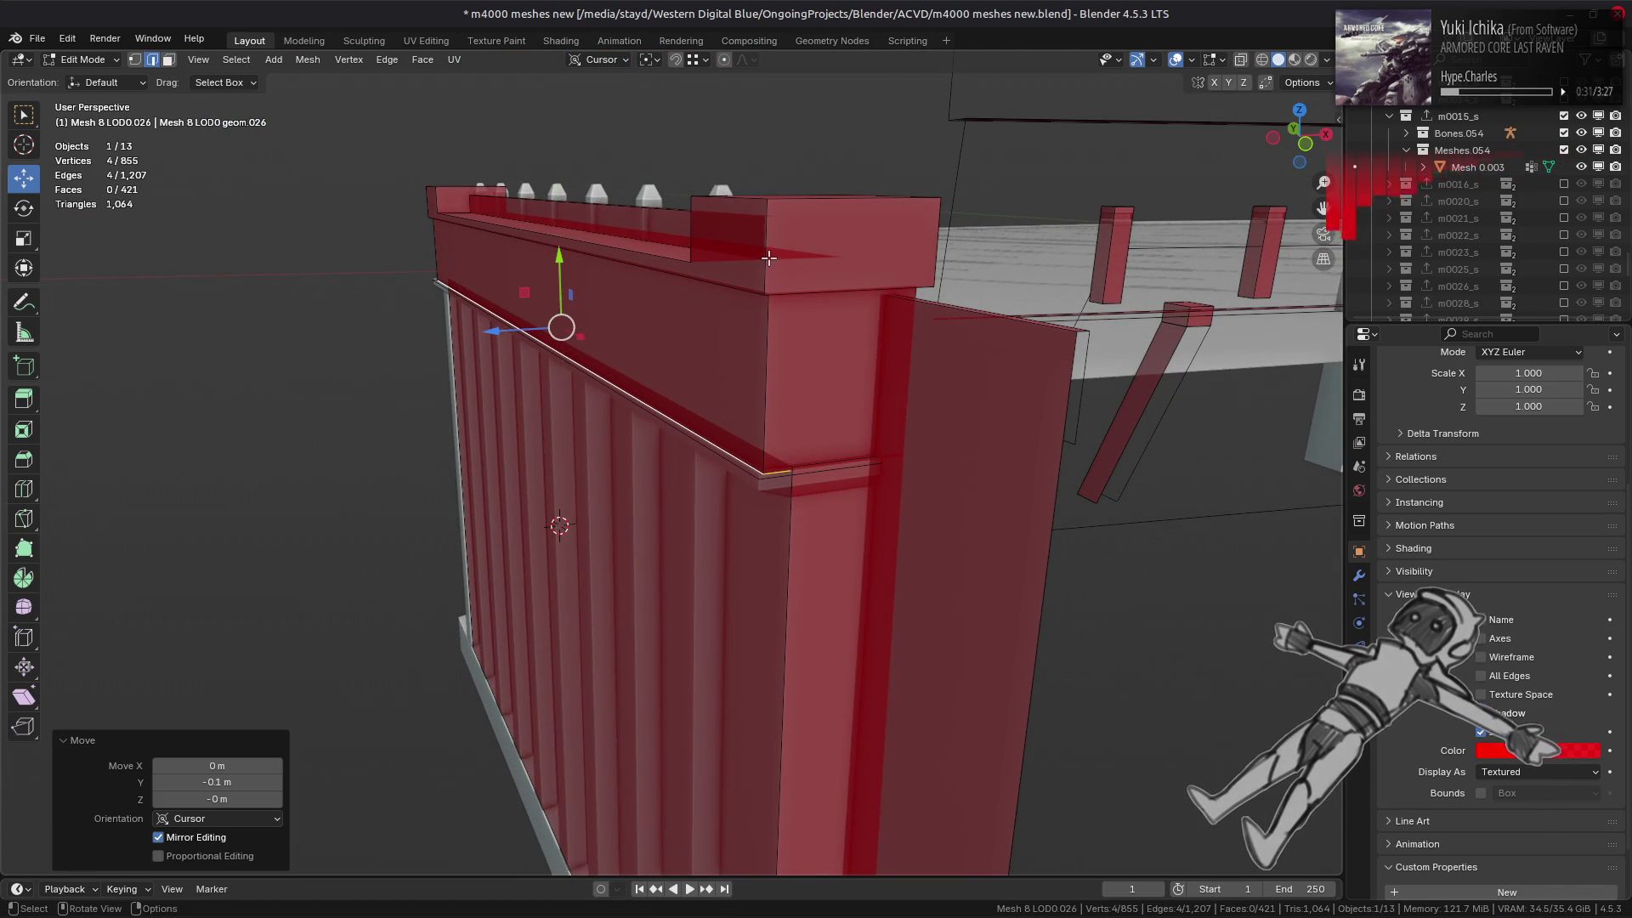
pyautogui.moveTo(768, 257); pyautogui.dragTo(800, 327, button='middle')
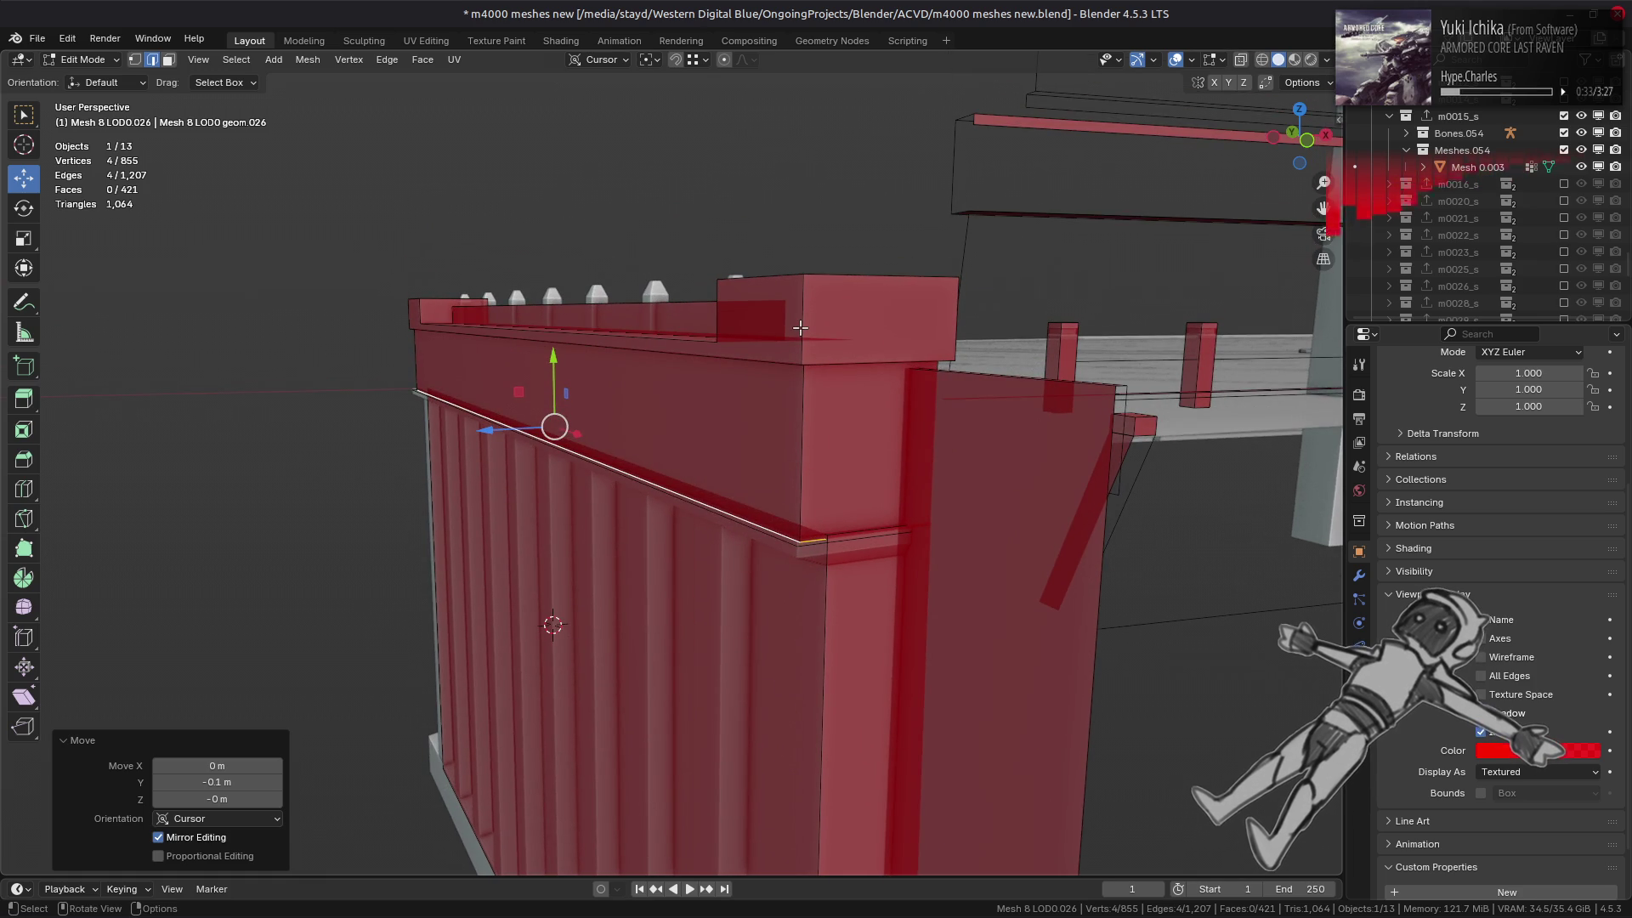
pyautogui.moveTo(600, 335)
pyautogui.mouseDown(button='middle')
pyautogui.moveTo(757, 302)
pyautogui.moveTo(801, 338)
pyautogui.mouseUp(button='middle')
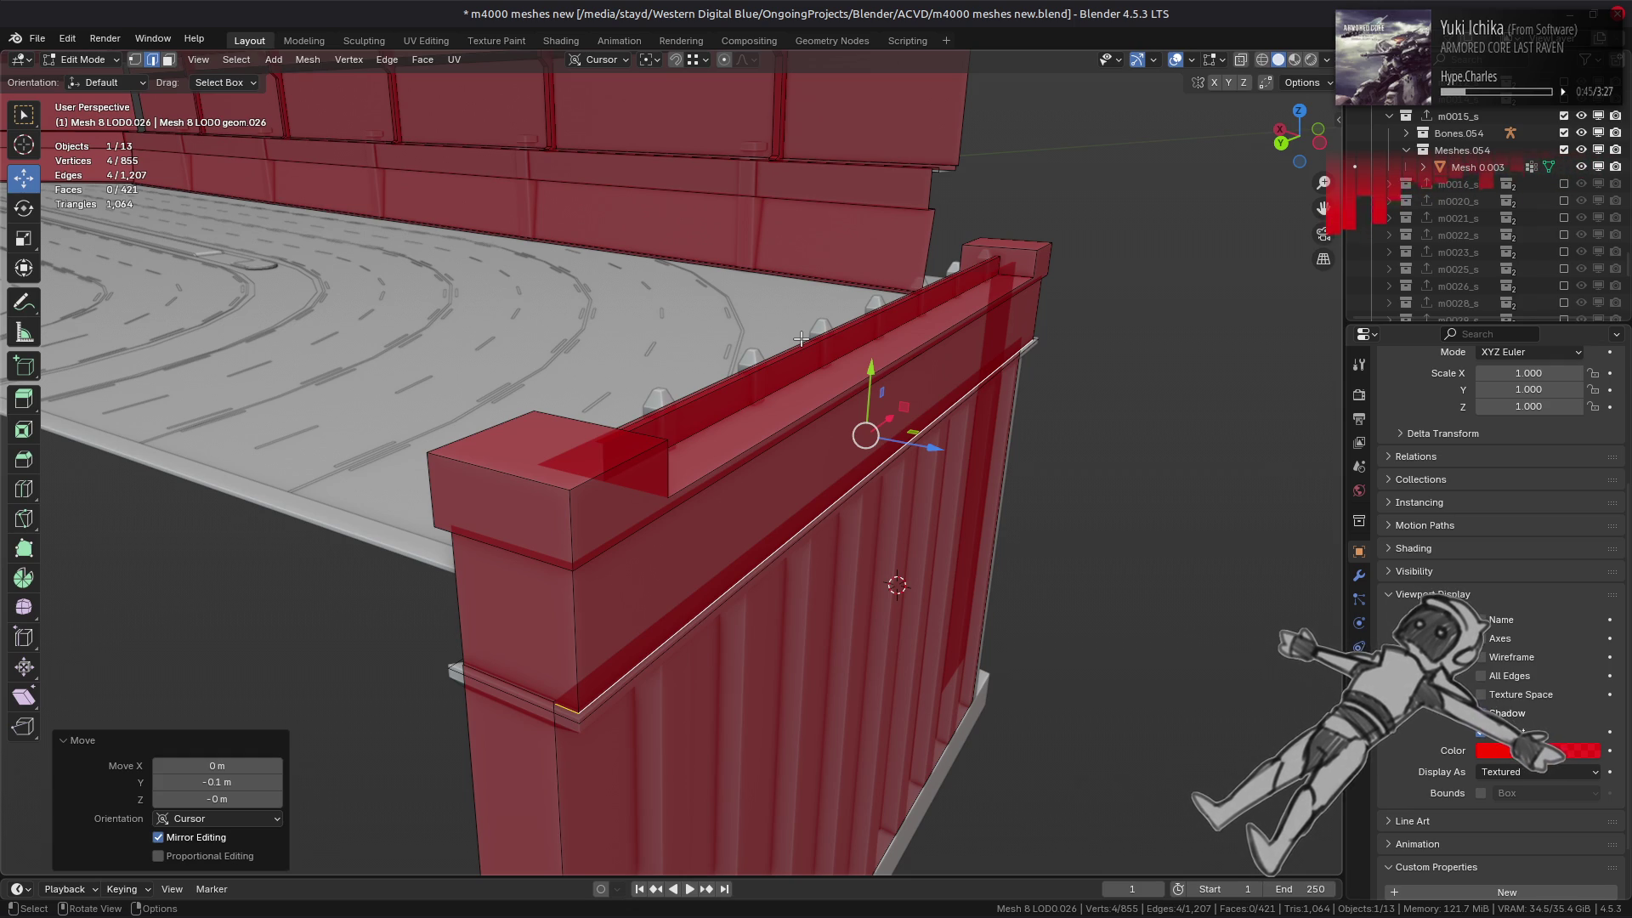
# - Raise the object's viewport display colour alpha to 1 for solid red
pyautogui.scroll(1, 801, 338)
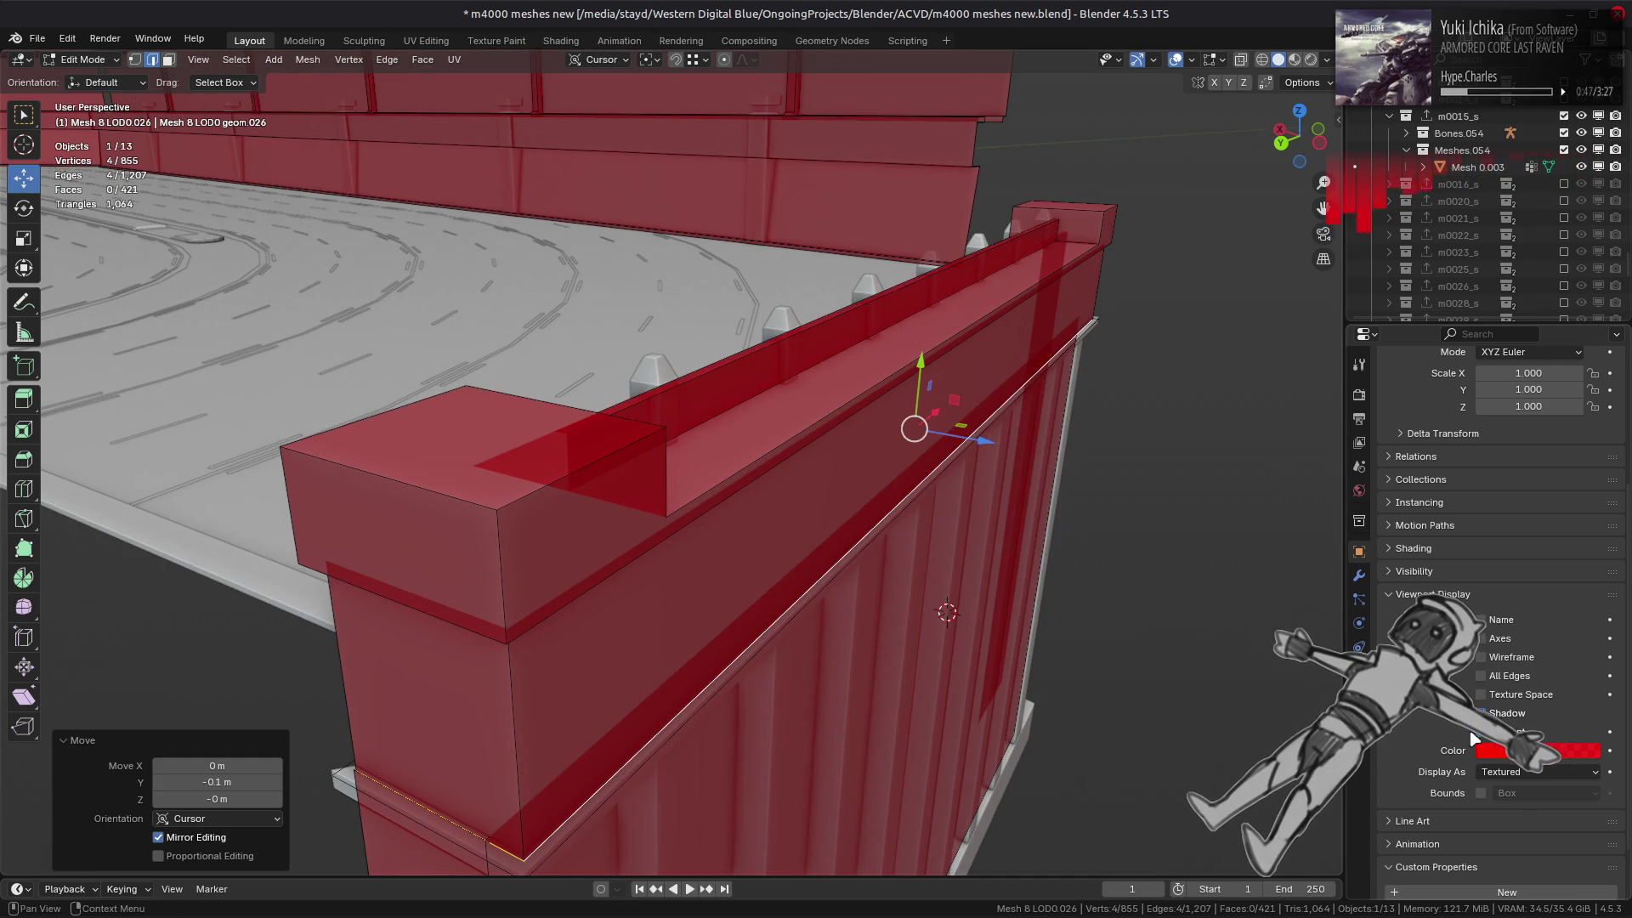
pyautogui.click(1483, 750)
pyautogui.moveTo(1521, 699); pyautogui.dragTo(1589, 699)
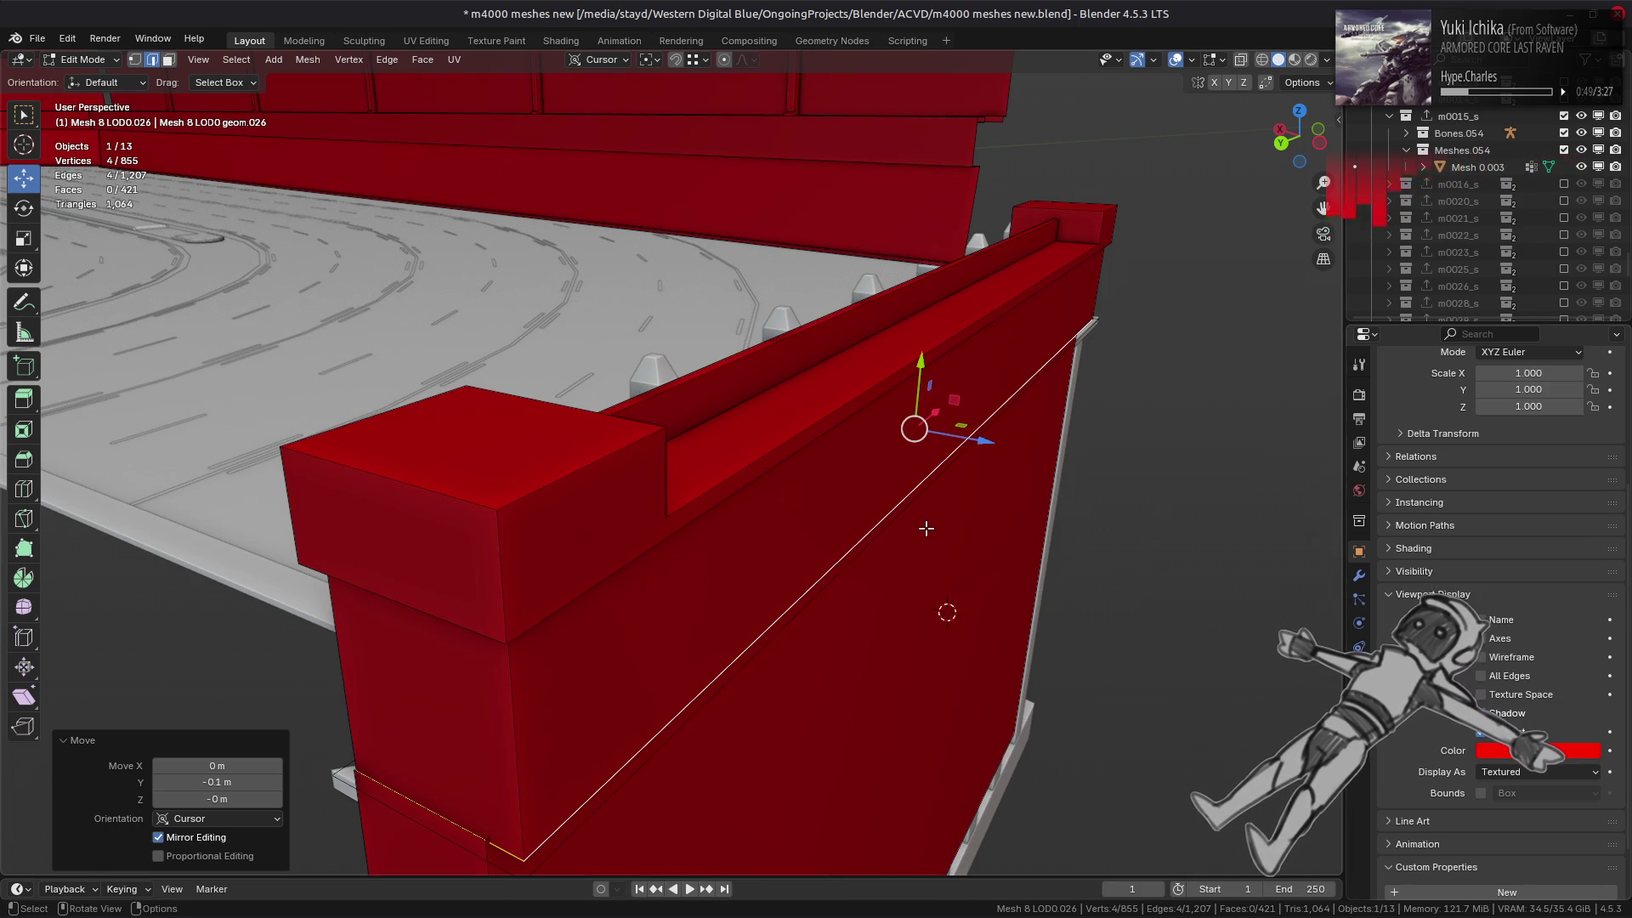
# - Delete the thin rail face
pyautogui.moveTo(912, 488)
pyautogui.mouseDown(button='middle')
pyautogui.moveTo(896, 492)
pyautogui.moveTo(1005, 446)
pyautogui.mouseUp(button='middle')
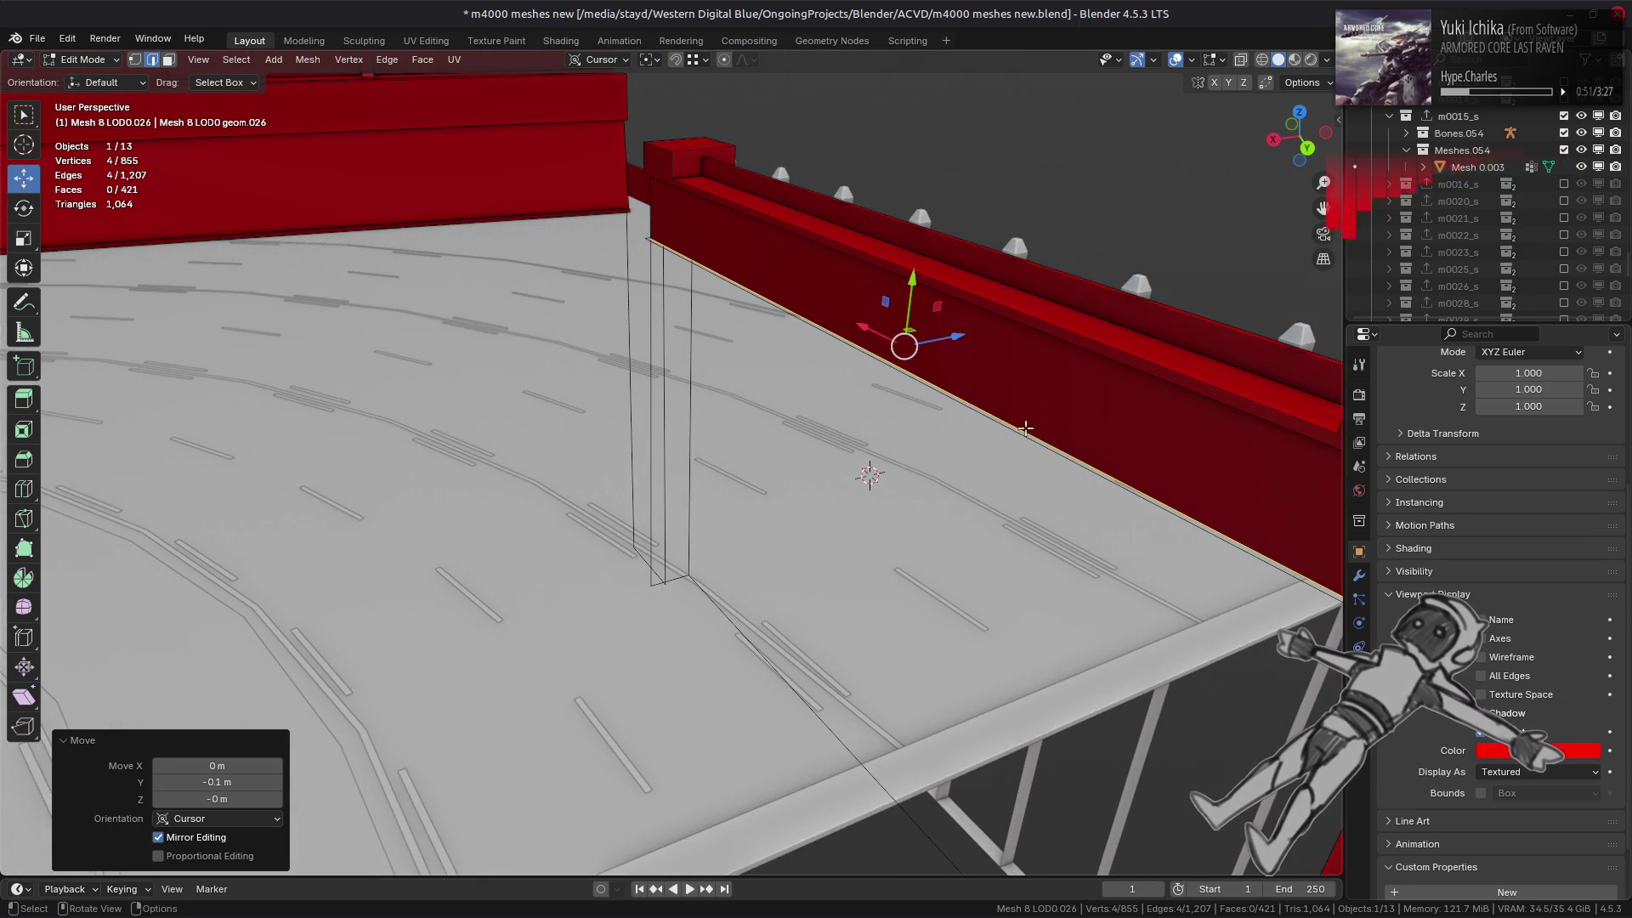
pyautogui.moveTo(1146, 329); pyautogui.dragTo(1054, 339, button='middle')
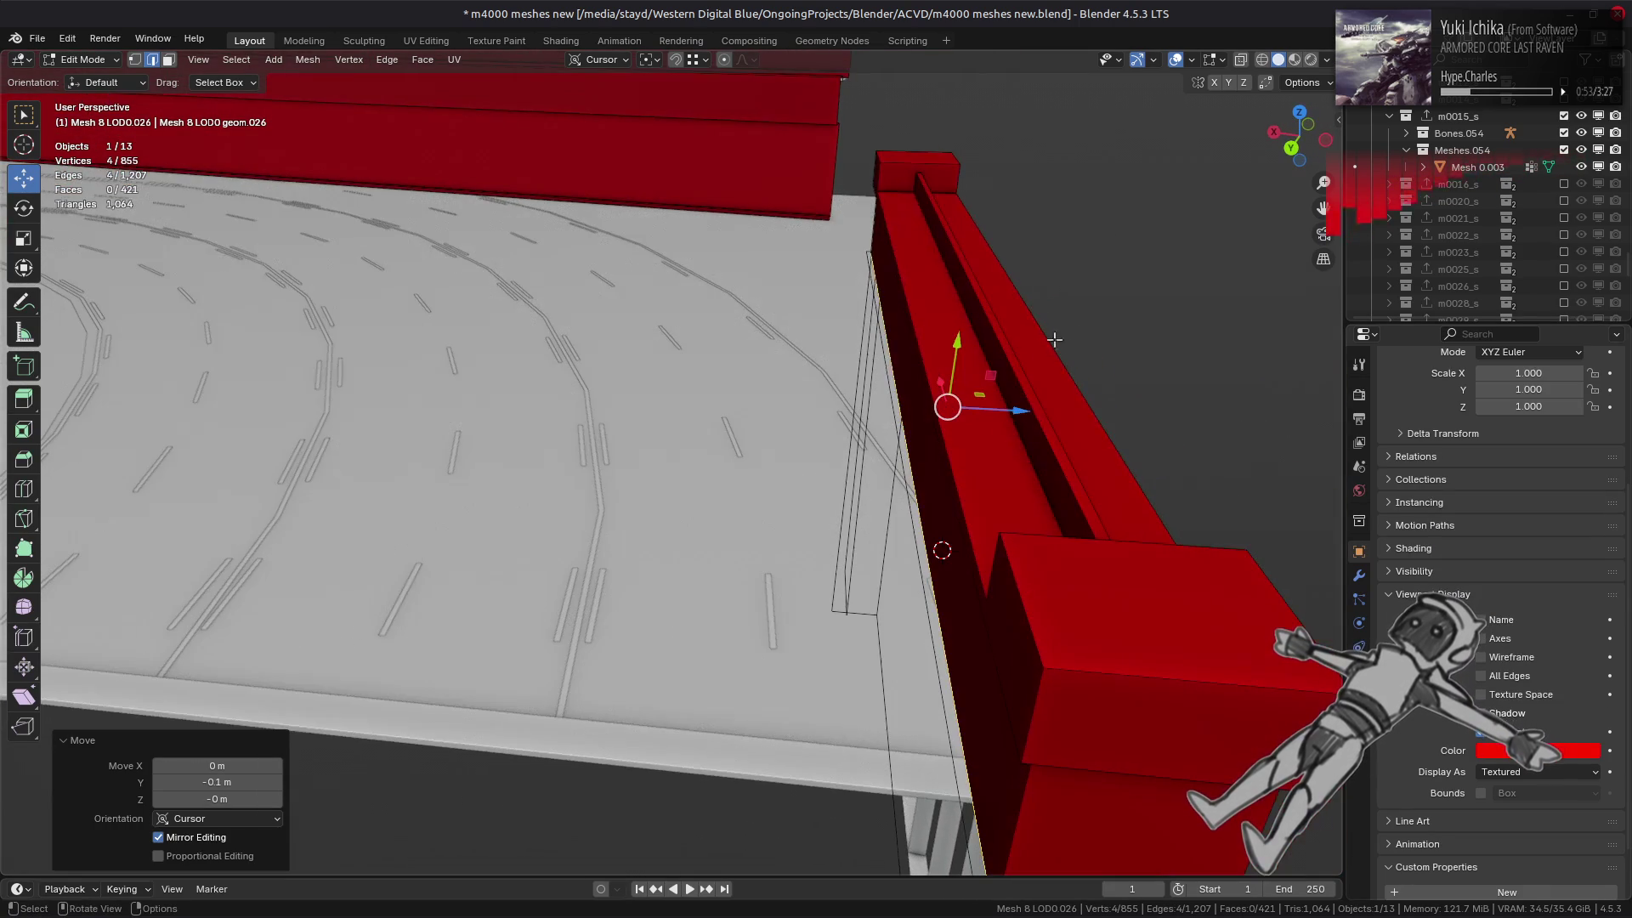
pyautogui.press('3')
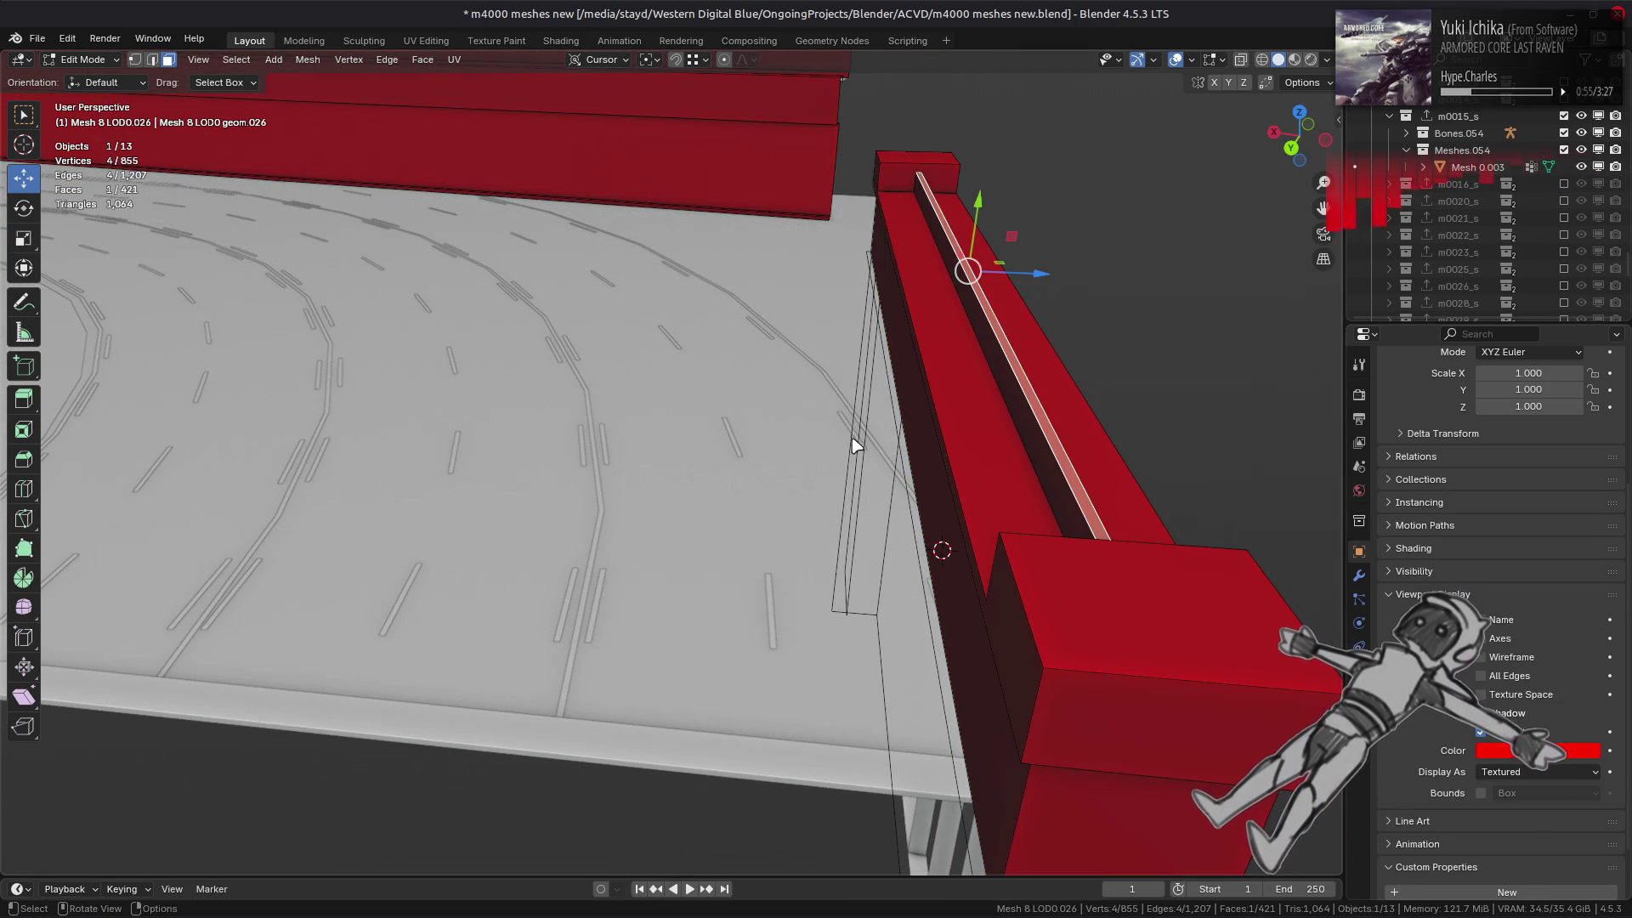
pyautogui.rightClick(850, 449)
pyautogui.click(850, 437)
# - Split off the wall's top face, flip its normals, and lower it 0.1 m on Y
pyautogui.click(955, 434)
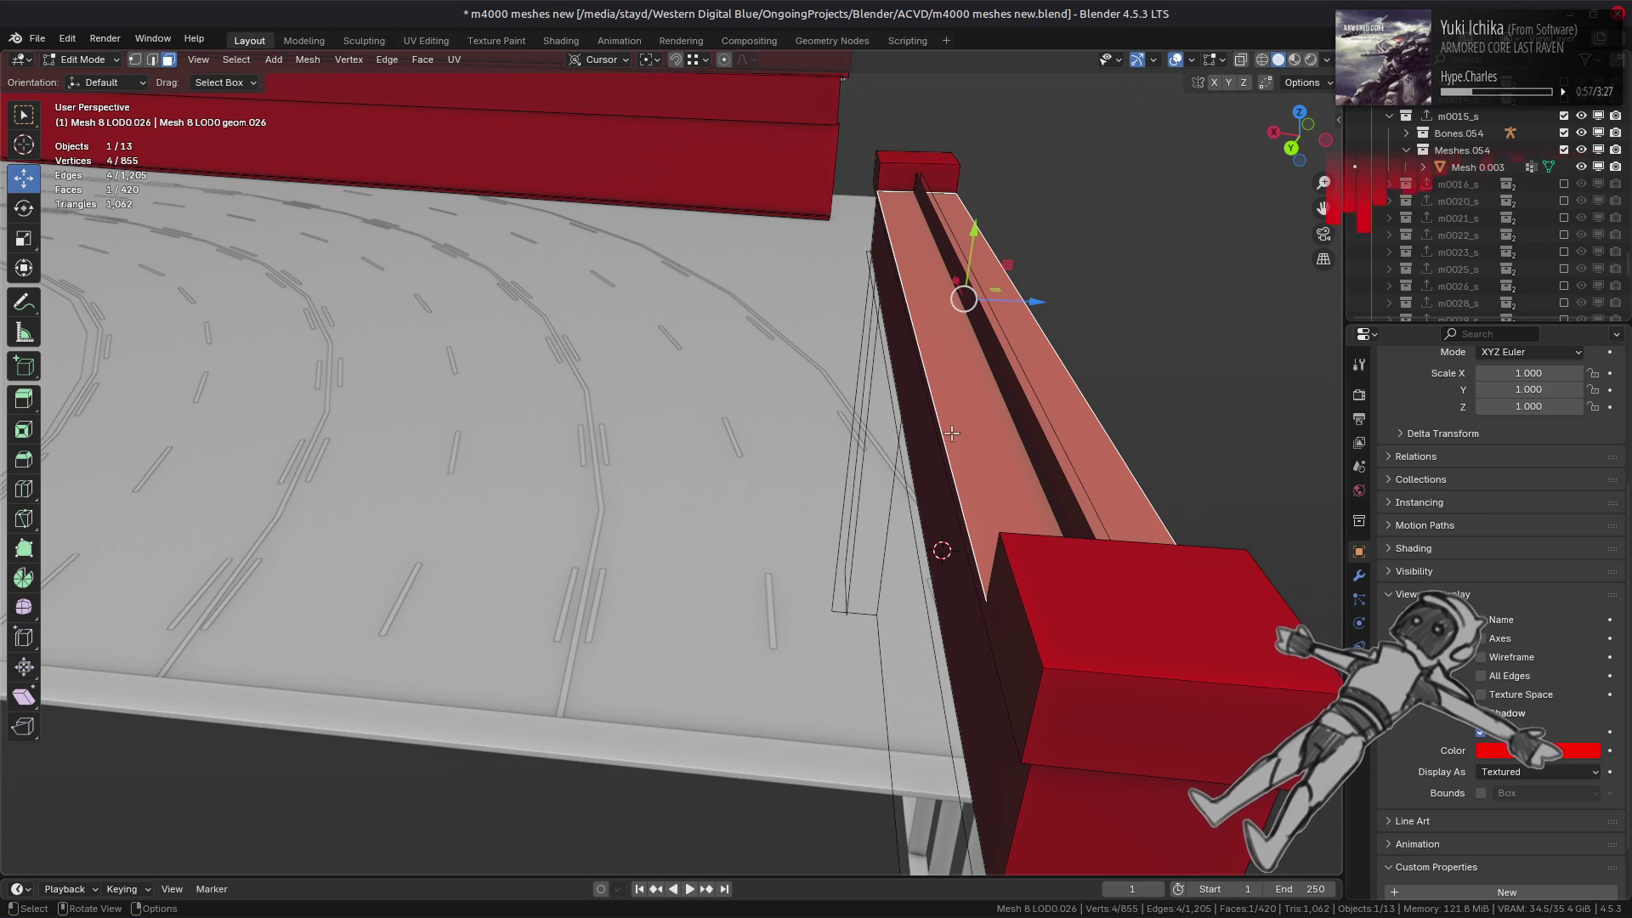
pyautogui.rightClick(888, 427)
pyautogui.rightClick(552, 419)
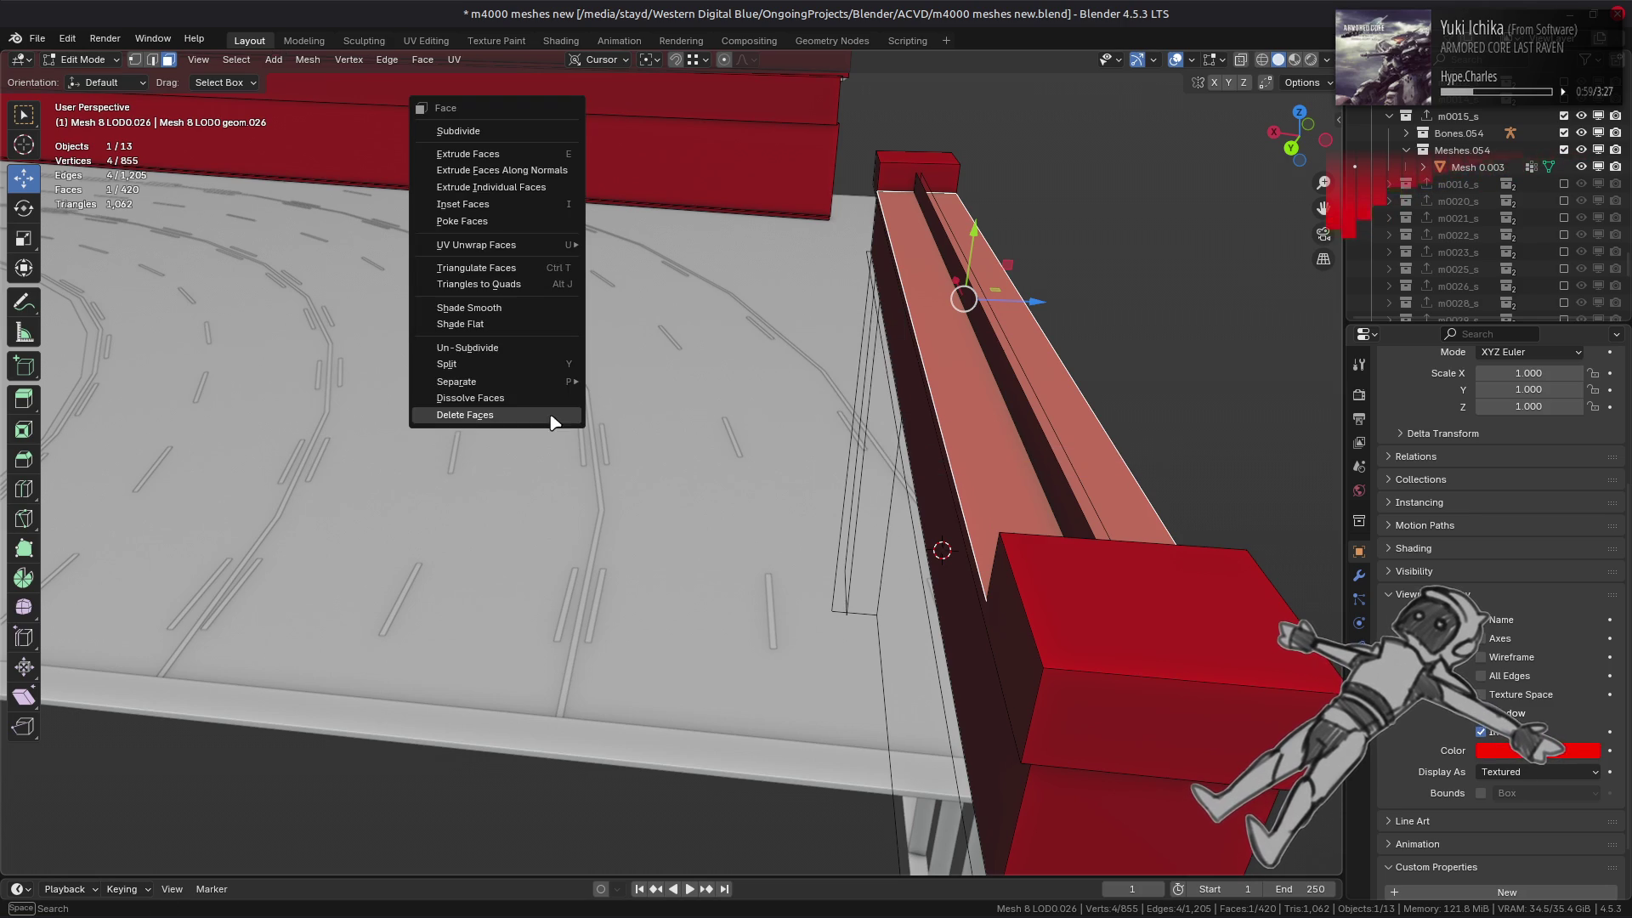
pyautogui.click(524, 362)
pyautogui.rightClick(803, 428)
pyautogui.click(809, 430)
pyautogui.moveTo(809, 431)
pyautogui.mouseDown(button='middle')
pyautogui.moveTo(787, 391)
pyautogui.moveTo(826, 363)
pyautogui.moveTo(868, 223)
pyautogui.mouseUp(button='middle')
pyautogui.hotkey('alt', 'z')
pyautogui.write('gy')
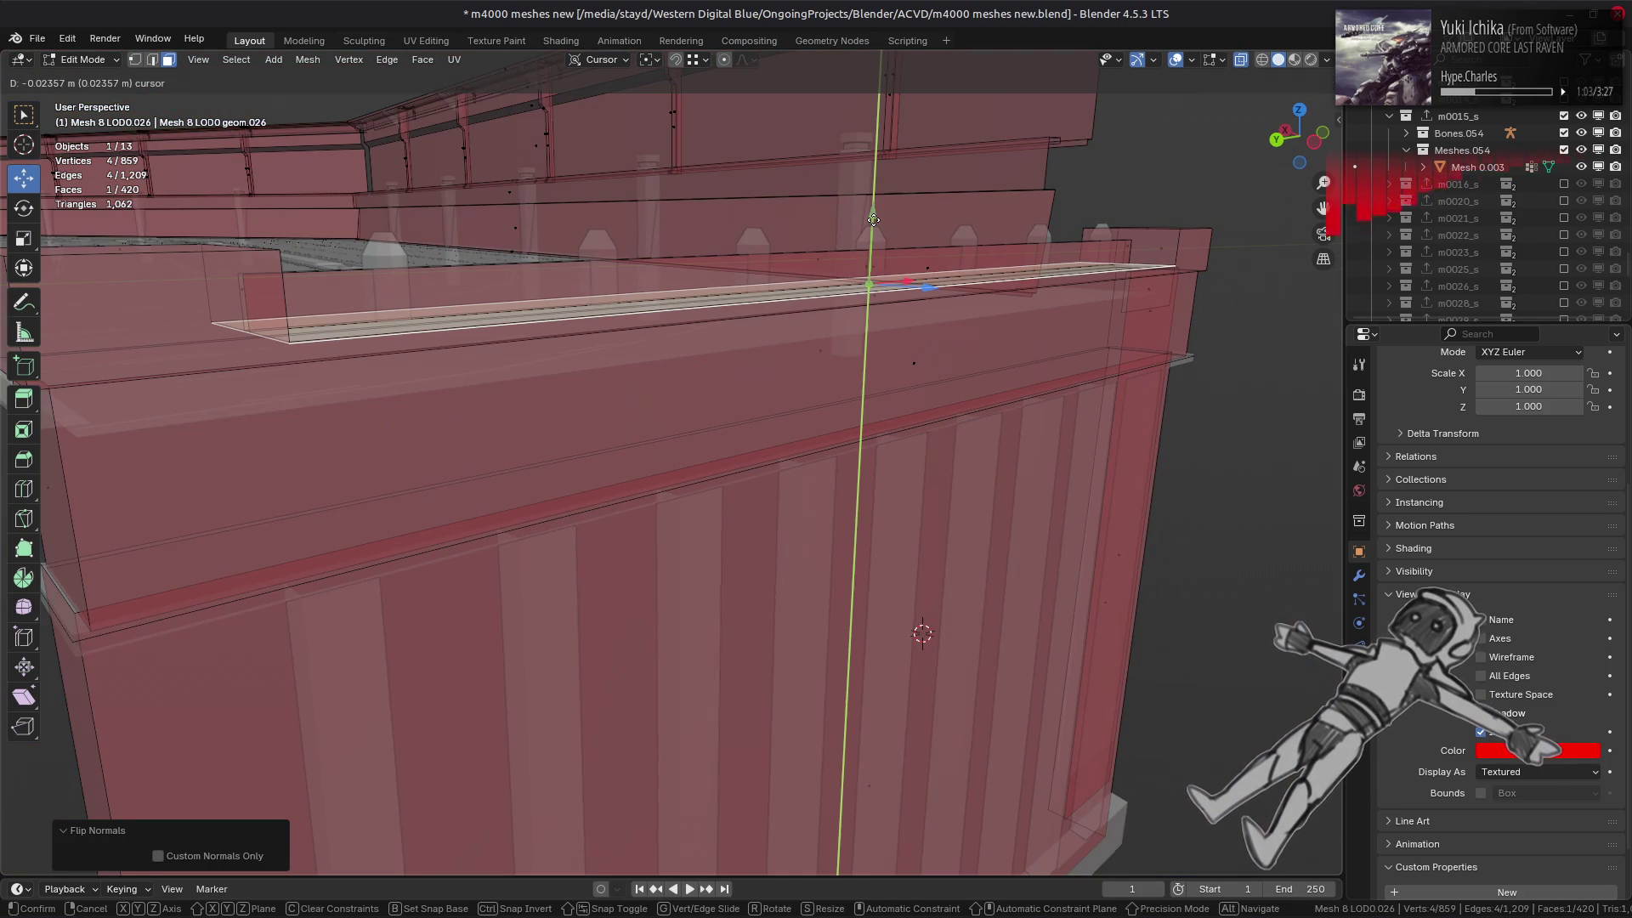
pyautogui.write('-0.1')
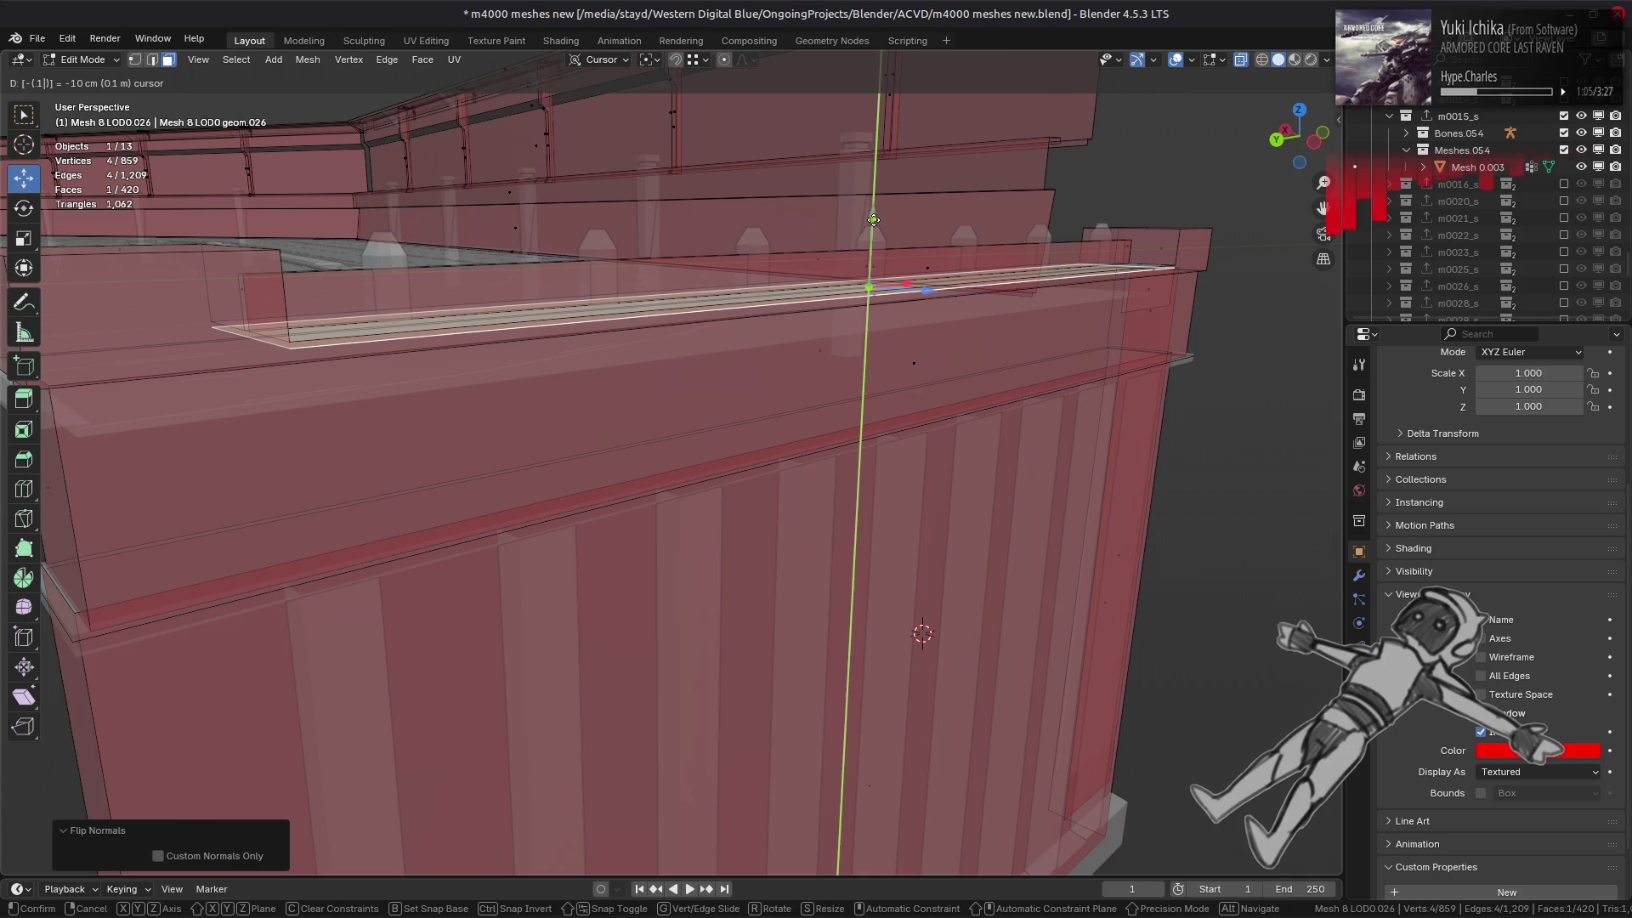
pyautogui.press('Return')
# - Slide the strip's short end edge along X toward the corner post
pyautogui.moveTo(767, 314); pyautogui.dragTo(664, 398, button='middle')
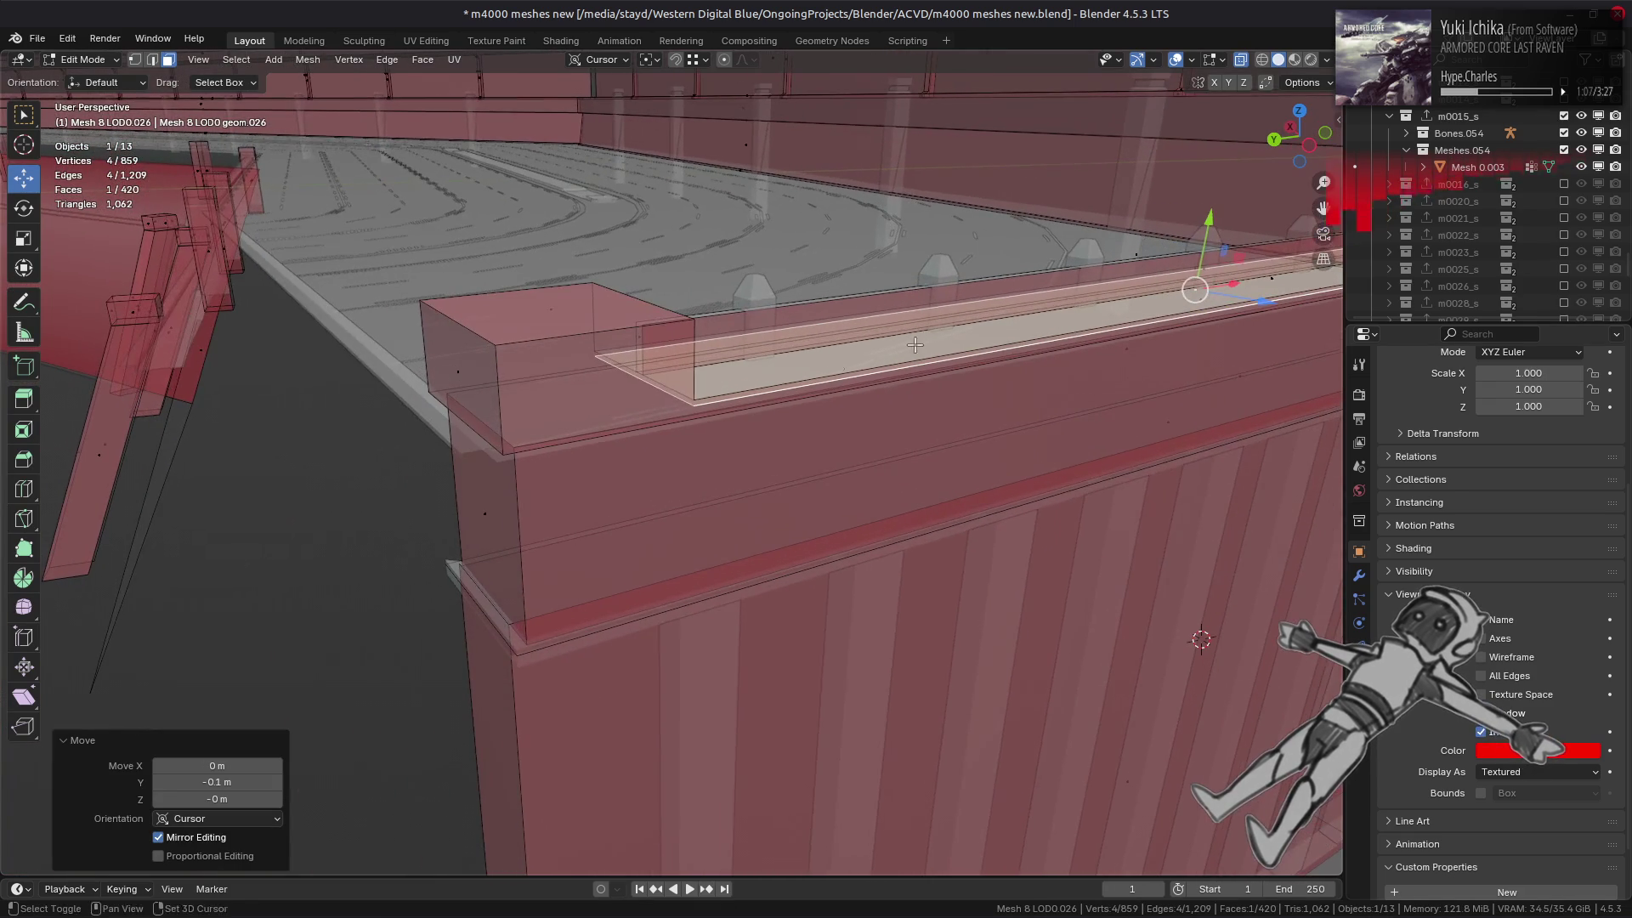
pyautogui.press('2')
pyautogui.click(667, 394)
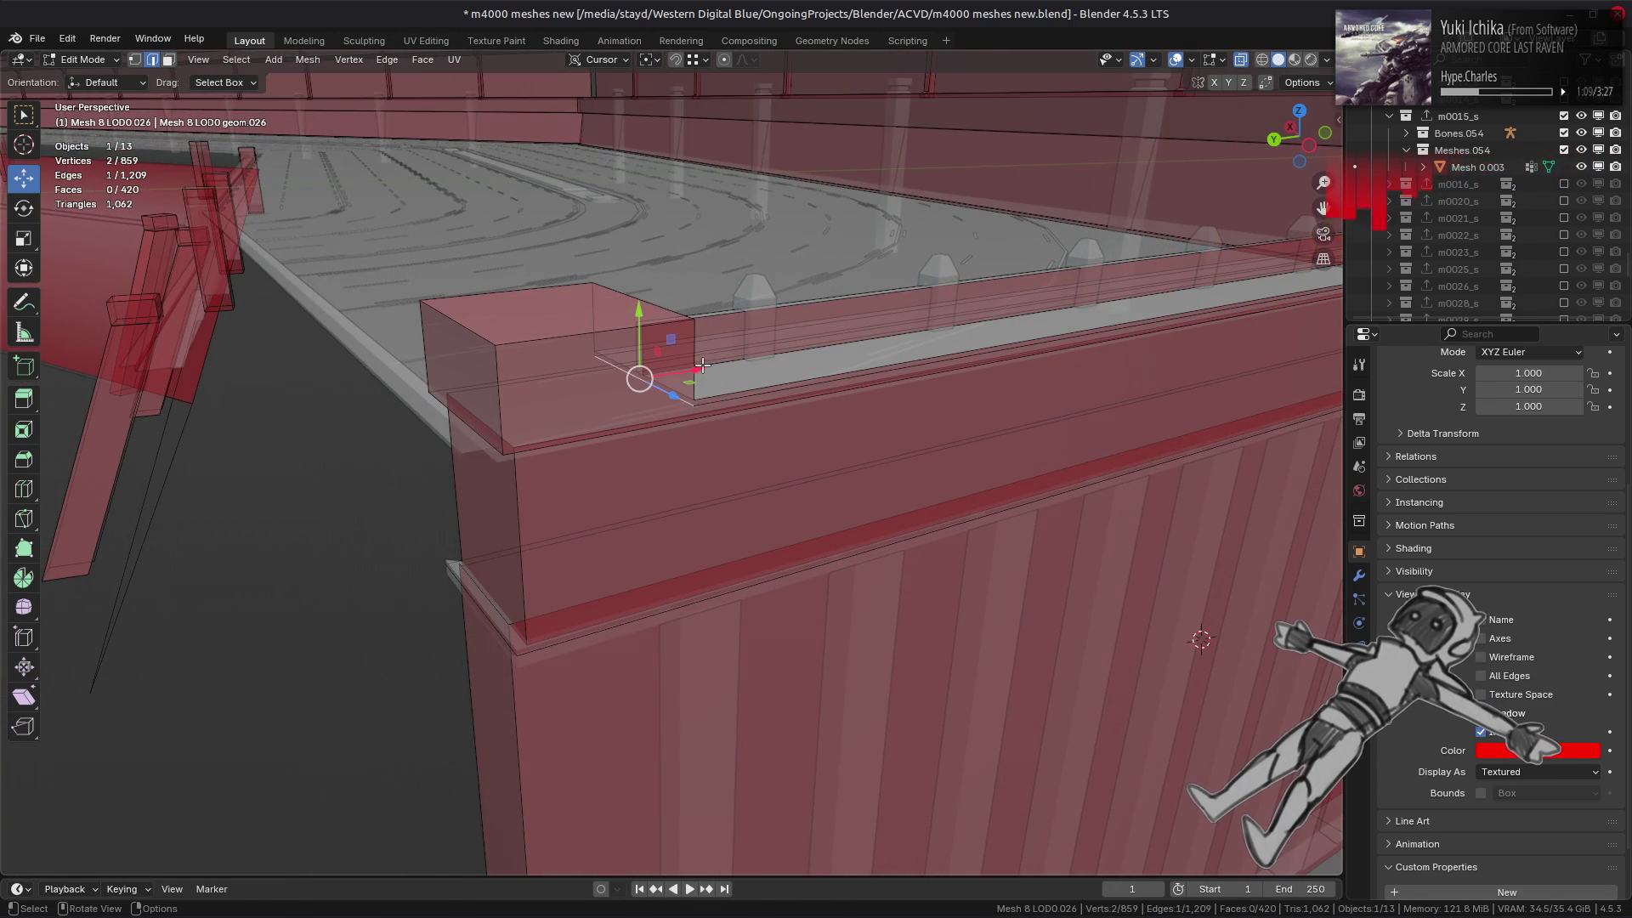
pyautogui.moveTo(703, 366)
pyautogui.mouseDown()
pyautogui.moveTo(435, 348)
pyautogui.moveTo(521, 445)
pyautogui.mouseUp()
pyautogui.moveTo(521, 445); pyautogui.dragTo(564, 453, button='middle')
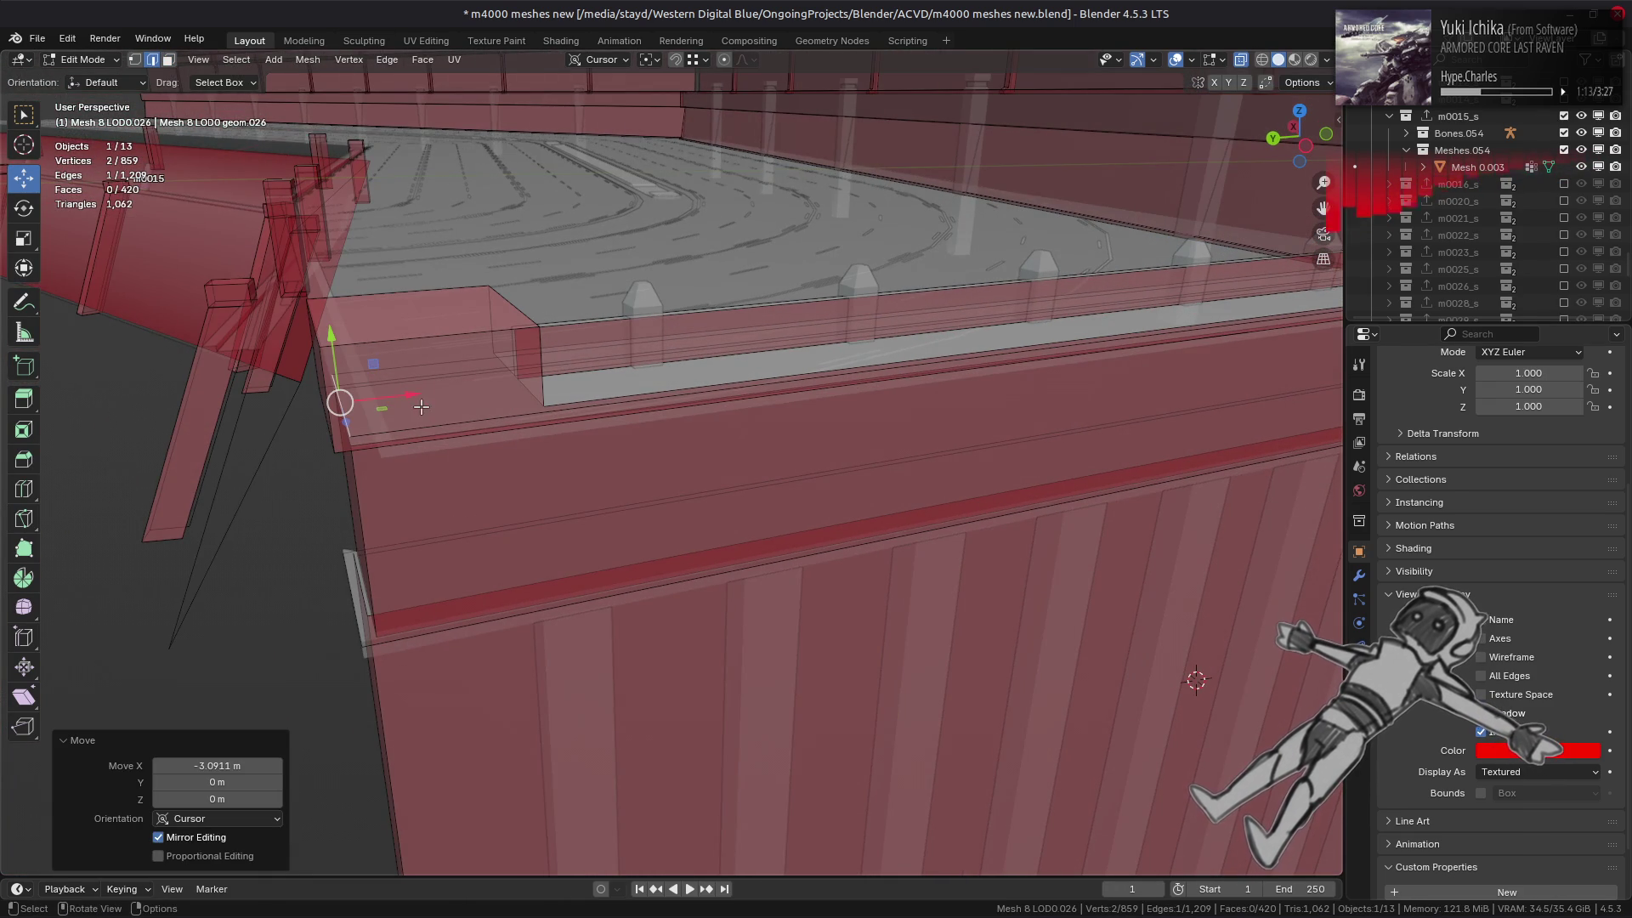
pyautogui.moveTo(420, 407)
pyautogui.mouseDown()
pyautogui.moveTo(336, 351)
pyautogui.moveTo(394, 341)
pyautogui.mouseUp()
pyautogui.moveTo(395, 341)
pyautogui.mouseDown(button='middle')
pyautogui.moveTo(796, 469)
pyautogui.moveTo(804, 519)
pyautogui.moveTo(710, 419)
pyautogui.mouseUp(button='middle')
pyautogui.click(811, 411)
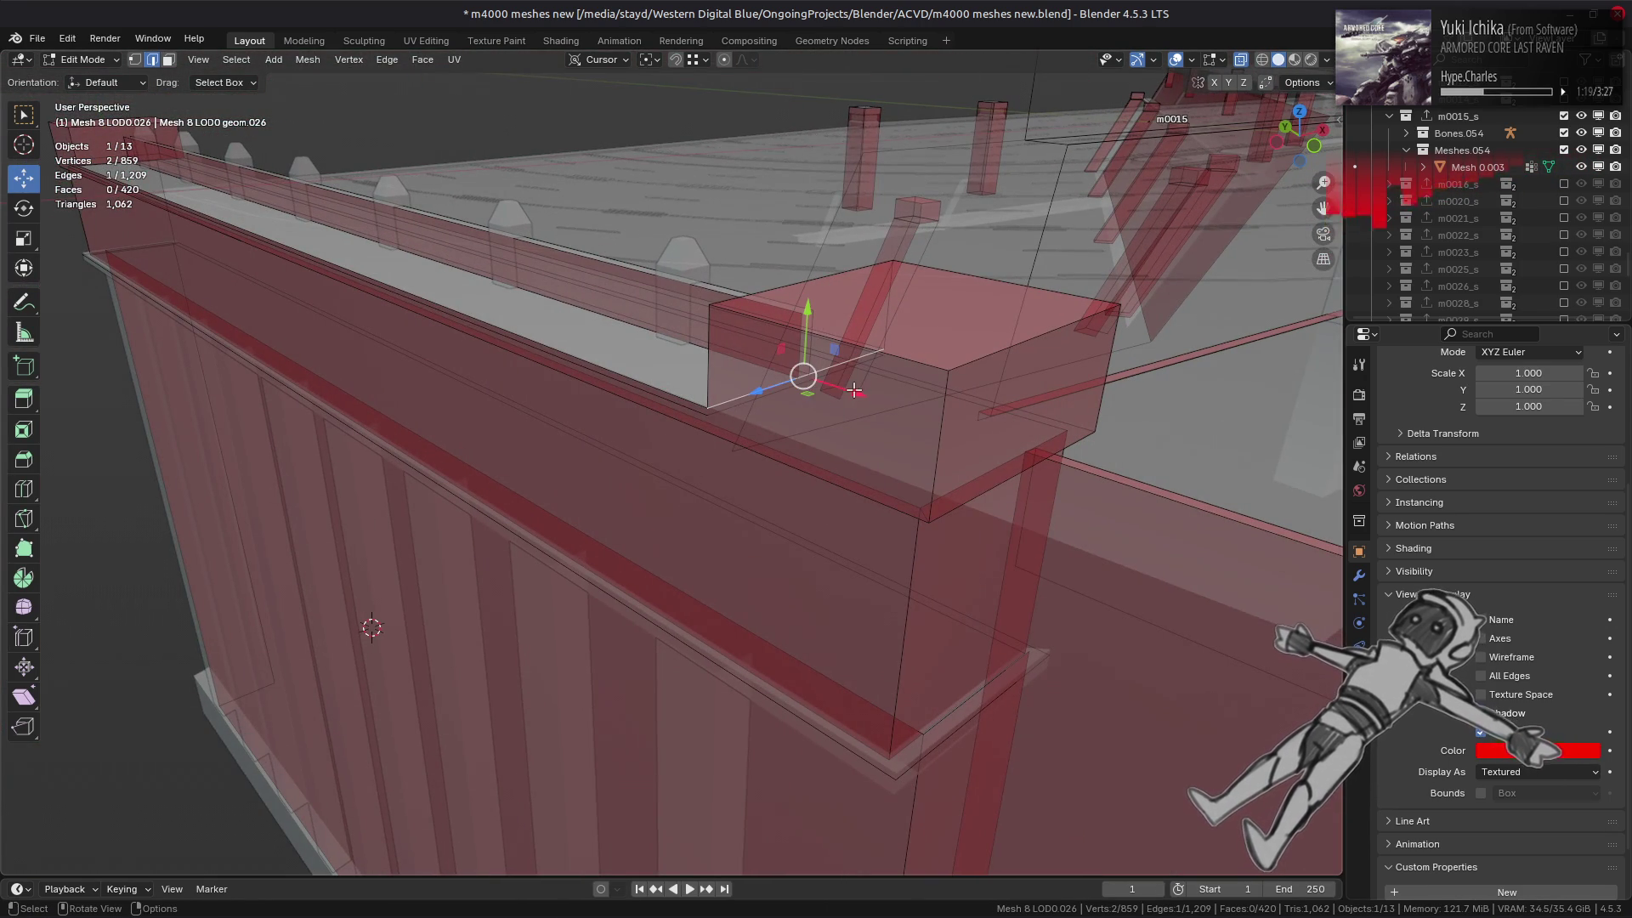
pyautogui.moveTo(855, 390)
pyautogui.mouseDown(button='middle')
pyautogui.moveTo(889, 466)
pyautogui.moveTo(984, 451)
pyautogui.mouseUp(button='middle')
pyautogui.click(1080, 390)
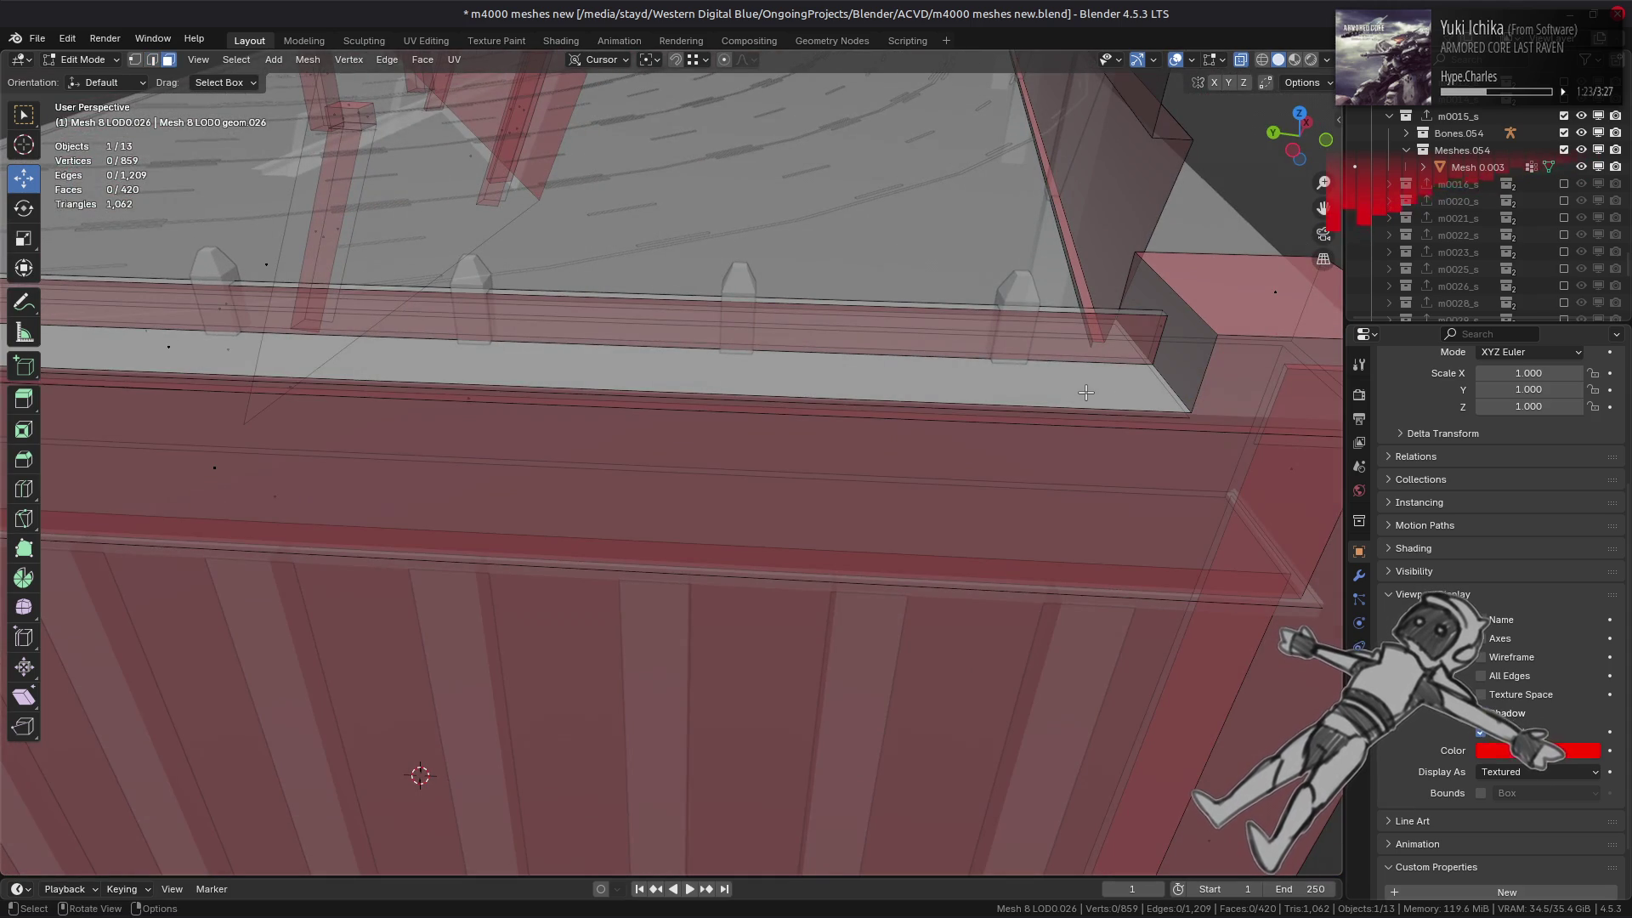
# - Snap the strip's far end edge onto the corner vertex and turn X-ray off
pyautogui.press('2')
pyautogui.click(1172, 401)
pyautogui.moveTo(1214, 390); pyautogui.dragTo(858, 396, button='middle')
pyautogui.press('g')
pyautogui.click(964, 517)
pyautogui.click(789, 482)
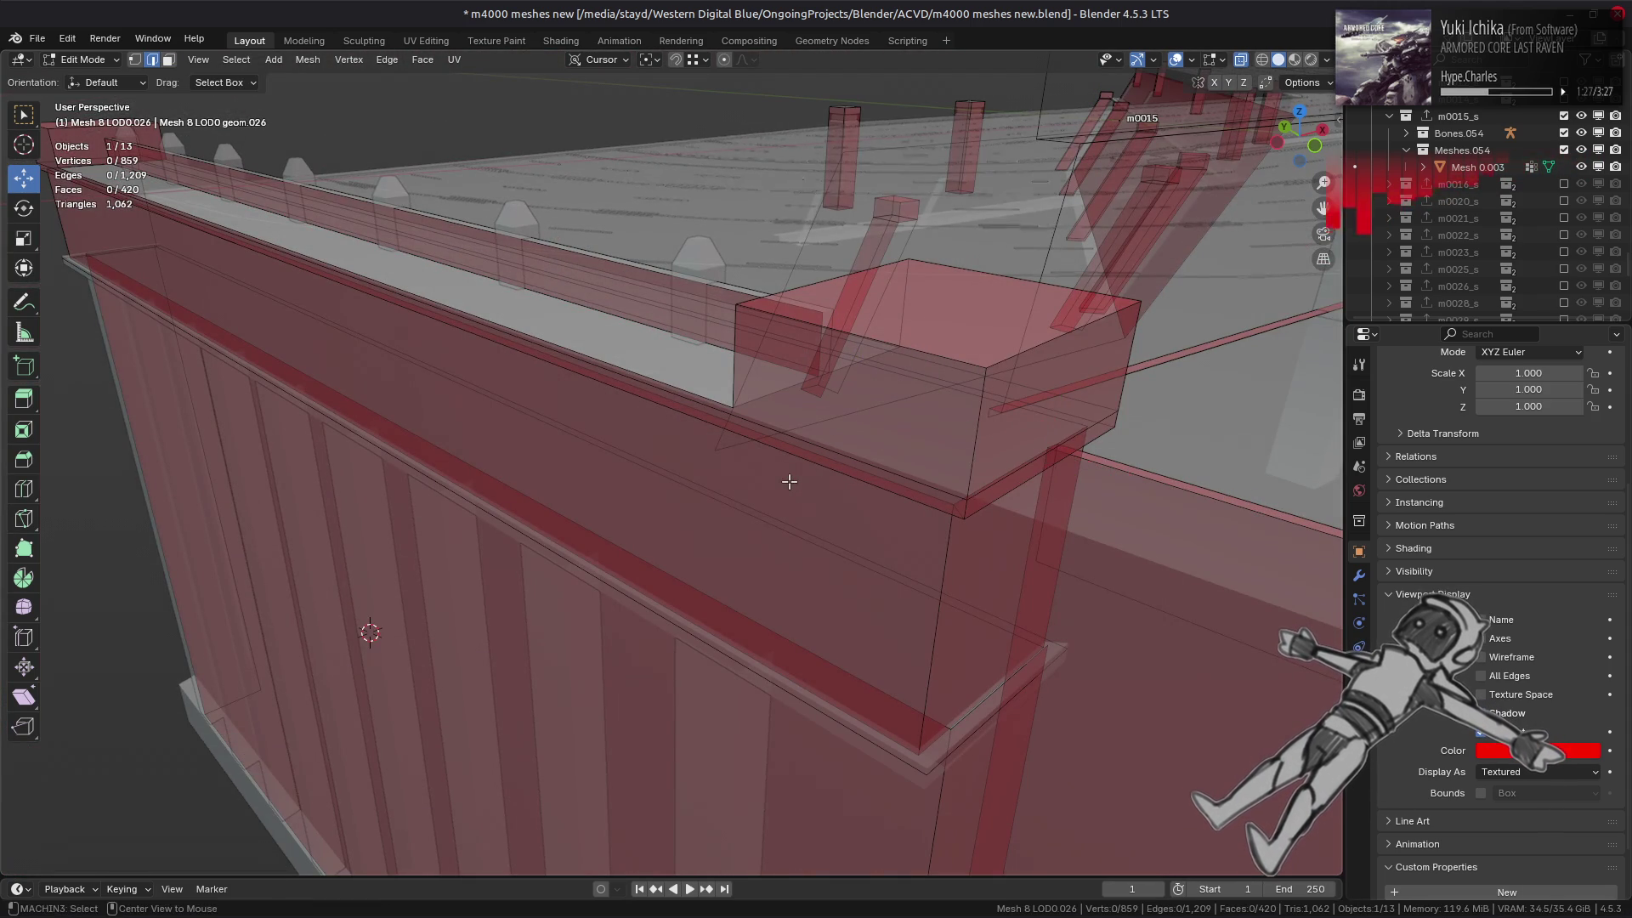
pyautogui.hotkey('alt', 'z')
pyautogui.press('3')
pyautogui.moveTo(754, 467)
pyautogui.mouseDown(button='middle')
pyautogui.moveTo(737, 444)
pyautogui.moveTo(879, 447)
pyautogui.mouseUp(button='middle')
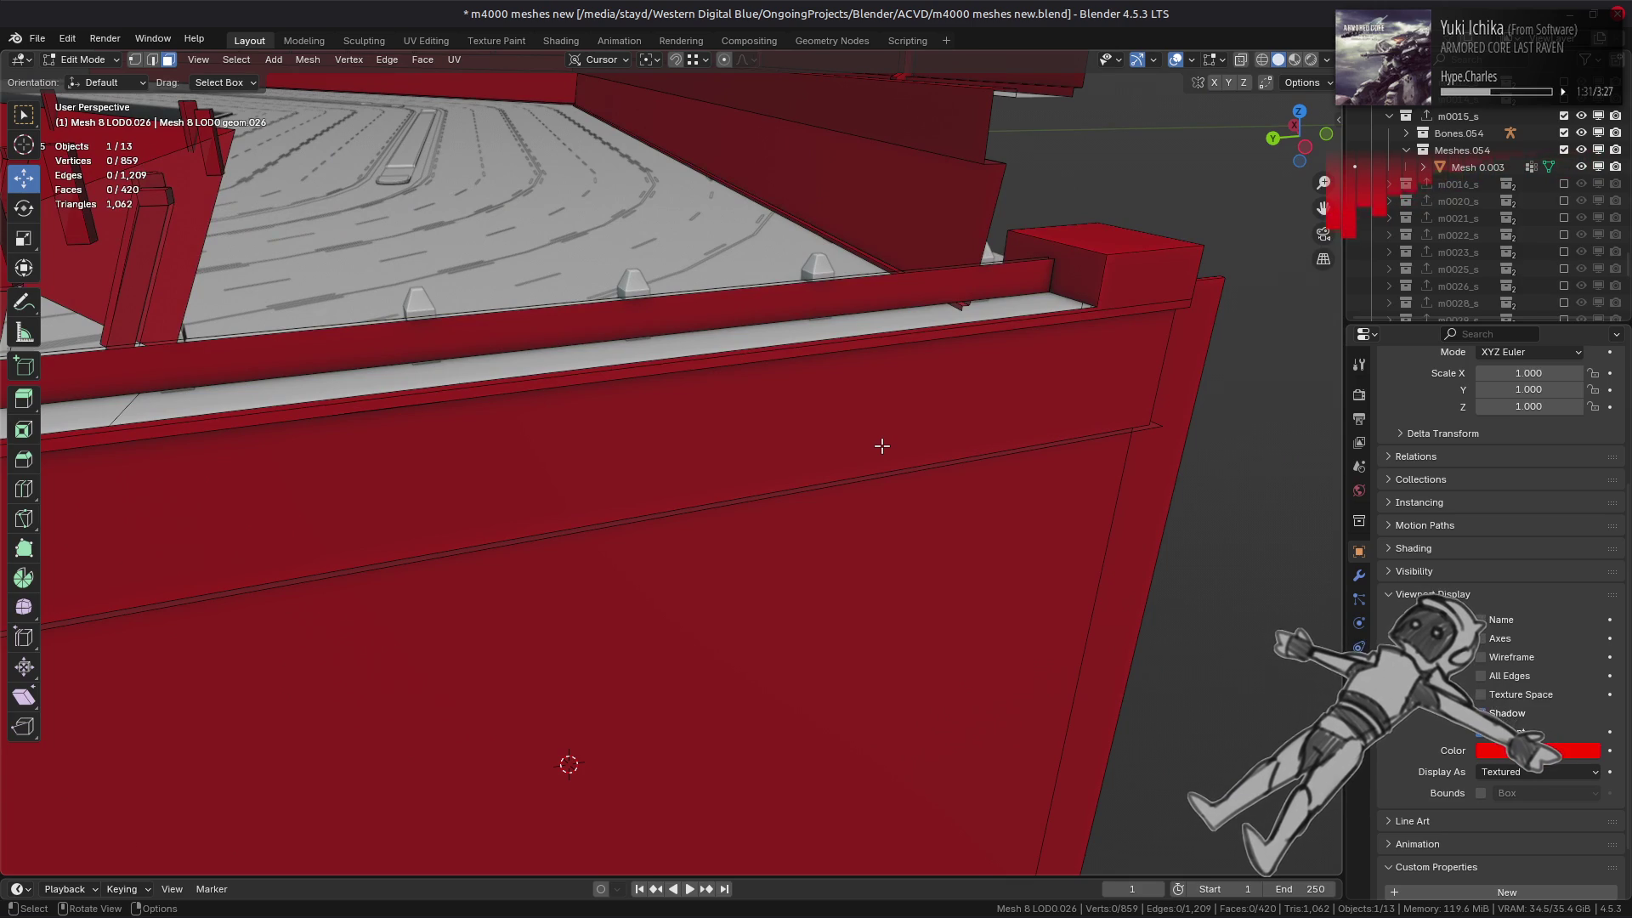
# - Split off the top faces of the two boxes and delete them
pyautogui.scroll(-3, 881, 445)
pyautogui.click(1031, 279)
pyautogui.moveTo(1031, 279)
pyautogui.mouseDown(button='middle')
pyautogui.moveTo(703, 452)
pyautogui.moveTo(163, 445)
pyautogui.mouseUp(button='middle')
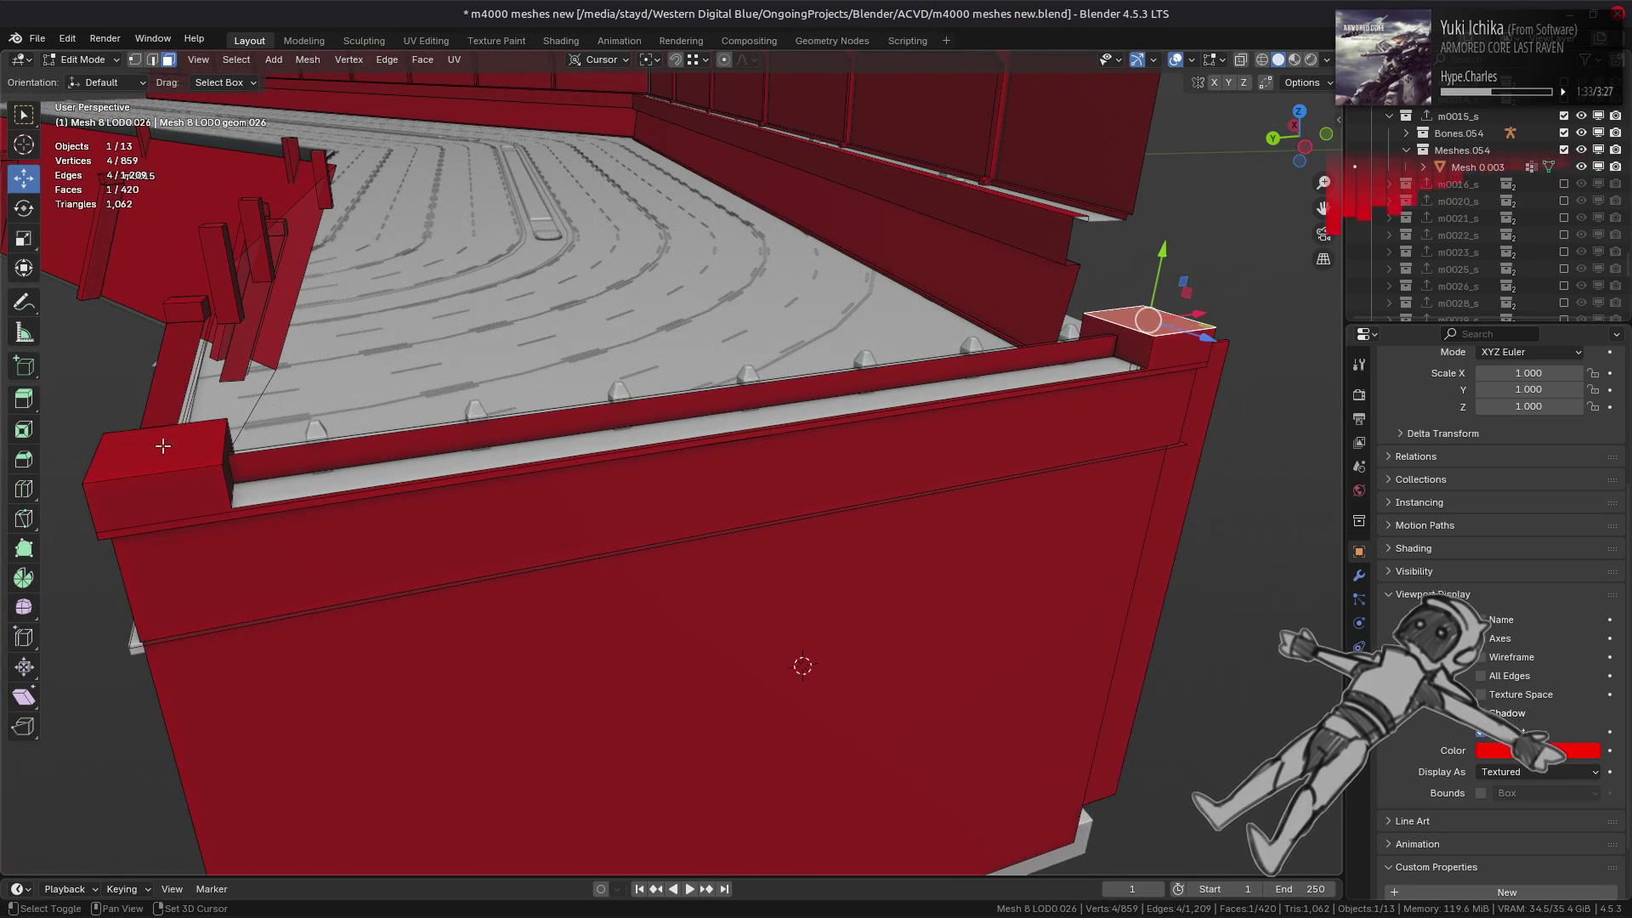
pyautogui.keyDown('shift'); pyautogui.click(163, 446); pyautogui.keyUp('shift')
pyautogui.rightClick(710, 554)
pyautogui.click(709, 555)
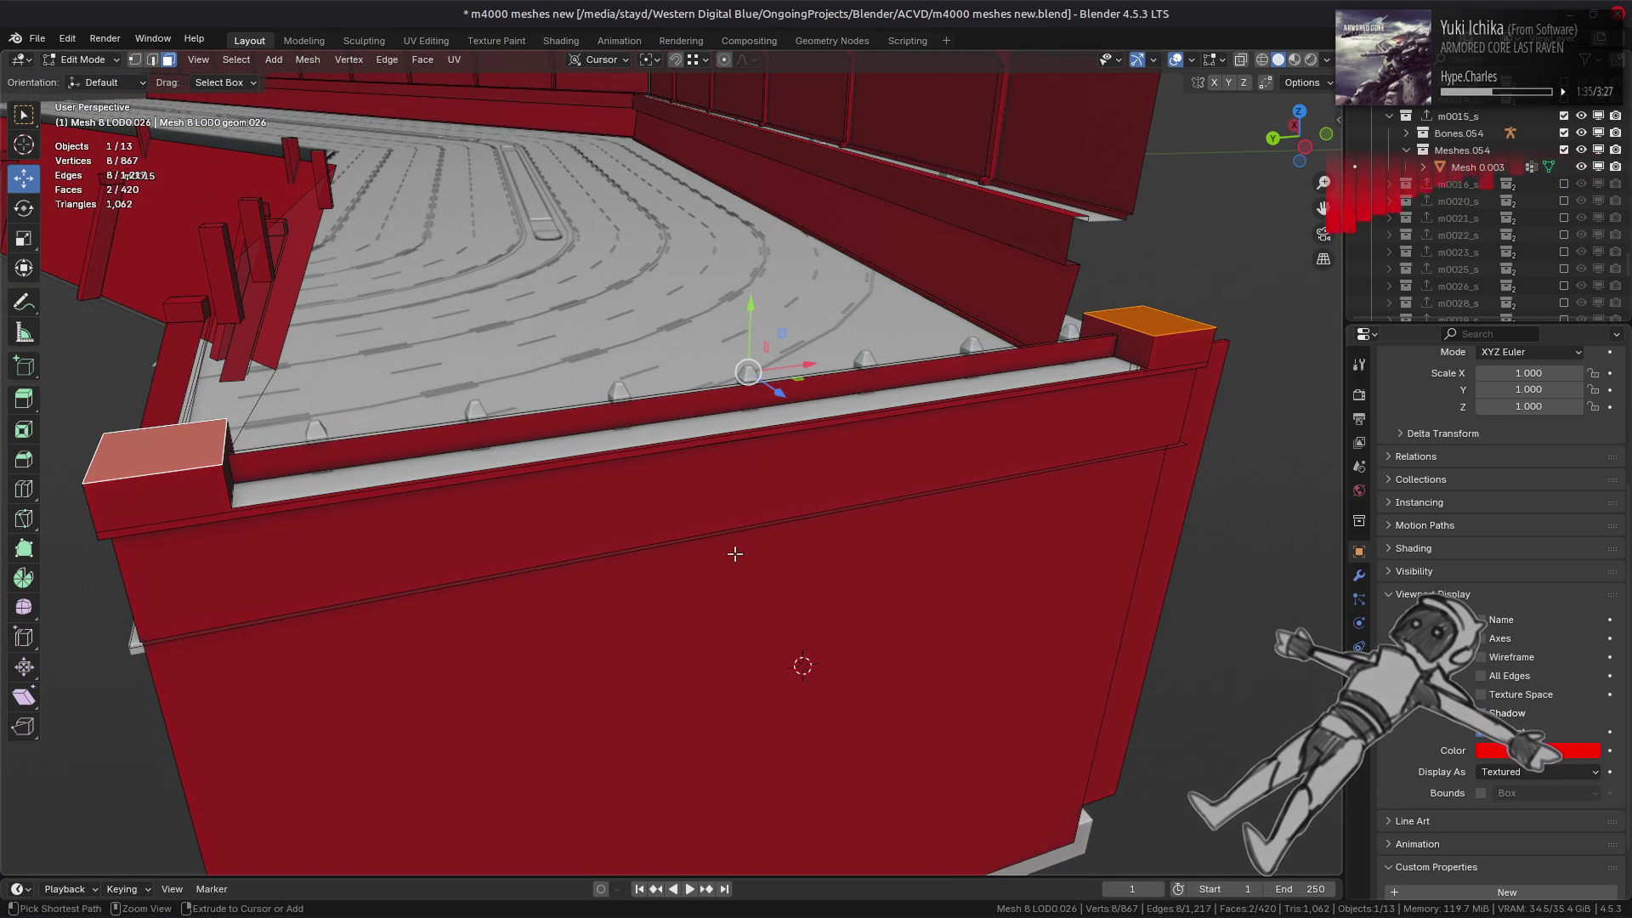
pyautogui.rightClick(733, 561)
pyautogui.click(706, 605)
# - Select the whole connected wall piece and hide everything else
pyautogui.moveTo(676, 583)
pyautogui.mouseDown(button='middle')
pyautogui.moveTo(677, 524)
pyautogui.moveTo(690, 532)
pyautogui.moveTo(653, 512)
pyautogui.mouseUp(button='middle')
pyautogui.click(577, 363)
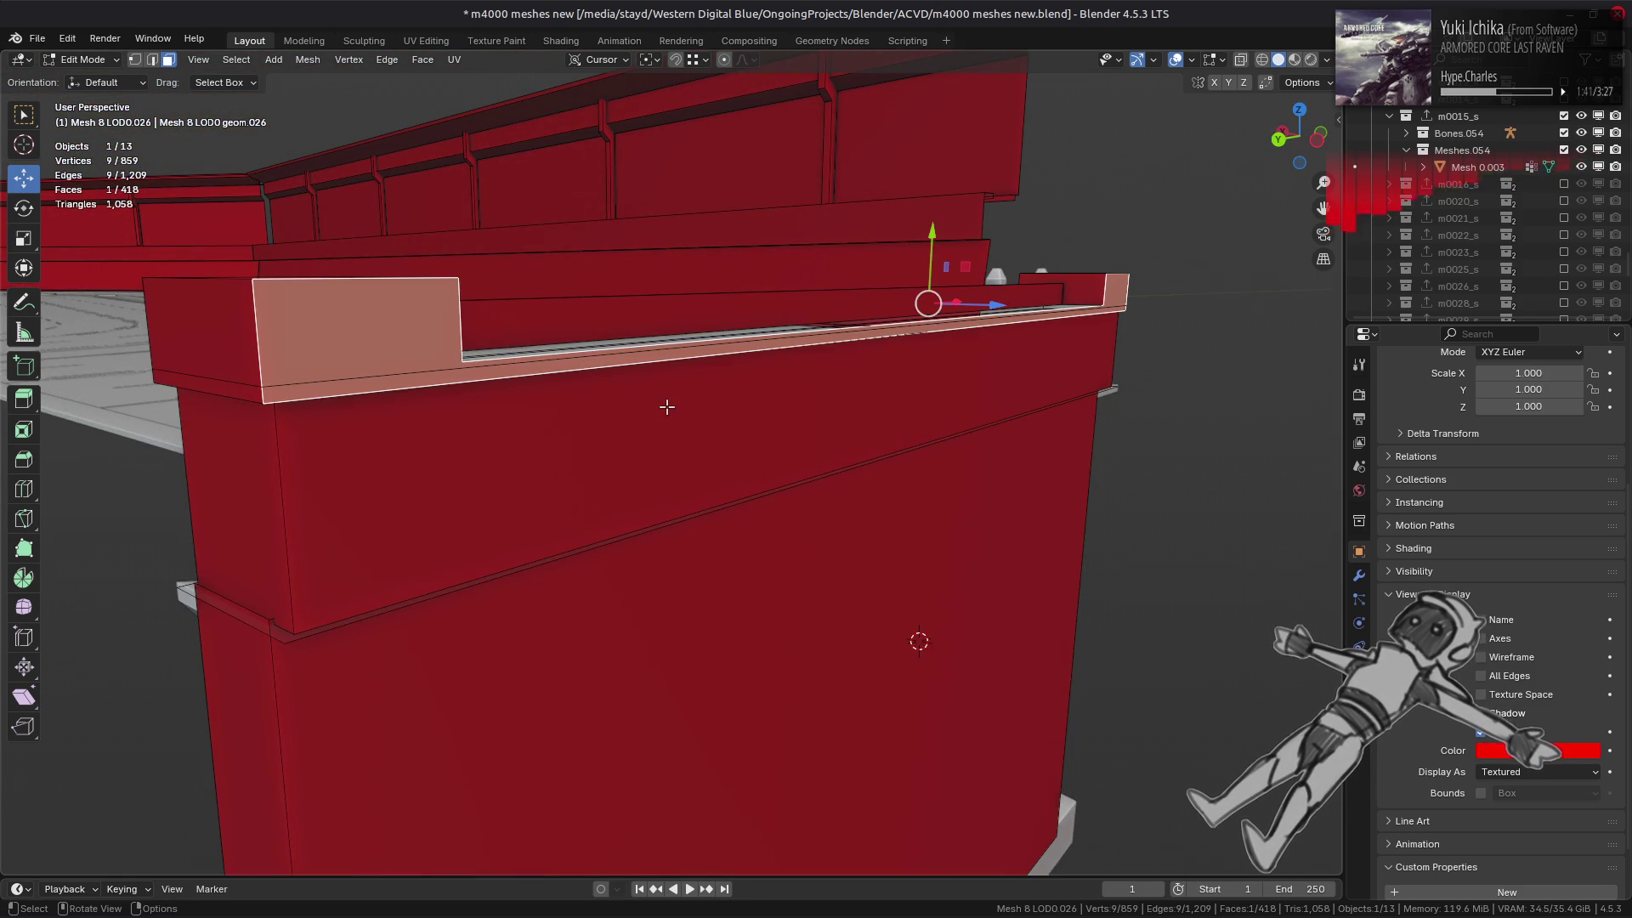
pyautogui.moveTo(666, 404)
pyautogui.mouseDown(button='middle')
pyautogui.moveTo(667, 379)
pyautogui.moveTo(698, 420)
pyautogui.mouseUp(button='middle')
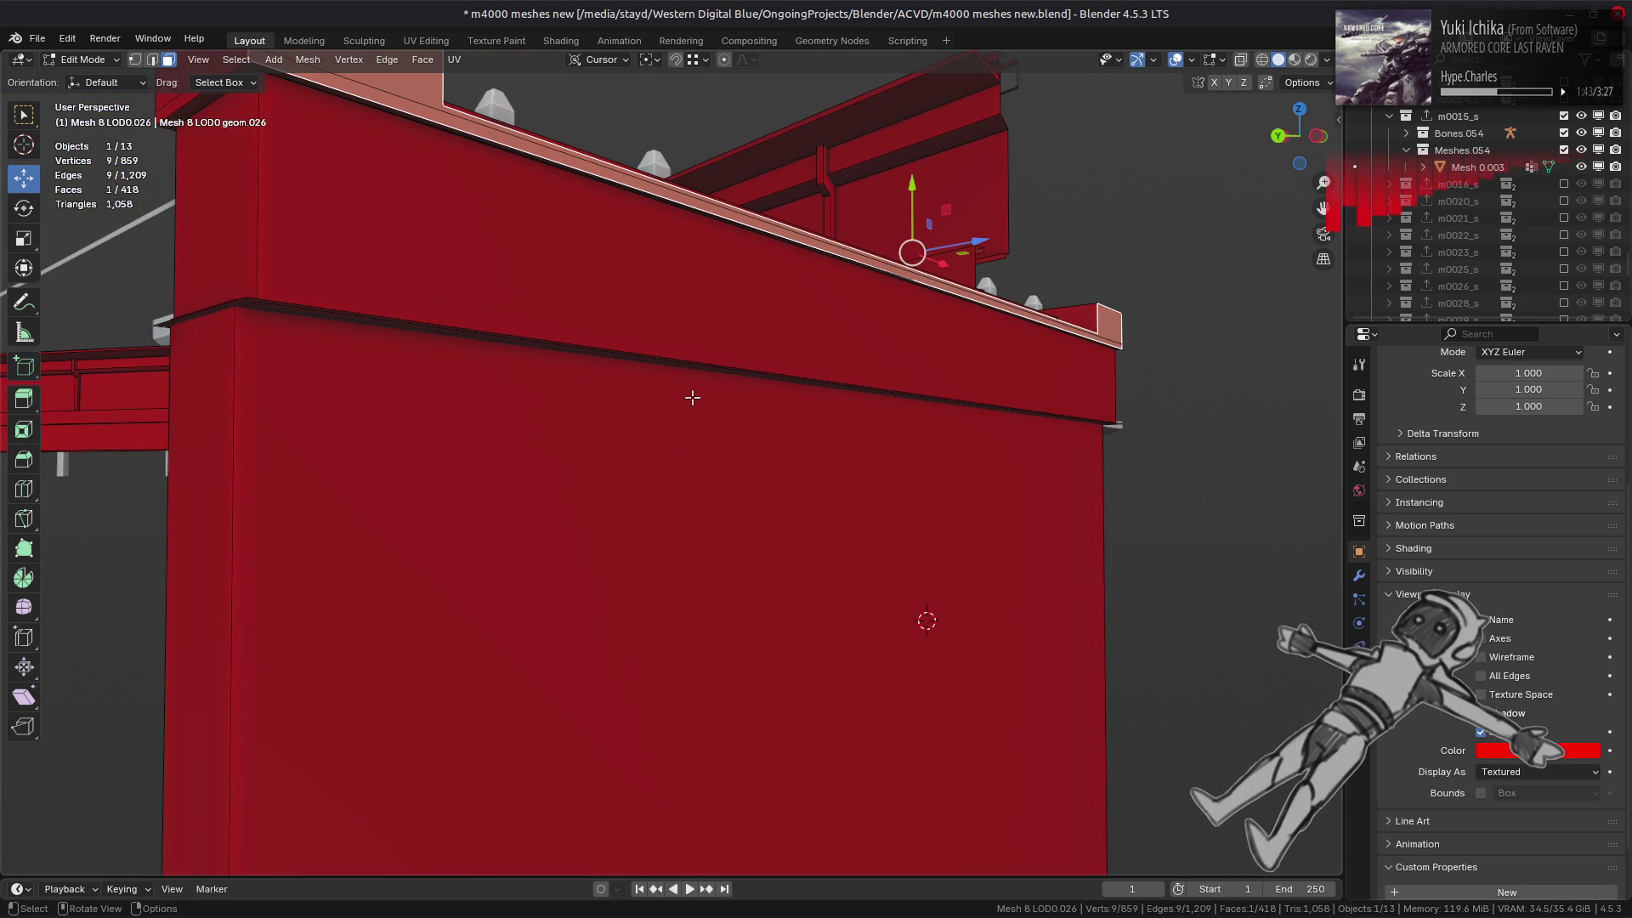
pyautogui.moveTo(739, 360)
pyautogui.mouseDown(button='middle')
pyautogui.moveTo(878, 408)
pyautogui.moveTo(602, 396)
pyautogui.mouseUp(button='middle')
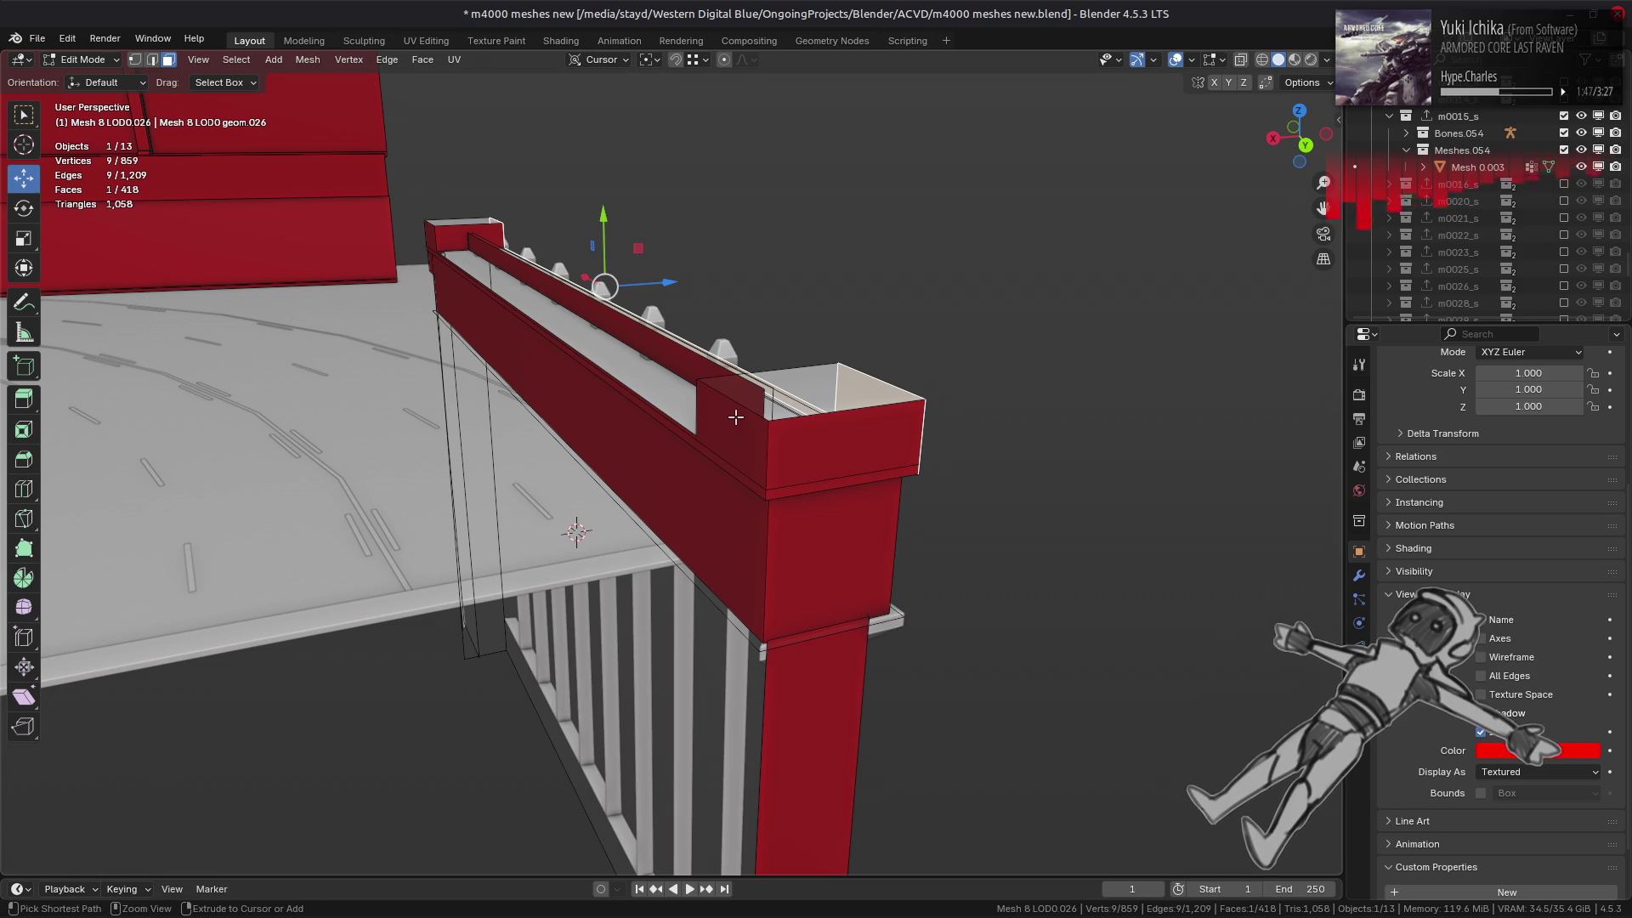
pyautogui.hotkey('ctrl', 'l')
pyautogui.hotkey('shift', 'h')
# - Delete the thin ledge face from the wall
pyautogui.moveTo(791, 412)
pyautogui.mouseDown(button='middle')
pyautogui.moveTo(806, 484)
pyautogui.moveTo(871, 375)
pyautogui.mouseUp(button='middle')
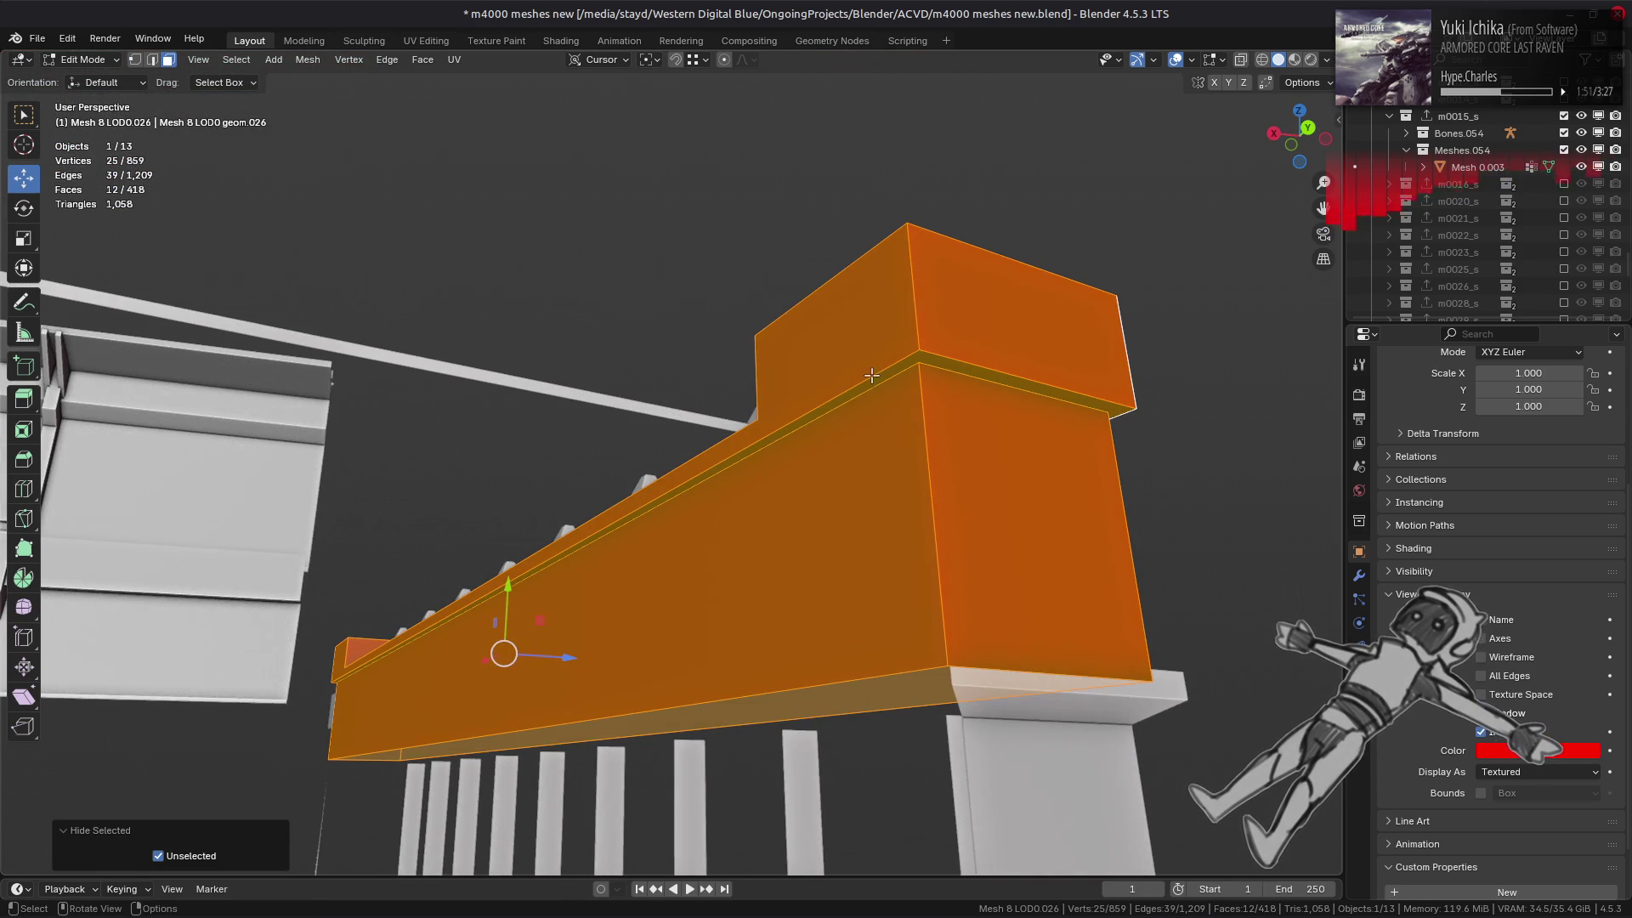
pyautogui.click(874, 374)
pyautogui.rightClick(789, 503)
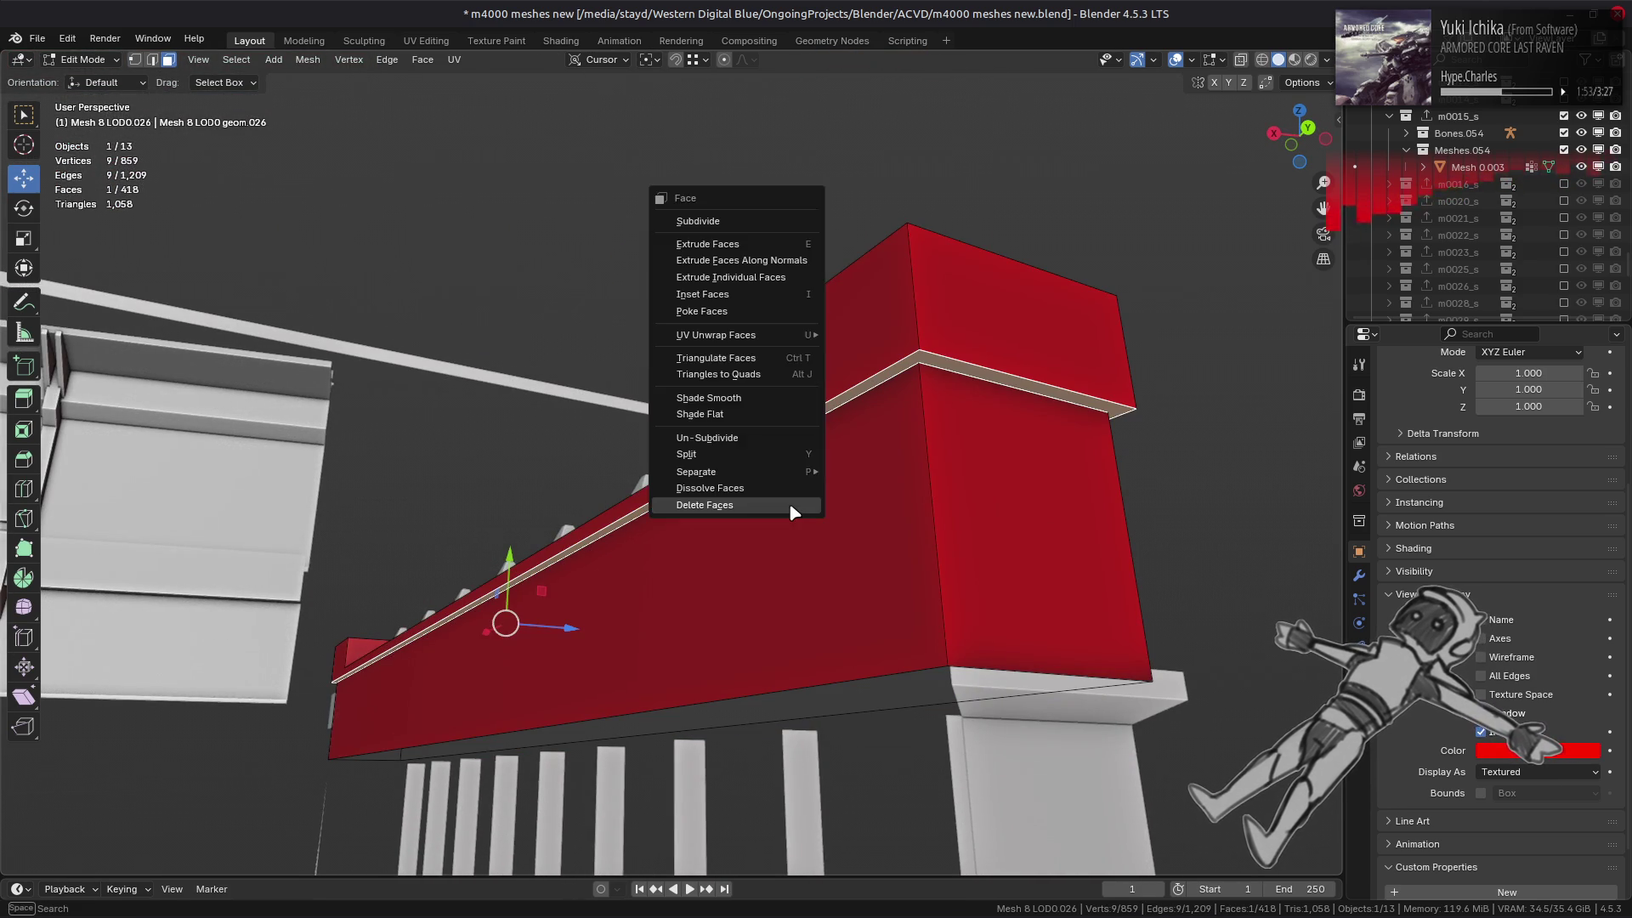
pyautogui.click(789, 502)
# - Reveal the hidden geometry and move the ledge strip 0.1 m along Y
pyautogui.hotkey('alt', 'h')
pyautogui.moveTo(796, 496); pyautogui.dragTo(799, 497, button='middle')
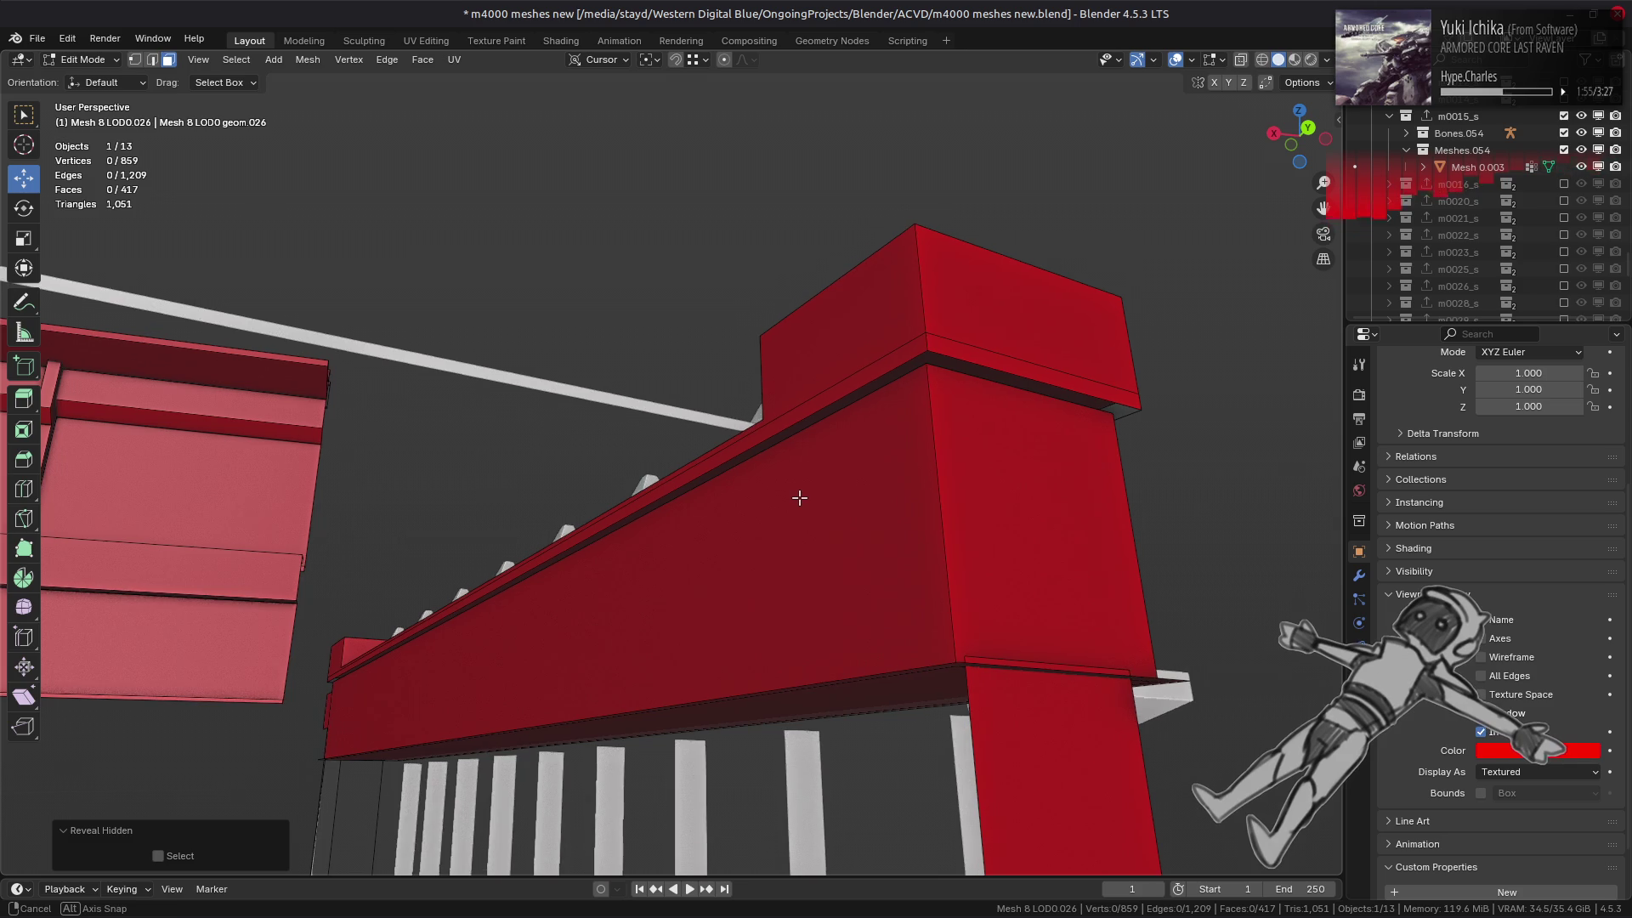
pyautogui.click(934, 366)
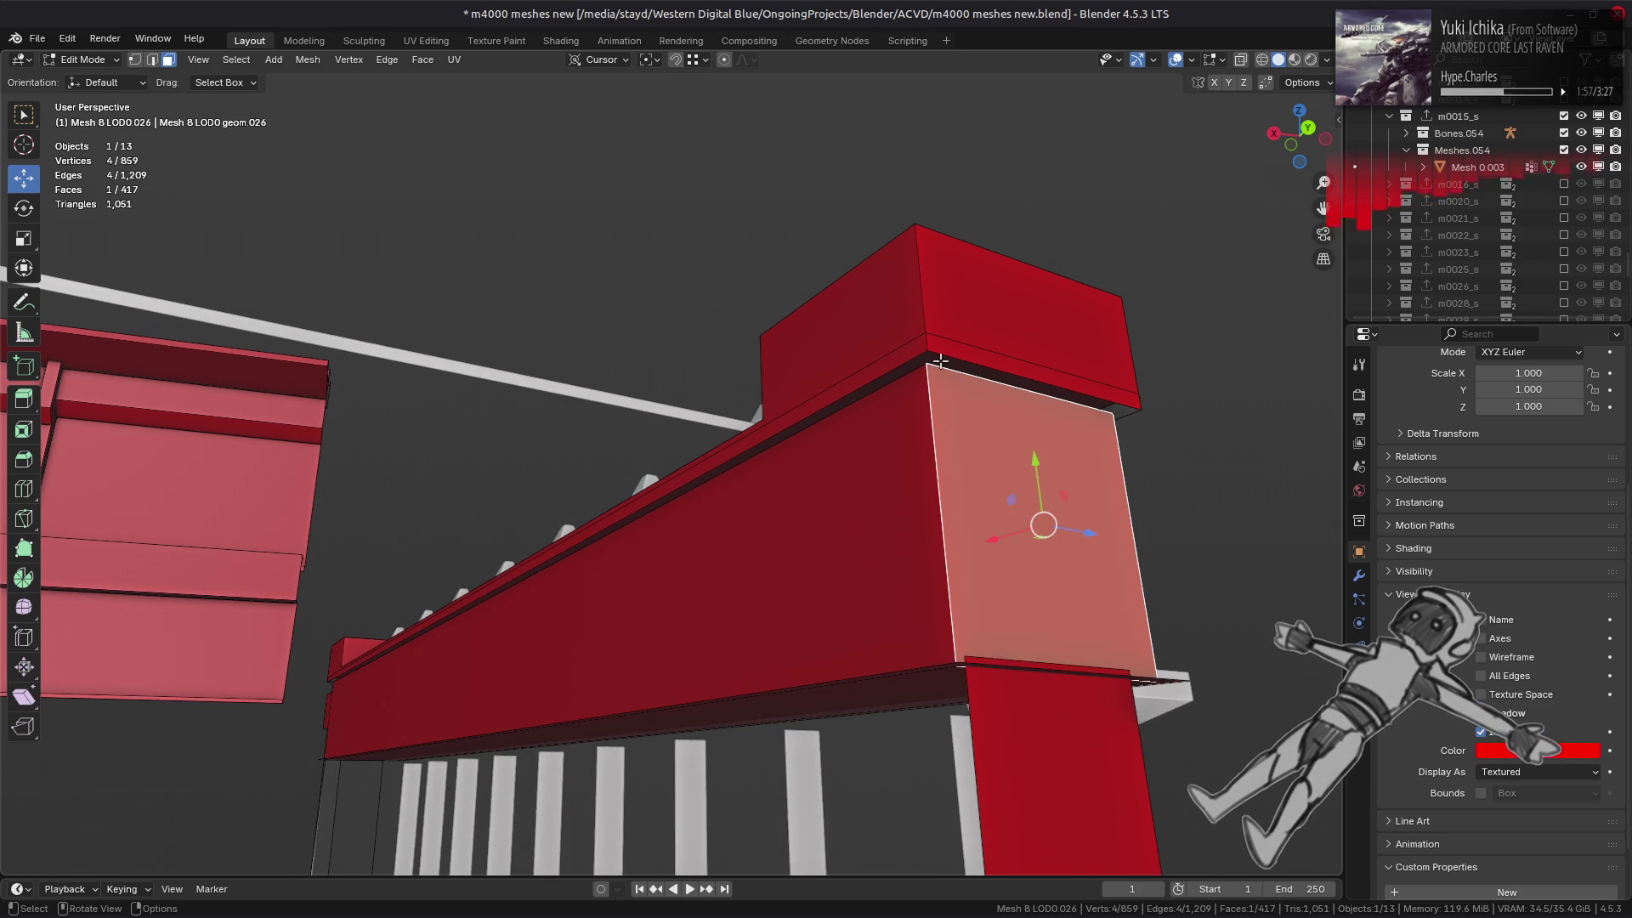
pyautogui.click(941, 361)
pyautogui.moveTo(505, 538)
pyautogui.mouseDown()
pyautogui.moveTo(595, 382)
pyautogui.moveTo(934, 350)
pyautogui.mouseUp()
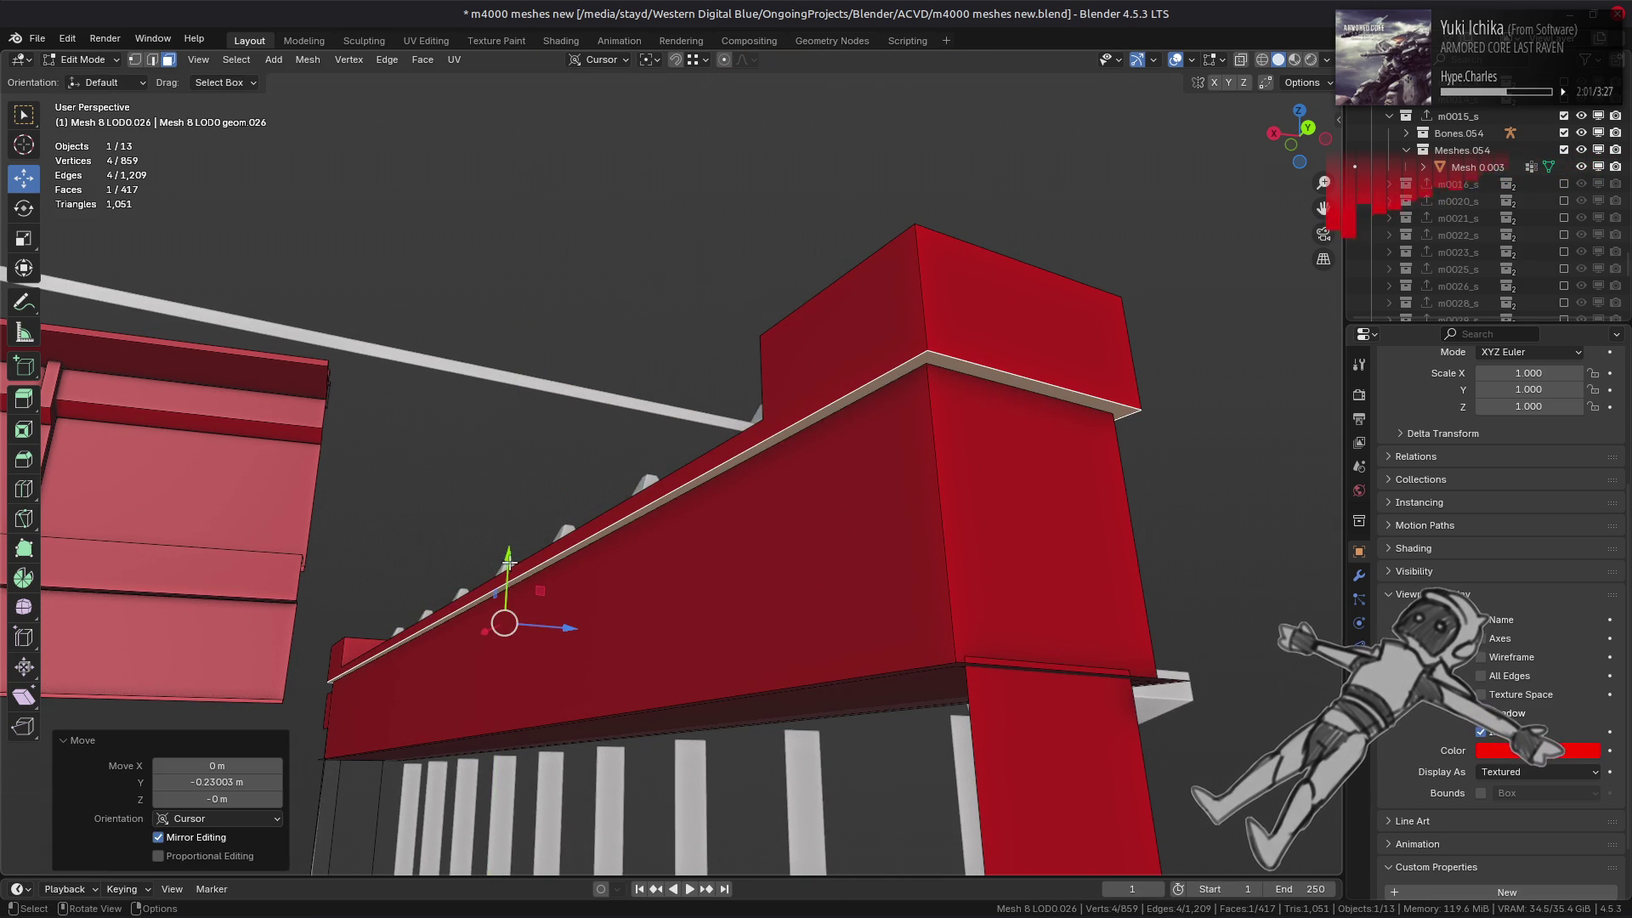
pyautogui.moveTo(508, 560); pyautogui.dragTo(614, 503)
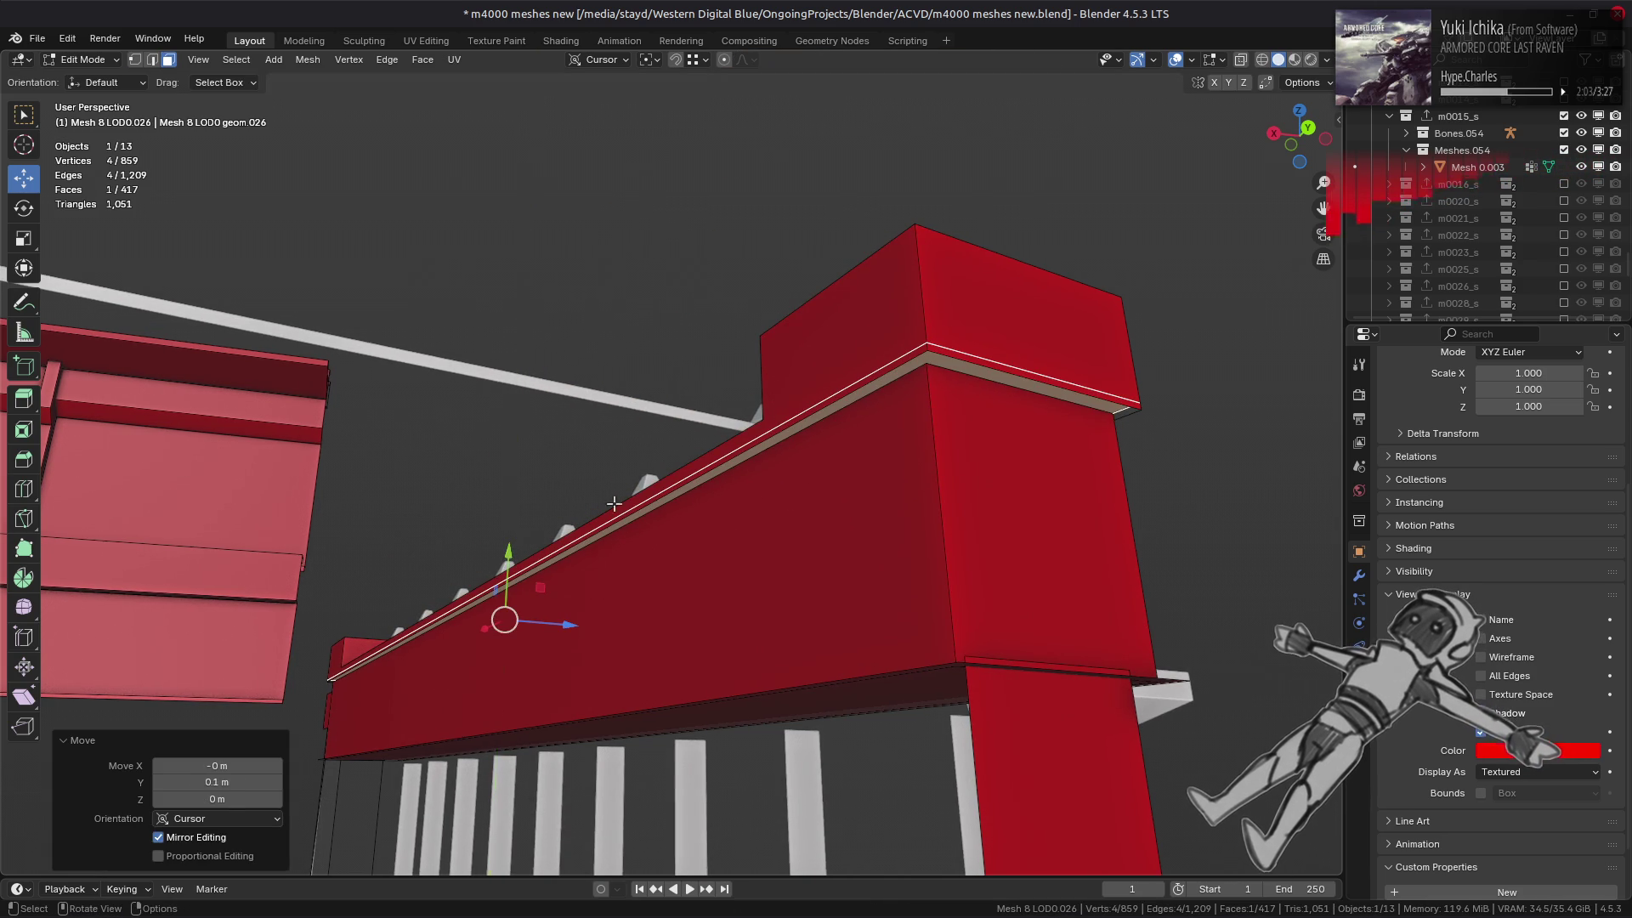
pyautogui.moveTo(828, 397)
pyautogui.mouseDown(button='middle')
pyautogui.moveTo(816, 445)
pyautogui.moveTo(831, 364)
pyautogui.moveTo(850, 372)
pyautogui.mouseUp(button='middle')
pyautogui.hotkey('alt', 'a')
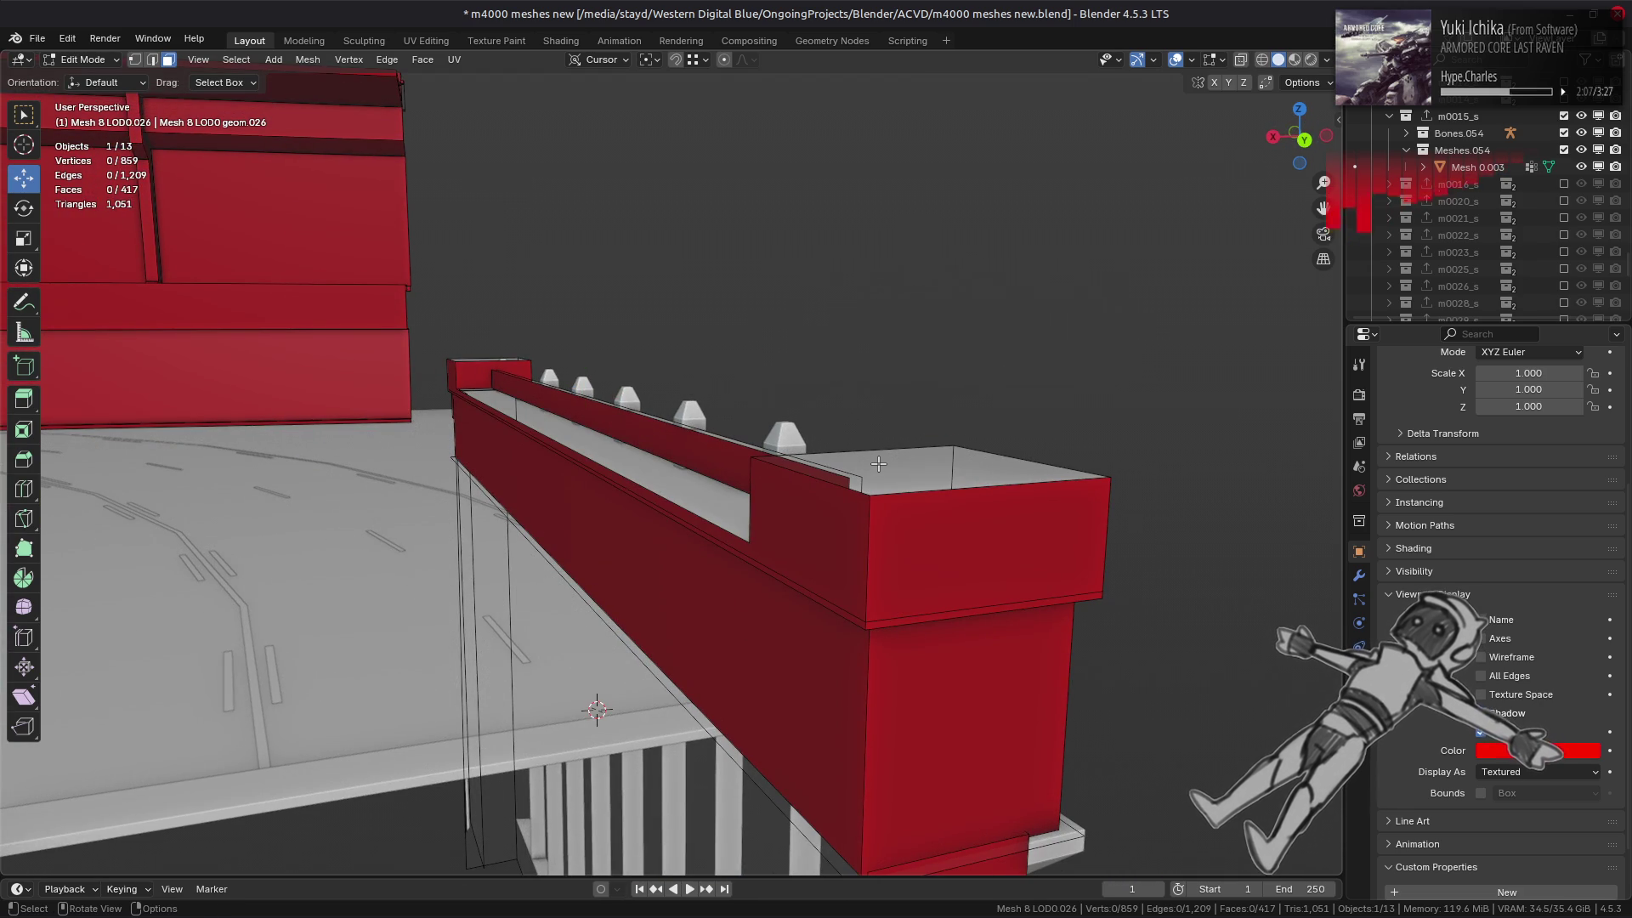
# - Isolate the linked red block piece by hiding everything else
pyautogui.click(881, 536)
pyautogui.hotkey('ctrl', 'l')
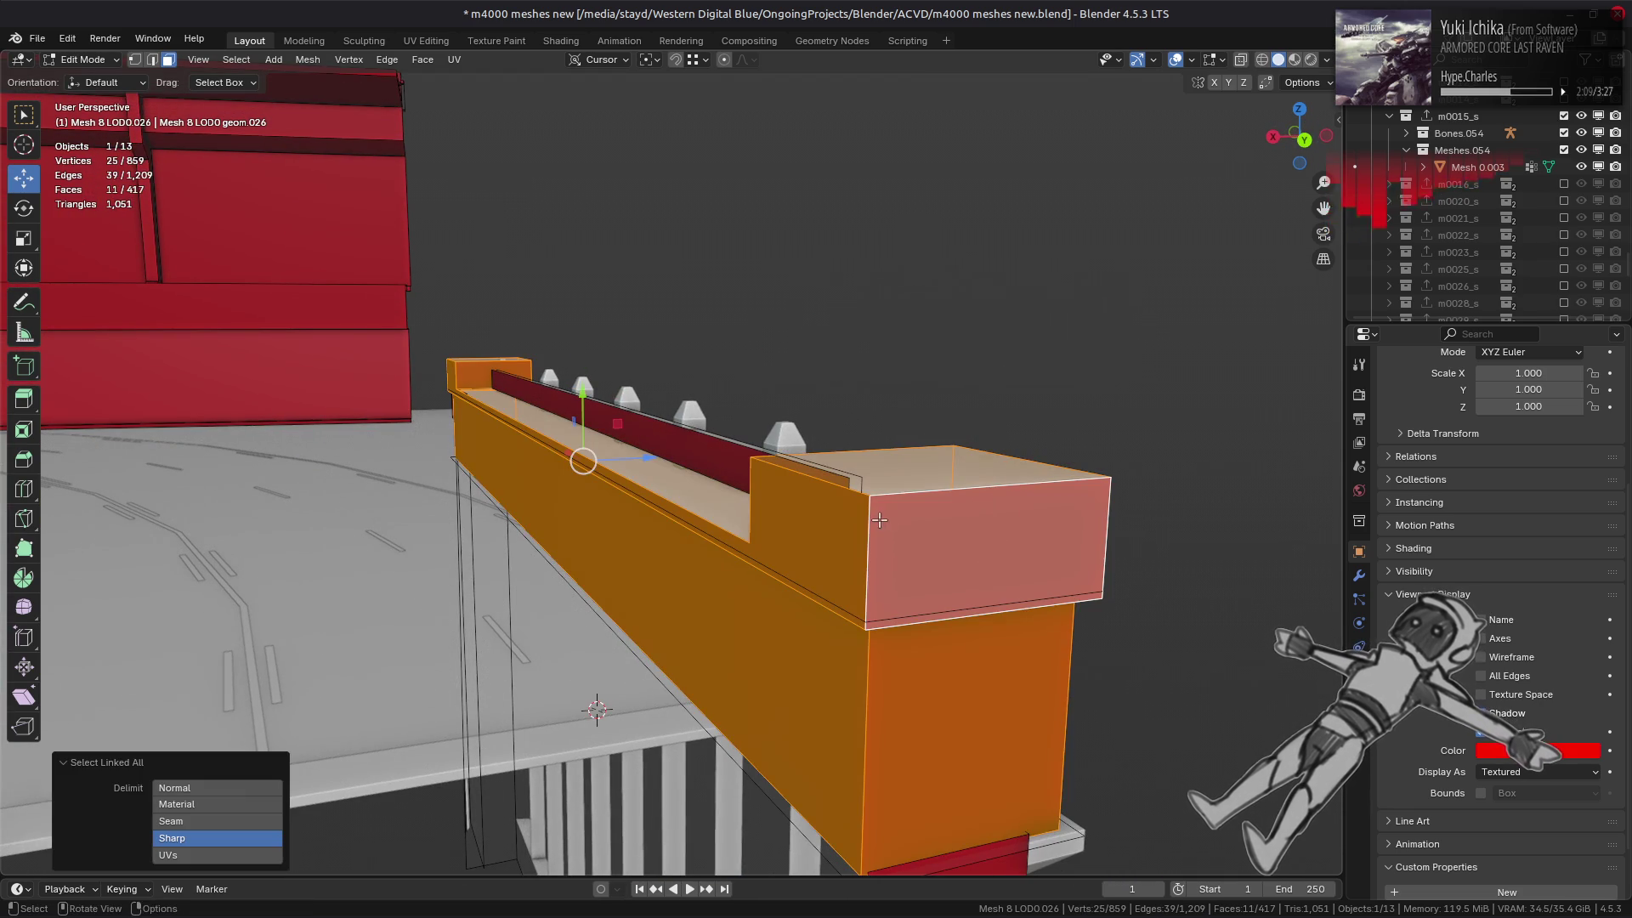
pyautogui.moveTo(881, 536)
pyautogui.mouseDown(button='middle')
pyautogui.moveTo(874, 466)
pyautogui.moveTo(785, 457)
pyautogui.moveTo(1127, 458)
pyautogui.moveTo(994, 429)
pyautogui.mouseUp(button='middle')
pyautogui.hotkey('shift', 'h')
# - Select the thin slanted face with its linked flat faces and delete them
pyautogui.click(889, 233)
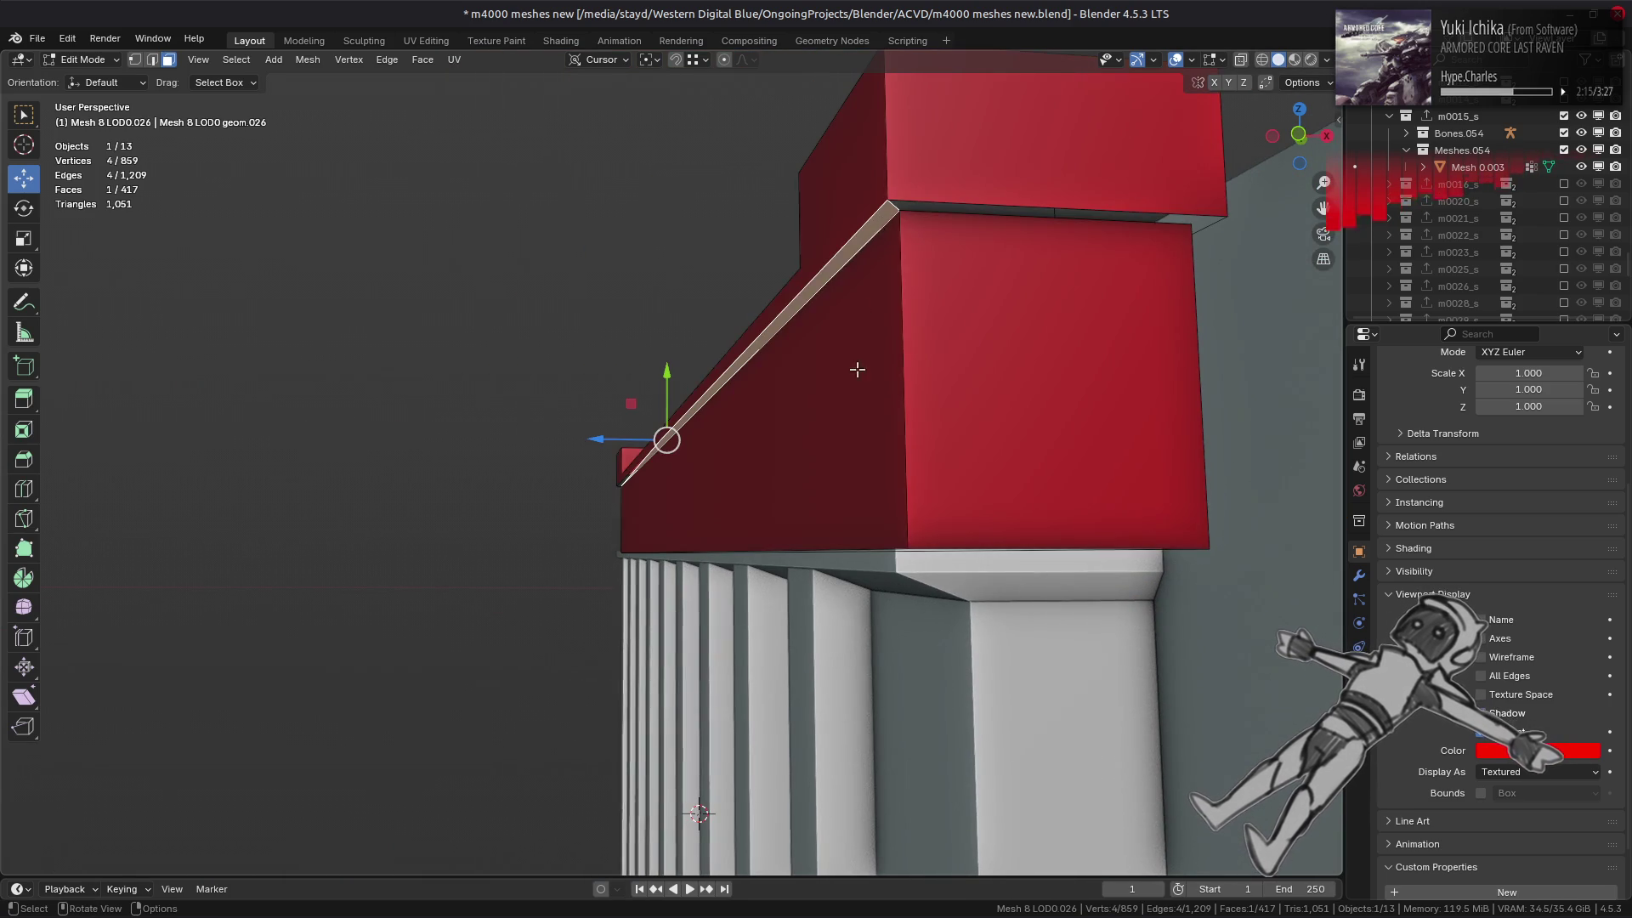
pyautogui.rightClick(867, 506)
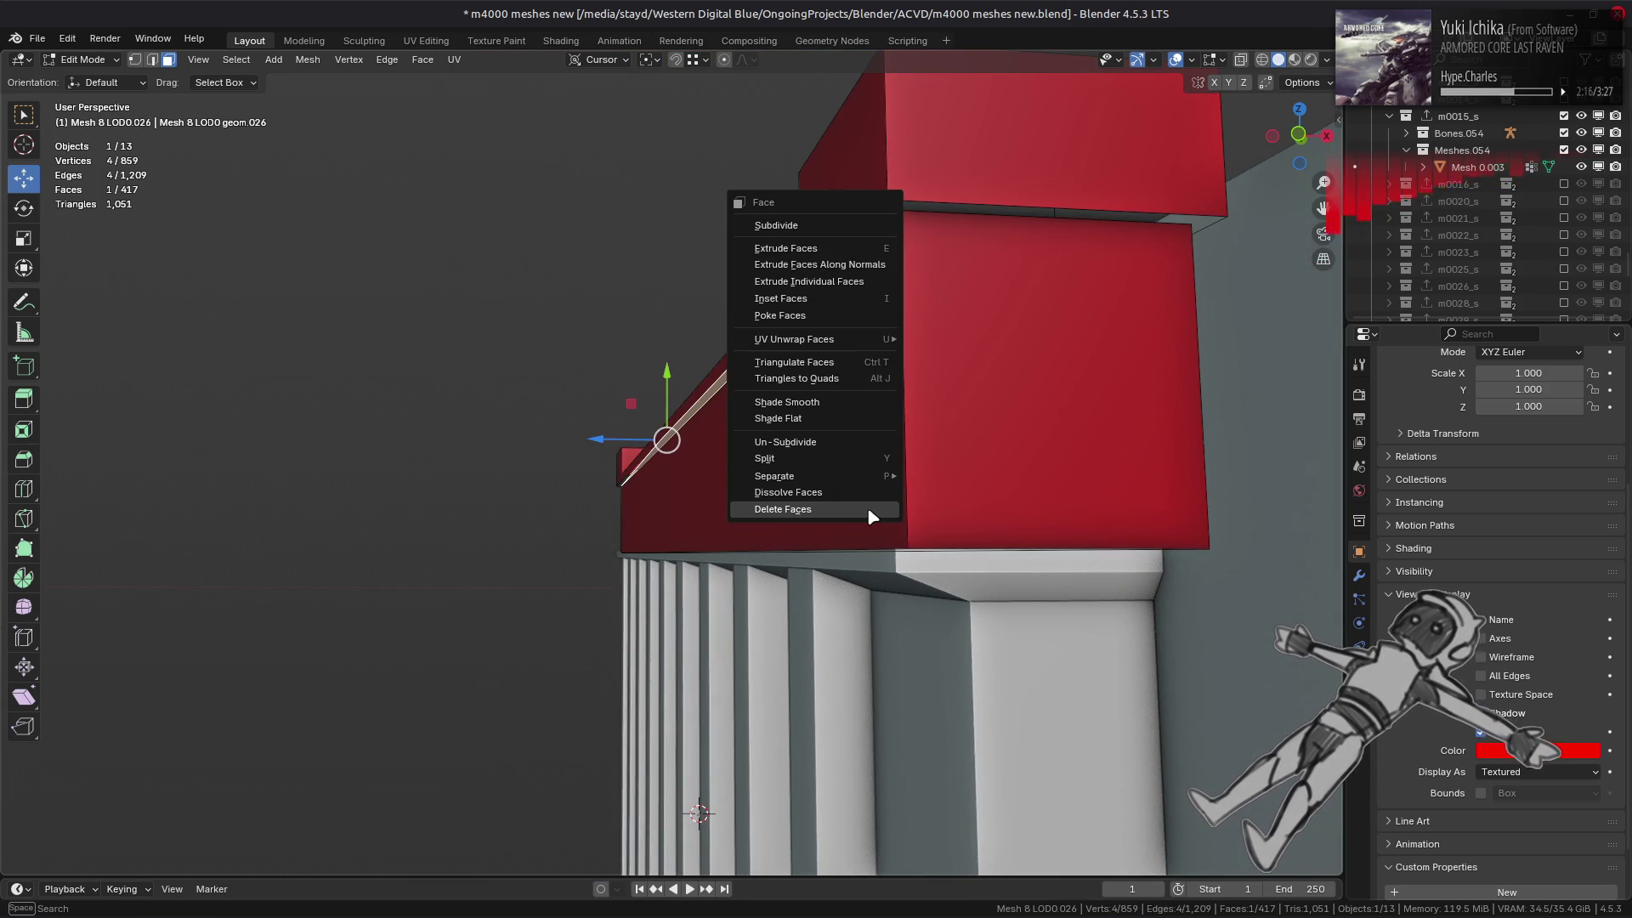
pyautogui.click(237, 59)
pyautogui.moveTo(319, 300)
pyautogui.click(459, 340)
pyautogui.rightClick(529, 389)
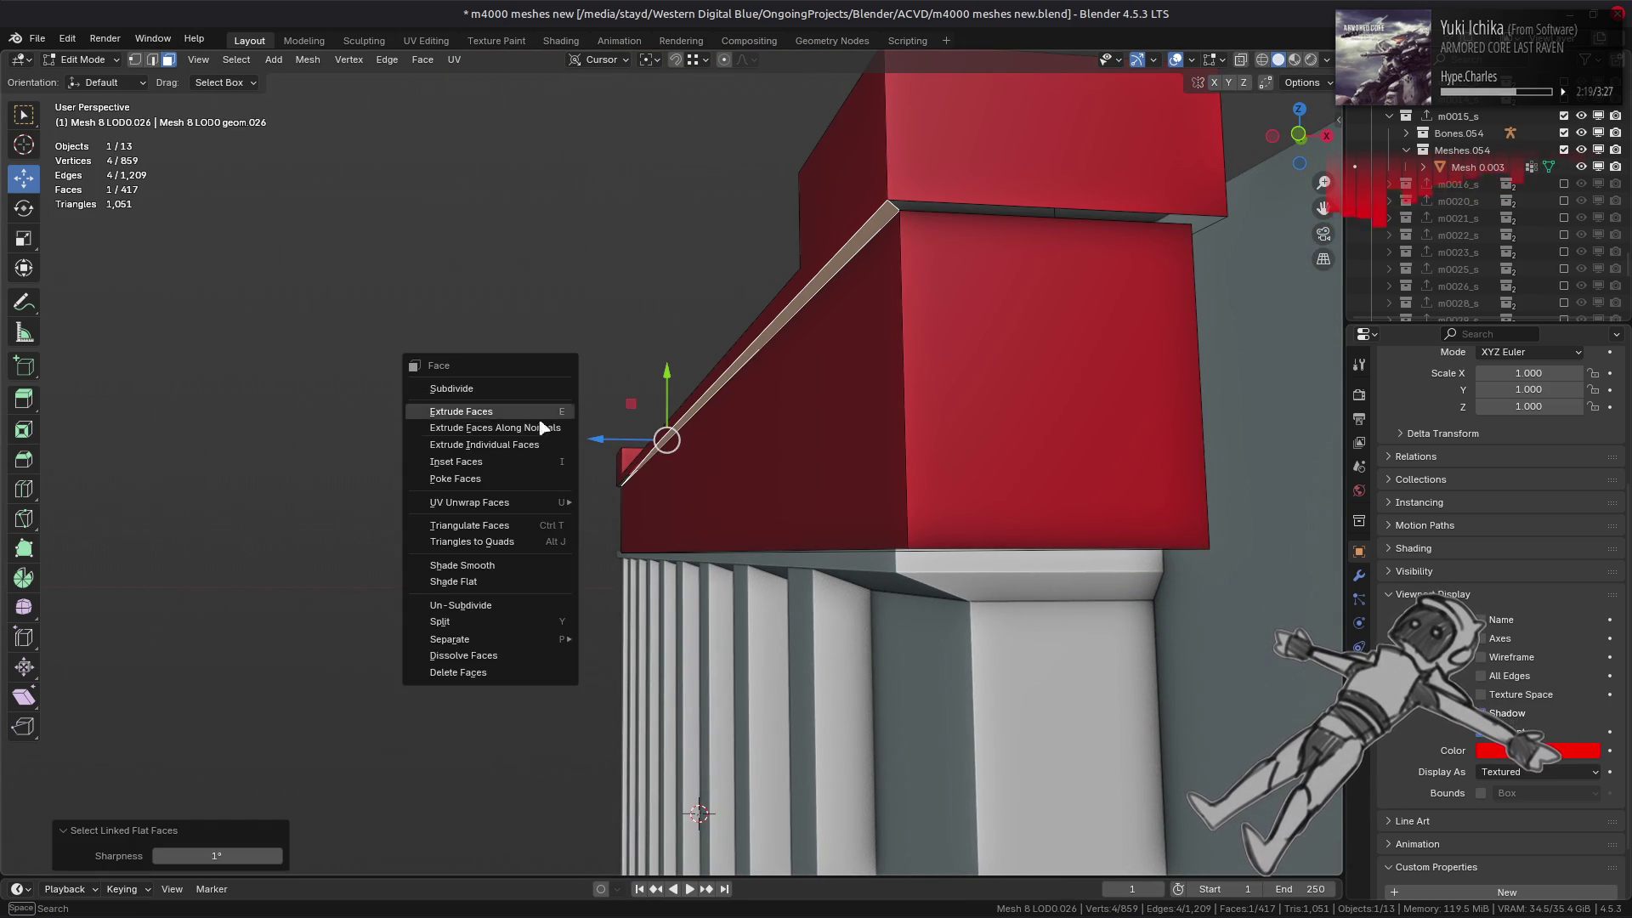
pyautogui.click(531, 670)
# - Apply Limited Dissolve to the whole linked red strip piece
pyautogui.moveTo(754, 379); pyautogui.dragTo(730, 382, button='middle')
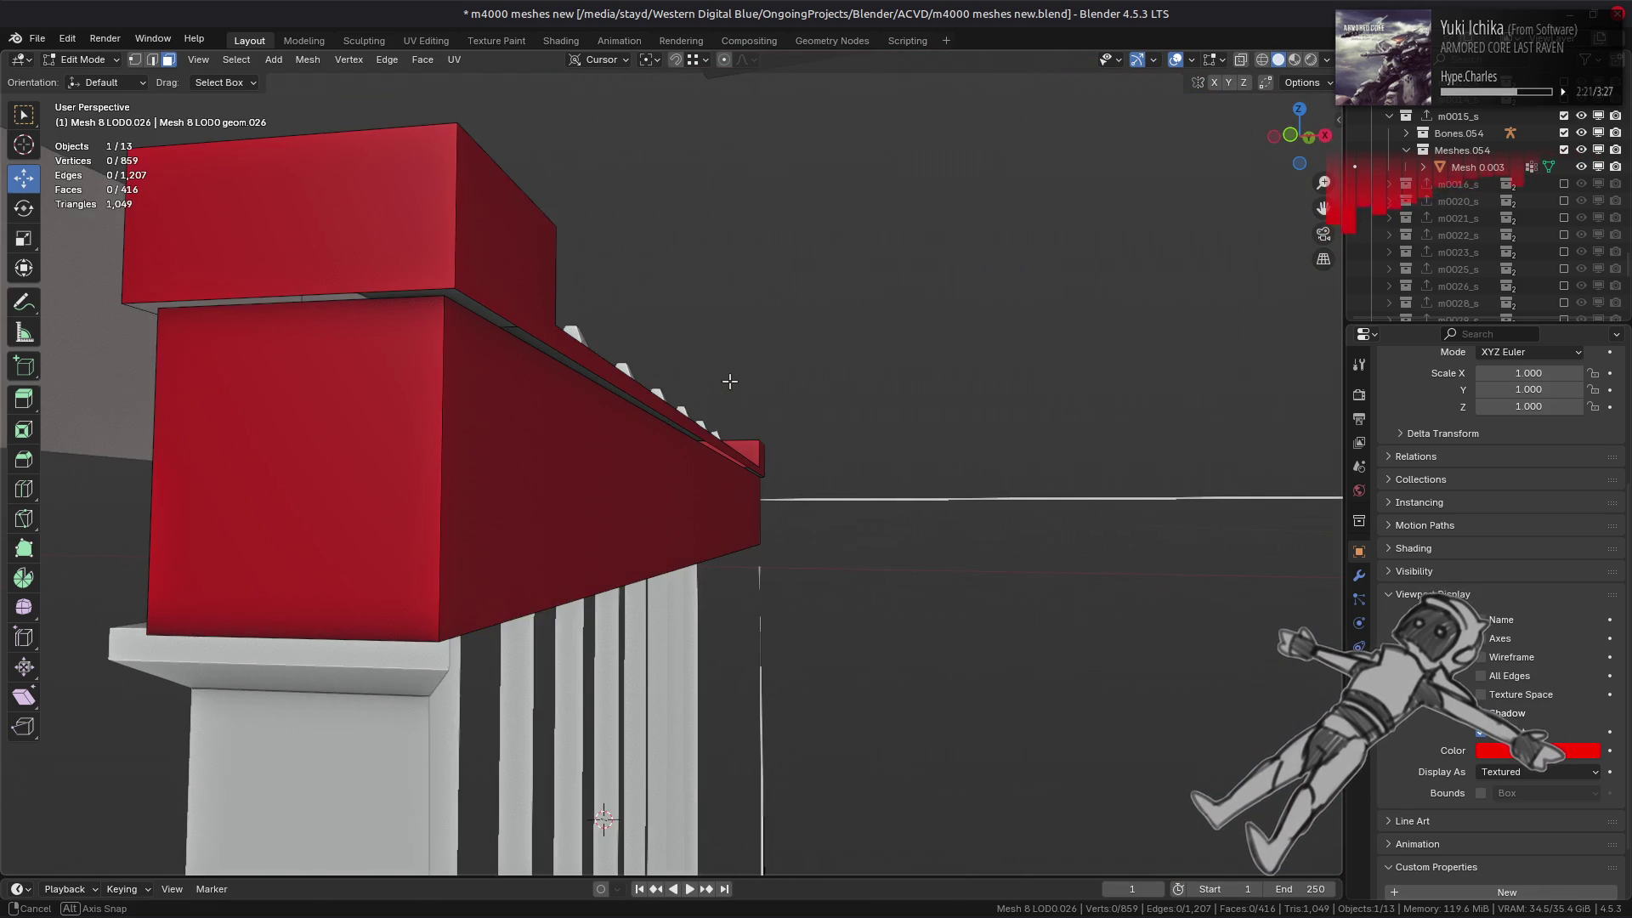
pyautogui.moveTo(572, 365)
pyautogui.mouseDown(button='middle')
pyautogui.moveTo(878, 636)
pyautogui.moveTo(536, 420)
pyautogui.moveTo(1036, 446)
pyautogui.mouseUp(button='middle')
pyautogui.press('2')
pyautogui.click(833, 434)
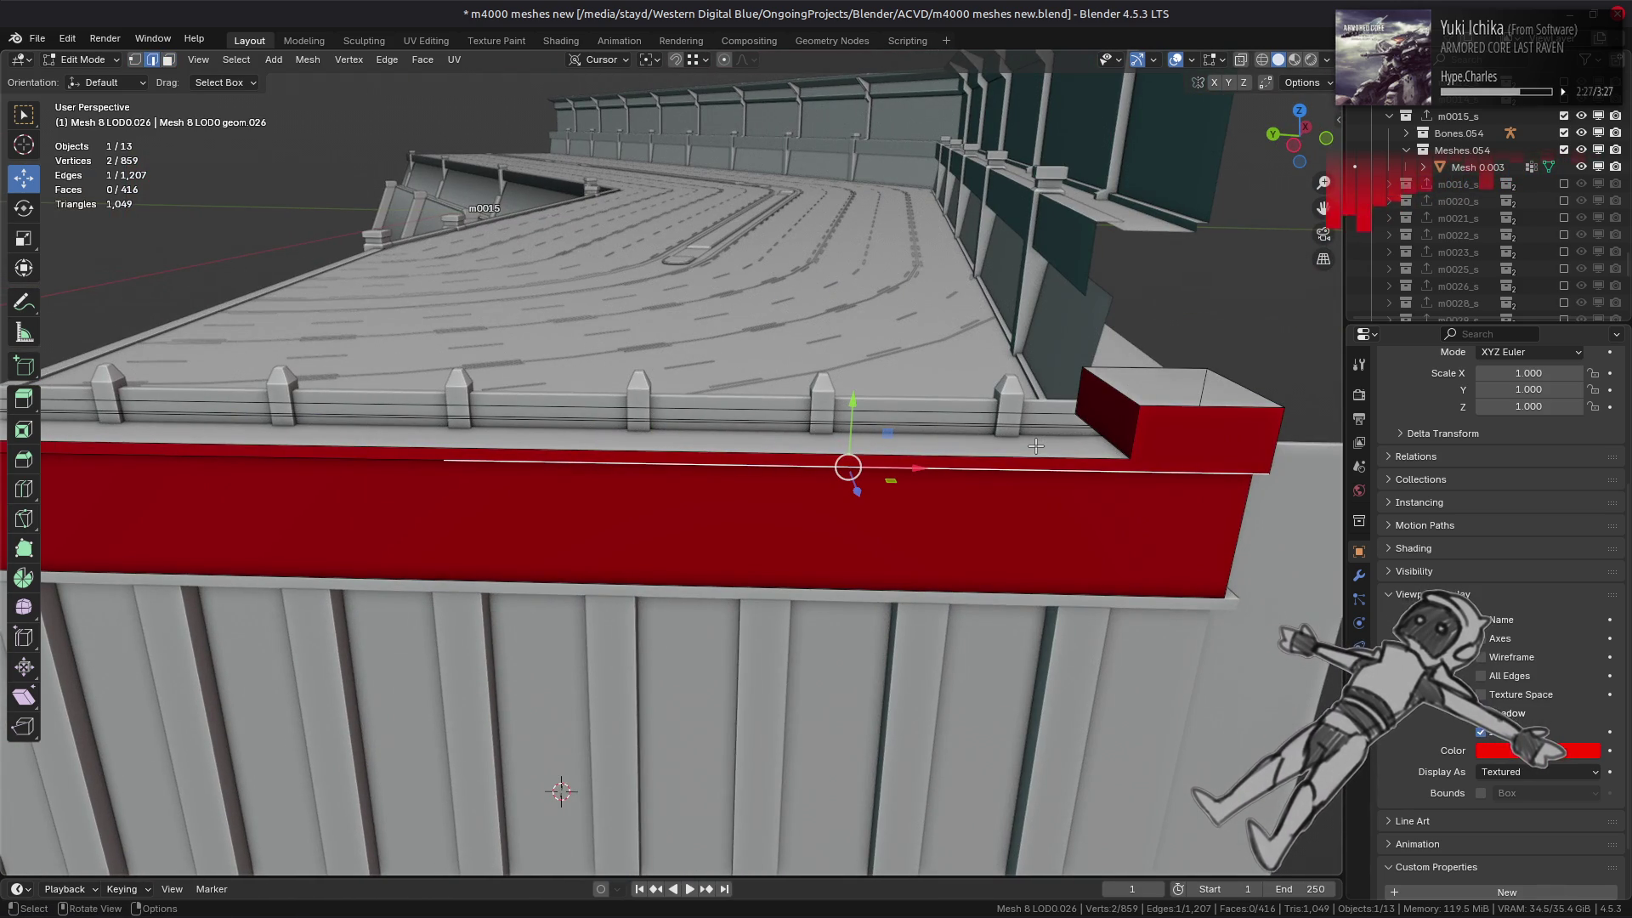
pyautogui.press('1')
pyautogui.hotkey('ctrl', 'l')
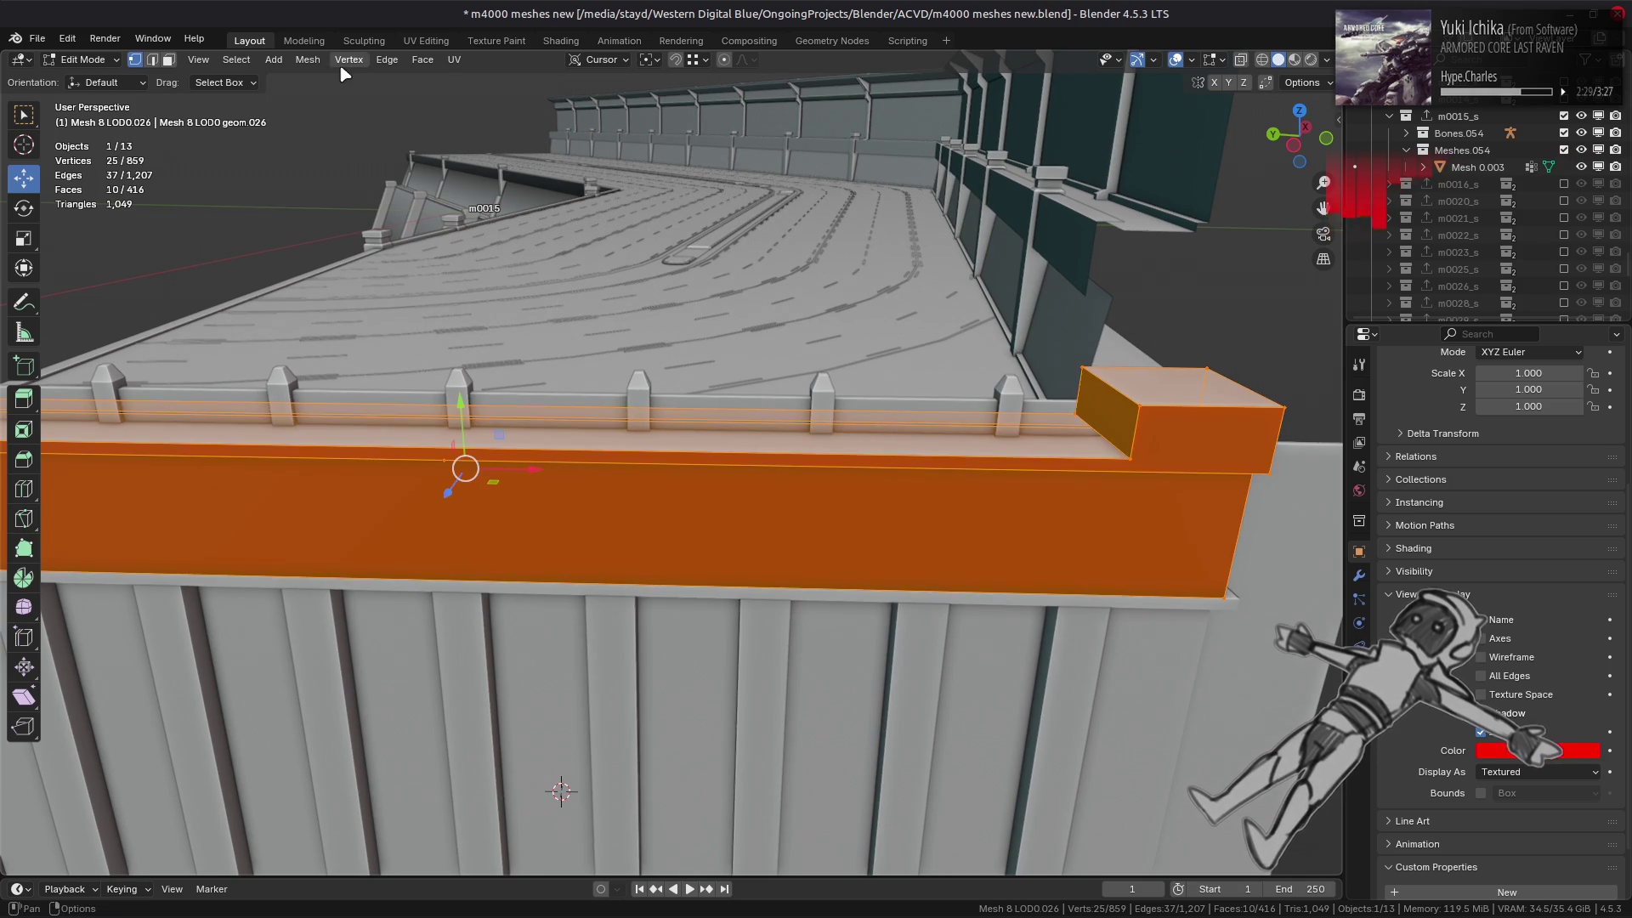
pyautogui.click(307, 60)
pyautogui.moveTo(338, 454)
pyautogui.click(511, 511)
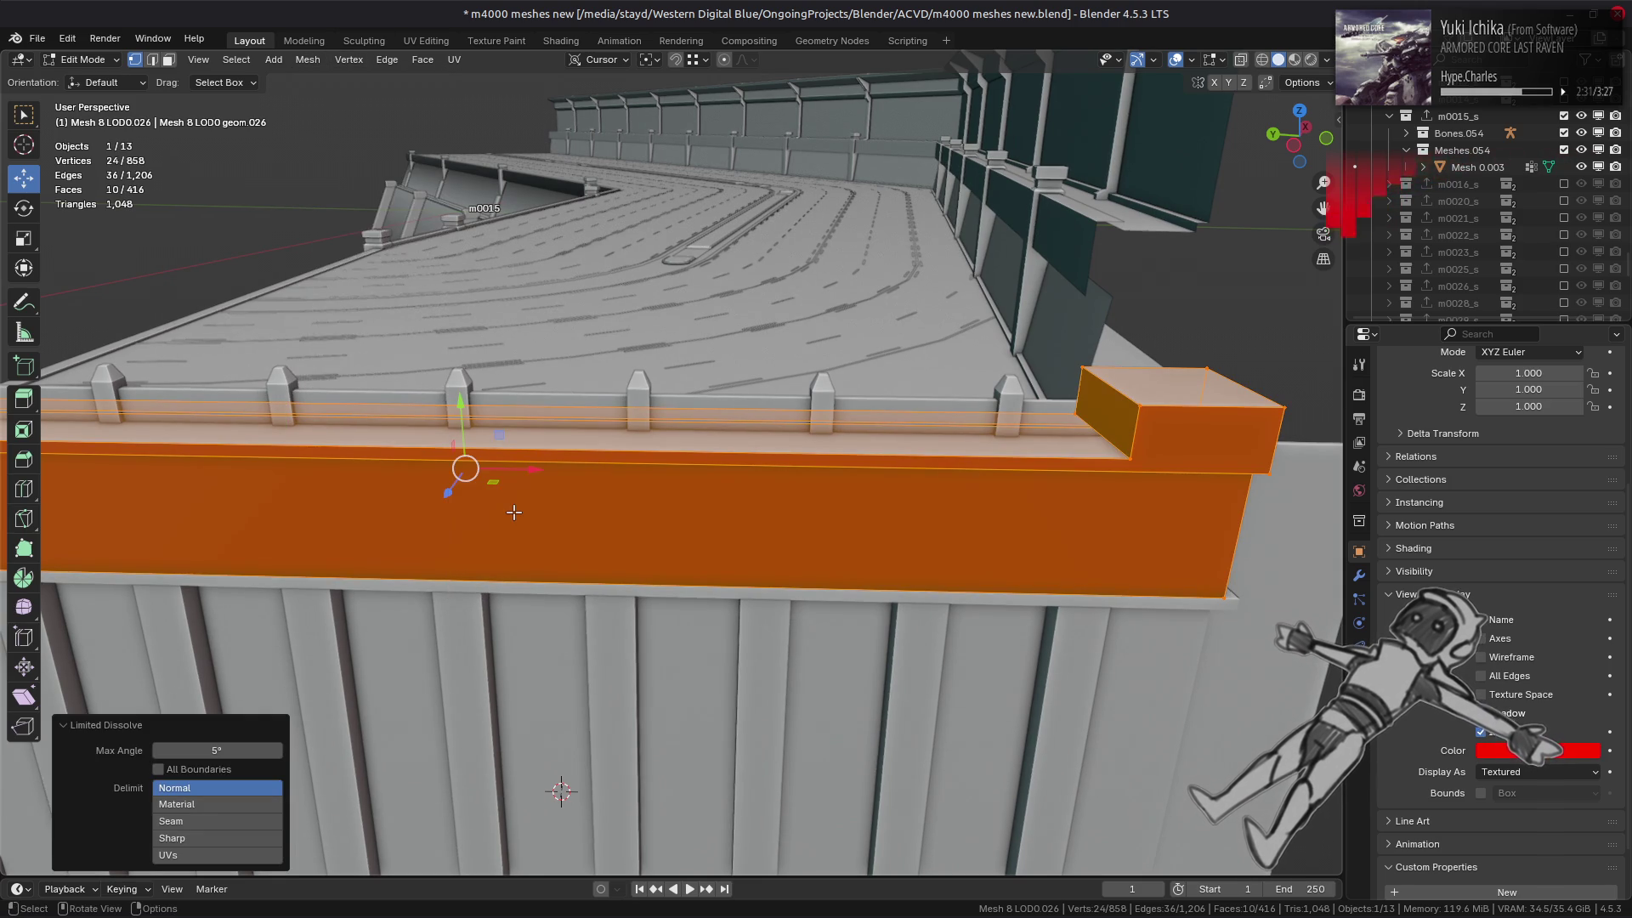
# - Subdivide an edge along the band's top
pyautogui.click(560, 477)
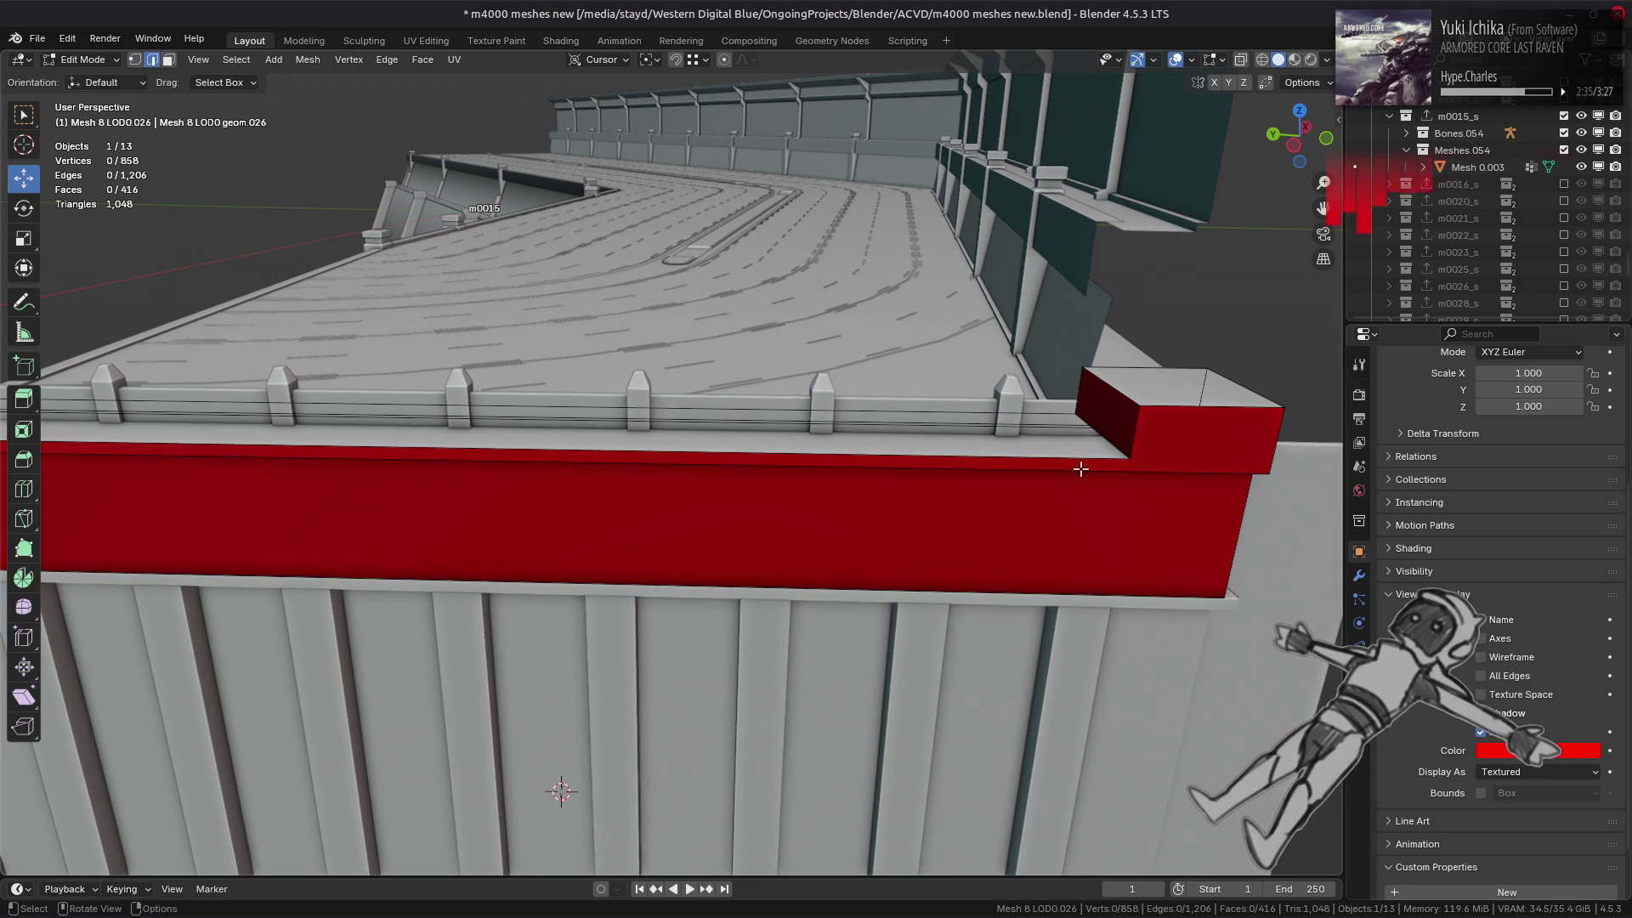
pyautogui.click(1081, 469)
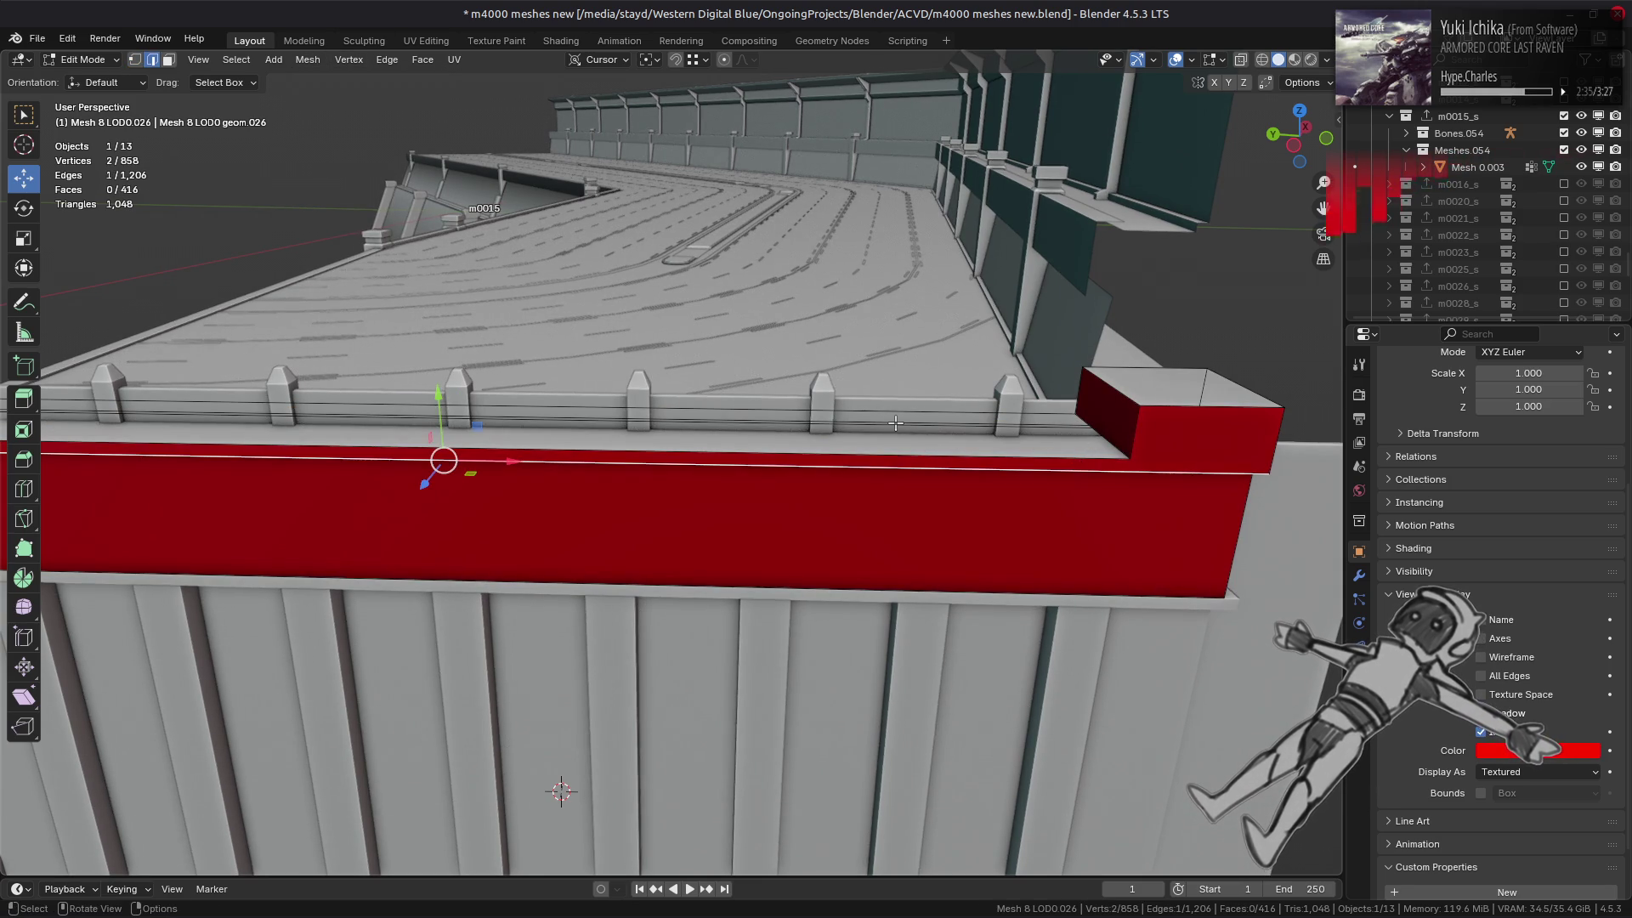
pyautogui.rightClick(837, 416)
pyautogui.click(837, 416)
# - Add a second subdivision cut and slide the new vertices to the top edge's ends
pyautogui.click(273, 744)
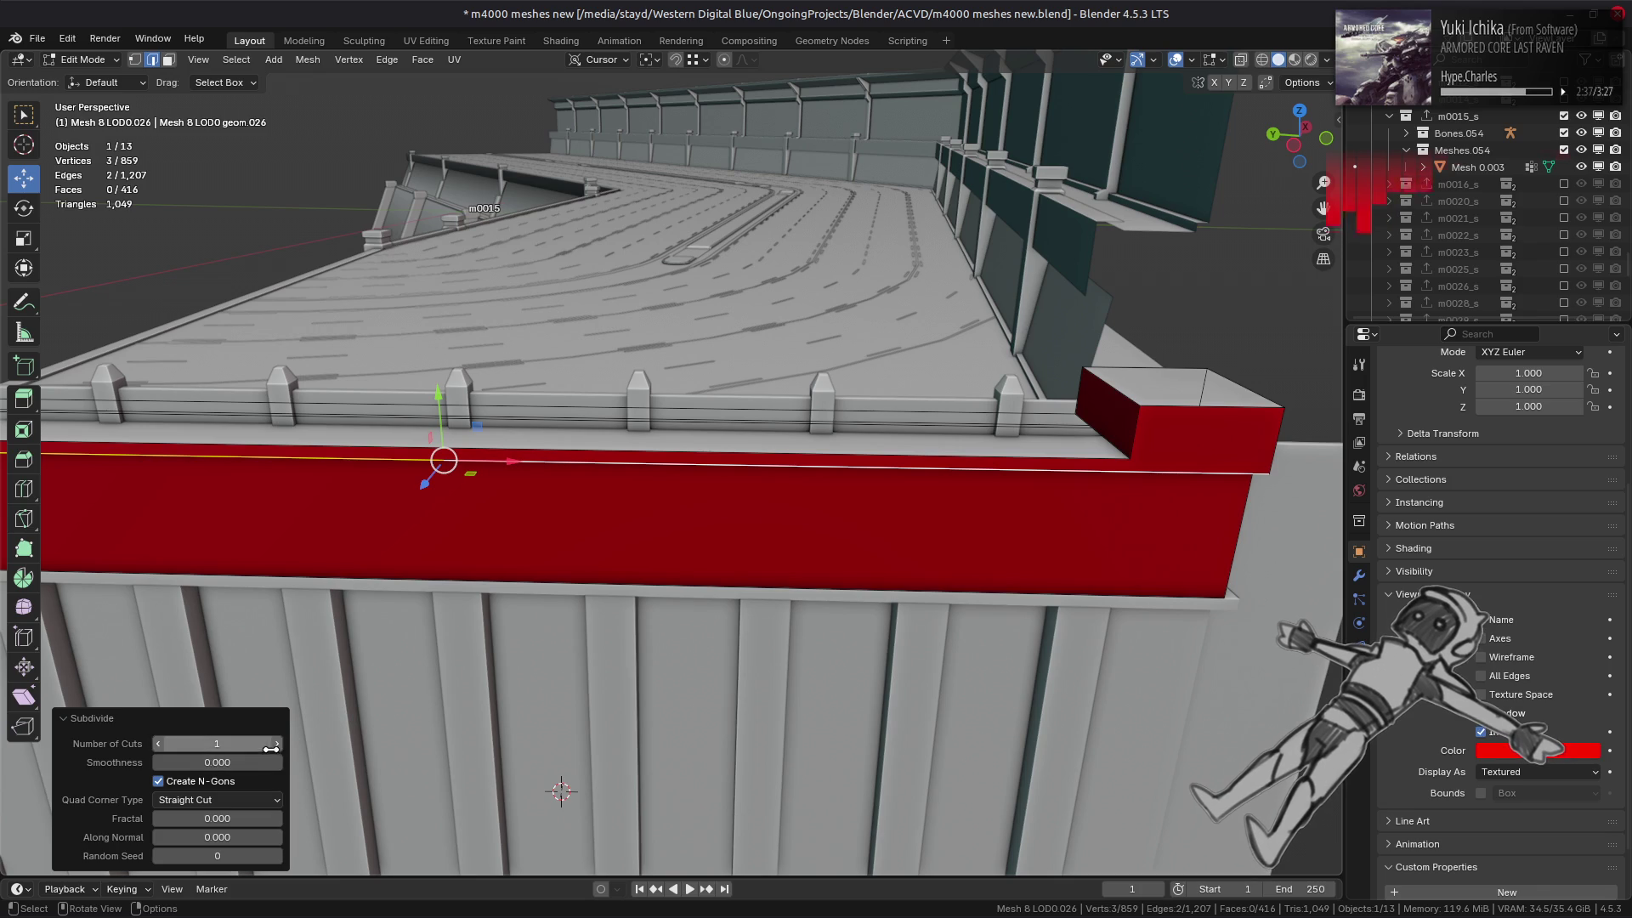
pyautogui.click(467, 544)
pyautogui.press('1')
pyautogui.click(712, 467)
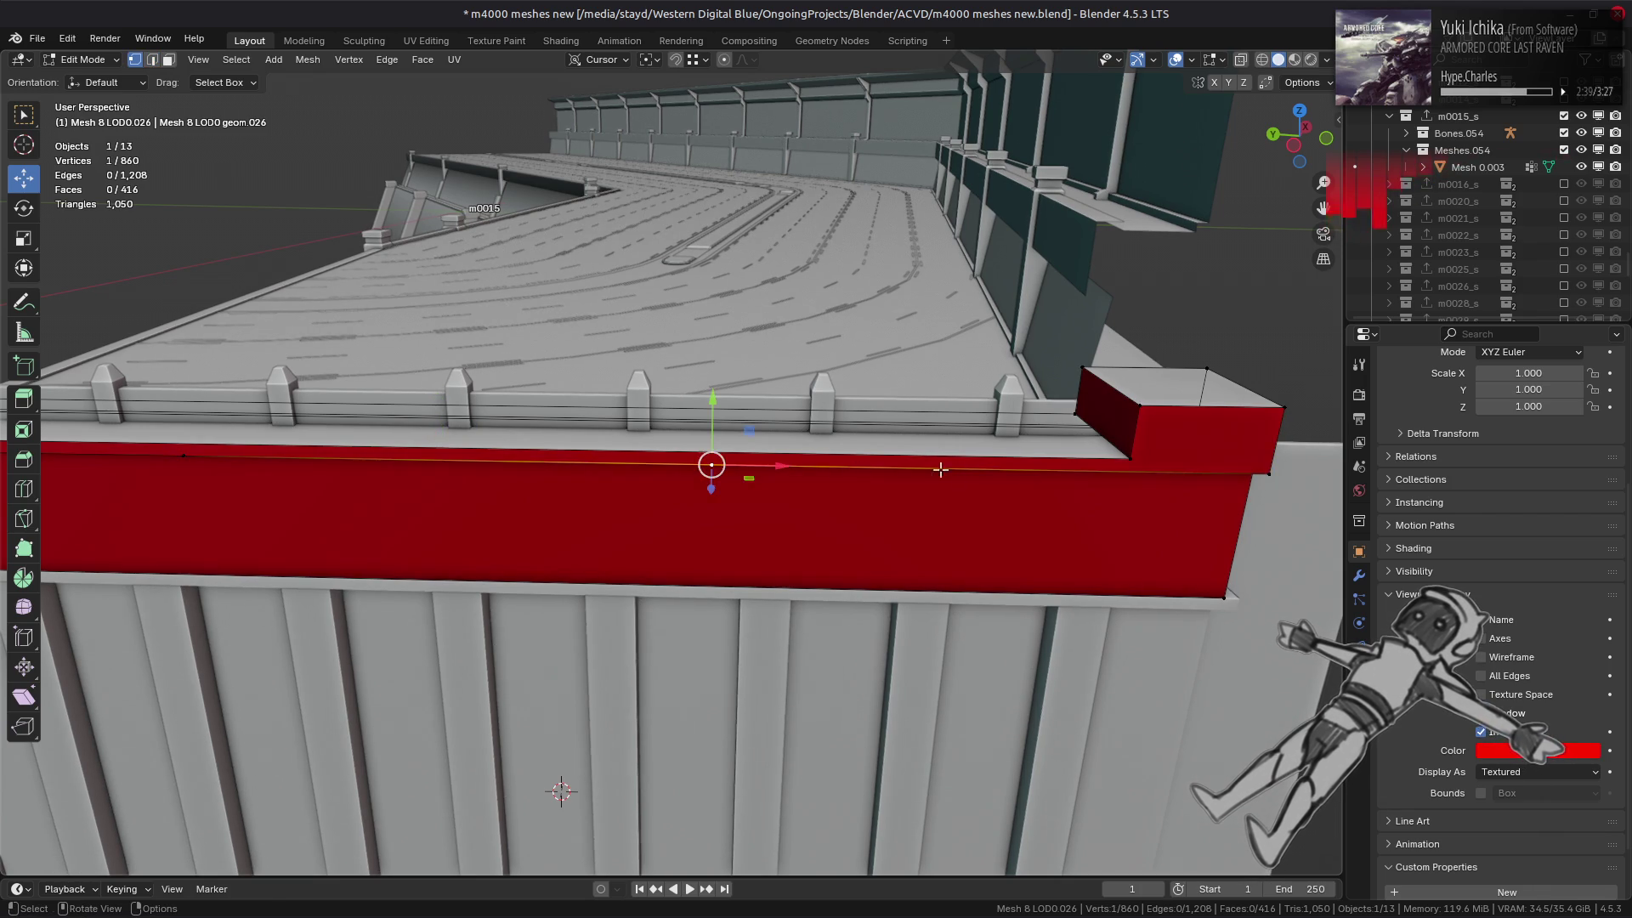
pyautogui.press('g')
pyautogui.press('g')
pyautogui.click(714, 448)
pyautogui.moveTo(714, 448); pyautogui.dragTo(809, 428, button='middle')
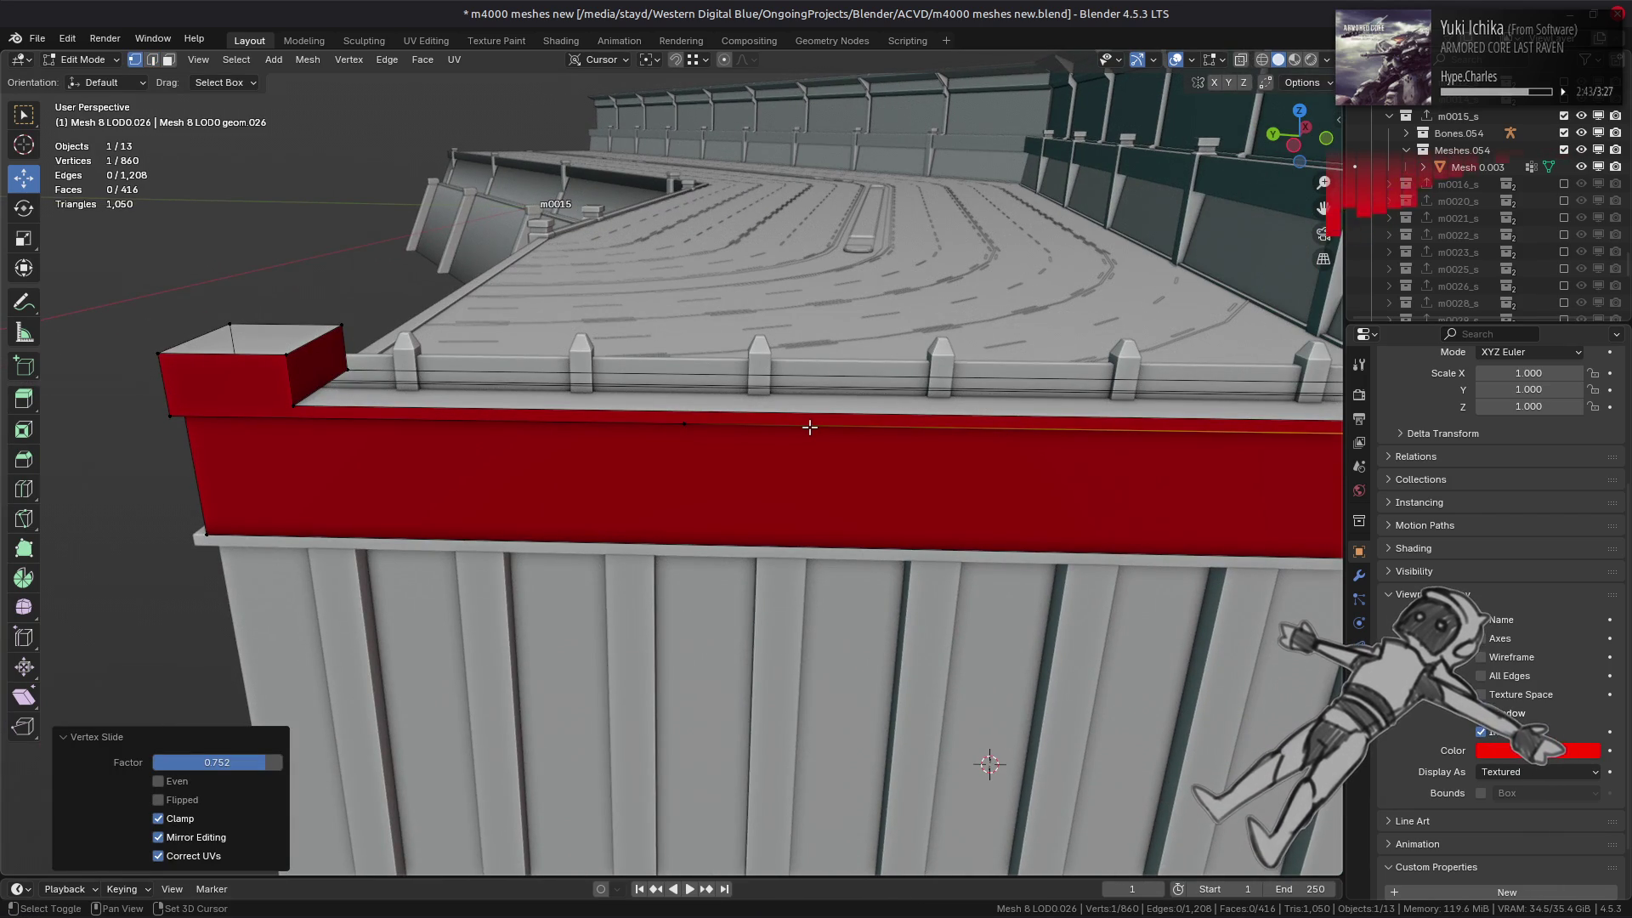
pyautogui.press('g')
pyautogui.press('g')
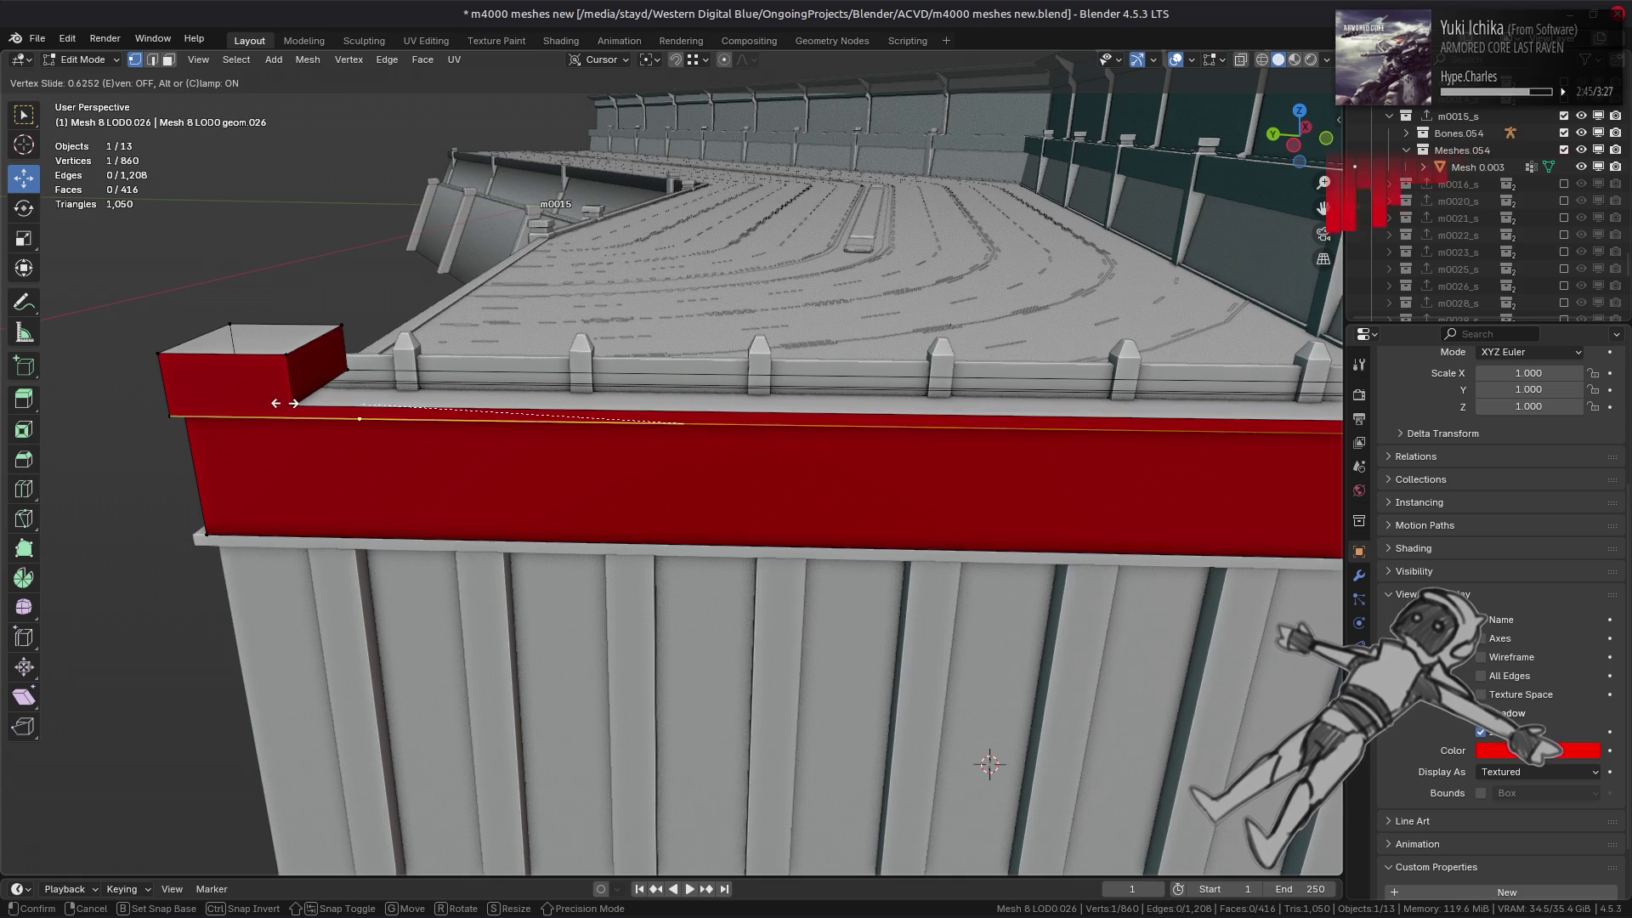
pyautogui.click(293, 402)
# - Select the box-end corner vertices and delete the rail's thin top face
pyautogui.keyDown('shift'); pyautogui.click(295, 416); pyautogui.keyUp('shift')
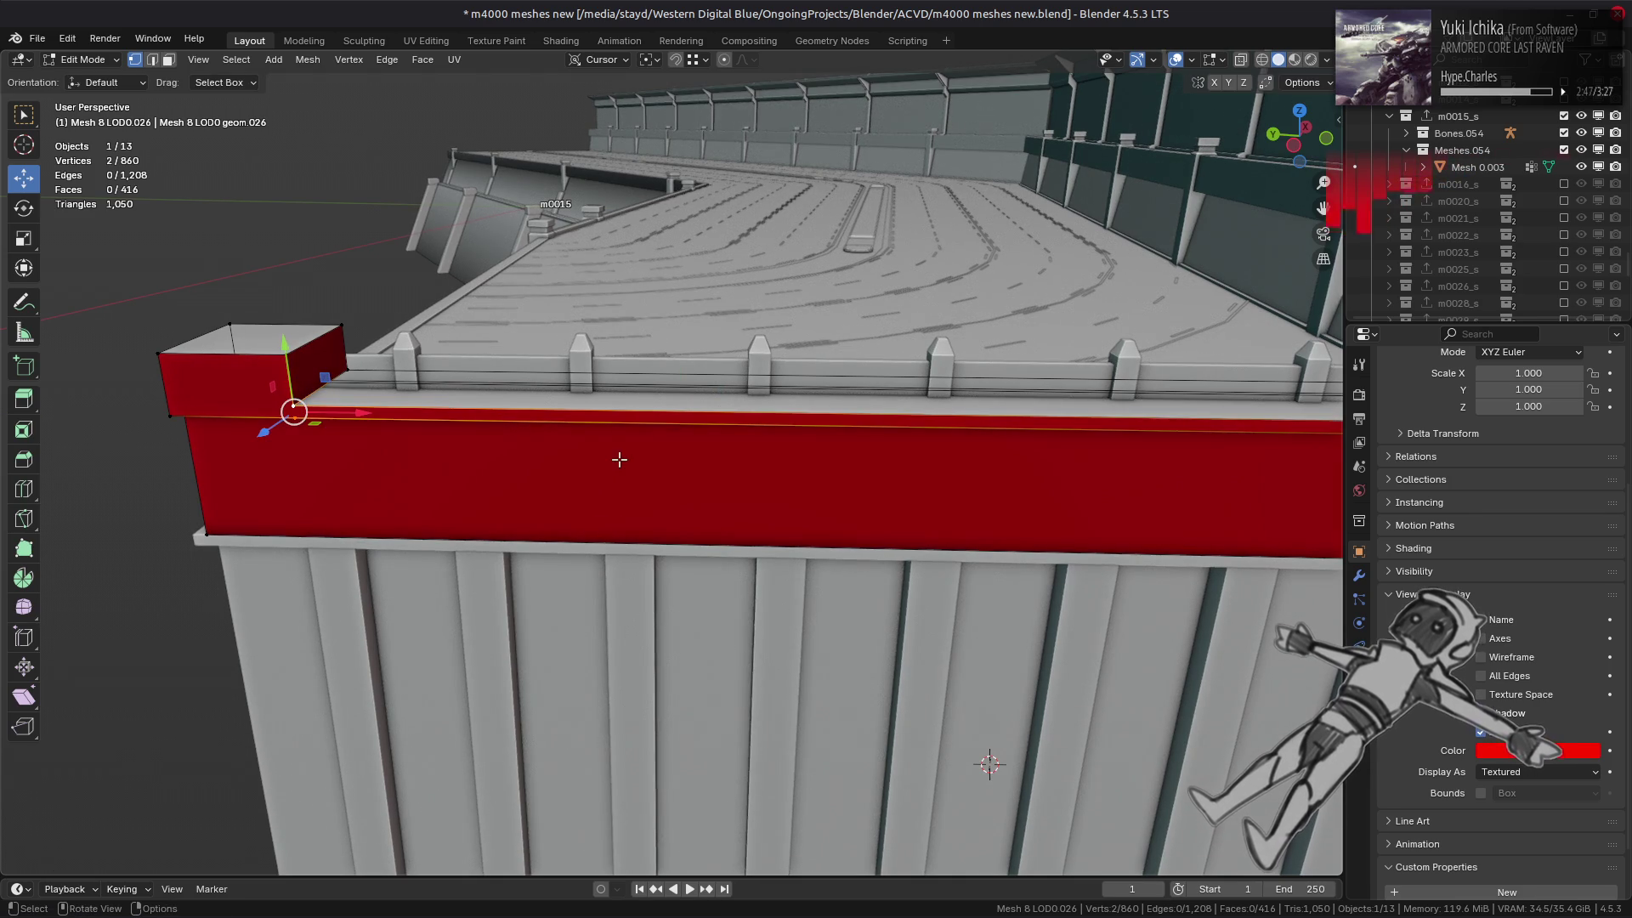
pyautogui.moveTo(1051, 419); pyautogui.dragTo(841, 467, button='middle')
pyautogui.keyDown('shift'); pyautogui.click(954, 453); pyautogui.keyUp('shift')
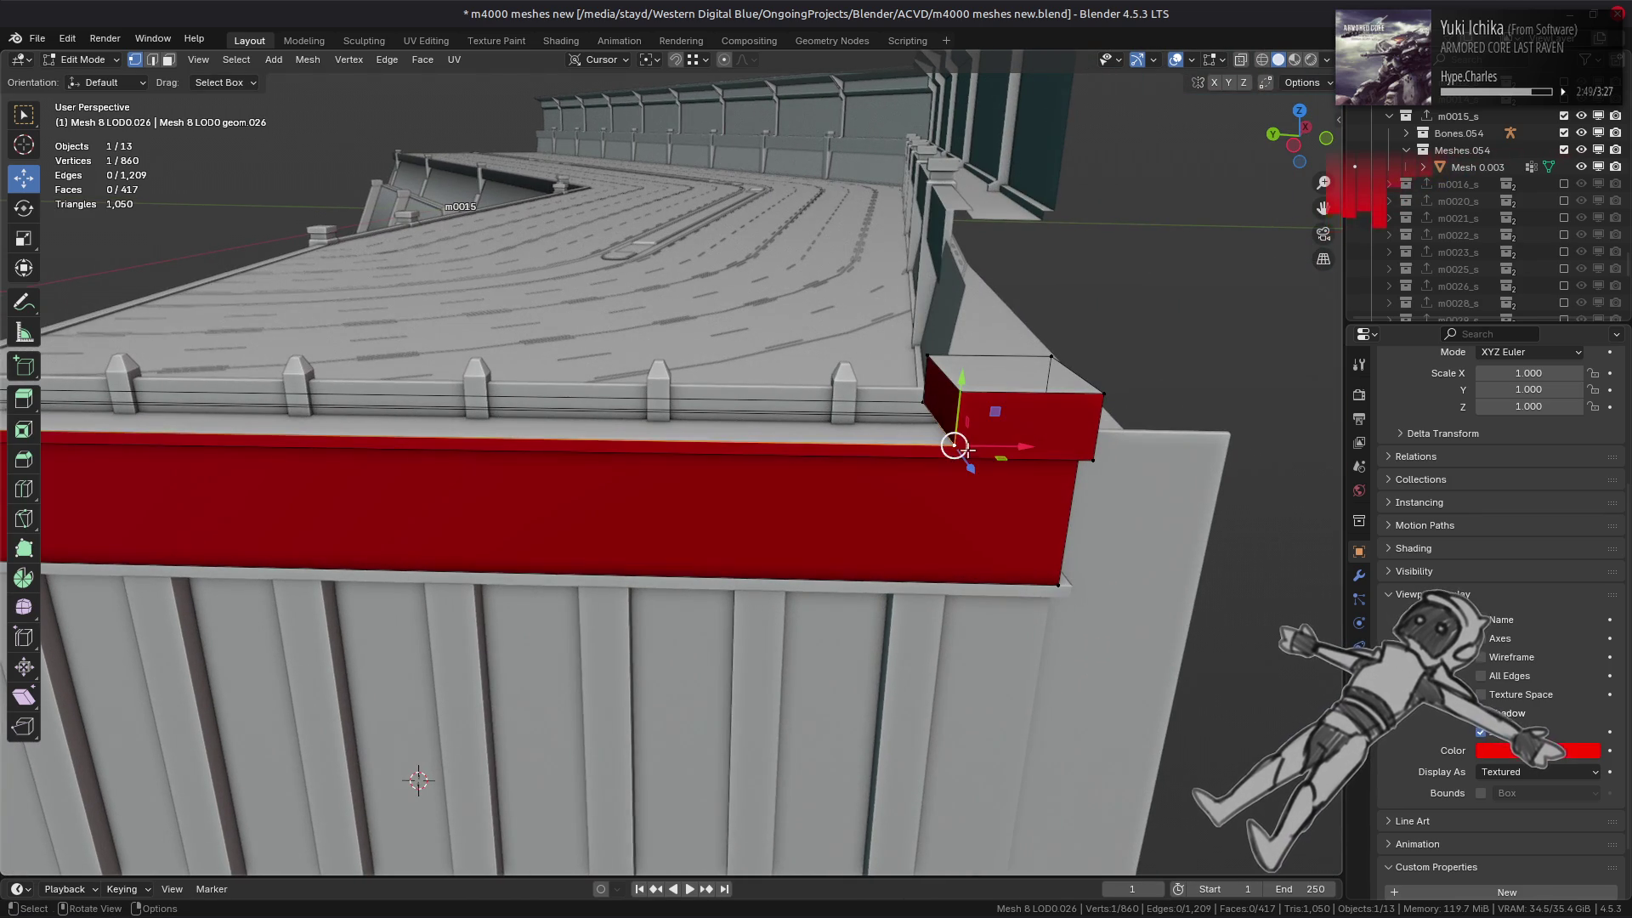
pyautogui.keyDown('shift'); pyautogui.click(954, 454); pyautogui.keyUp('shift')
pyautogui.press('3')
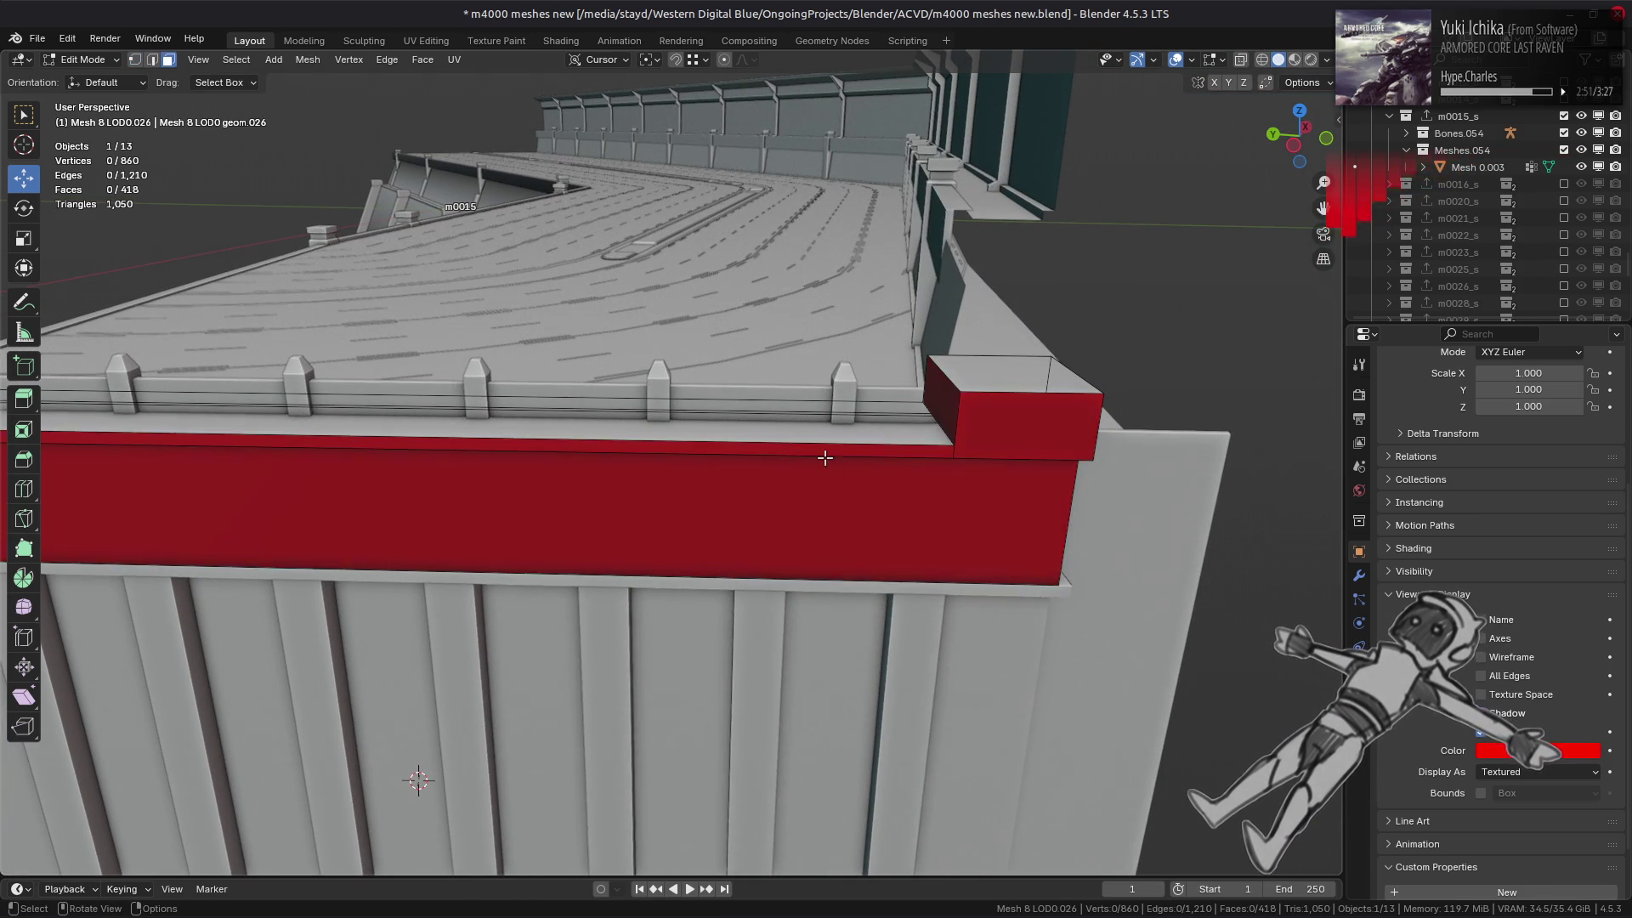
pyautogui.click(821, 460)
pyautogui.click(813, 453)
pyautogui.rightClick(789, 517)
pyautogui.click(738, 810)
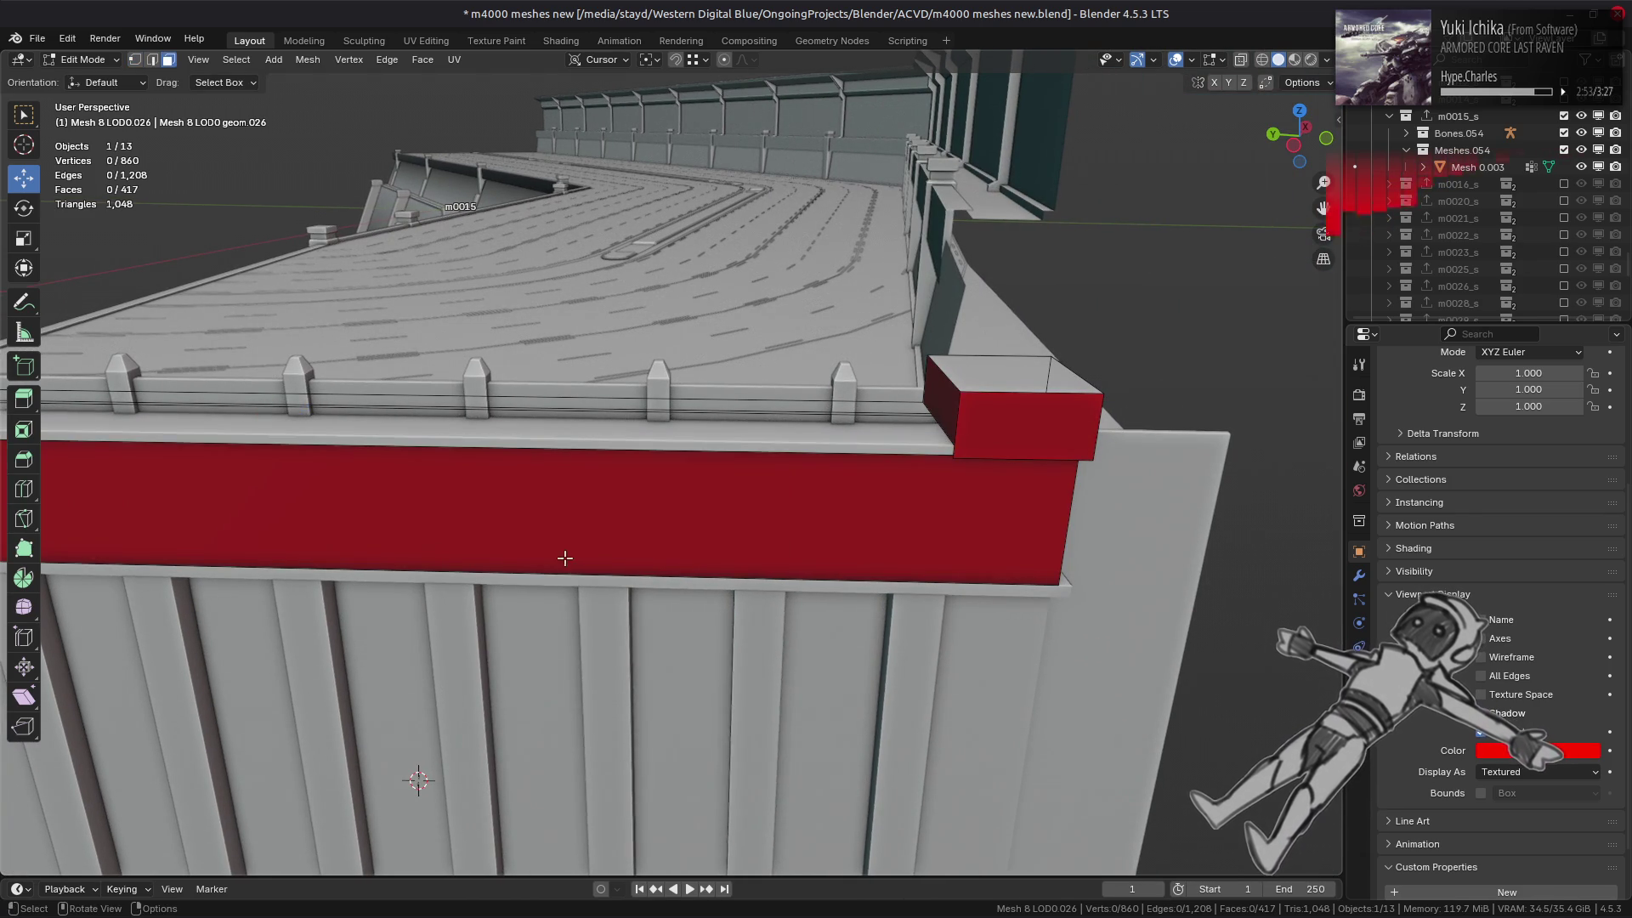
# - Select the wall's top edge, then undo the last change
pyautogui.moveTo(565, 552); pyautogui.dragTo(706, 492, button='middle')
pyautogui.press('2')
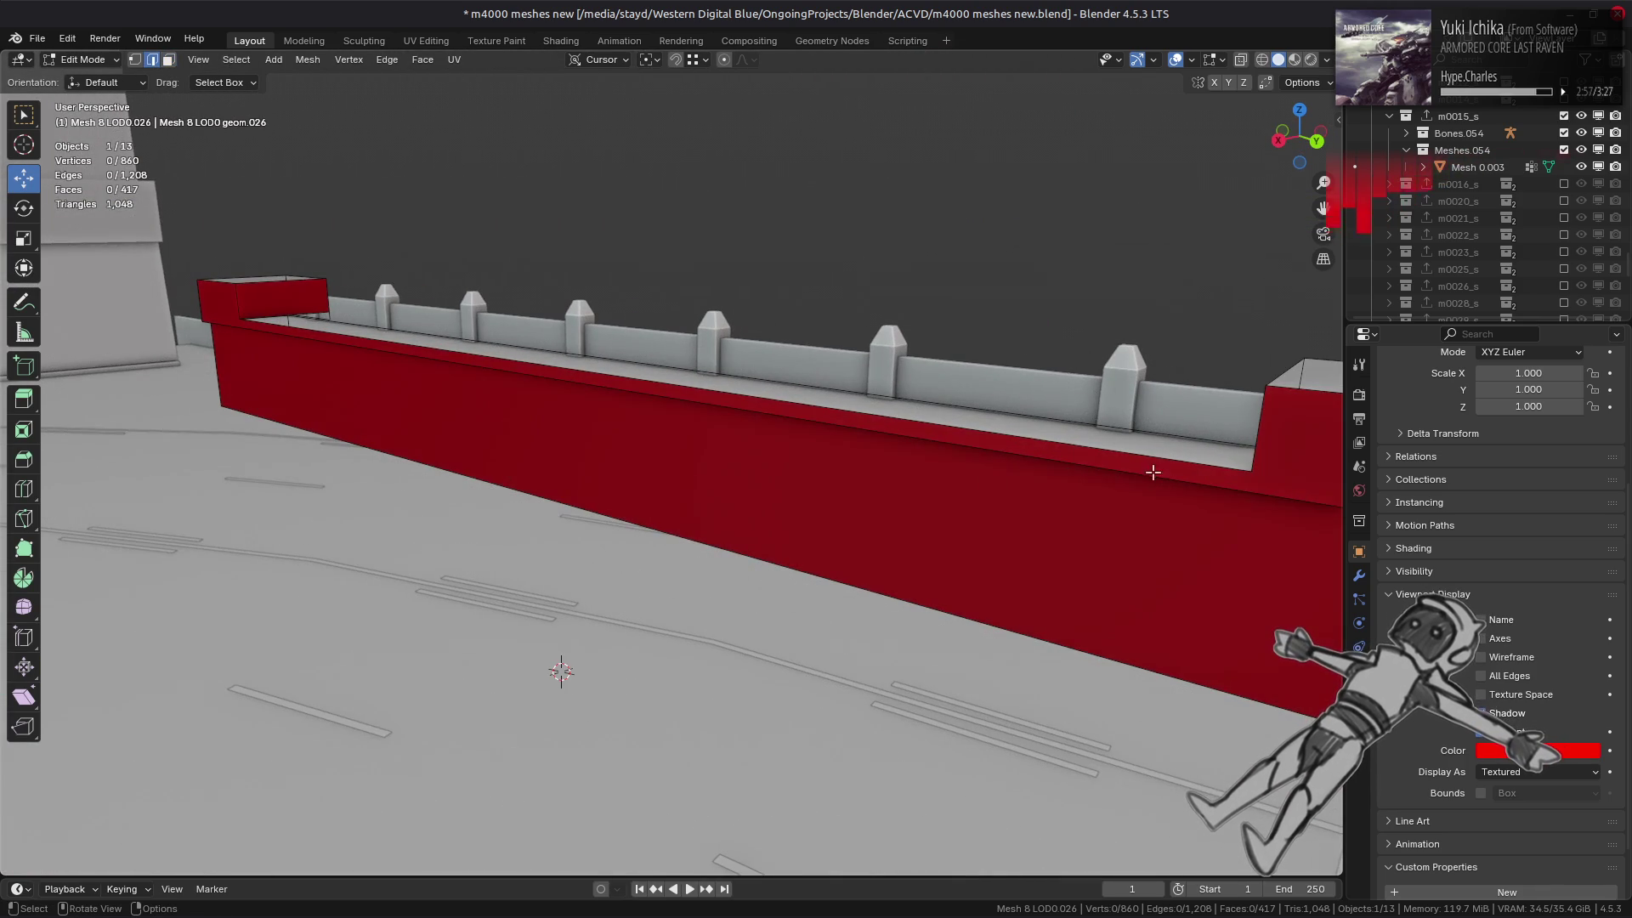
pyautogui.click(870, 452)
pyautogui.moveTo(871, 451)
pyautogui.mouseDown(button='middle')
pyautogui.moveTo(935, 463)
pyautogui.moveTo(764, 477)
pyautogui.moveTo(921, 390)
pyautogui.moveTo(887, 393)
pyautogui.moveTo(909, 400)
pyautogui.mouseUp(button='middle')
pyautogui.hotkey('ctrl', 'z')
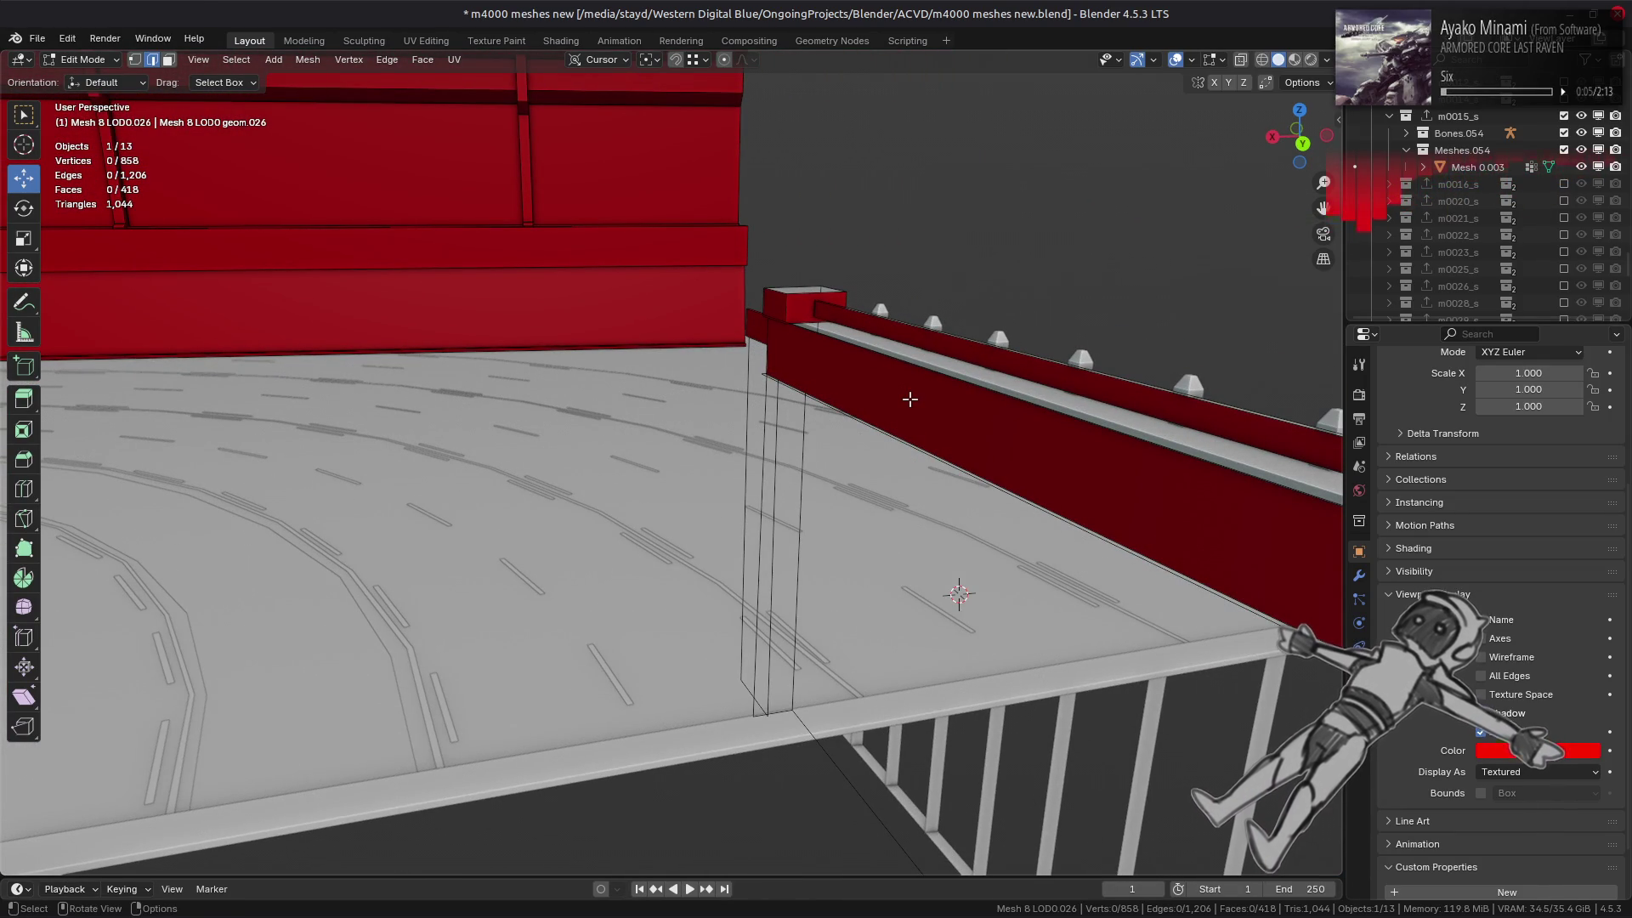
# - Zoom out over the curved track, then close in on the red wall in face mode
pyautogui.scroll(1, 911, 399)
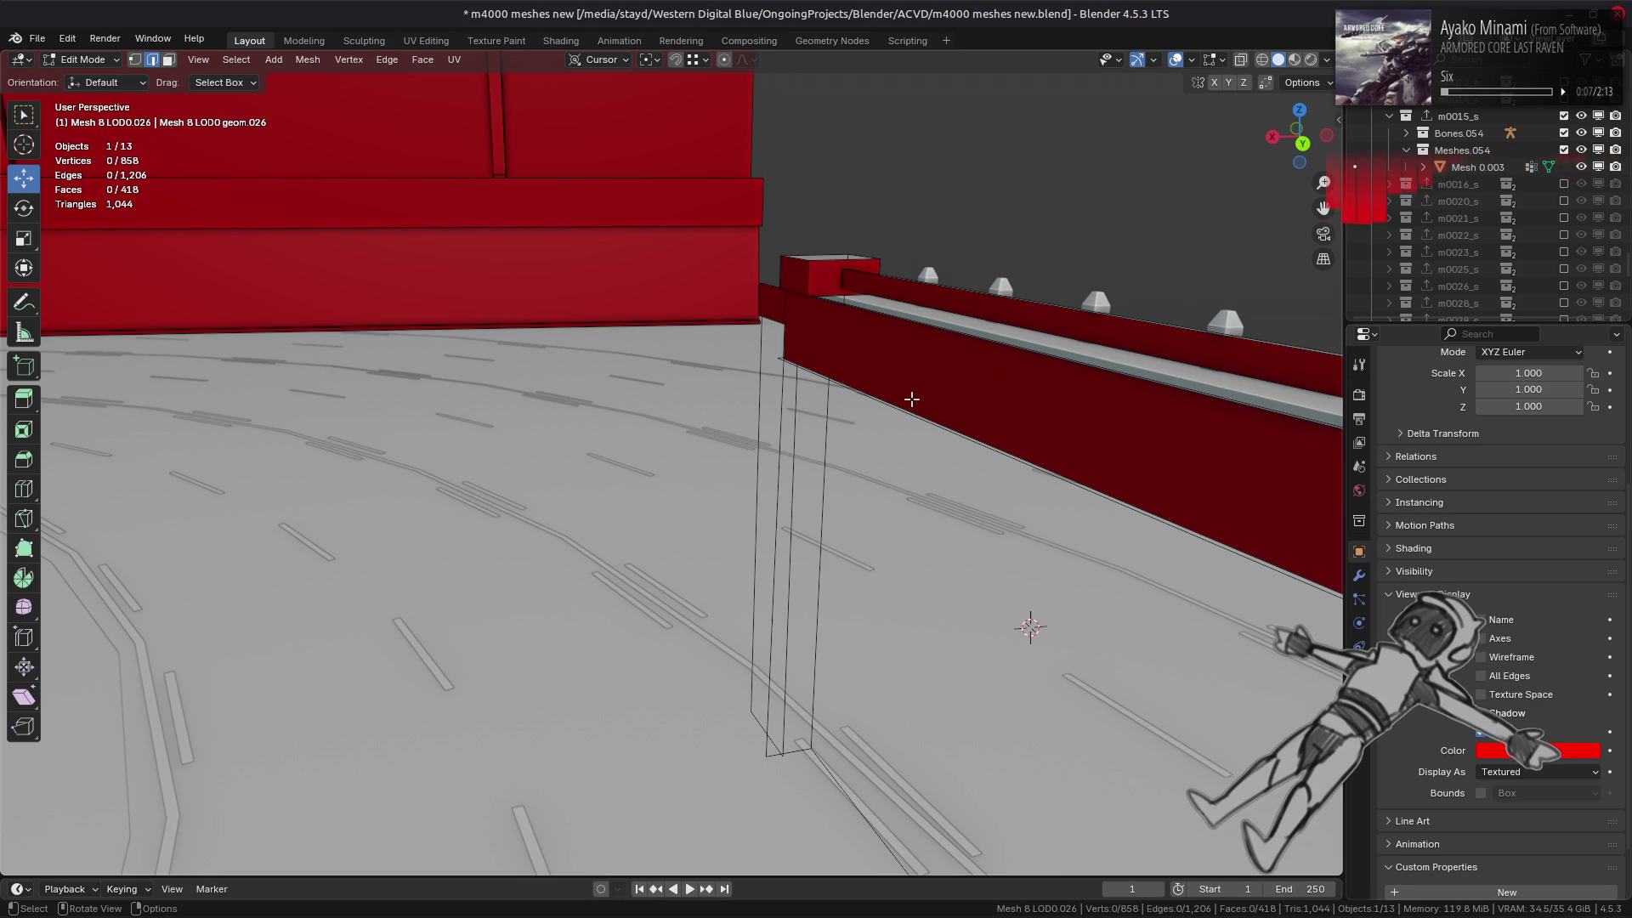
pyautogui.moveTo(912, 399)
pyautogui.mouseDown(button='middle')
pyautogui.moveTo(650, 431)
pyautogui.moveTo(419, 417)
pyautogui.moveTo(539, 421)
pyautogui.mouseUp(button='middle')
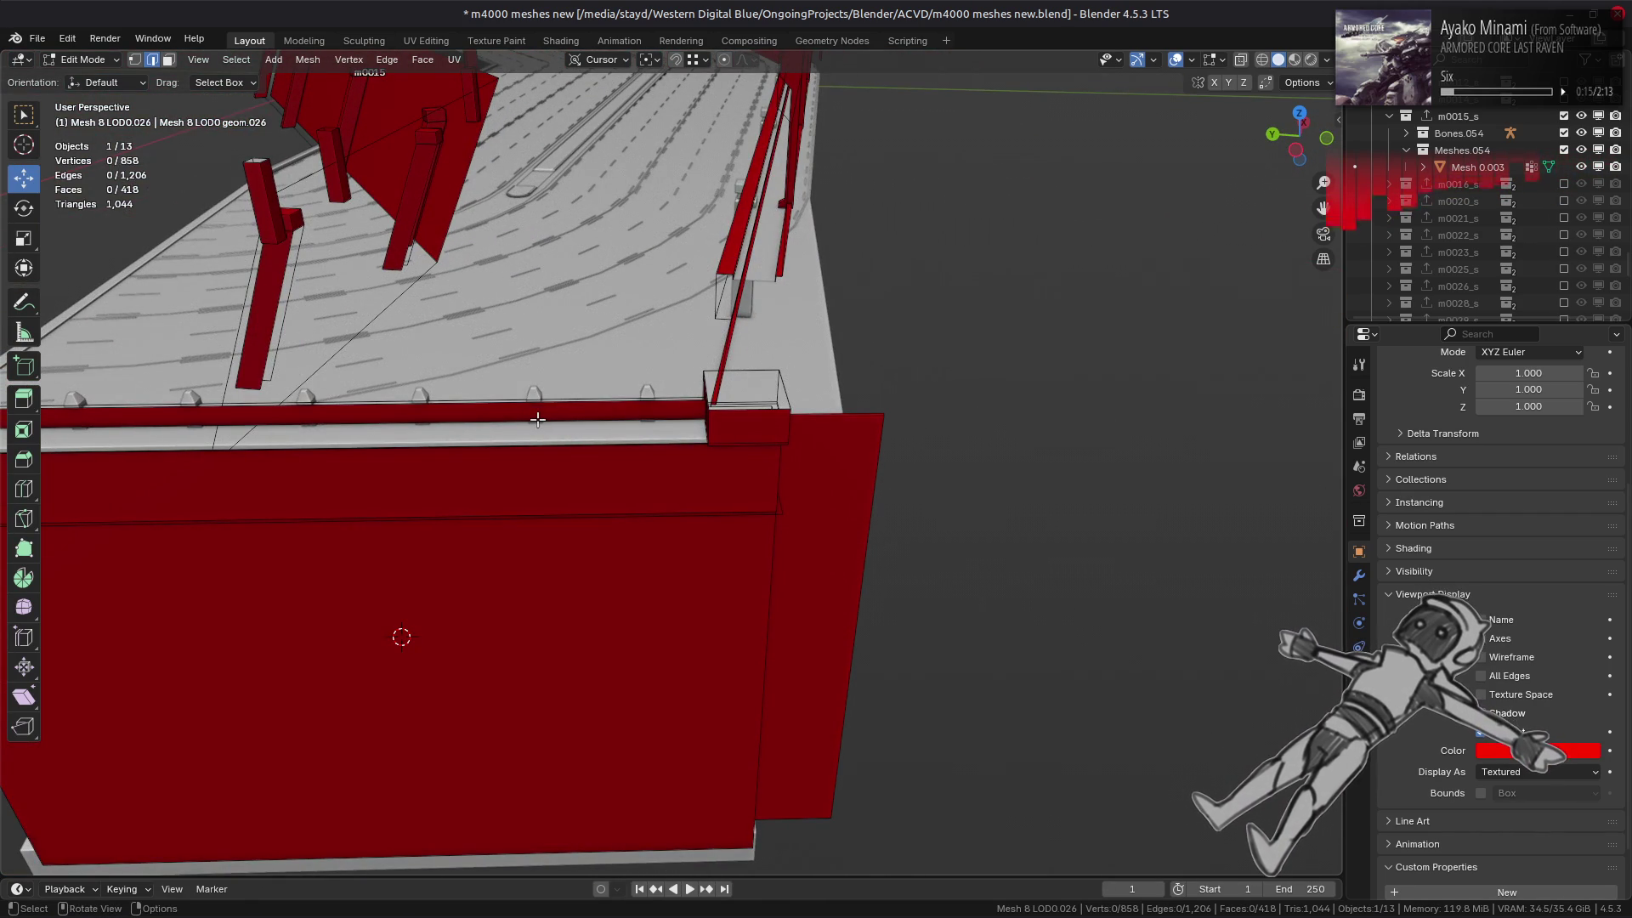
pyautogui.moveTo(457, 484)
pyautogui.mouseDown(button='middle')
pyautogui.moveTo(728, 539)
pyautogui.moveTo(910, 408)
pyautogui.moveTo(922, 335)
pyautogui.mouseUp(button='middle')
pyautogui.press('3')
pyautogui.scroll(2, 922, 335)
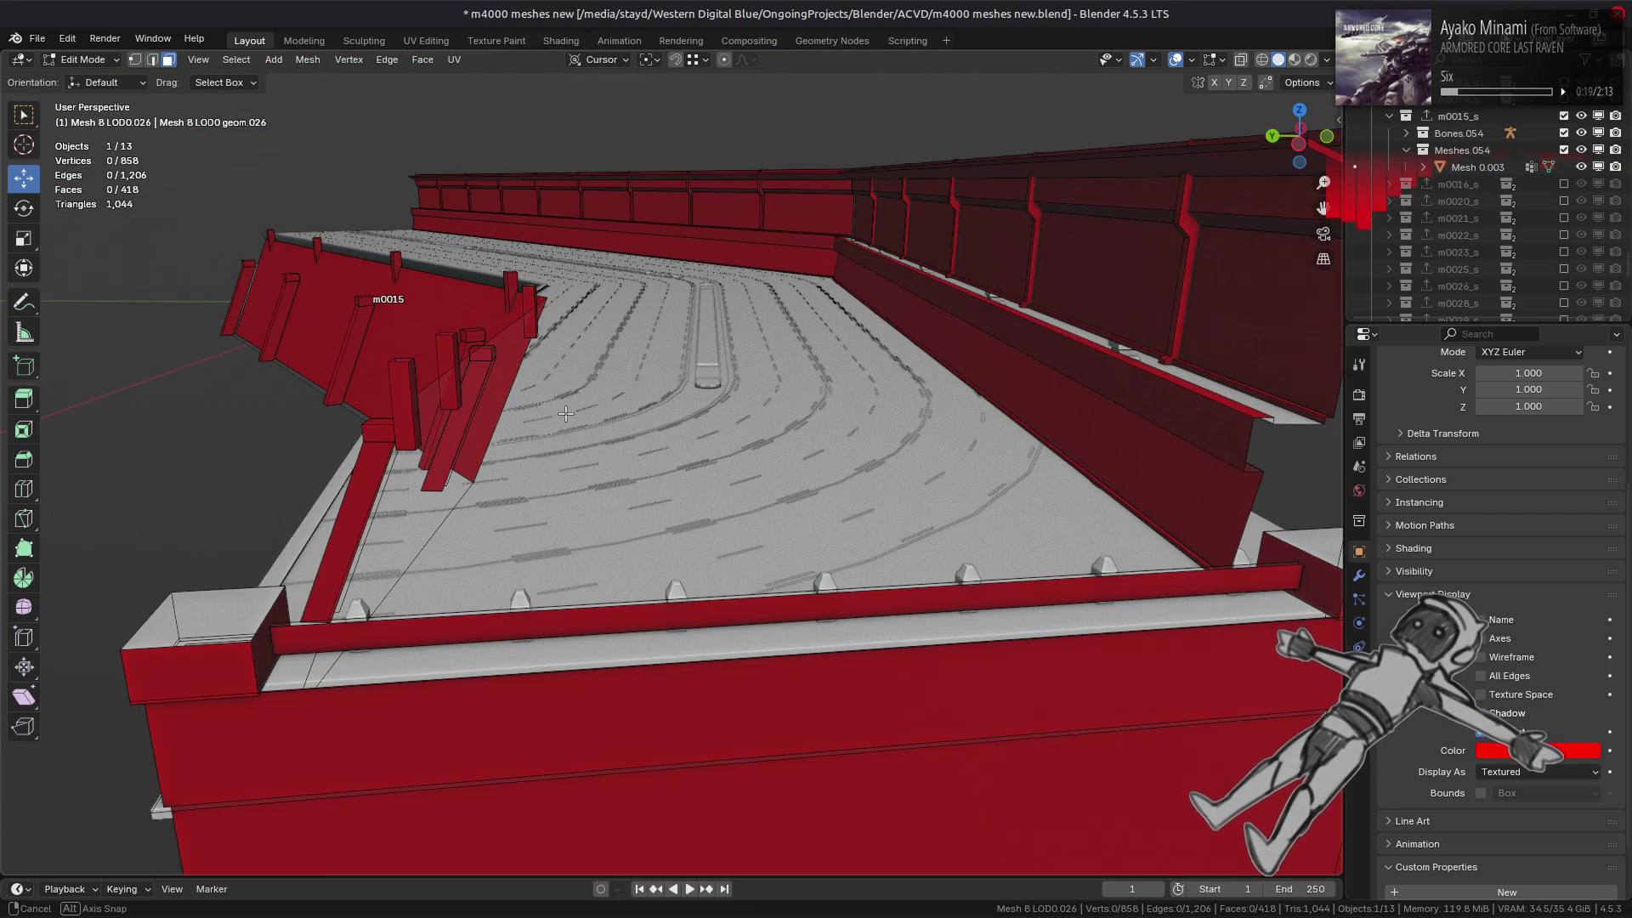
pyautogui.moveTo(566, 414)
pyautogui.mouseDown(button='middle')
pyautogui.moveTo(686, 379)
pyautogui.moveTo(1095, 401)
pyautogui.moveTo(473, 393)
pyautogui.moveTo(627, 390)
pyautogui.moveTo(605, 372)
pyautogui.moveTo(697, 395)
pyautogui.moveTo(723, 256)
pyautogui.mouseUp(button='middle')
# - Select an edge along the wall top and change the snapping target
pyautogui.press('a')
pyautogui.press('2')
pyautogui.hotkey('alt', 'a')
pyautogui.click(605, 371)
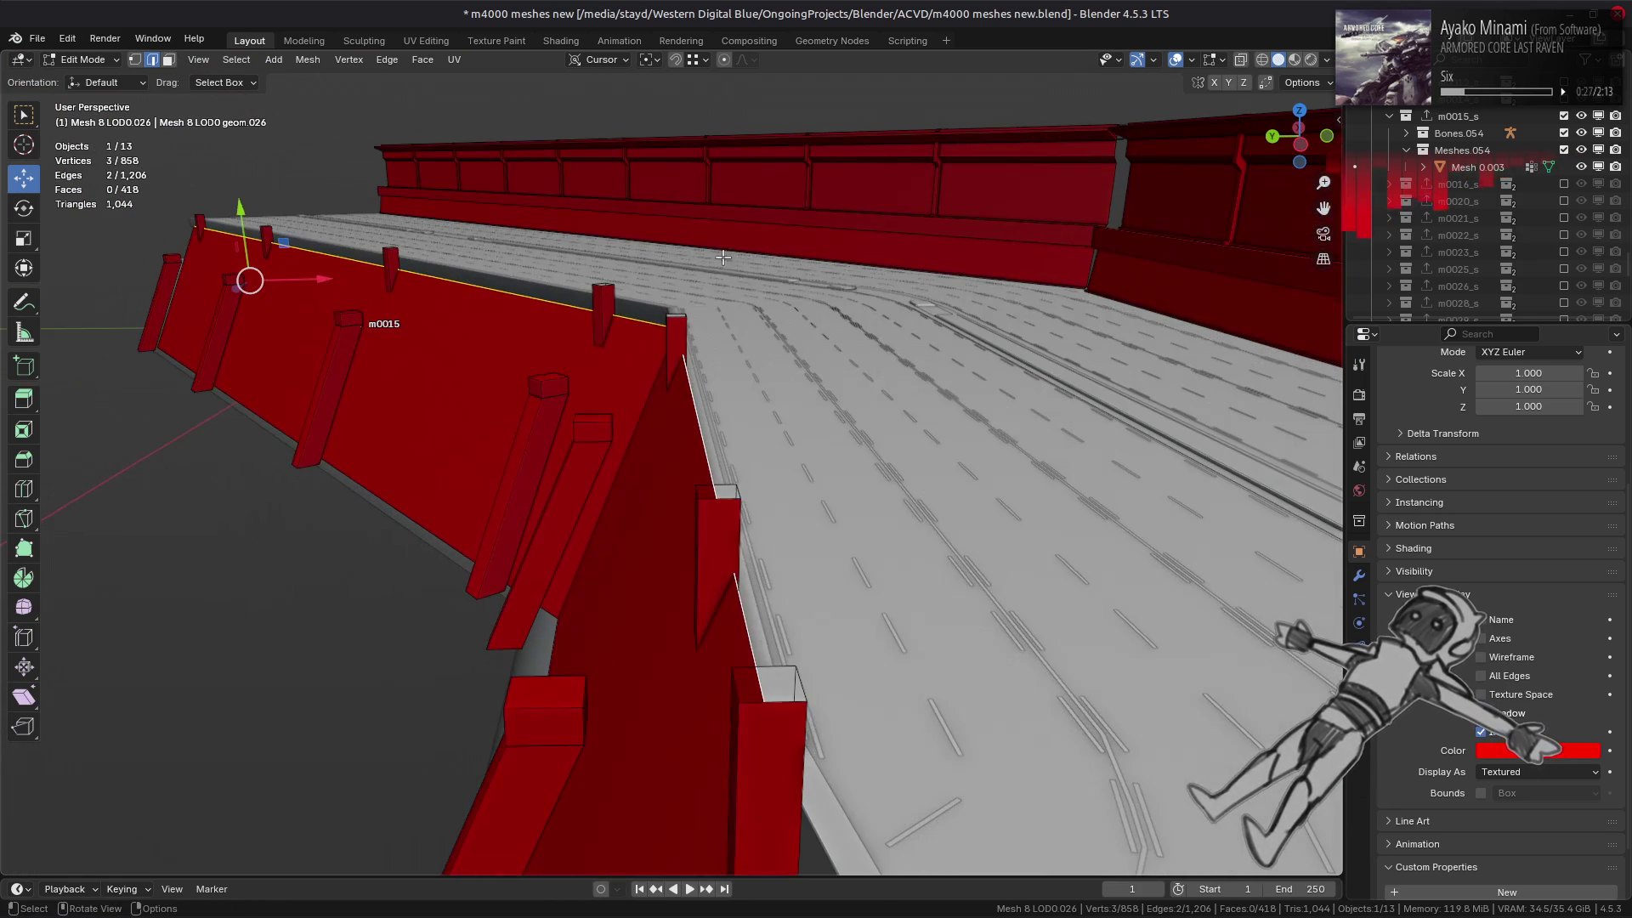
pyautogui.click(691, 63)
pyautogui.click(679, 218)
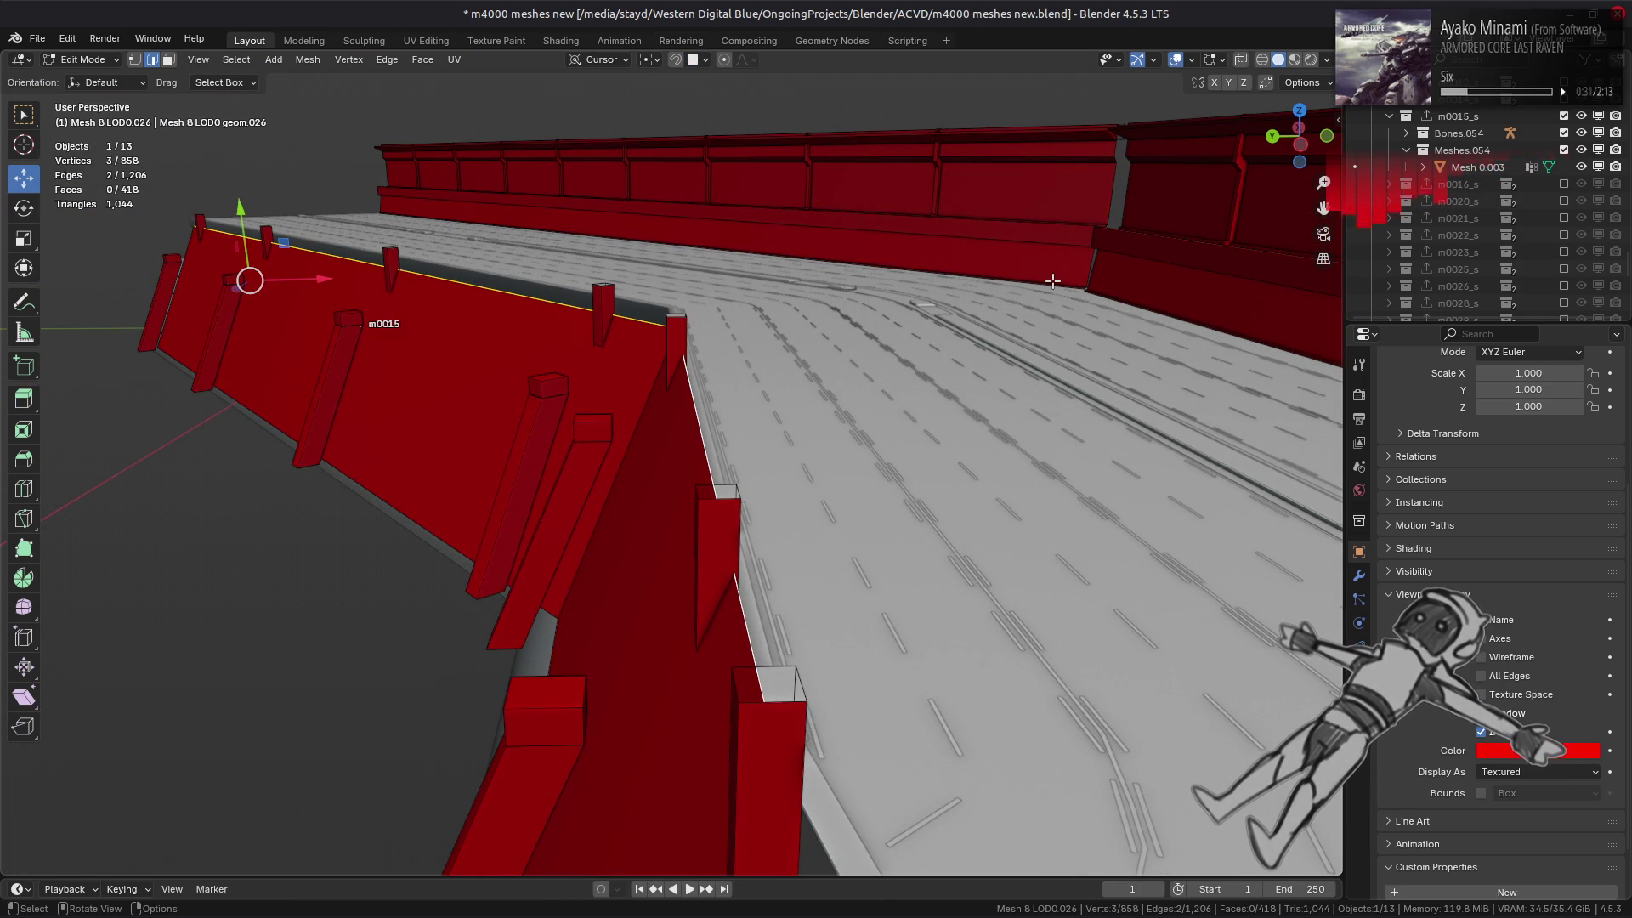
# - Edge Slide the wall-top edge by a factor of -0.062
pyautogui.rightClick(943, 314)
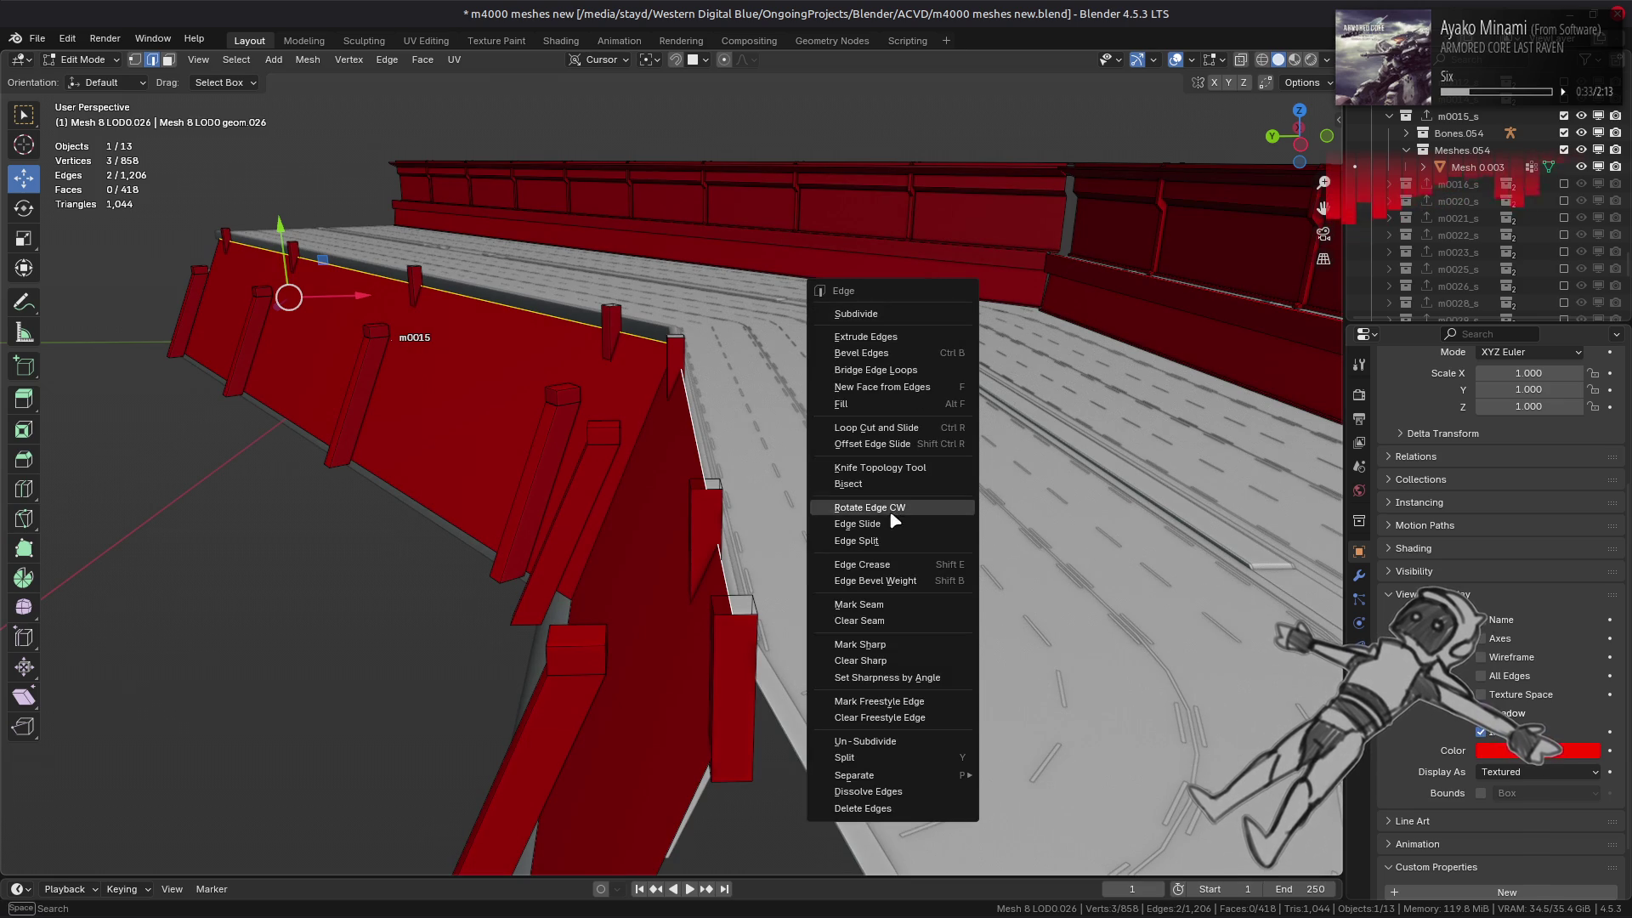
pyautogui.click(841, 515)
pyautogui.click(778, 544)
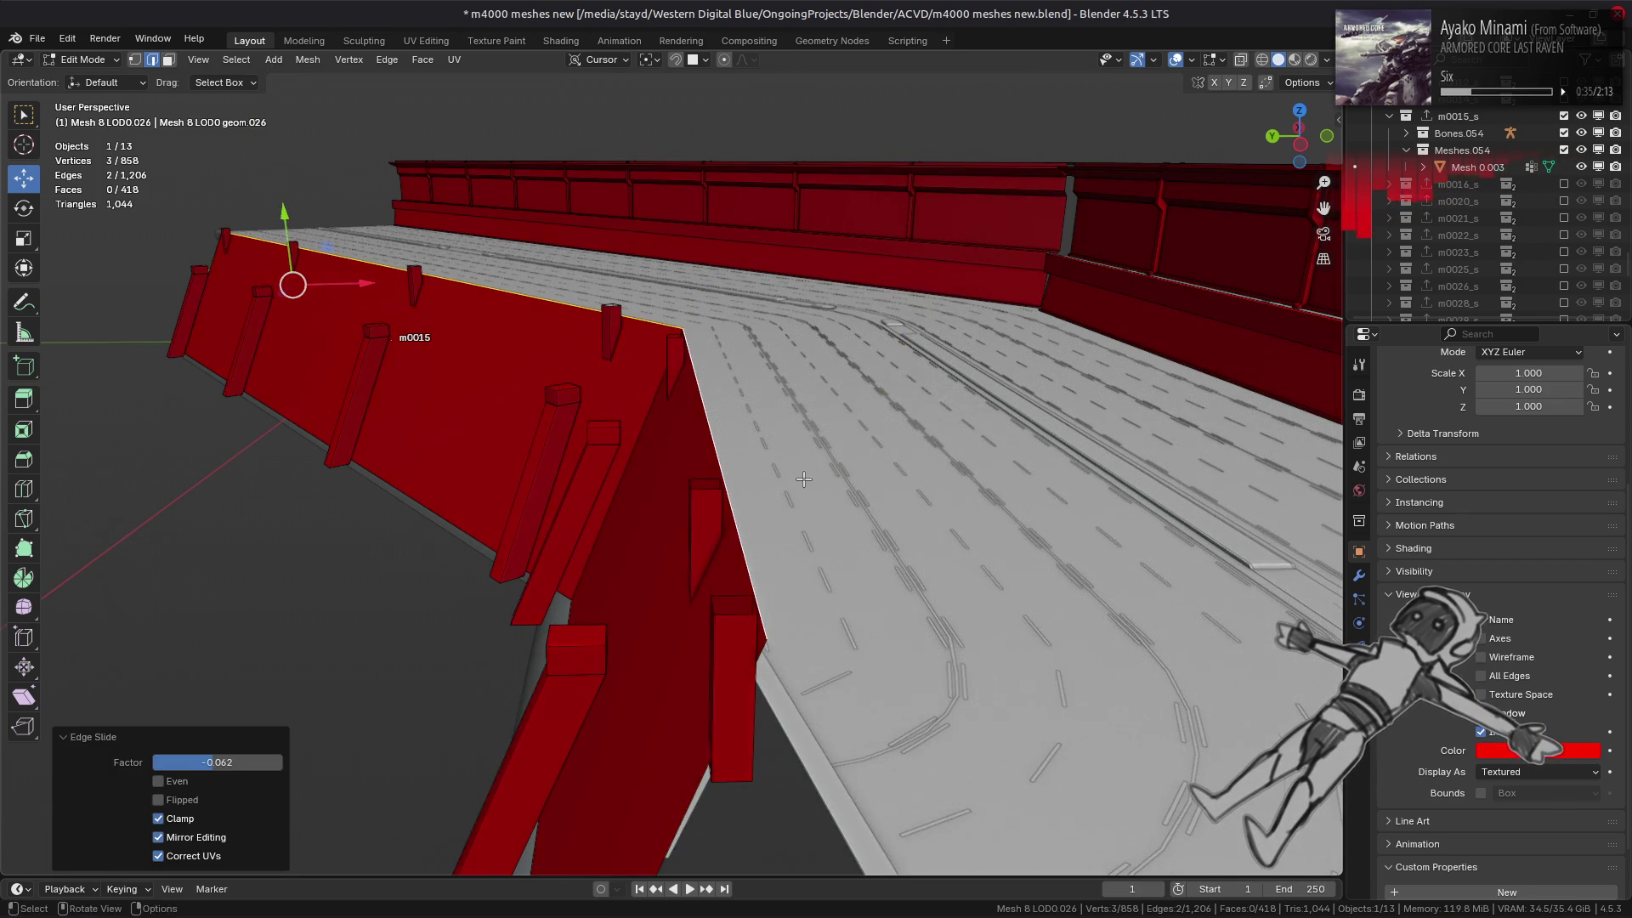
pyautogui.moveTo(778, 544)
pyautogui.mouseDown(button='middle')
pyautogui.moveTo(786, 454)
pyautogui.moveTo(816, 456)
pyautogui.mouseUp(button='middle')
pyautogui.scroll(3, 841, 457)
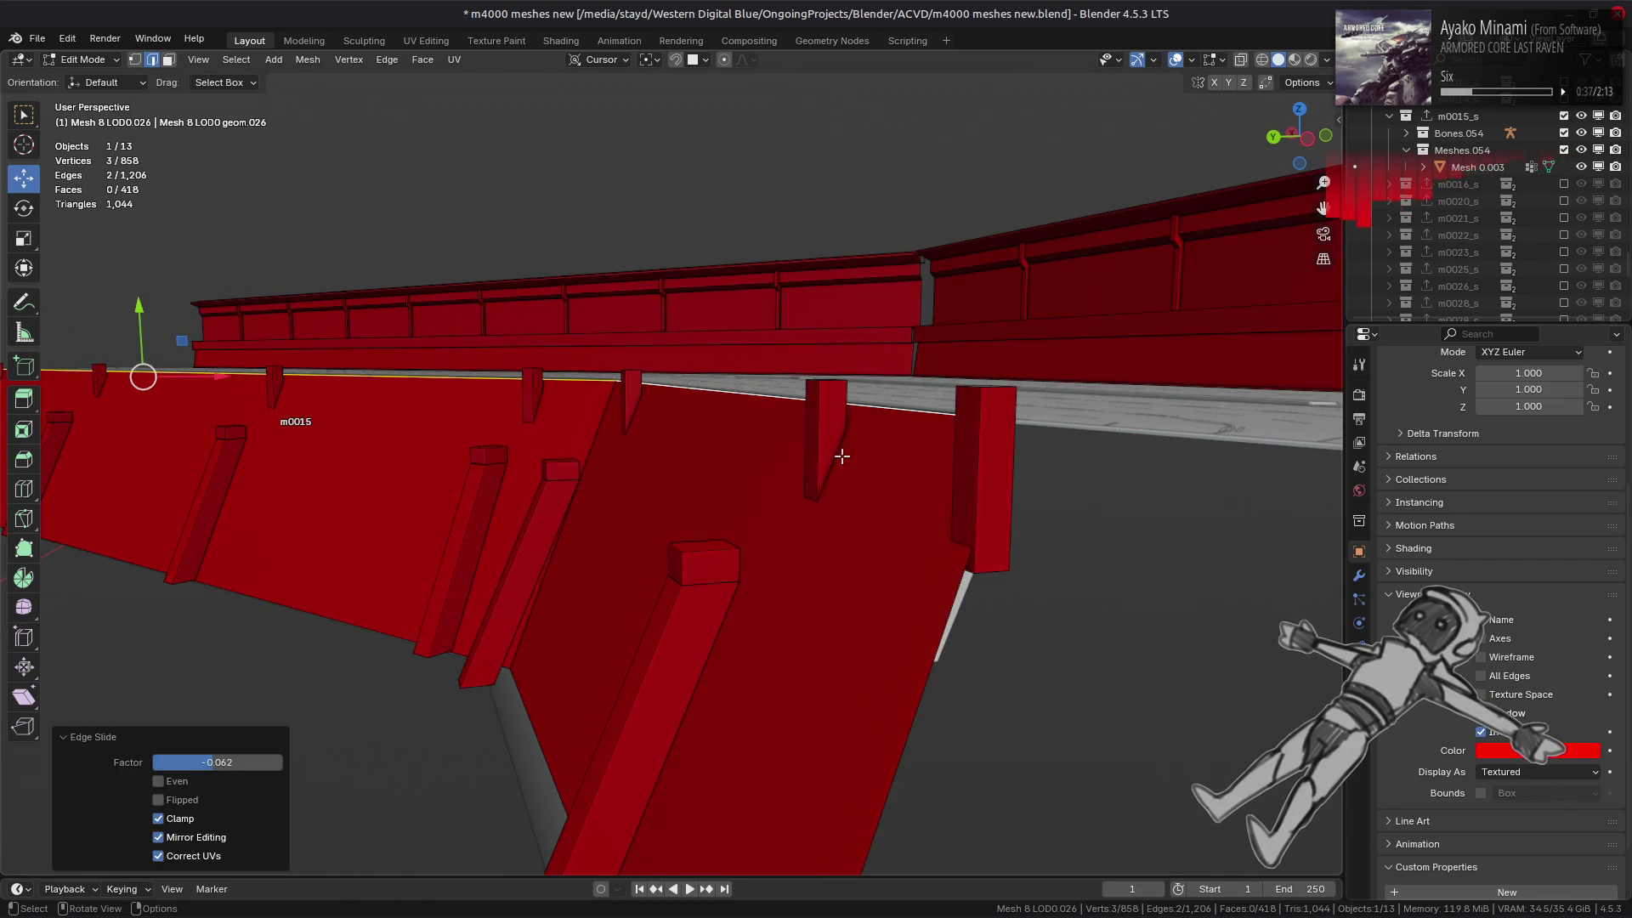
pyautogui.hotkey('alt', 'a')
# - Restore the previous edge selection, return to Object Mode and deselect all
pyautogui.moveTo(841, 457)
pyautogui.mouseDown(button='middle')
pyautogui.moveTo(834, 431)
pyautogui.moveTo(783, 410)
pyautogui.moveTo(476, 466)
pyautogui.moveTo(528, 470)
pyautogui.moveTo(488, 452)
pyautogui.moveTo(797, 449)
pyautogui.mouseUp(button='middle')
pyautogui.hotkey('ctrl', 'z')
pyautogui.press('Tab')
pyautogui.hotkey('alt', 'a')
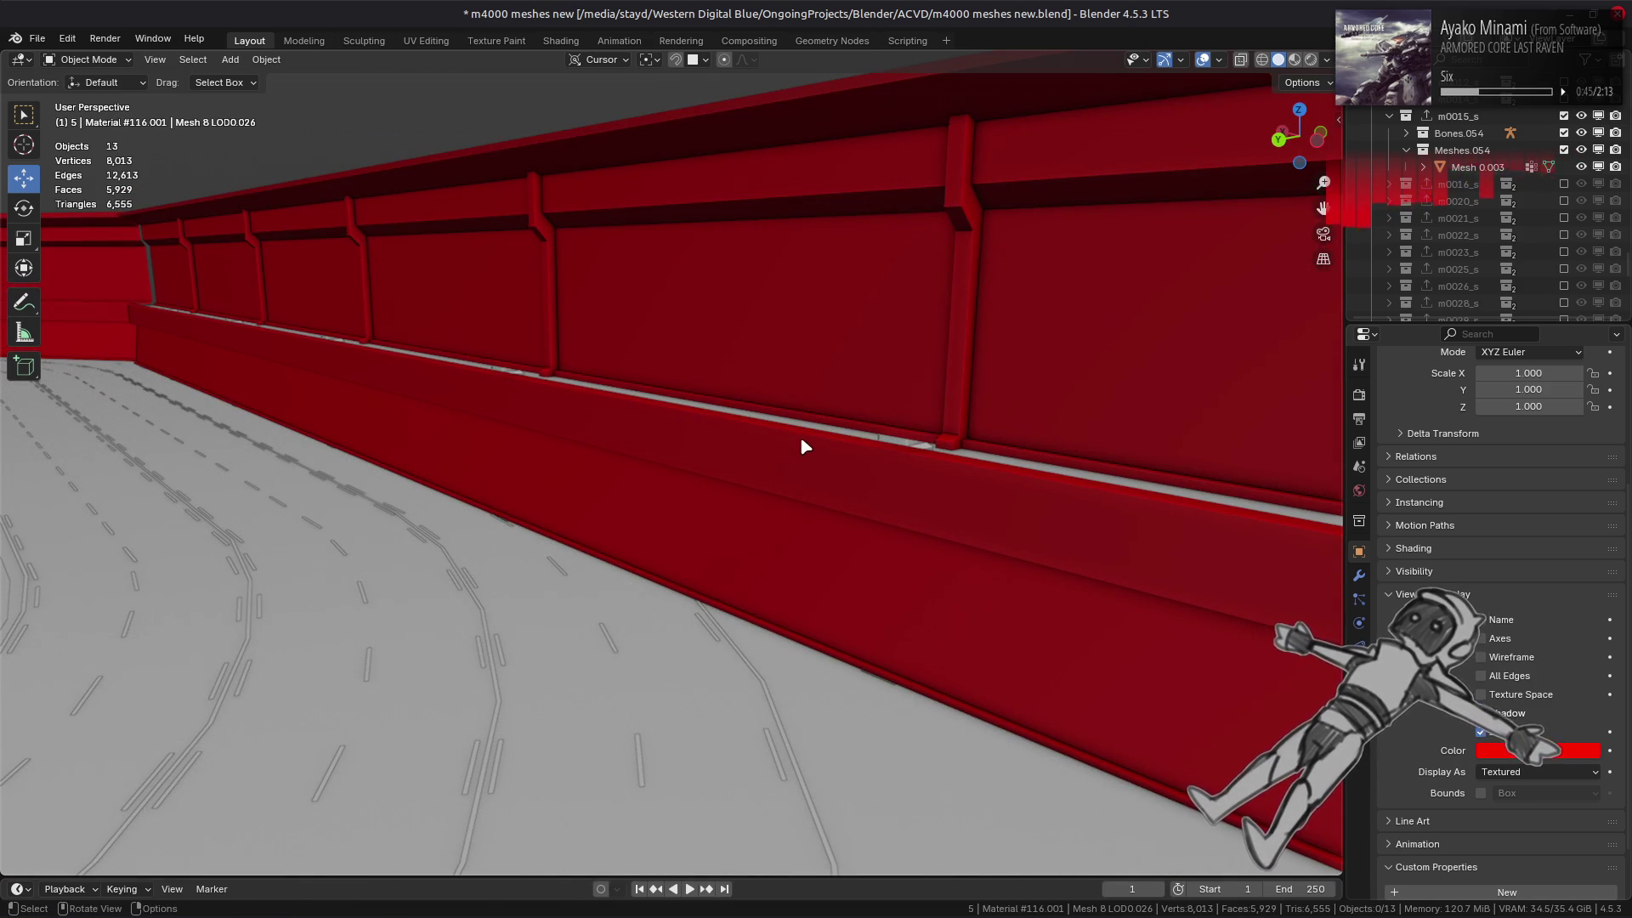
# - In Edit Mode, delete the 26 vertical rib faces via Select Similar > Perimeter
pyautogui.click(951, 281)
pyautogui.press('Tab')
pyautogui.moveTo(950, 281)
pyautogui.mouseDown(button='middle')
pyautogui.moveTo(947, 266)
pyautogui.moveTo(739, 357)
pyautogui.moveTo(864, 295)
pyautogui.moveTo(859, 348)
pyautogui.mouseUp(button='middle')
pyautogui.click(863, 297)
pyautogui.click(856, 303)
pyautogui.click(860, 303)
pyautogui.click(236, 60)
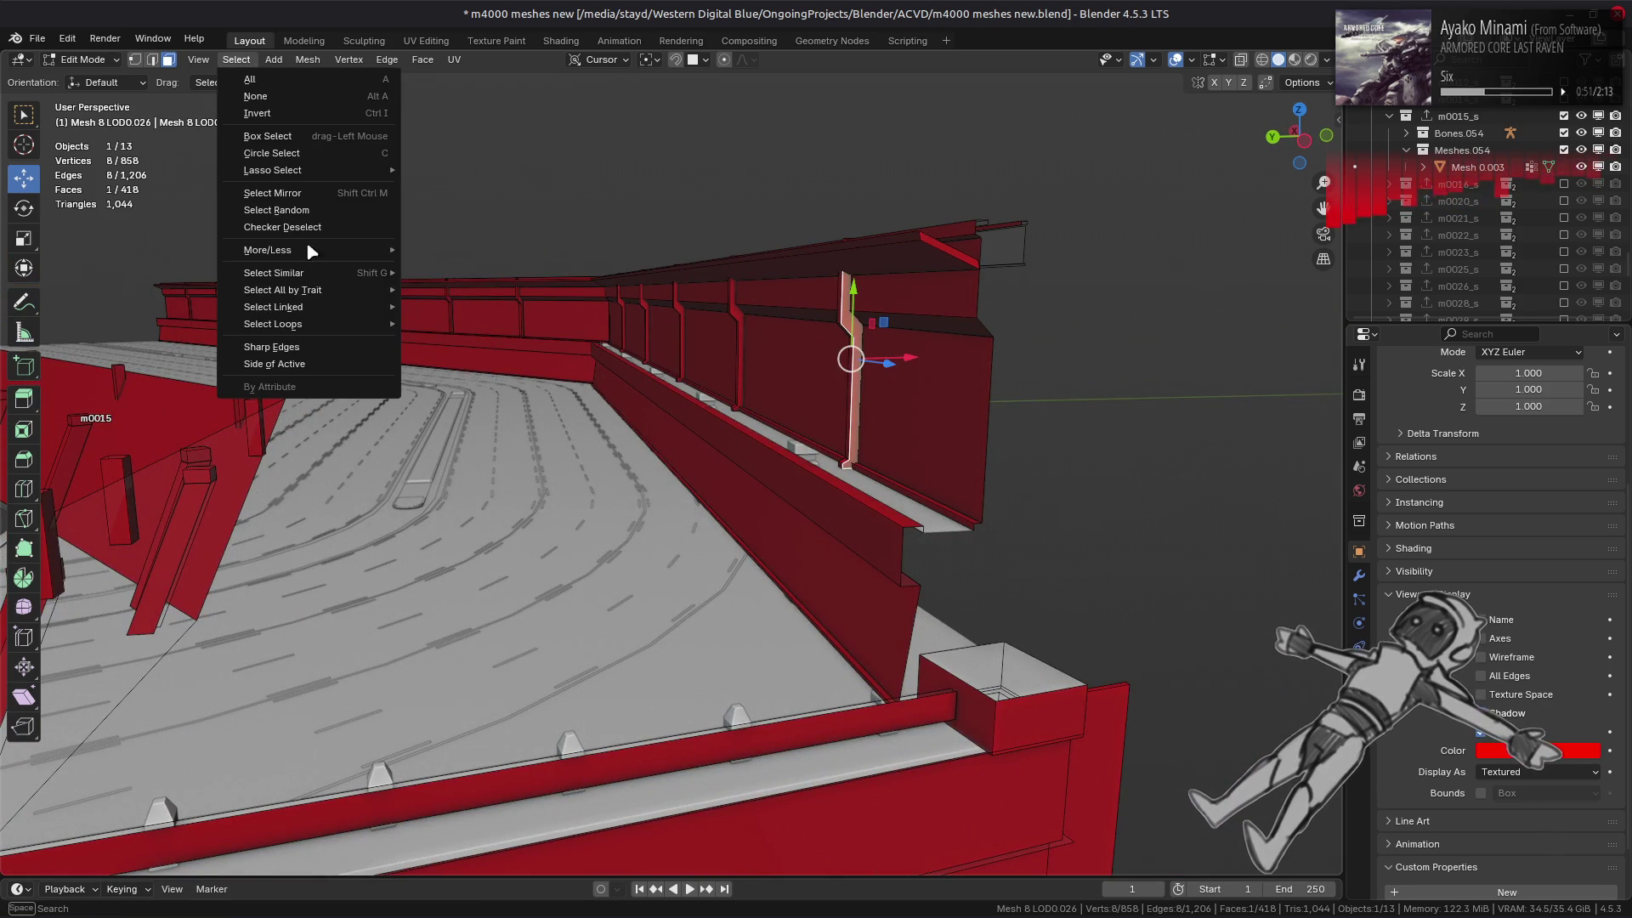
pyautogui.moveTo(332, 274)
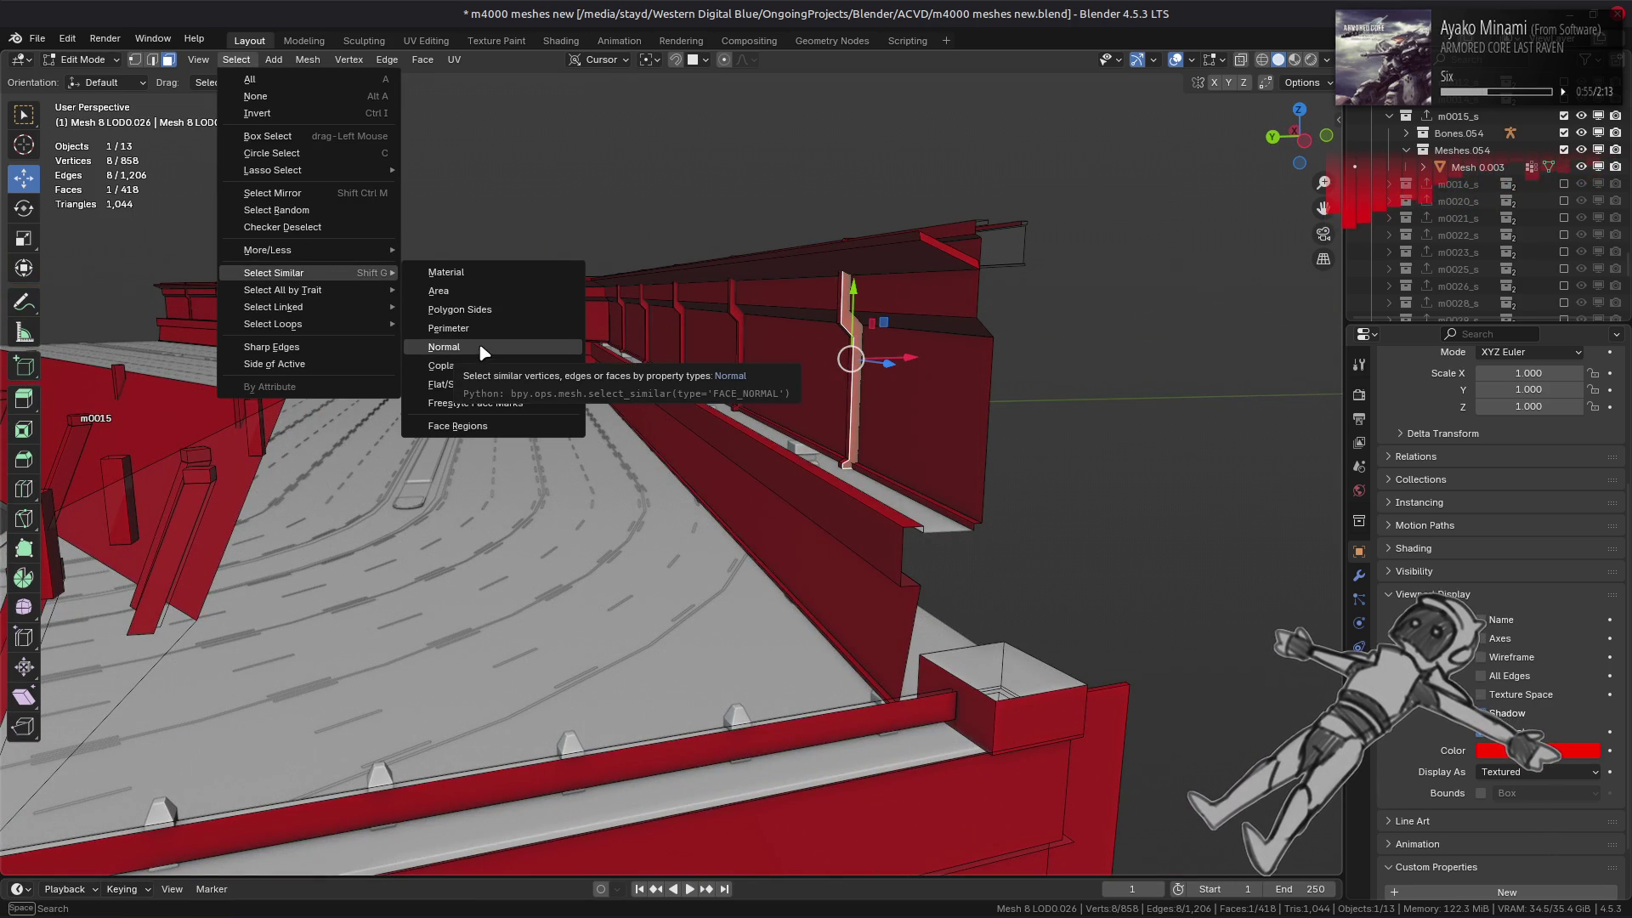
pyautogui.click(450, 328)
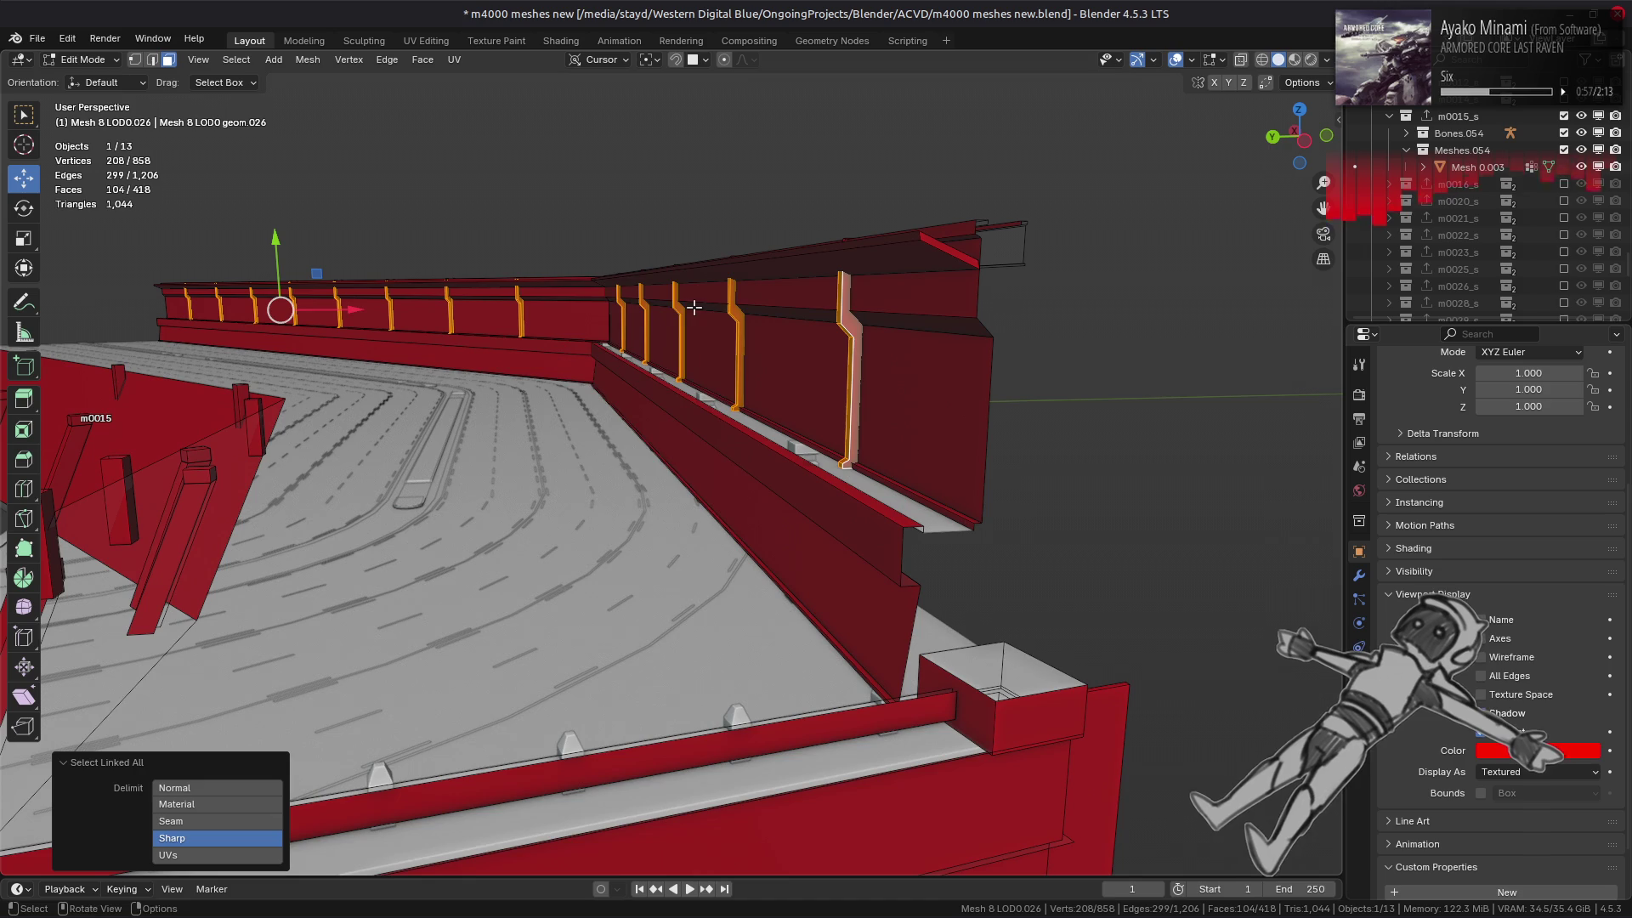
pyautogui.rightClick(723, 318)
pyautogui.click(671, 618)
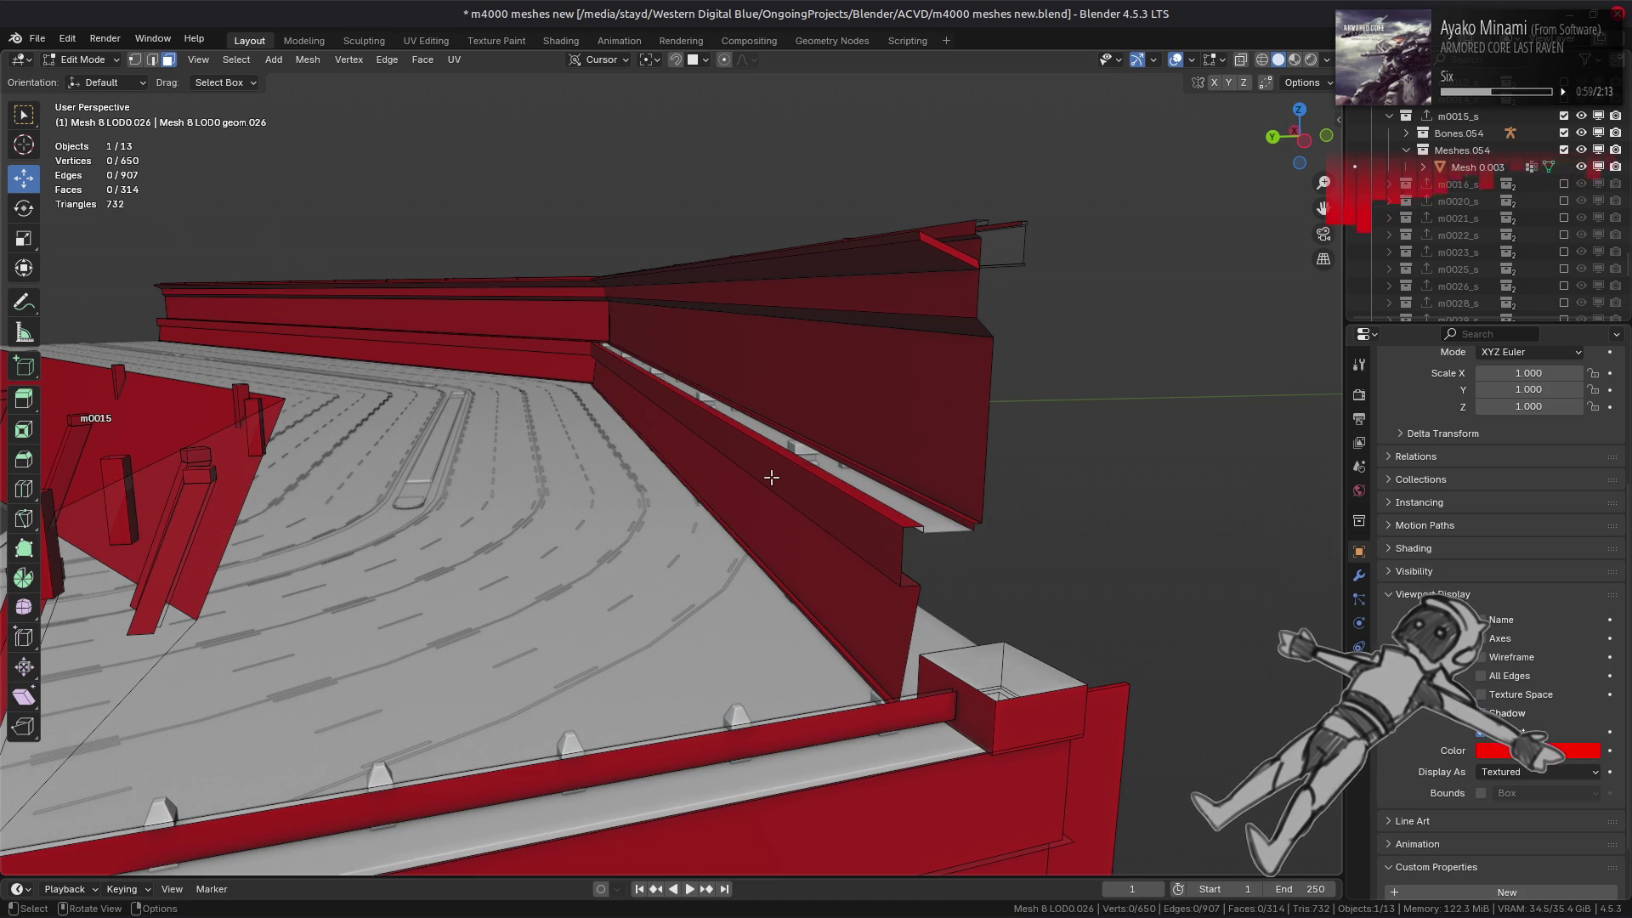
# - Delete the 26 small bracket faces selected by matching perimeter
pyautogui.moveTo(811, 443)
pyautogui.mouseDown(button='middle')
pyautogui.moveTo(783, 467)
pyautogui.moveTo(684, 416)
pyautogui.mouseUp(button='middle')
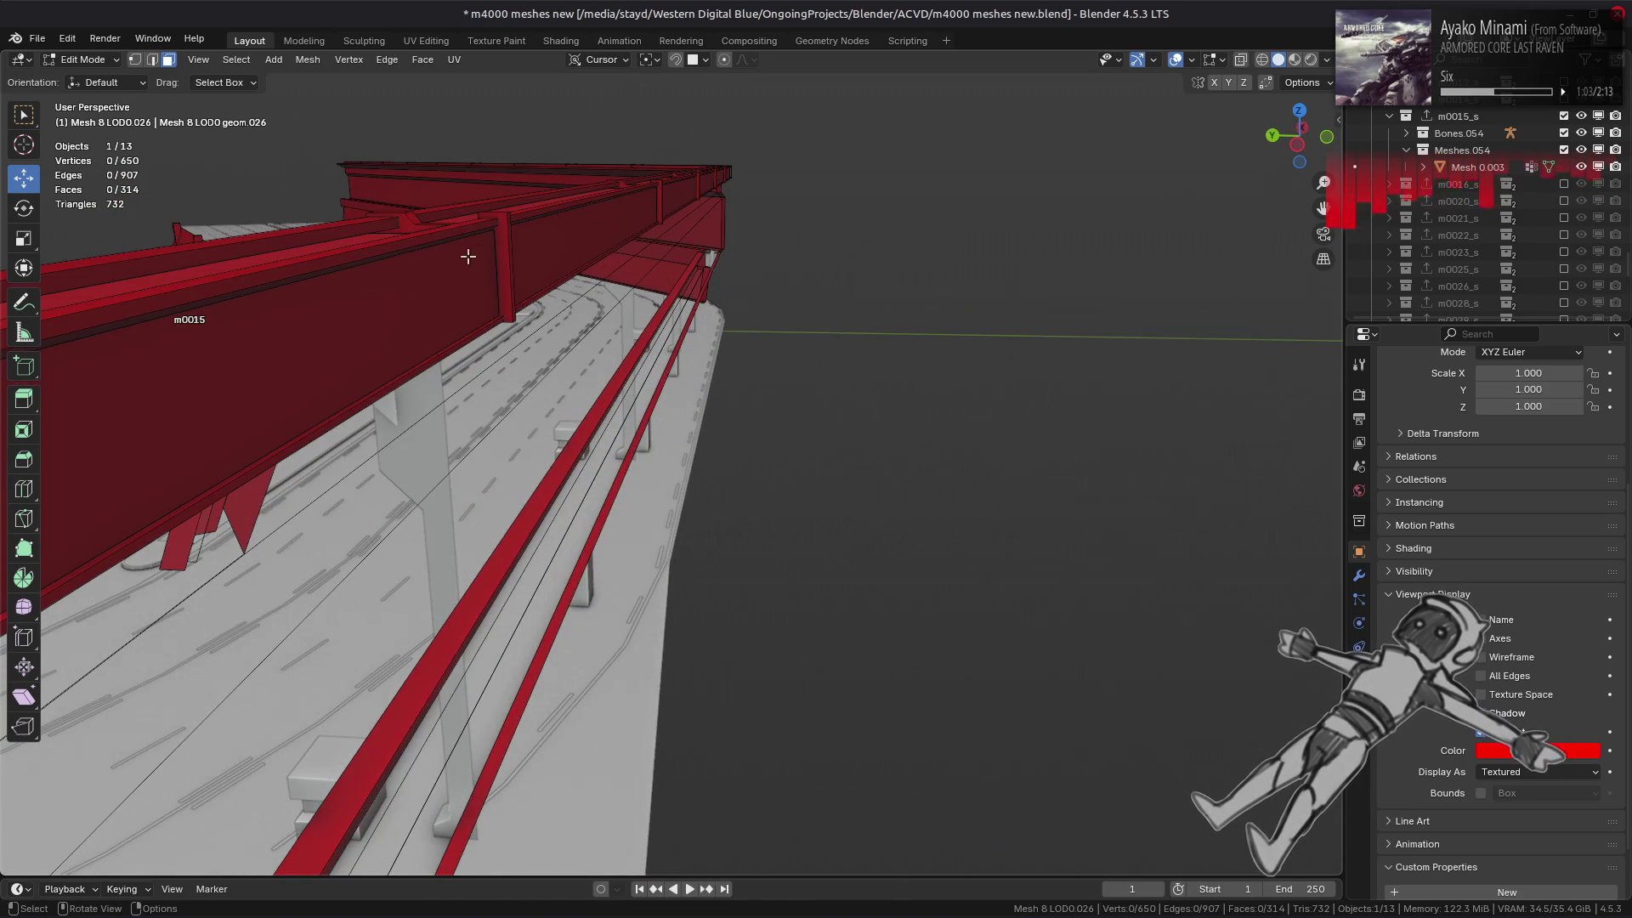
pyautogui.click(495, 216)
pyautogui.moveTo(571, 258); pyautogui.dragTo(616, 306, button='middle')
pyautogui.click(732, 391)
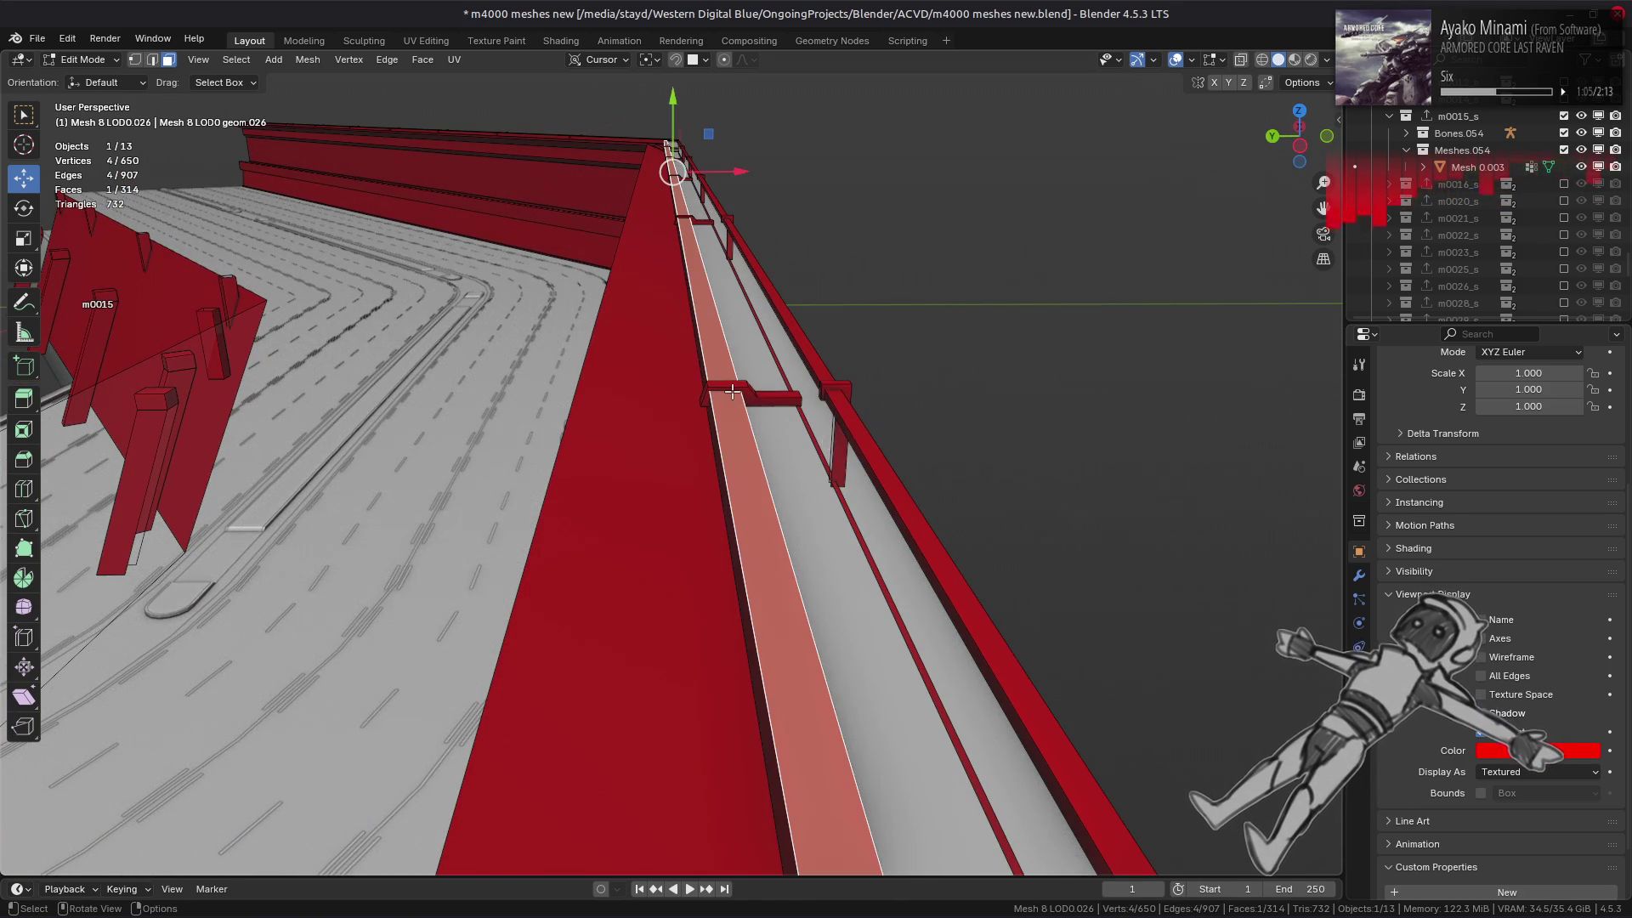
pyautogui.click(732, 391)
pyautogui.click(236, 60)
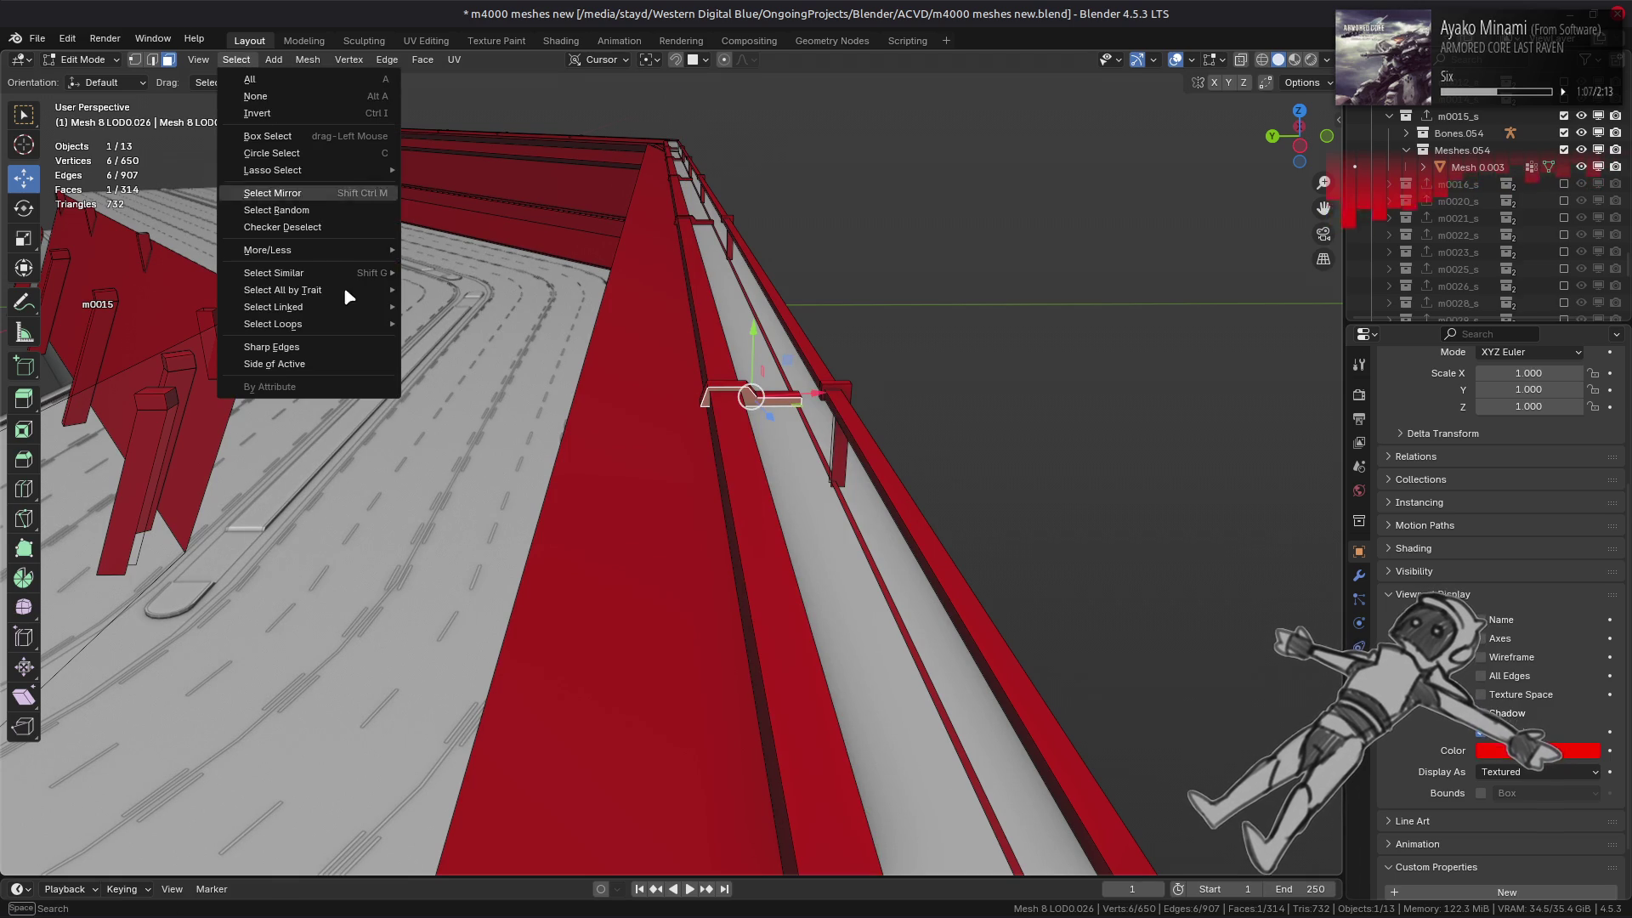
pyautogui.moveTo(352, 270)
pyautogui.click(485, 324)
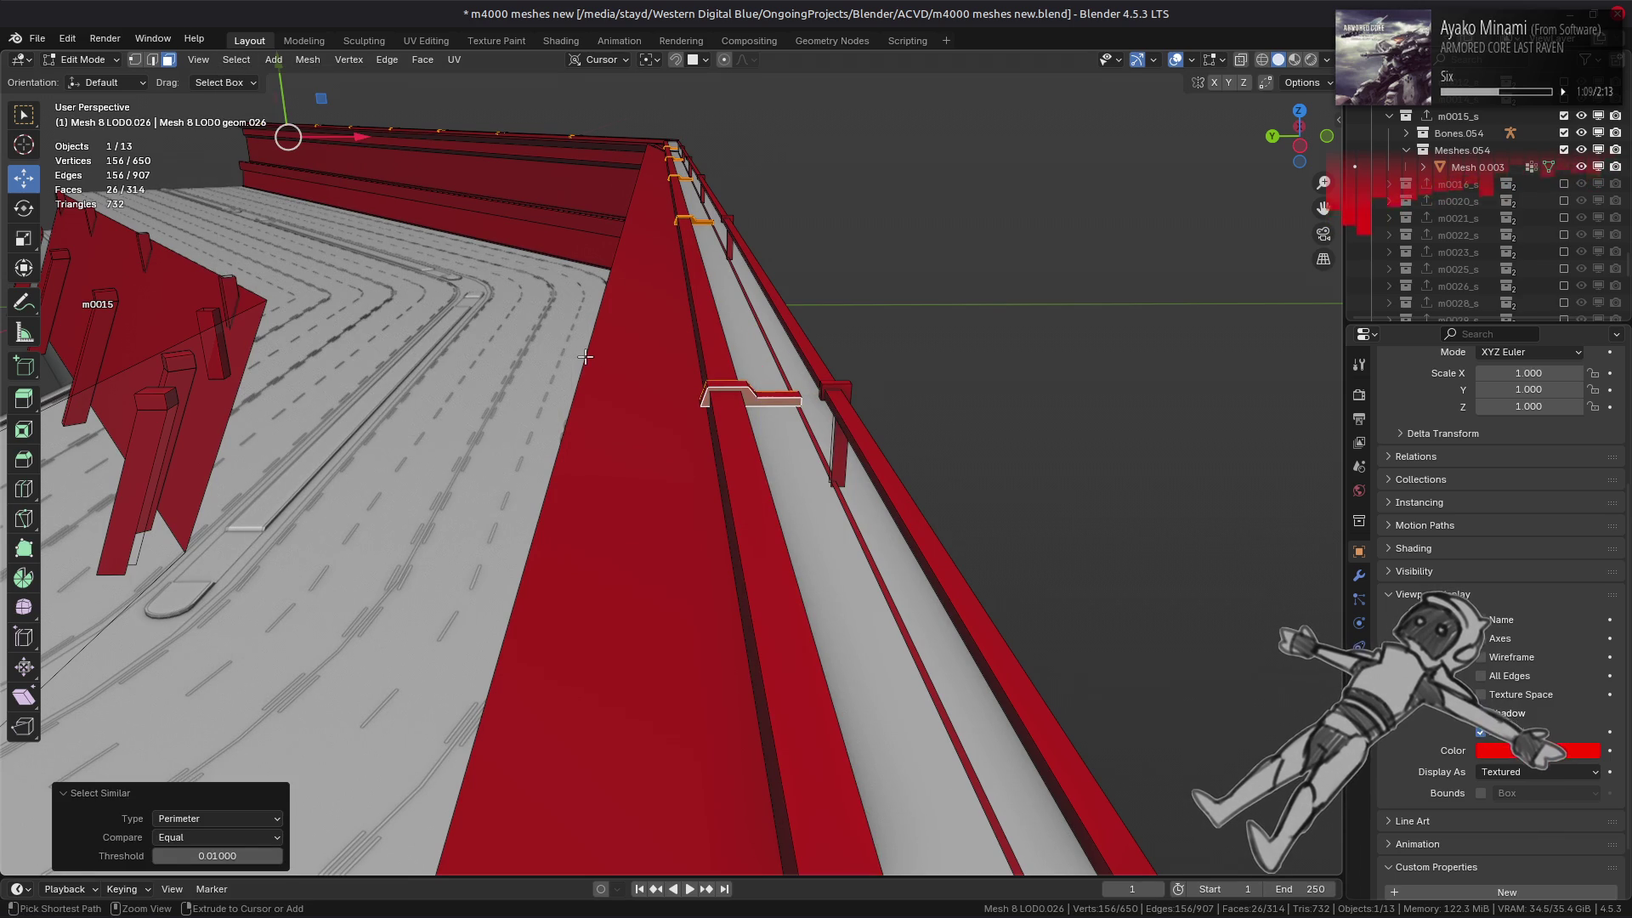
pyautogui.rightClick(746, 478)
pyautogui.click(710, 773)
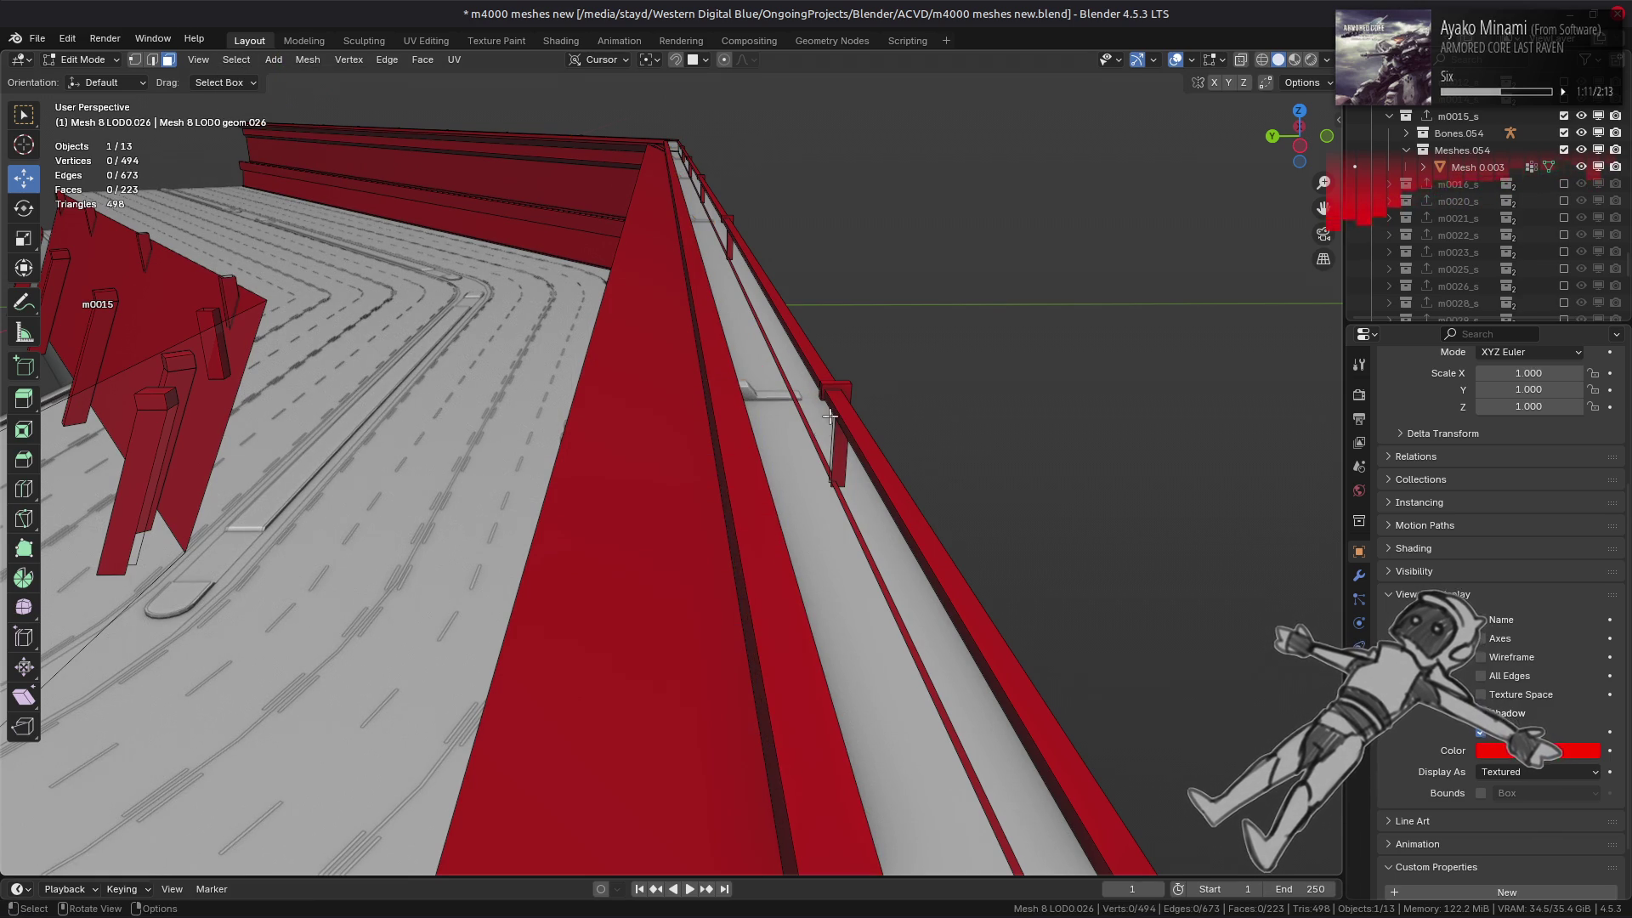
# - Select the bracket post faces by matching perimeter and extend to linked geometry
pyautogui.click(838, 386)
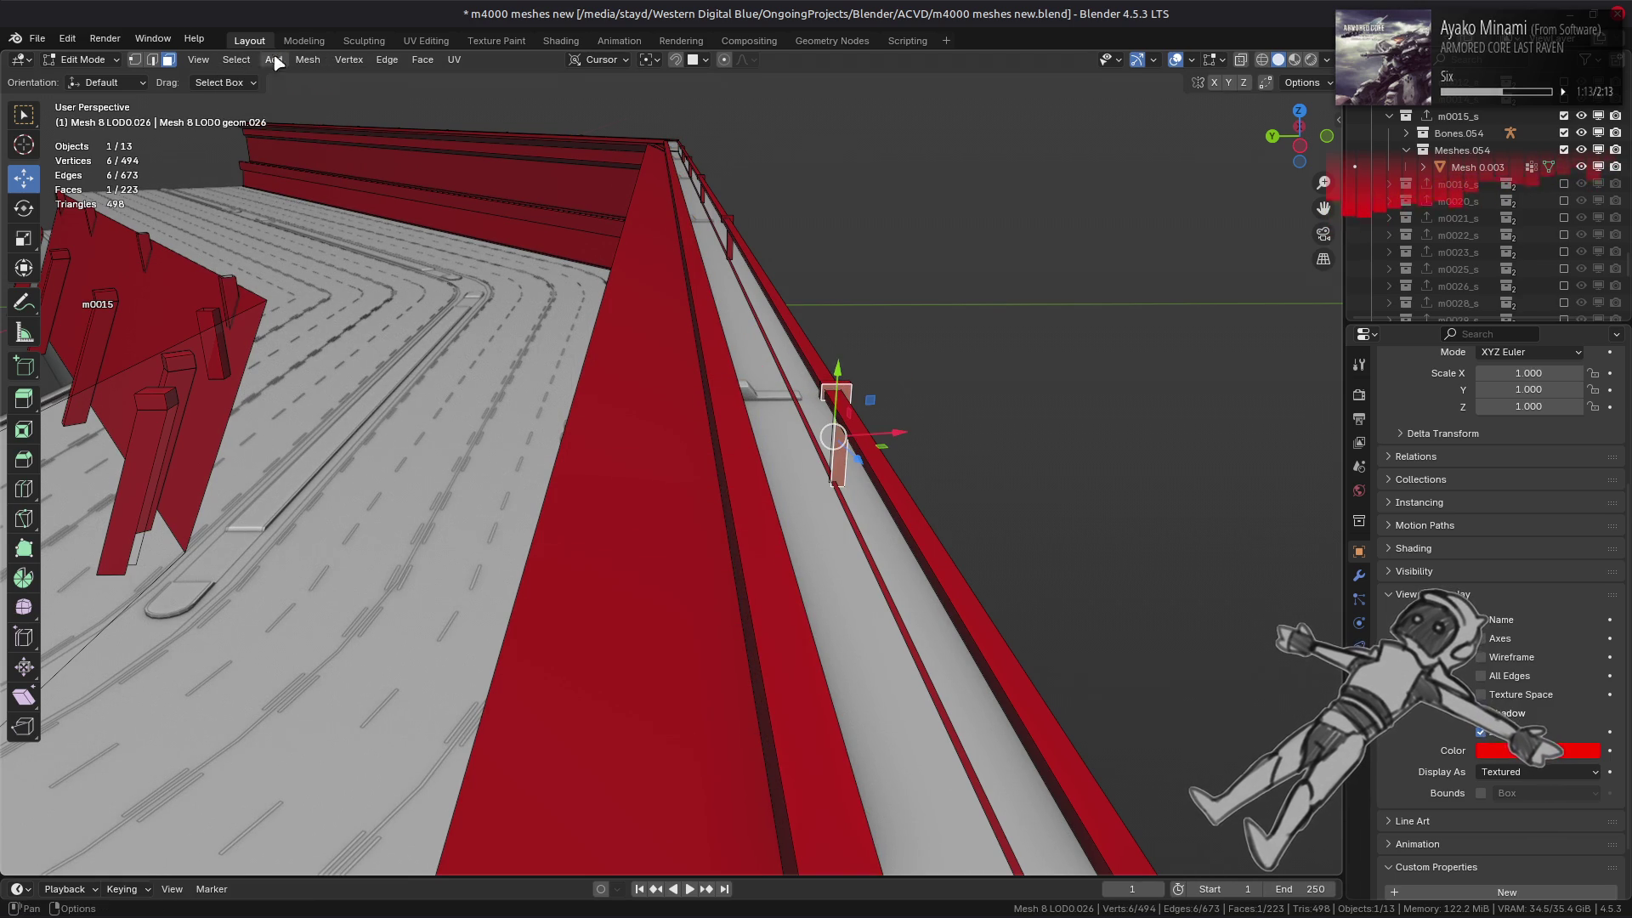
pyautogui.click(236, 60)
pyautogui.moveTo(374, 276)
pyautogui.click(476, 328)
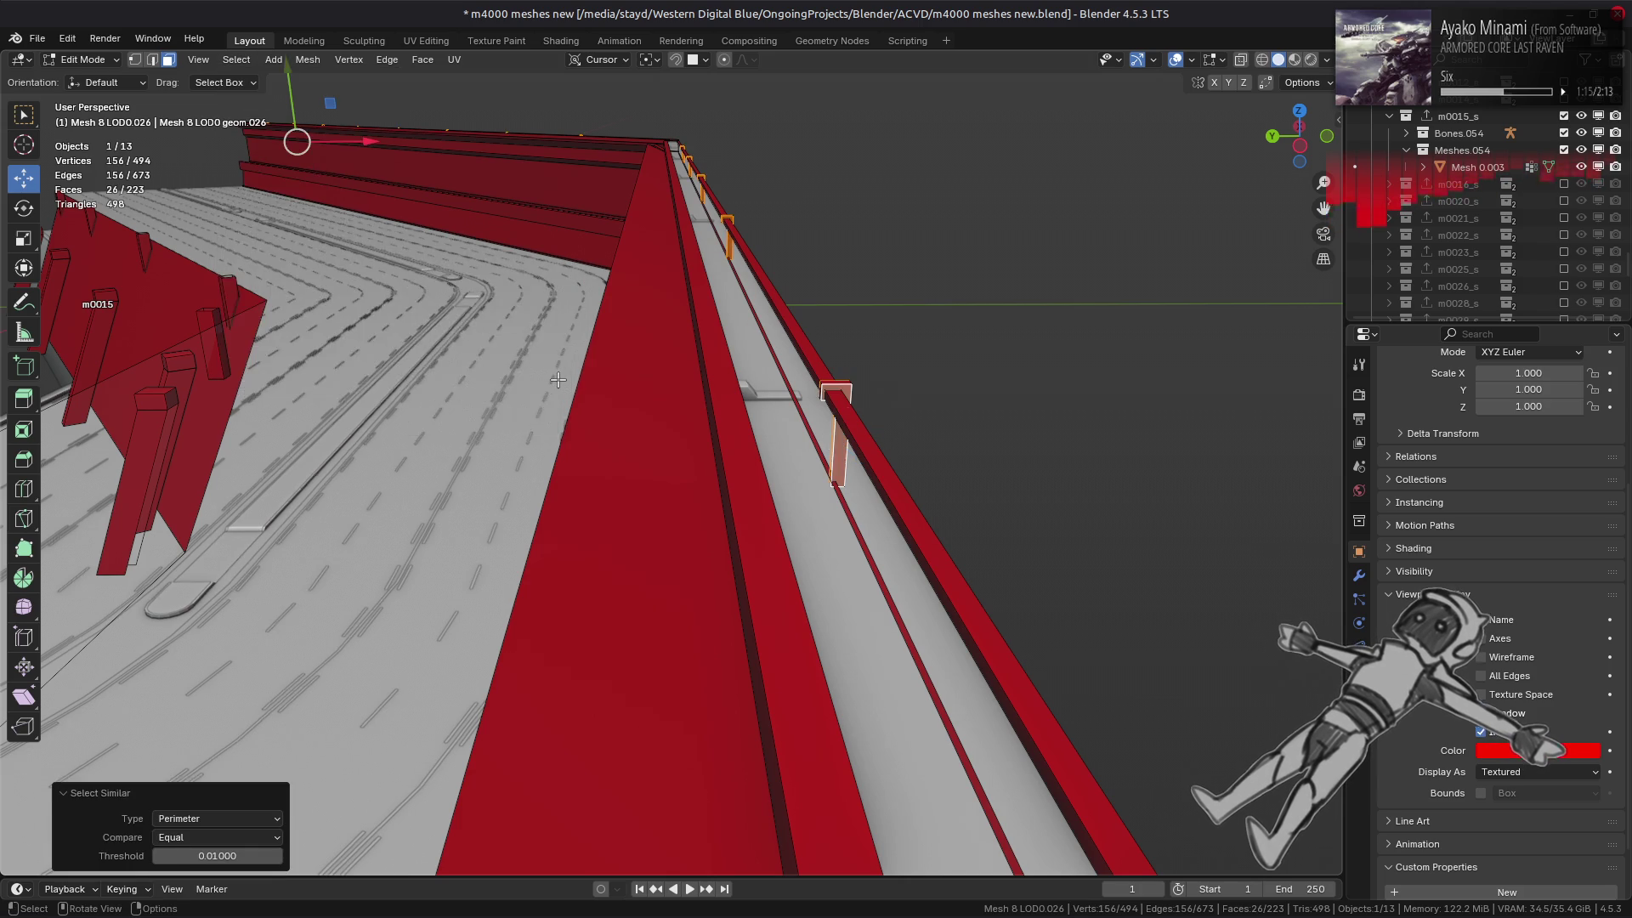
pyautogui.scroll(-2, 557, 380)
pyautogui.hotkey('ctrl', 'l')
# - Delete the faces of the remaining linked bracket posts
pyautogui.rightClick(710, 521)
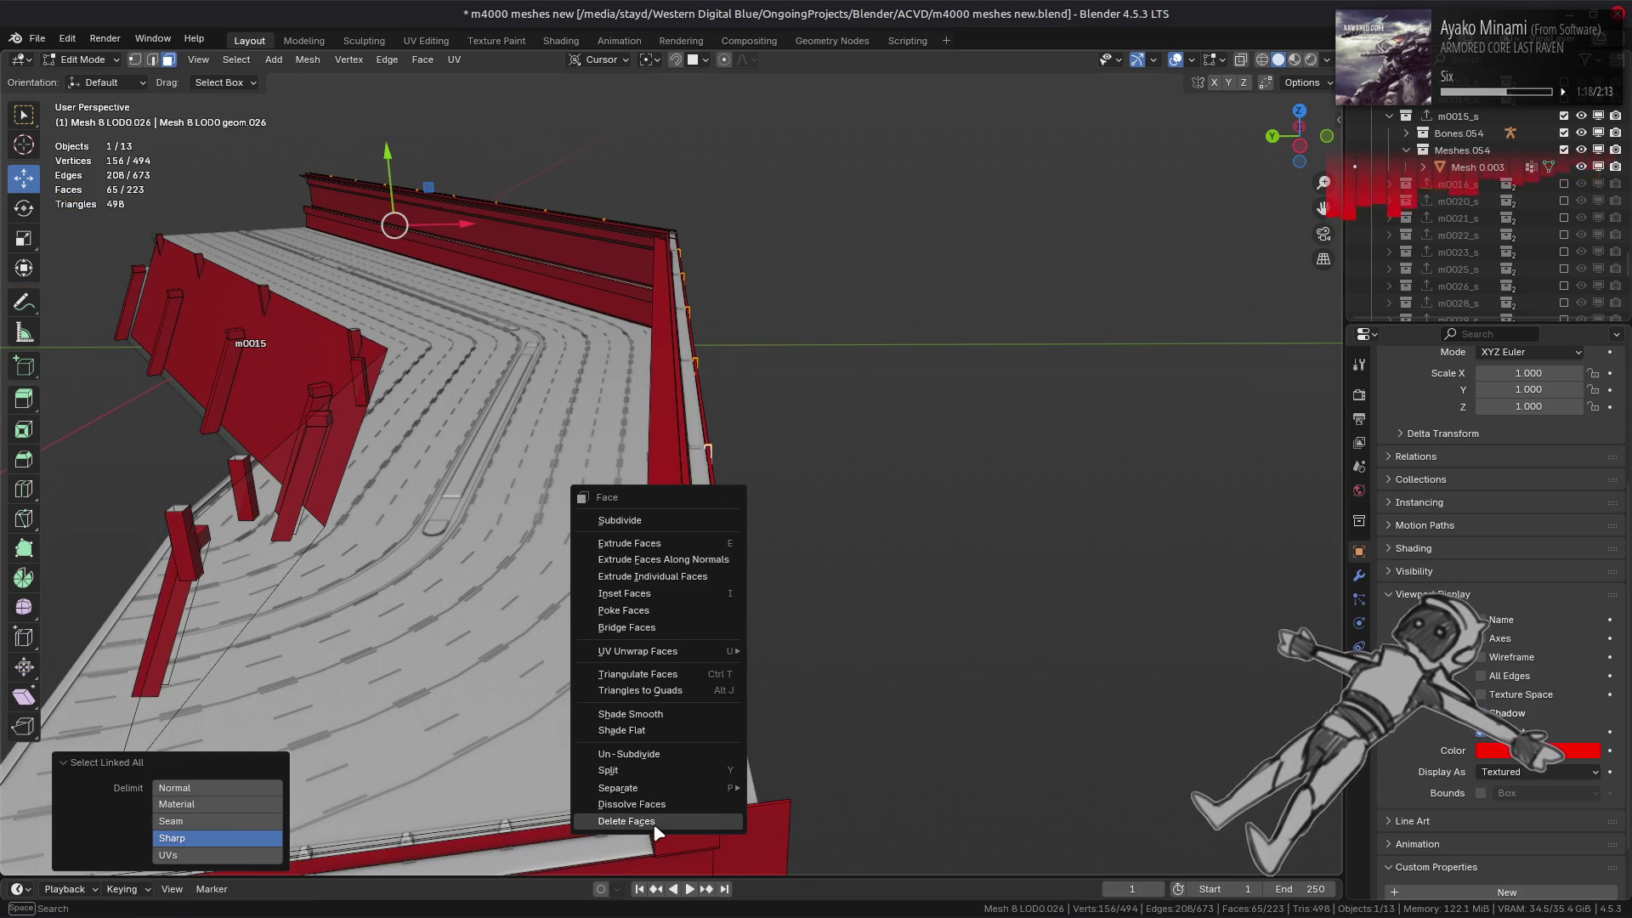
pyautogui.click(655, 821)
pyautogui.moveTo(644, 442)
pyautogui.mouseDown(button='middle')
pyautogui.moveTo(594, 430)
pyautogui.moveTo(701, 397)
pyautogui.moveTo(777, 448)
pyautogui.moveTo(994, 417)
pyautogui.mouseUp(button='middle')
pyautogui.press('a')
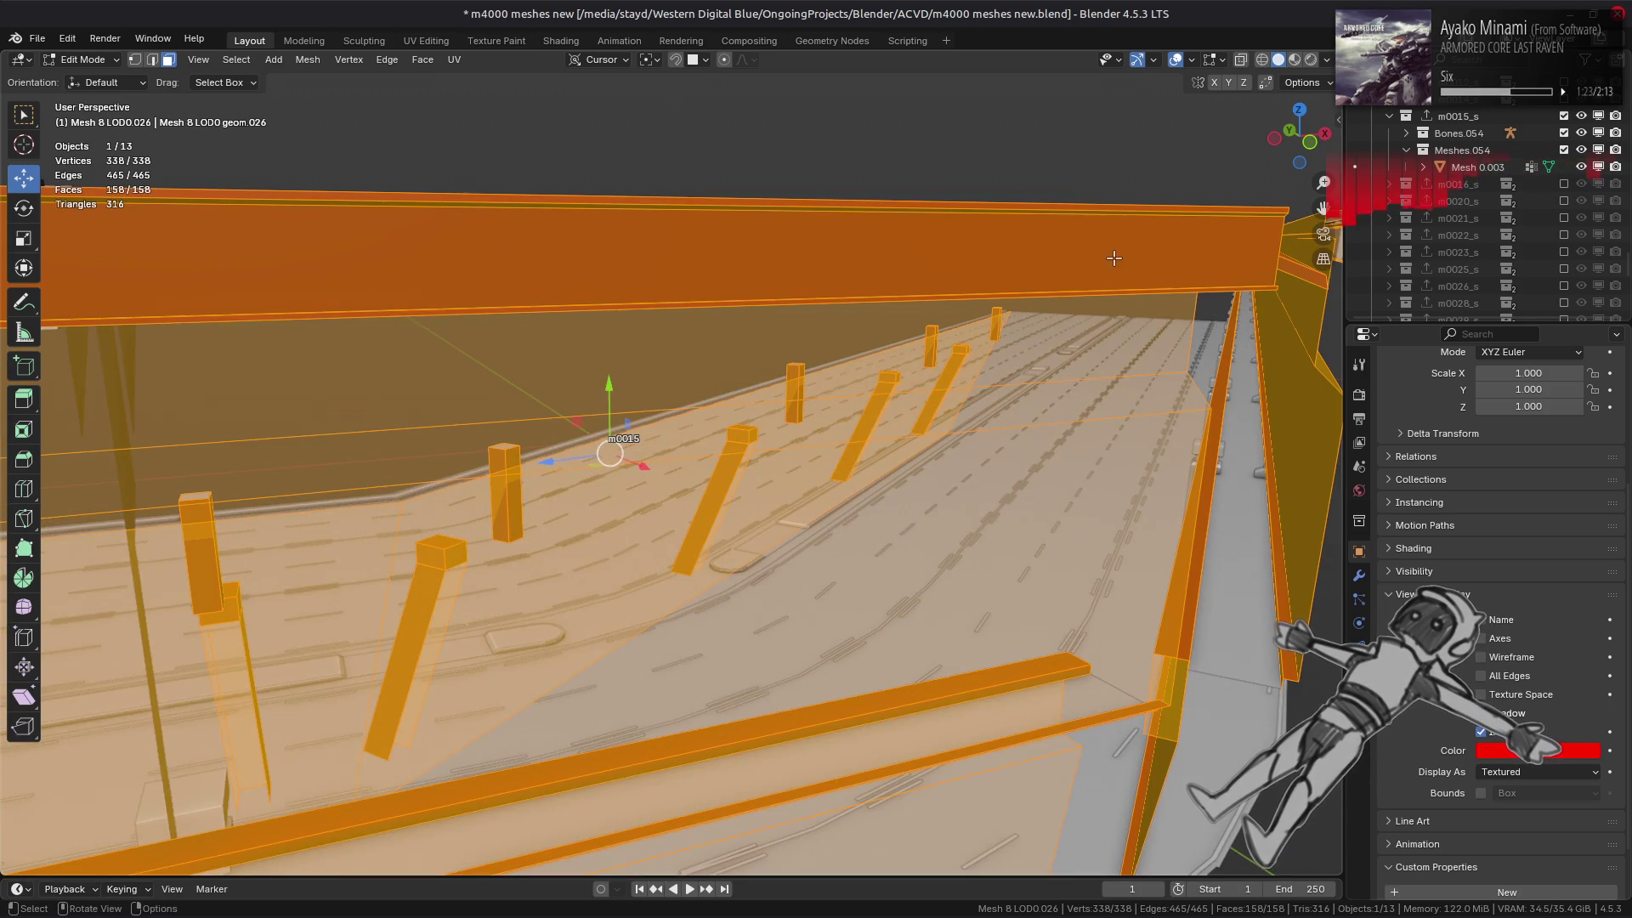
pyautogui.hotkey('alt', 'a')
# - Grow a selection along the top beam and dissolve its extra vertices
pyautogui.moveTo(1109, 262); pyautogui.dragTo(892, 182, button='middle')
pyautogui.click(893, 182)
pyautogui.press('ctrl+KP_Add')
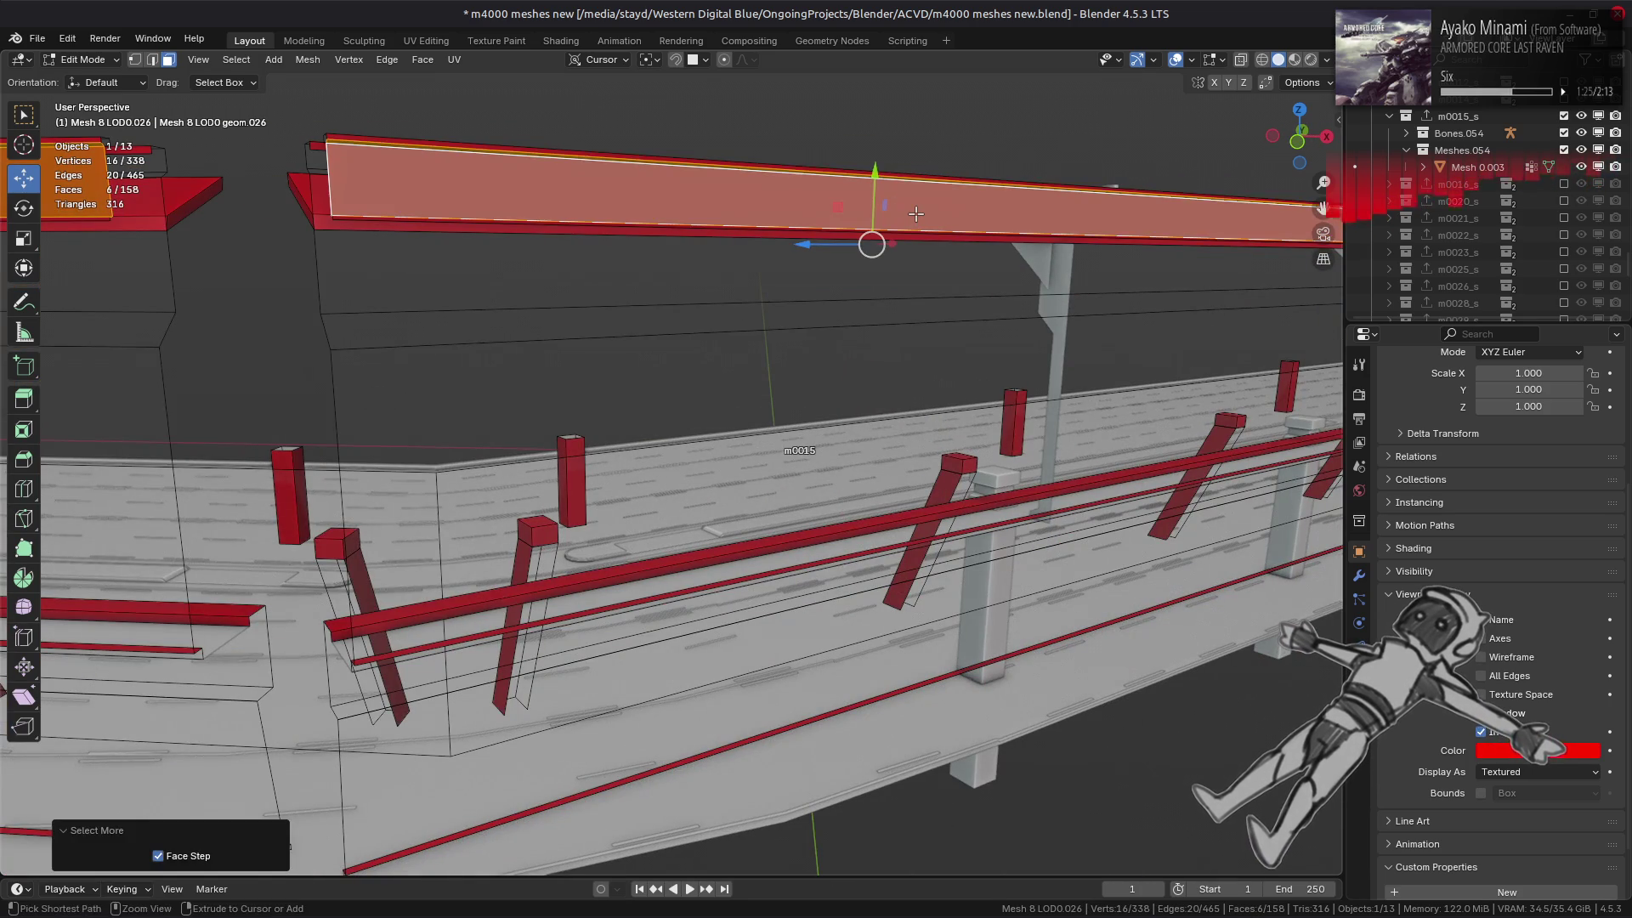
pyautogui.press('1')
pyautogui.rightClick(916, 213)
pyautogui.click(892, 553)
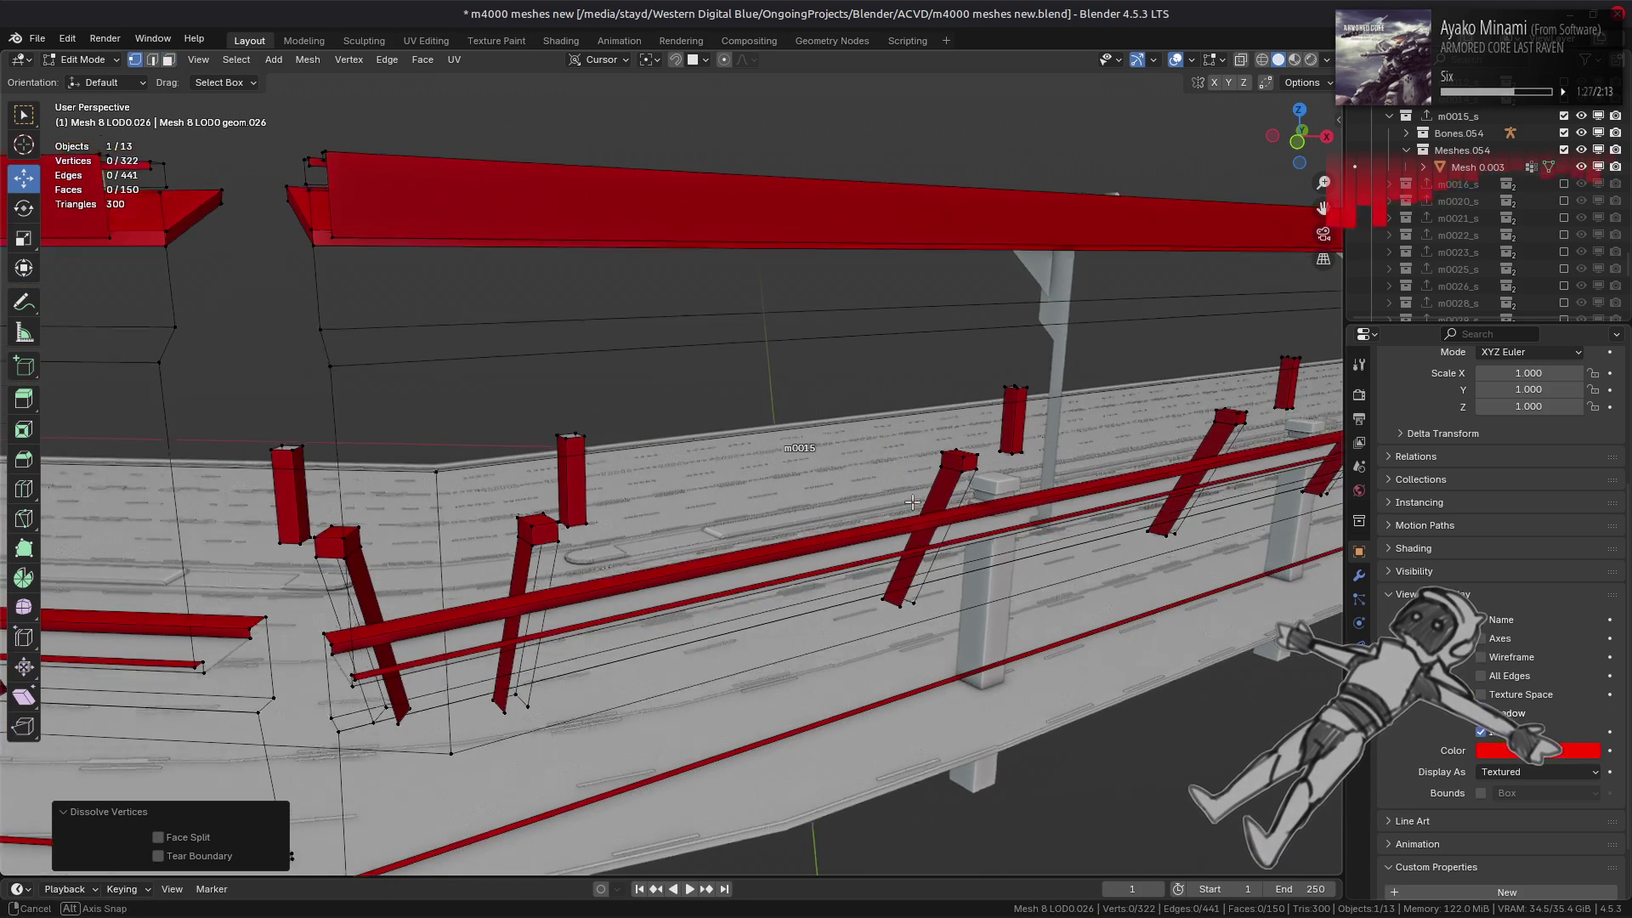
pyautogui.moveTo(912, 503)
pyautogui.mouseDown(button='middle')
pyautogui.moveTo(1002, 497)
pyautogui.moveTo(1157, 551)
pyautogui.moveTo(1239, 547)
pyautogui.moveTo(955, 452)
pyautogui.moveTo(794, 321)
pyautogui.moveTo(856, 345)
pyautogui.moveTo(868, 327)
pyautogui.moveTo(992, 324)
pyautogui.mouseUp(button='middle')
pyautogui.hotkey('ctrl', 'z')
pyautogui.hotkey('ctrl', 'shift', 'z')
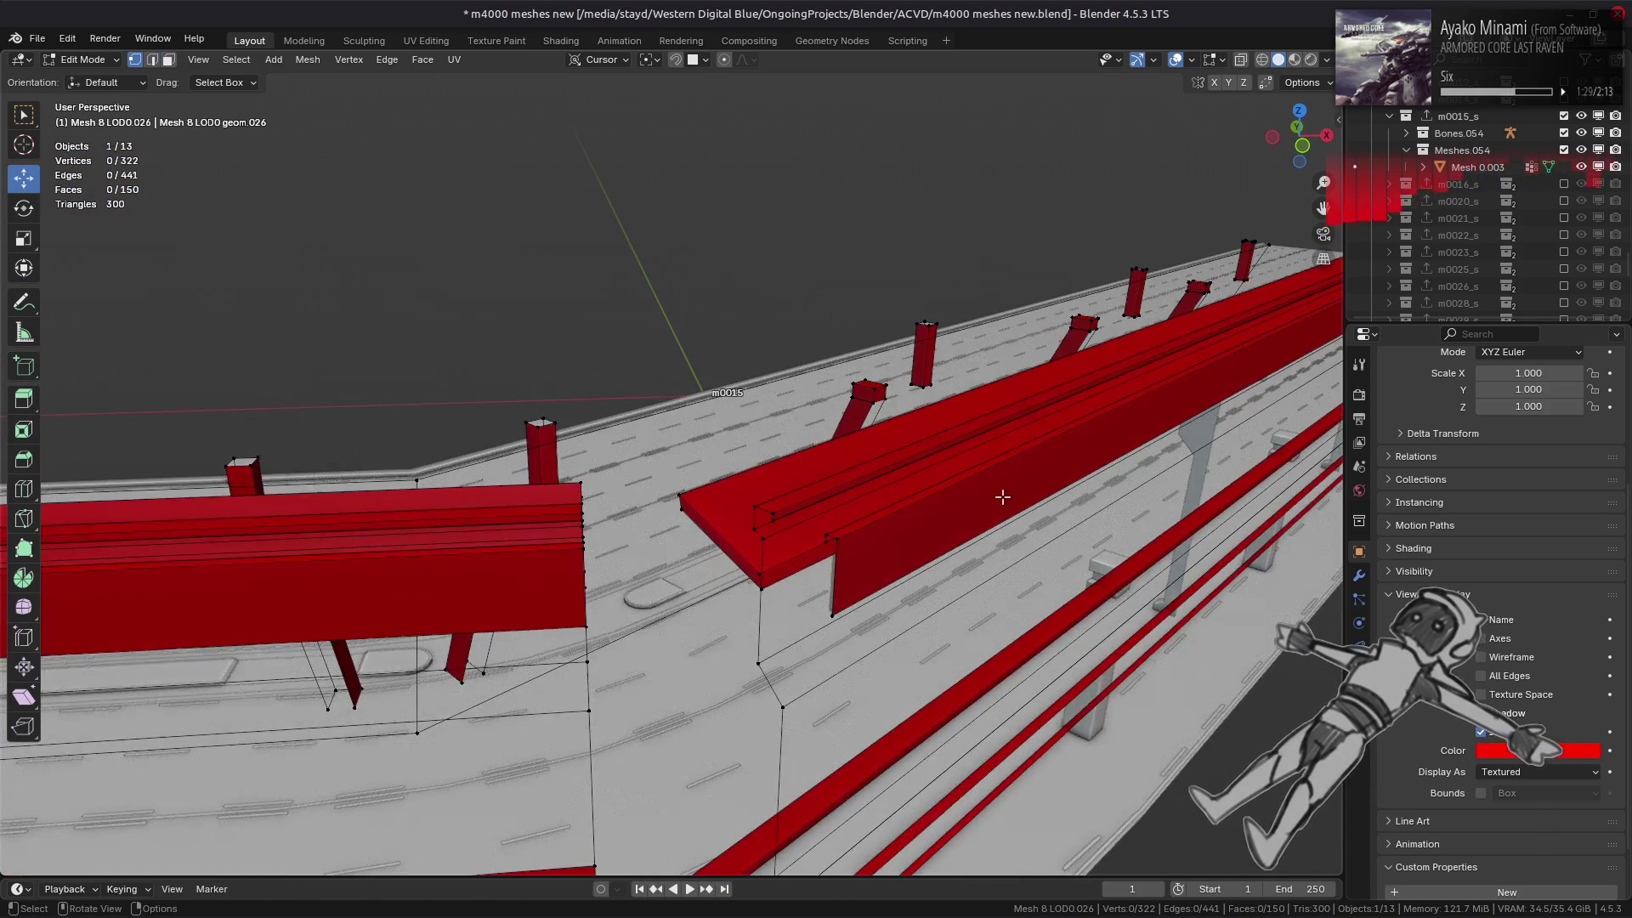
# - Delete a stray face on the rail
pyautogui.press('3')
pyautogui.press('2')
pyautogui.press('3')
pyautogui.click(867, 318)
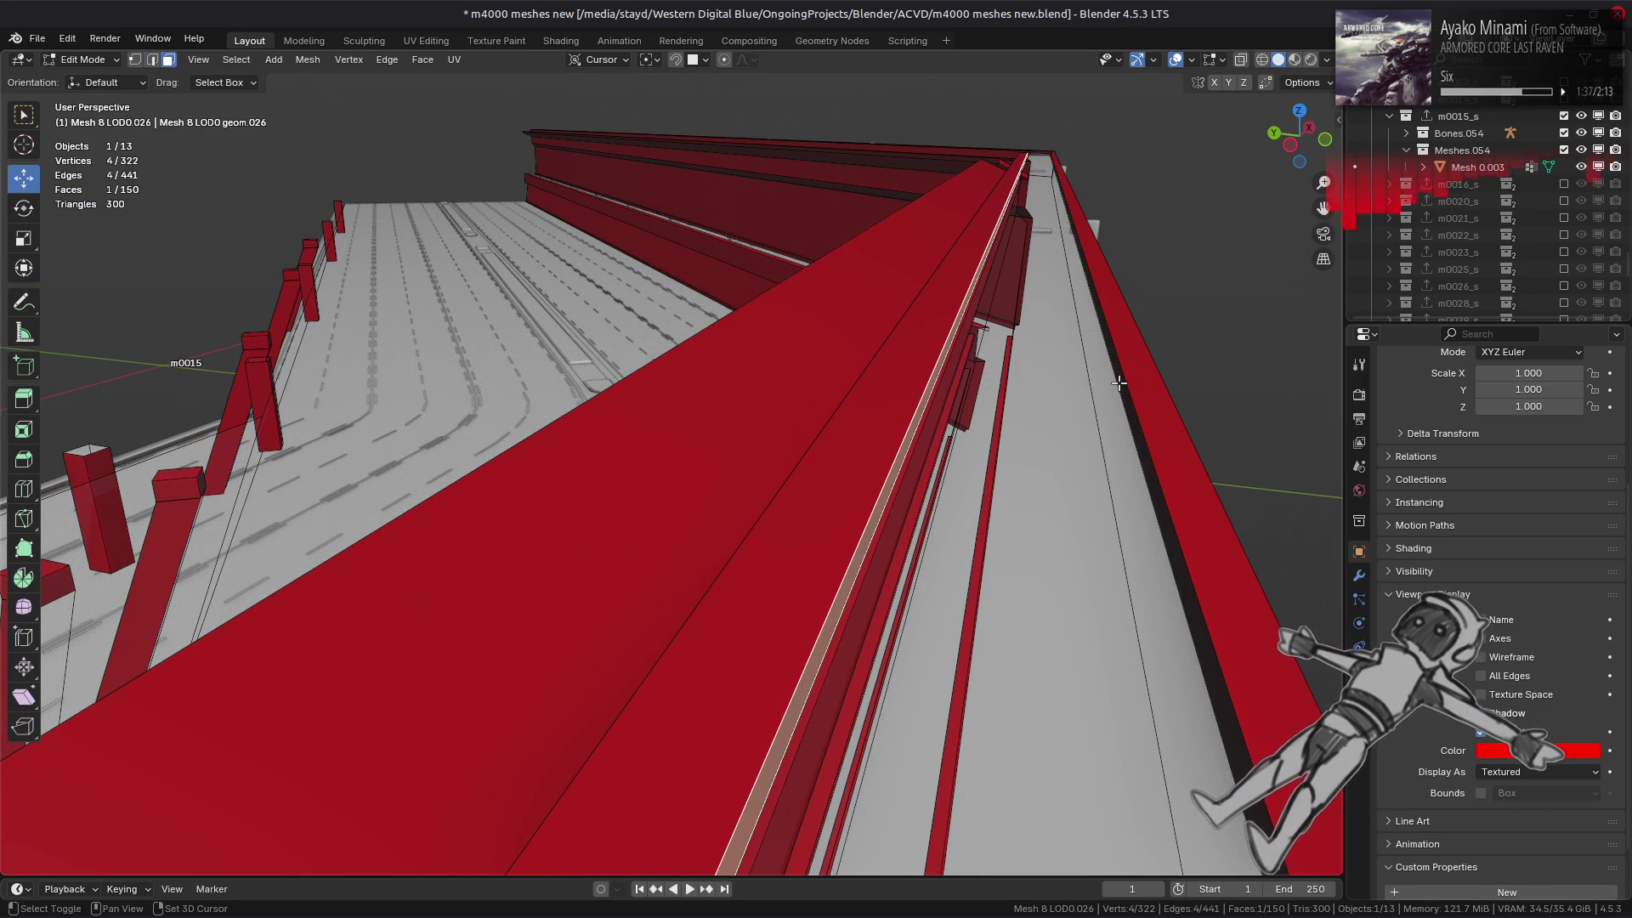
pyautogui.press('x')
pyautogui.click(850, 759)
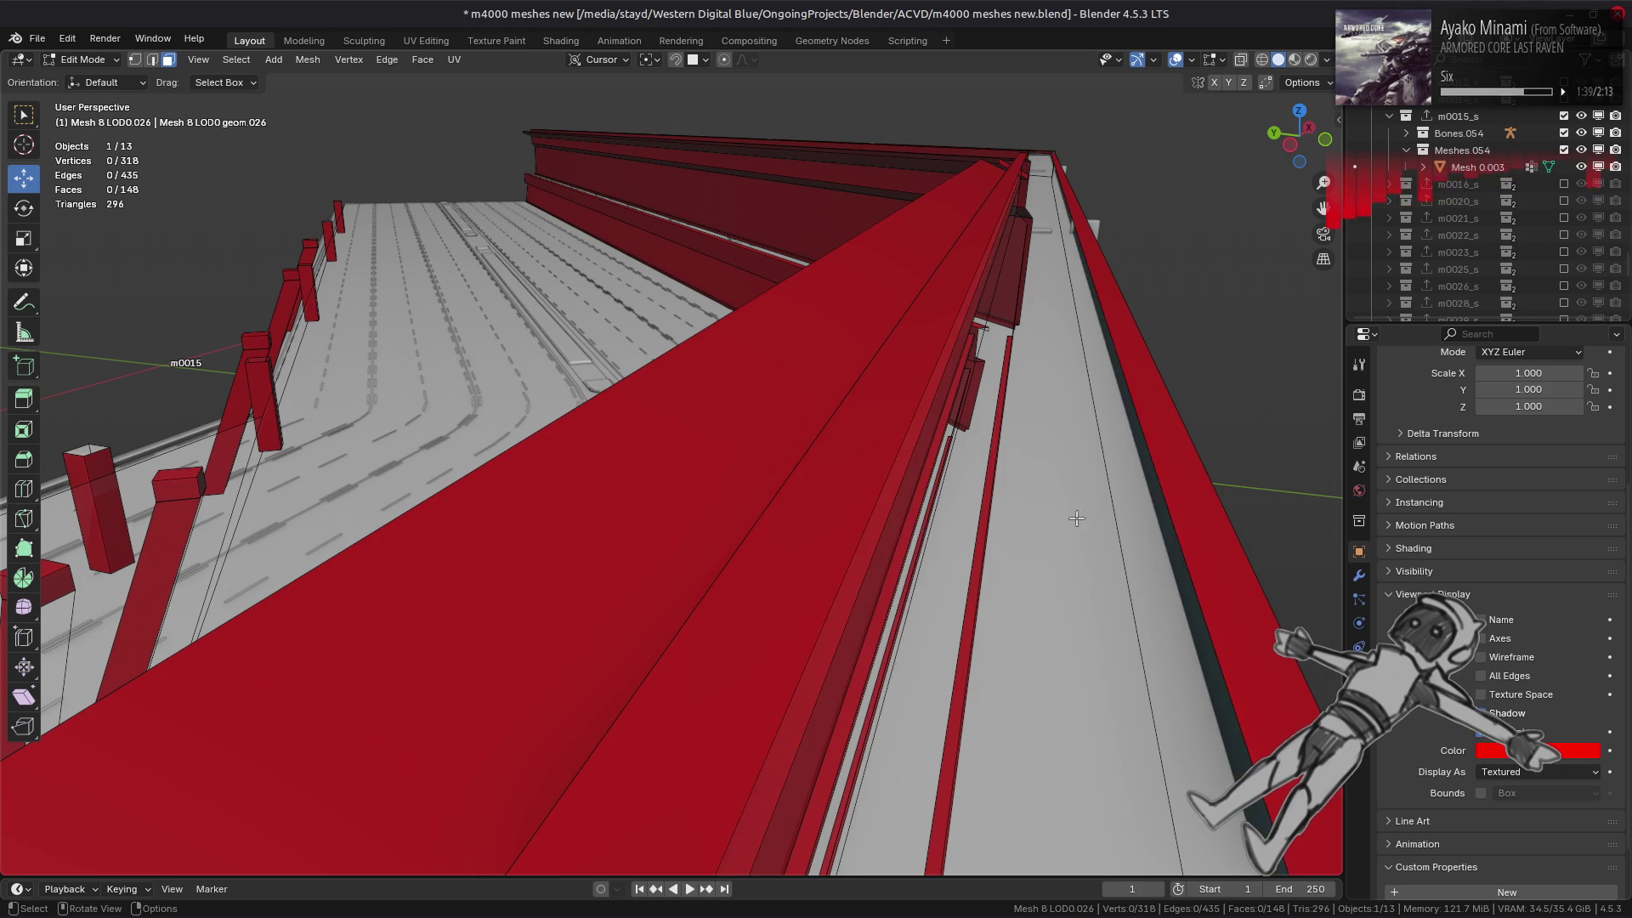
# - Fill a face between two rail edges and dissolve the leftover vertices
pyautogui.press('2')
pyautogui.moveTo(875, 460)
pyautogui.mouseDown(button='middle')
pyautogui.moveTo(1155, 431)
pyautogui.moveTo(871, 452)
pyautogui.mouseUp(button='middle')
pyautogui.keyDown('shift'); pyautogui.click(1284, 398); pyautogui.keyUp('shift')
pyautogui.press('f')
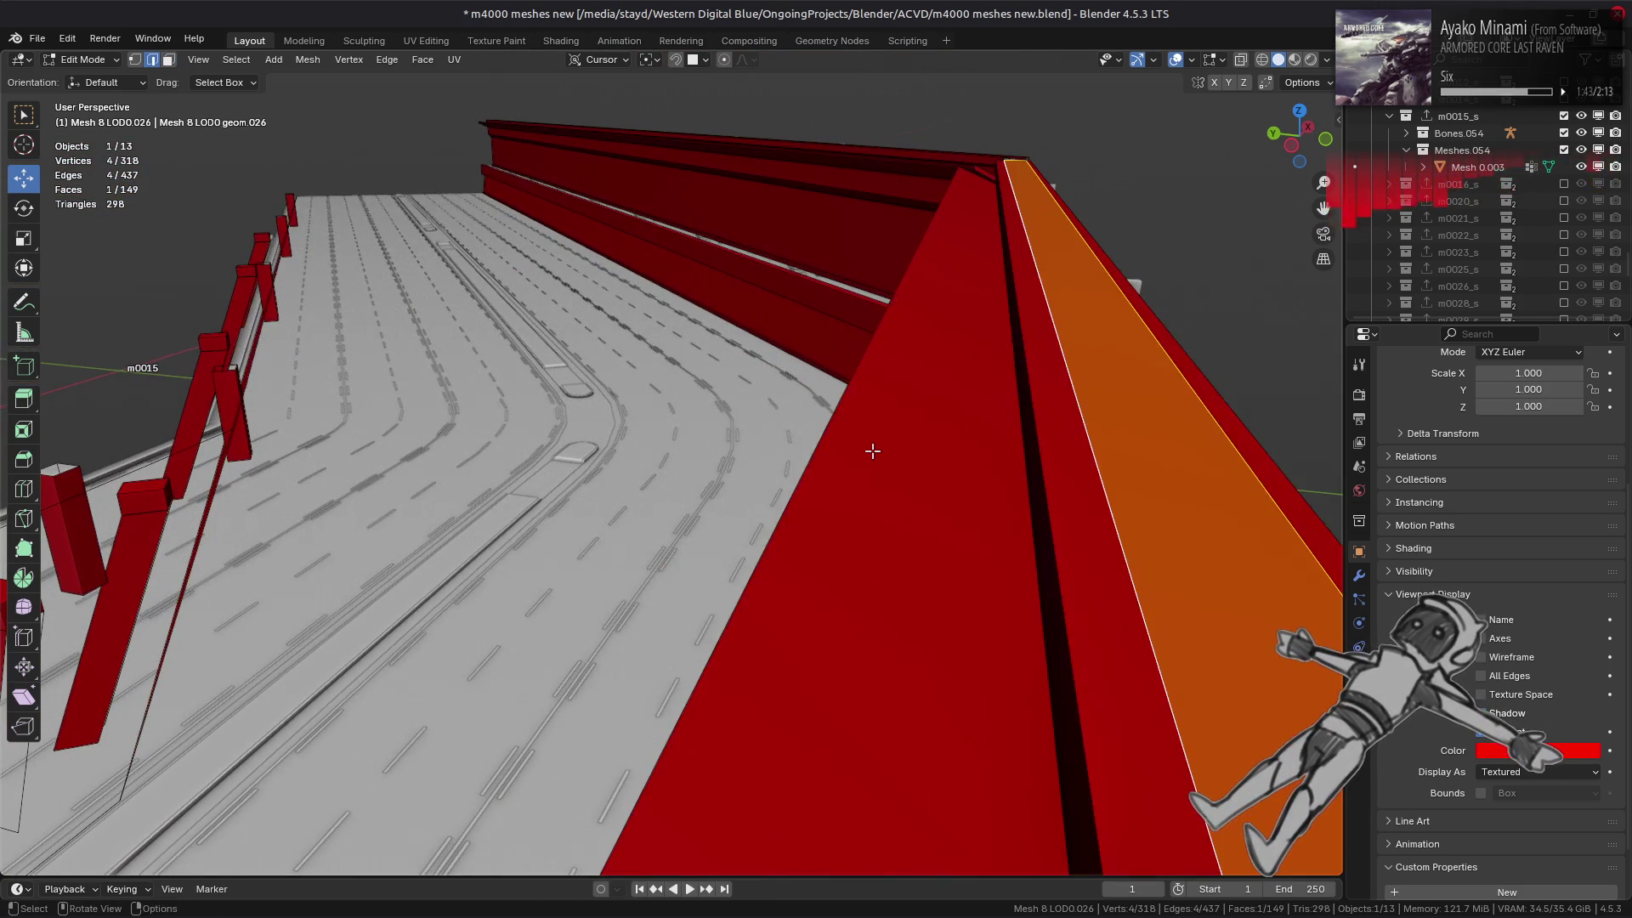
pyautogui.press('1')
pyautogui.rightClick(799, 452)
pyautogui.click(837, 810)
# - Fill the open beam strip with a face and dissolve its extra vertices
pyautogui.moveTo(871, 623)
pyautogui.mouseDown(button='middle')
pyautogui.moveTo(993, 322)
pyautogui.moveTo(836, 380)
pyautogui.moveTo(844, 459)
pyautogui.moveTo(918, 394)
pyautogui.moveTo(712, 434)
pyautogui.mouseUp(button='middle')
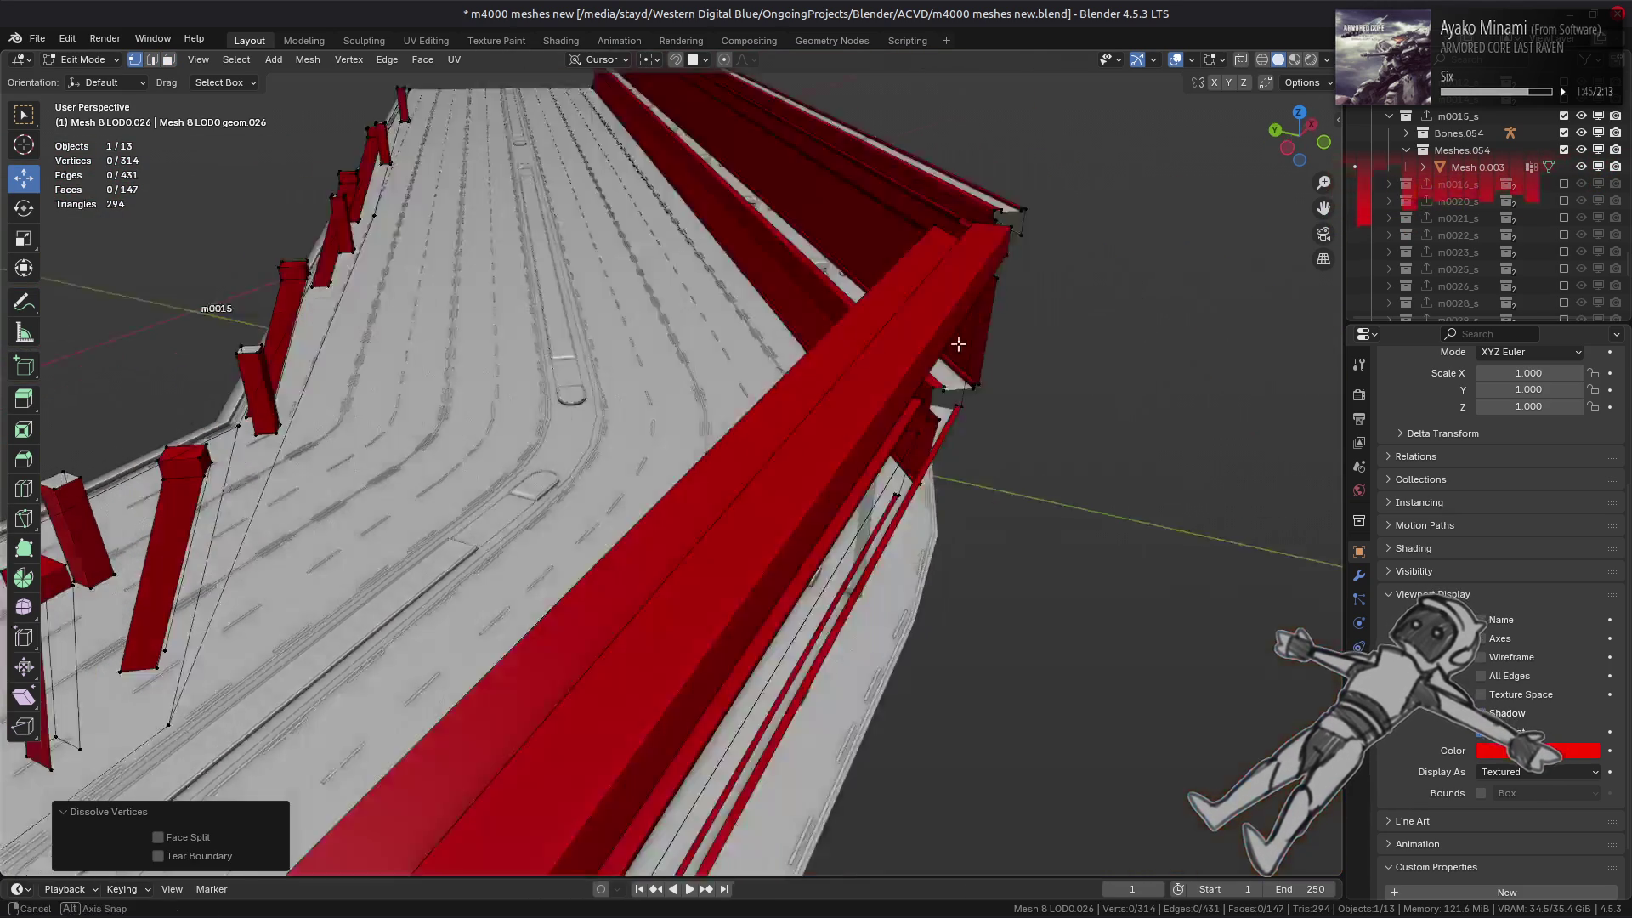
pyautogui.press('2')
pyautogui.moveTo(848, 405); pyautogui.dragTo(988, 396, button='middle')
pyautogui.keyDown('shift'); pyautogui.click(919, 384); pyautogui.keyUp('shift')
pyautogui.press('f')
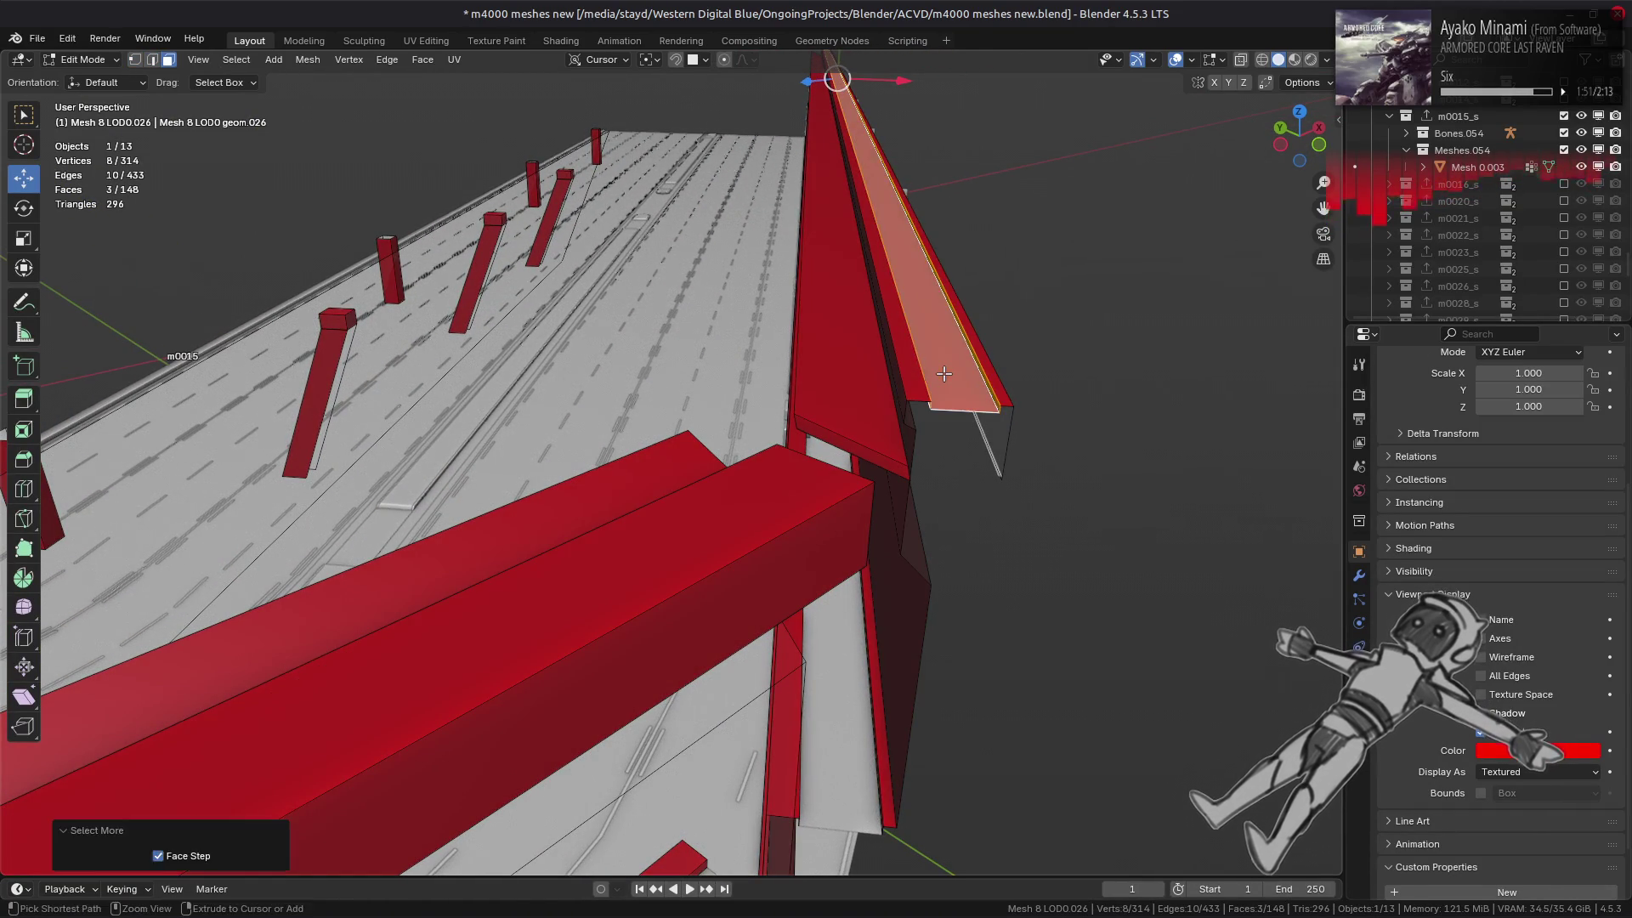
pyautogui.press('1')
pyautogui.hotkey('ctrl', 'v')
pyautogui.click(906, 434)
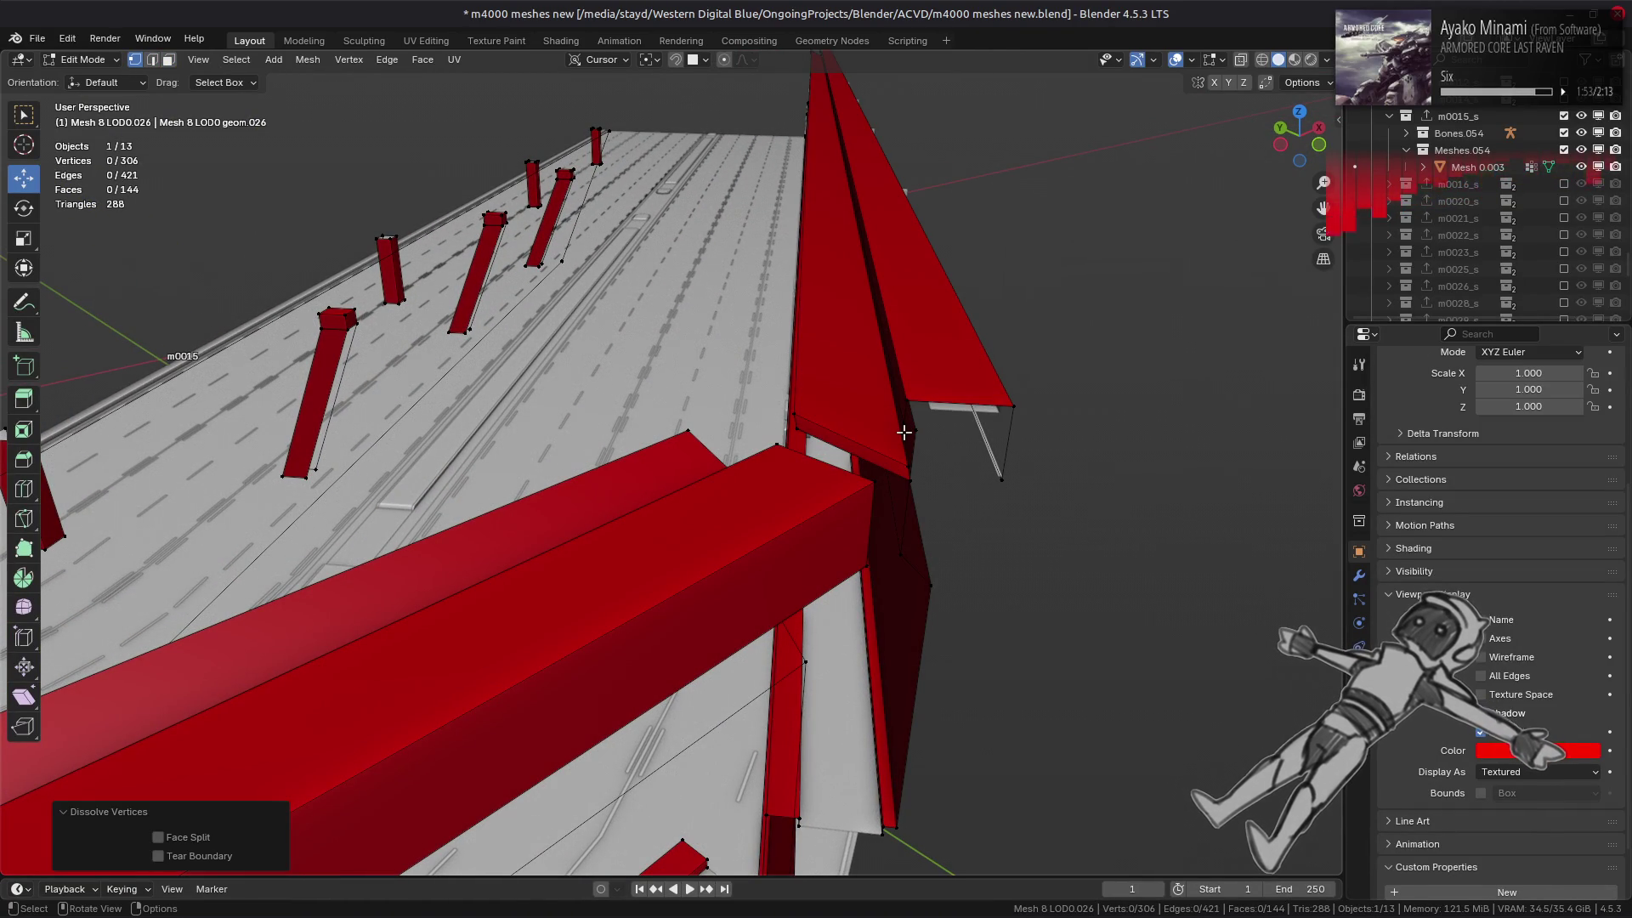
# - Delete four adjacent faces on the red wall
pyautogui.moveTo(903, 433)
pyautogui.mouseDown(button='middle')
pyautogui.moveTo(882, 437)
pyautogui.moveTo(973, 430)
pyautogui.mouseUp(button='middle')
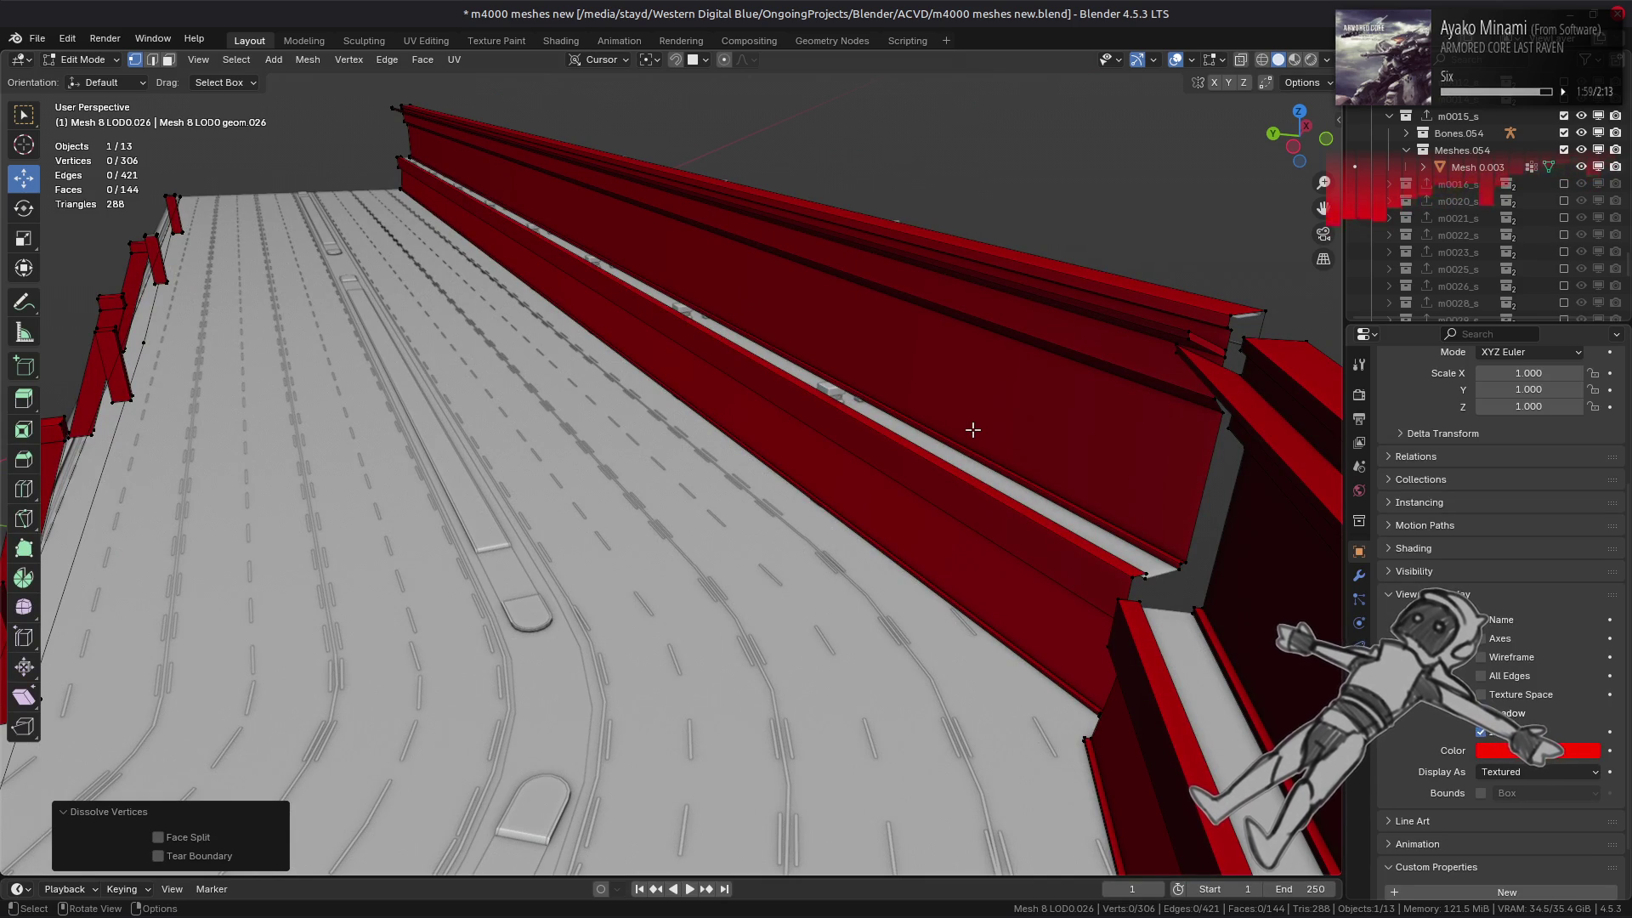
pyautogui.scroll(2, 972, 430)
pyautogui.press('3')
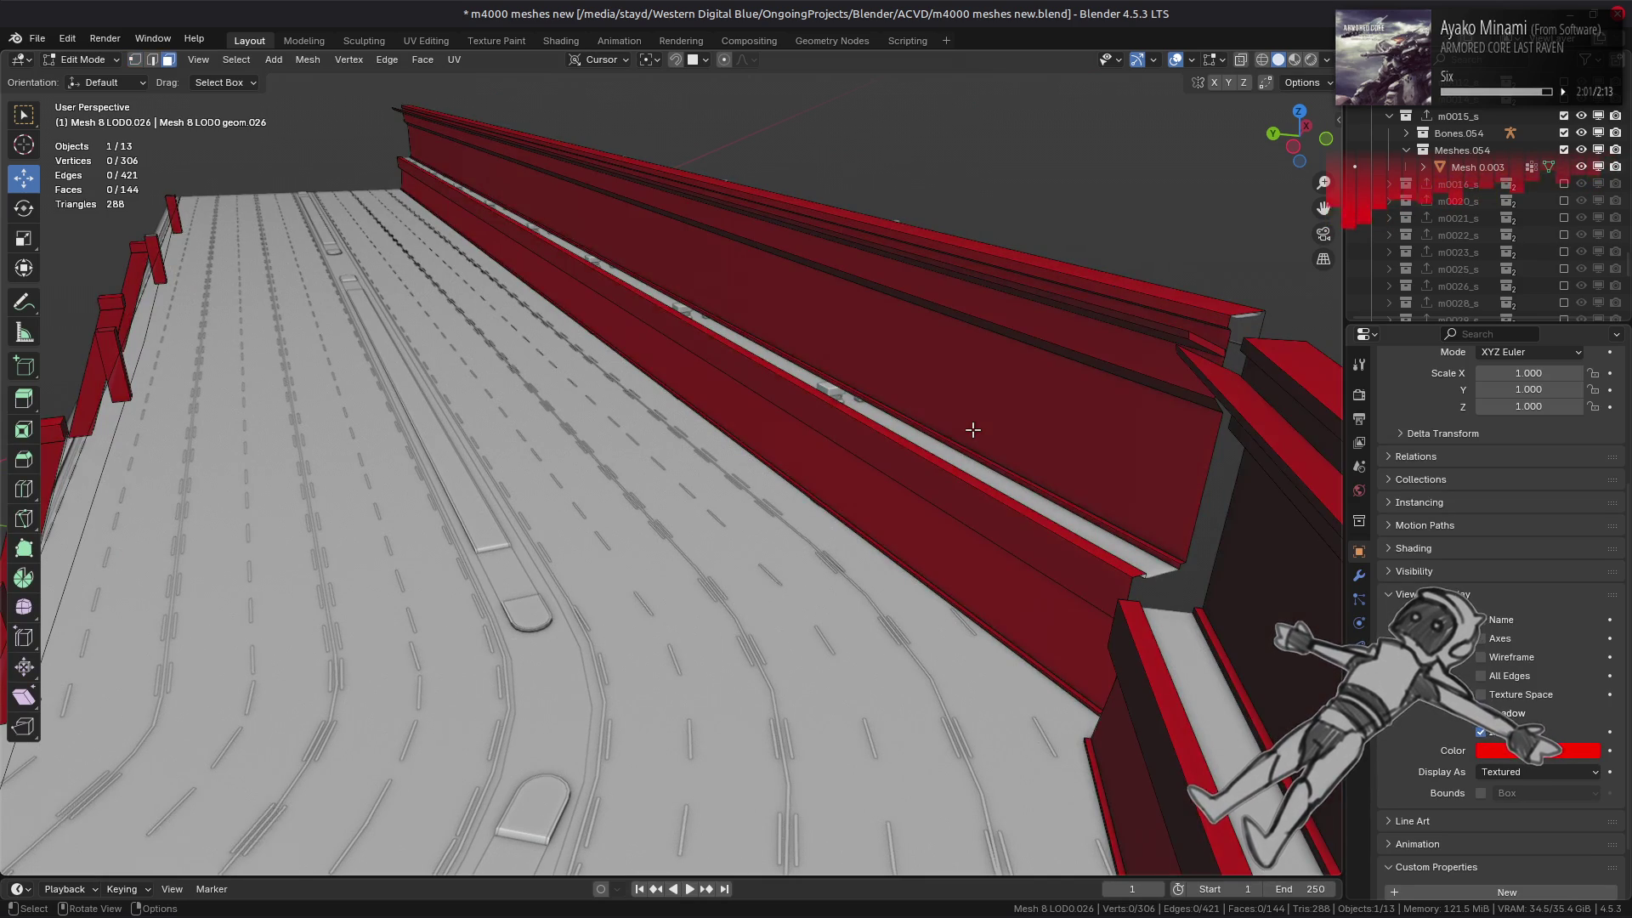
pyautogui.moveTo(1093, 393)
pyautogui.mouseDown(button='middle')
pyautogui.moveTo(620, 423)
pyautogui.moveTo(947, 439)
pyautogui.mouseUp(button='middle')
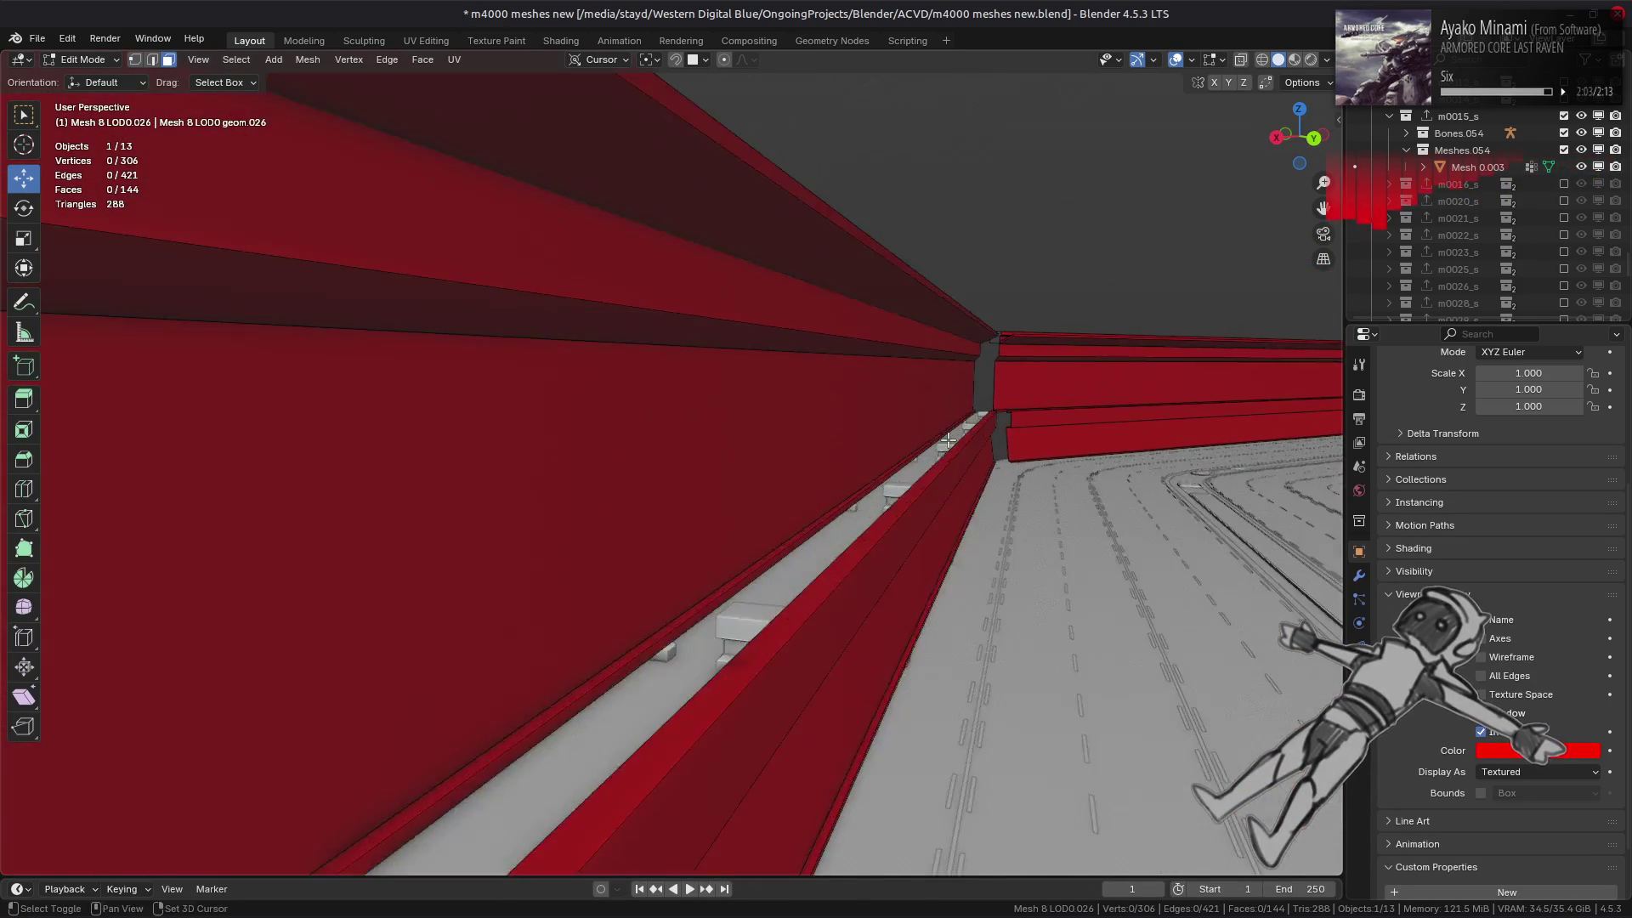
pyautogui.moveTo(755, 430)
pyautogui.mouseDown(button='middle')
pyautogui.moveTo(861, 404)
pyautogui.moveTo(816, 473)
pyautogui.moveTo(849, 441)
pyautogui.moveTo(868, 475)
pyautogui.mouseUp(button='middle')
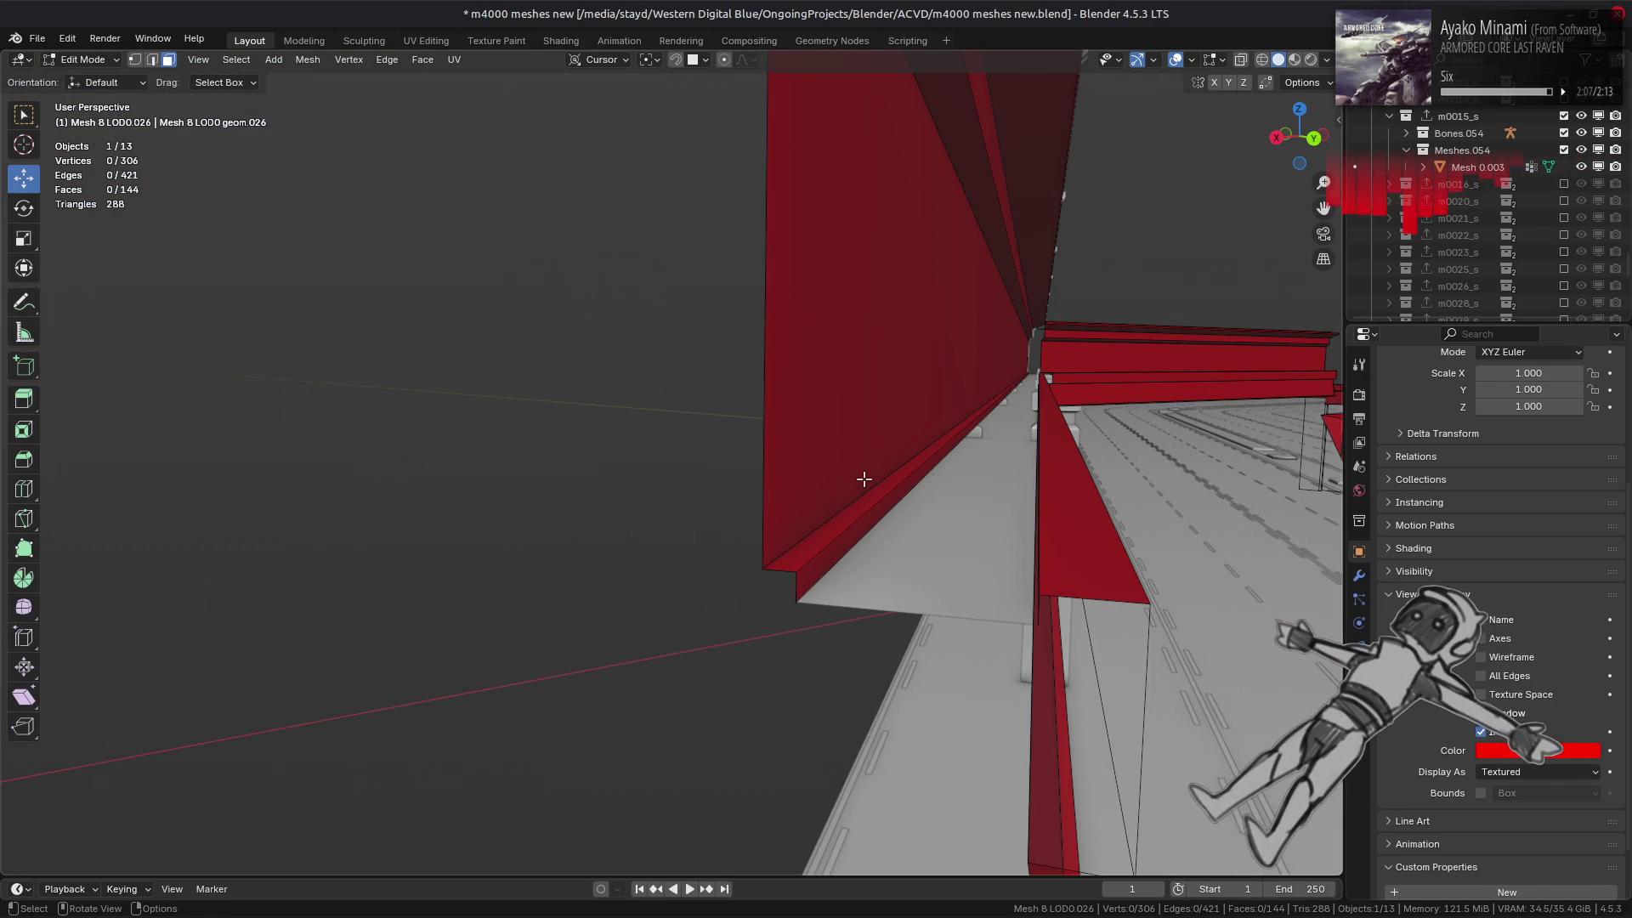
pyautogui.click(862, 528)
pyautogui.moveTo(863, 528); pyautogui.dragTo(898, 486, button='middle')
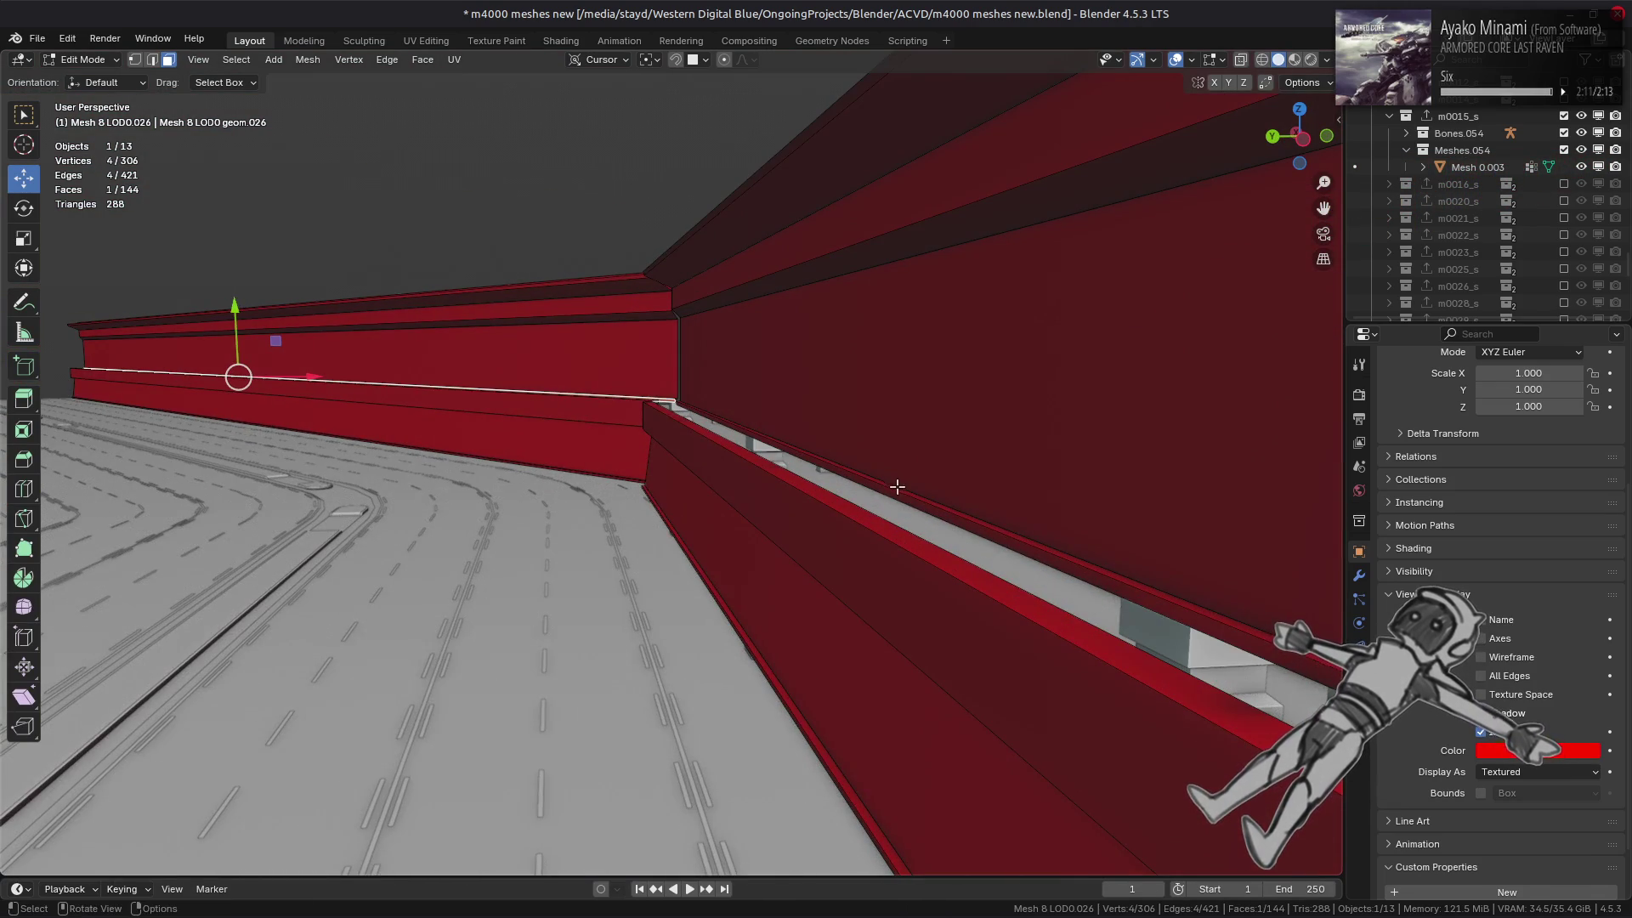
pyautogui.press('ctrl+KP_Add')
pyautogui.press('ctrl+KP_Add')
pyautogui.rightClick(817, 493)
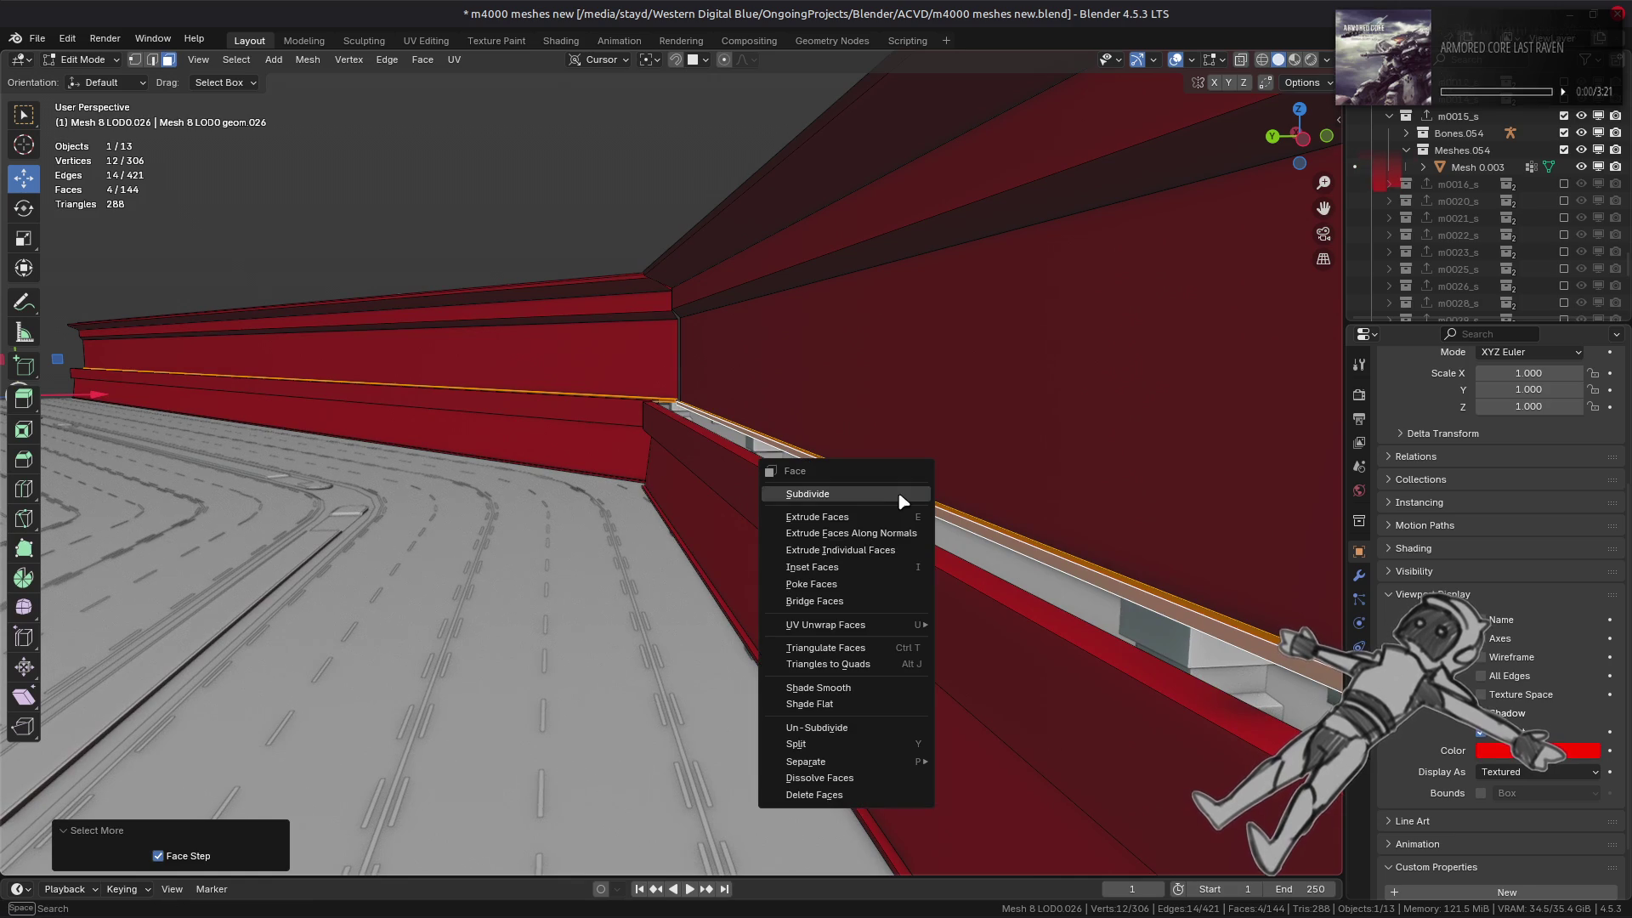
pyautogui.click(829, 801)
# - Move the wall's top edge loop -5.939 m along Y
pyautogui.moveTo(646, 374)
pyautogui.mouseDown(button='middle')
pyautogui.moveTo(666, 400)
pyautogui.moveTo(717, 382)
pyautogui.moveTo(435, 383)
pyautogui.mouseUp(button='middle')
pyautogui.keyDown('alt'); pyautogui.click(666, 400); pyautogui.keyUp('alt')
pyautogui.scroll(-8, 714, 382)
pyautogui.moveTo(316, 331); pyautogui.dragTo(700, 622)
pyautogui.moveTo(699, 622); pyautogui.dragTo(715, 564, button='middle')
pyautogui.hotkey('alt', 'a')
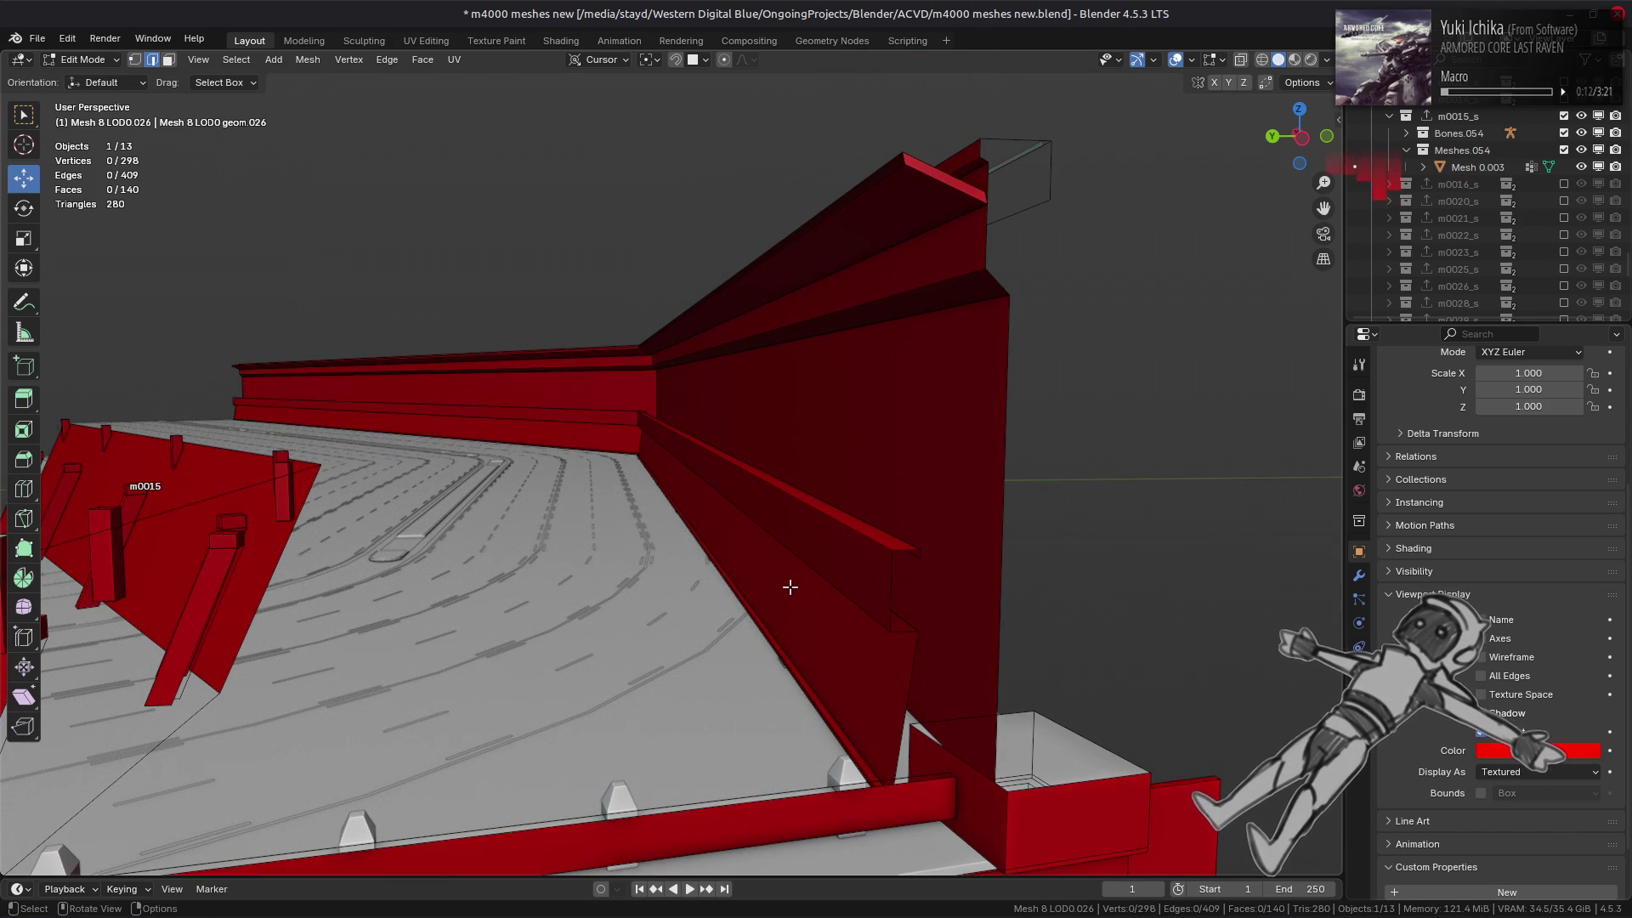
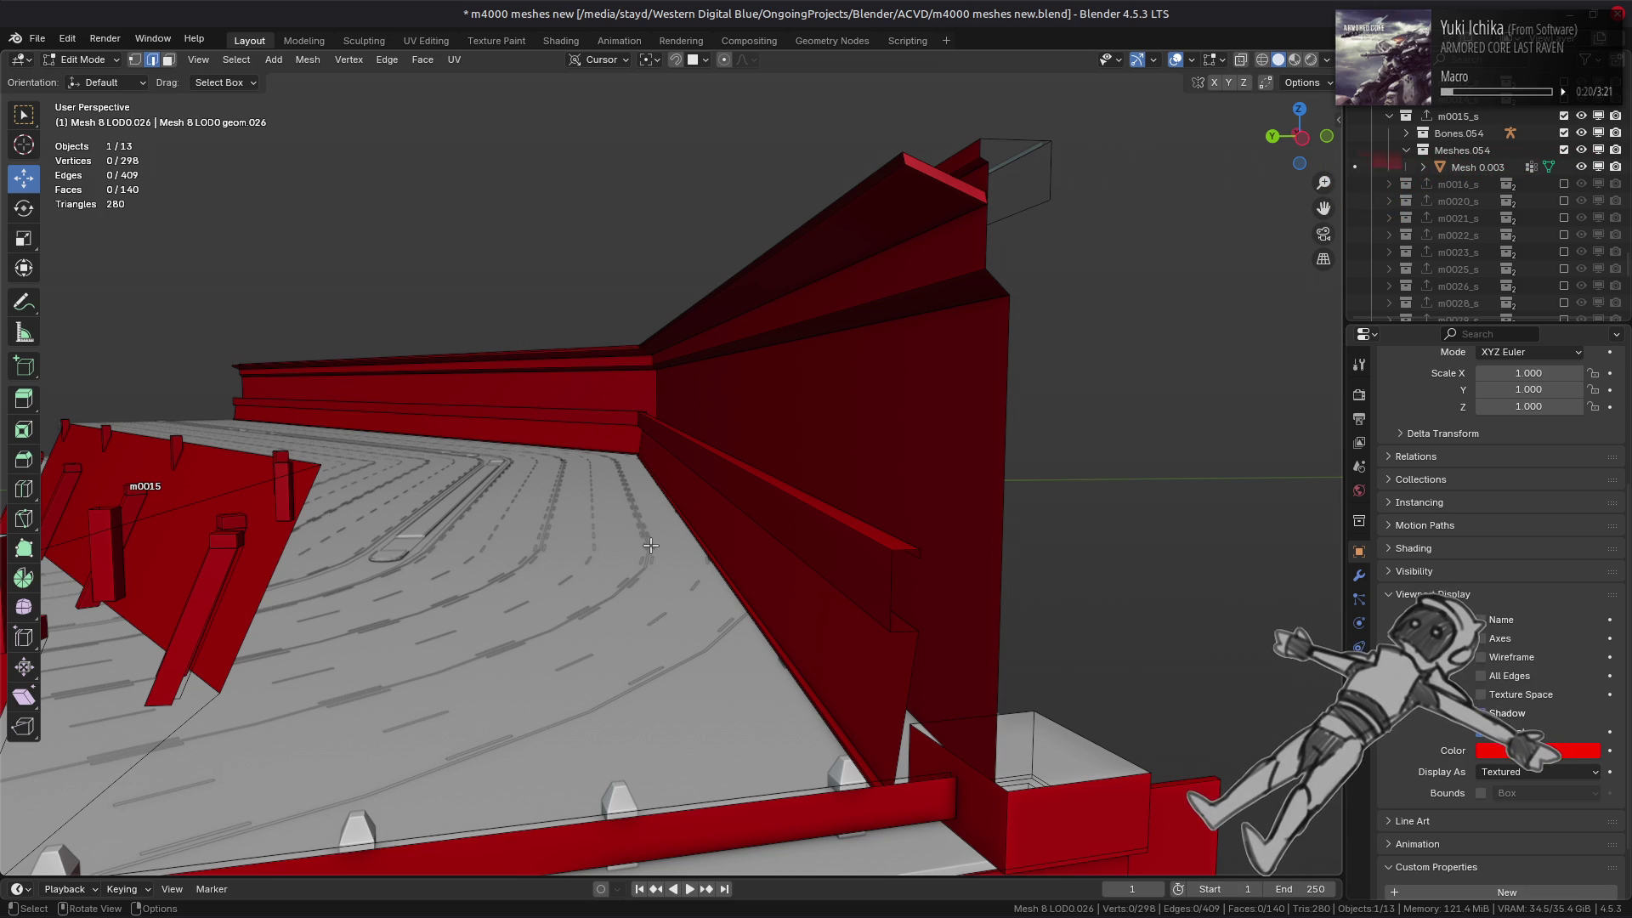
# - Delete the two small strip faces between the red walls
pyautogui.scroll(3, 651, 545)
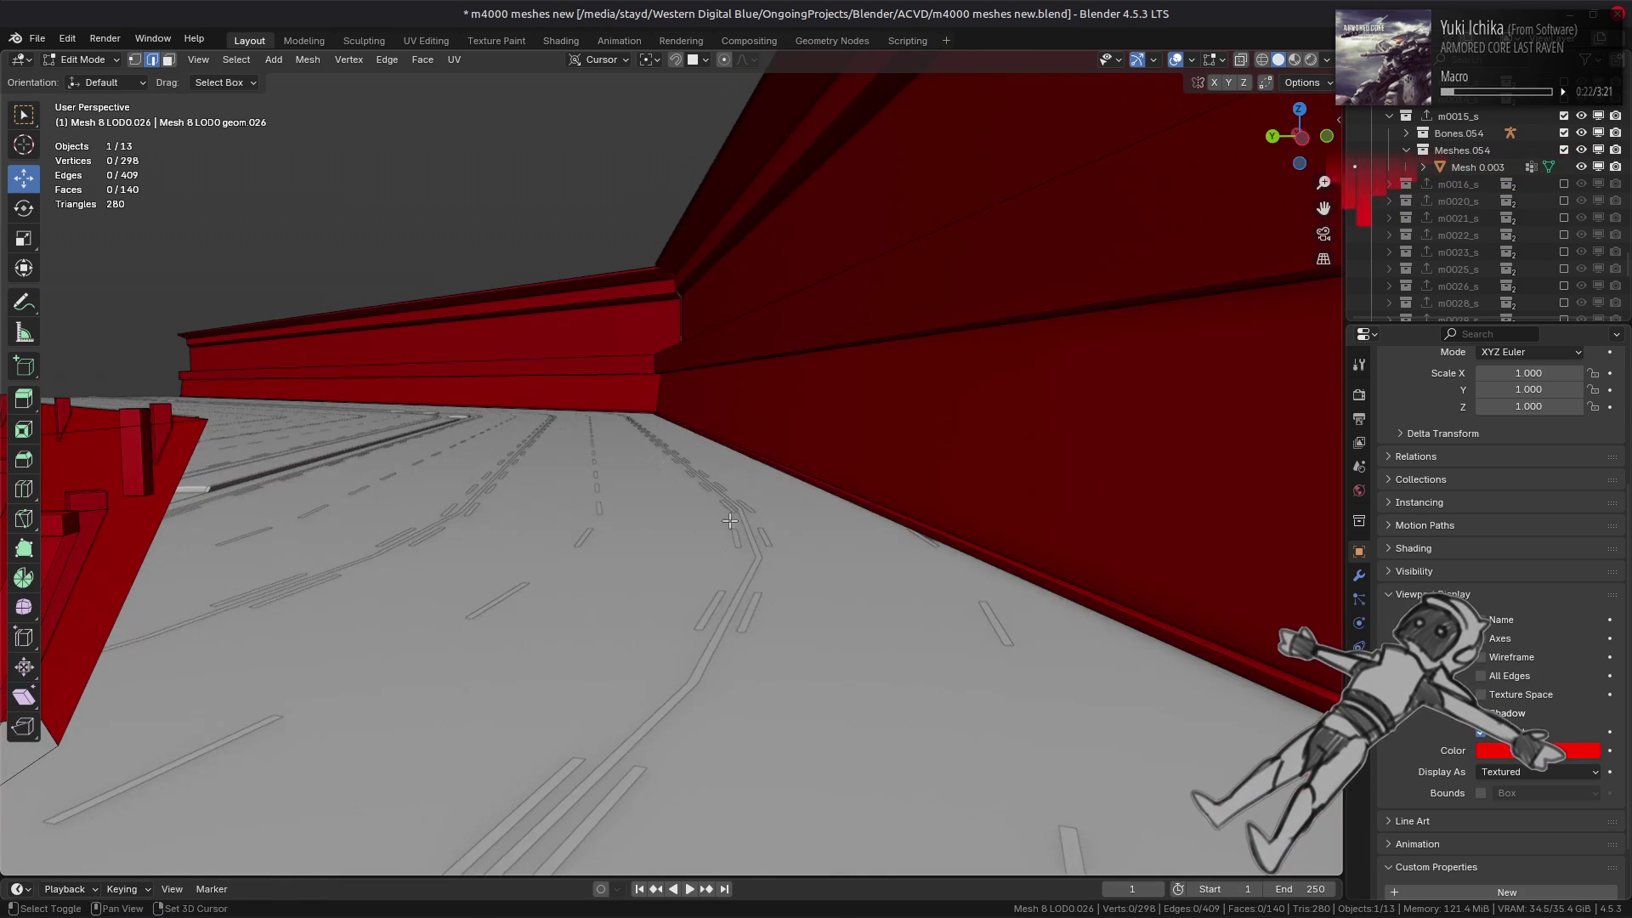
pyautogui.press('3')
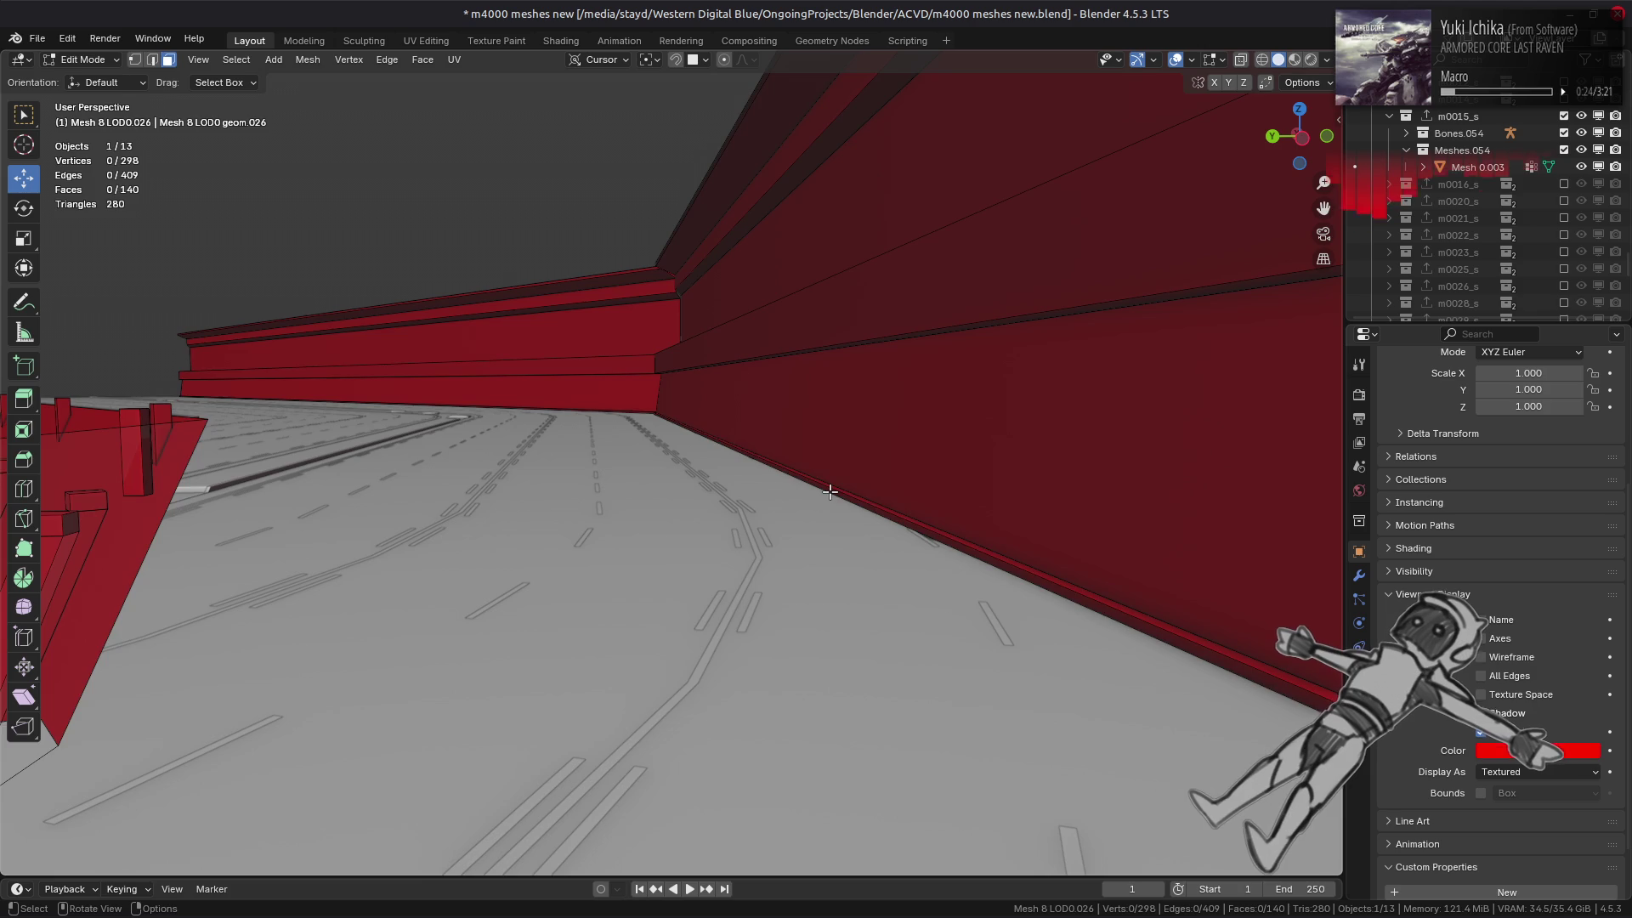
pyautogui.click(768, 465)
pyautogui.moveTo(769, 465)
pyautogui.mouseDown(button='middle')
pyautogui.moveTo(1061, 476)
pyautogui.moveTo(629, 357)
pyautogui.mouseUp(button='middle')
pyautogui.keyDown('shift'); pyautogui.click(618, 354); pyautogui.keyUp('shift')
pyautogui.rightClick(618, 354)
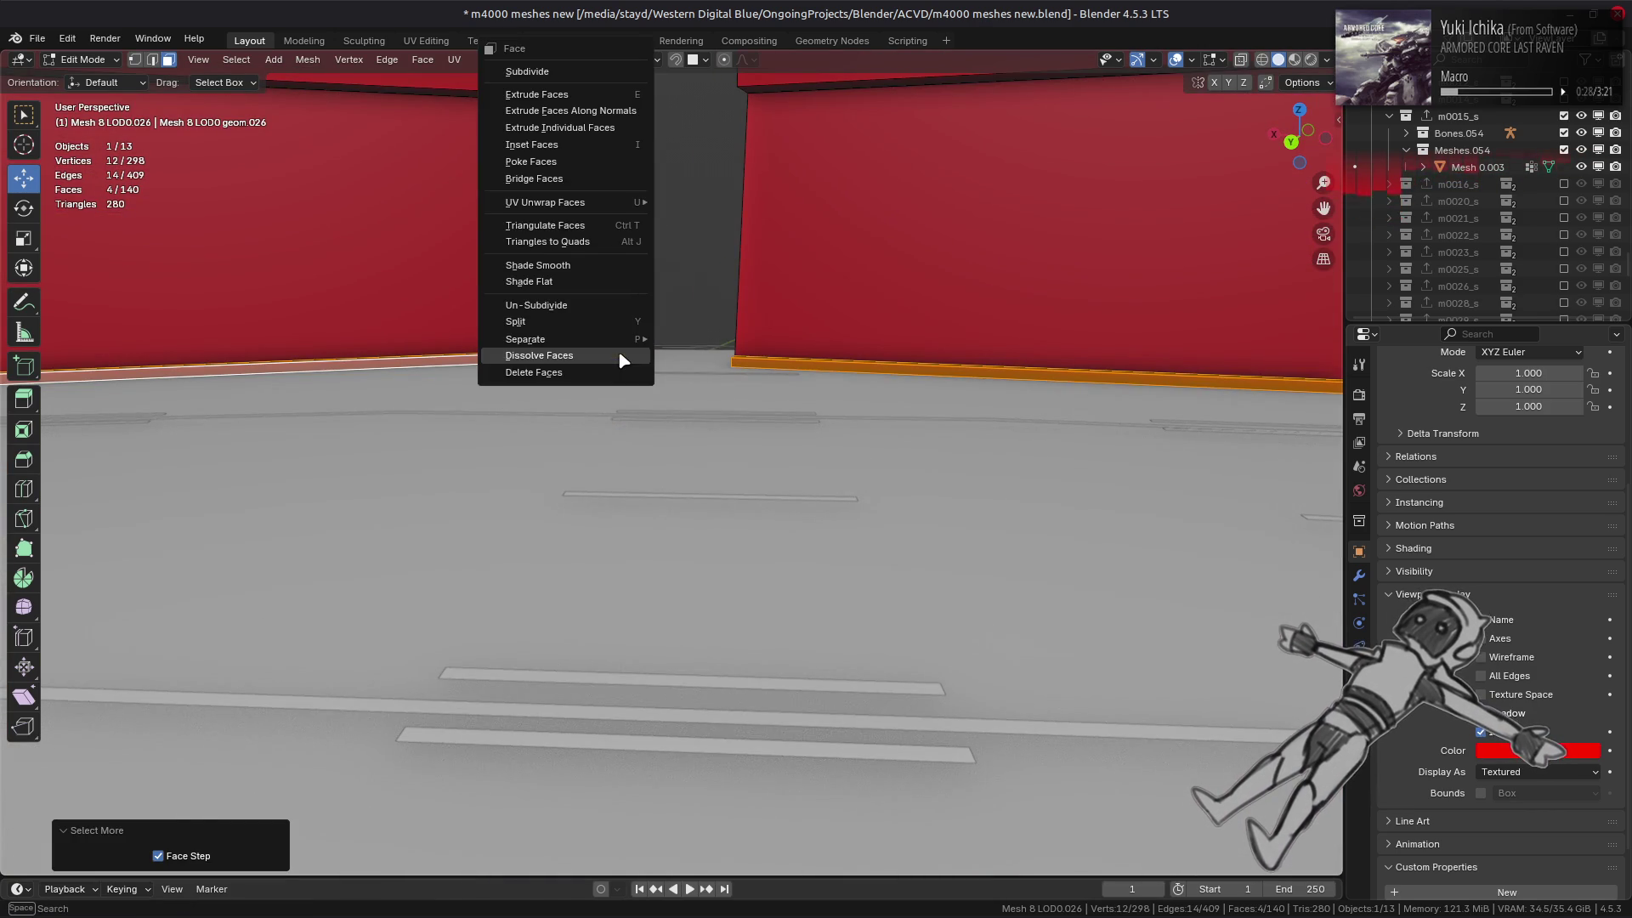
pyautogui.click(611, 375)
# - Vertex-slide the loose wall edge's vertex, unclamped, to close the gap
pyautogui.press('2')
pyautogui.click(892, 369)
pyautogui.moveTo(892, 369); pyautogui.dragTo(890, 365, button='middle')
pyautogui.scroll(3, 890, 365)
pyautogui.moveTo(714, 426)
pyautogui.mouseDown(button='middle')
pyautogui.moveTo(605, 417)
pyautogui.moveTo(674, 456)
pyautogui.moveTo(885, 437)
pyautogui.moveTo(823, 425)
pyautogui.moveTo(817, 405)
pyautogui.moveTo(504, 482)
pyautogui.moveTo(677, 400)
pyautogui.moveTo(748, 391)
pyautogui.mouseUp(button='middle')
pyautogui.hotkey('shift', 'v')
pyautogui.press('c')
pyautogui.click(829, 442)
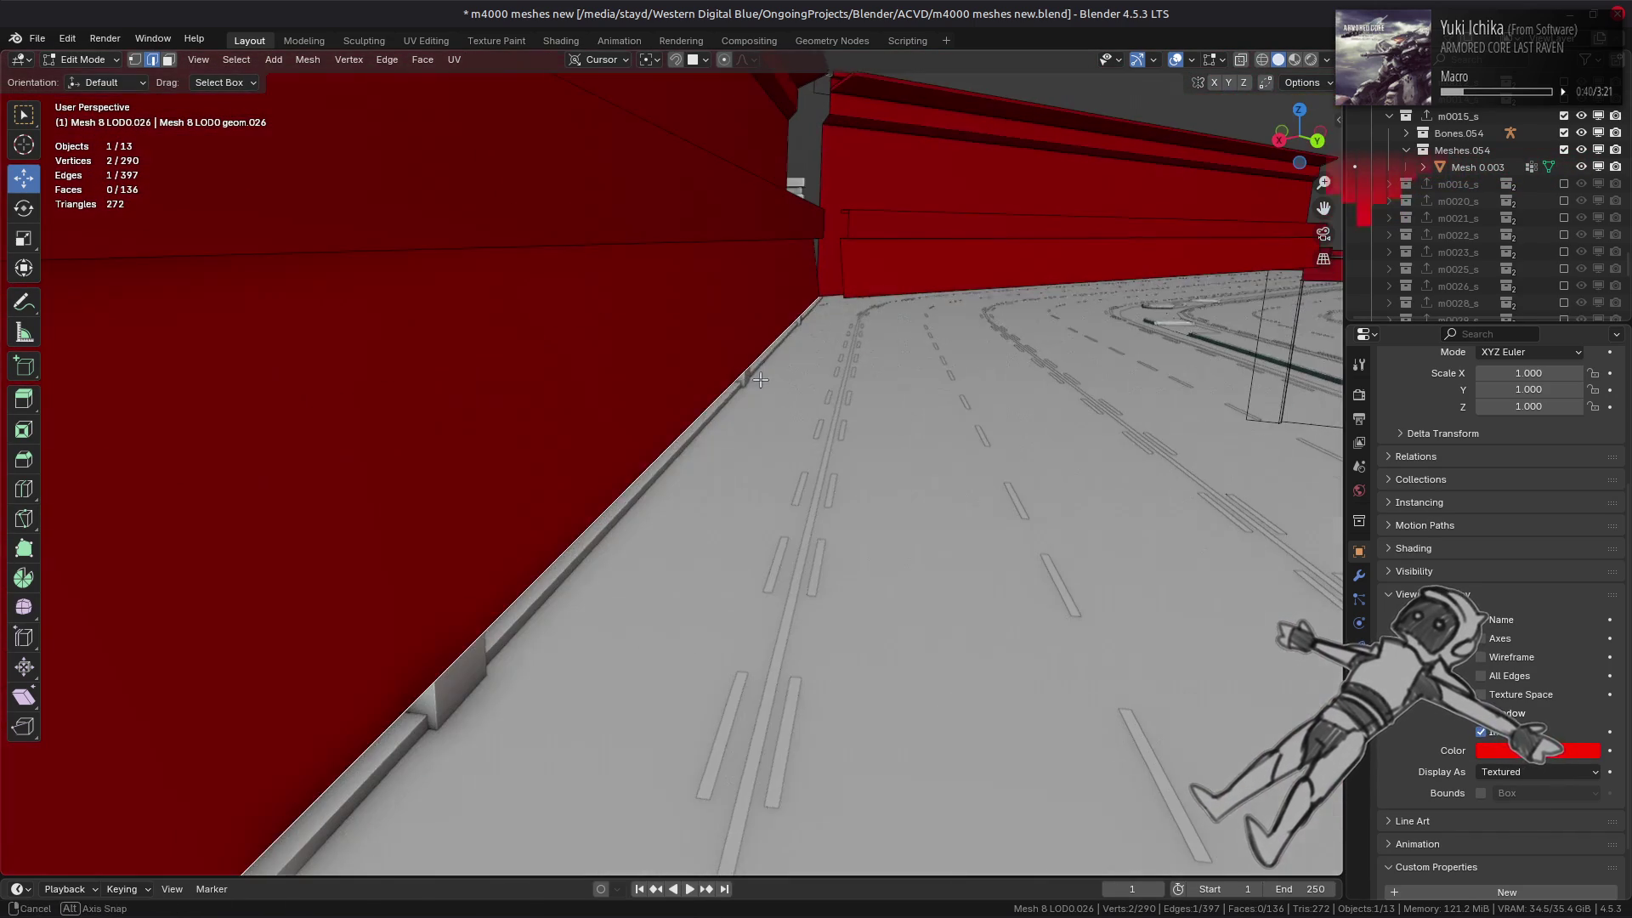
# - Slide a second wall vertex into place and select a face on the wall strip
pyautogui.hotkey('shift', 'v')
pyautogui.click(767, 417)
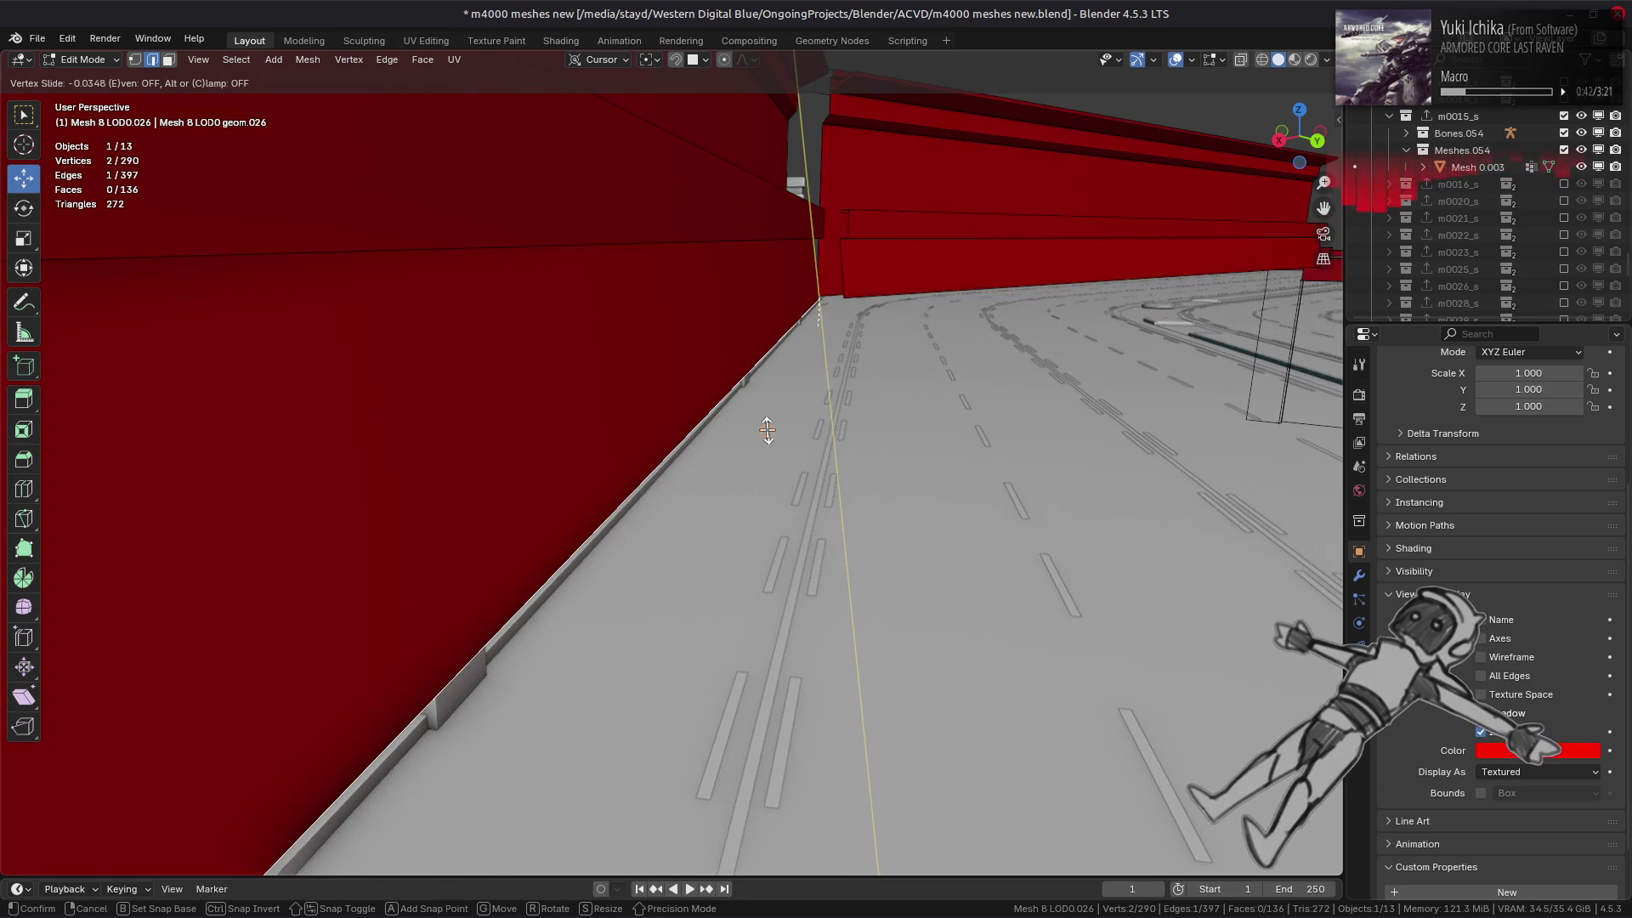
pyautogui.moveTo(768, 428); pyautogui.dragTo(786, 393, button='middle')
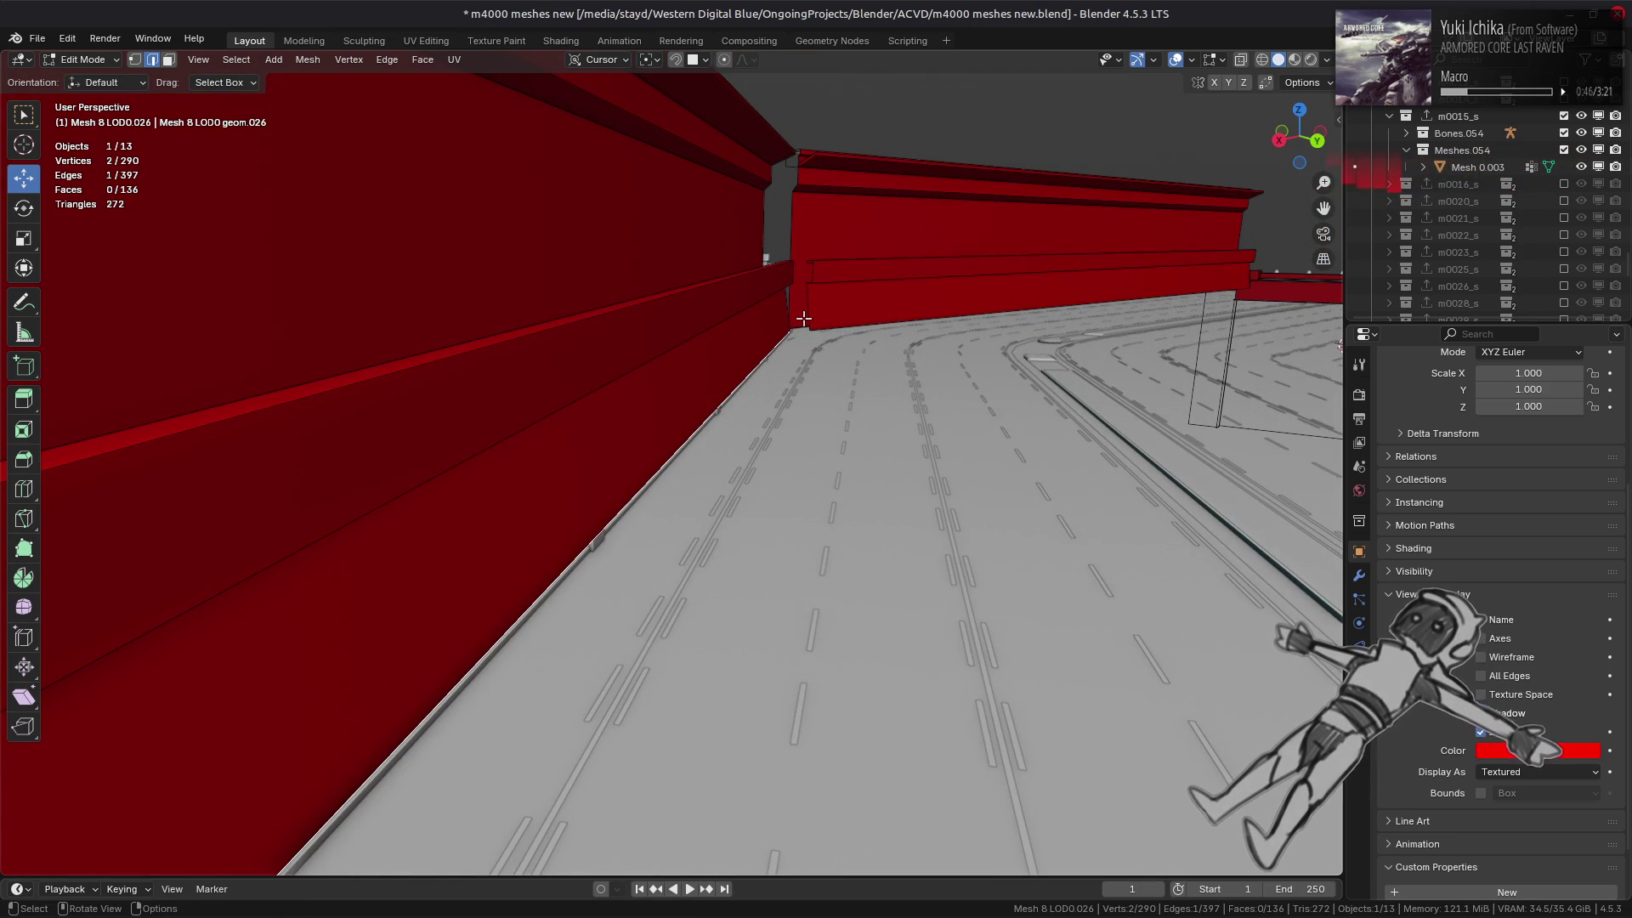
pyautogui.press('3')
pyautogui.scroll(-3, 804, 318)
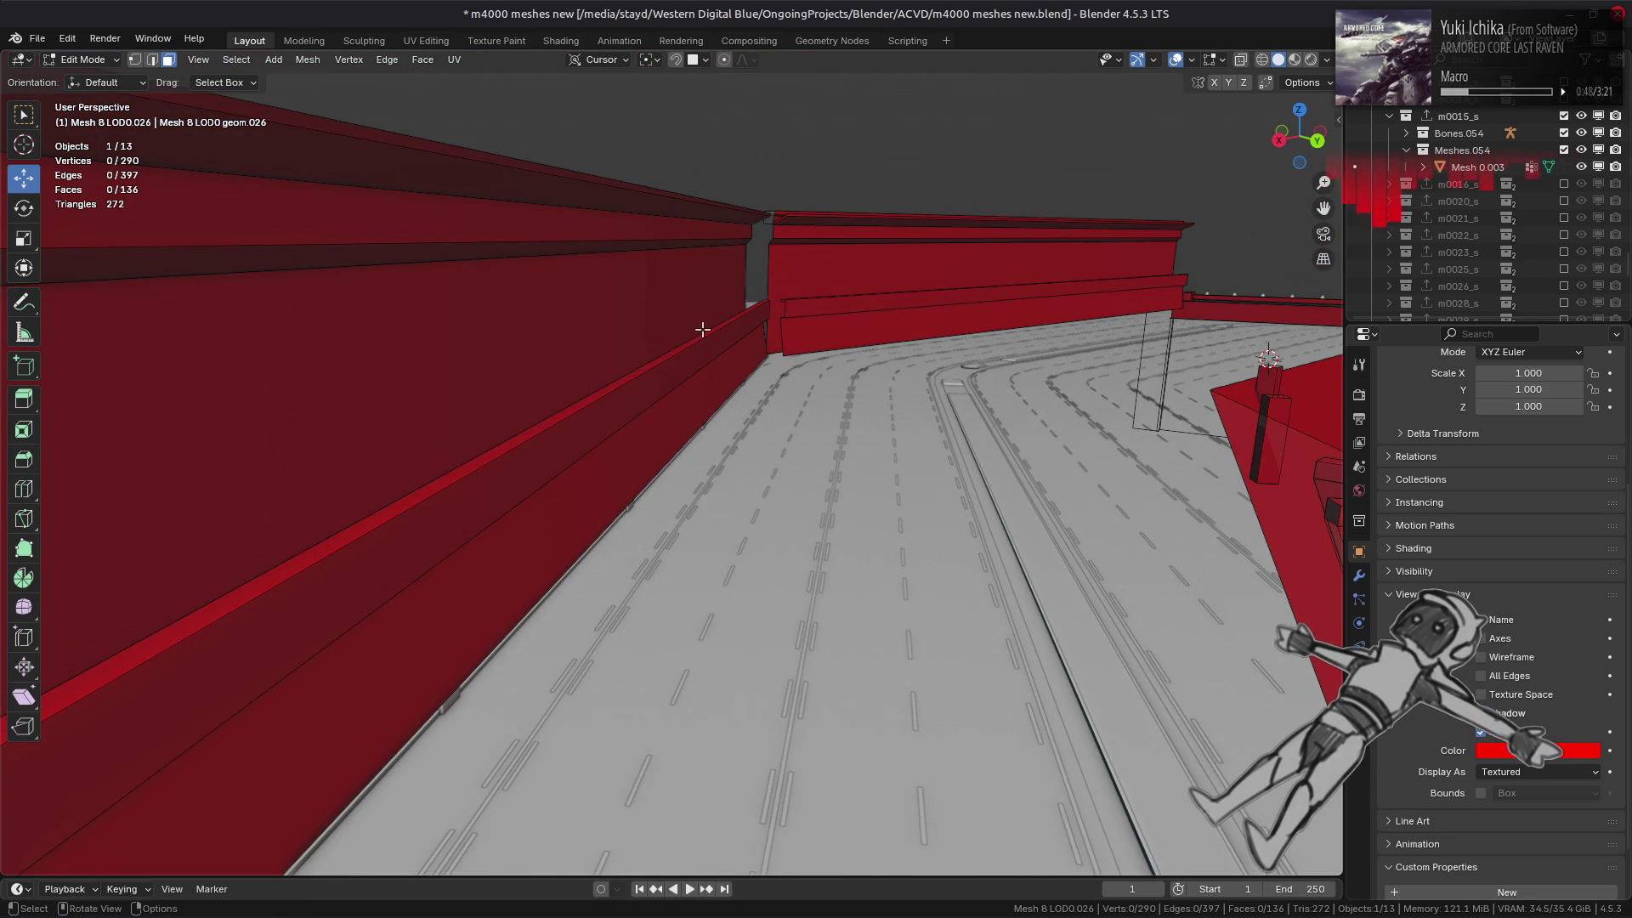
pyautogui.click(702, 338)
pyautogui.moveTo(702, 338)
pyautogui.mouseDown(button='middle')
pyautogui.moveTo(845, 346)
pyautogui.moveTo(845, 292)
pyautogui.moveTo(838, 335)
pyautogui.moveTo(760, 441)
pyautogui.moveTo(585, 378)
pyautogui.mouseUp(button='middle')
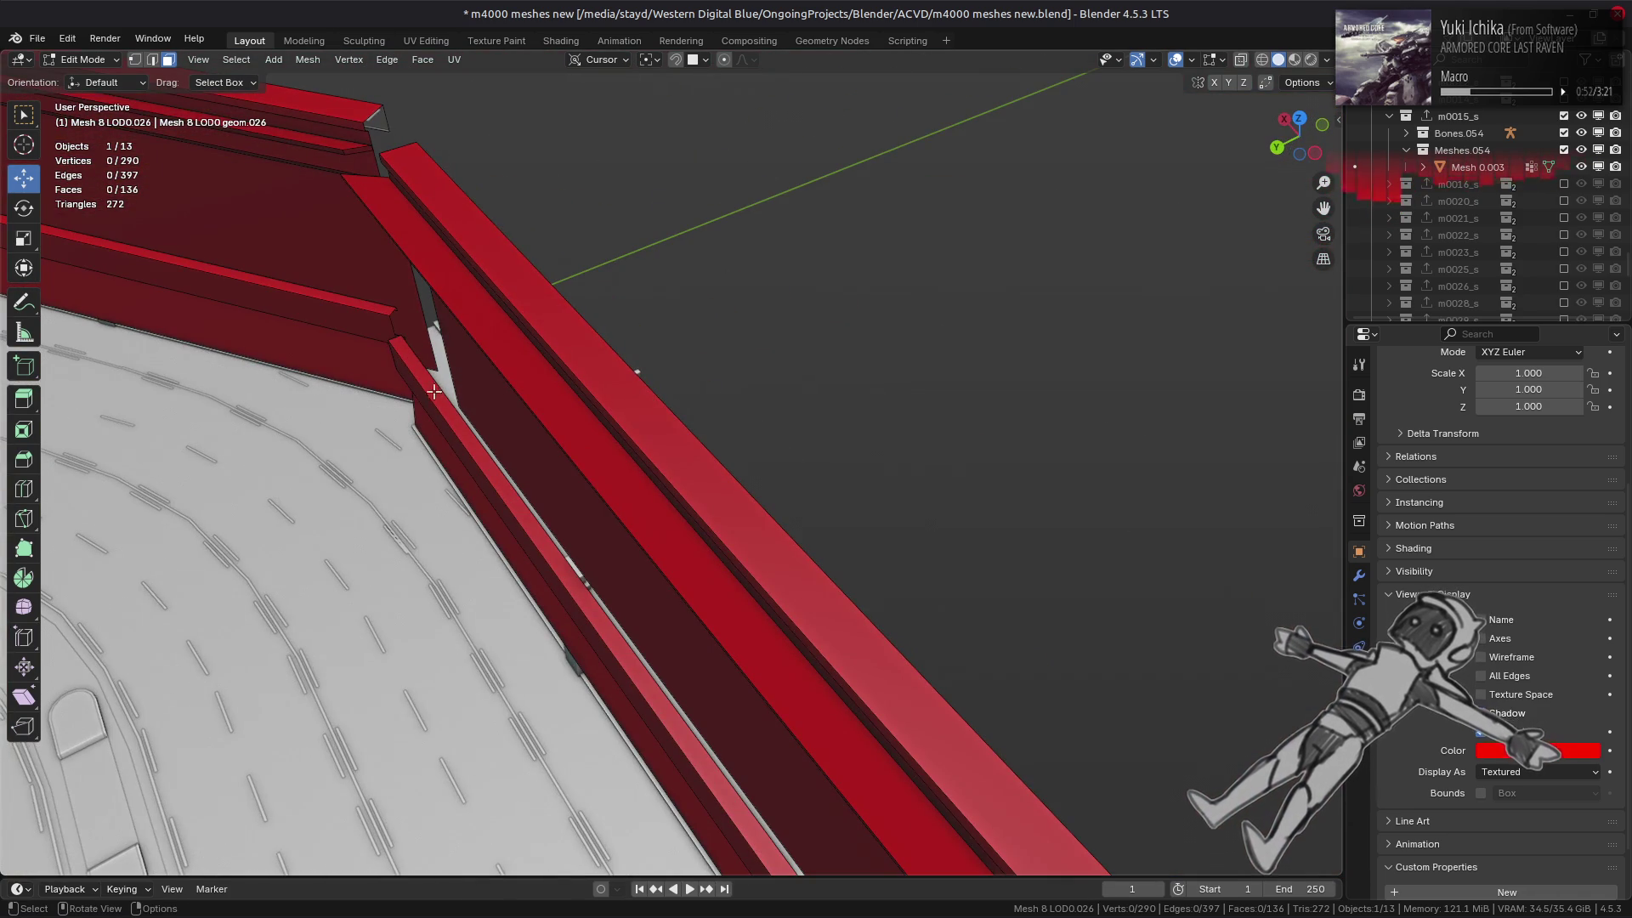
# - Grow the selection along the wall strip and delete the six strip faces
pyautogui.click(399, 343)
pyautogui.press('ctrl+KP_Add')
pyautogui.hotkey('ctrl', 'f')
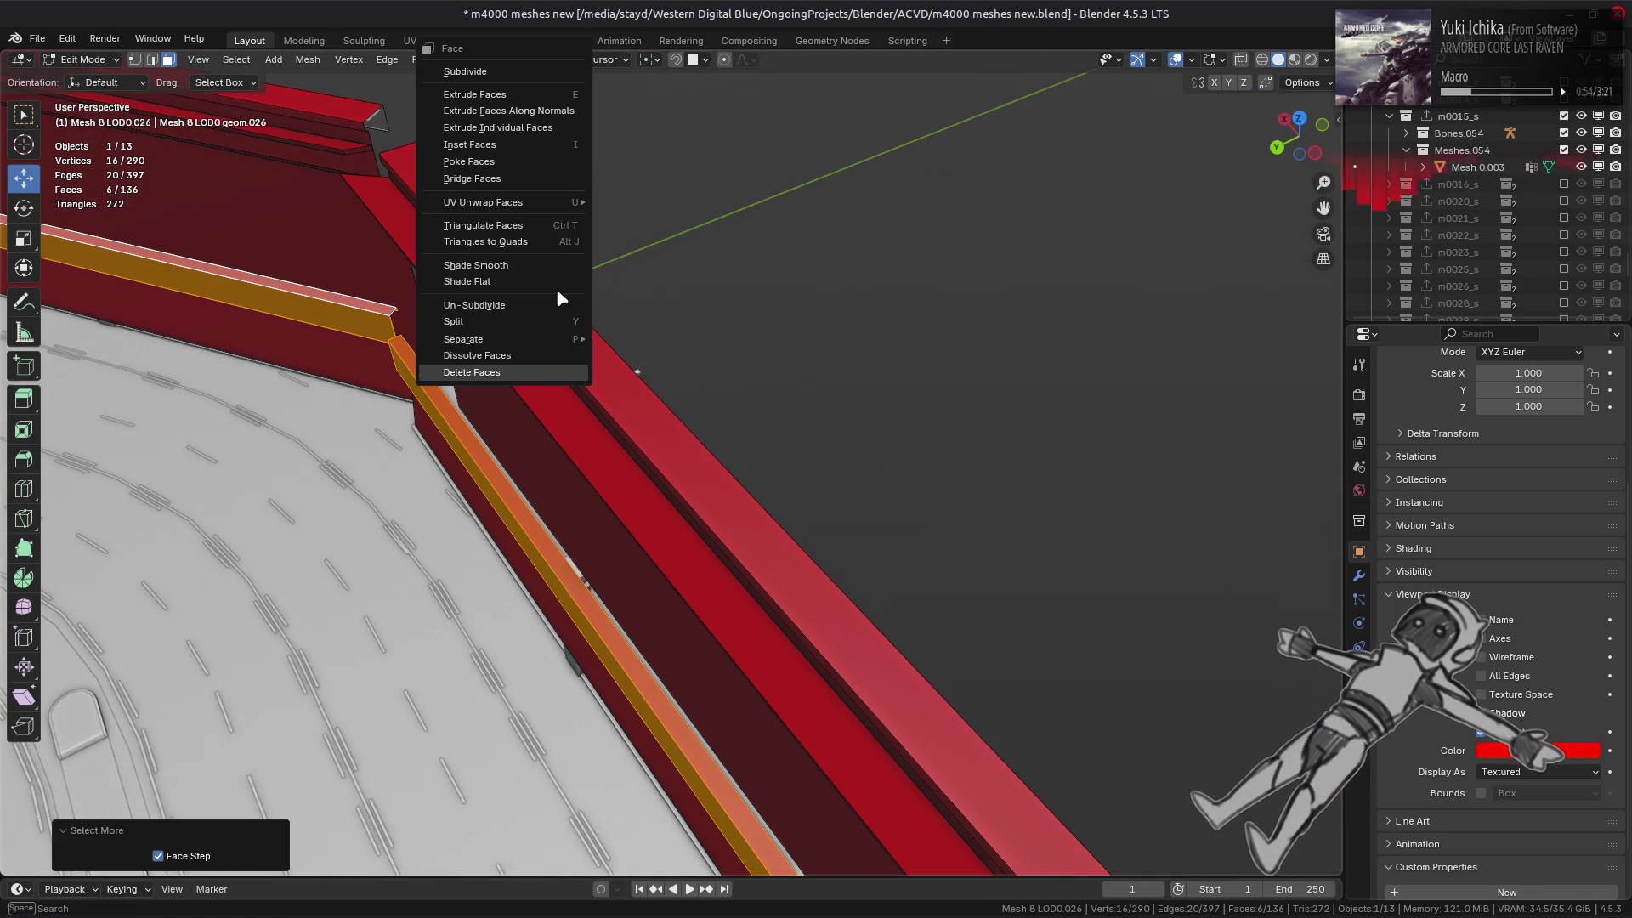
pyautogui.click(510, 373)
pyautogui.moveTo(510, 372)
pyautogui.mouseDown(button='middle')
pyautogui.moveTo(751, 421)
pyautogui.moveTo(678, 442)
pyautogui.moveTo(640, 340)
pyautogui.mouseUp(button='middle')
# - Reselect only the lower thin strip face along the wall
pyautogui.click(639, 339)
pyautogui.keyDown('shift'); pyautogui.click(639, 339); pyautogui.keyUp('shift')
pyautogui.hotkey('ctrl', 'f')
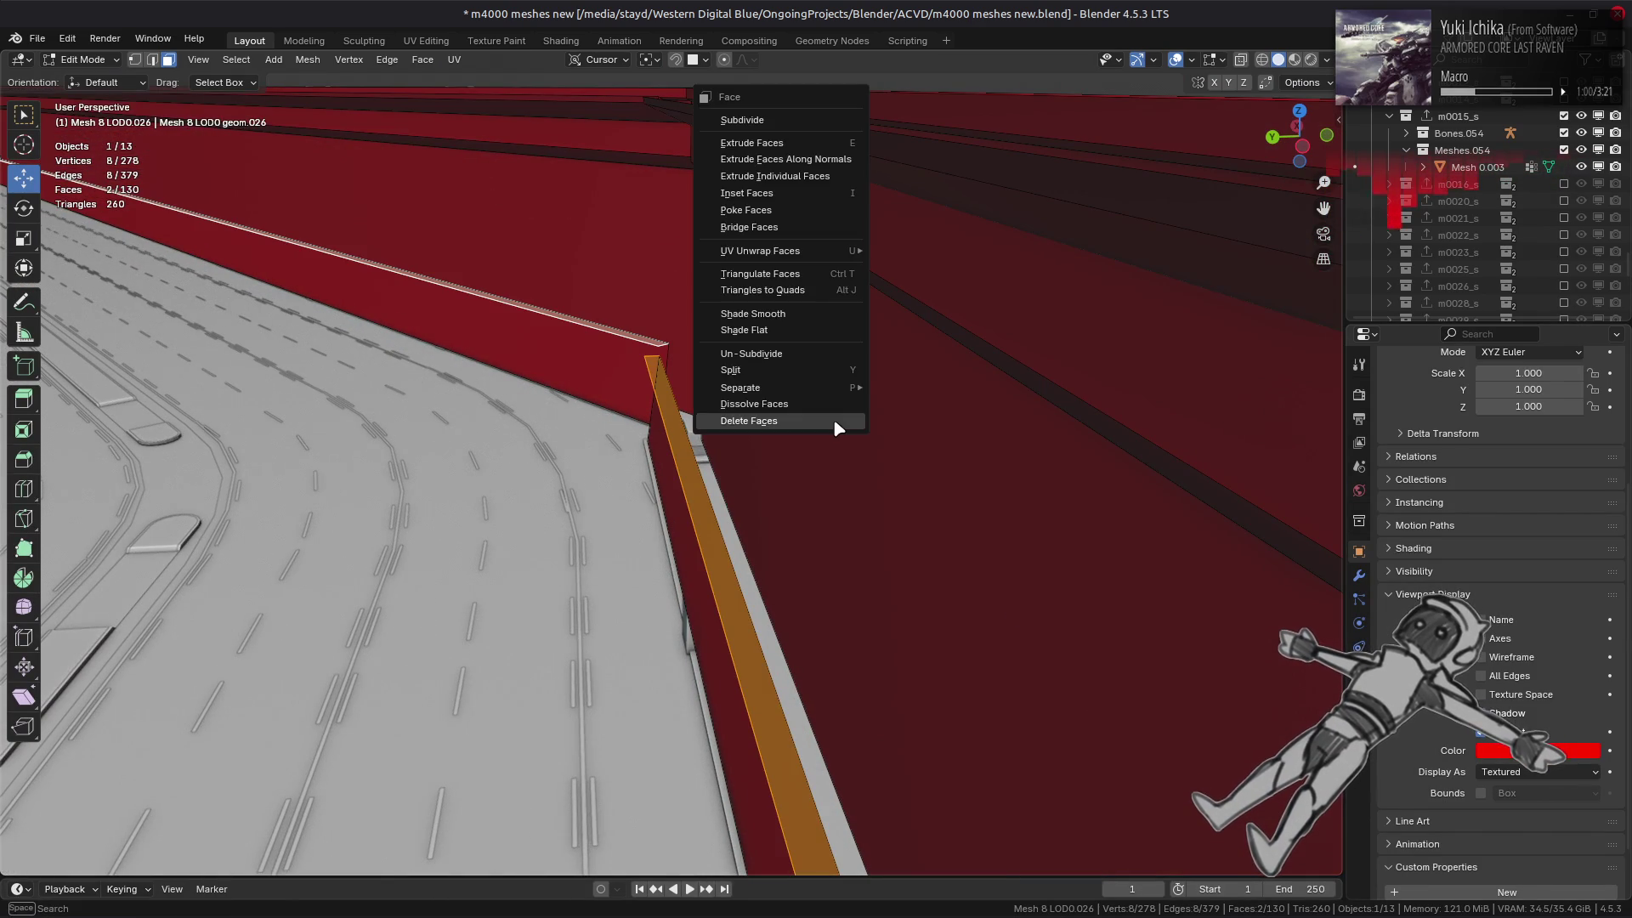
pyautogui.press('Escape')
pyautogui.press('2')
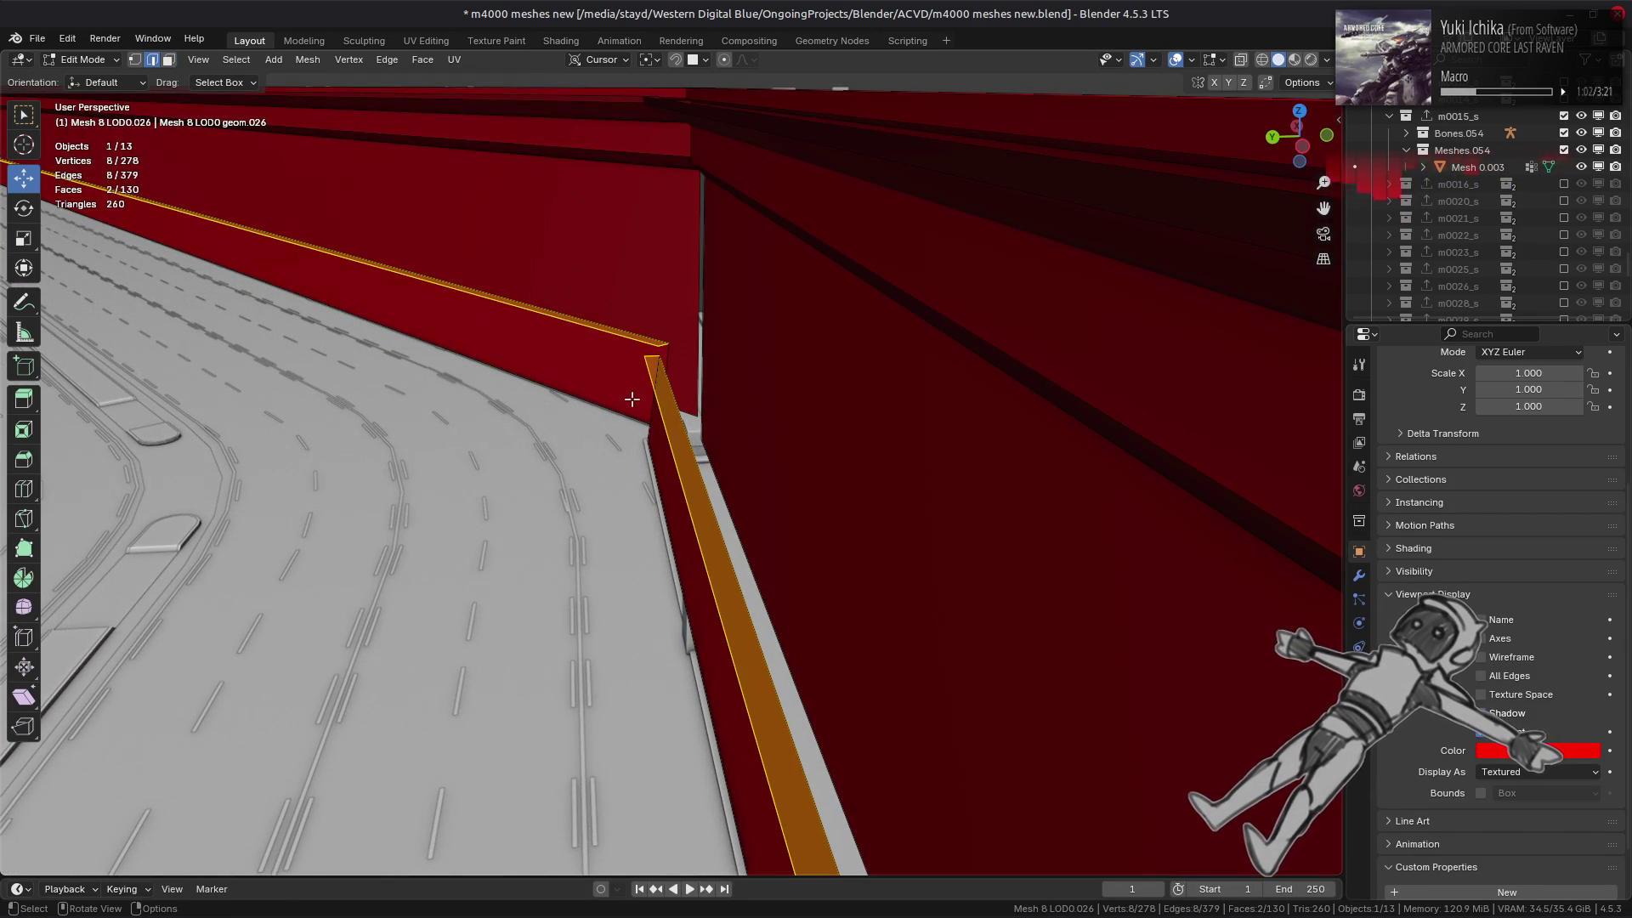
pyautogui.press('3')
pyautogui.click(672, 421)
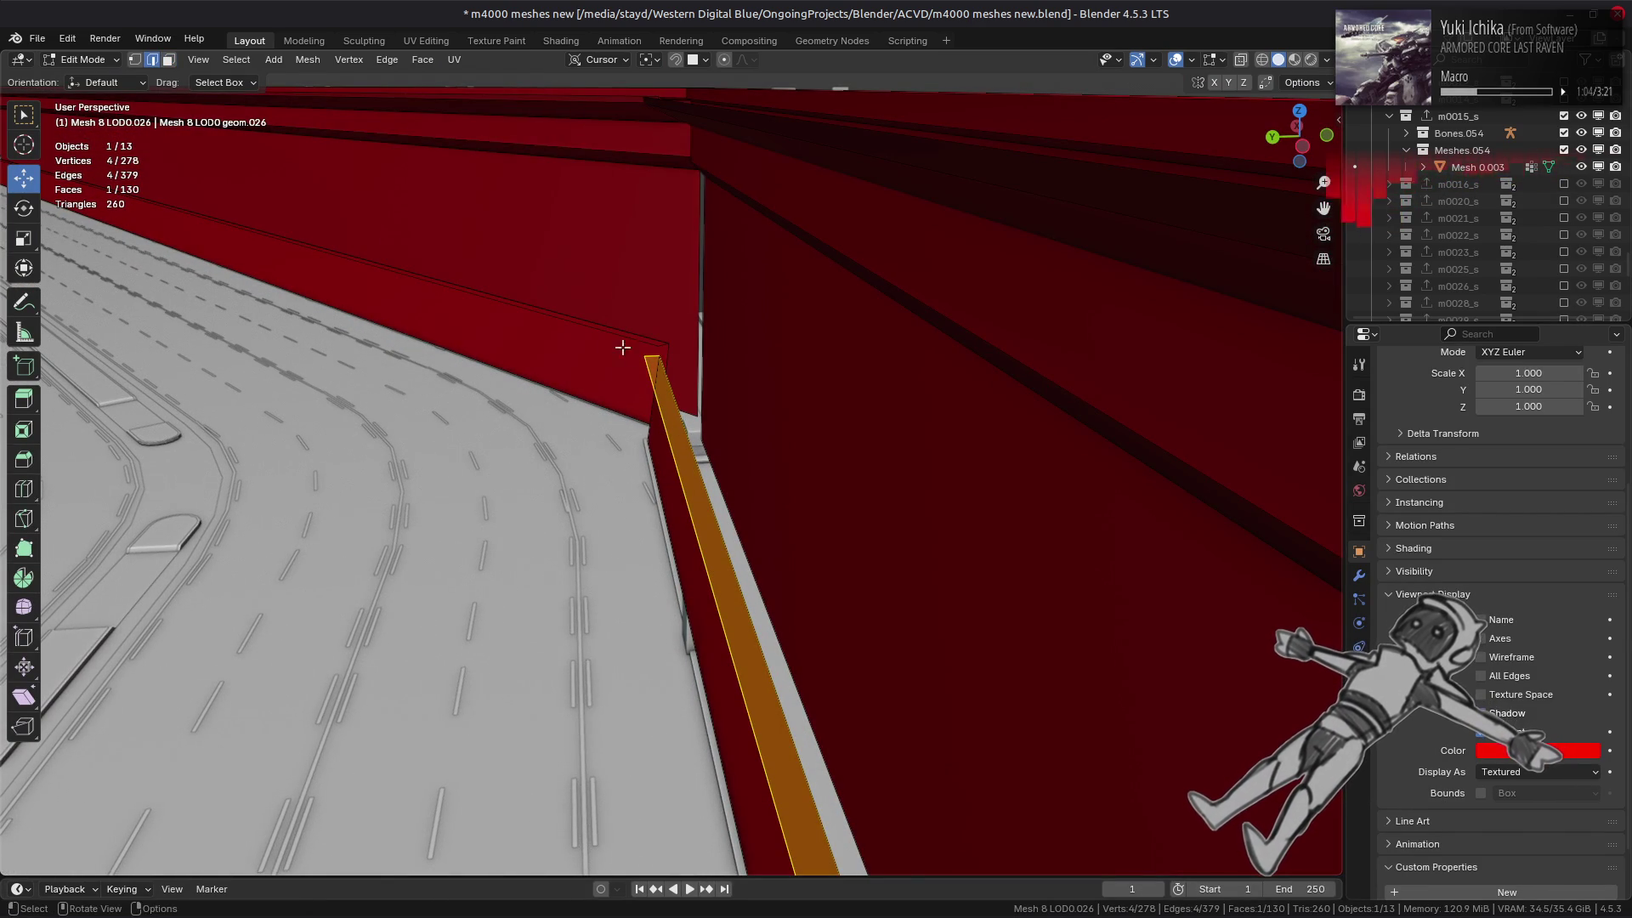
# - Slide the long edge along the wall flush into place
pyautogui.click(654, 374)
pyautogui.moveTo(666, 393); pyautogui.dragTo(732, 537, button='middle')
pyautogui.keyDown('shift'); pyautogui.scroll(-5, 732, 537); pyautogui.keyUp('shift')
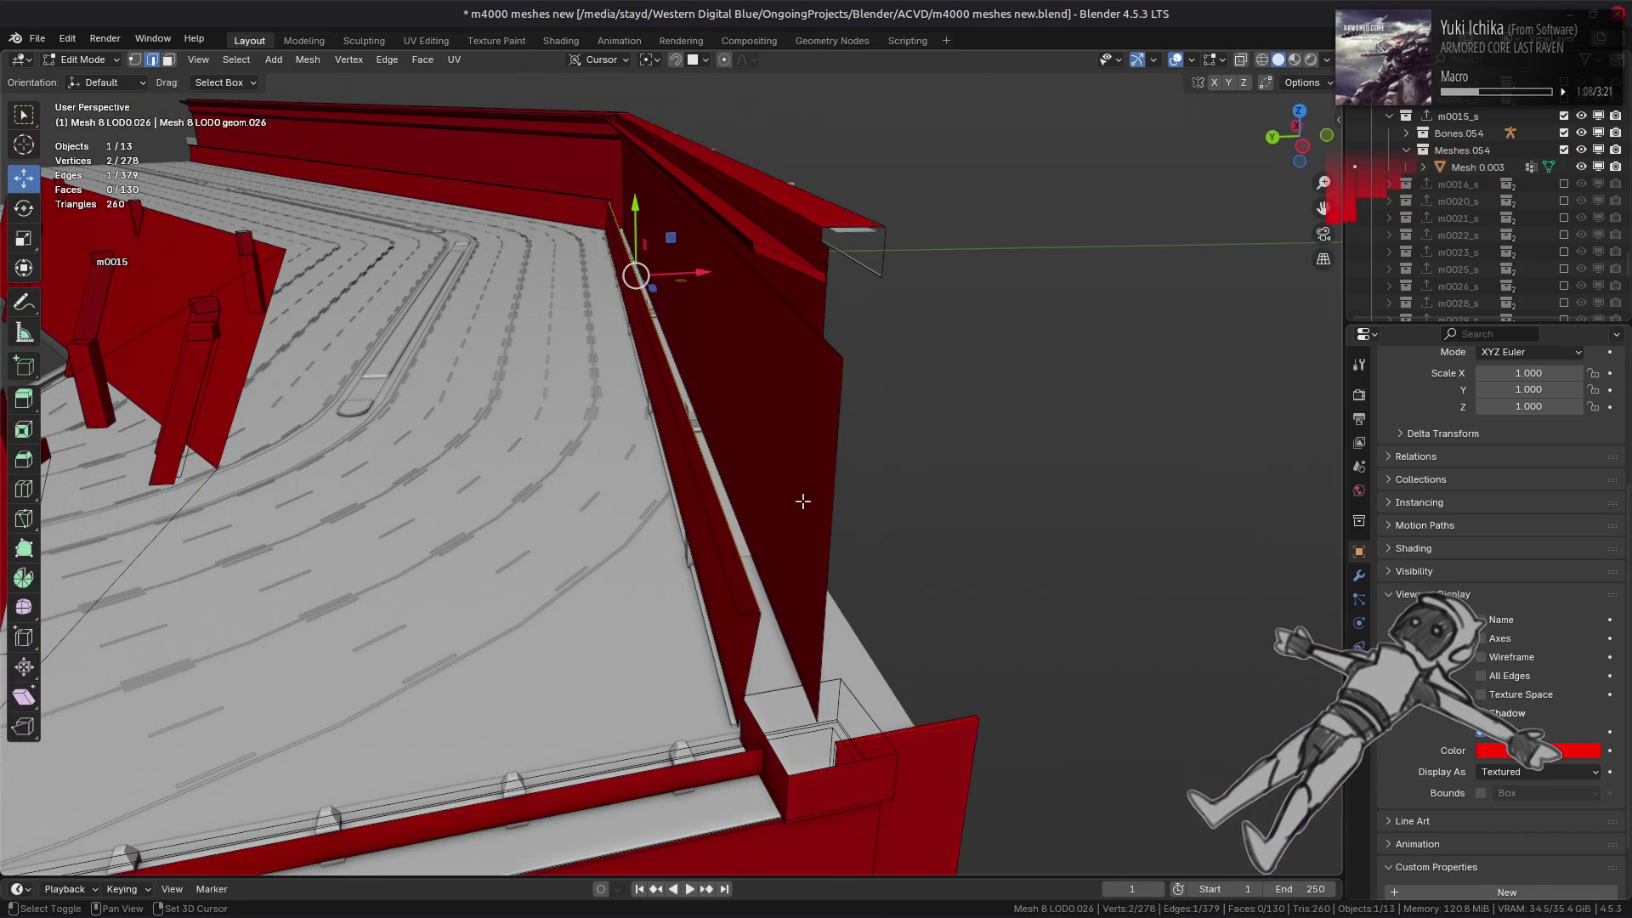
pyautogui.hotkey('shift', 'v')
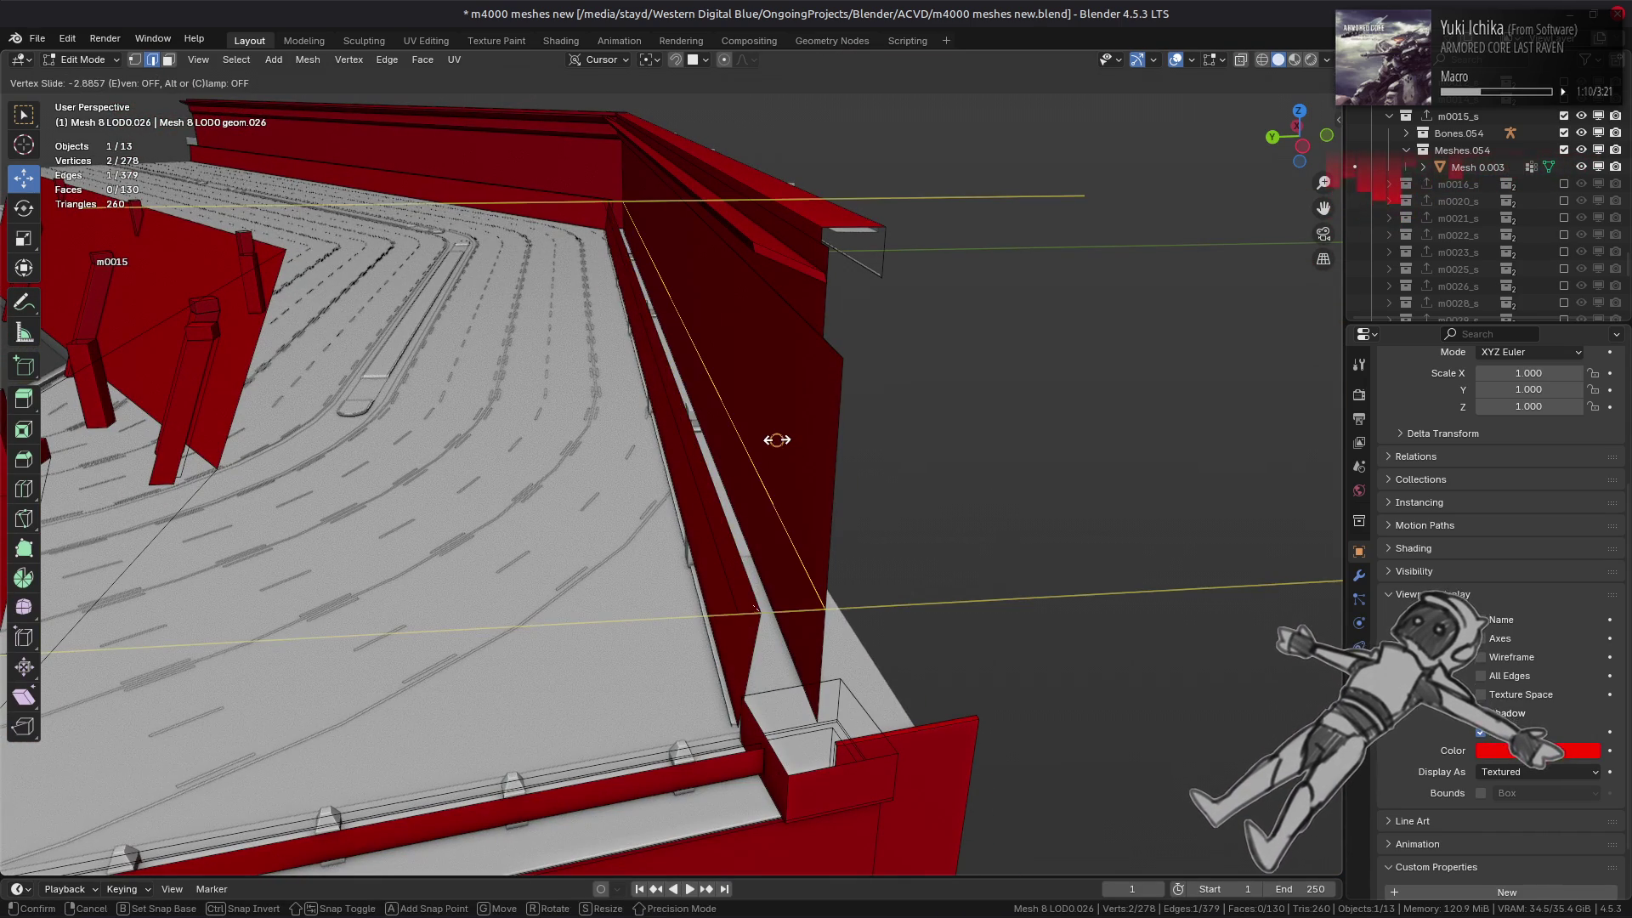
pyautogui.click(777, 439)
# - Hide the selected faces and slide another wall edge to reshape the top corner
pyautogui.moveTo(666, 273)
pyautogui.mouseDown(button='middle')
pyautogui.moveTo(893, 371)
pyautogui.moveTo(839, 538)
pyautogui.moveTo(776, 502)
pyautogui.moveTo(765, 575)
pyautogui.mouseUp(button='middle')
pyautogui.press('3')
pyautogui.press('h')
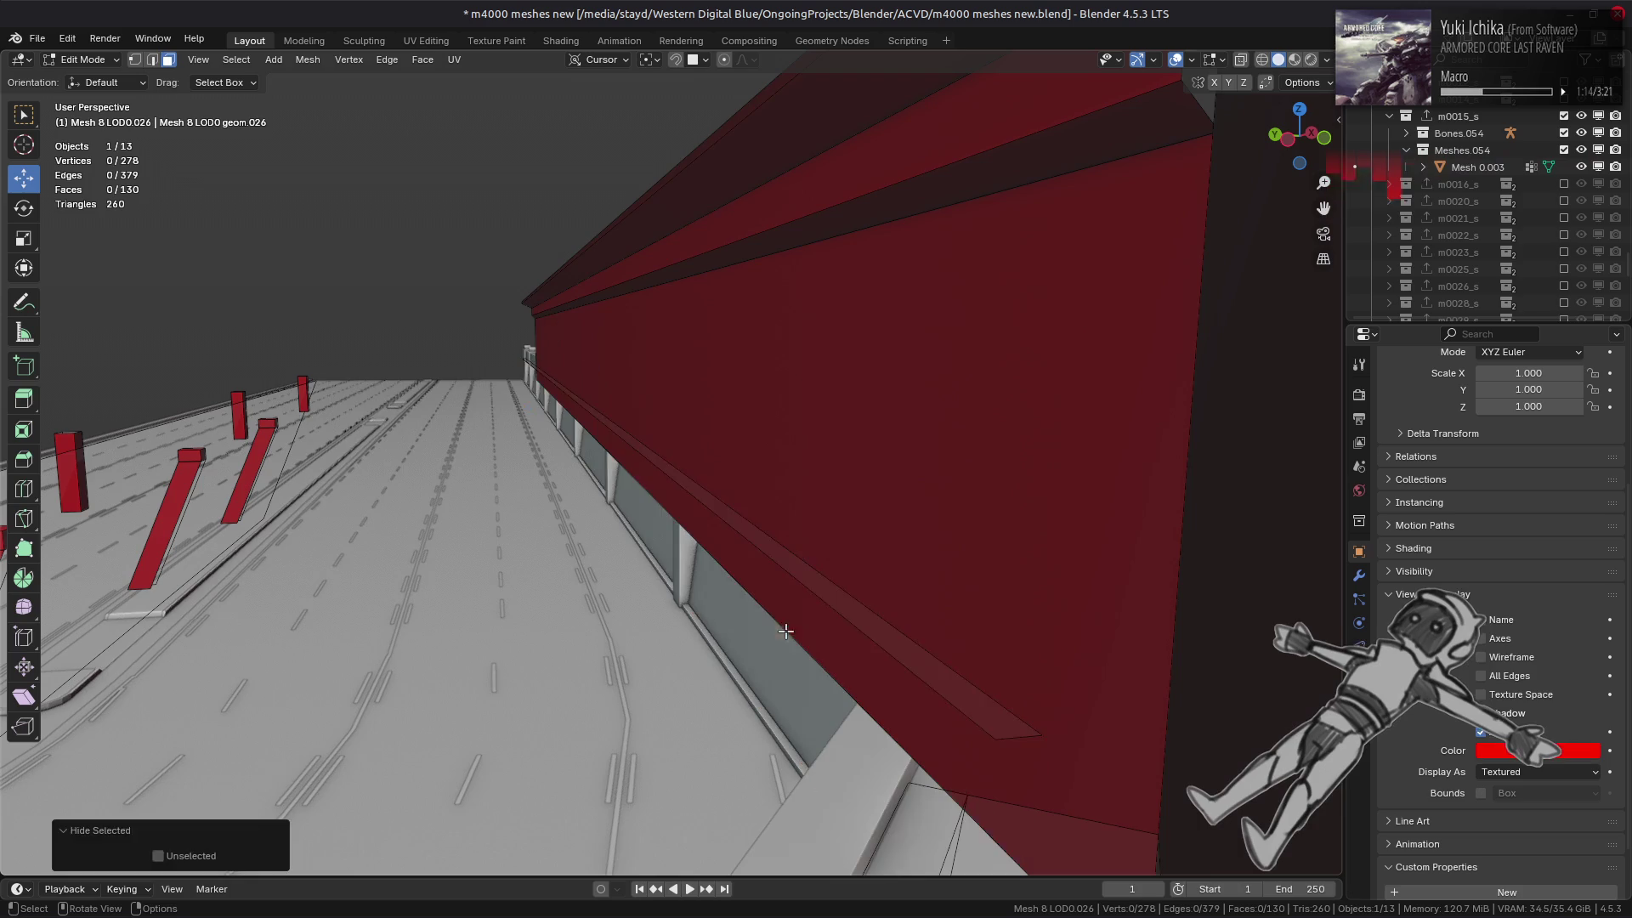
pyautogui.press('2')
pyautogui.click(884, 622)
pyautogui.hotkey('shift', 'v')
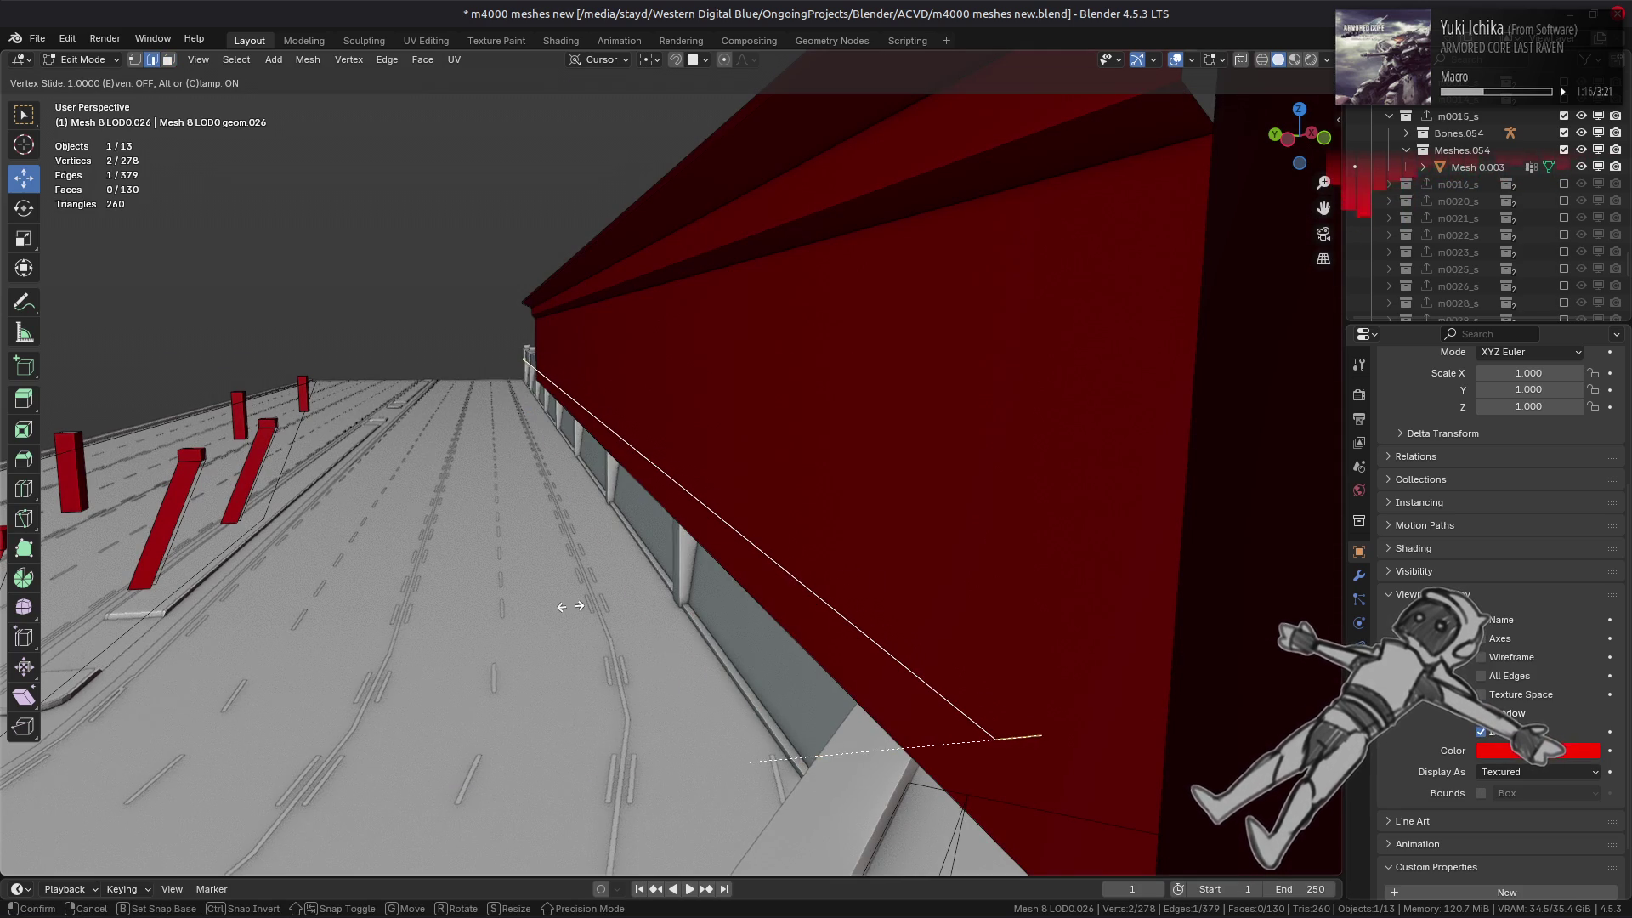
pyautogui.click(935, 473)
pyautogui.click(820, 486)
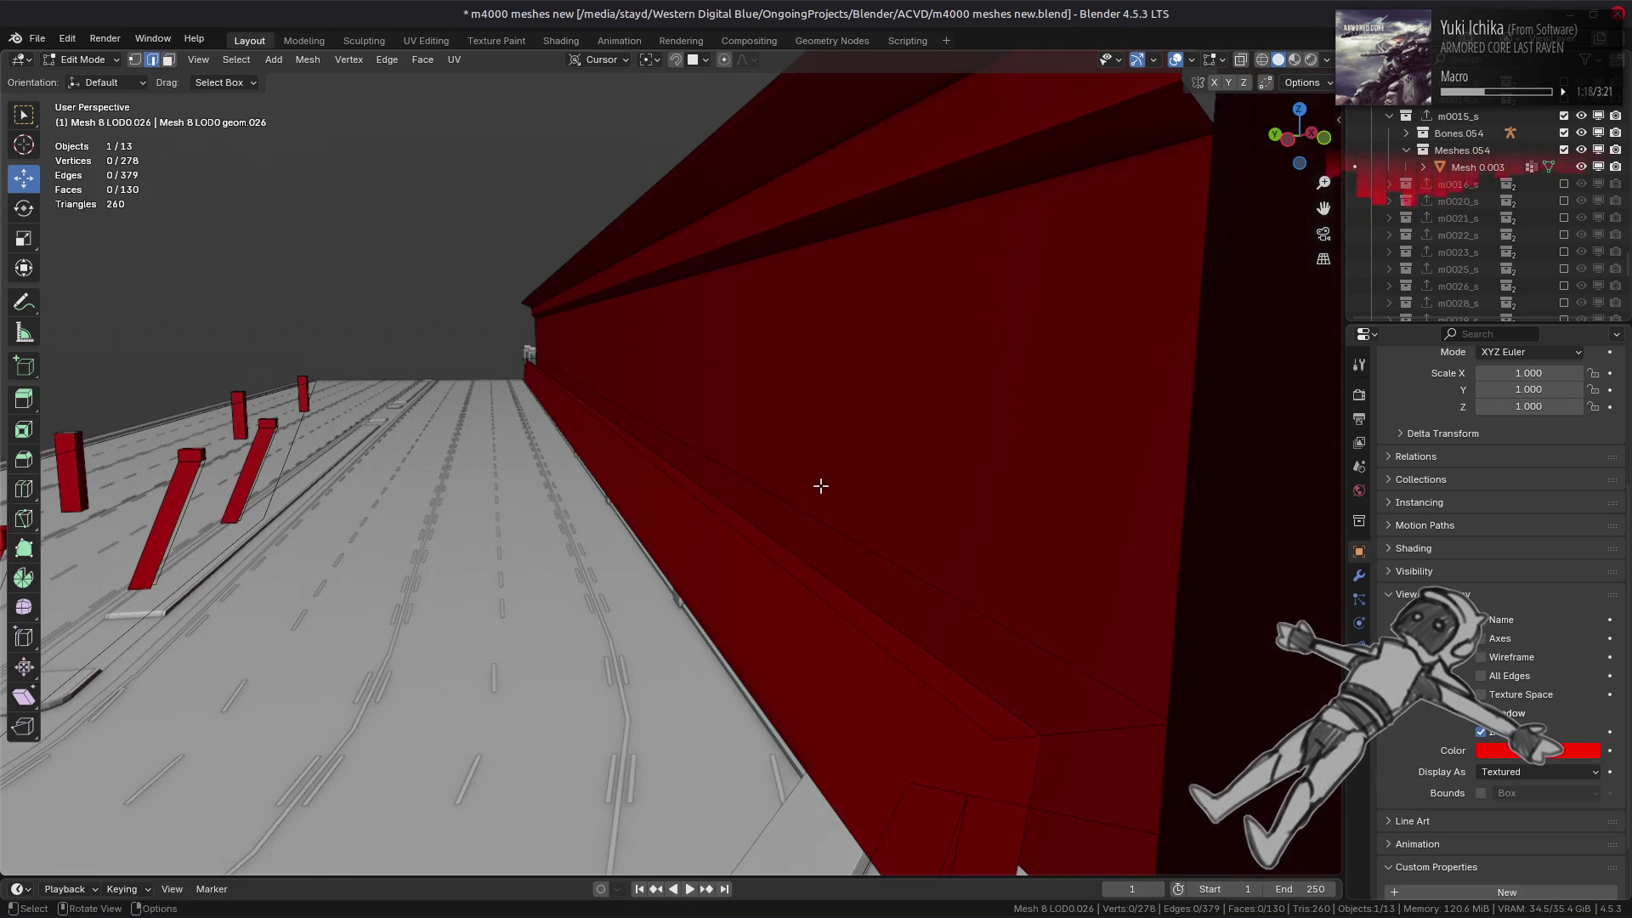
pyautogui.moveTo(820, 485); pyautogui.dragTo(889, 433, button='middle')
pyautogui.press('3')
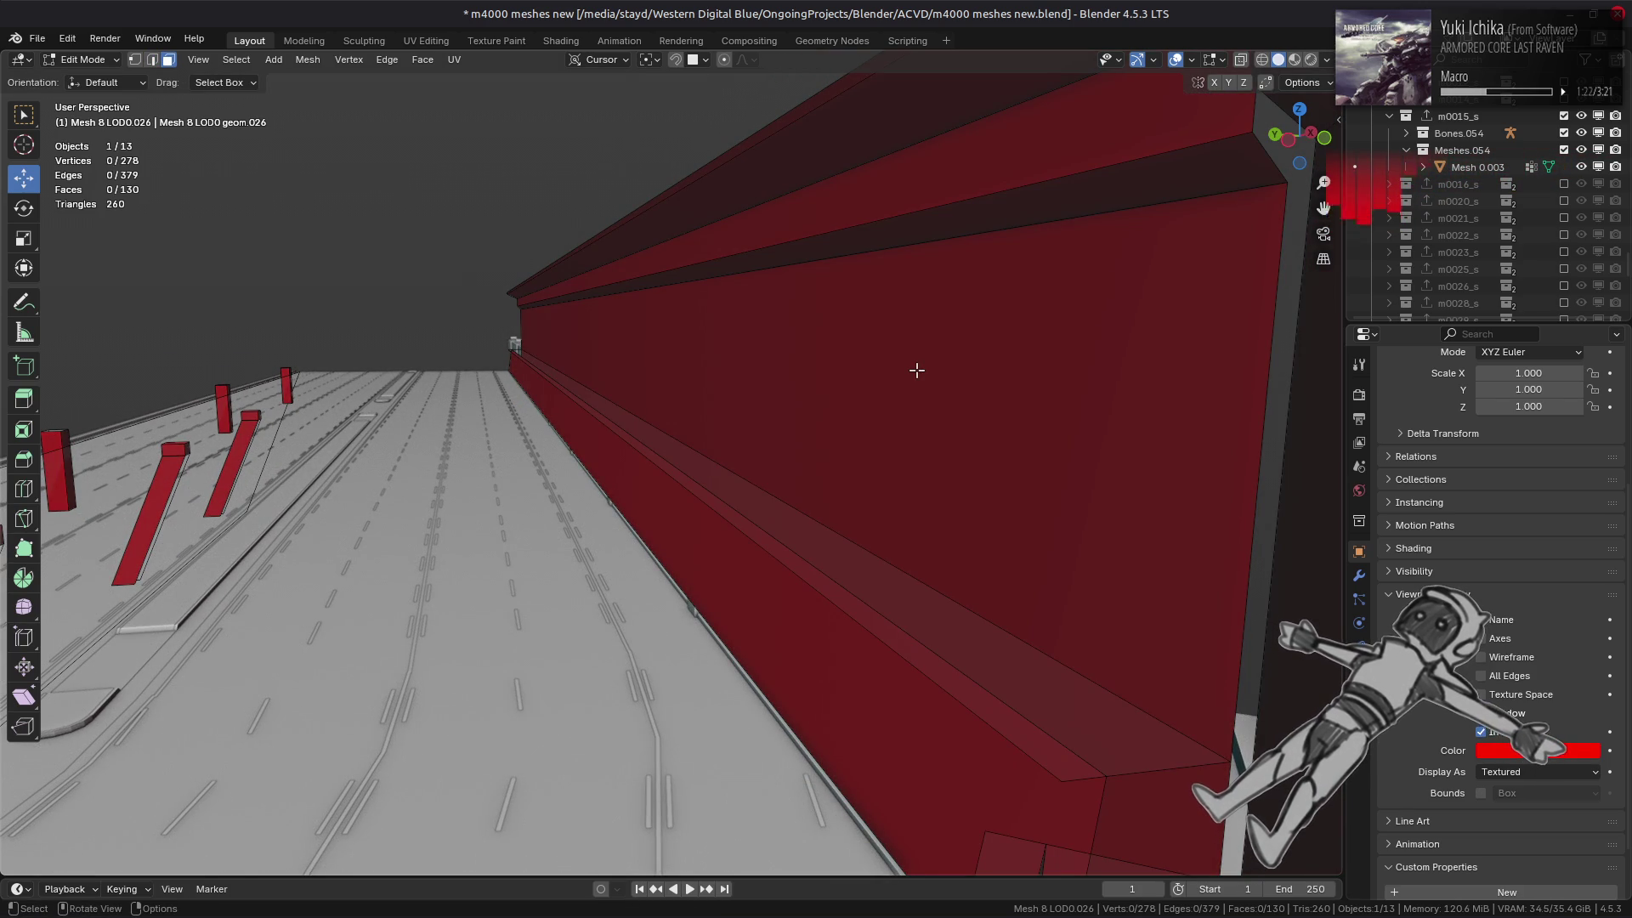
pyautogui.press('2')
pyautogui.moveTo(901, 220)
pyautogui.mouseDown(button='middle')
pyautogui.moveTo(692, 393)
pyautogui.moveTo(757, 387)
pyautogui.mouseUp(button='middle')
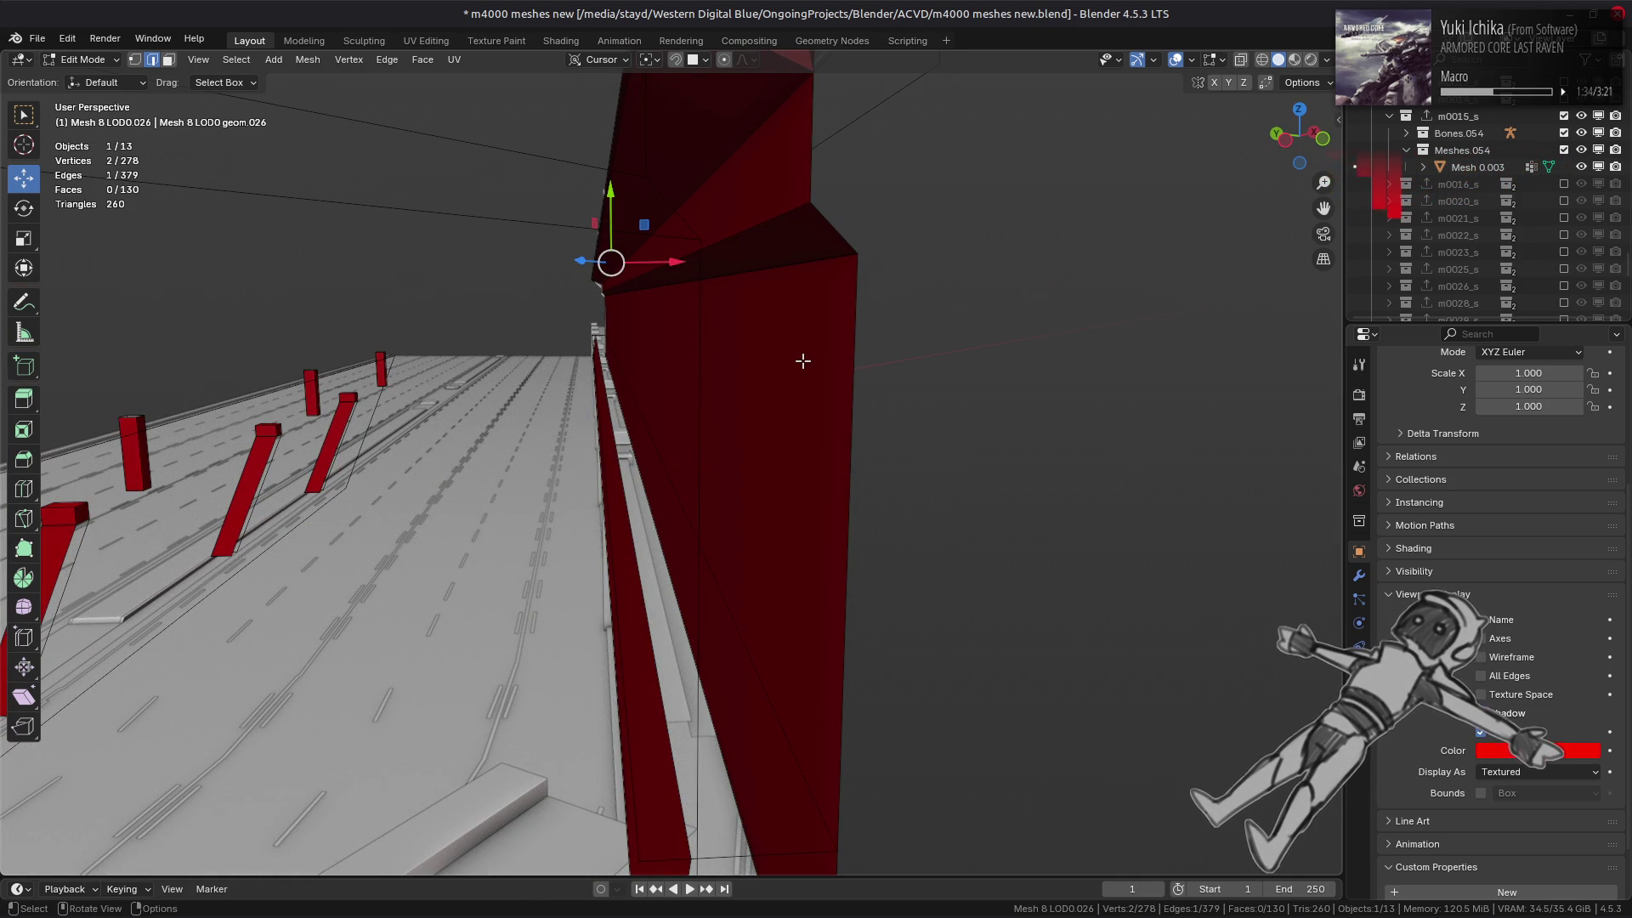
# - Dissolve two redundant edges on the red wall
pyautogui.rightClick(745, 368)
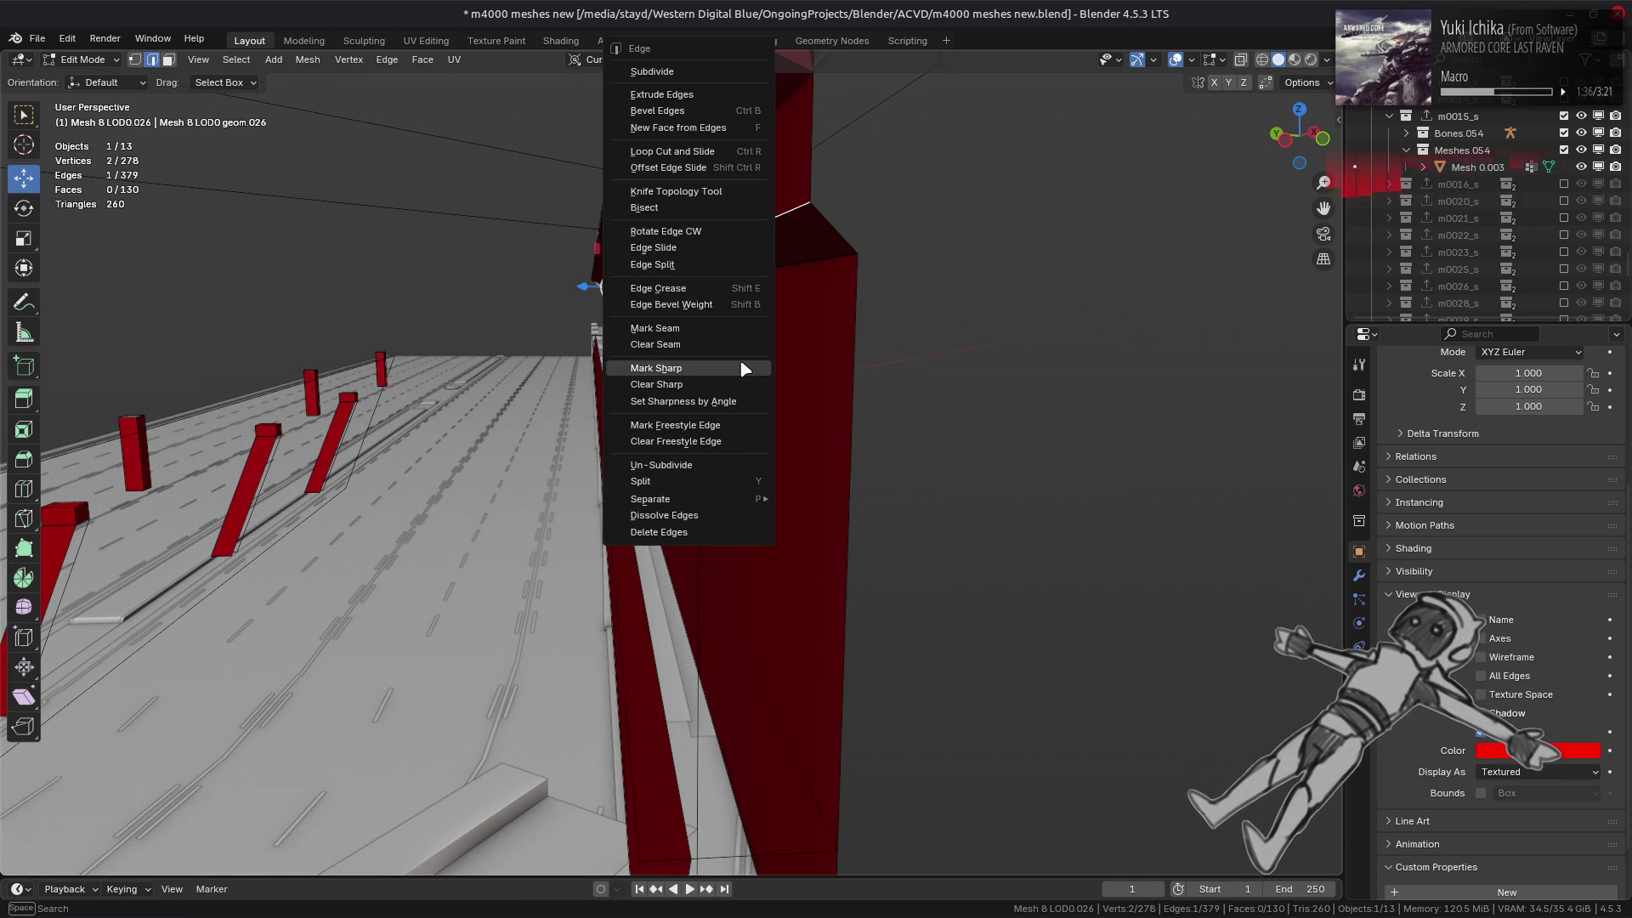
pyautogui.click(724, 519)
pyautogui.moveTo(794, 386); pyautogui.dragTo(791, 399, button='middle')
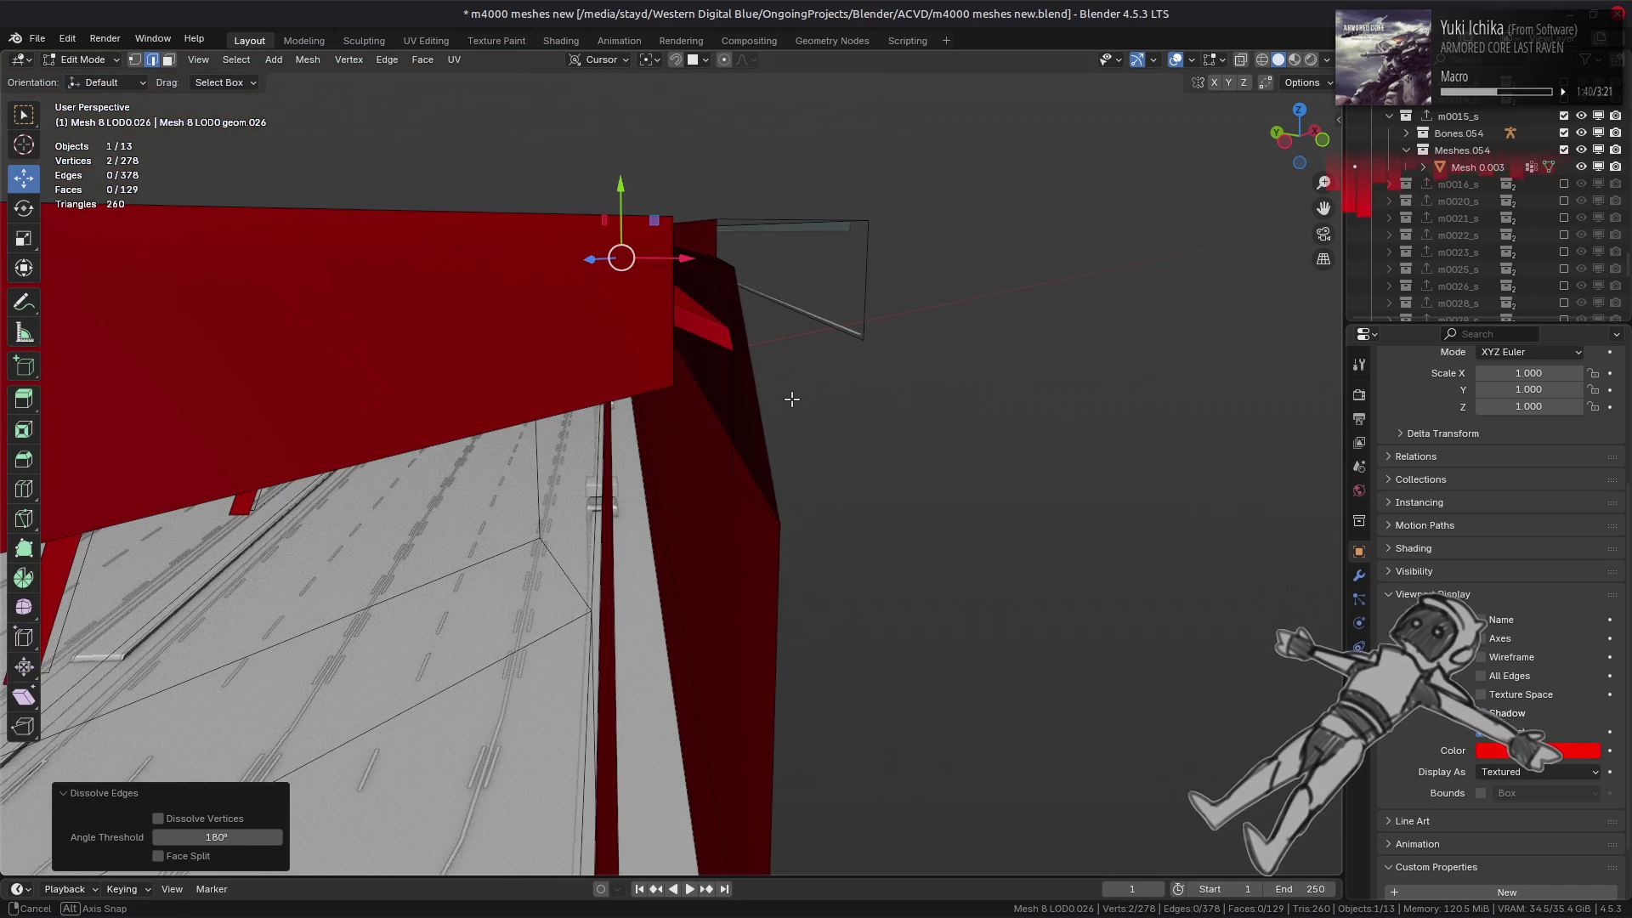
pyautogui.press('a')
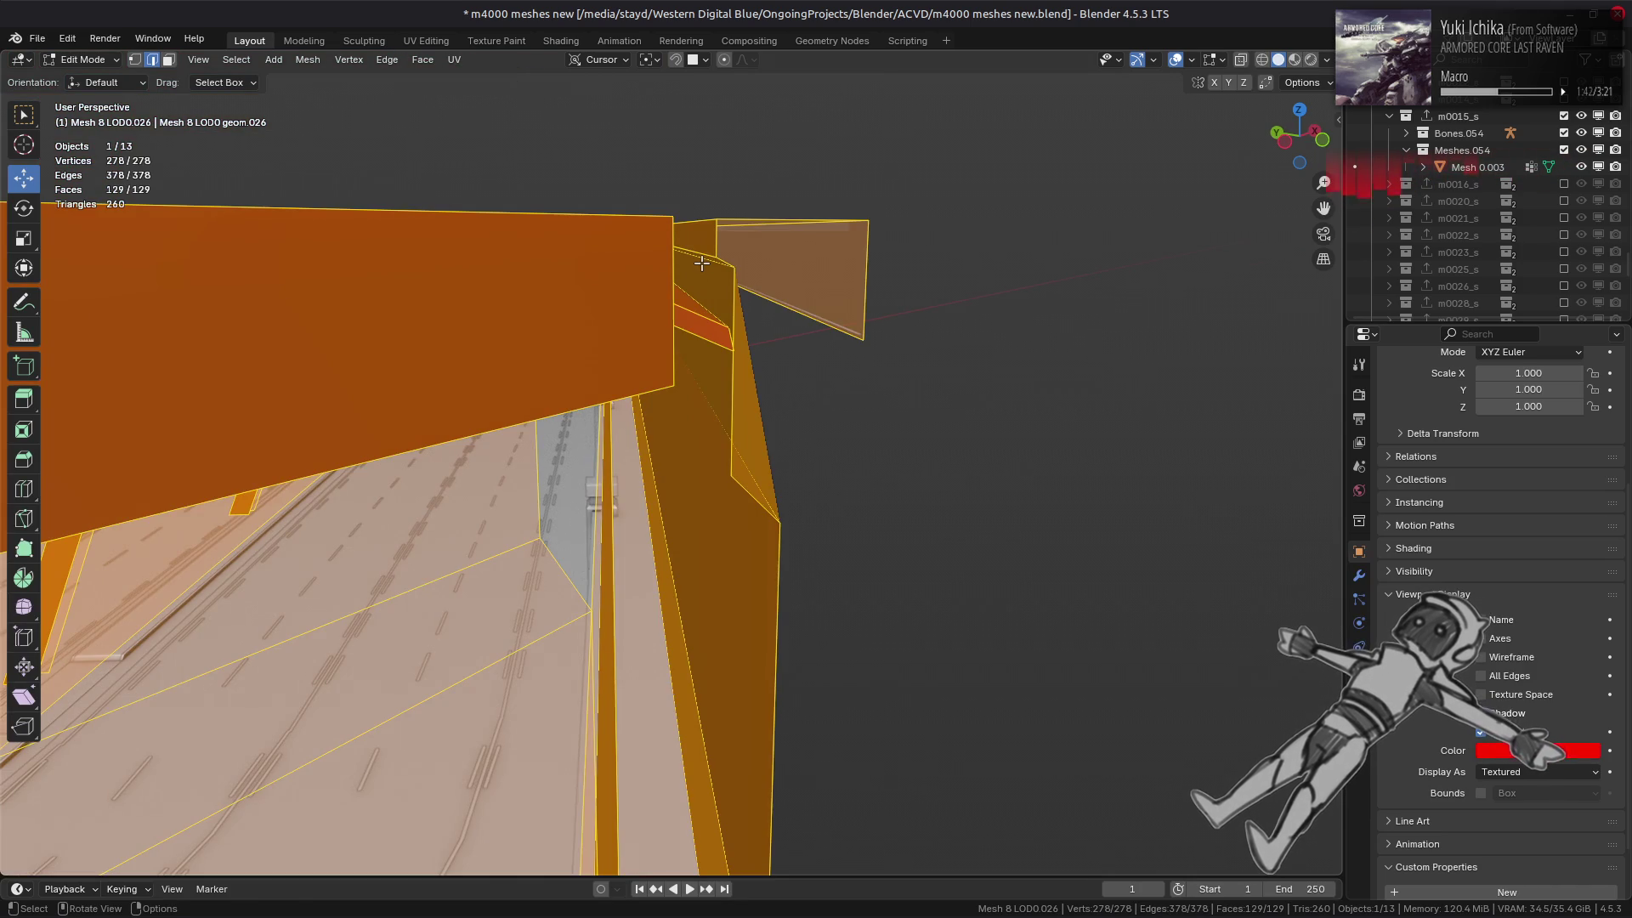
pyautogui.hotkey('ctrl', 'z')
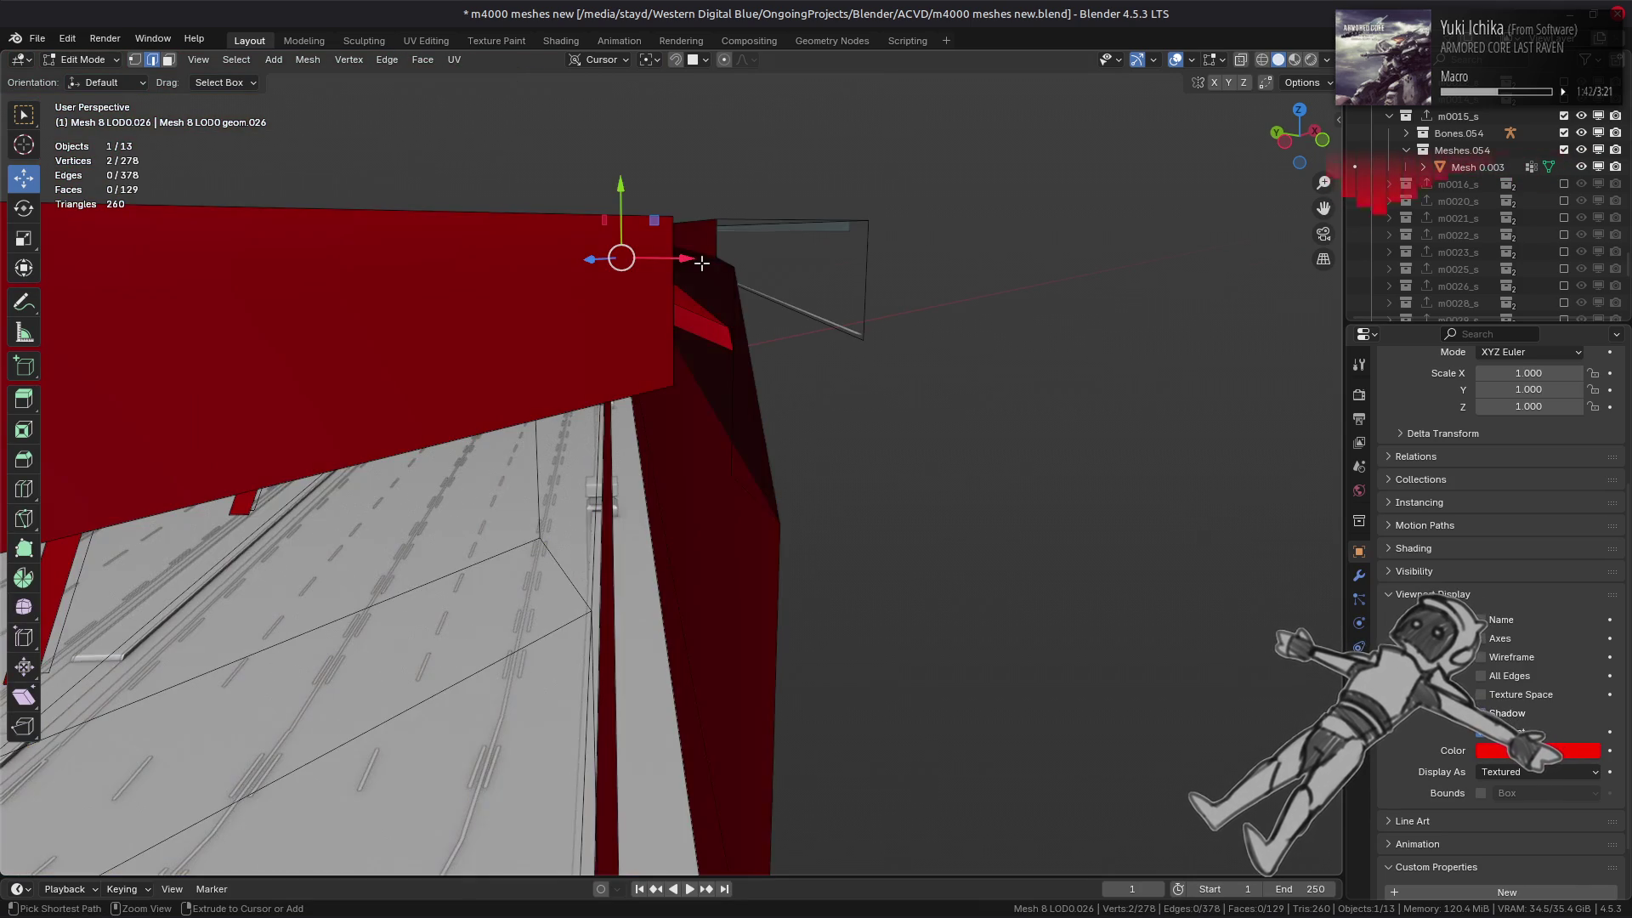
pyautogui.rightClick(621, 636)
pyautogui.click(621, 637)
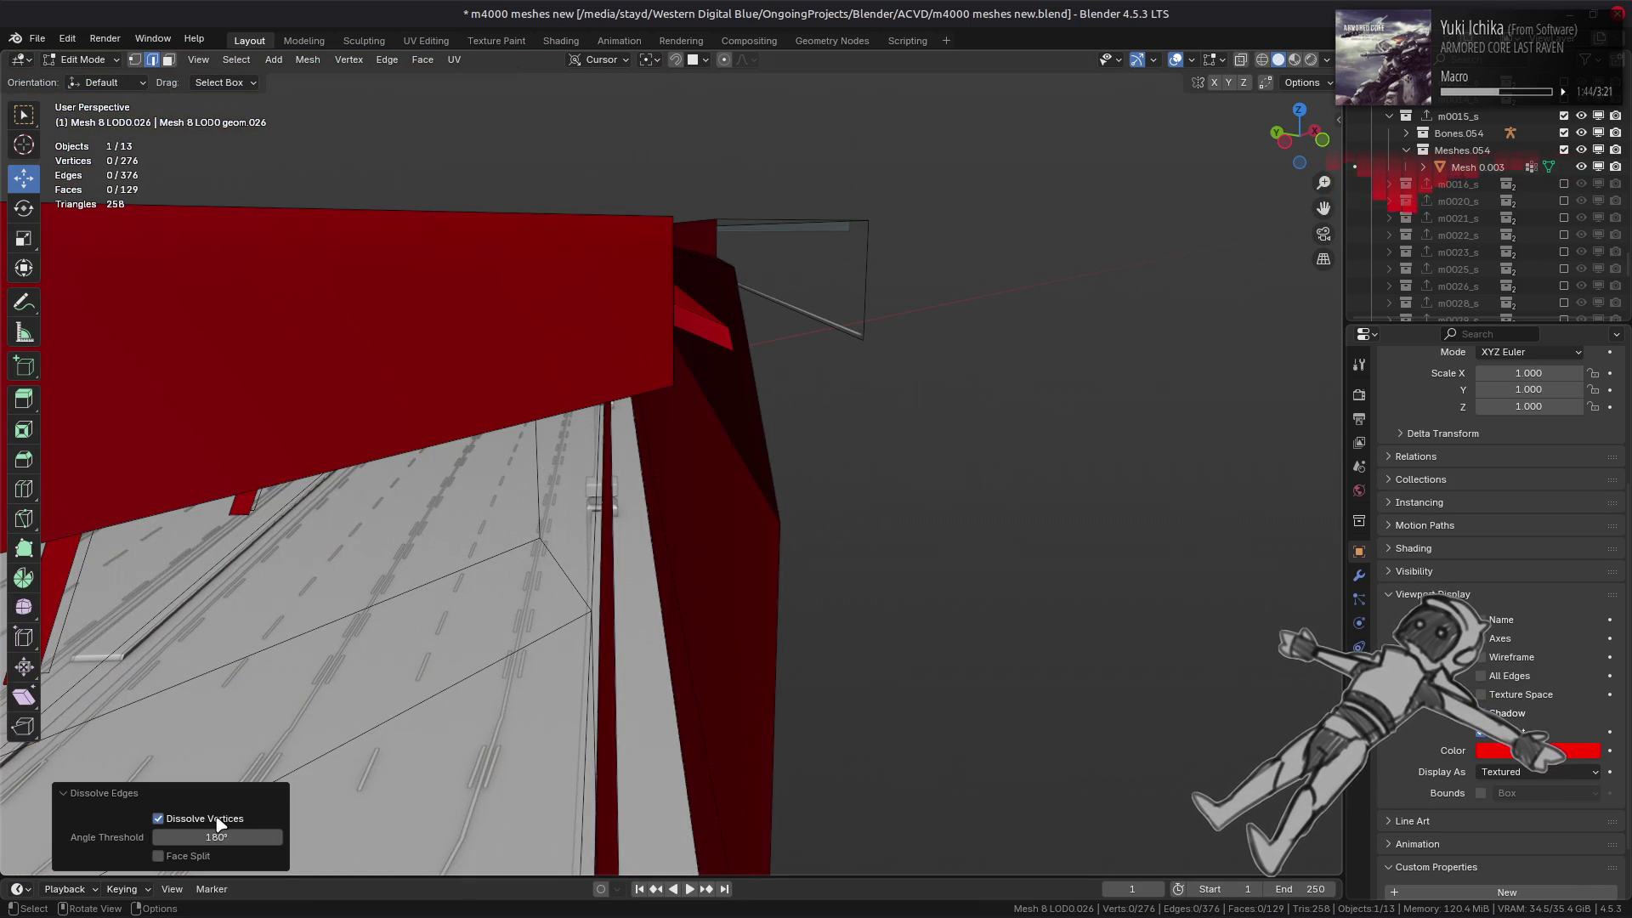
# - Dissolve further selected edges, then one more single edge on the red wall
pyautogui.moveTo(762, 430)
pyautogui.mouseDown(button='middle')
pyautogui.moveTo(718, 277)
pyautogui.moveTo(722, 226)
pyautogui.mouseUp(button='middle')
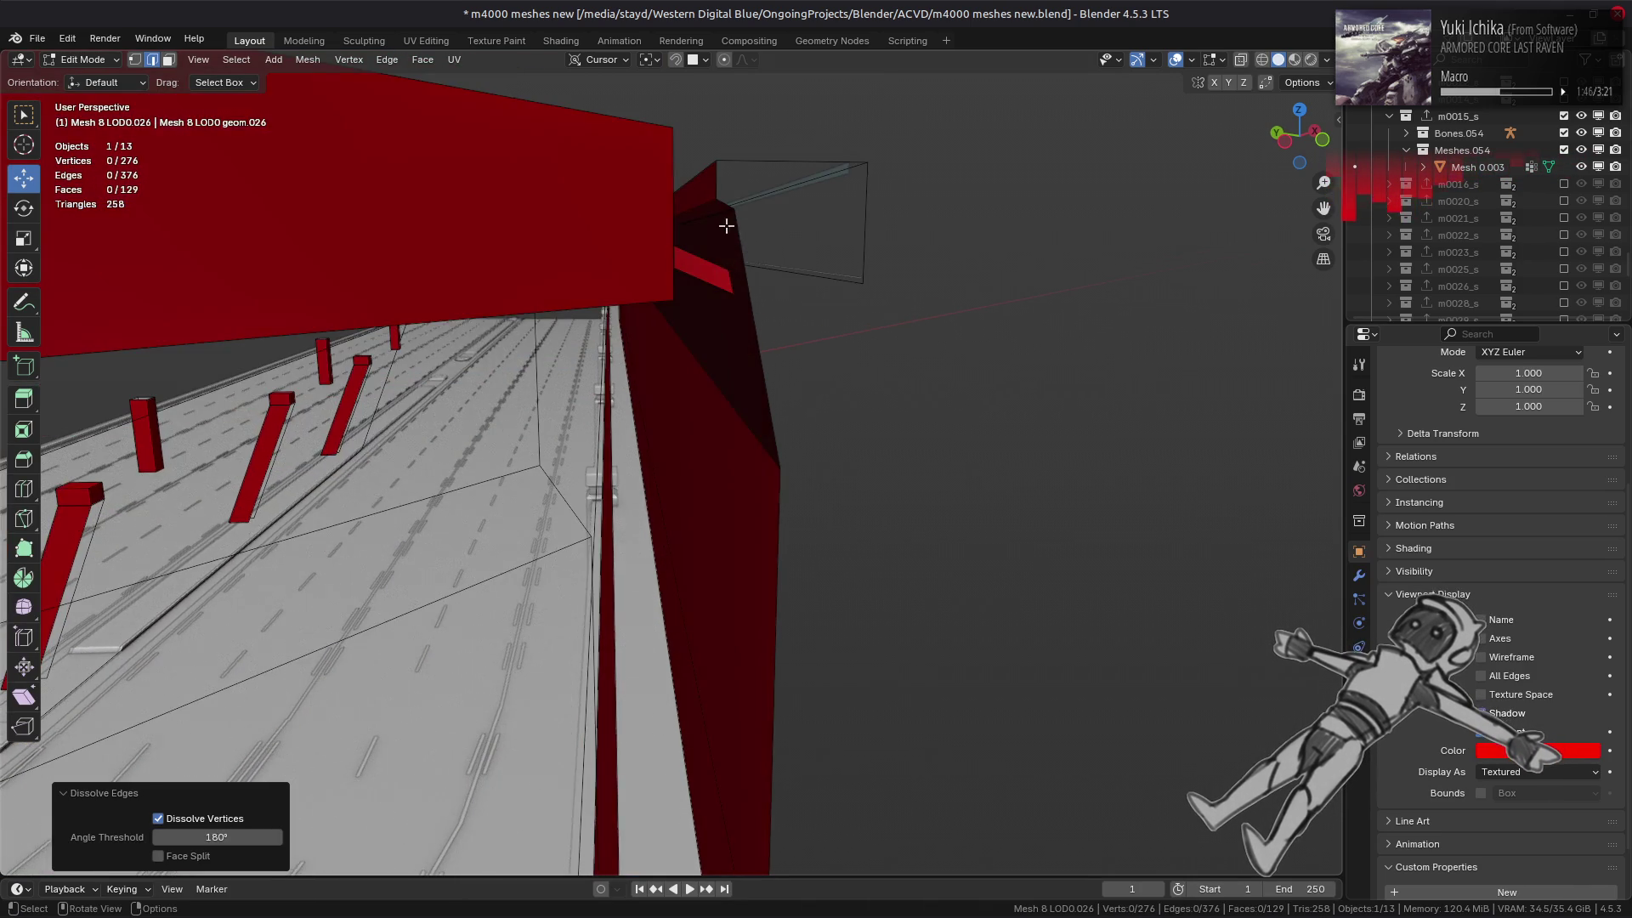
pyautogui.press('a')
pyautogui.hotkey('alt', 'a')
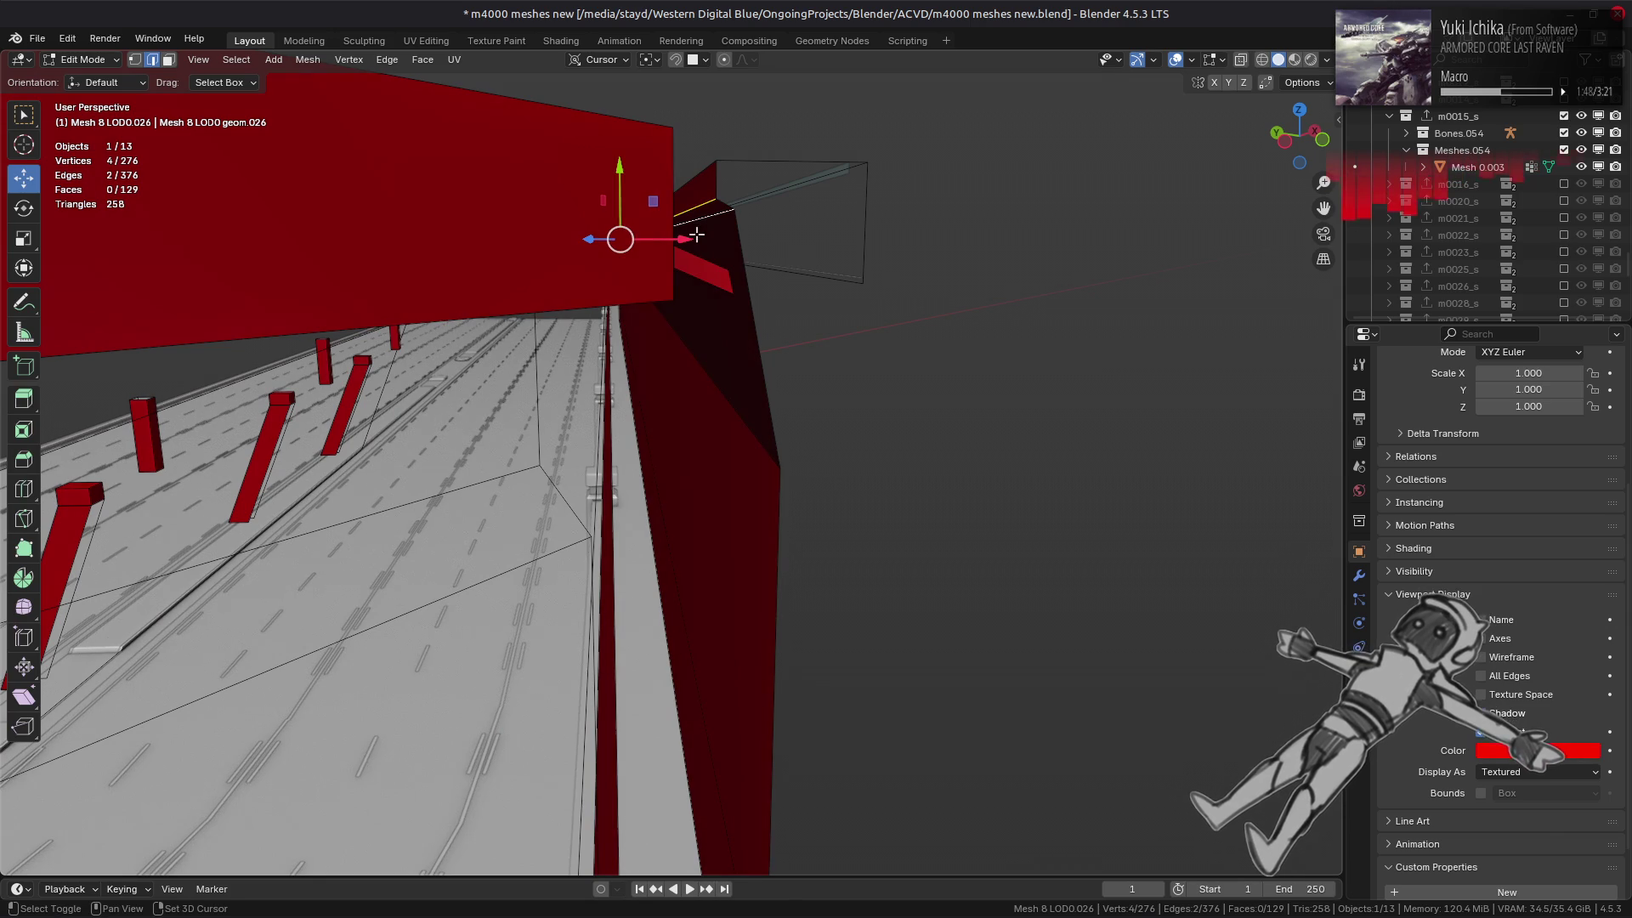
pyautogui.hotkey('ctrl', 'e')
pyautogui.click(600, 557)
pyautogui.moveTo(595, 550)
pyautogui.mouseDown(button='middle')
pyautogui.moveTo(692, 419)
pyautogui.moveTo(907, 399)
pyautogui.moveTo(546, 451)
pyautogui.moveTo(816, 437)
pyautogui.moveTo(710, 426)
pyautogui.moveTo(805, 435)
pyautogui.moveTo(788, 390)
pyautogui.mouseUp(button='middle')
pyautogui.click(788, 395)
pyautogui.hotkey('ctrl', 'e')
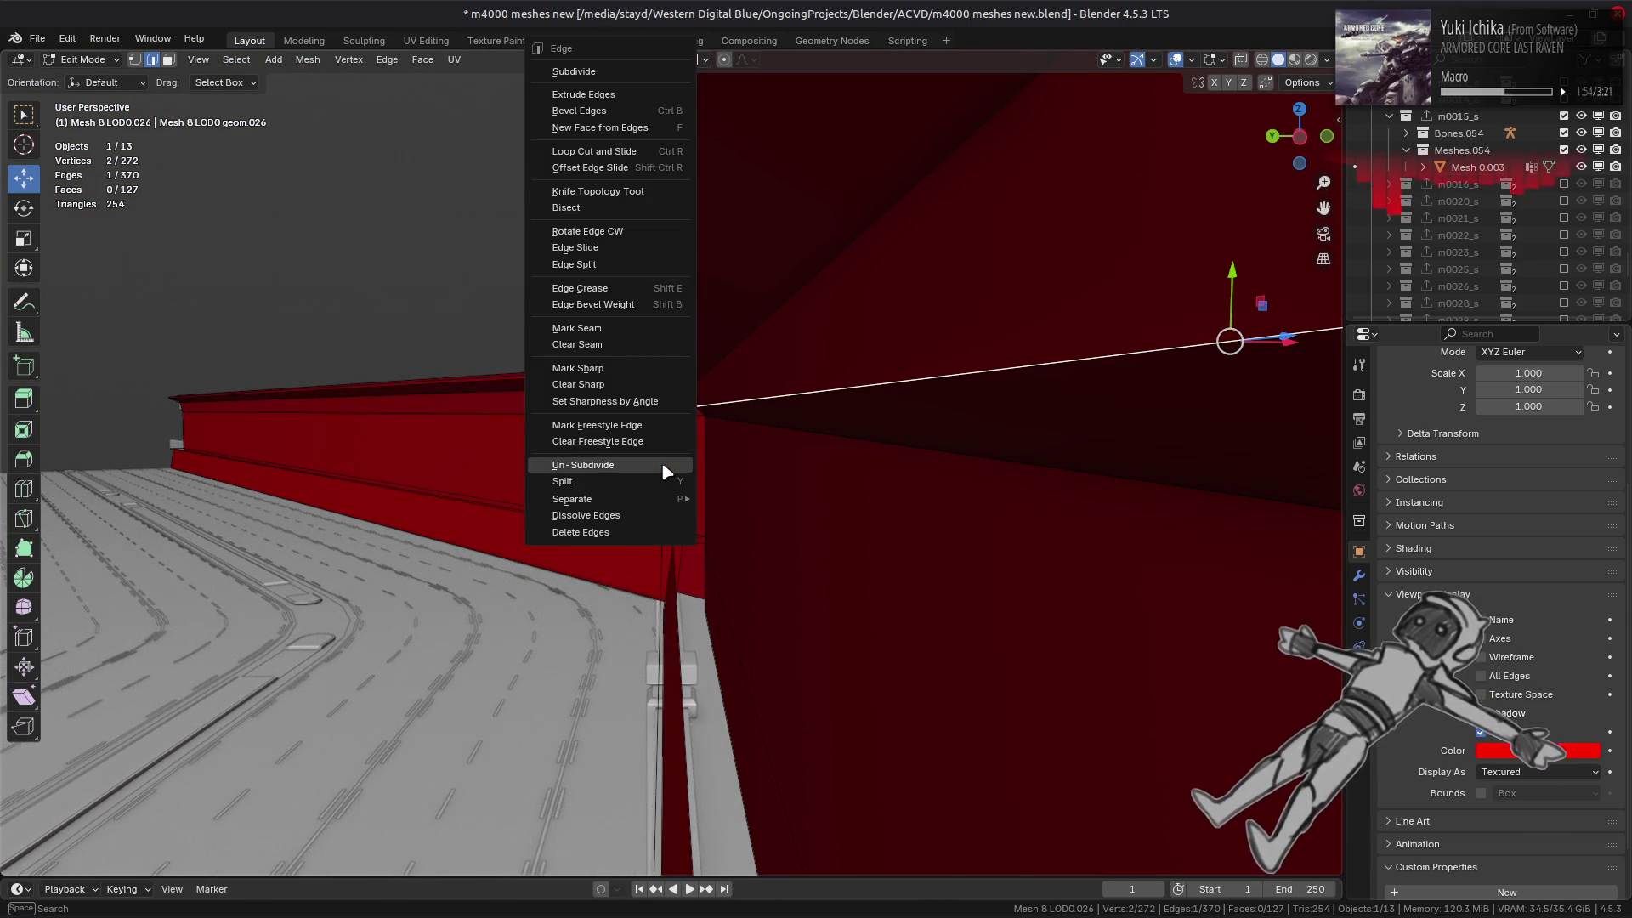
pyautogui.click(650, 518)
# - Dissolve the two edges at the wall corner, then undo that last change
pyautogui.moveTo(765, 445)
pyautogui.mouseDown(button='middle')
pyautogui.moveTo(757, 426)
pyautogui.moveTo(787, 470)
pyautogui.moveTo(759, 468)
pyautogui.mouseUp(button='middle')
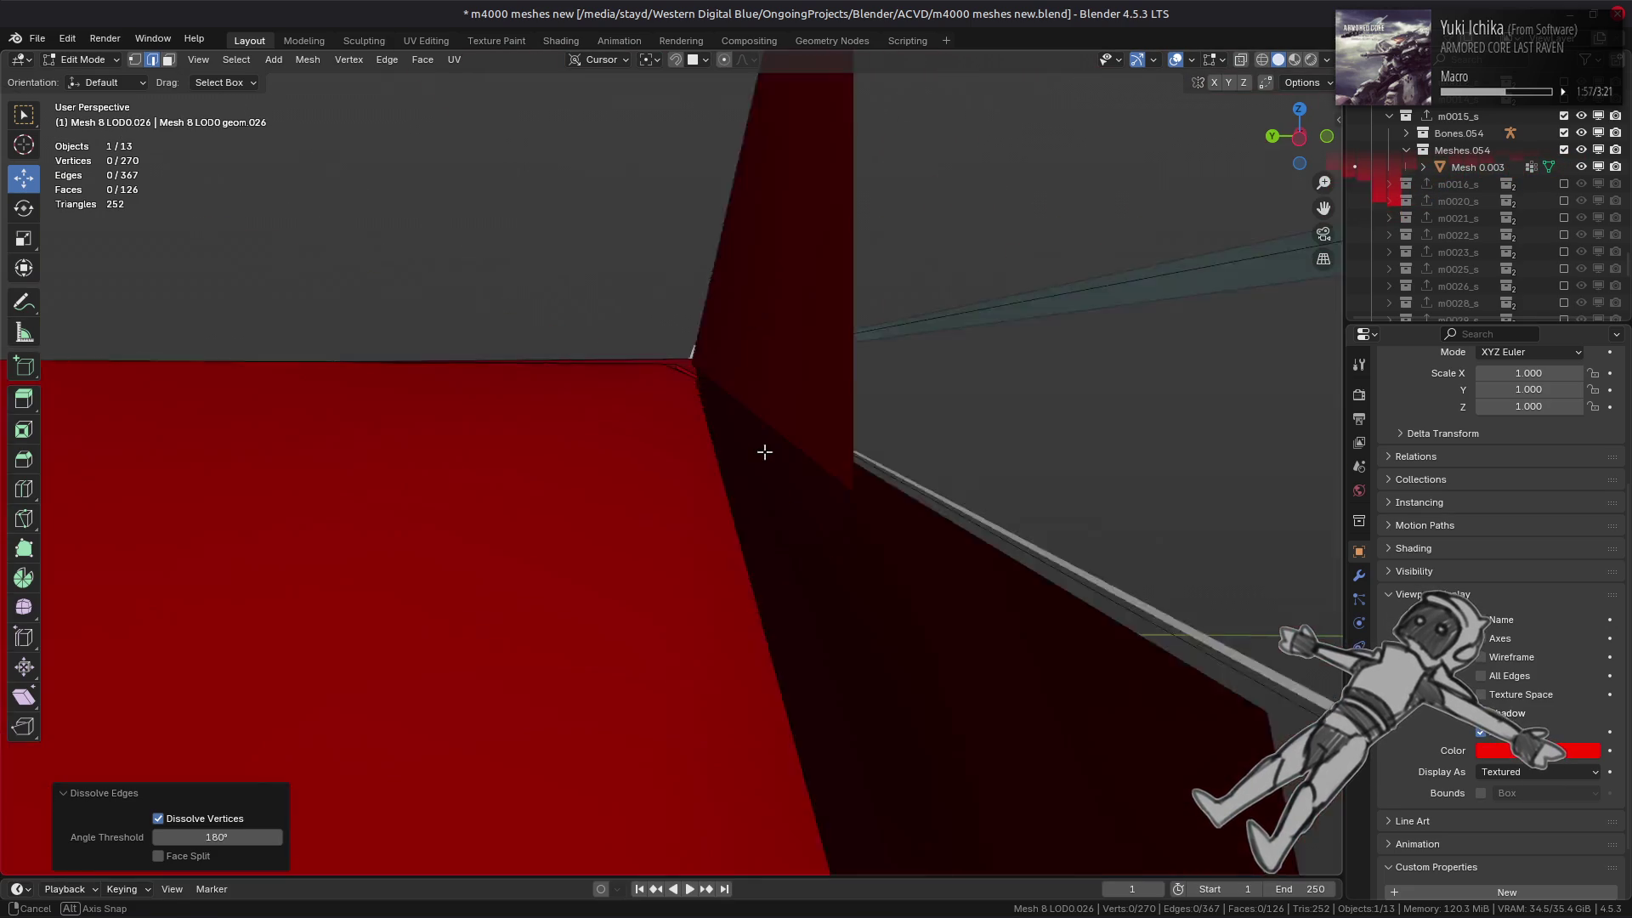
pyautogui.press('a')
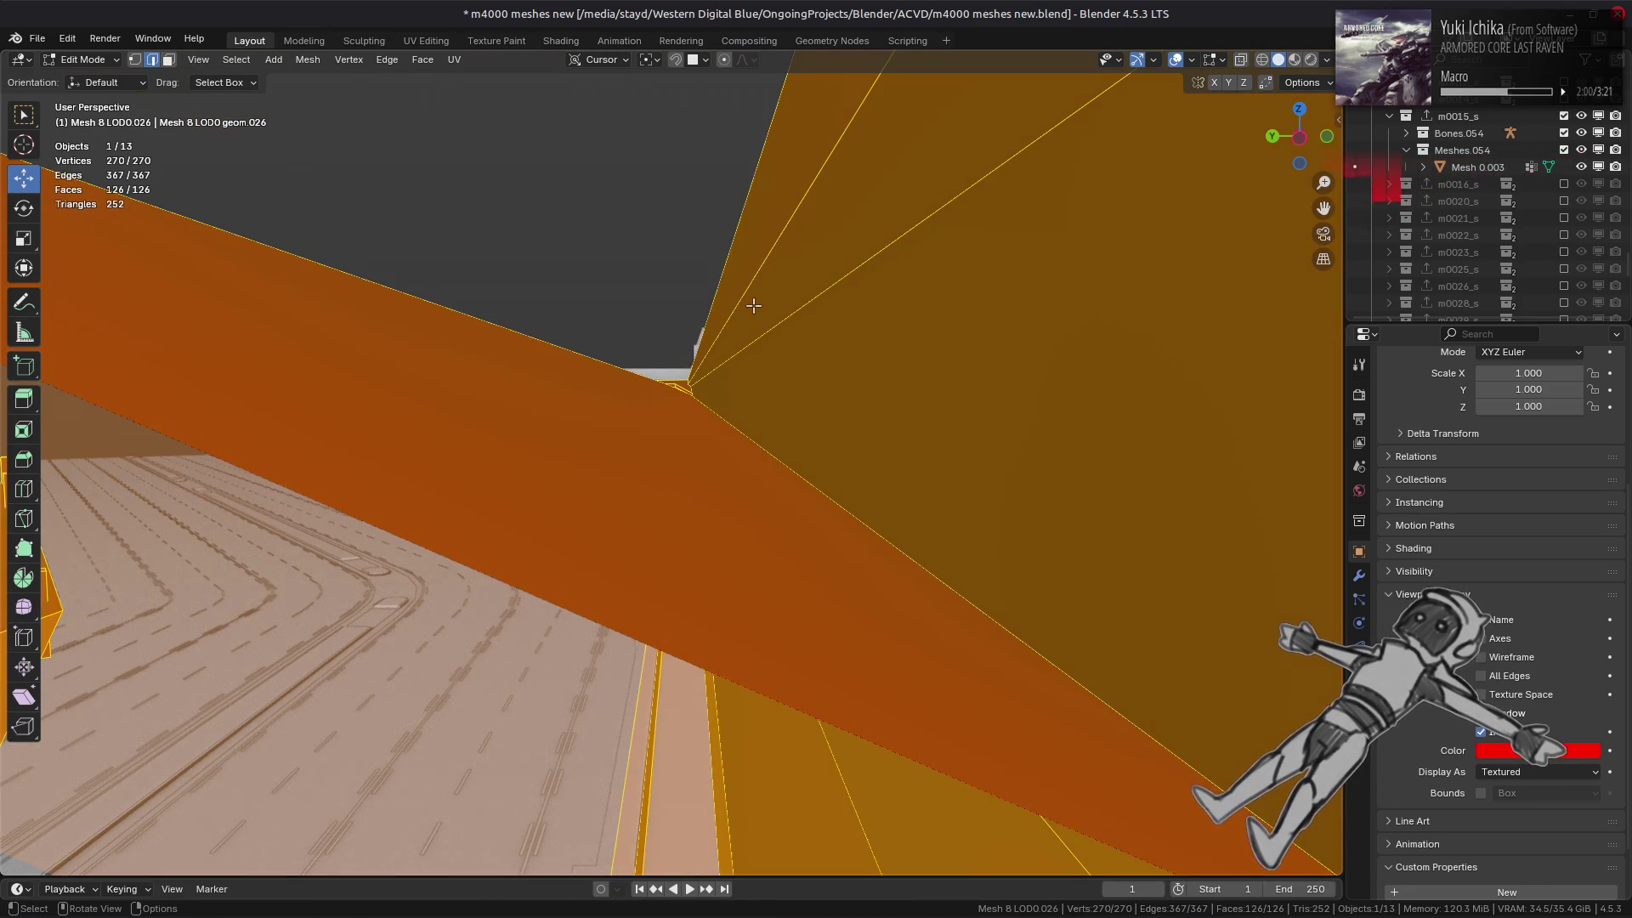
pyautogui.click(753, 306)
pyautogui.hotkey('ctrl', 'e')
pyautogui.click(608, 553)
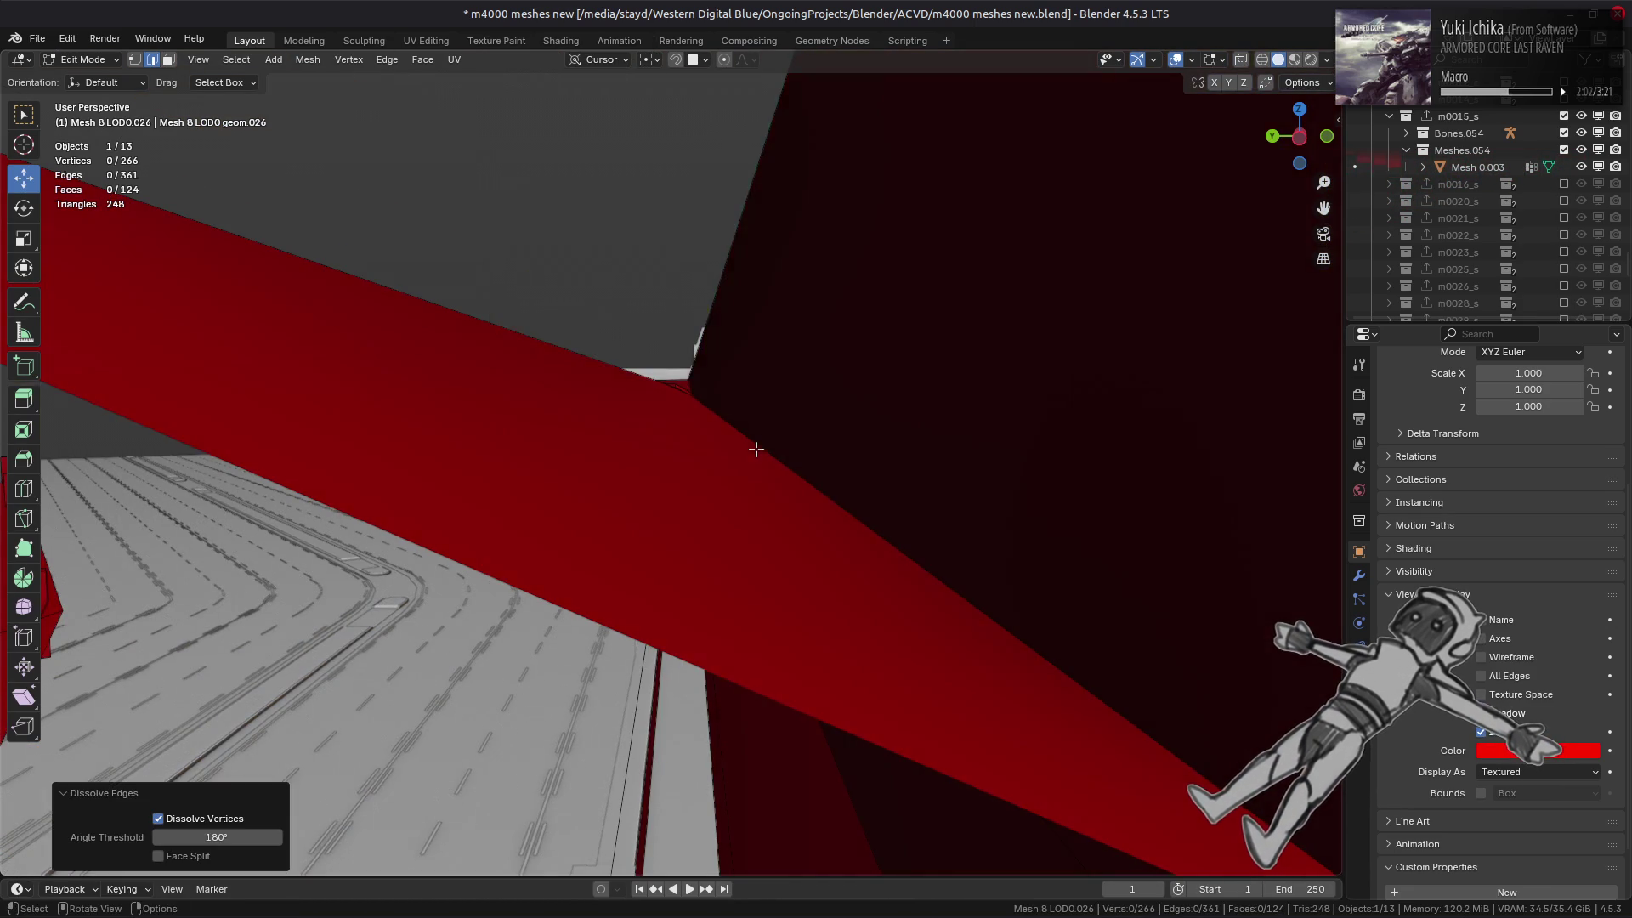
pyautogui.moveTo(754, 448)
pyautogui.mouseDown(button='middle')
pyautogui.moveTo(739, 547)
pyautogui.moveTo(747, 536)
pyautogui.moveTo(759, 569)
pyautogui.moveTo(751, 557)
pyautogui.moveTo(808, 504)
pyautogui.mouseUp(button='middle')
pyautogui.hotkey('ctrl', 'z')
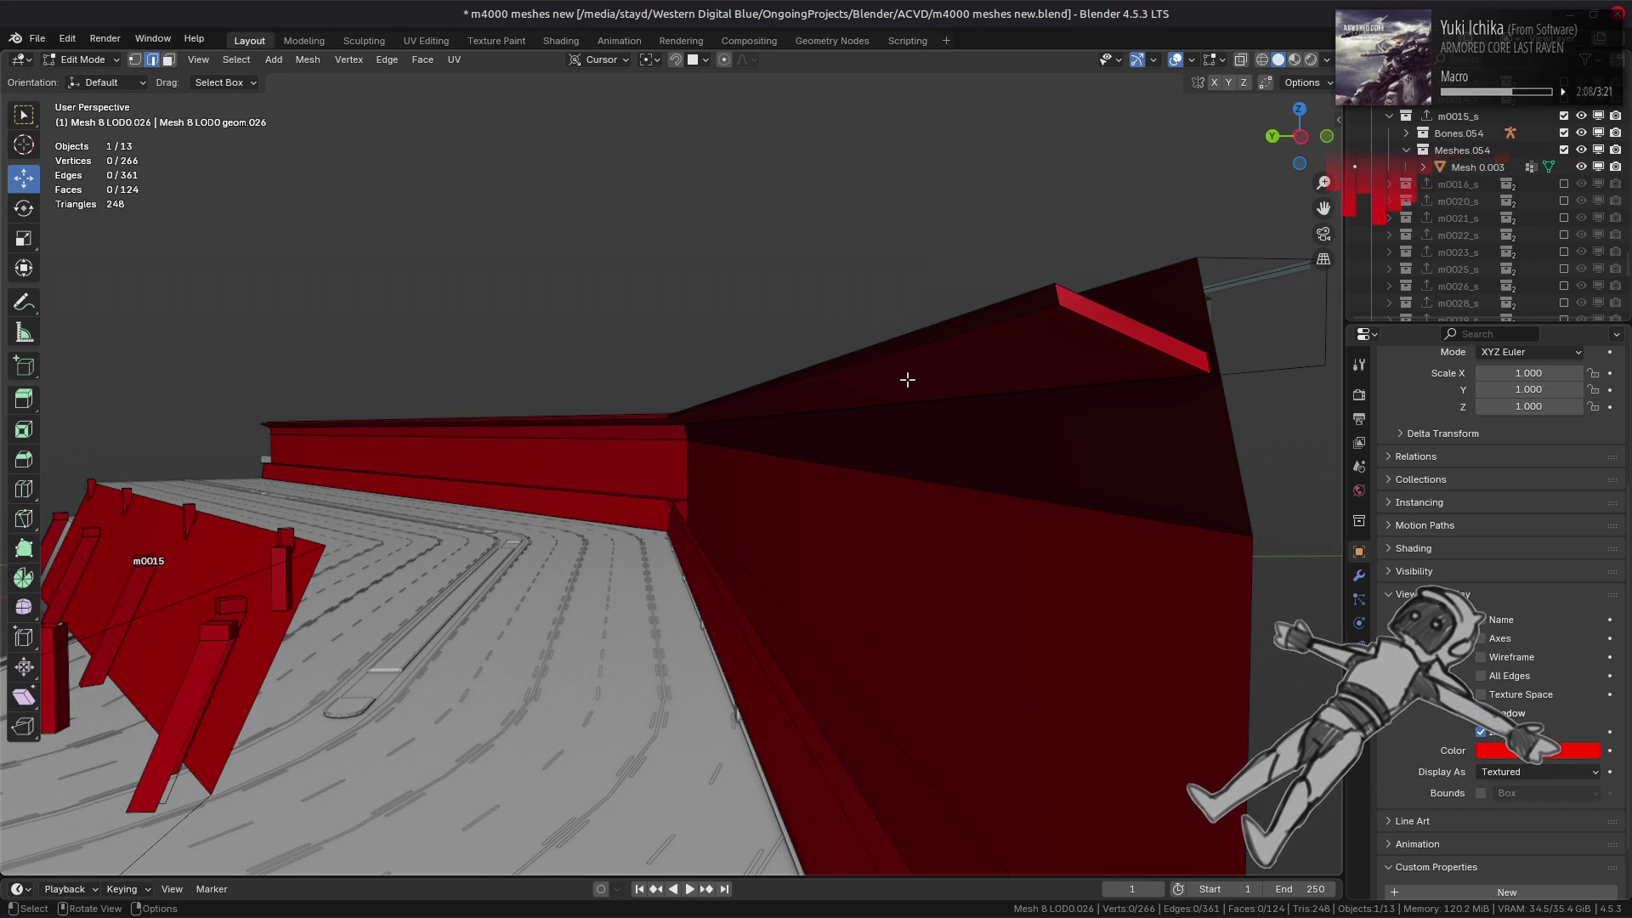
# - Select the linked cap faces except the large top face and delete the sloping caps
pyautogui.press('3')
pyautogui.press('a')
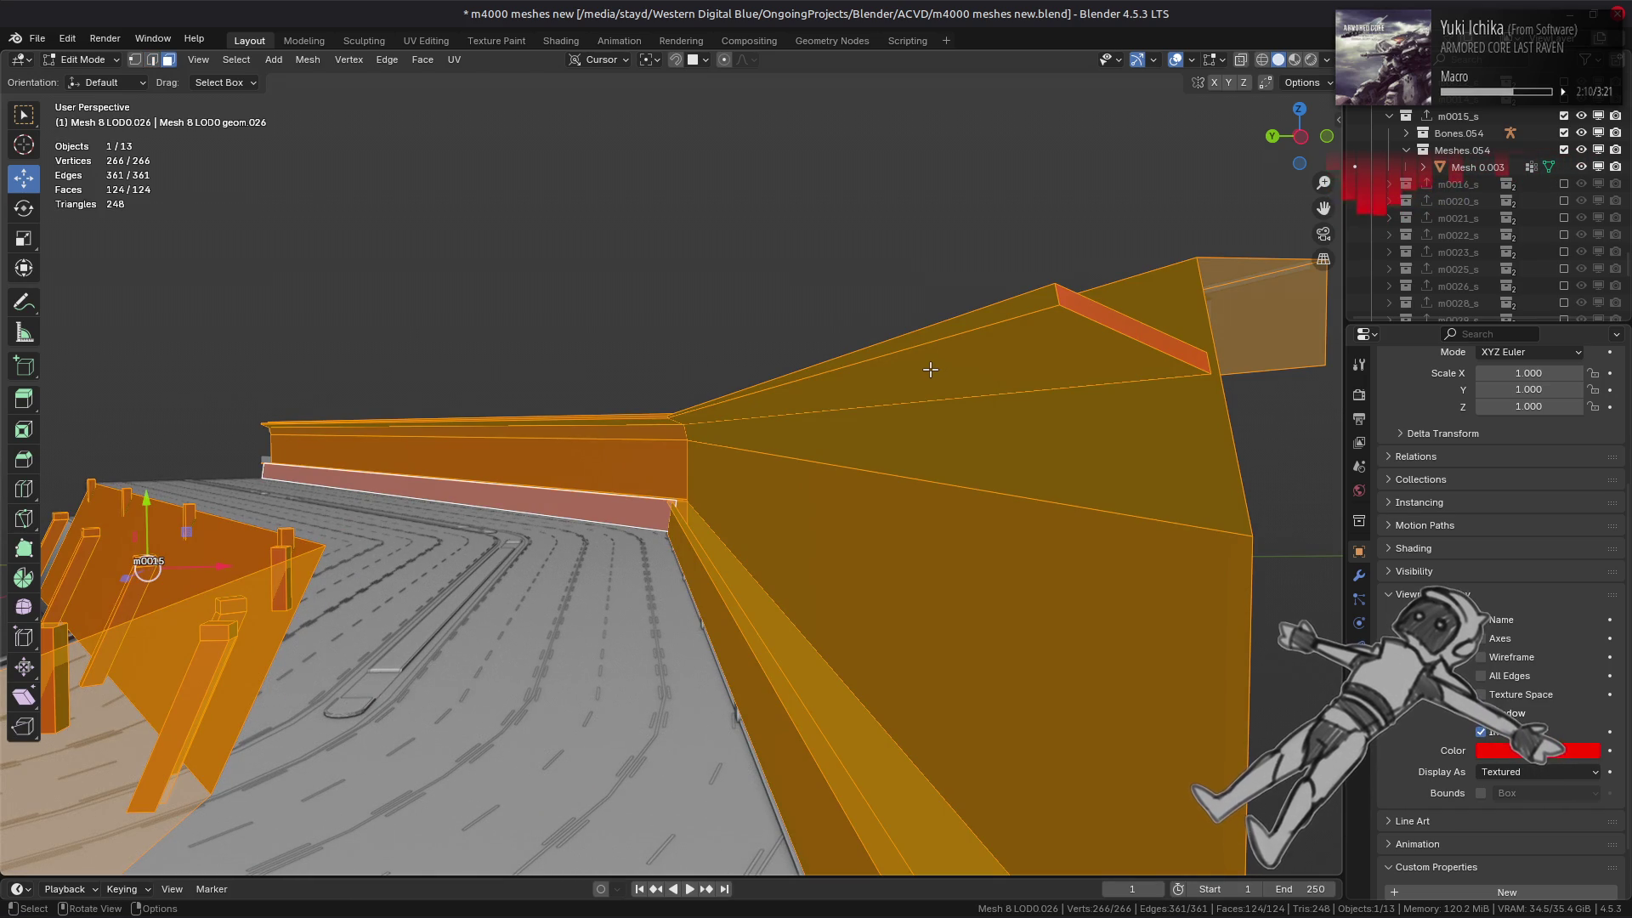
pyautogui.click(930, 369)
pyautogui.keyDown('shift'); pyautogui.rightClick(712, 407); pyautogui.keyUp('shift')
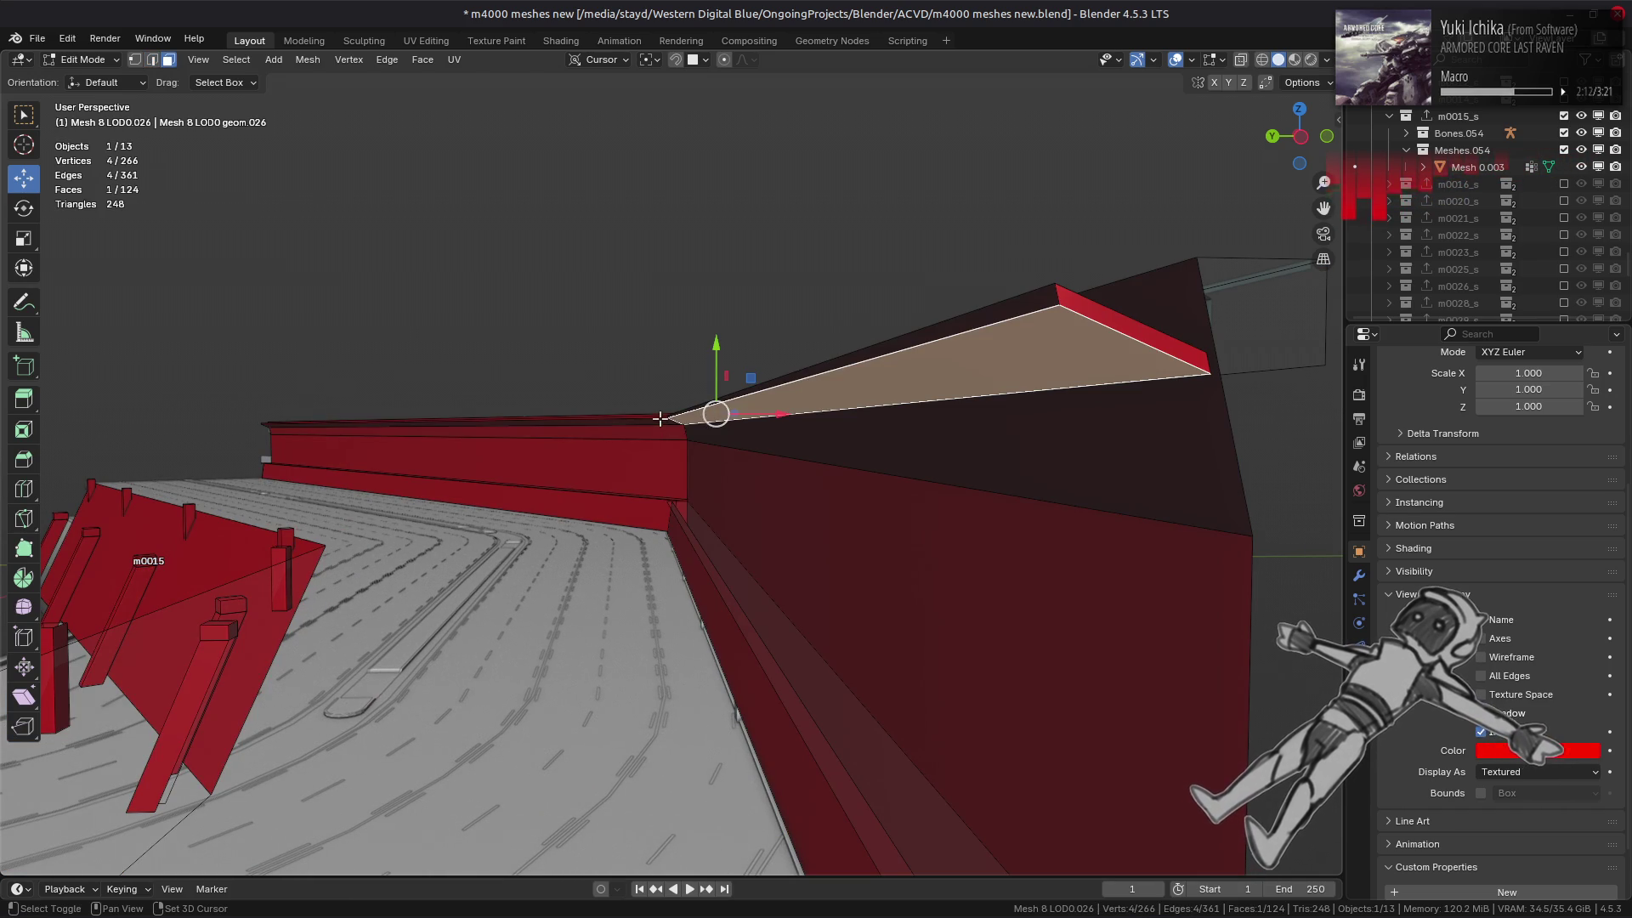
pyautogui.hotkey('ctrl', 'l')
pyautogui.keyDown('shift'); pyautogui.click(681, 419); pyautogui.keyUp('shift')
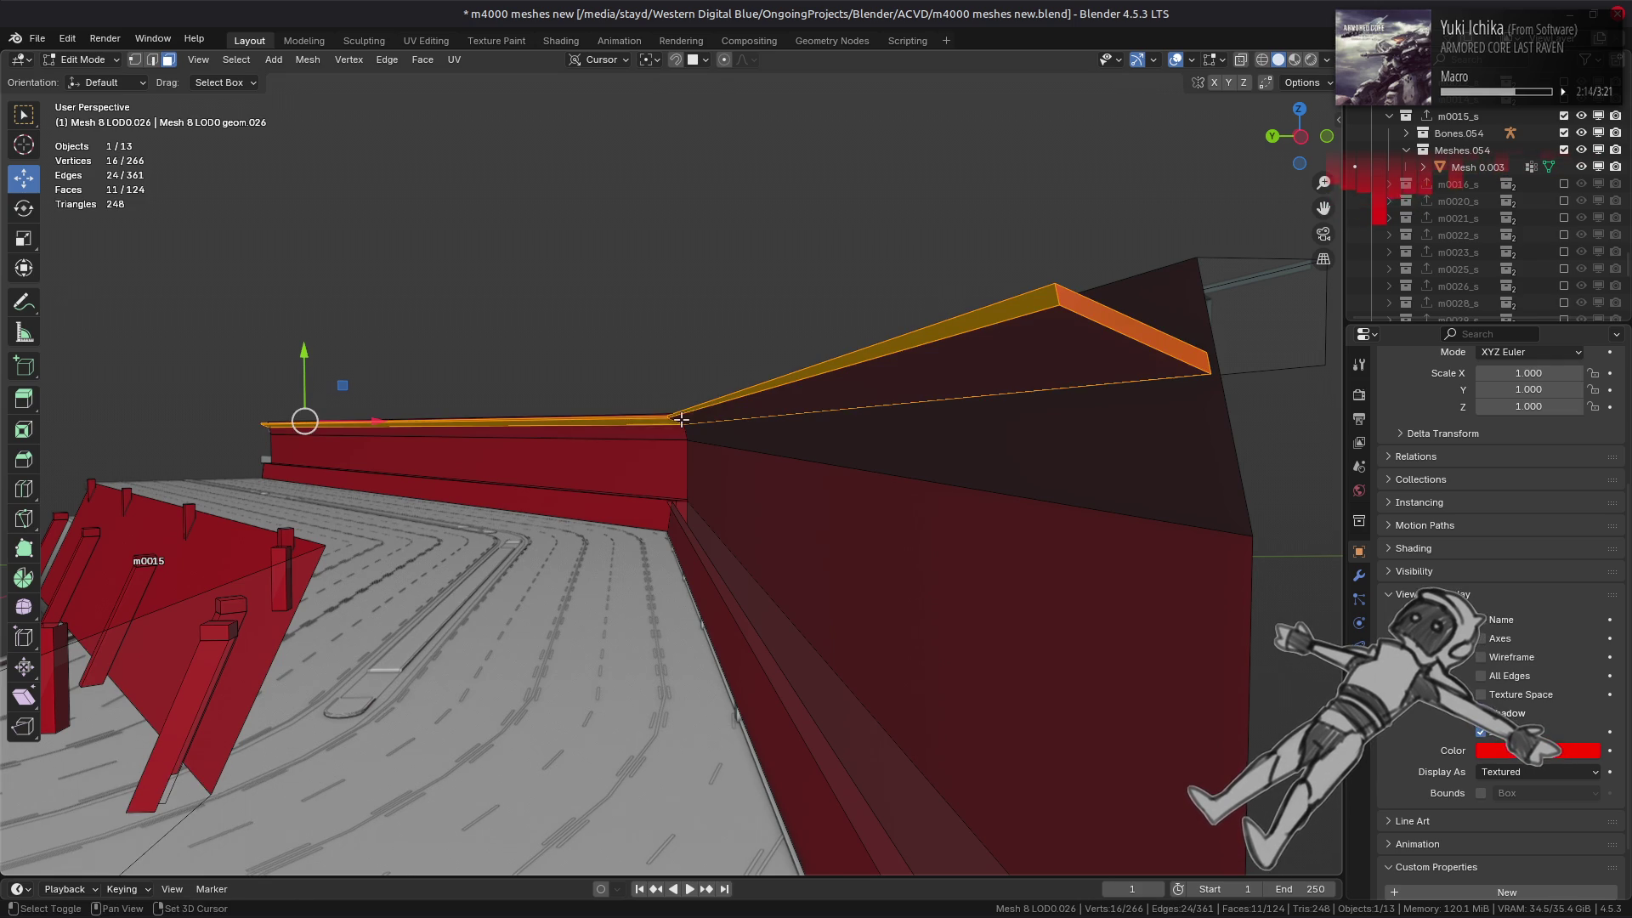
pyautogui.rightClick(748, 511)
pyautogui.click(747, 817)
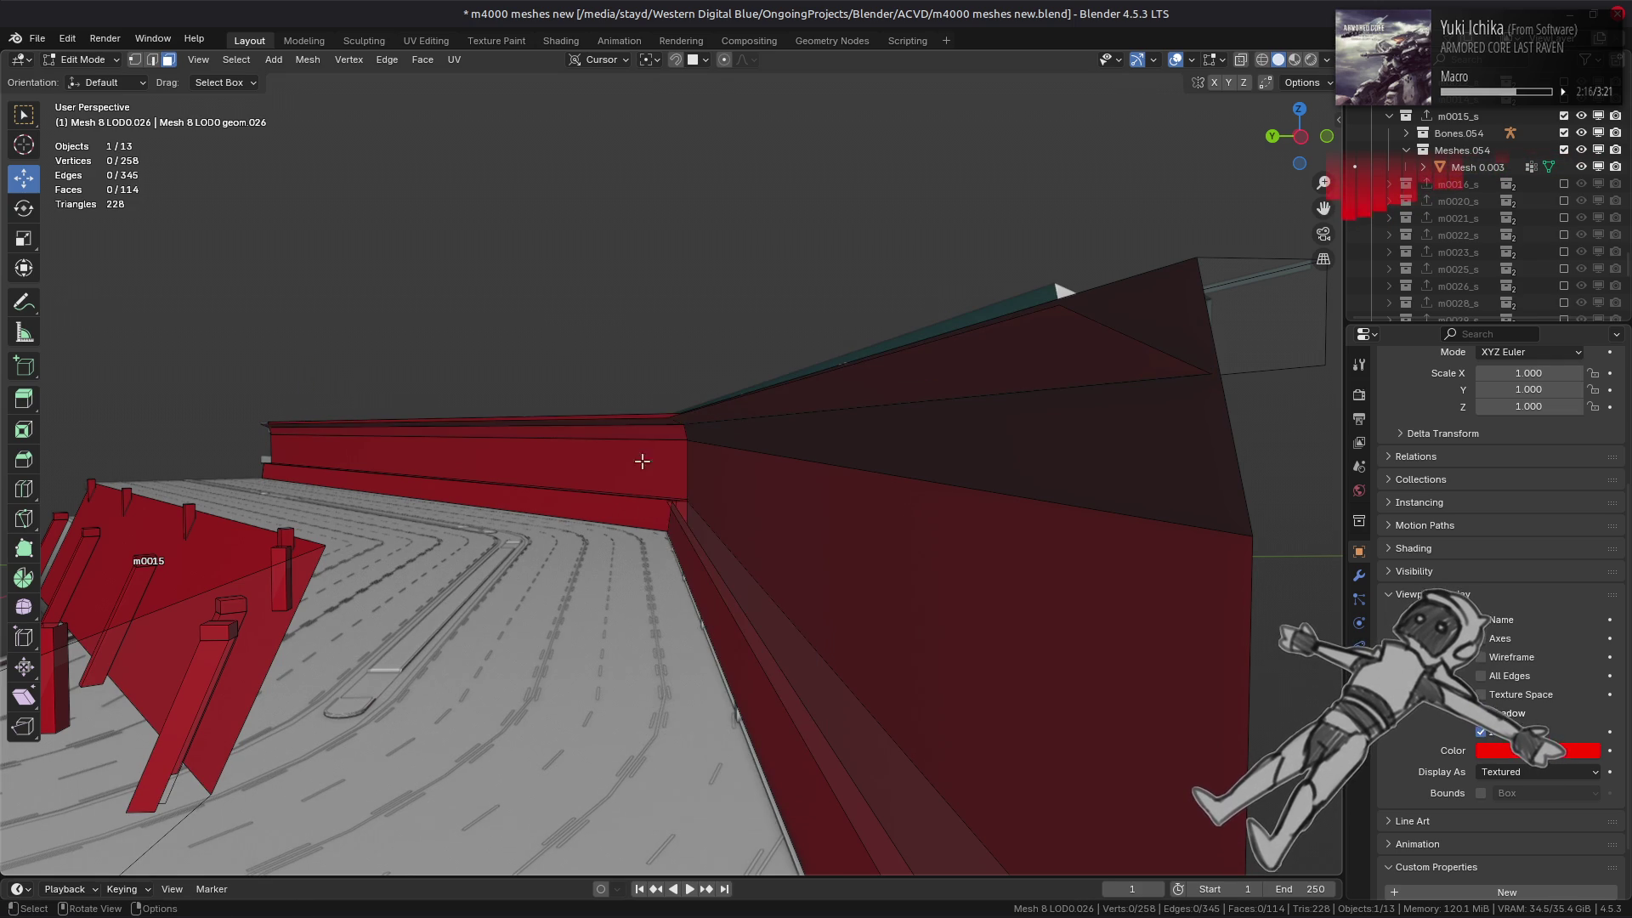
# - Vertex-slide one edge of the wall top by factor -0.3
pyautogui.click(785, 397)
pyautogui.press('2')
pyautogui.click(952, 402)
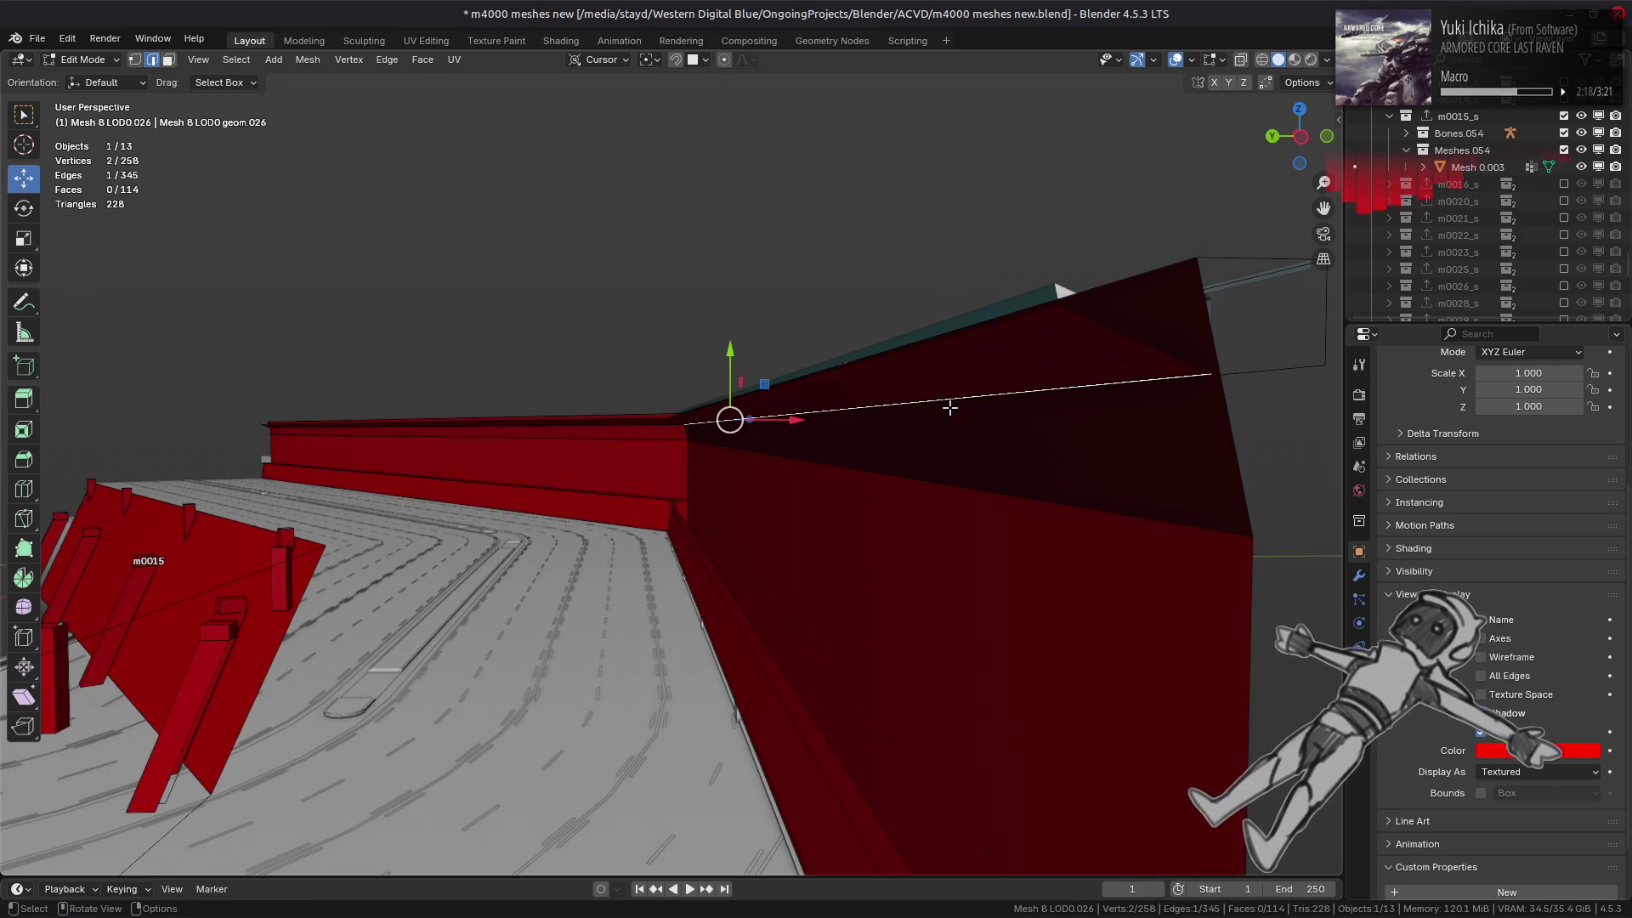
pyautogui.hotkey('shift', 'v')
pyautogui.write('-0.3')
pyautogui.press('Return')
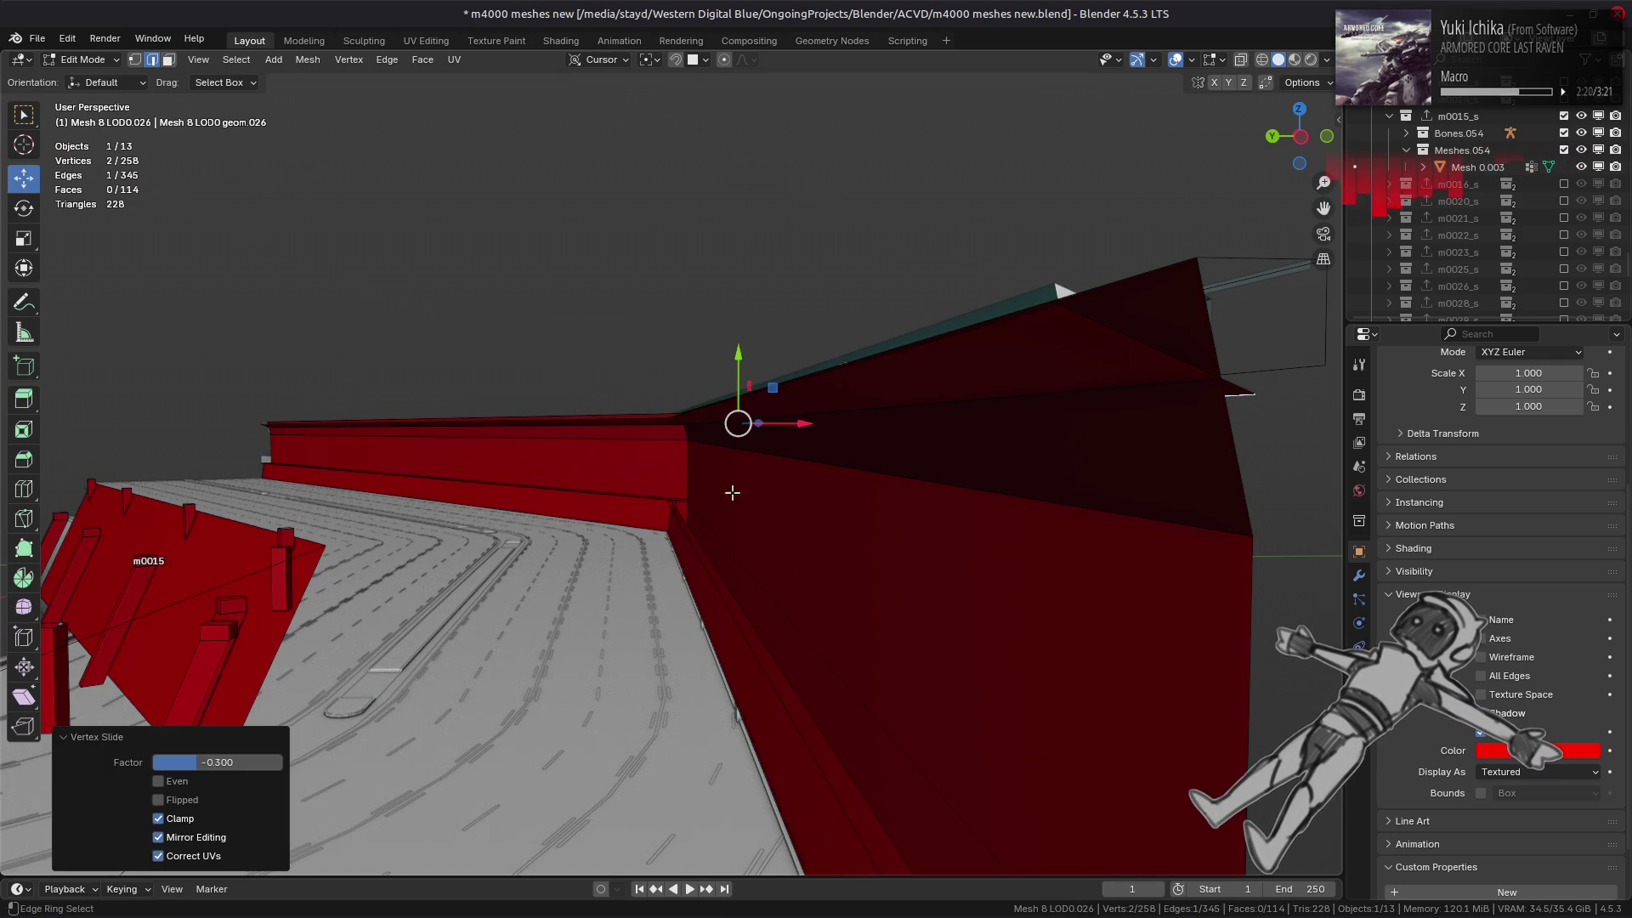
pyautogui.moveTo(623, 431)
pyautogui.mouseDown(button='middle')
pyautogui.moveTo(867, 430)
pyautogui.moveTo(707, 466)
pyautogui.mouseUp(button='middle')
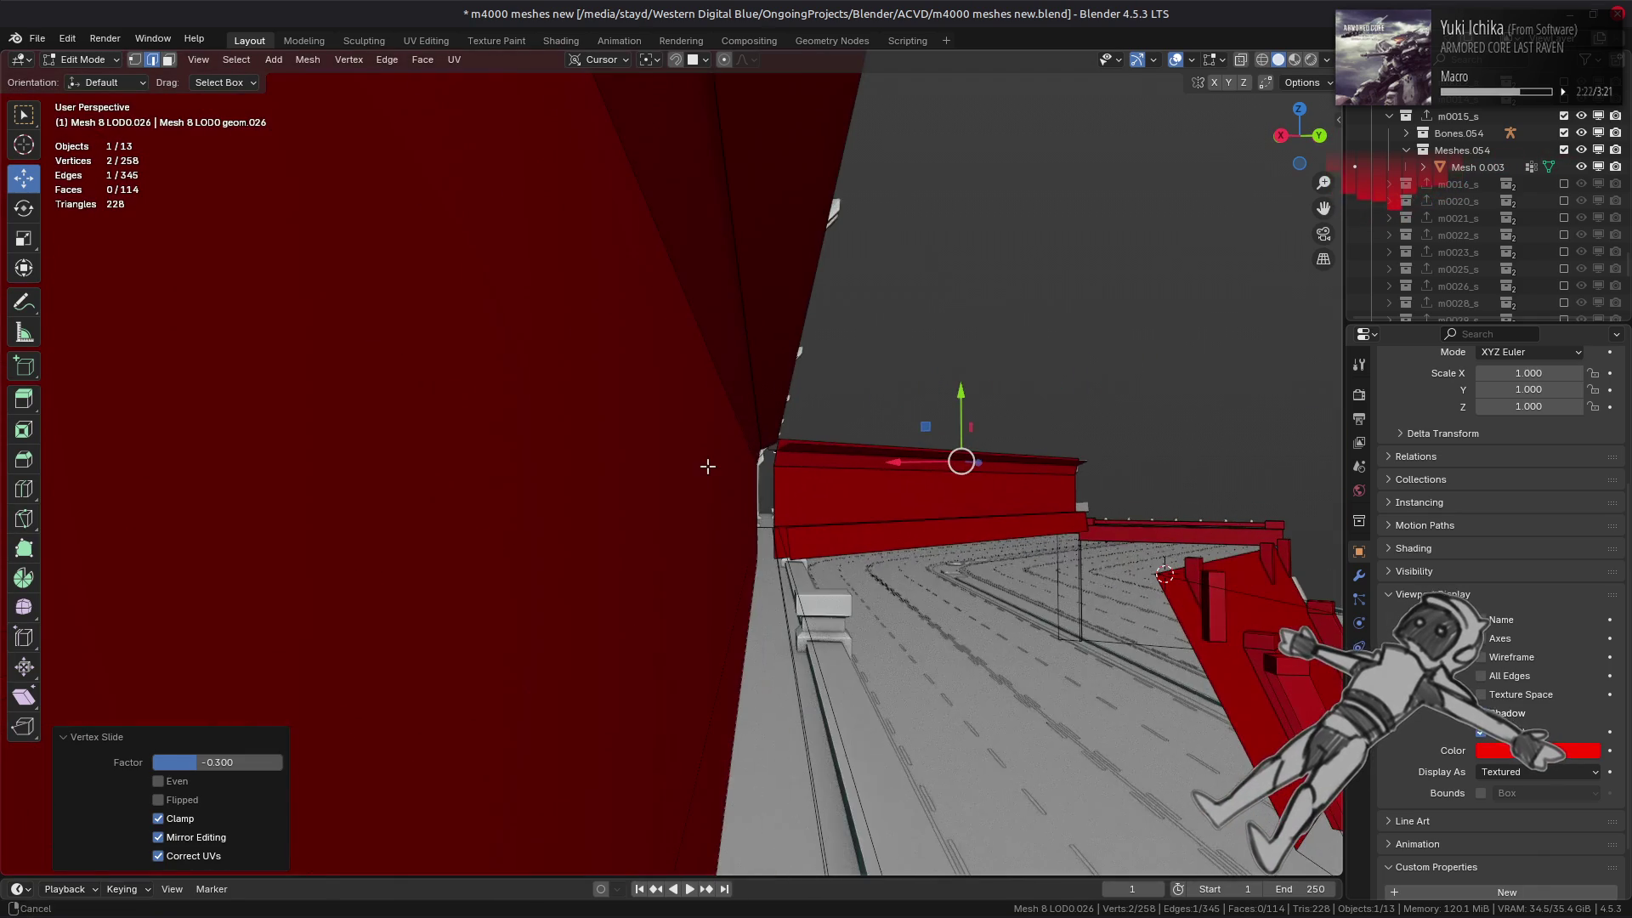
pyautogui.moveTo(758, 364); pyautogui.dragTo(708, 442, button='middle')
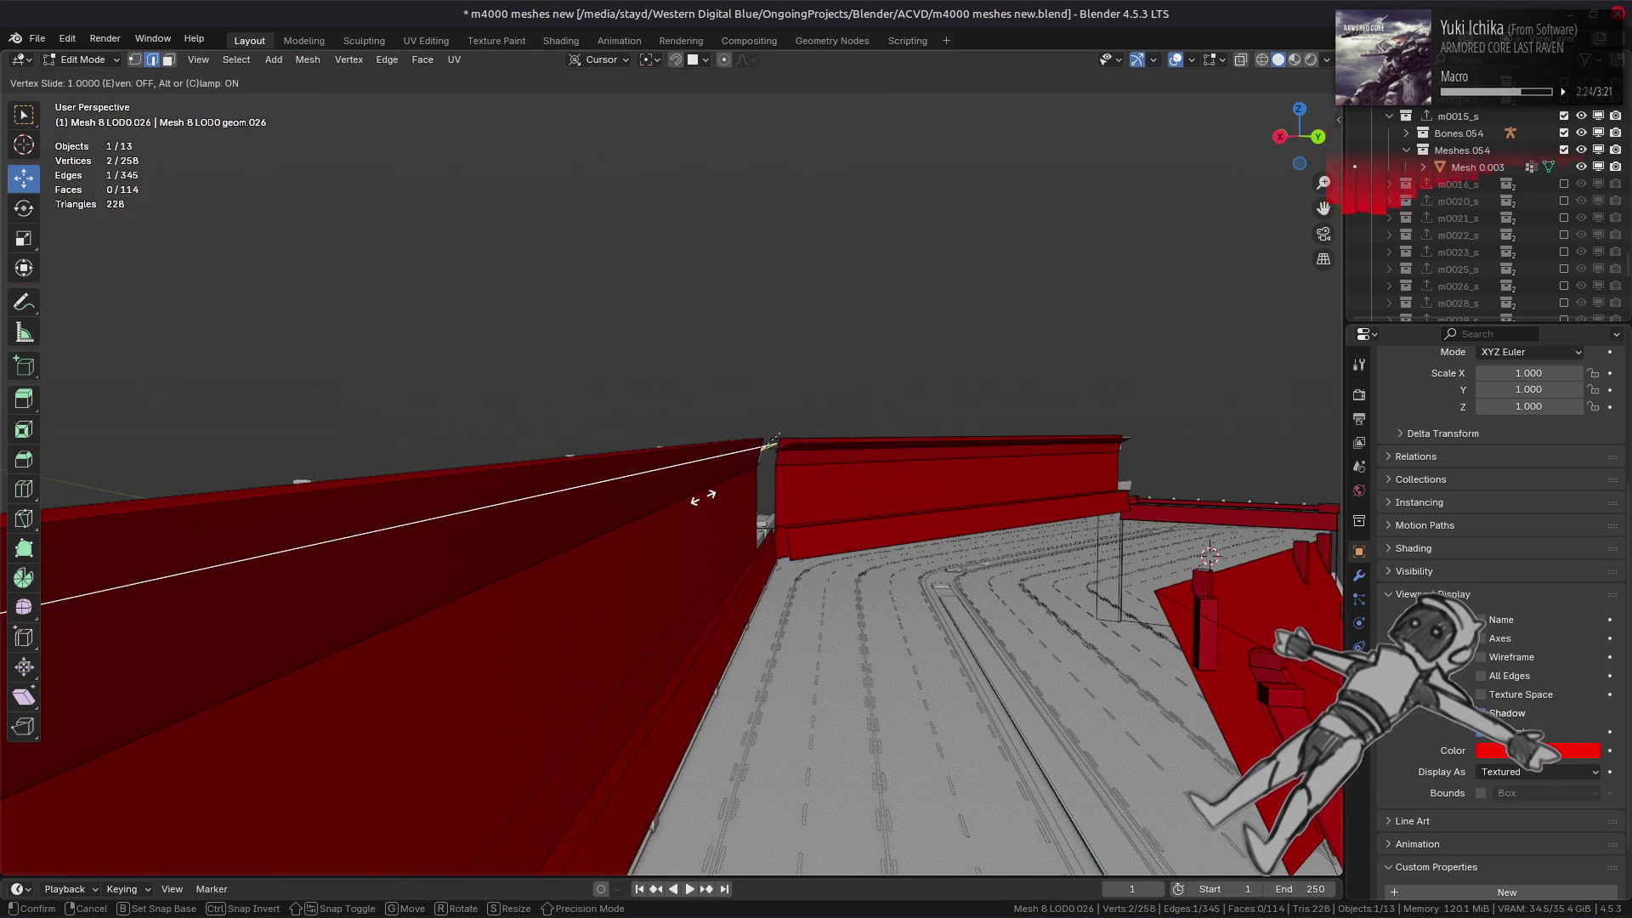
pyautogui.hotkey('shift', 'v')
pyautogui.press('Escape')
# - Shift the top wall face and the strip below 0.1 m along Y
pyautogui.moveTo(700, 541)
pyautogui.mouseDown(button='middle')
pyautogui.moveTo(758, 437)
pyautogui.moveTo(876, 447)
pyautogui.moveTo(950, 392)
pyautogui.mouseUp(button='middle')
pyautogui.keyDown('shift'); pyautogui.click(880, 448); pyautogui.keyUp('shift')
pyautogui.moveTo(950, 393); pyautogui.dragTo(948, 400)
pyautogui.moveTo(949, 400)
pyautogui.mouseDown(button='middle')
pyautogui.moveTo(667, 517)
pyautogui.moveTo(744, 509)
pyautogui.mouseUp(button='middle')
pyautogui.hotkey('alt', 'a')
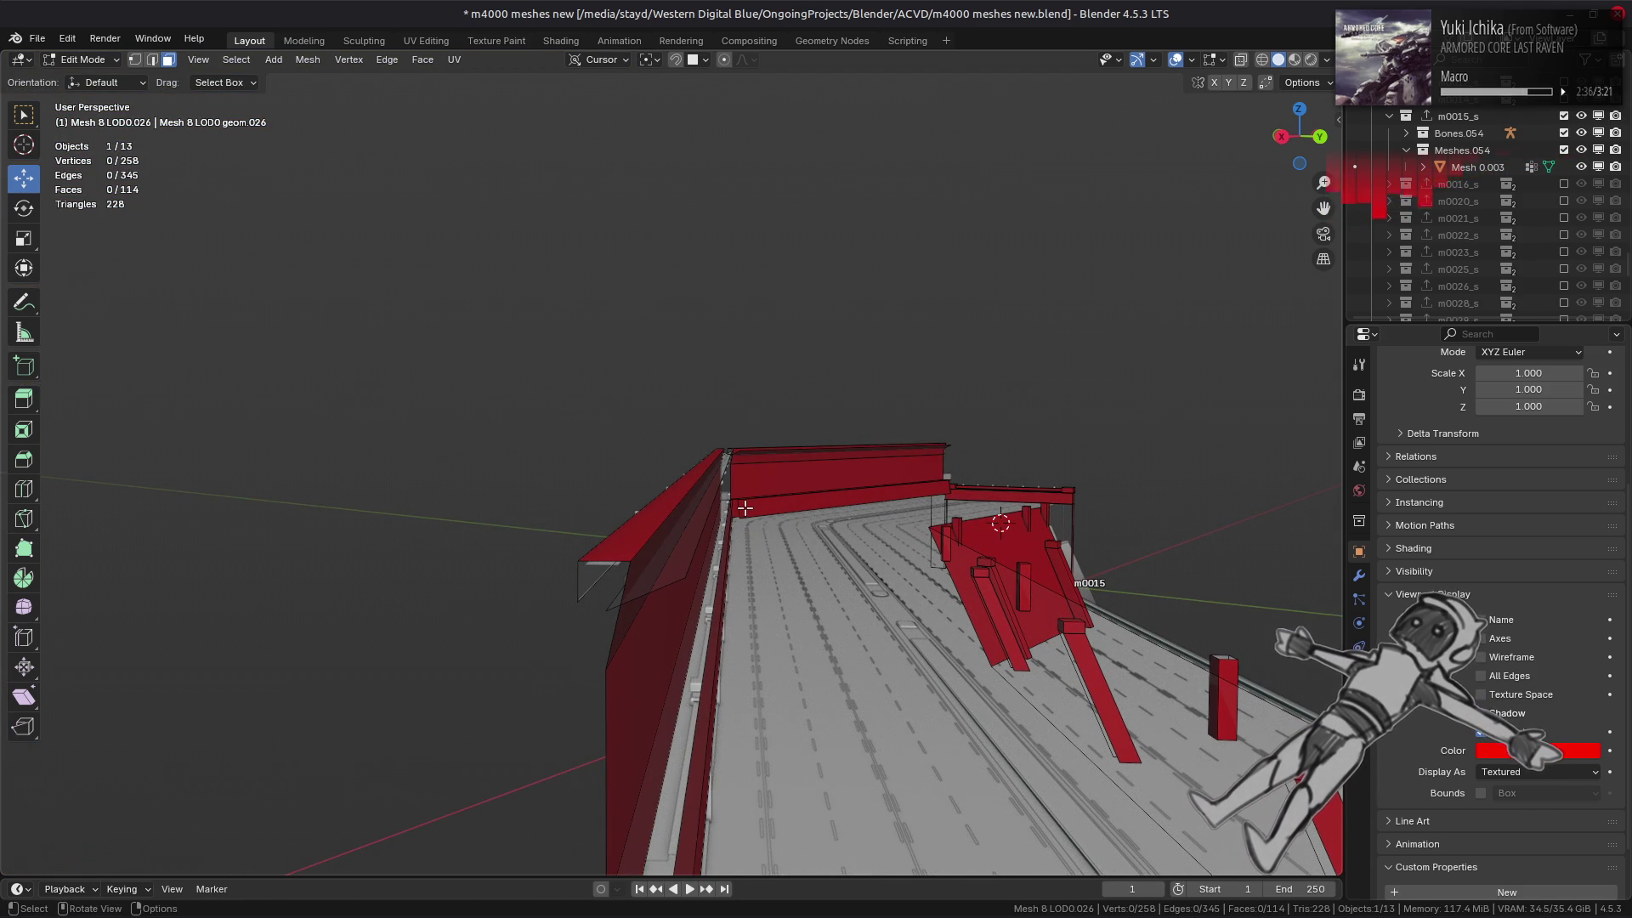
# - Split both wall sections' top faces from the mesh and move them along Y
pyautogui.moveTo(745, 508)
pyautogui.mouseDown(button='middle')
pyautogui.moveTo(878, 430)
pyautogui.moveTo(783, 485)
pyautogui.moveTo(620, 485)
pyautogui.moveTo(583, 437)
pyautogui.moveTo(408, 458)
pyautogui.moveTo(477, 437)
pyautogui.moveTo(346, 379)
pyautogui.moveTo(496, 426)
pyautogui.moveTo(298, 343)
pyautogui.mouseUp(button='middle')
pyautogui.click(845, 466)
pyautogui.keyDown('shift'); pyautogui.click(561, 438); pyautogui.keyUp('shift')
pyautogui.rightClick(680, 500)
pyautogui.click(637, 441)
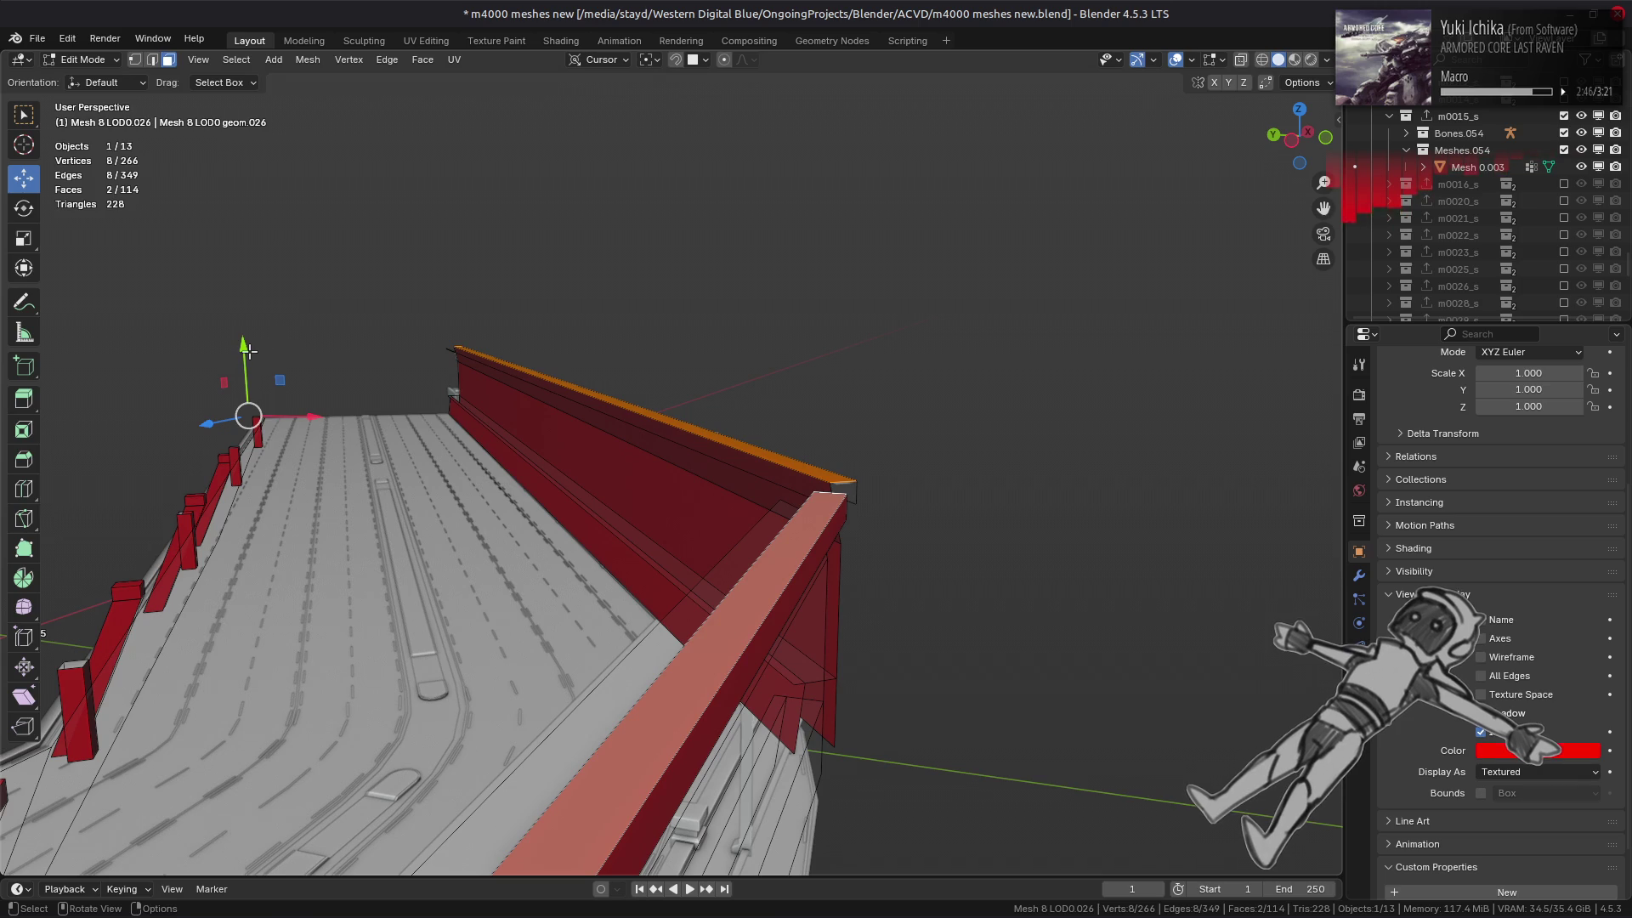
pyautogui.moveTo(245, 348); pyautogui.dragTo(250, 343)
pyautogui.hotkey('alt', 'a')
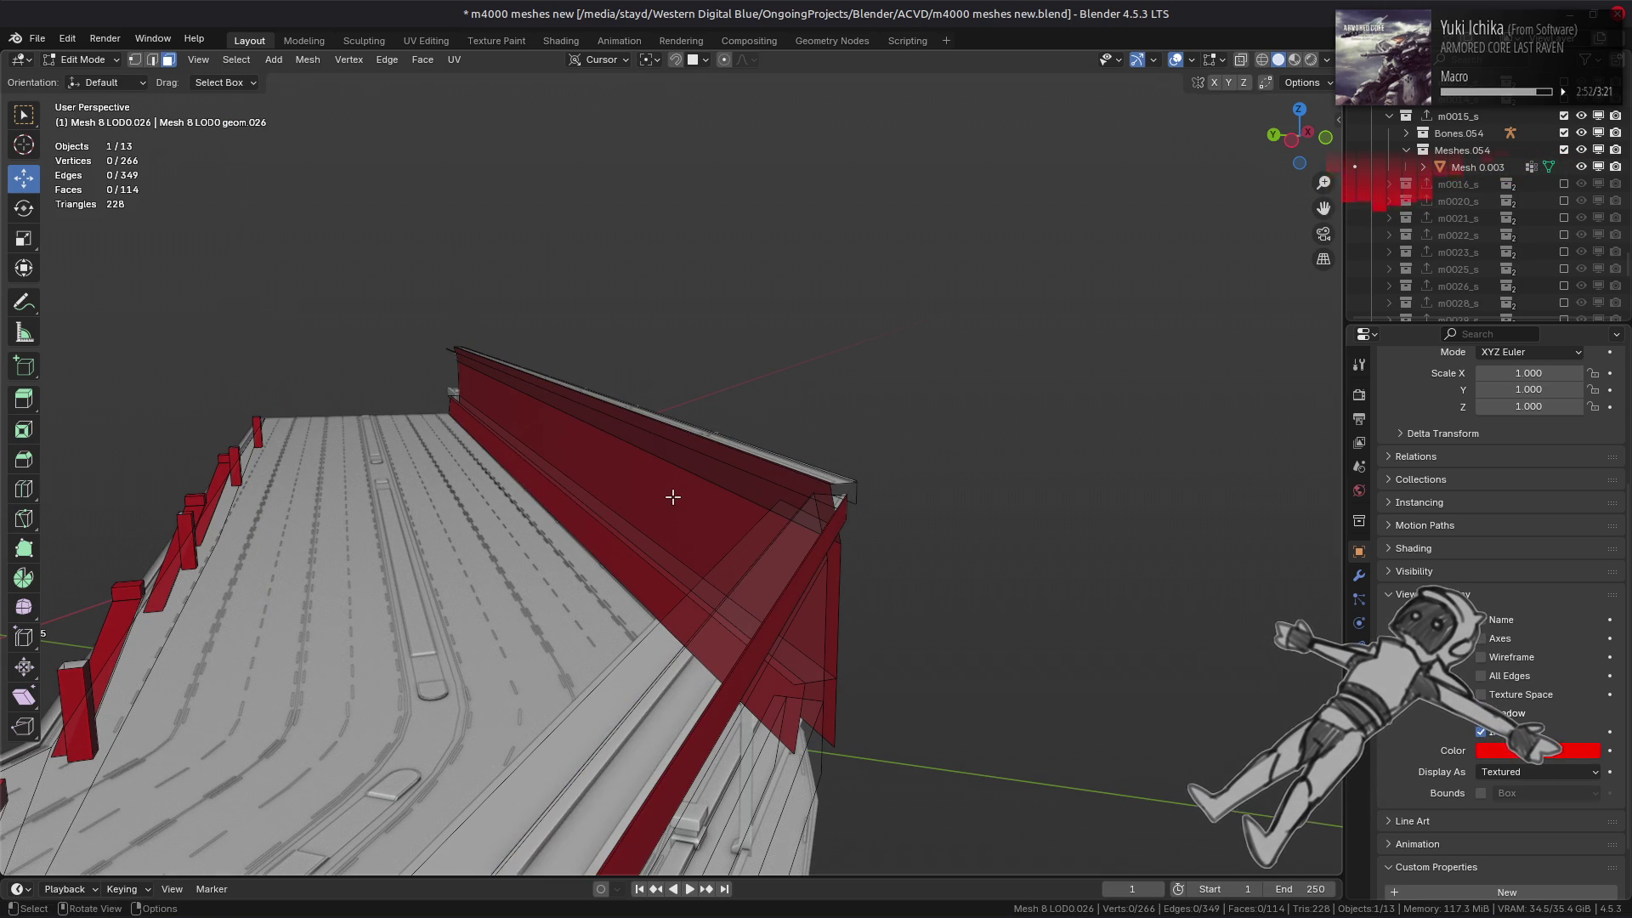
# - Lower the selected top edges of the wall
pyautogui.moveTo(672, 496); pyautogui.dragTo(805, 483, button='middle')
pyautogui.press('2')
pyautogui.moveTo(579, 413); pyautogui.dragTo(587, 421)
pyautogui.scroll(10, 860, 646)
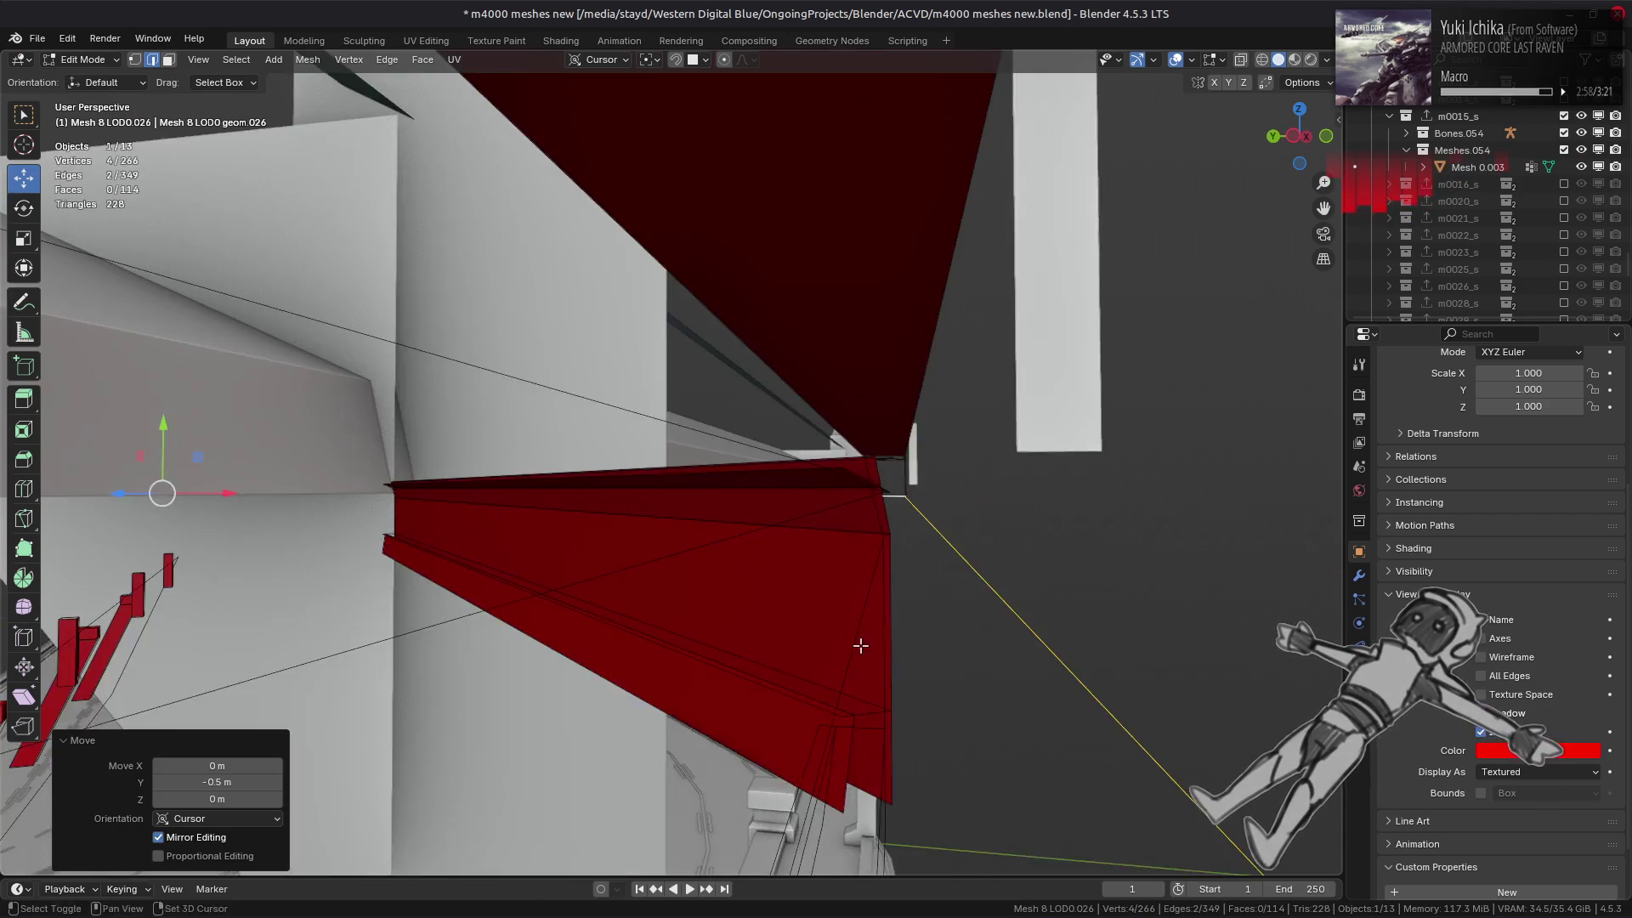
# - Move two wall edges -0.5 m along Y so the sections meet, then leave Edit Mode
pyautogui.moveTo(860, 647)
pyautogui.mouseDown(button='middle')
pyautogui.moveTo(875, 411)
pyautogui.moveTo(779, 466)
pyautogui.moveTo(765, 442)
pyautogui.mouseUp(button='middle')
pyautogui.click(843, 439)
pyautogui.scroll(-10, 843, 439)
pyautogui.keyDown('shift'); pyautogui.click(816, 425); pyautogui.keyUp('shift')
pyautogui.moveTo(525, 334); pyautogui.dragTo(526, 342)
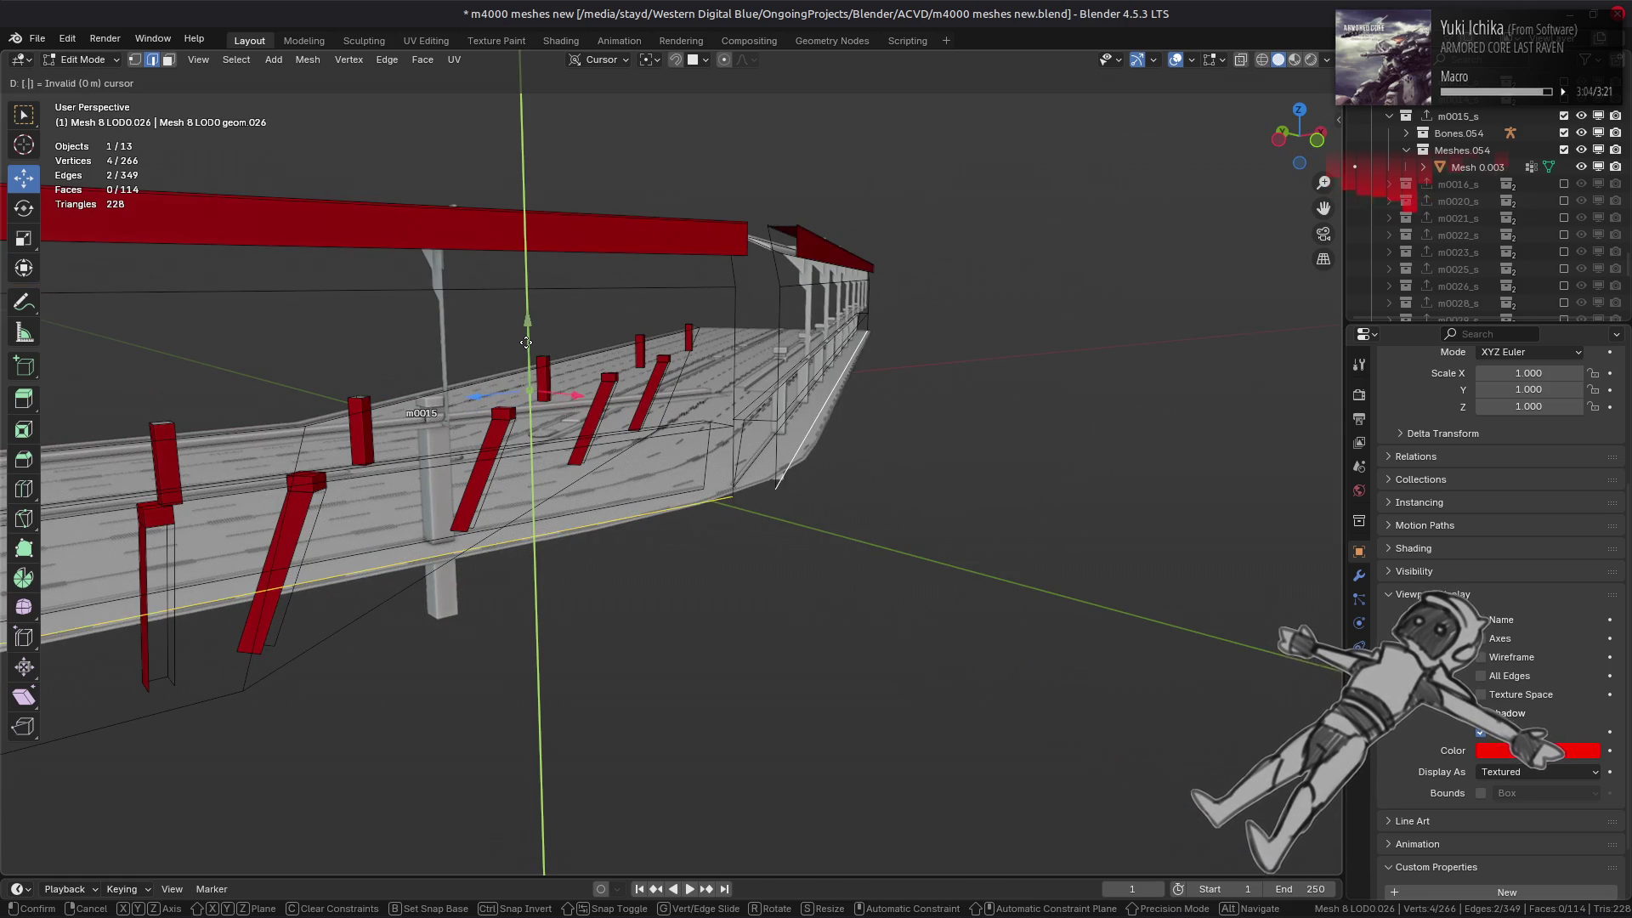
pyautogui.press('Return')
pyautogui.moveTo(526, 342)
pyautogui.mouseDown(button='middle')
pyautogui.moveTo(766, 408)
pyautogui.moveTo(845, 510)
pyautogui.moveTo(864, 468)
pyautogui.moveTo(1033, 369)
pyautogui.moveTo(977, 407)
pyautogui.moveTo(869, 417)
pyautogui.mouseUp(button='middle')
pyautogui.scroll(5, 783, 400)
pyautogui.click(810, 423)
pyautogui.press('Tab')
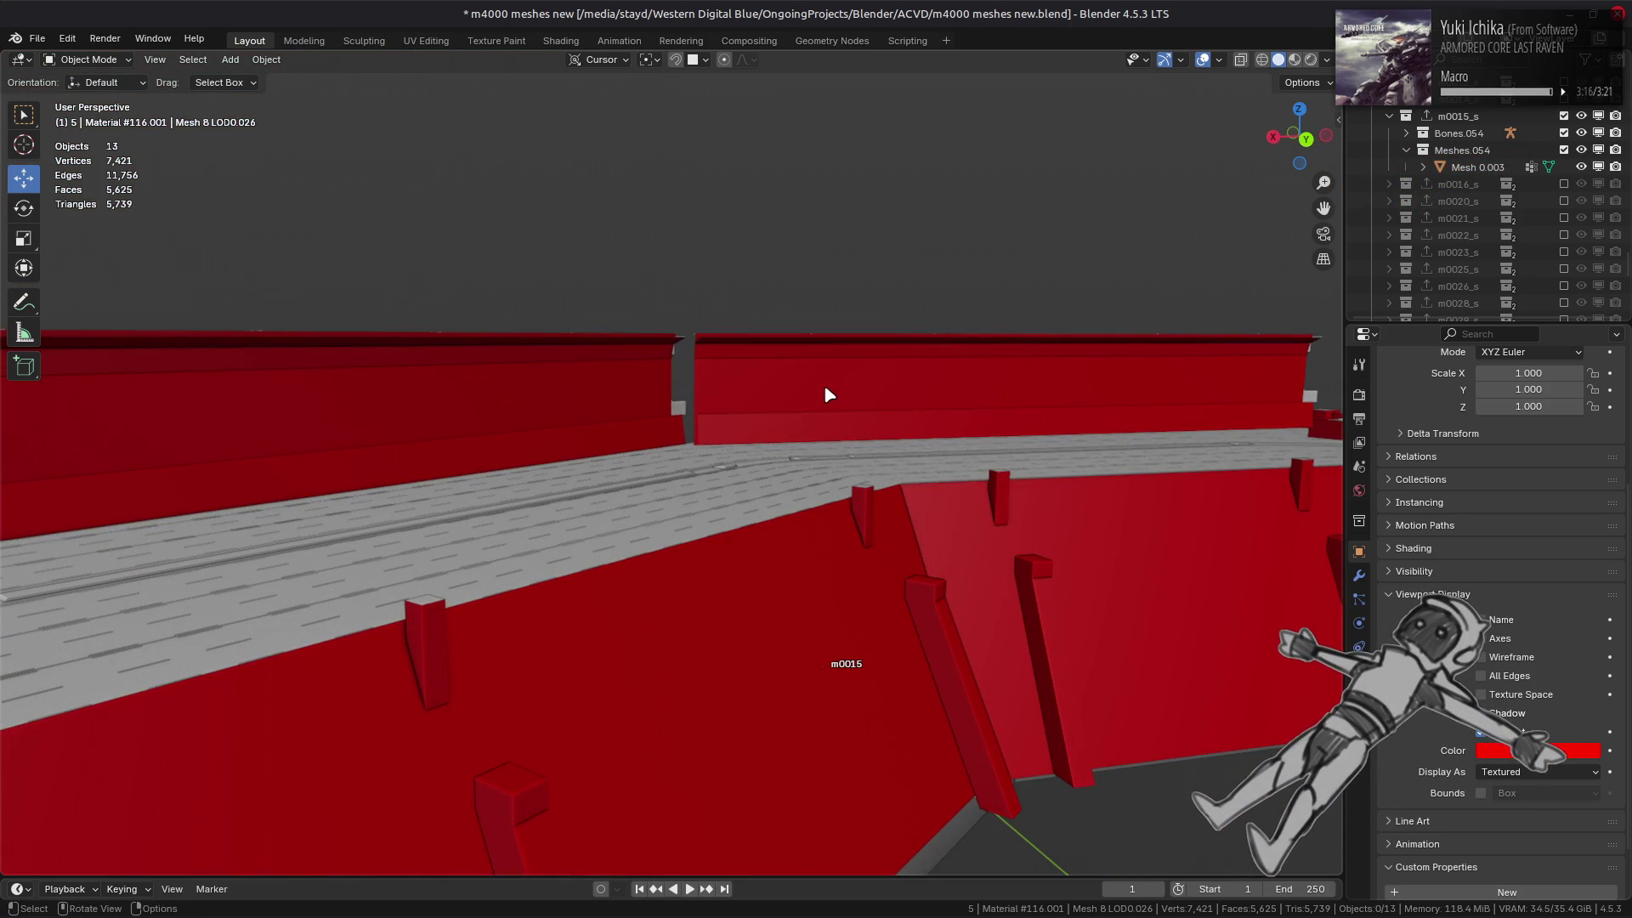
# - Inspect the m0015 wall mesh in Edit Mode, then save 'm4000 meshes new.blend'
pyautogui.click(825, 389)
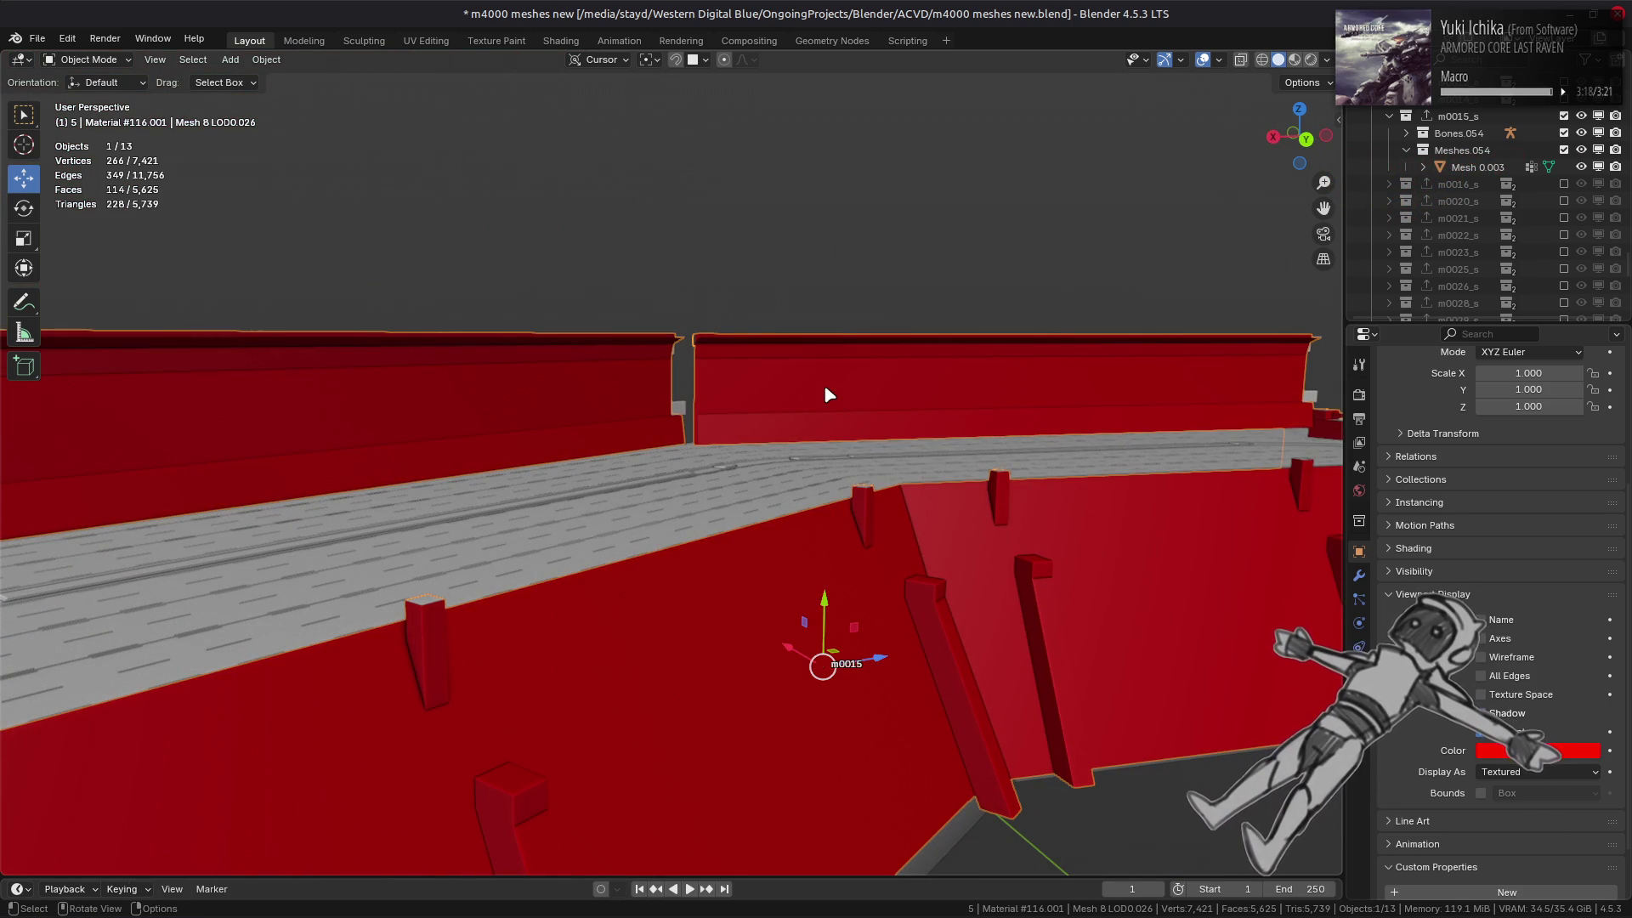
pyautogui.moveTo(826, 391)
pyautogui.mouseDown(button='middle')
pyautogui.moveTo(834, 474)
pyautogui.moveTo(667, 460)
pyautogui.moveTo(680, 437)
pyautogui.moveTo(754, 422)
pyautogui.moveTo(687, 355)
pyautogui.moveTo(615, 161)
pyautogui.mouseUp(button='middle')
pyautogui.press('Tab')
pyautogui.press('a')
pyautogui.press('3')
pyautogui.hotkey('alt', 'a')
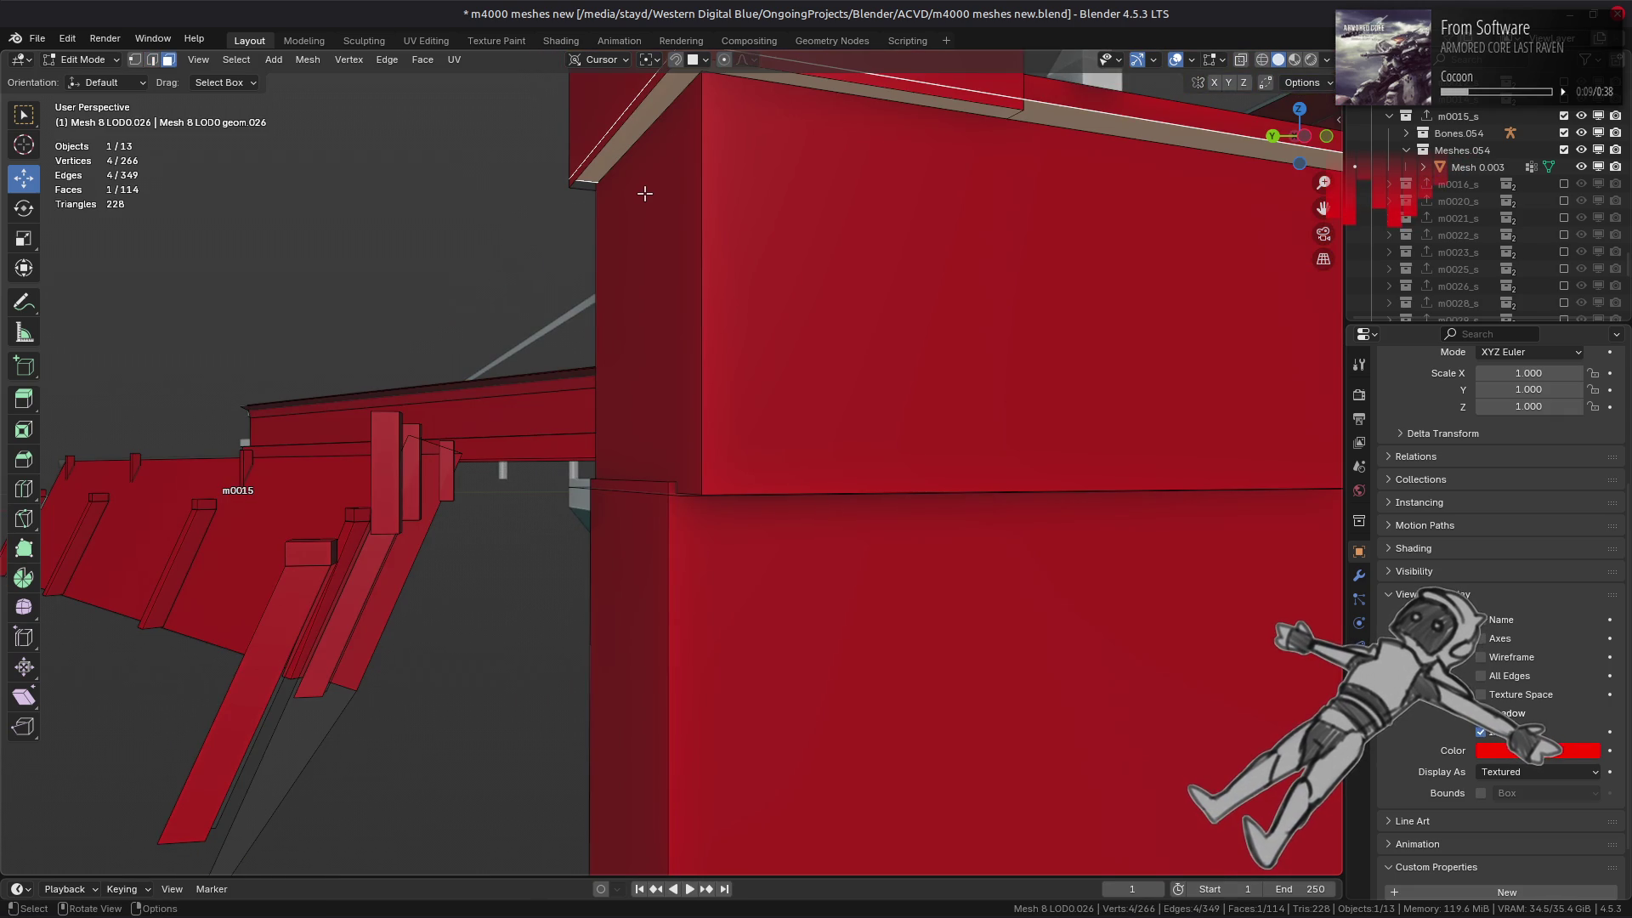
pyautogui.moveTo(641, 226)
pyautogui.mouseDown(button='middle')
pyautogui.moveTo(677, 397)
pyautogui.moveTo(669, 278)
pyautogui.mouseUp(button='middle')
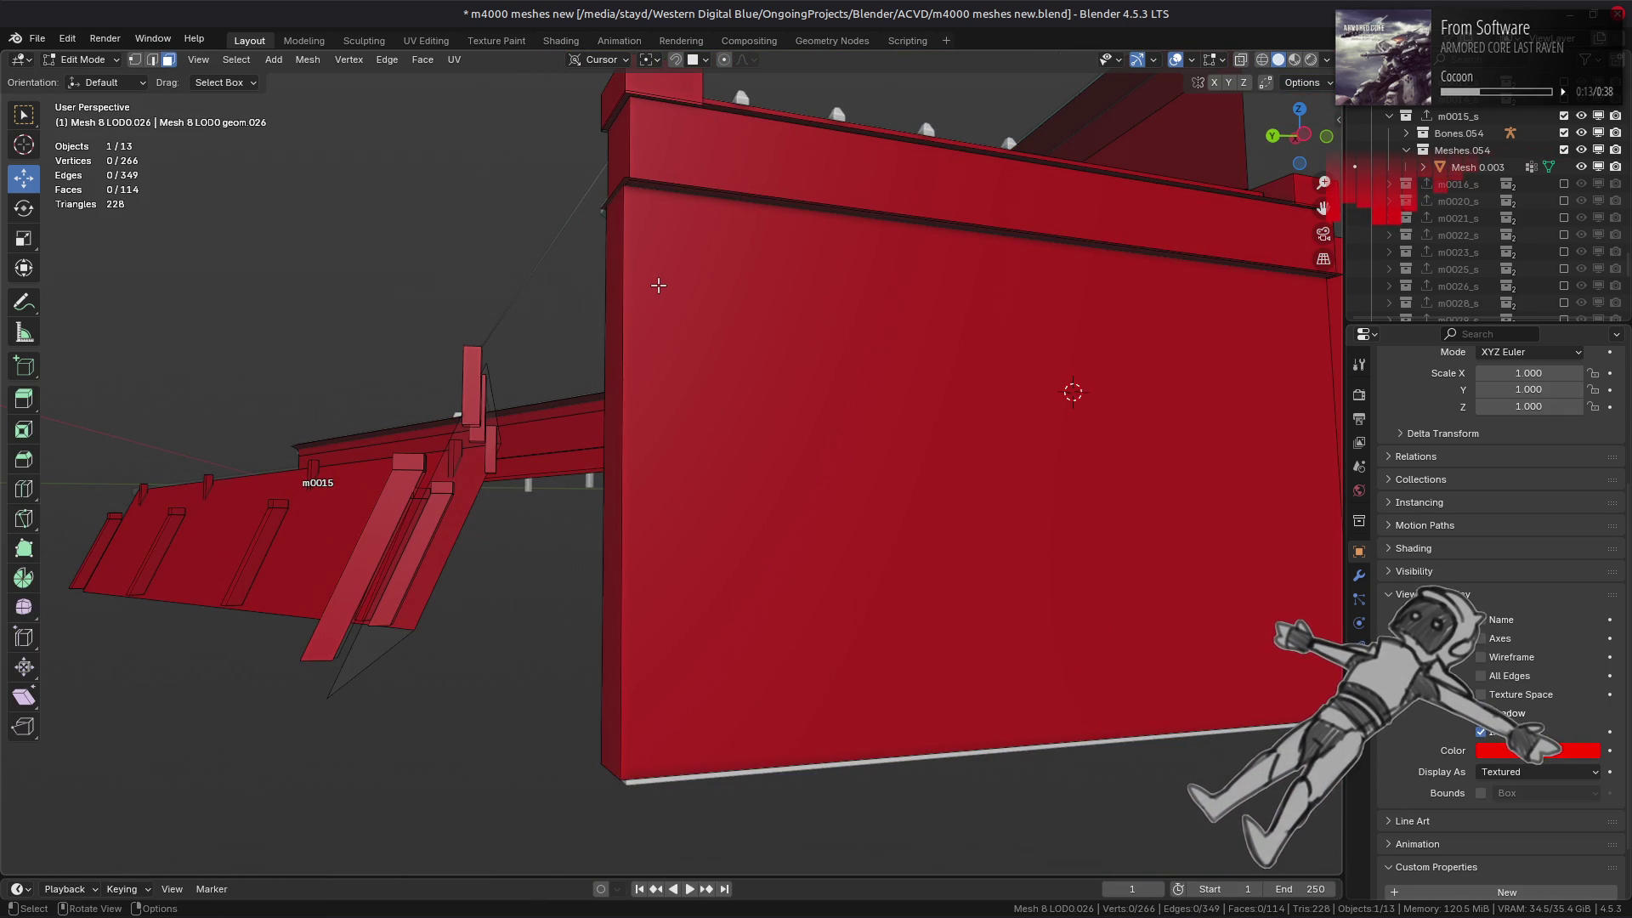
pyautogui.press('Tab')
pyautogui.moveTo(620, 335)
pyautogui.mouseDown(button='middle')
pyautogui.moveTo(504, 459)
pyautogui.moveTo(550, 485)
pyautogui.moveTo(652, 408)
pyautogui.mouseUp(button='middle')
pyautogui.hotkey('ctrl', 's')
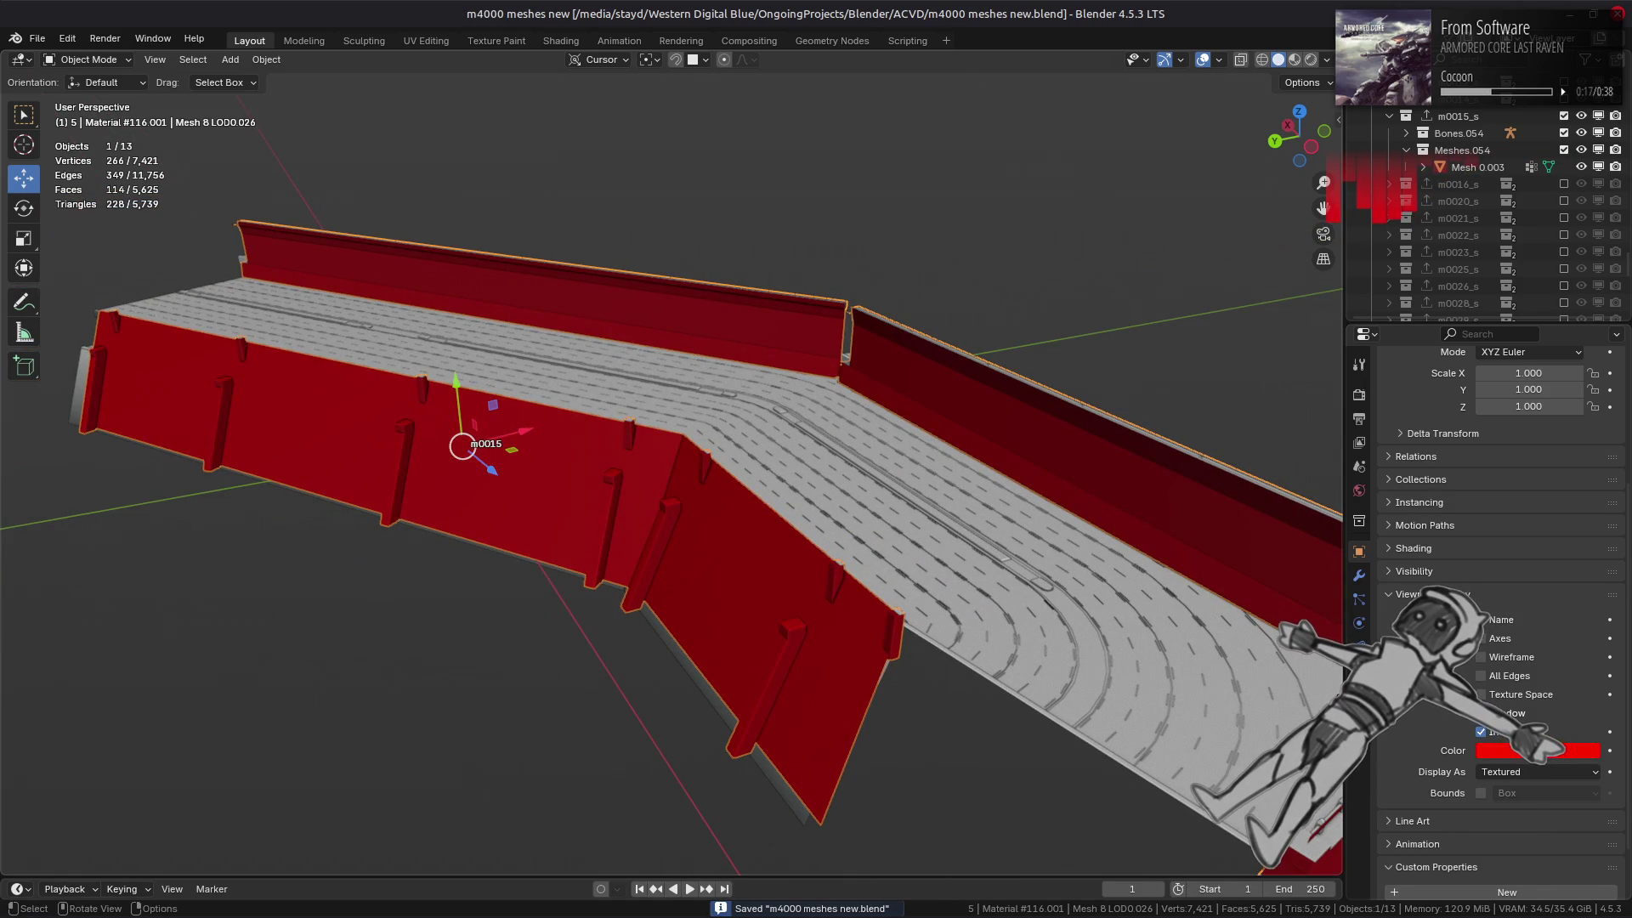
# - Remove the WeightedNormal modifier from the red wall mesh
pyautogui.click(1359, 670)
pyautogui.click(1359, 576)
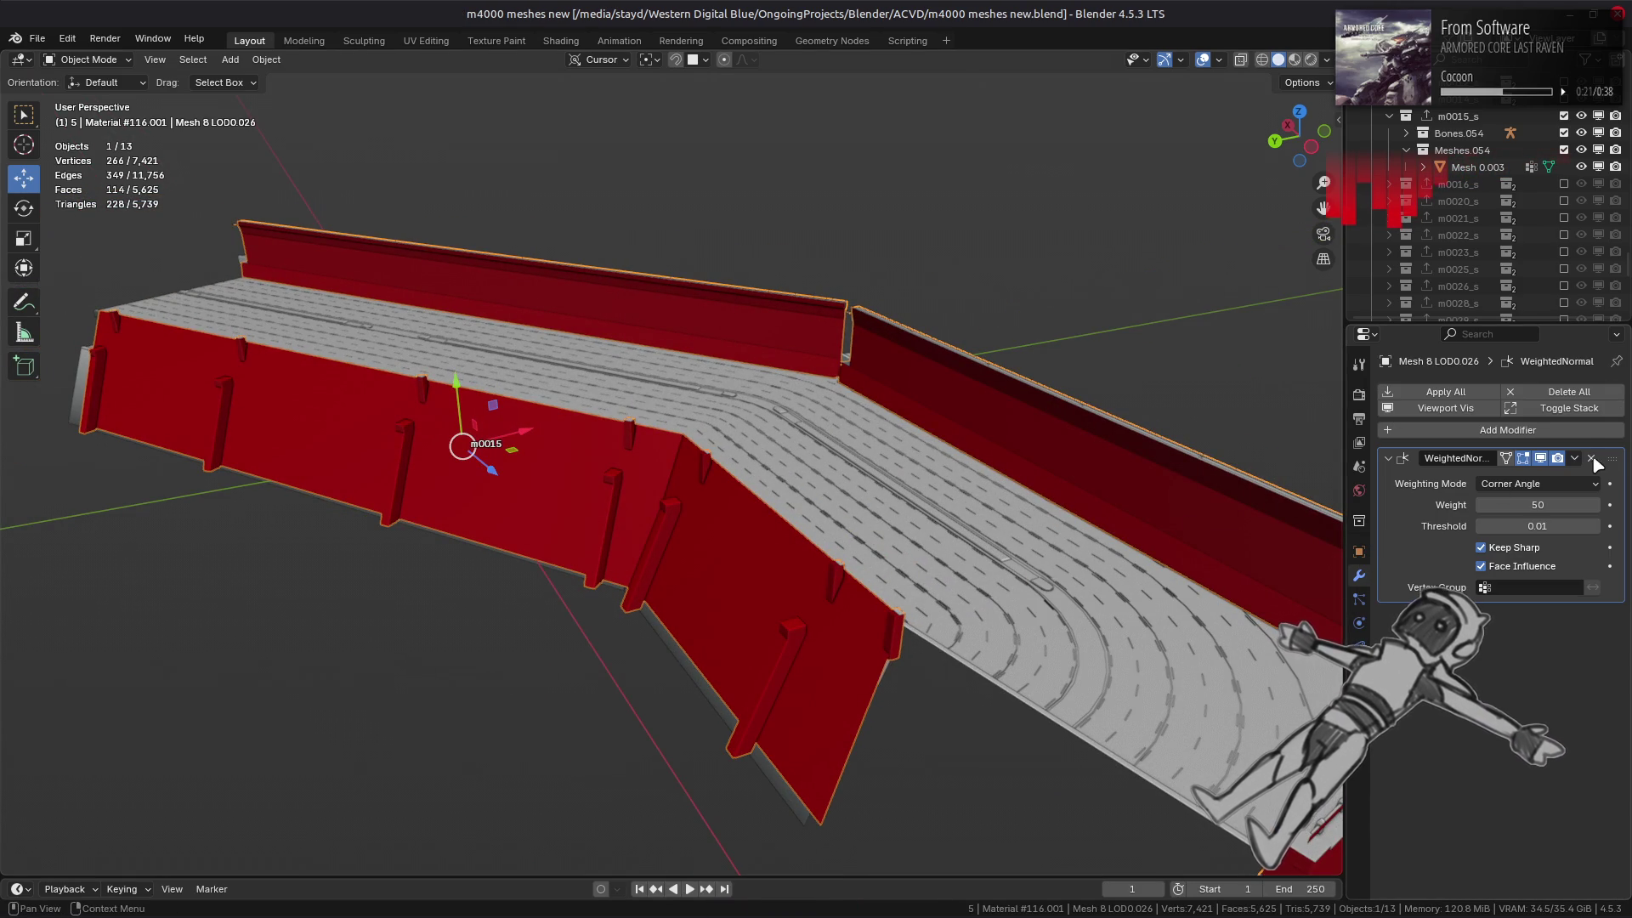
pyautogui.click(1592, 458)
pyautogui.click(1361, 548)
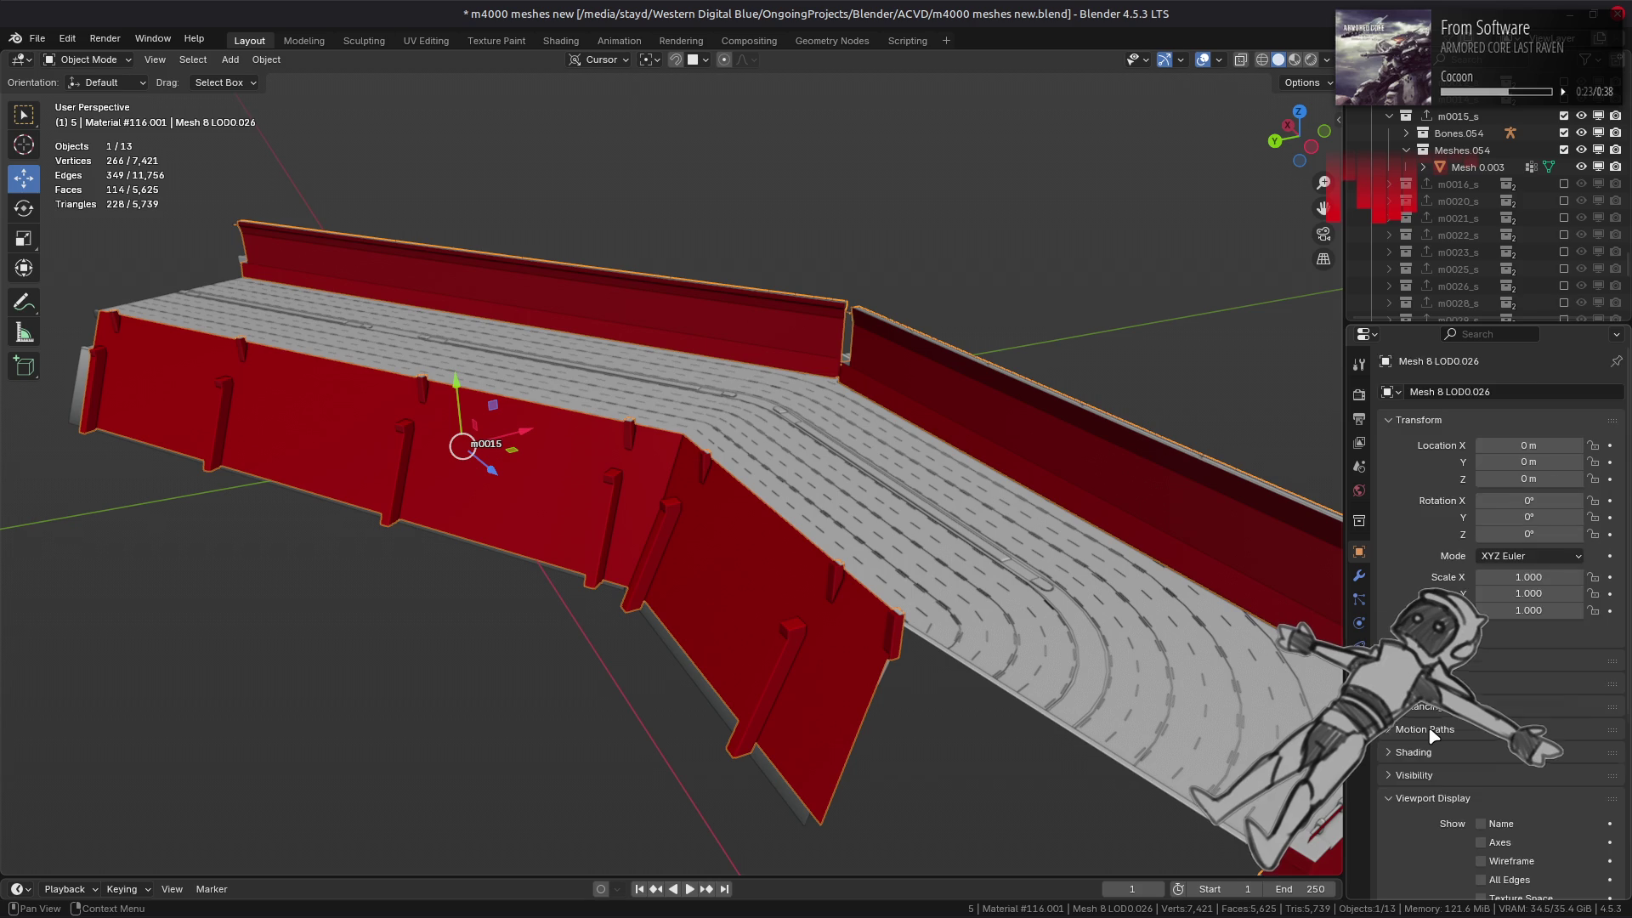
pyautogui.scroll(-8, 1428, 752)
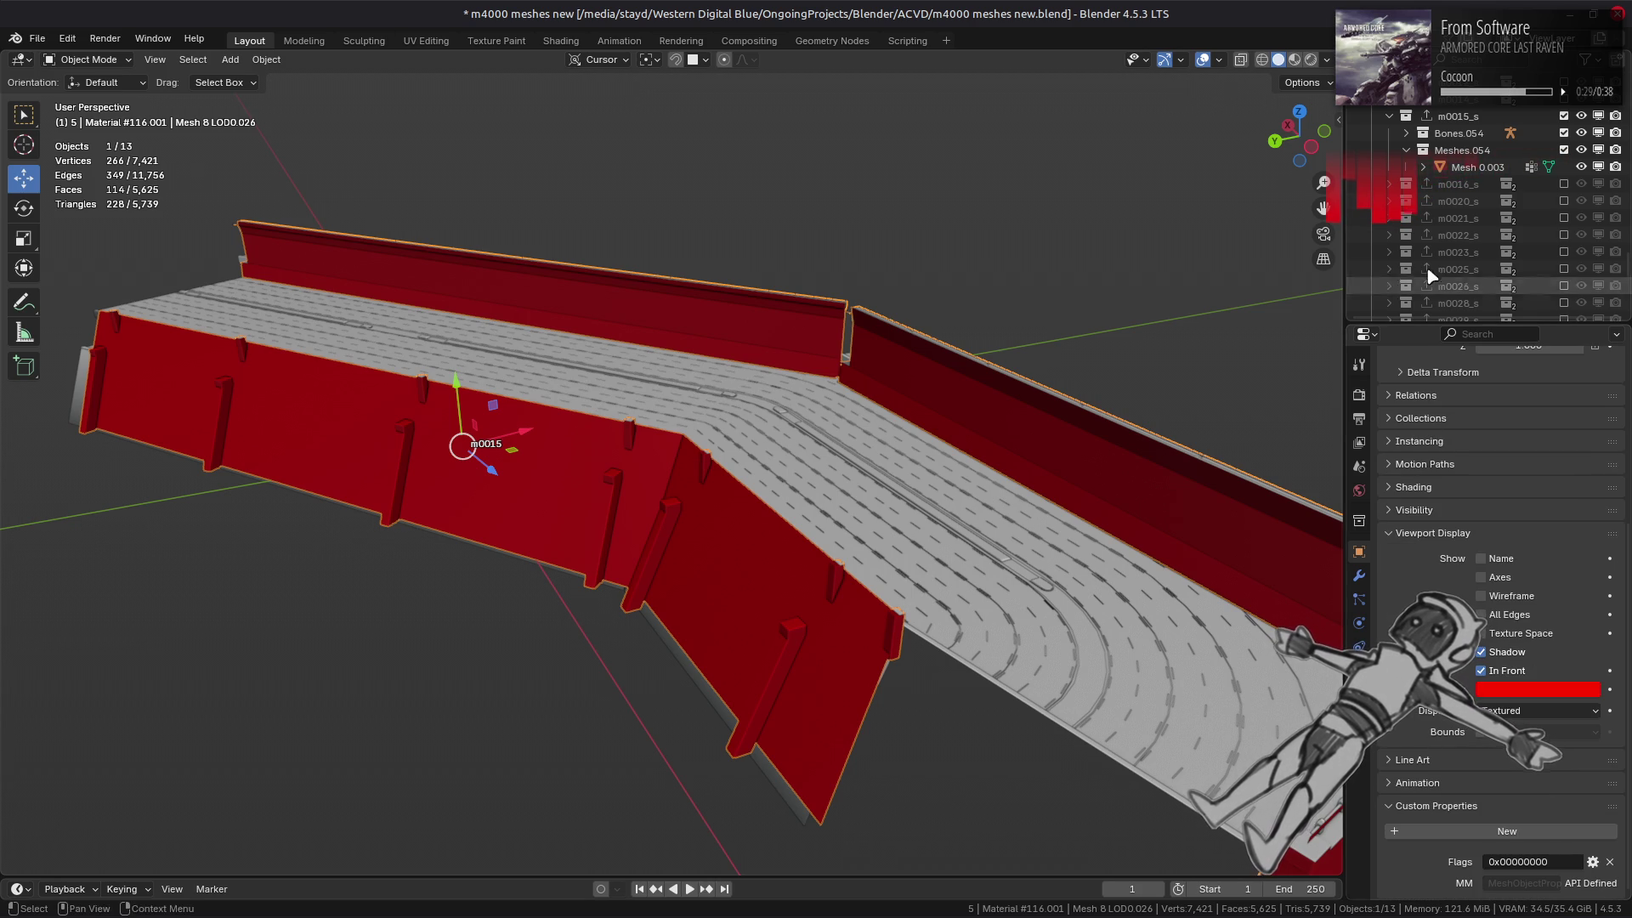
# - Join the red wall into the track mesh and make its display colour fully opaque red
pyautogui.keyDown('ctrl'); pyautogui.click(1478, 168); pyautogui.keyUp('ctrl')
pyautogui.rightClick(1101, 400)
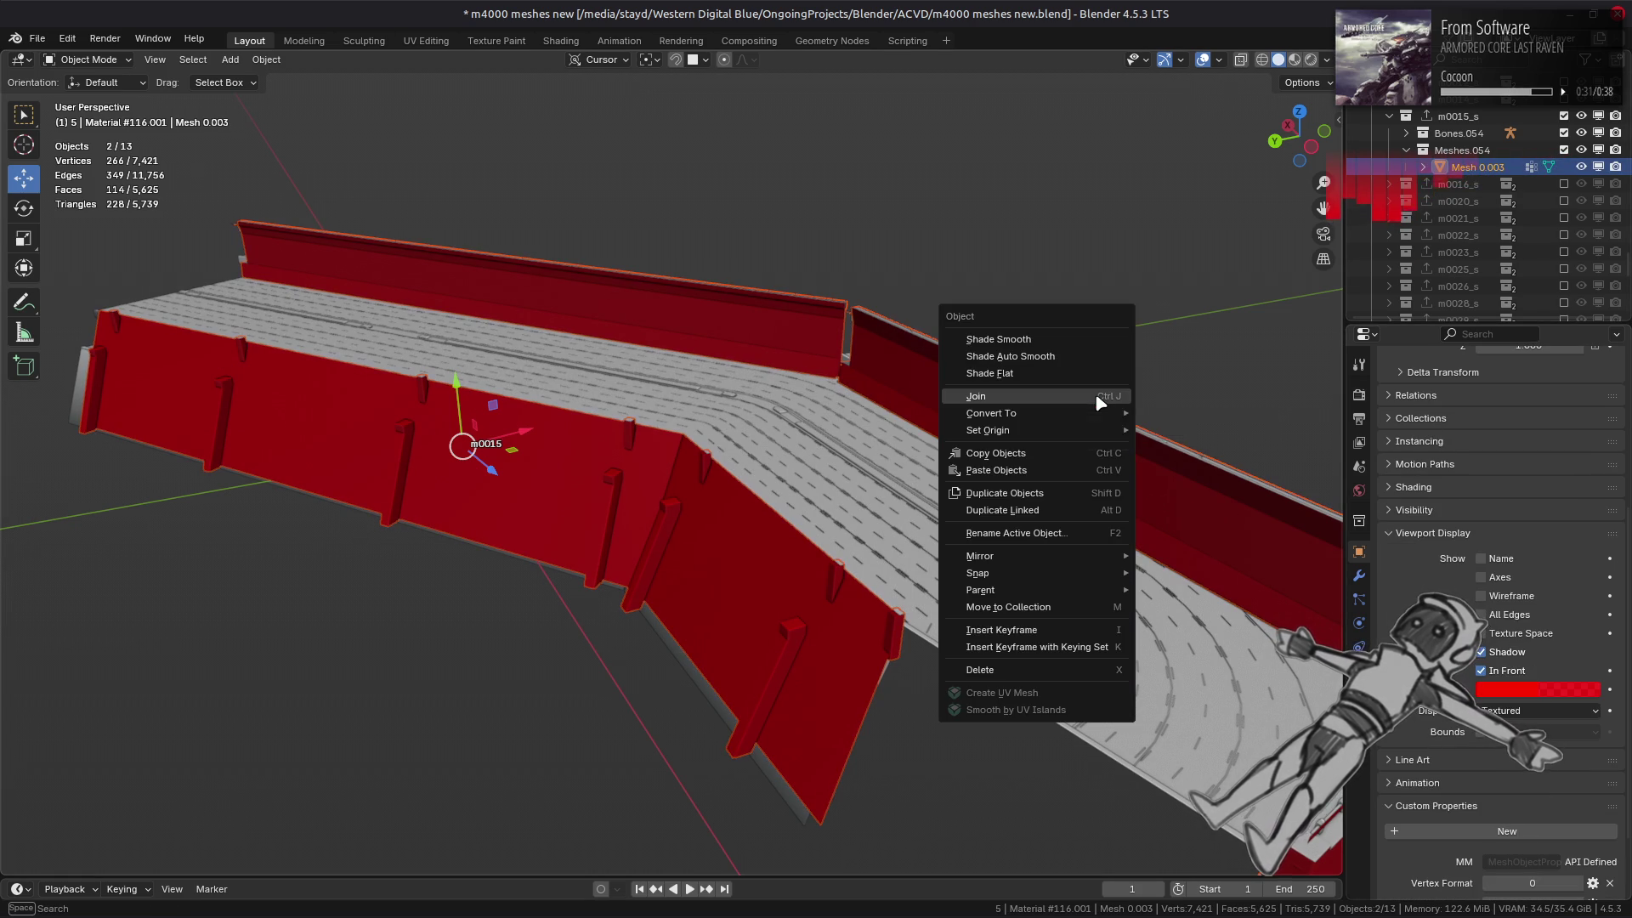
pyautogui.click(1101, 399)
pyautogui.click(1538, 690)
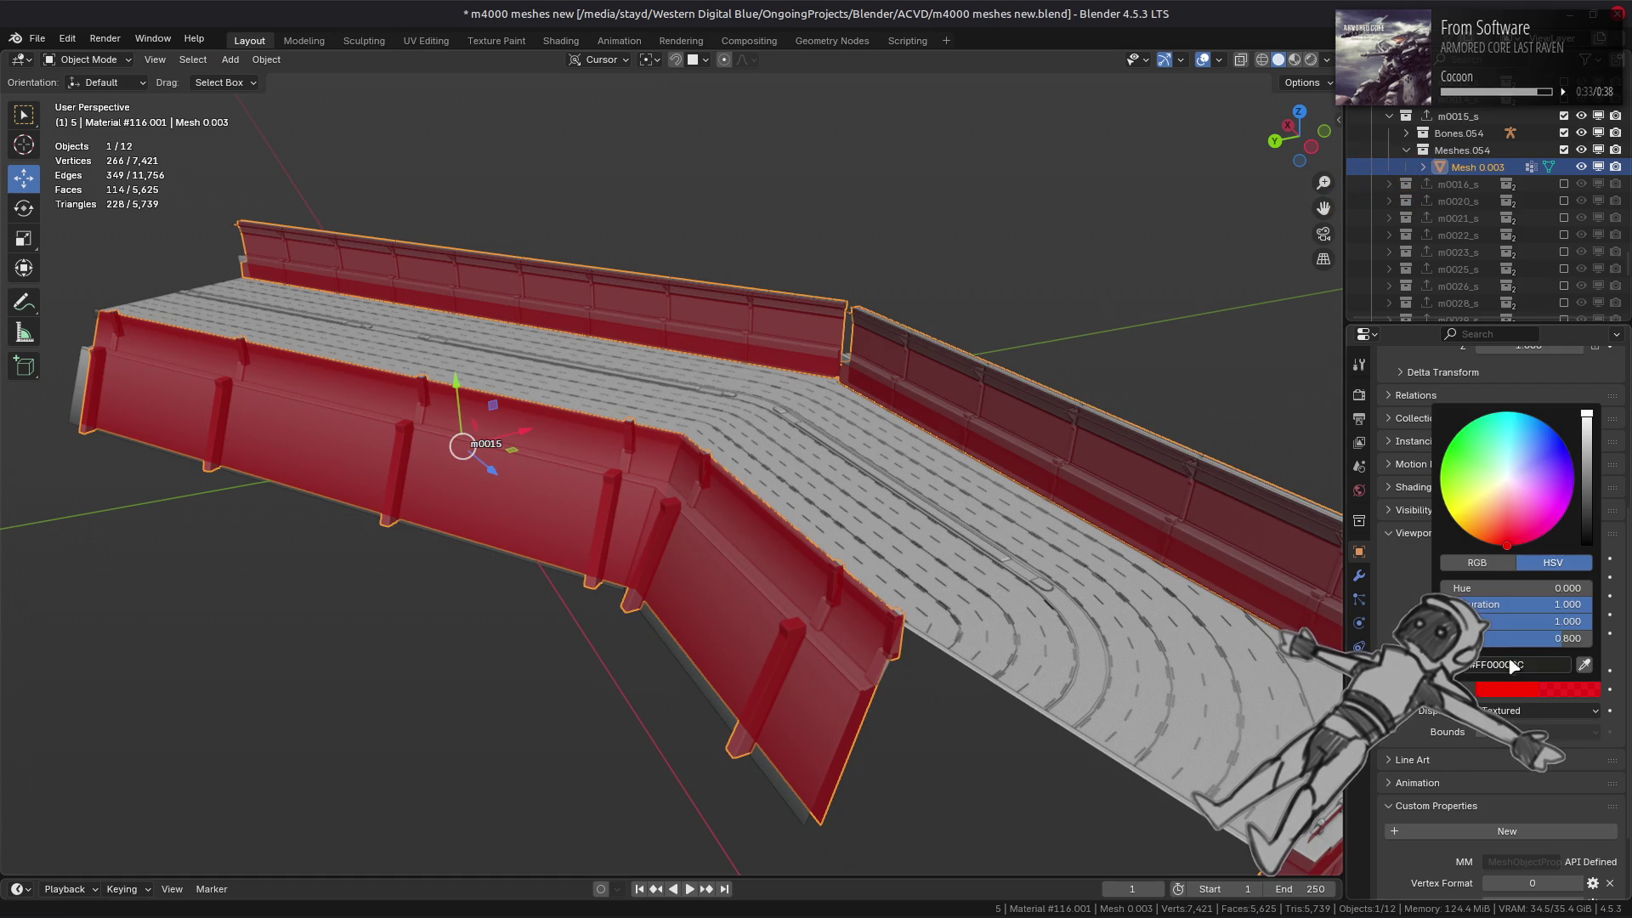
pyautogui.moveTo(1564, 643); pyautogui.dragTo(1602, 643)
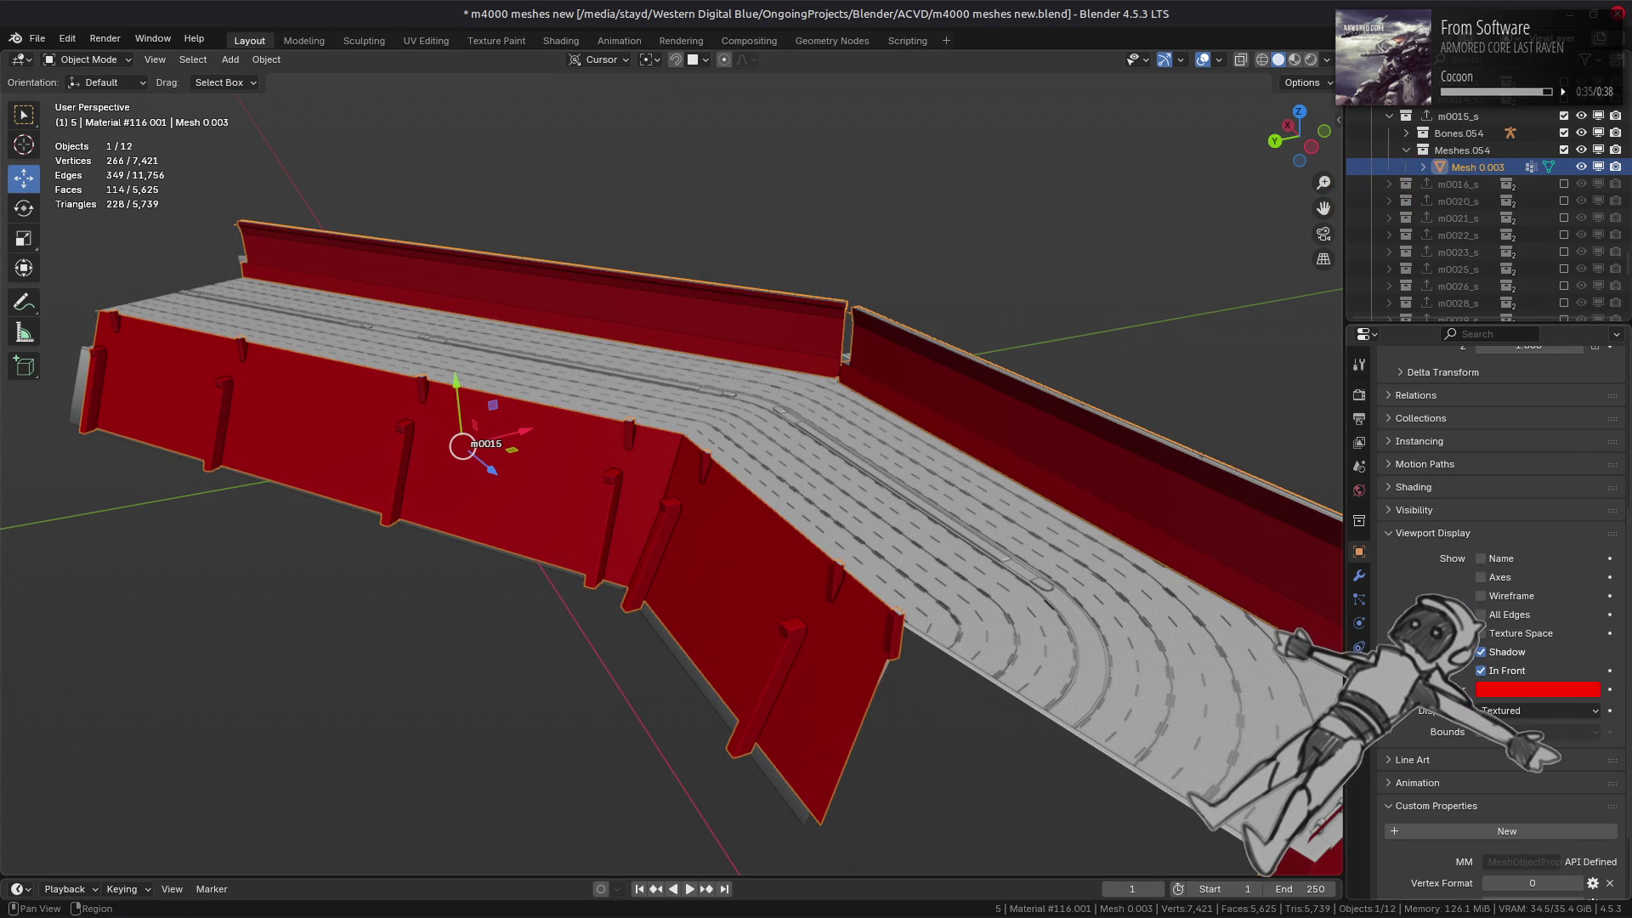
# - Review the joined mesh's data and modifier properties, deselect everything, and save the blend file
pyautogui.click(1359, 646)
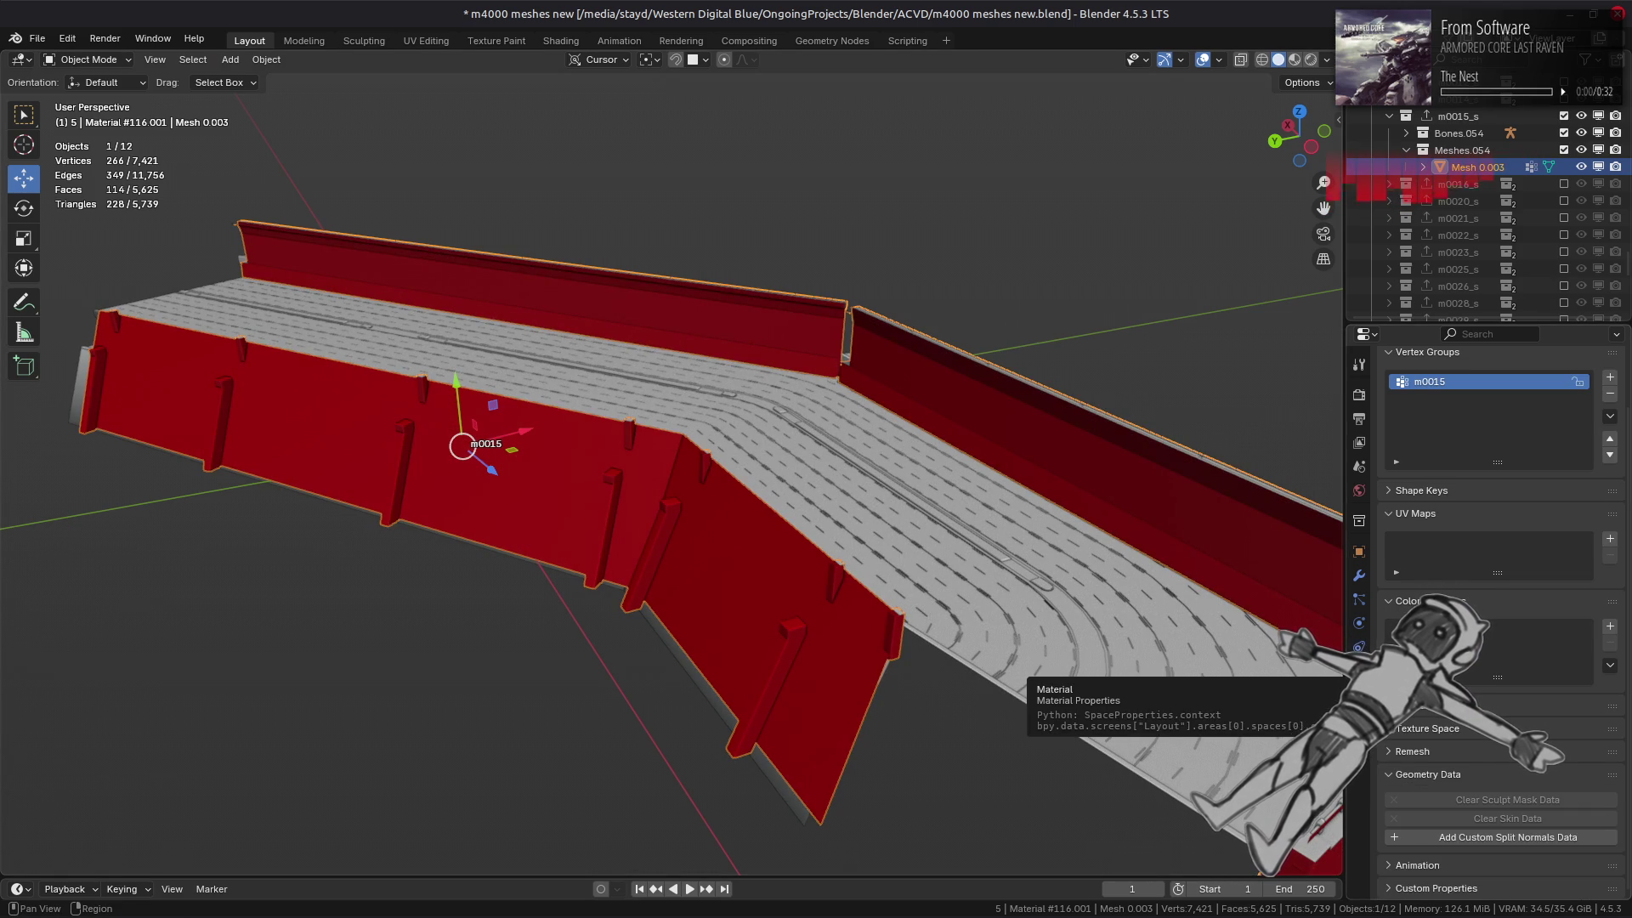
pyautogui.click(1358, 576)
pyautogui.click(1359, 551)
pyautogui.hotkey('alt', 'a')
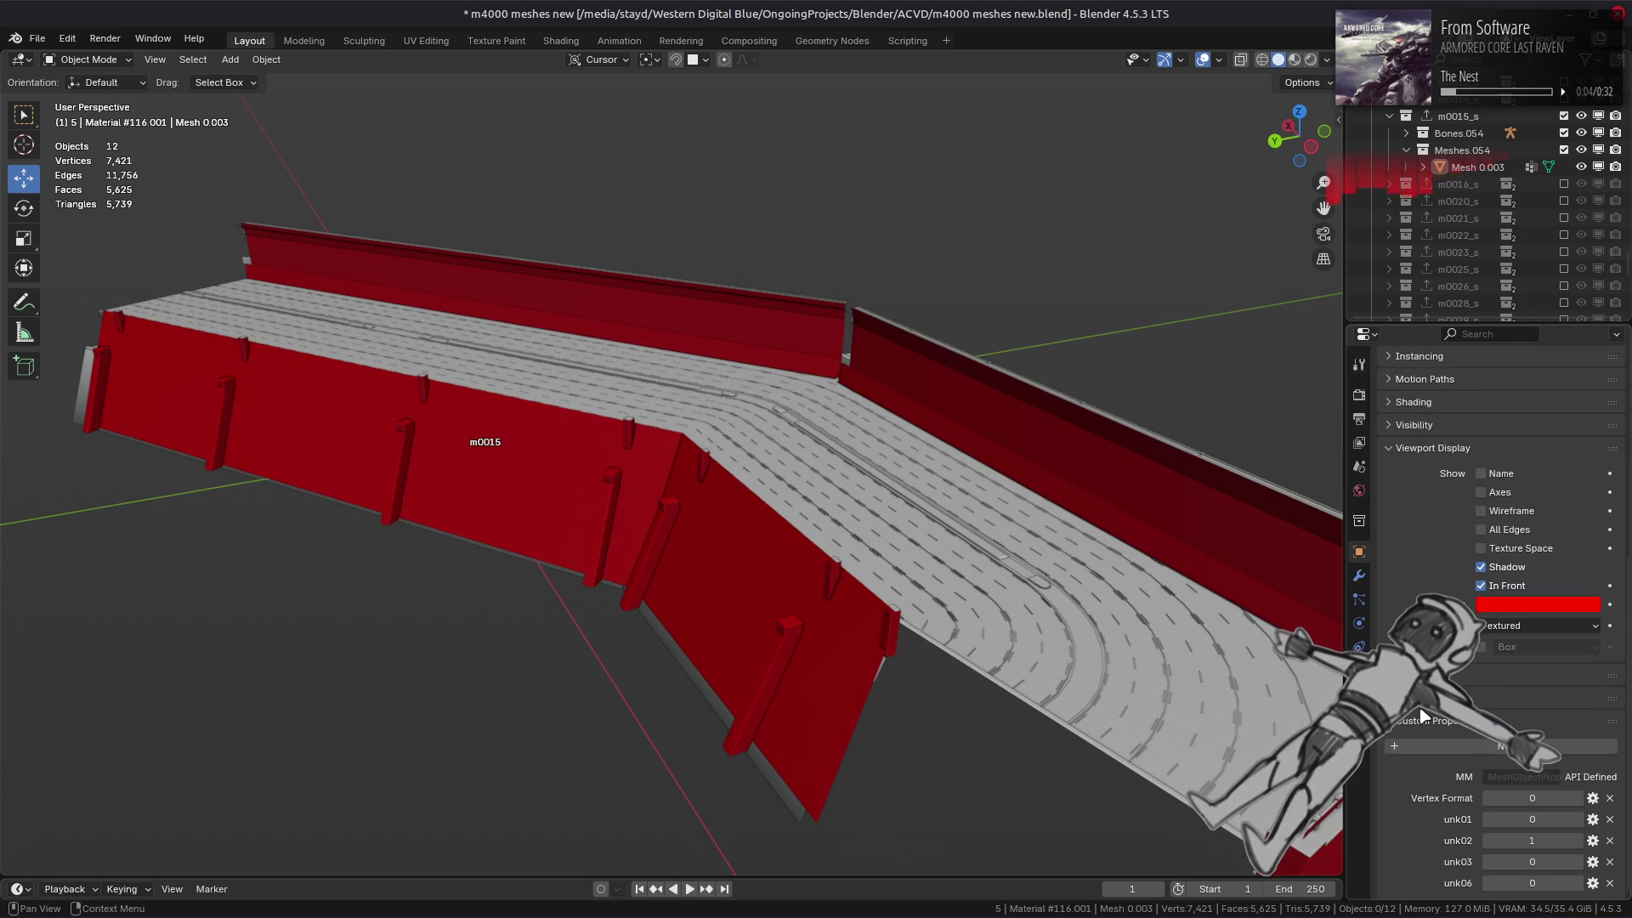
pyautogui.scroll(10, 1428, 719)
pyautogui.hotkey('ctrl', 's')
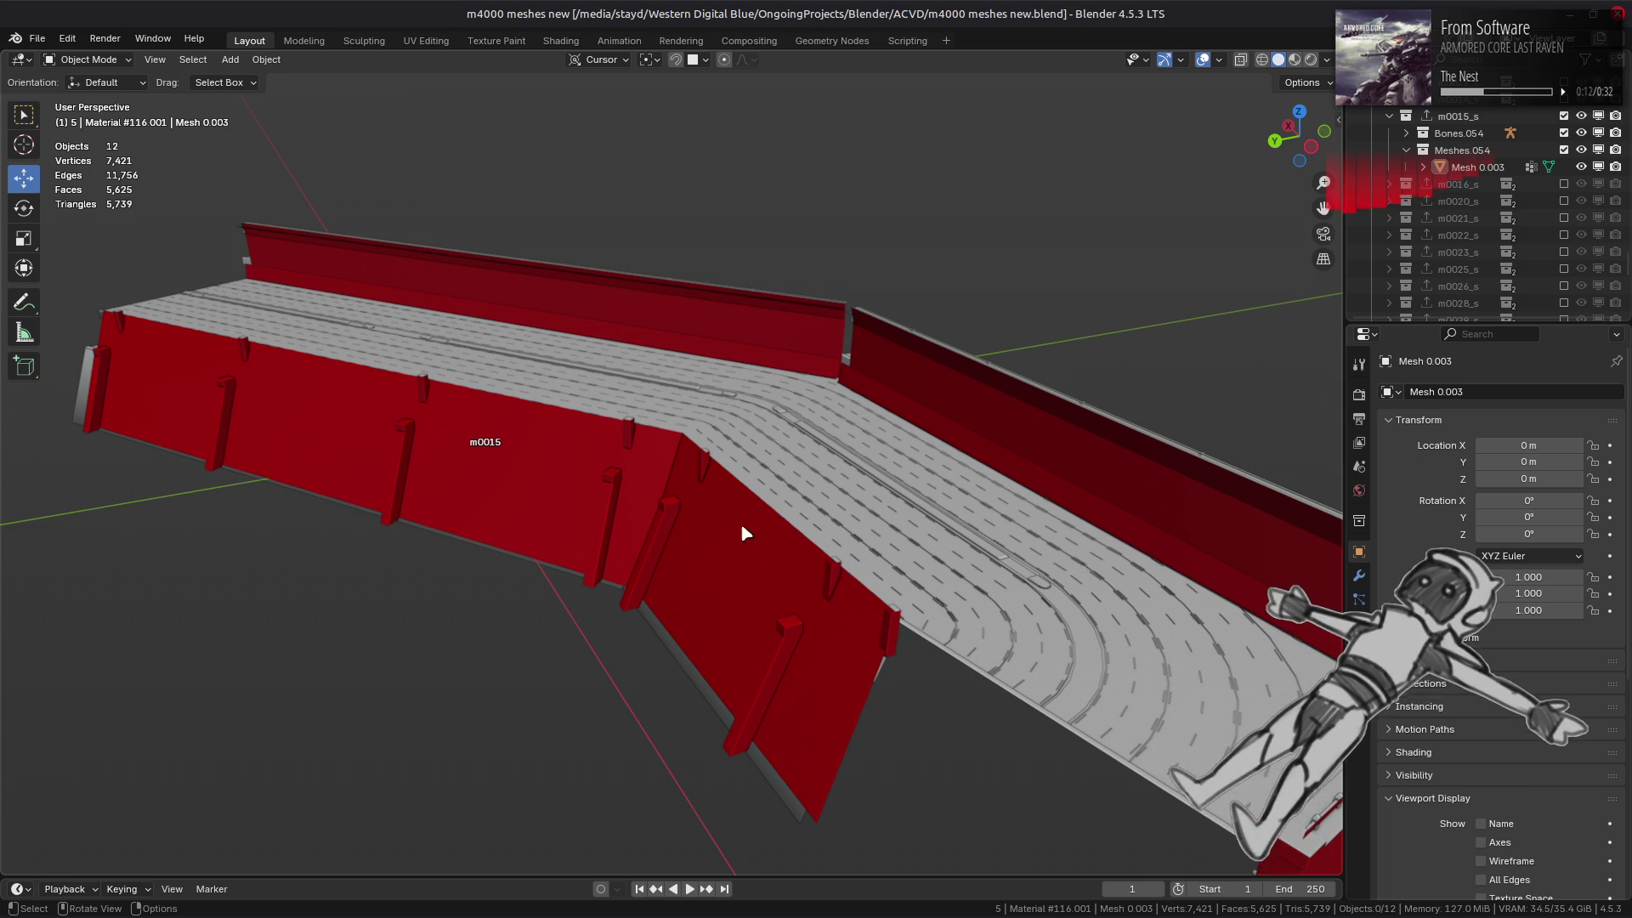
# - Inspect the joined track mesh up close, toggling the red mesh's visibility to compare
pyautogui.moveTo(746, 534)
pyautogui.mouseDown(button='middle')
pyautogui.moveTo(674, 528)
pyautogui.moveTo(681, 564)
pyautogui.moveTo(652, 536)
pyautogui.moveTo(813, 502)
pyautogui.moveTo(627, 485)
pyautogui.moveTo(627, 350)
pyautogui.moveTo(670, 386)
pyautogui.moveTo(689, 503)
pyautogui.moveTo(595, 553)
pyautogui.moveTo(1083, 601)
pyautogui.moveTo(830, 503)
pyautogui.moveTo(787, 444)
pyautogui.moveTo(853, 495)
pyautogui.mouseUp(button='middle')
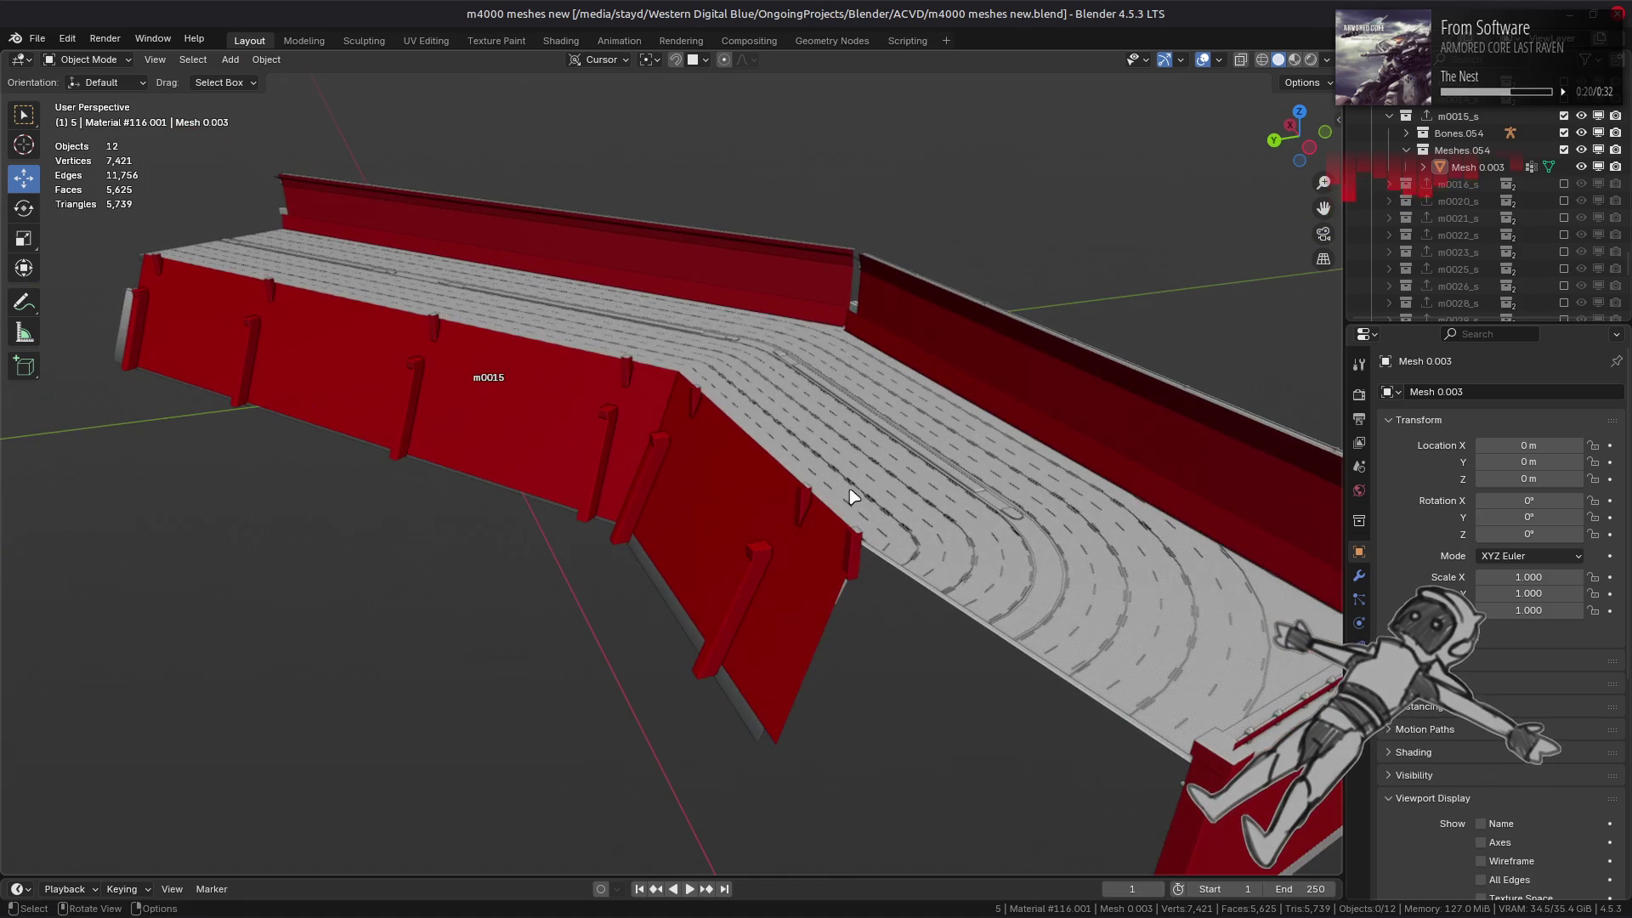
pyautogui.click(1481, 169)
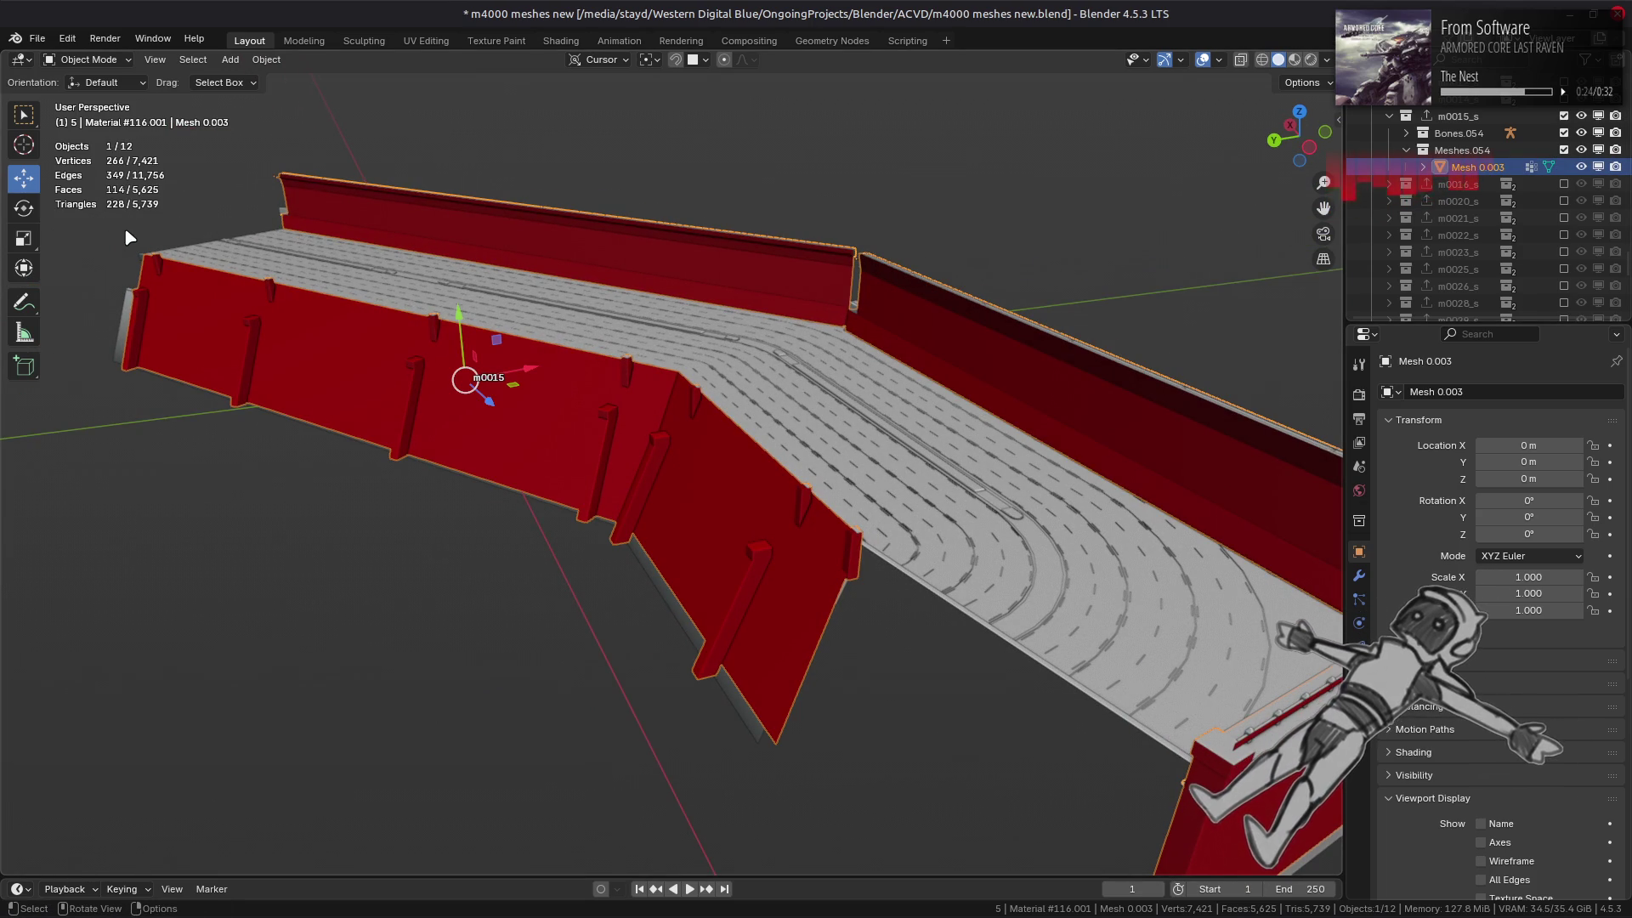
pyautogui.click(1579, 168)
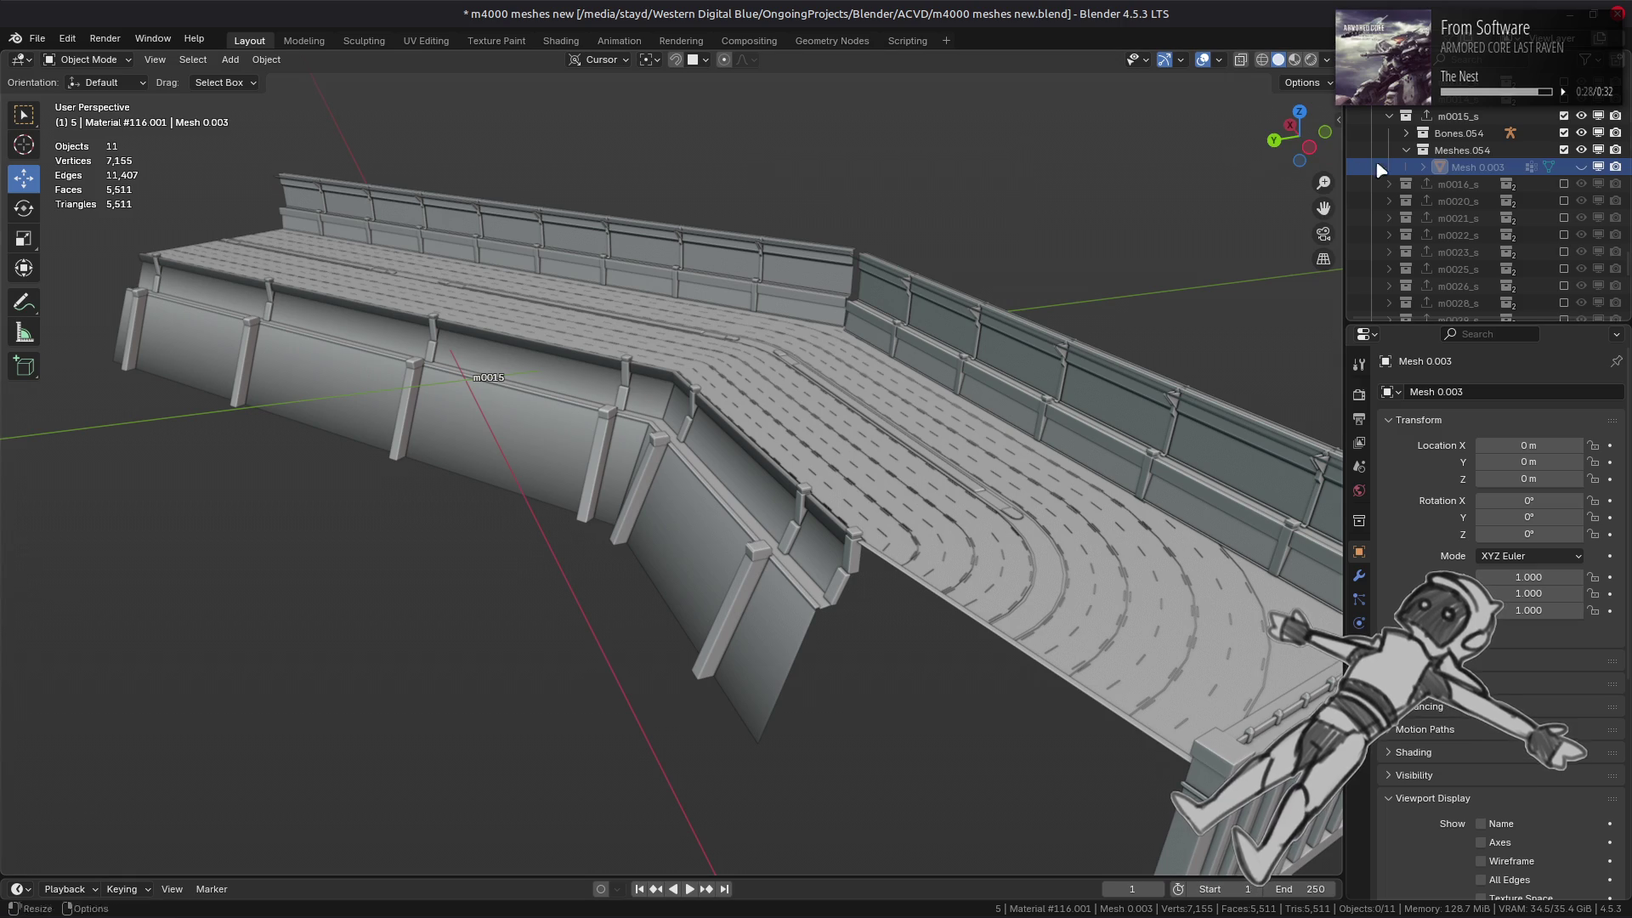
pyautogui.click(1579, 168)
pyautogui.moveTo(1097, 341); pyautogui.dragTo(1023, 349, button='middle')
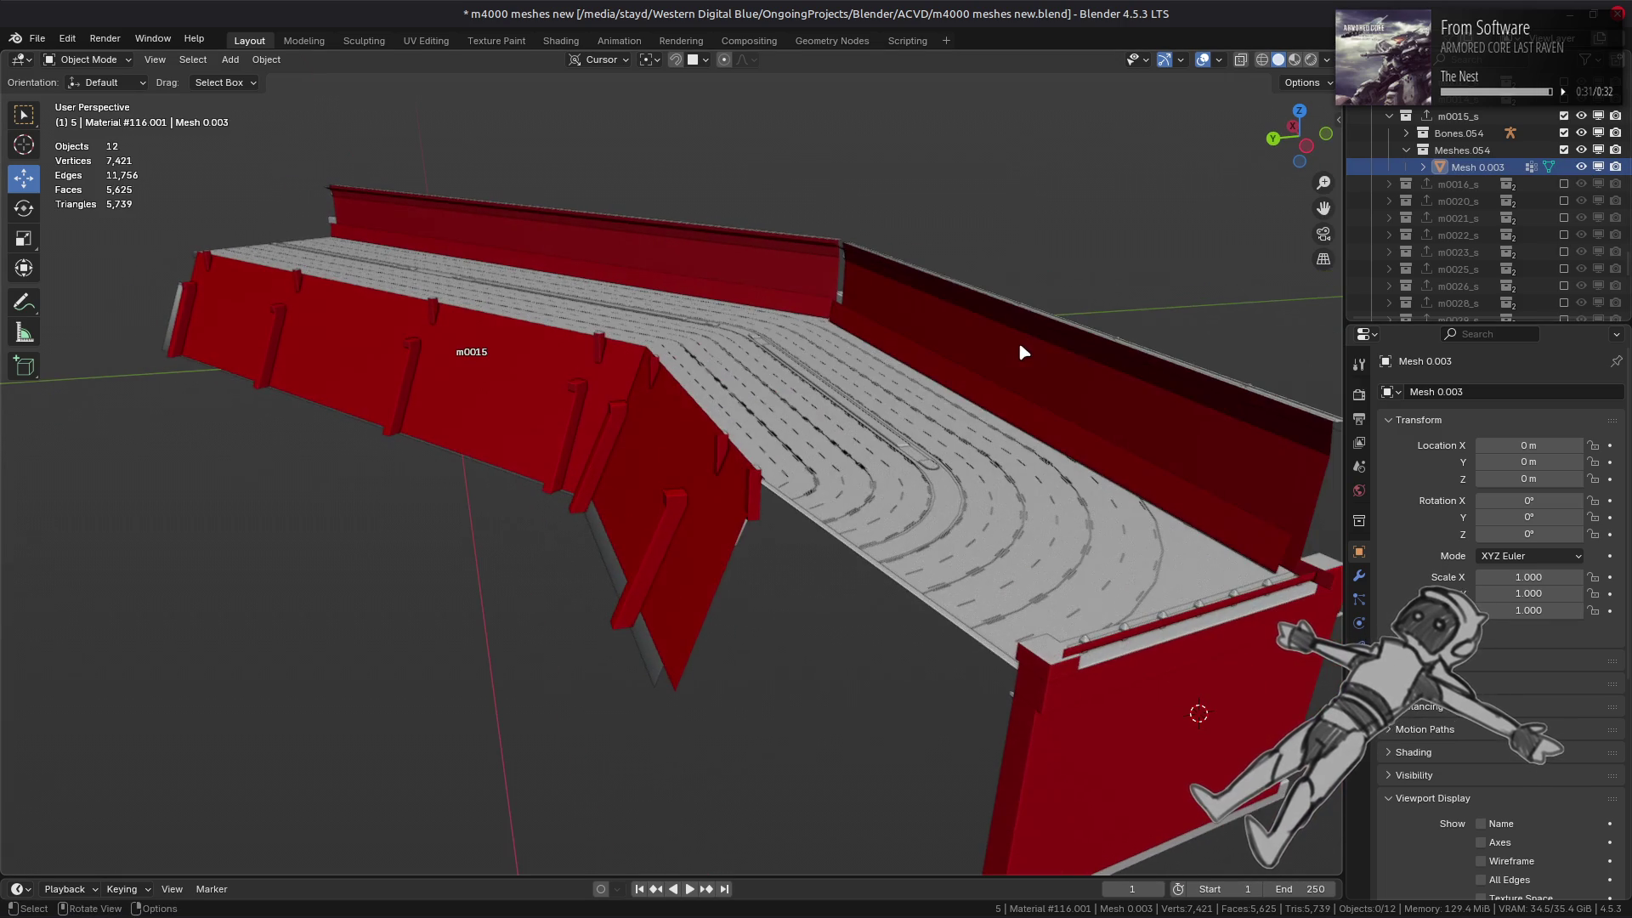
# - Export the m0015_s collection as SMD with SMD4 Export and switch to the file manager
pyautogui.click(1458, 116)
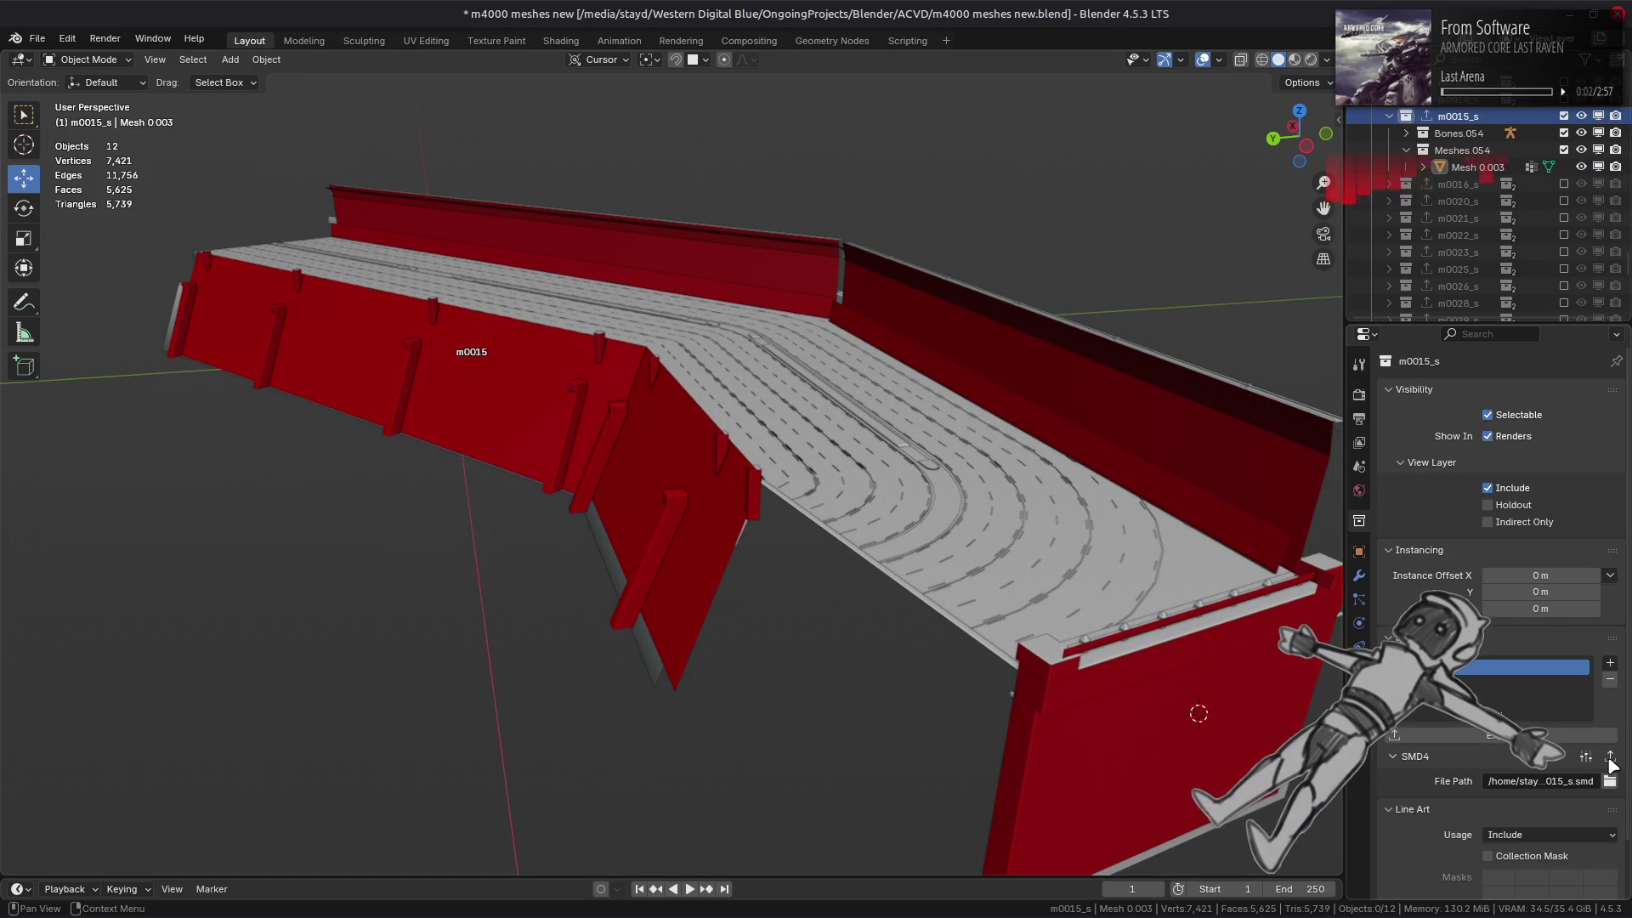
pyautogui.click(1609, 758)
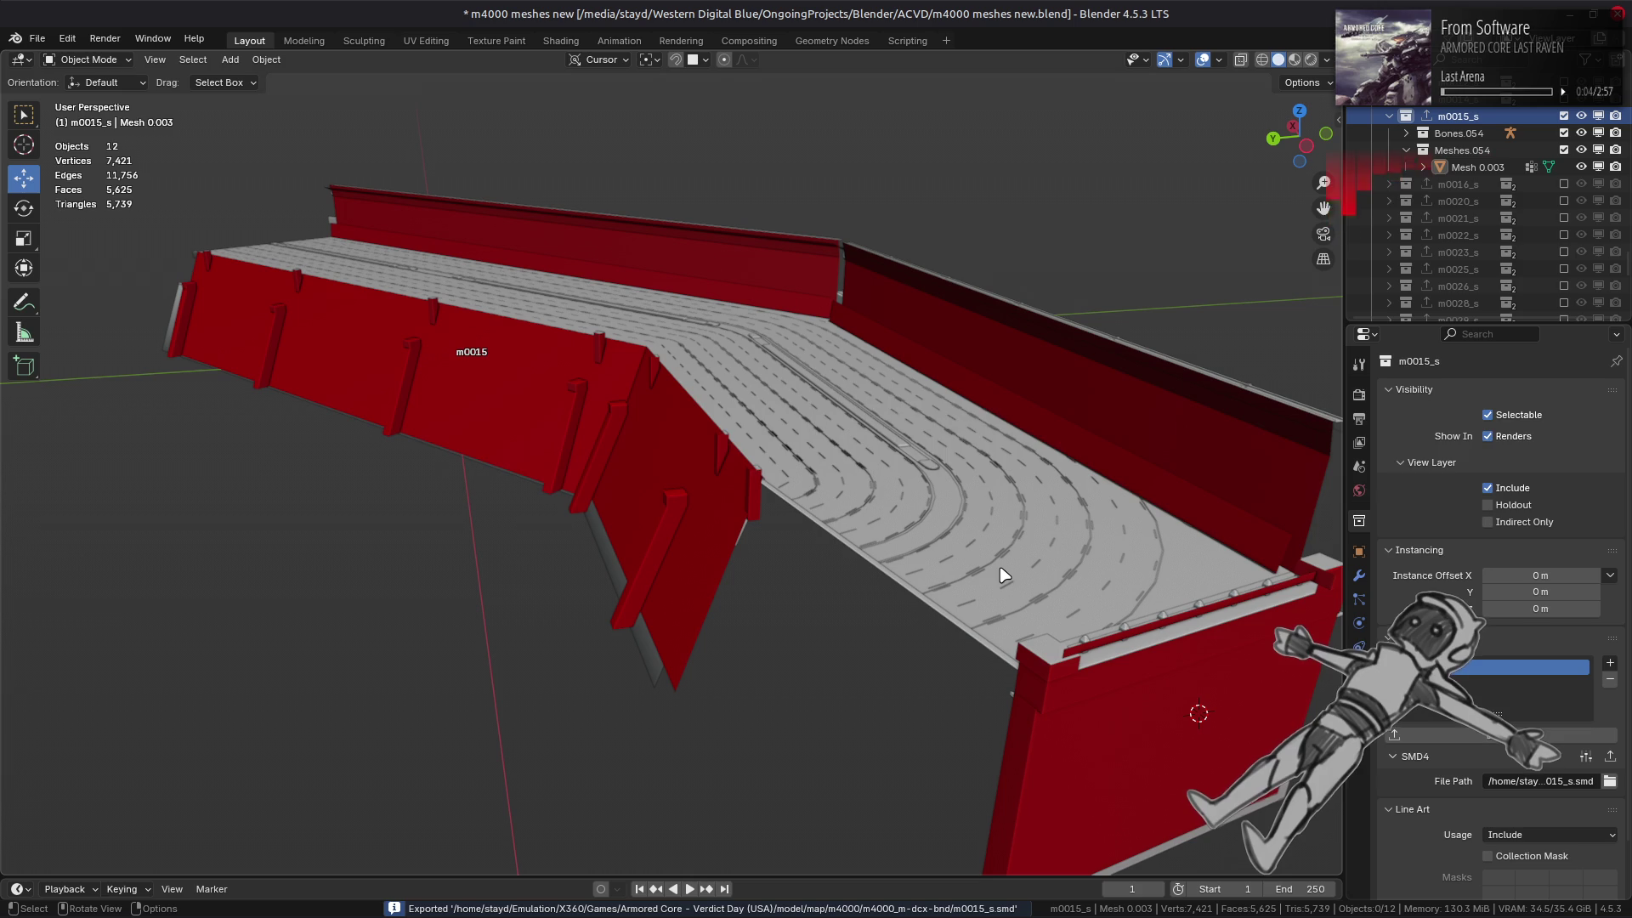
pyautogui.hotkey('alt', 'Tab')
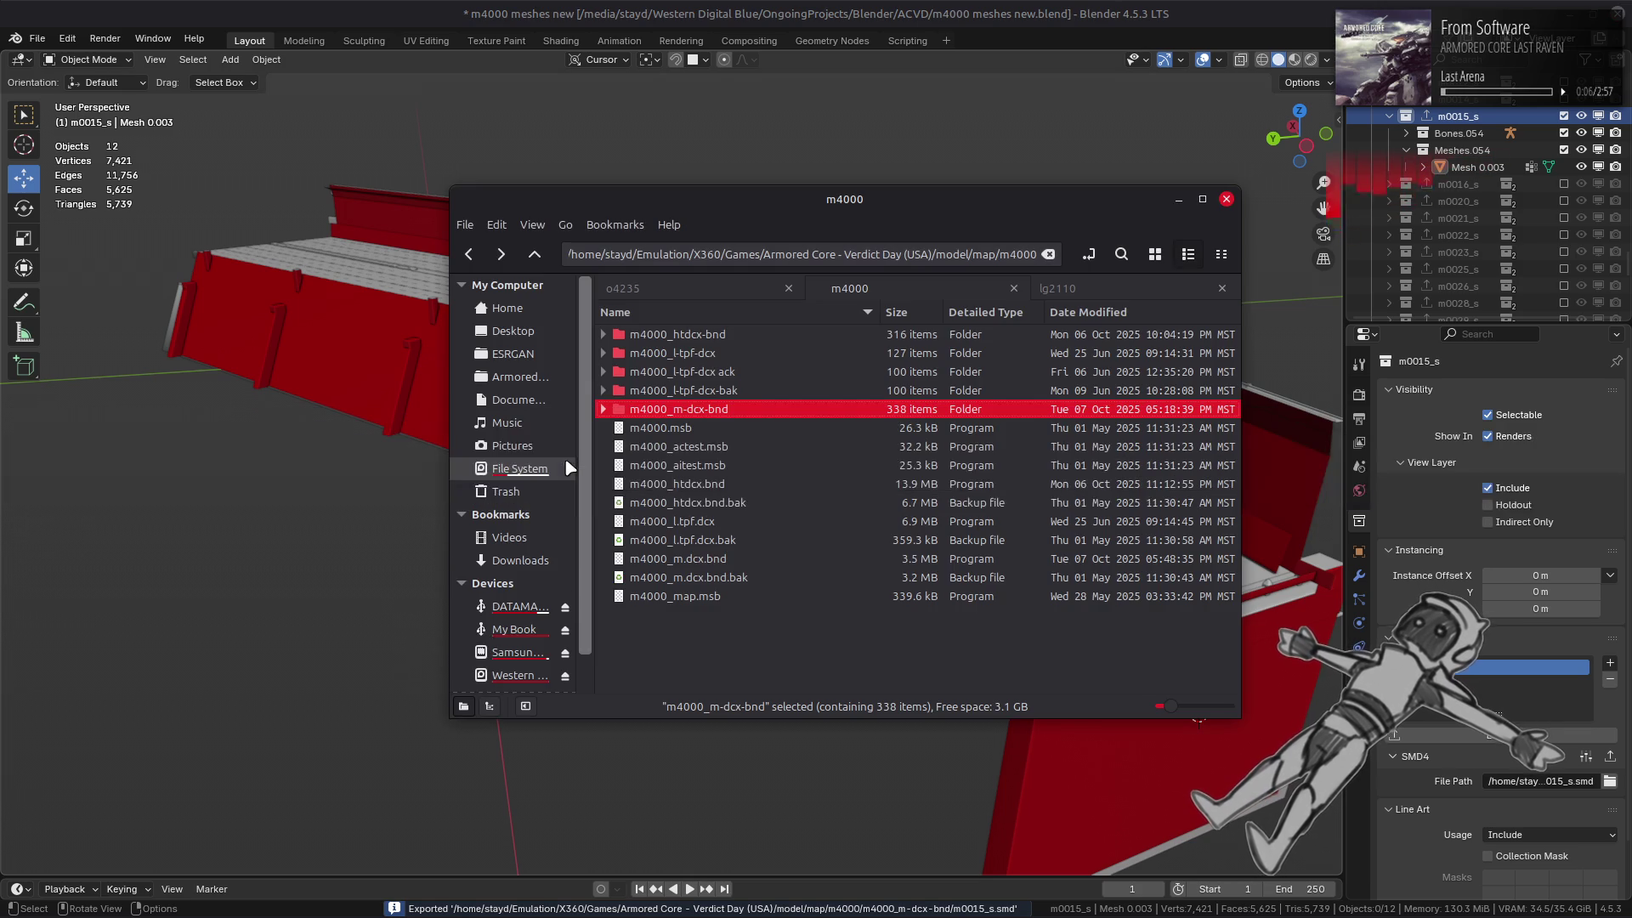
# - Repack m4000_m-dcx-bnd into m4000_m.dcx.bnd with YabberExtended DCX, then bring Xenia forward
pyautogui.rightClick(700, 409)
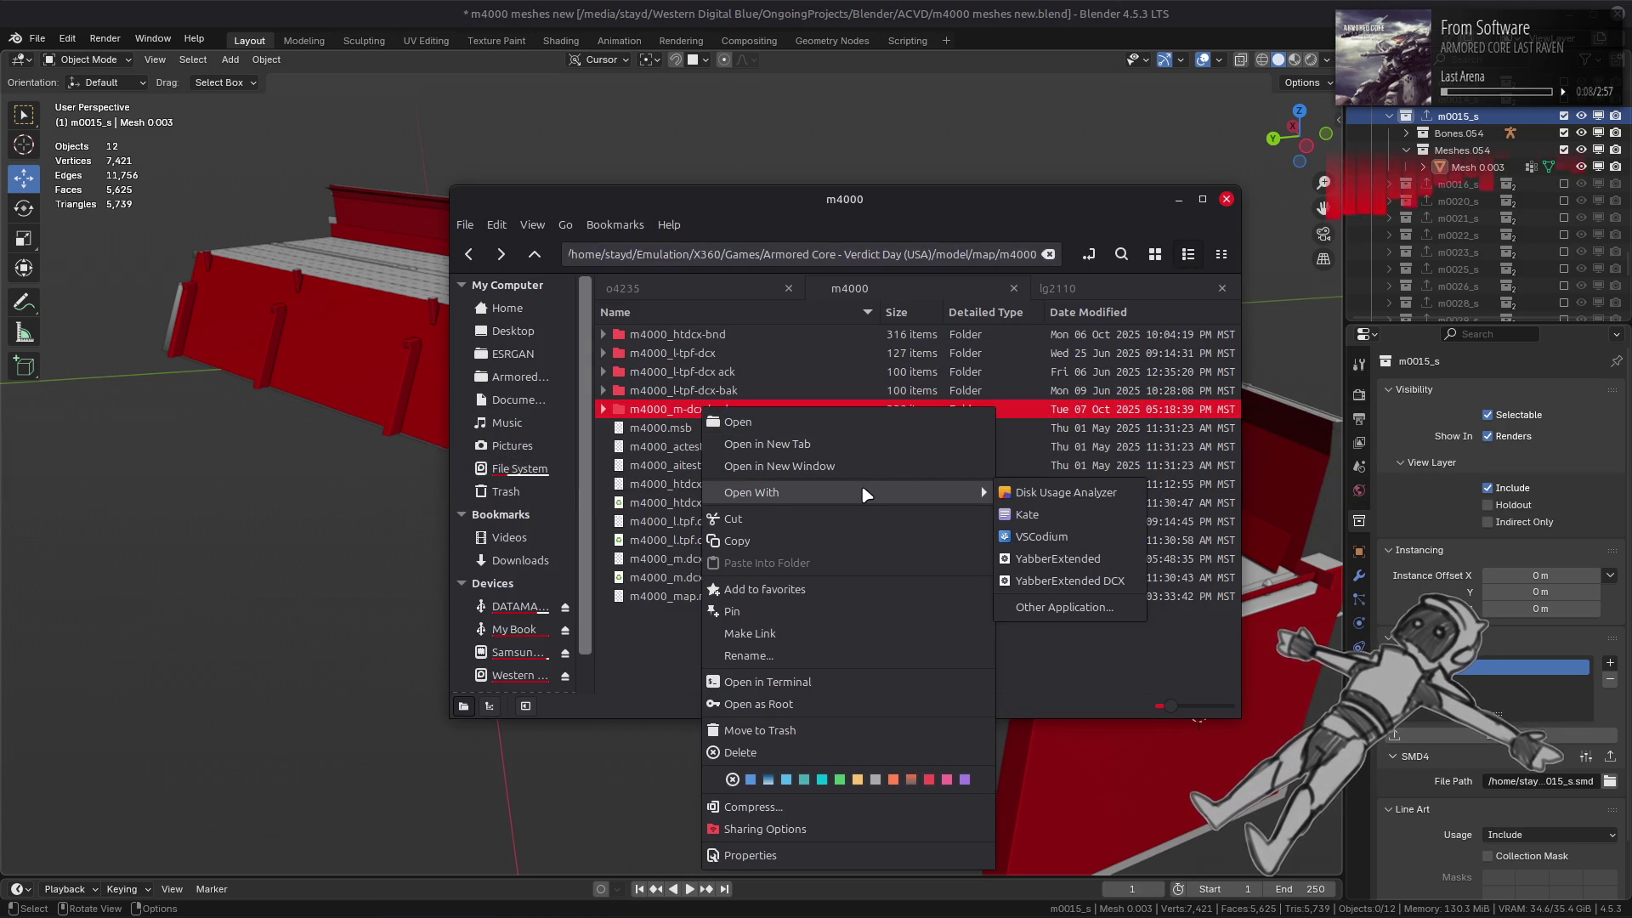
pyautogui.click(1071, 558)
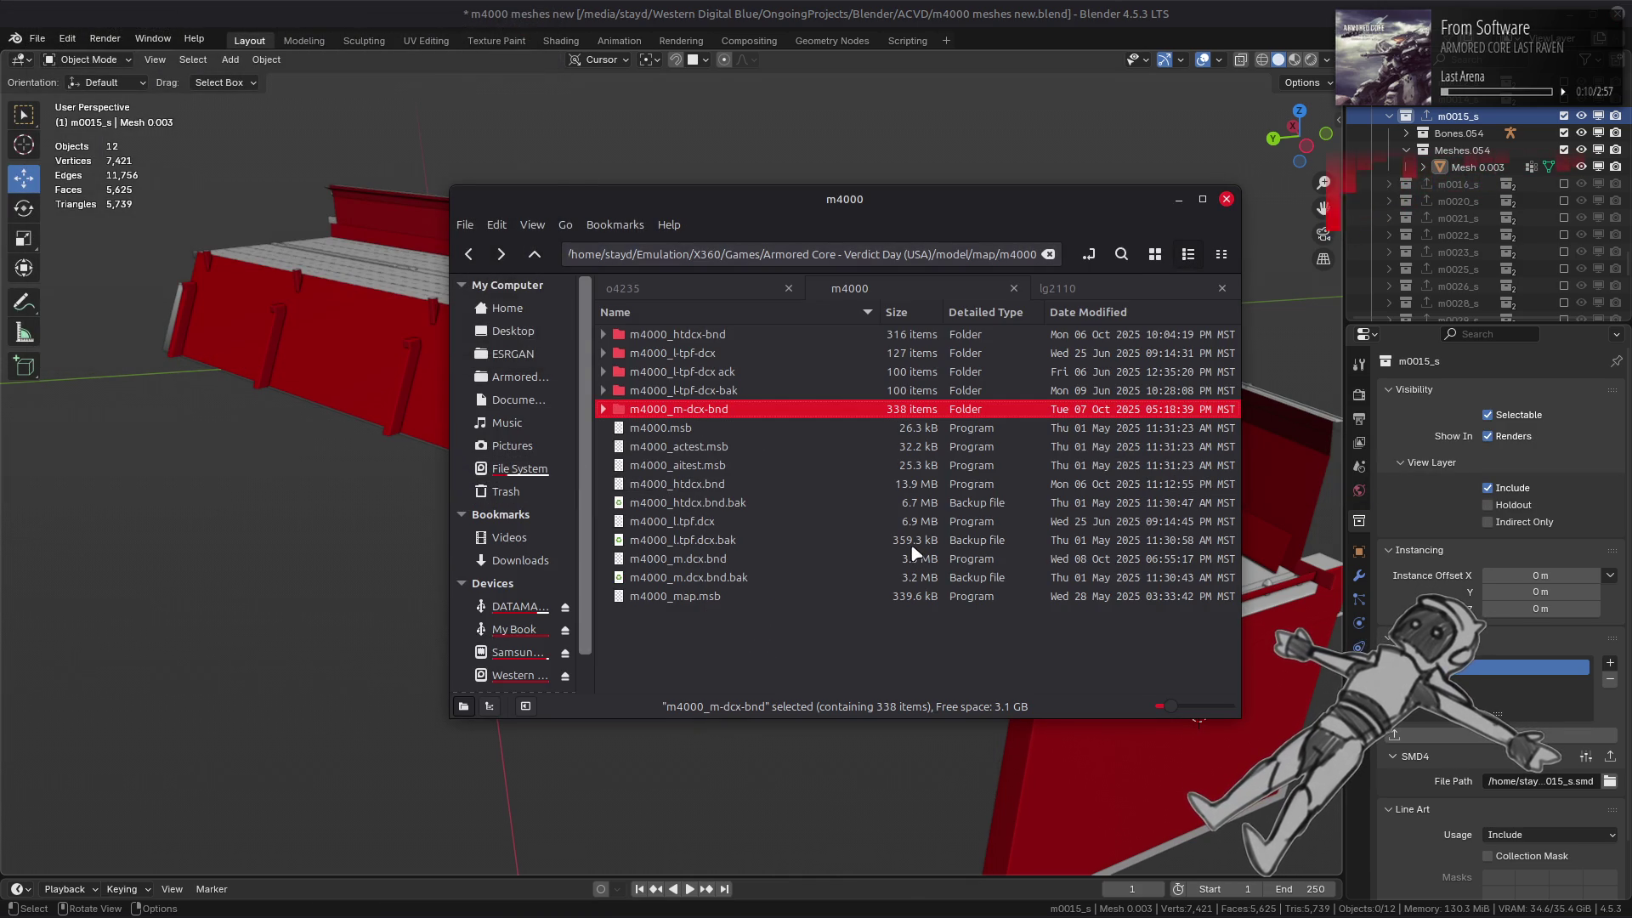
pyautogui.moveTo(1065, 914)
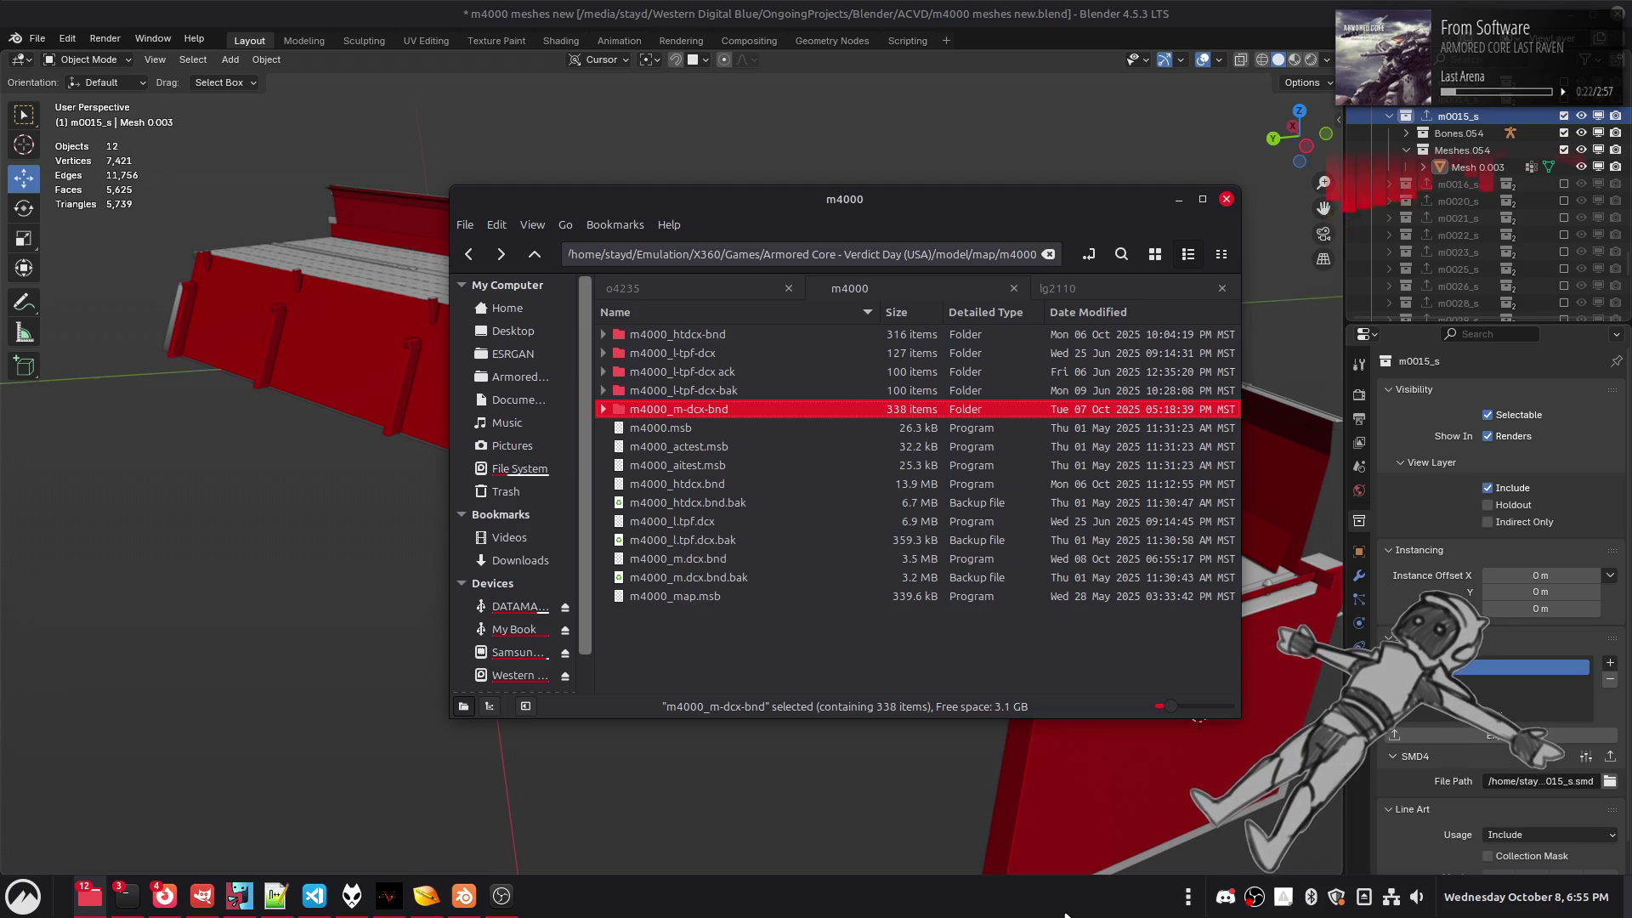
pyautogui.click(426, 896)
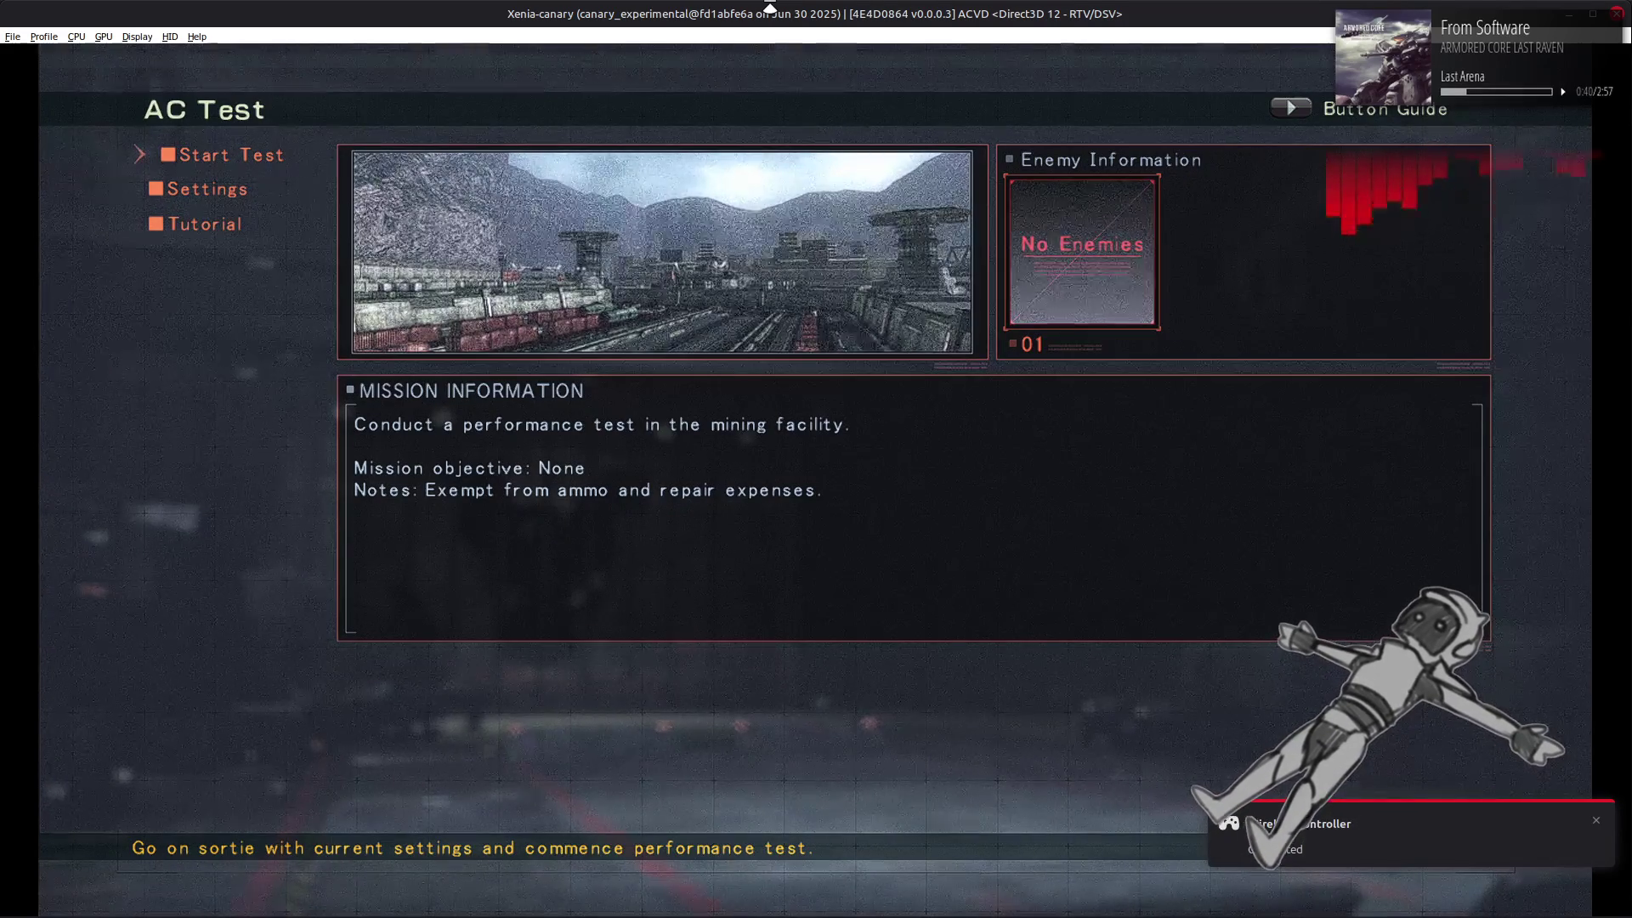
# - Start the AC test sortie to view the reworked track walls in-game
pyautogui.press('Return')
pyautogui.press('Return')
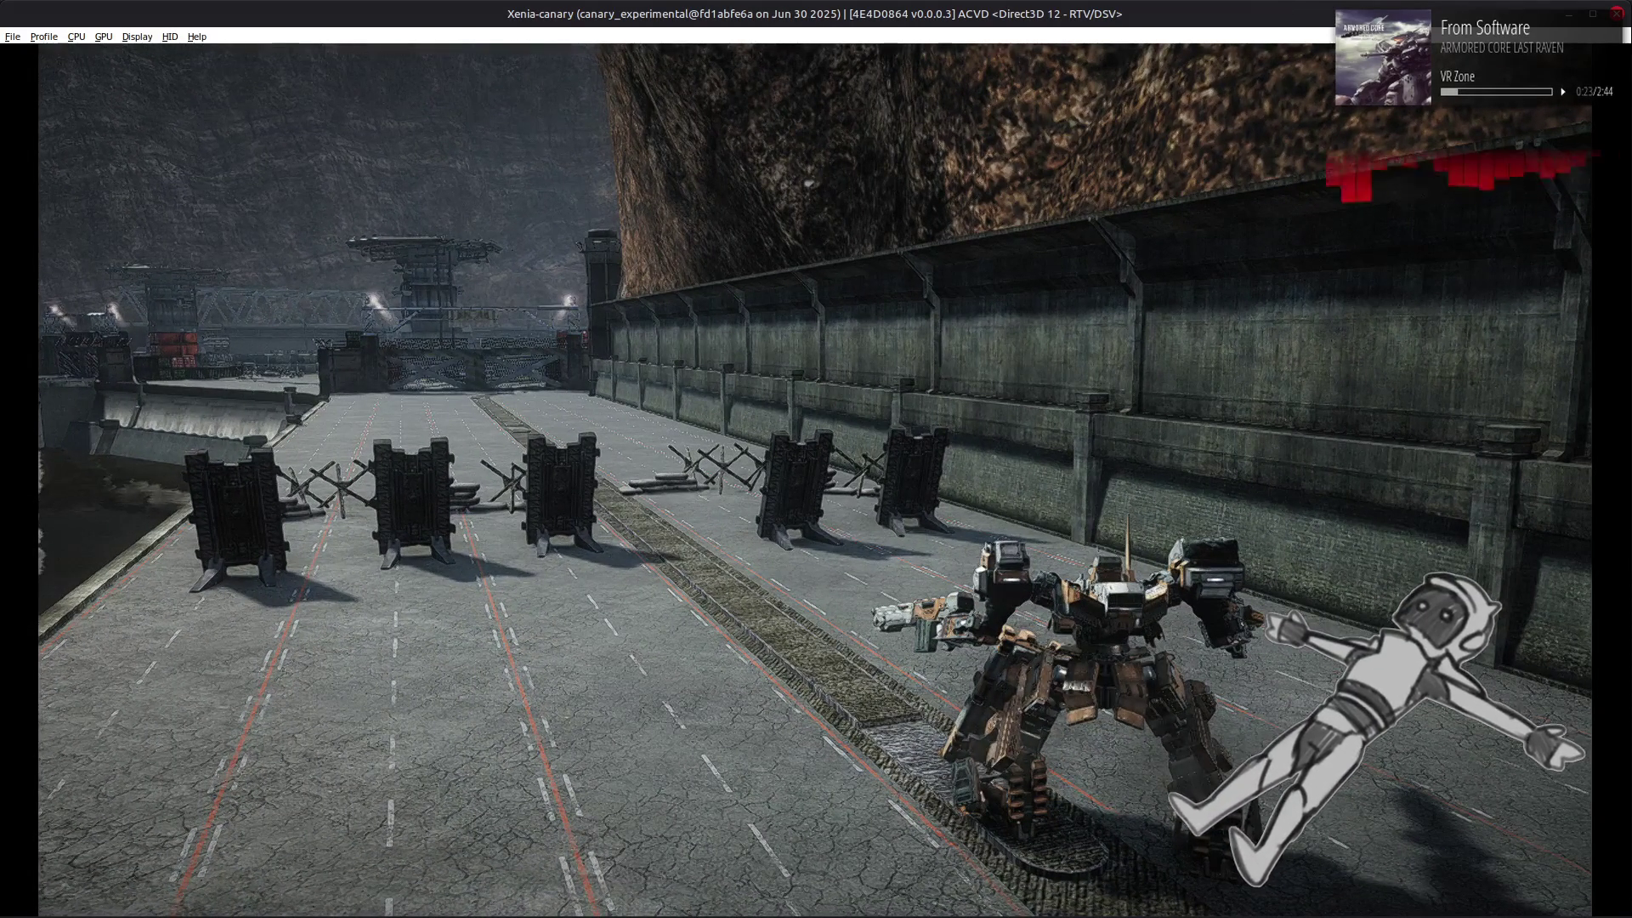
# - Pause the test run, quit the AC test and confirm 'Quit AC test?', then switch windows
pyautogui.moveTo(816, 914)
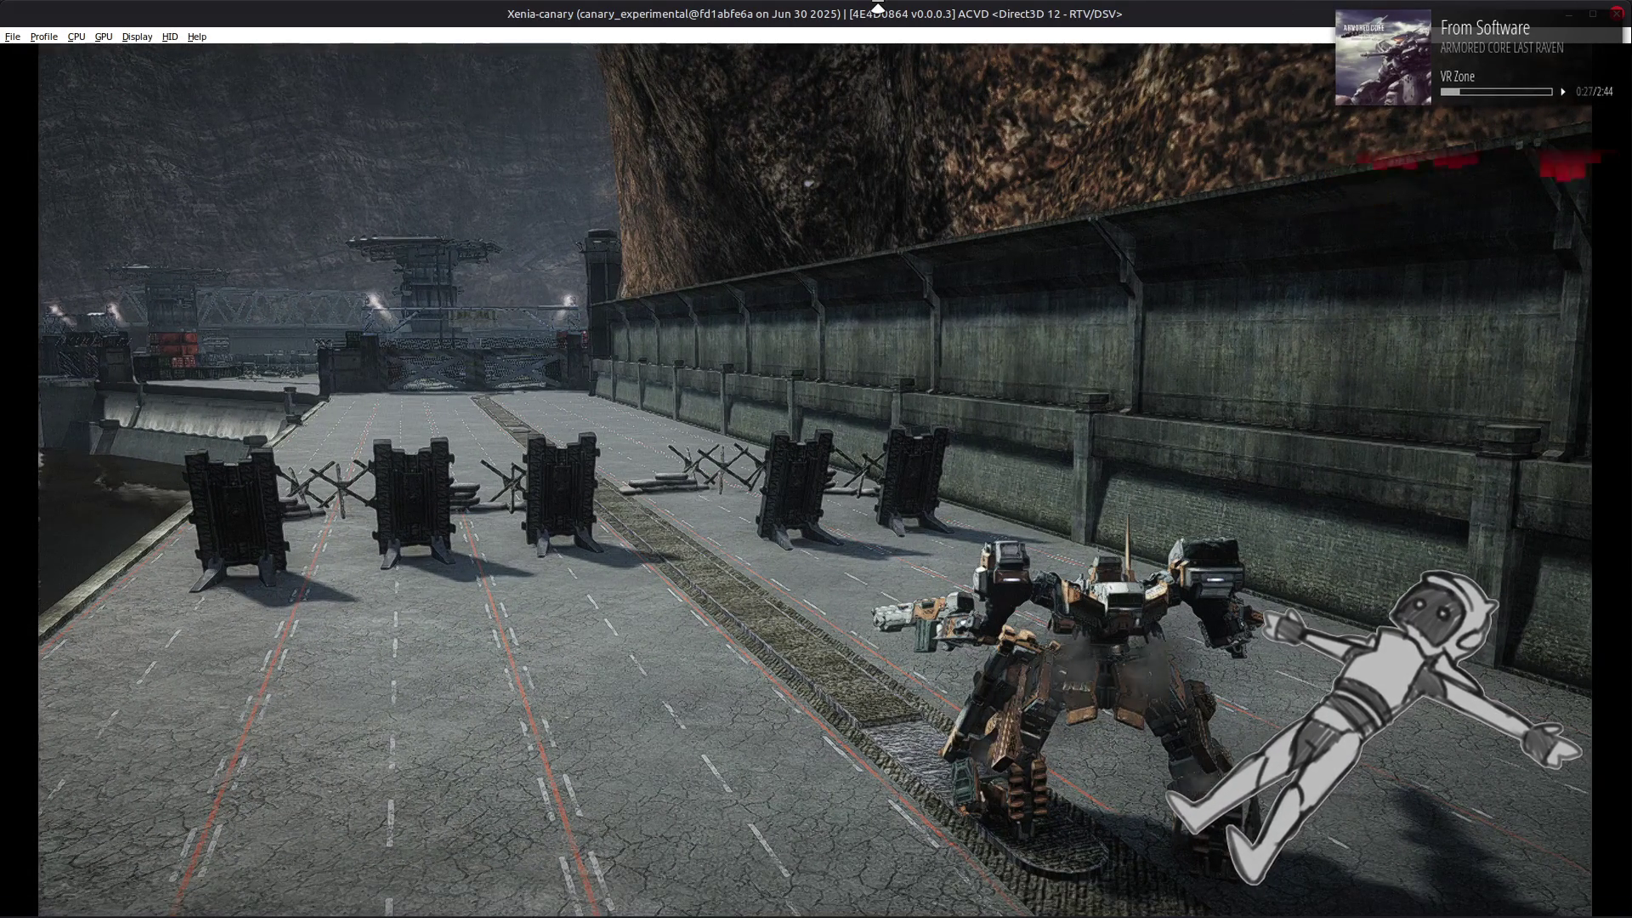
pyautogui.press('Return')
pyautogui.press('Down')
pyautogui.press('Return')
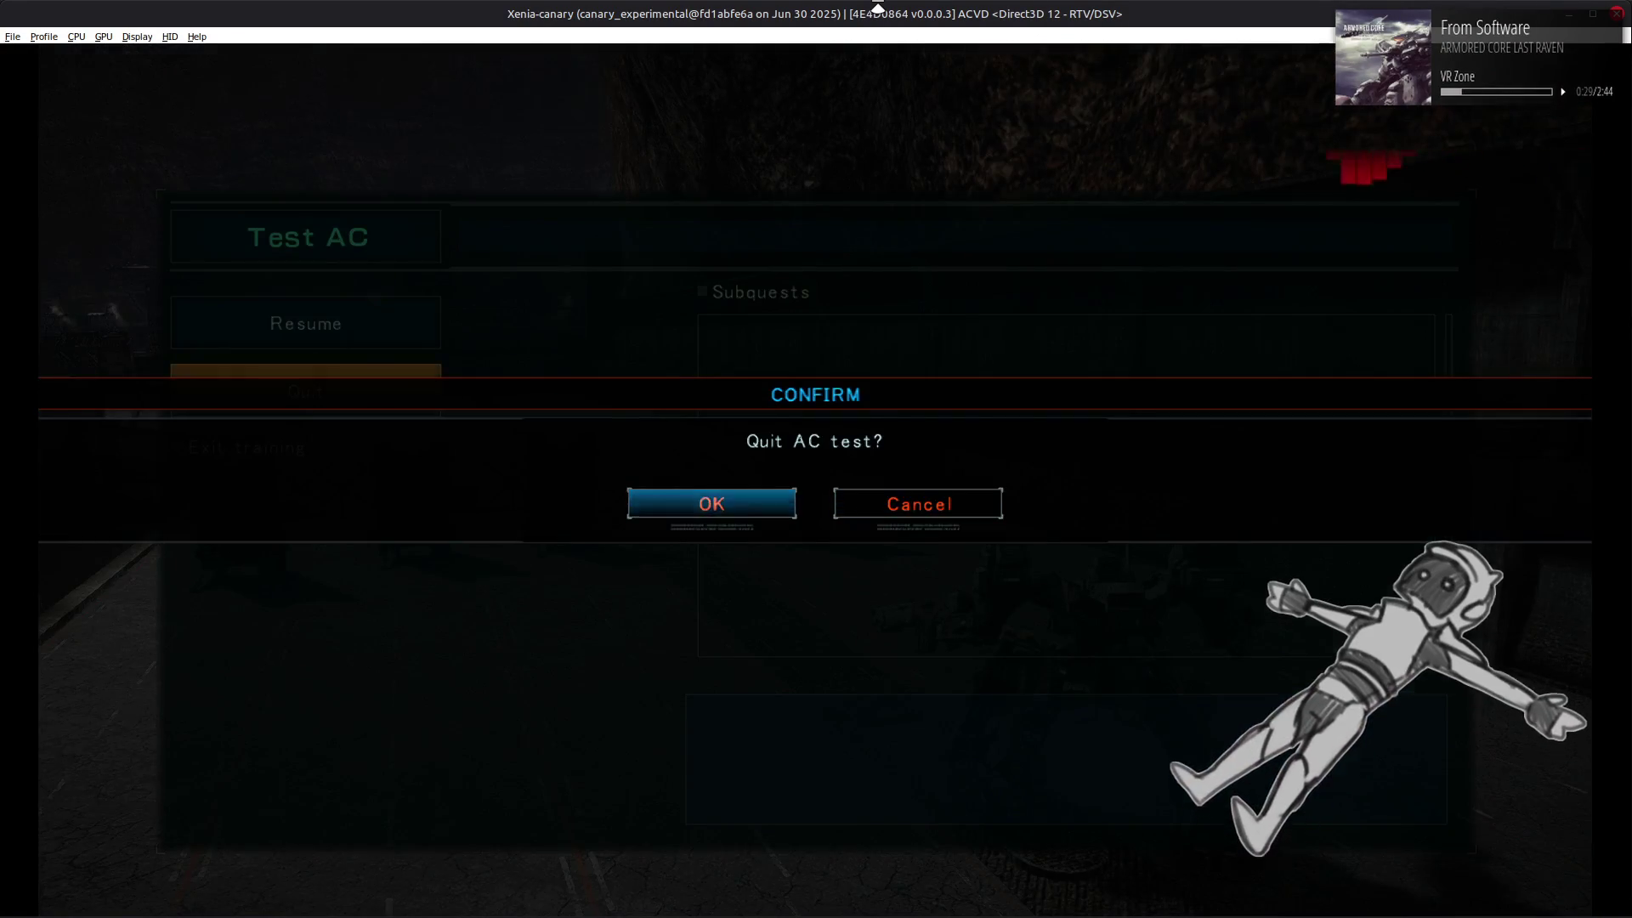
pyautogui.press('Return')
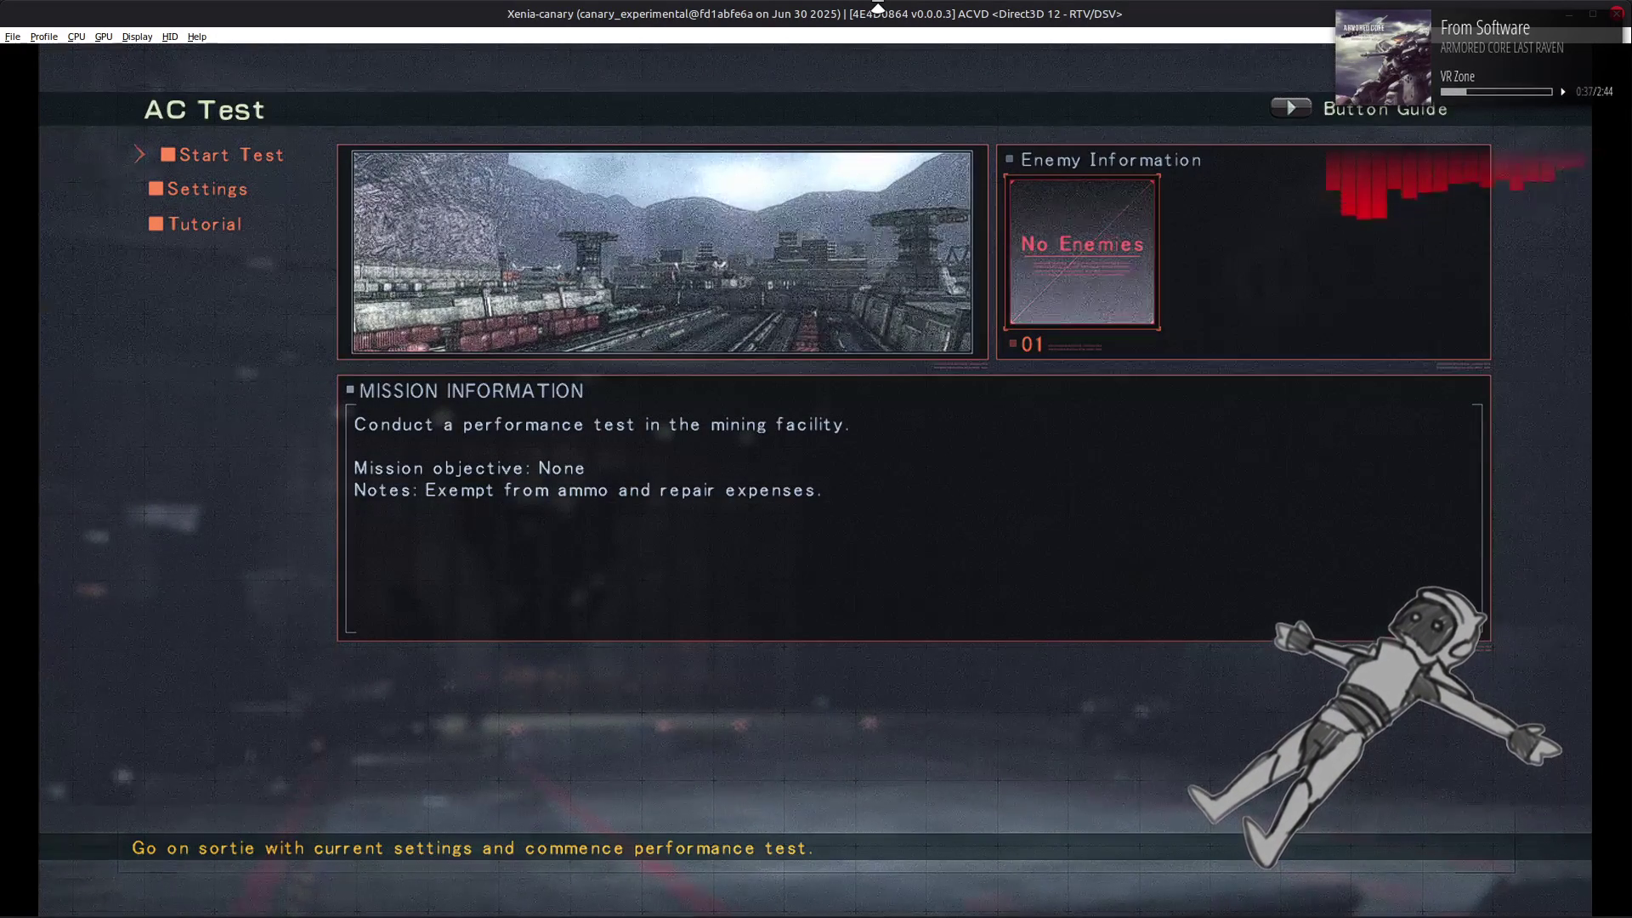
pyautogui.hotkey('alt', 'Tab')
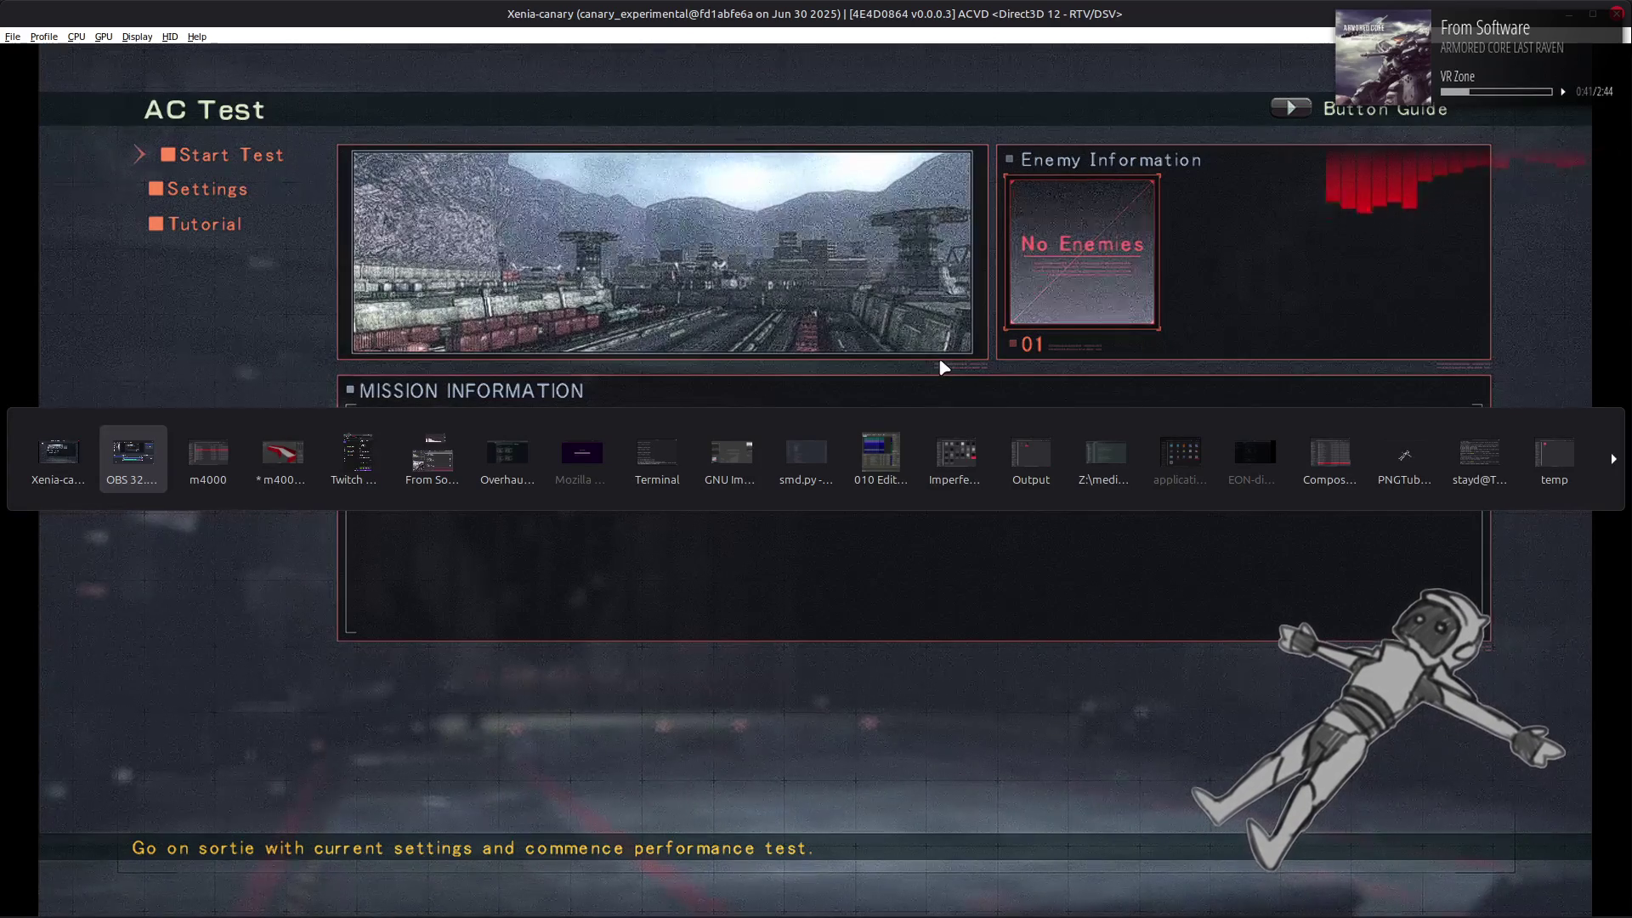
# - Go back to Blender and save m4000 meshes new.blend
pyautogui.hotkey('alt', 'Tab')
pyautogui.hotkey('alt', 'Tab')
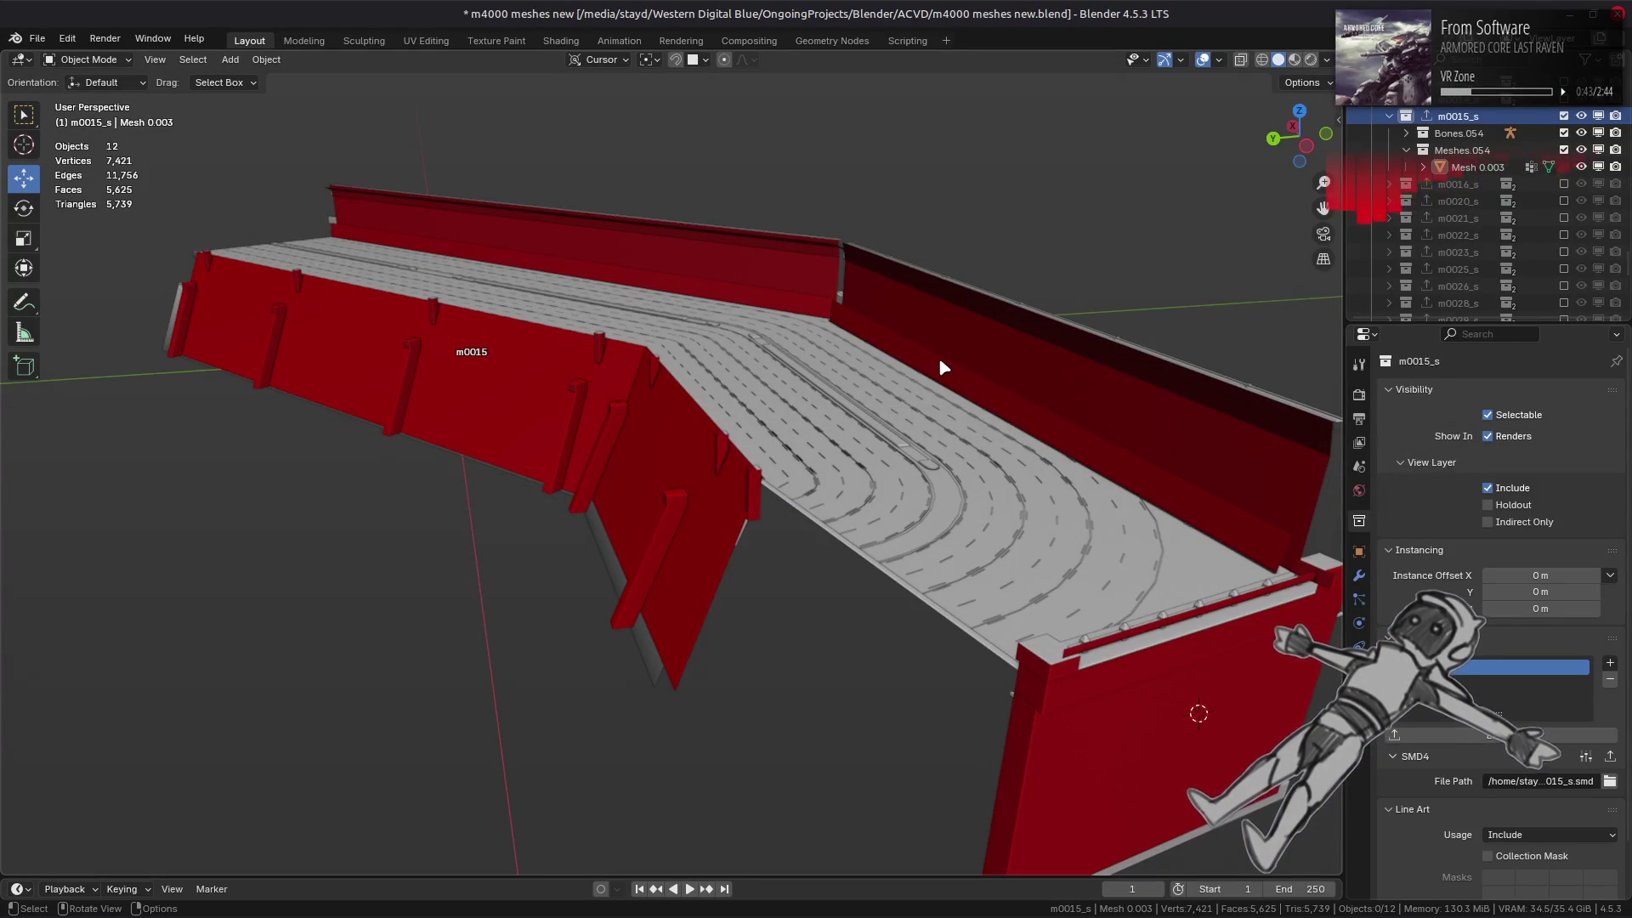
pyautogui.hotkey('ctrl', 's')
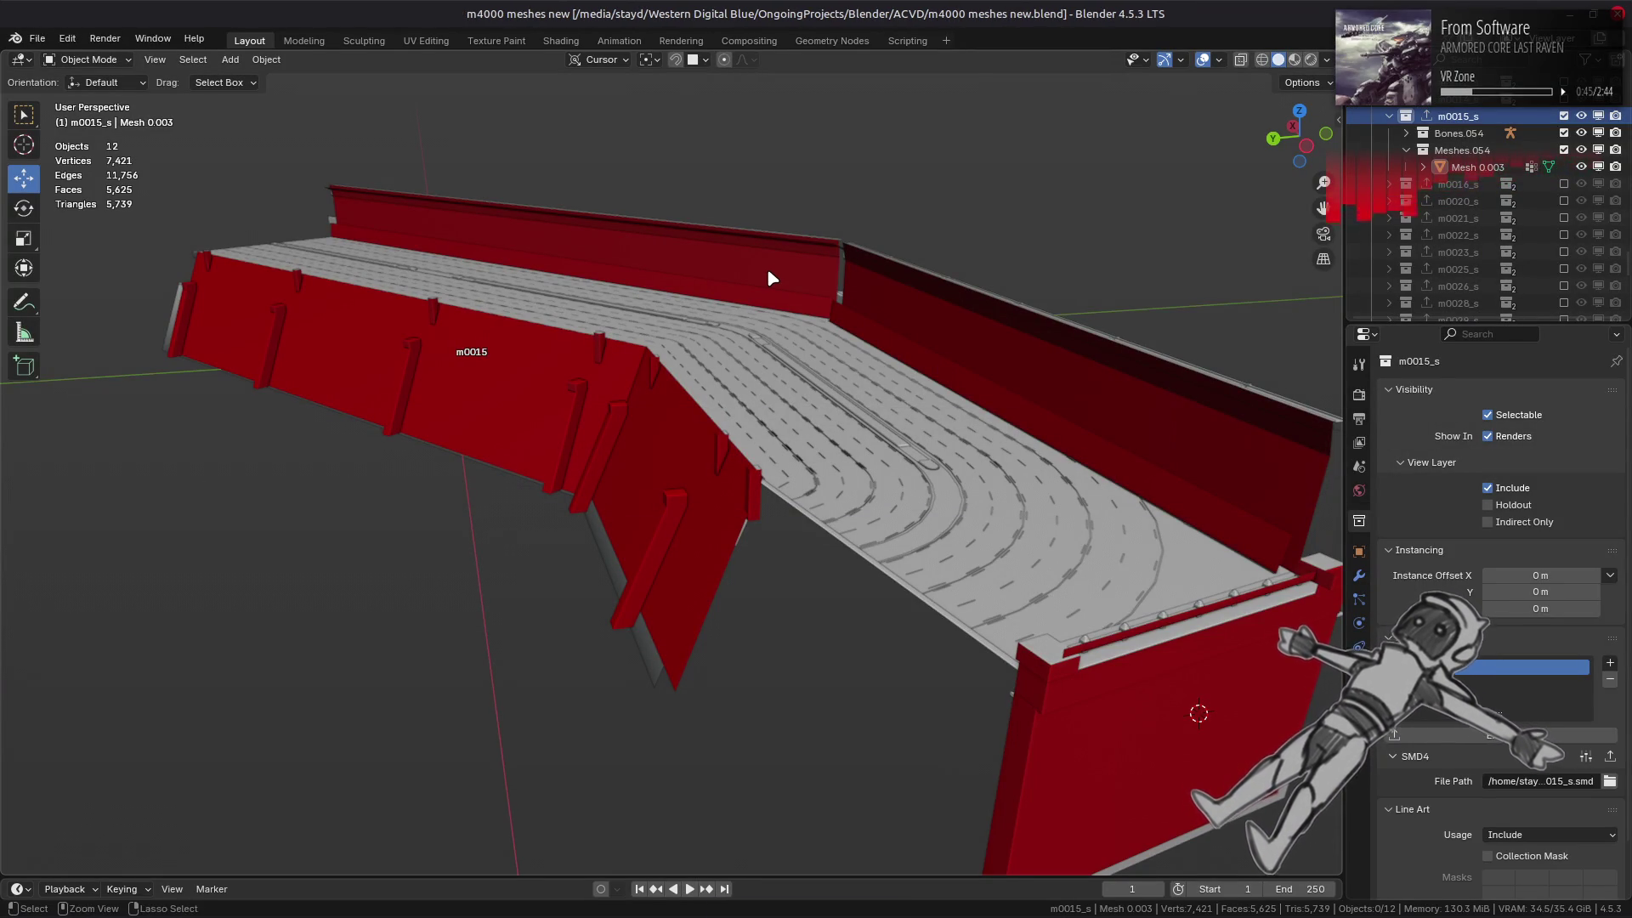